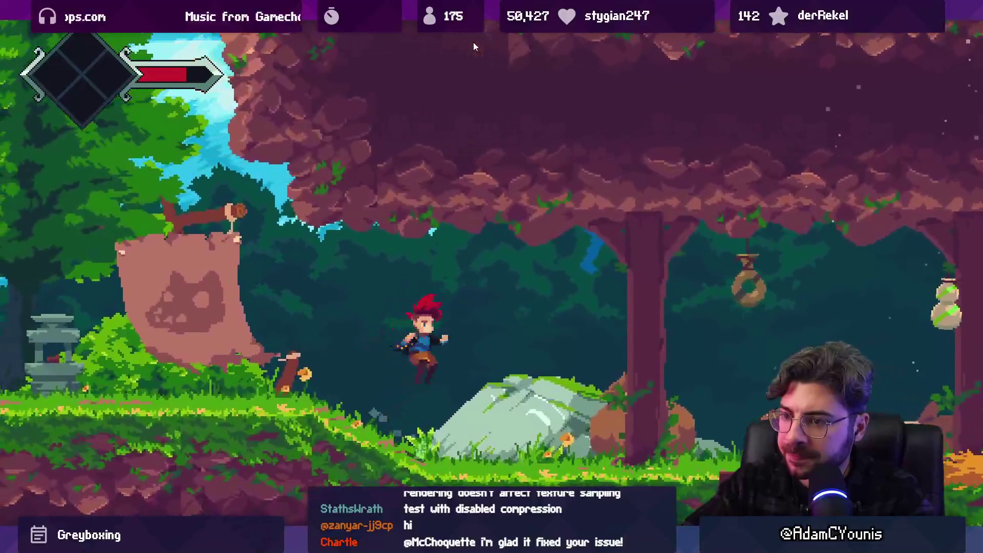
- Return from the full-screen game and review the tileset's Full Rect mesh and filter options
{"action": "key", "text": "shift+space"}
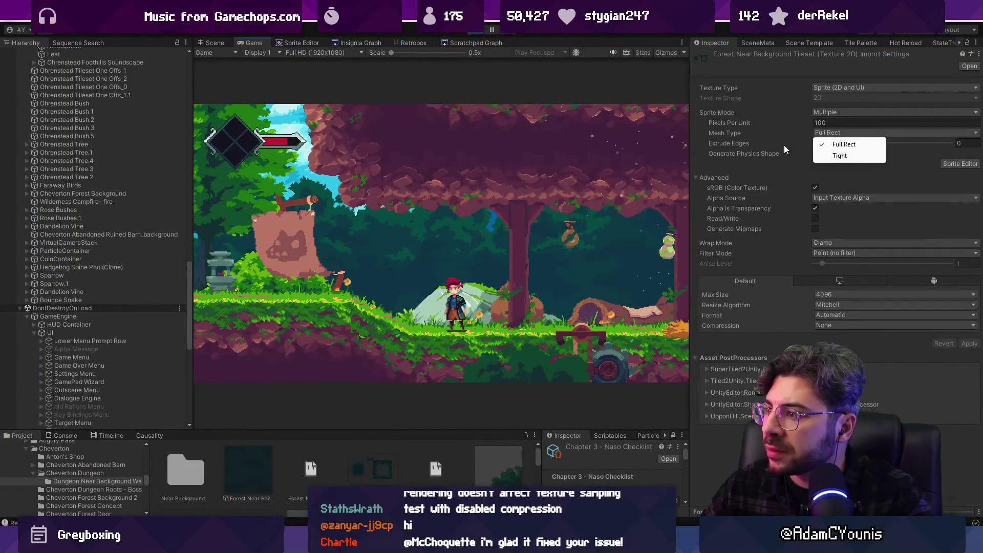
{"action": "left_click", "coordinate": [760, 161]}
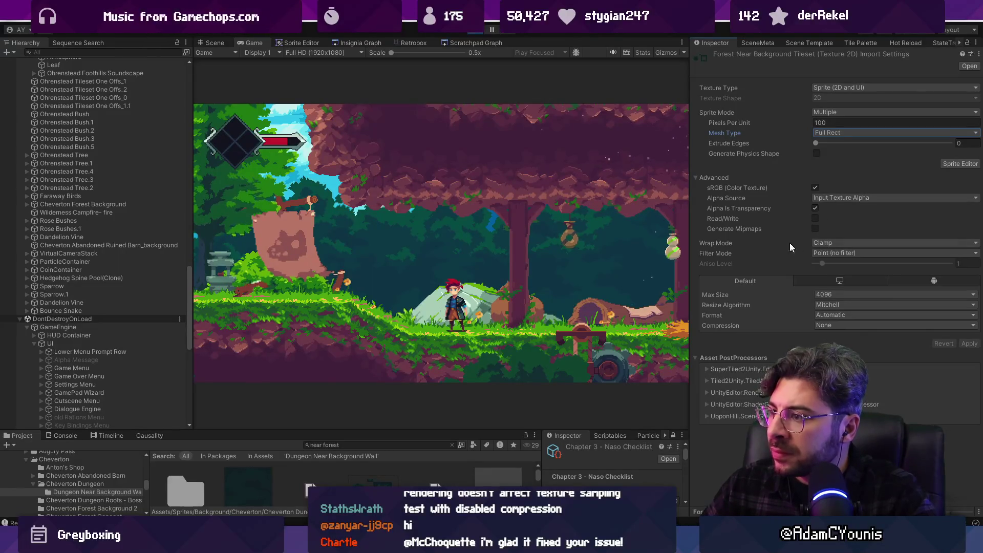
{"action": "left_click", "coordinate": [813, 252]}
{"action": "left_click", "coordinate": [780, 250]}
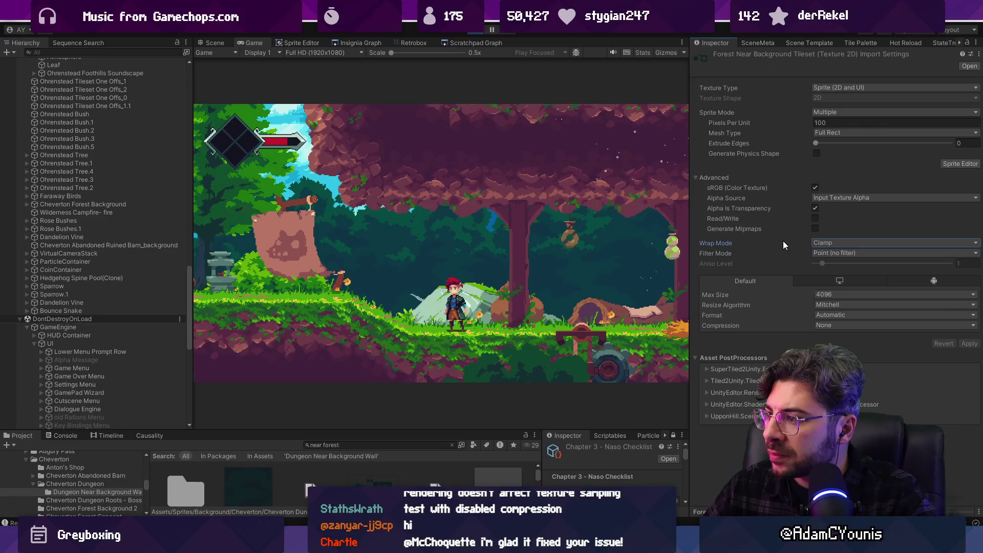
- Try the tileset's Per-axis wrap mode, then stop the playtest
{"action": "left_click", "coordinate": [836, 243]}
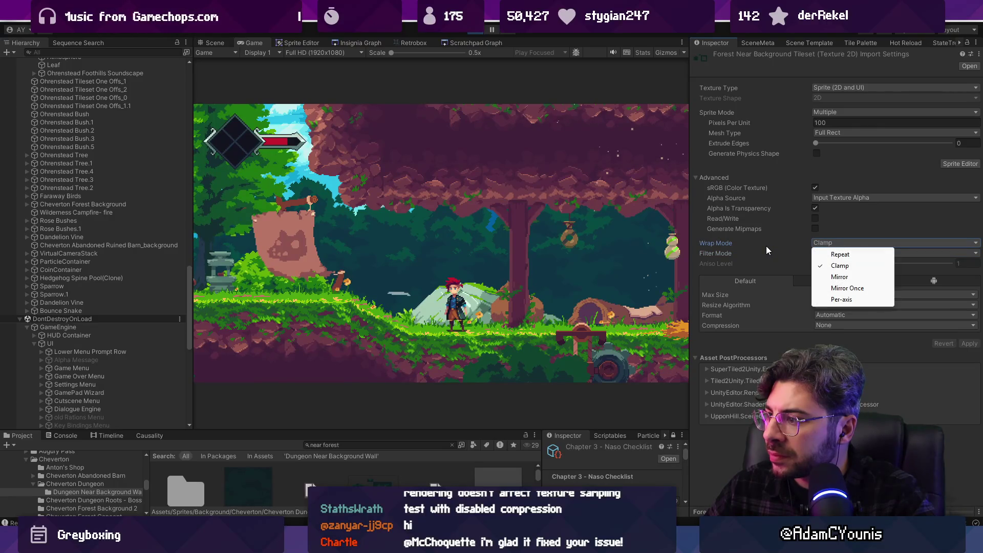
{"action": "left_click", "coordinate": [851, 300]}
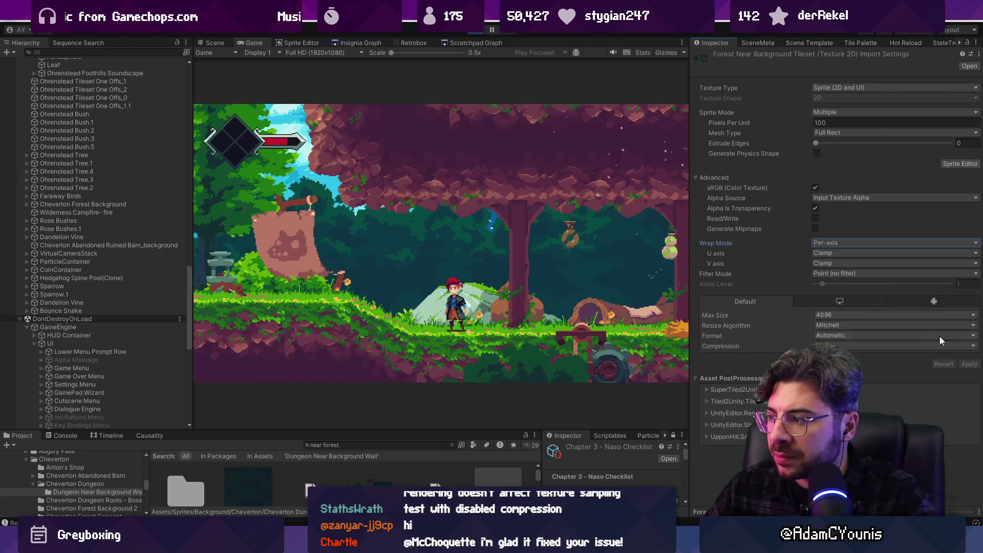
{"action": "left_click", "coordinate": [481, 31]}
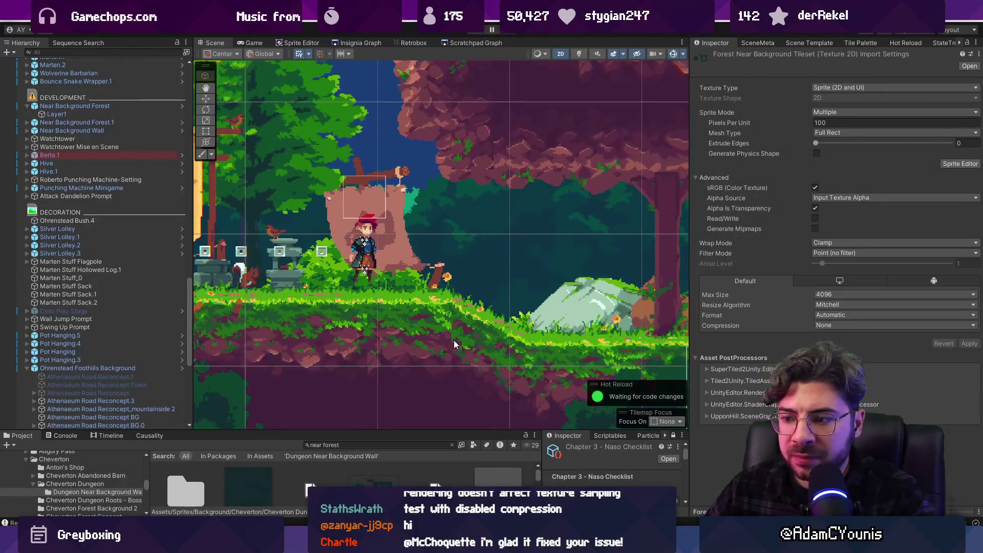
- Enlarge the Project panel and show the whole Dungeon Near Background Wall folder
{"action": "left_click_drag", "start_coordinate": [486, 431], "coordinate": [486, 247]}
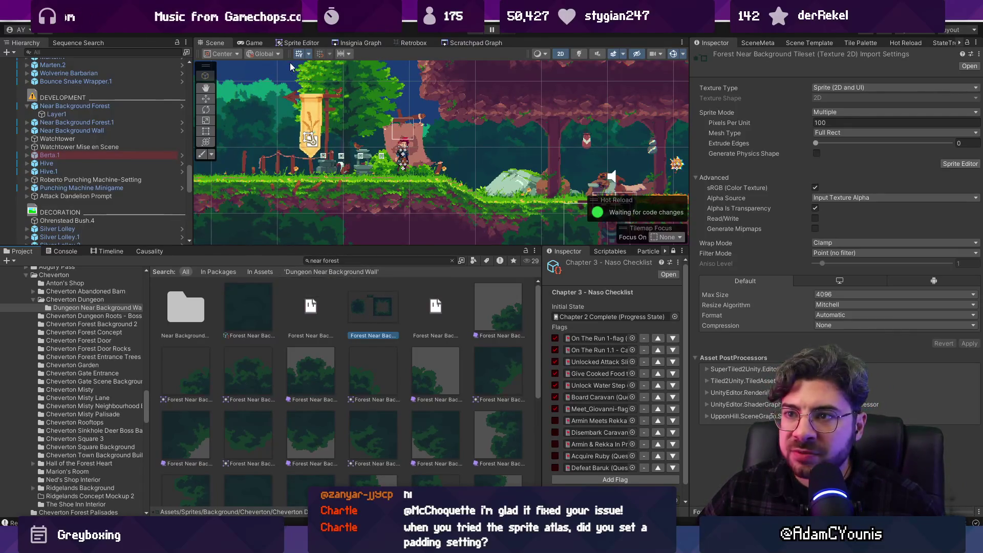
{"action": "left_click", "coordinate": [301, 42]}
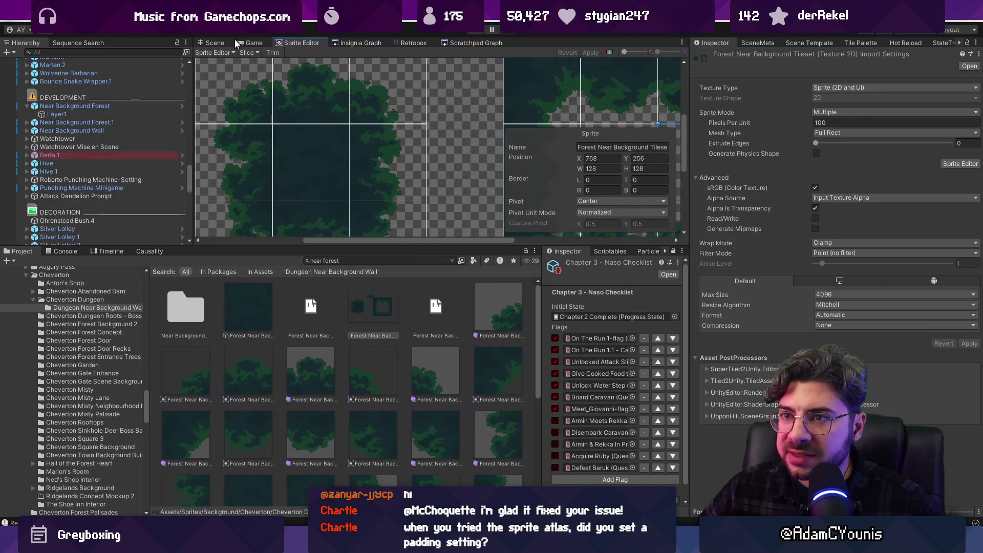
{"action": "left_click", "coordinate": [223, 42]}
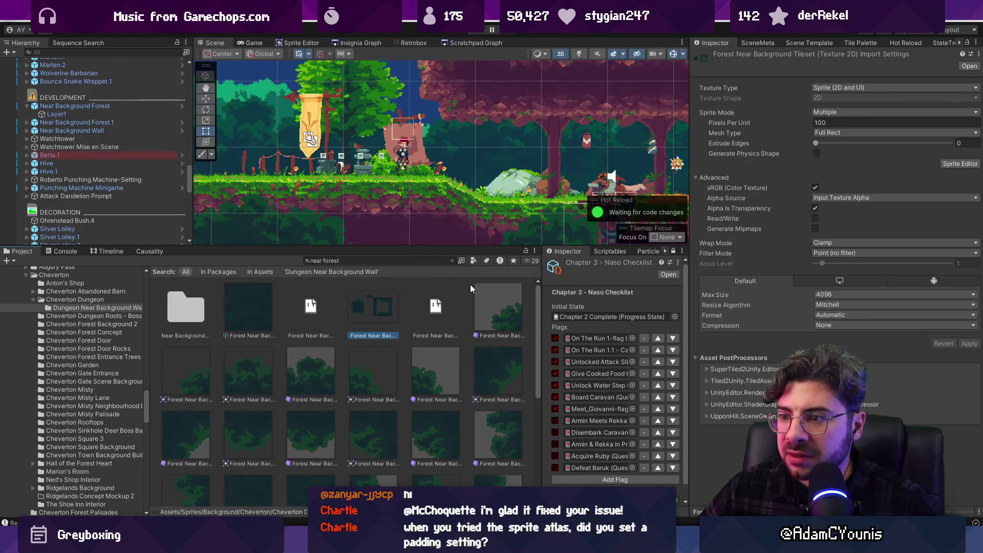
{"action": "left_click", "coordinate": [454, 260]}
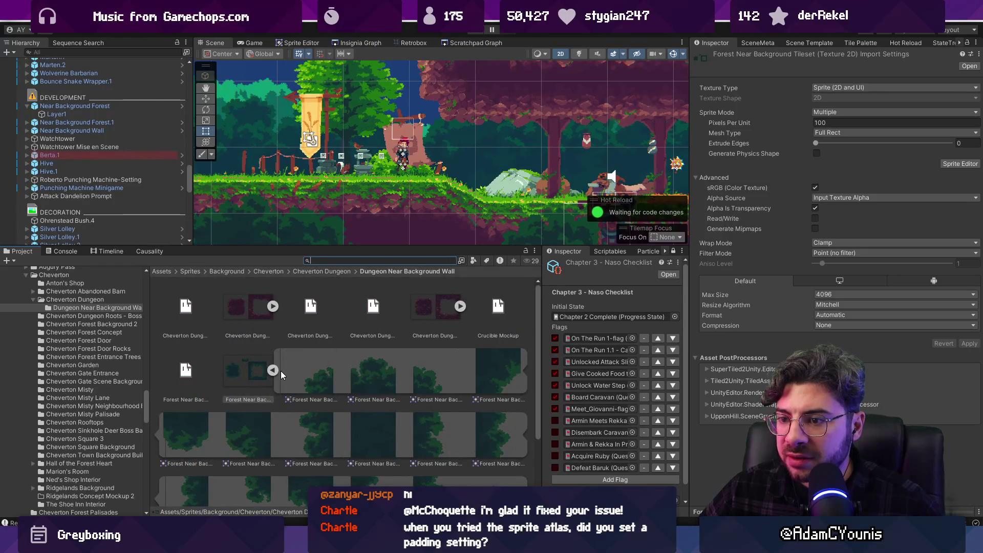
- Create a Sprite Atlas through Create > 2D > Sprite Atlas, named Forest Near Sprite Atlas
{"action": "right_click", "coordinate": [386, 364]}
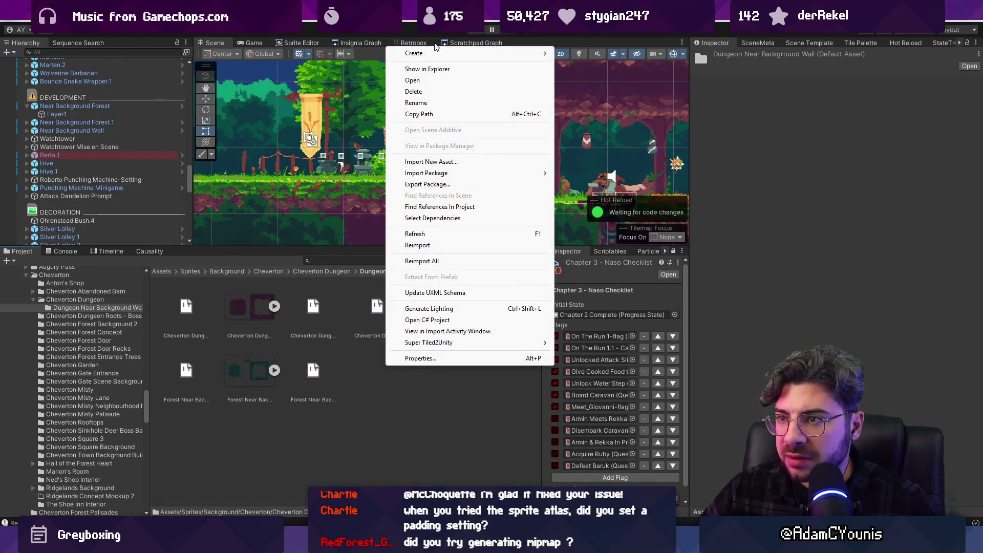
{"action": "mouse_move", "coordinate": [460, 53]}
{"action": "mouse_move", "coordinate": [617, 108]}
{"action": "mouse_move", "coordinate": [758, 108]}
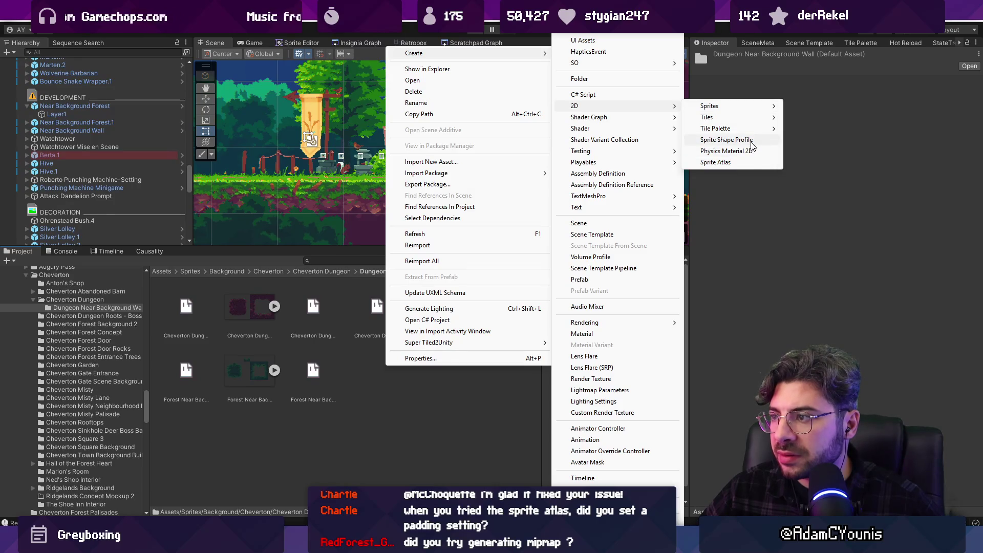
{"action": "left_click", "coordinate": [749, 161]}
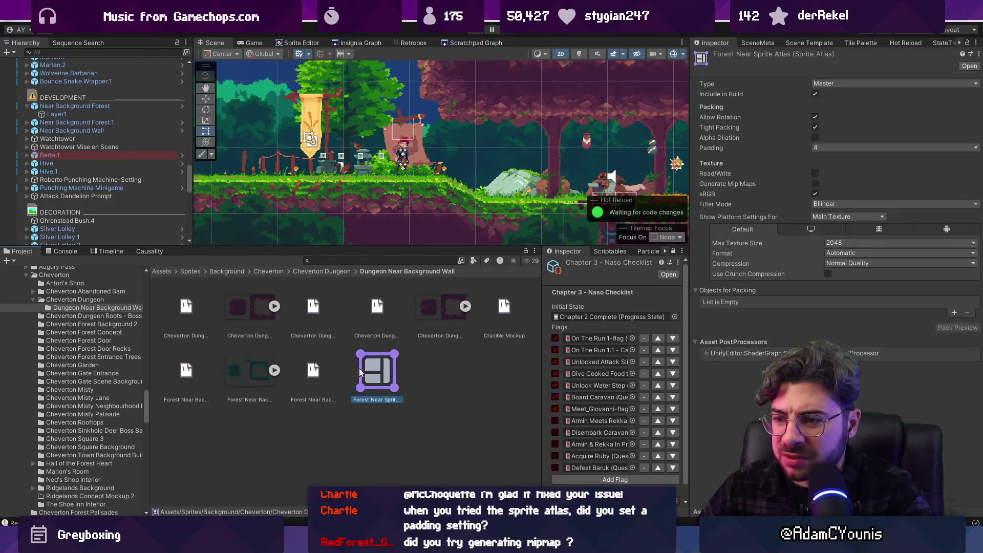
- Drag the Forest Near Background Tileset_N sprites into the atlas's Objects for Packing list
{"action": "left_click_drag", "start_coordinate": [261, 373], "coordinate": [733, 302]}
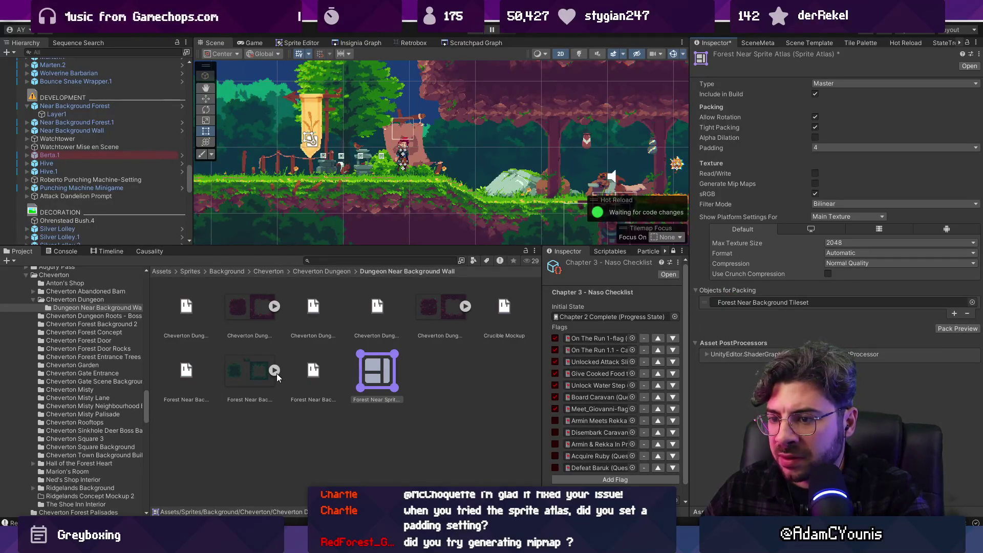
{"action": "left_click_drag", "start_coordinate": [751, 290], "coordinate": [751, 291]}
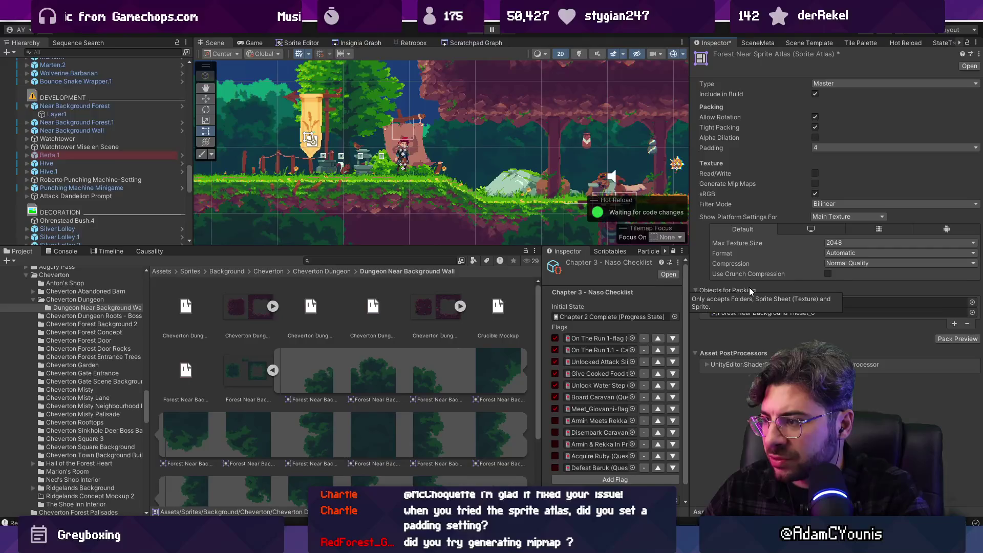
{"action": "key", "text": "ctrl+z"}
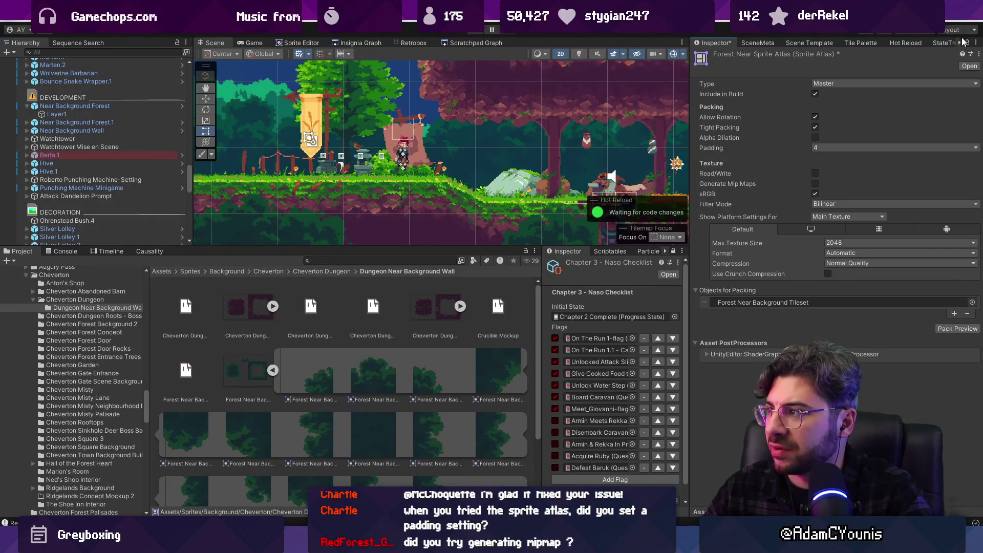
{"action": "scroll", "coordinate": [276, 389], "scroll_direction": "down", "scroll_amount": 3}
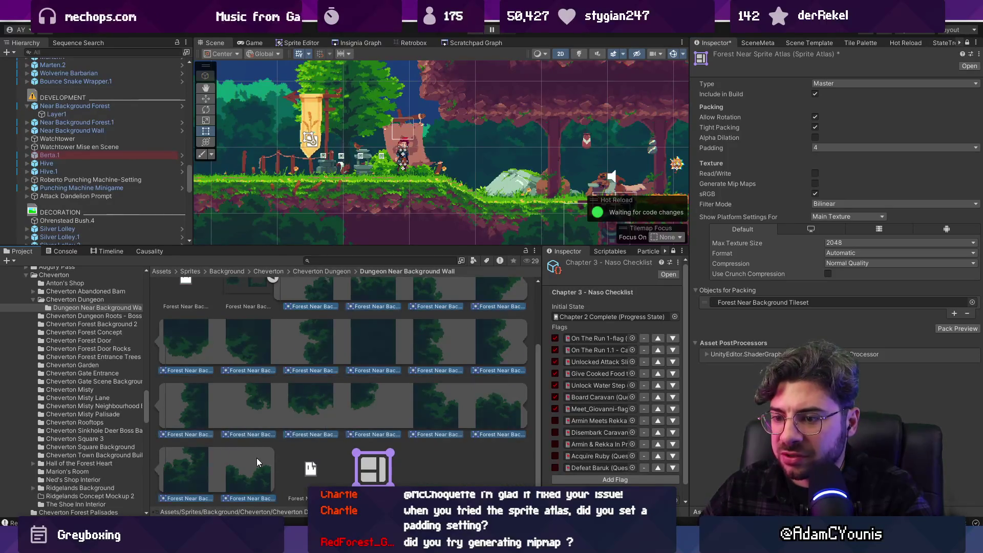
{"action": "scroll", "coordinate": [304, 320], "scroll_direction": "up", "scroll_amount": 1}
{"action": "left_click_drag", "start_coordinate": [308, 320], "coordinate": [742, 289]}
- Remove the whole-tileset and empty None entries, then save the atlas with Ctrl+S
{"action": "left_click", "coordinate": [726, 302]}
{"action": "key", "text": "Delete"}
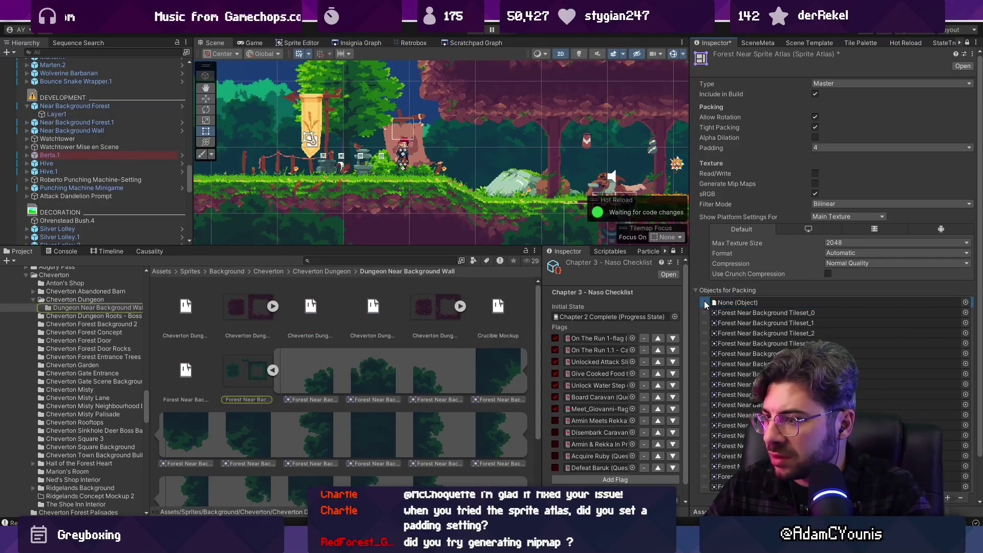
{"action": "left_click", "coordinate": [961, 498]}
{"action": "key", "text": "ctrl+s"}
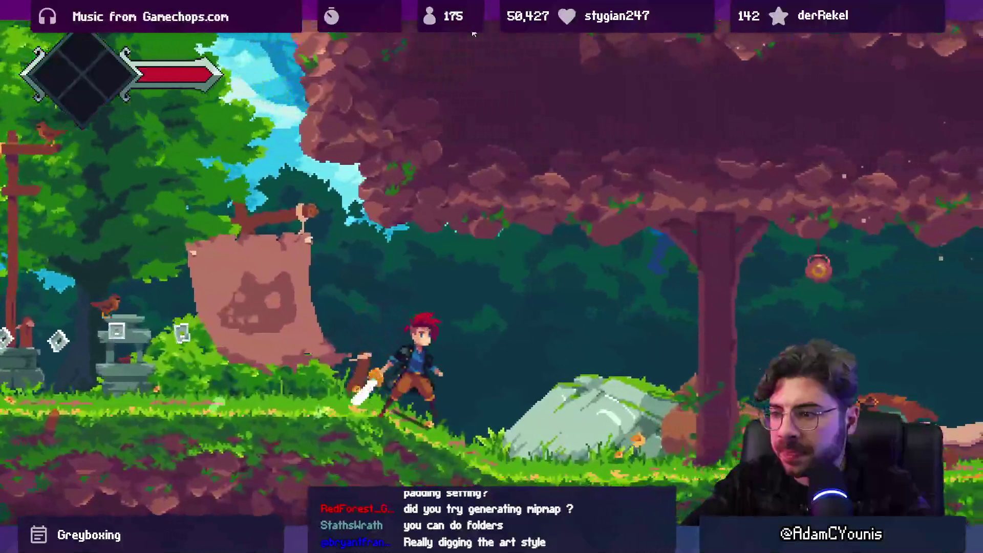
- Run right and slash an enemy in the playtest, switching the atlas Filter Mode to Point
{"action": "key", "text": "Right"}
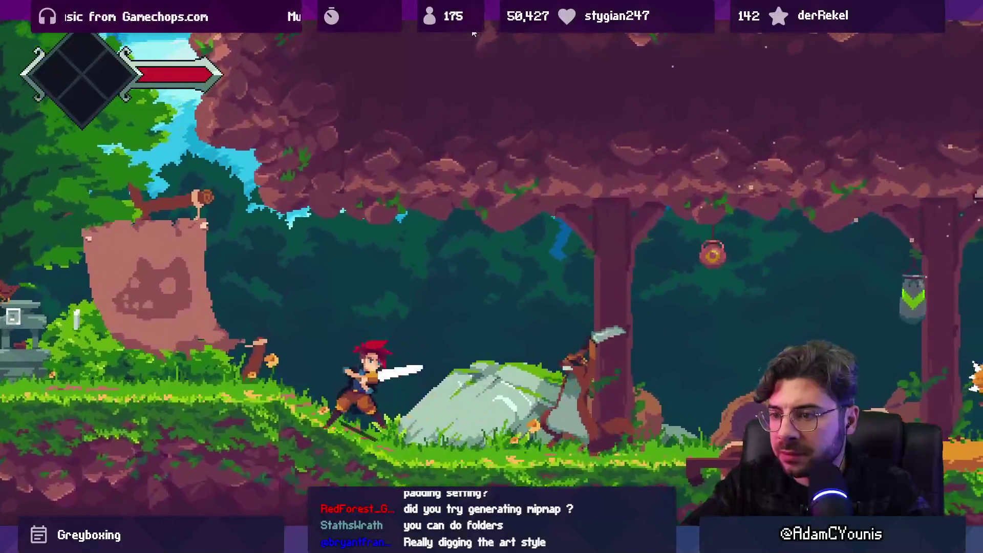
{"action": "key", "text": "Right"}
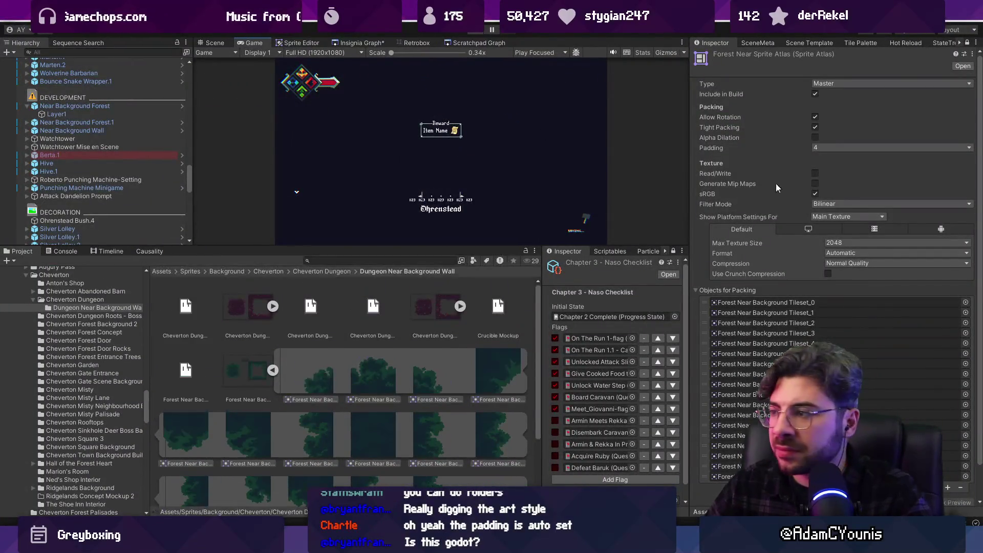
{"action": "left_click", "coordinate": [824, 205]}
{"action": "scroll", "coordinate": [958, 480], "scroll_direction": "down", "scroll_amount": 2}
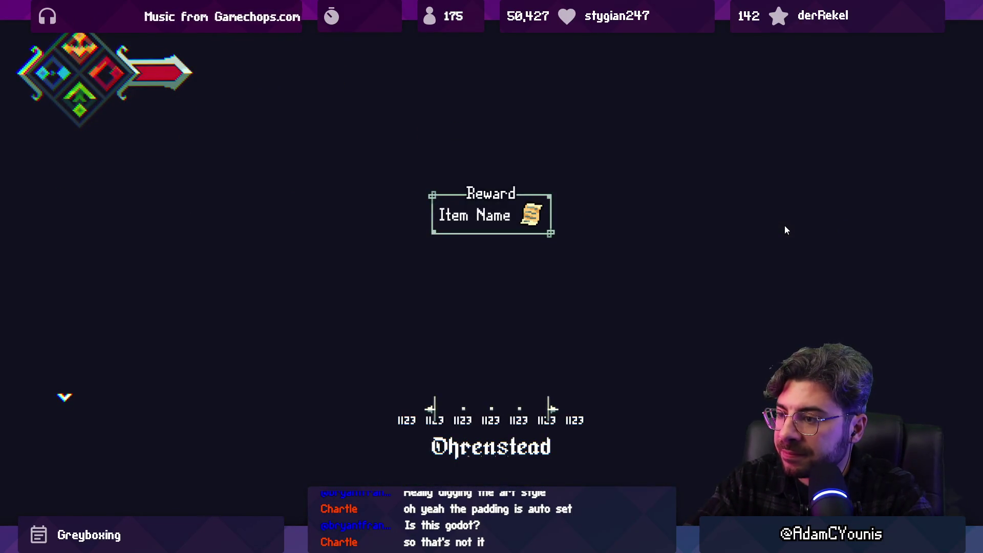
{"action": "key", "text": "Right"}
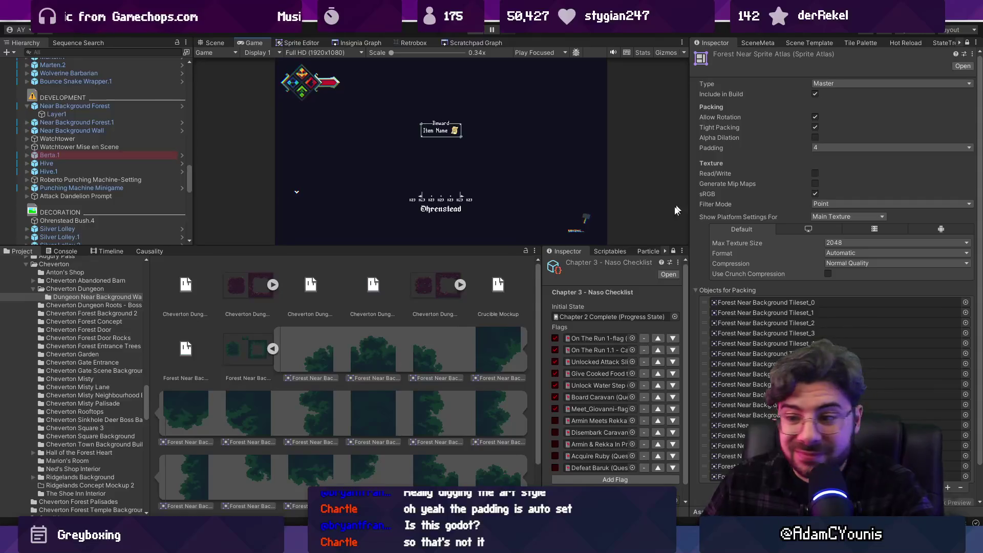
- Delete the Forest Near Sprite Atlas with confirmation and enlarge the game and hierarchy area
{"action": "left_click", "coordinate": [275, 371]}
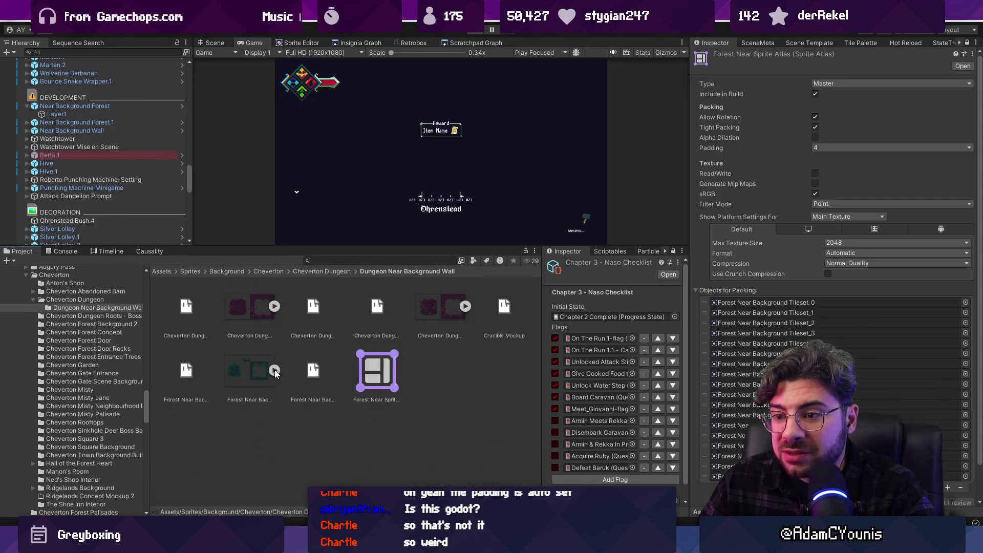
{"action": "left_click", "coordinate": [379, 369]}
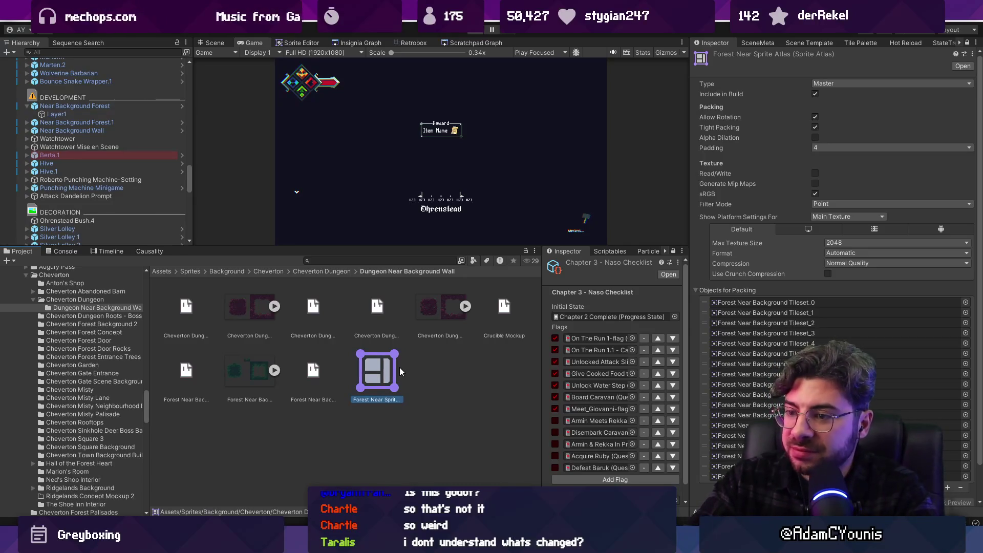
{"action": "key", "text": "Delete"}
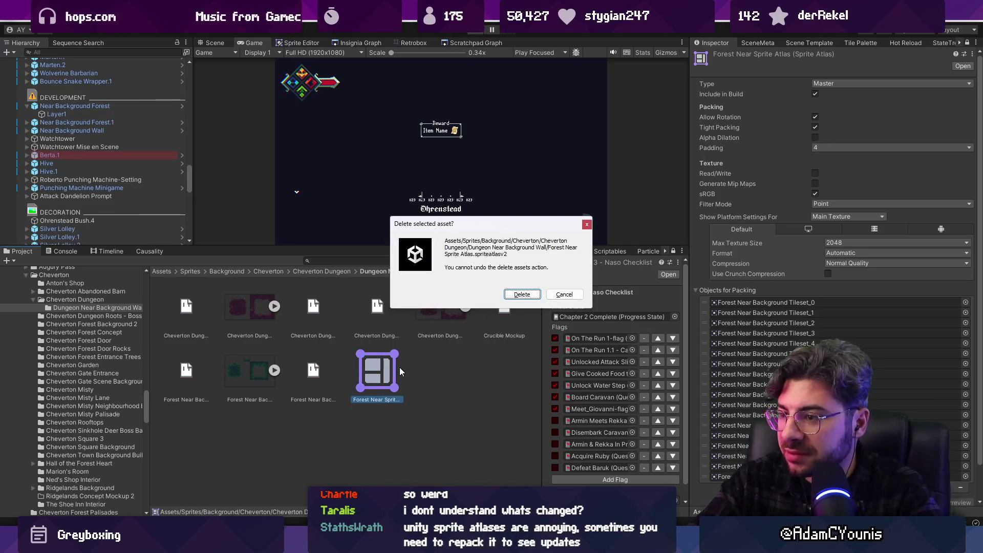
{"action": "key", "text": "Return"}
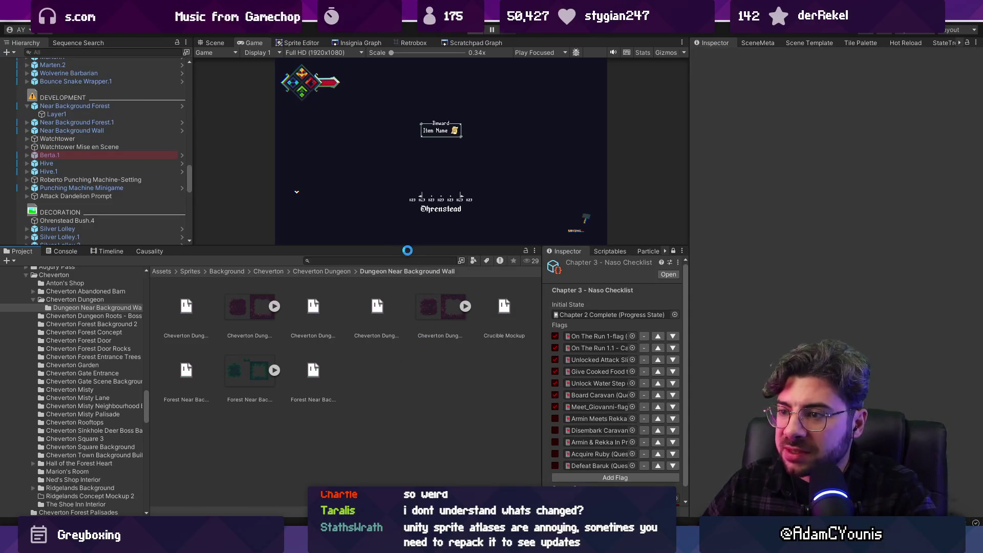
{"action": "left_click_drag", "start_coordinate": [408, 247], "coordinate": [417, 275]}
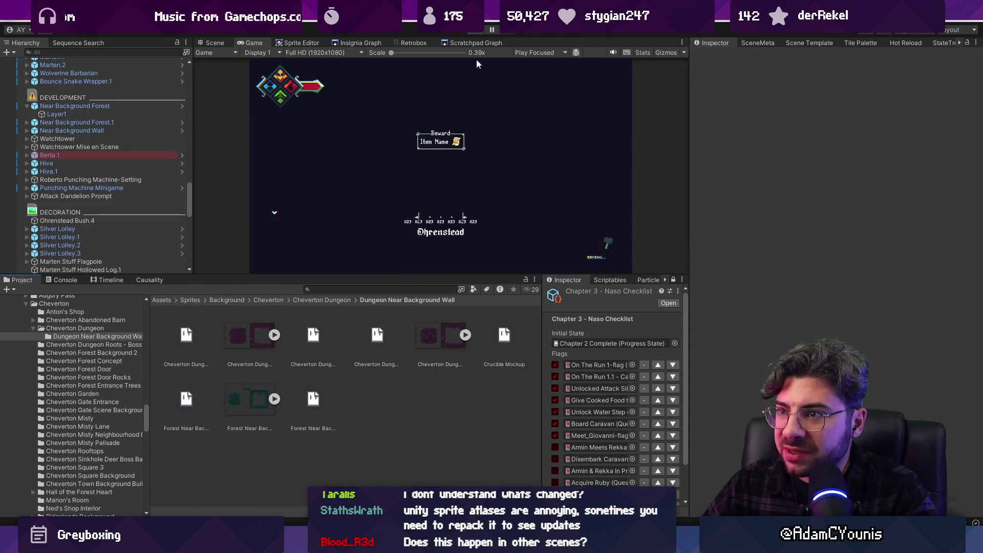
{"action": "left_click", "coordinate": [367, 44]}
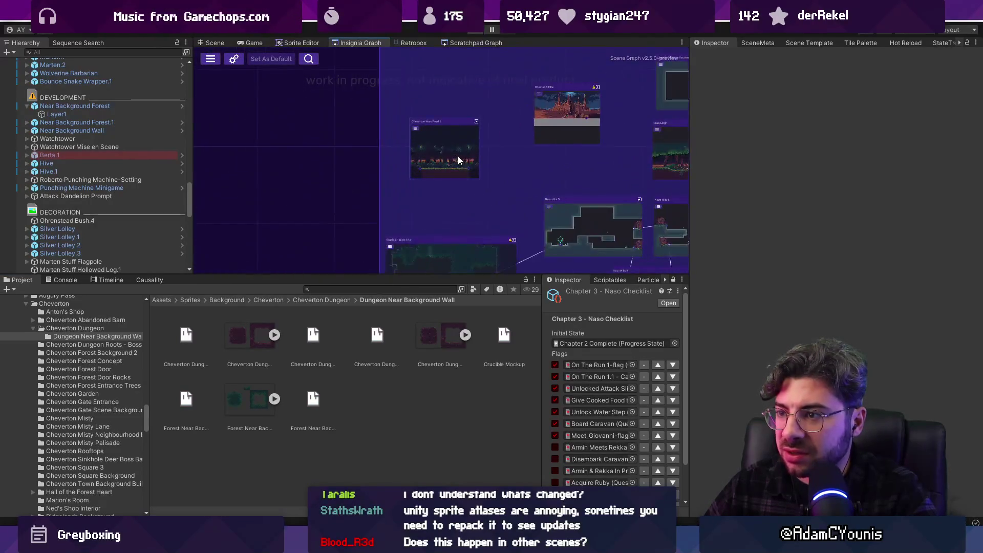
- Zoom and pan the Insignia Graph and pick the dungeon room node to playtest
{"action": "scroll", "coordinate": [400, 174], "scroll_direction": "up", "scroll_amount": 5}
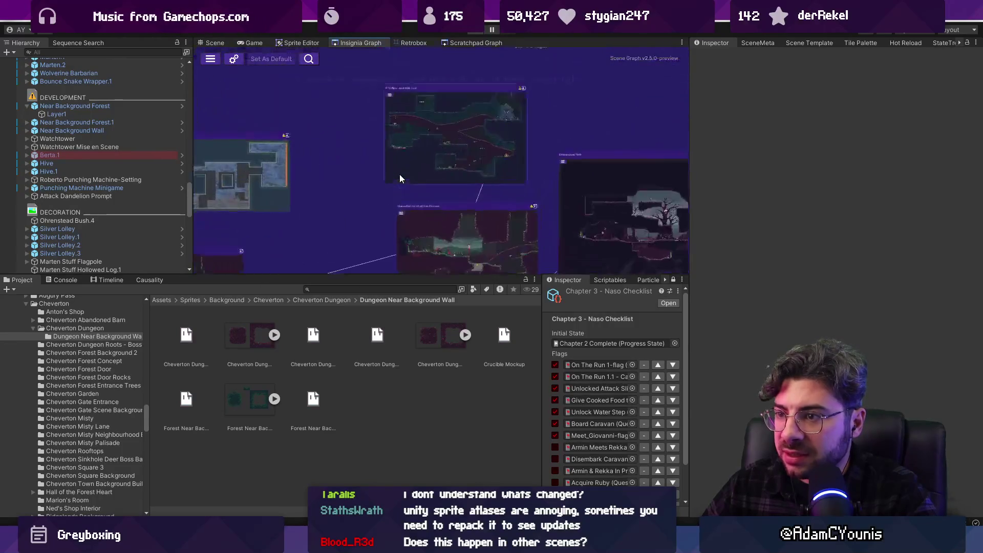
{"action": "scroll", "coordinate": [456, 137], "scroll_direction": "down", "scroll_amount": 3}
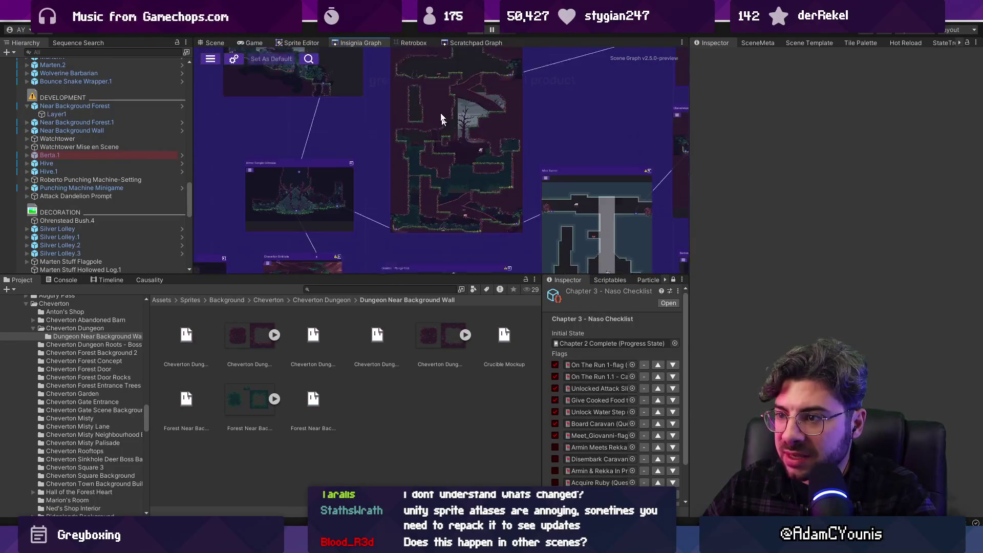
{"action": "left_click_drag", "start_coordinate": [454, 87], "coordinate": [355, 213]}
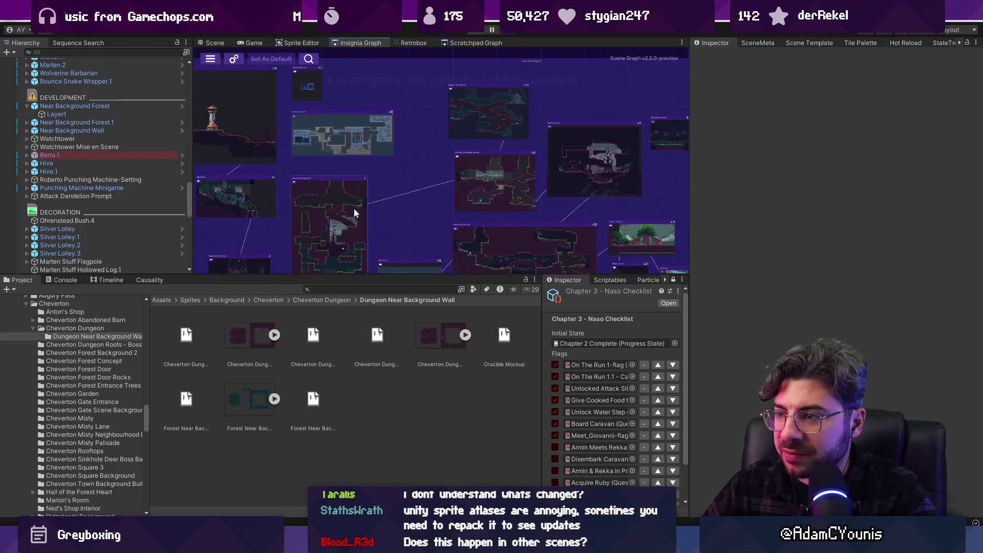
{"action": "left_click", "coordinate": [478, 179]}
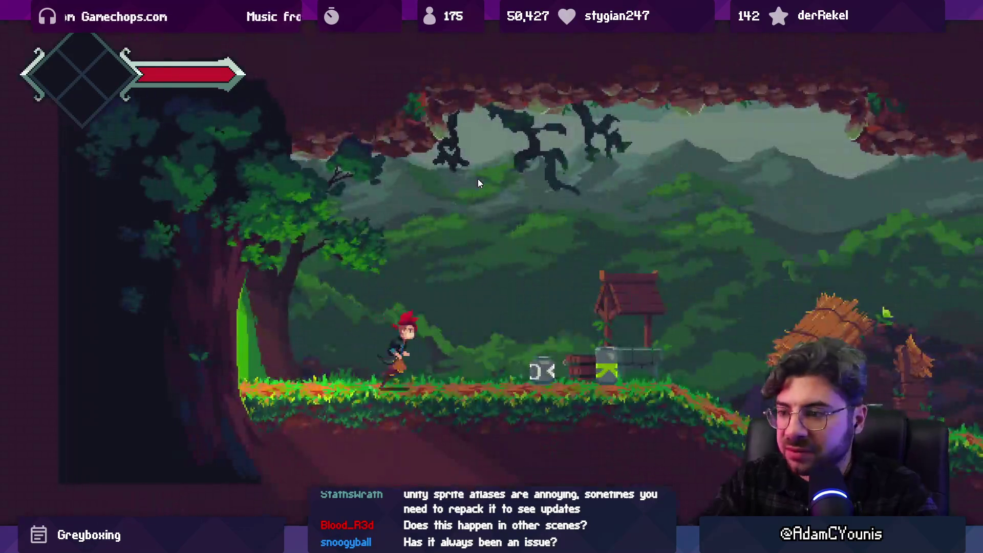
- Run right through the village, drop into the cave, climb out and reach the hut
{"action": "key", "text": "Right"}
{"action": "key", "text": "Right"}
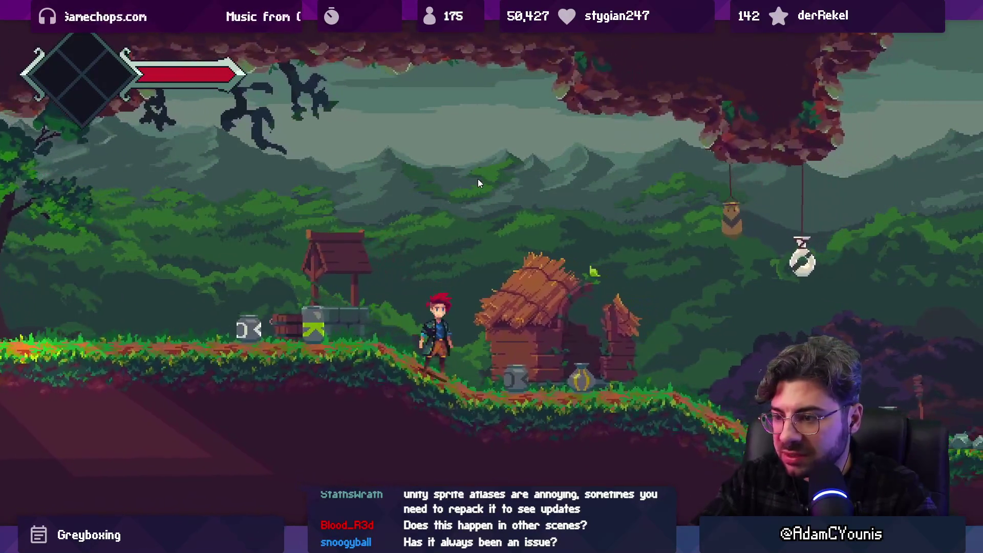
{"action": "key", "text": "Right"}
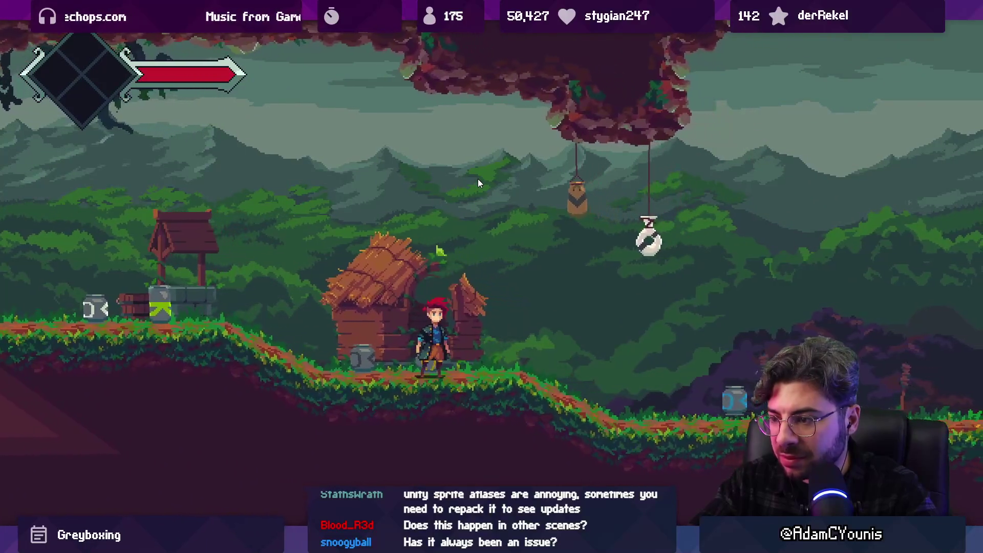
{"action": "key", "text": "Right"}
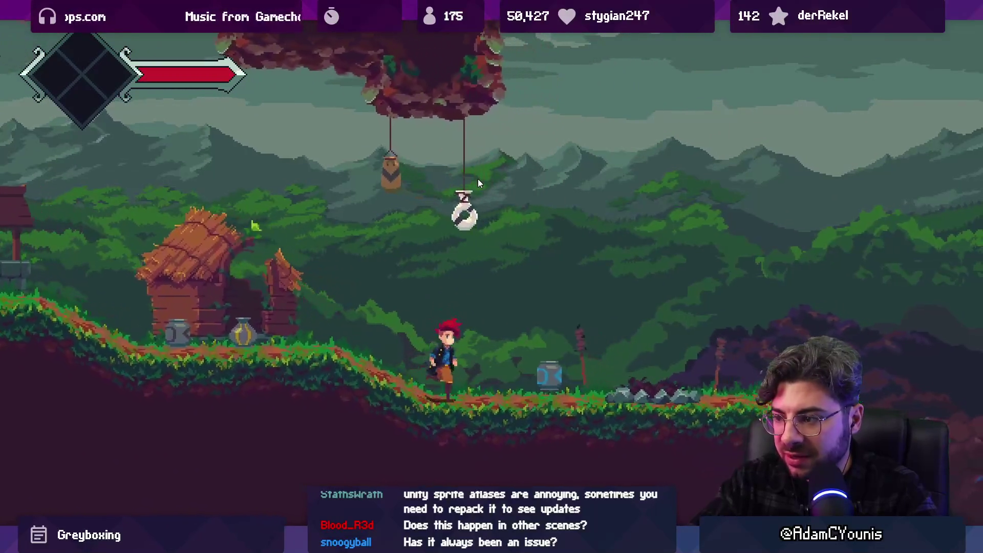
{"action": "key", "text": "Right"}
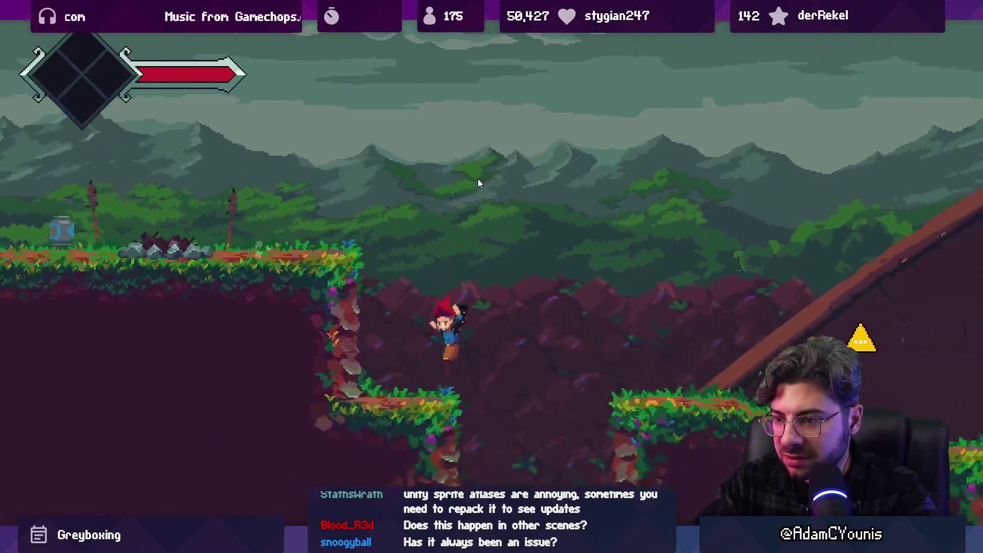
{"action": "key", "text": "Left"}
{"action": "key", "text": "Right"}
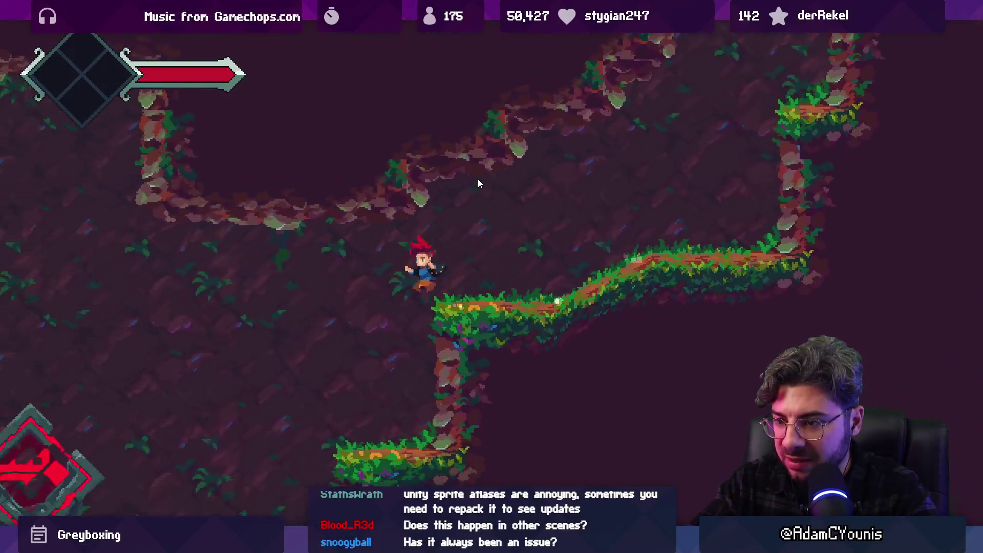
{"action": "key", "text": "Right"}
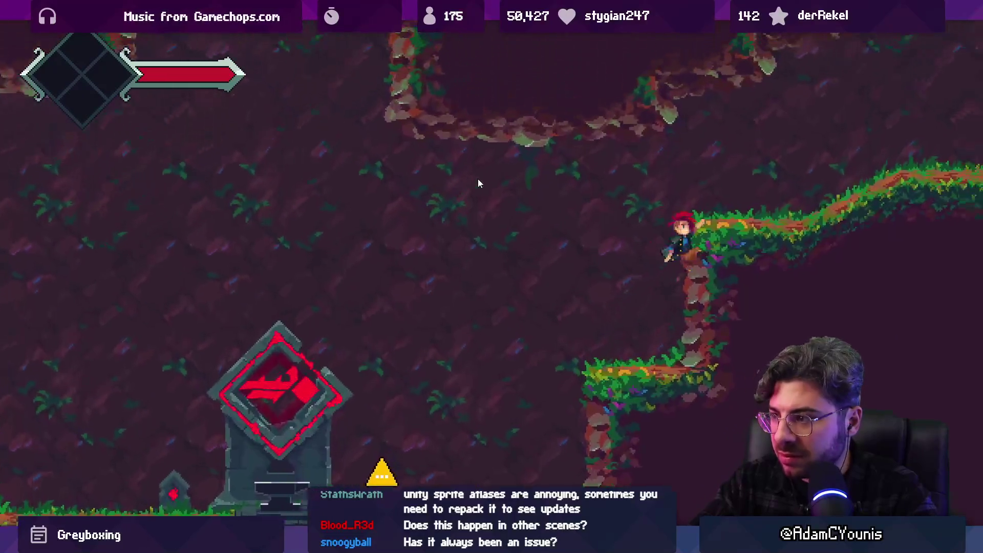
{"action": "key", "text": "Left"}
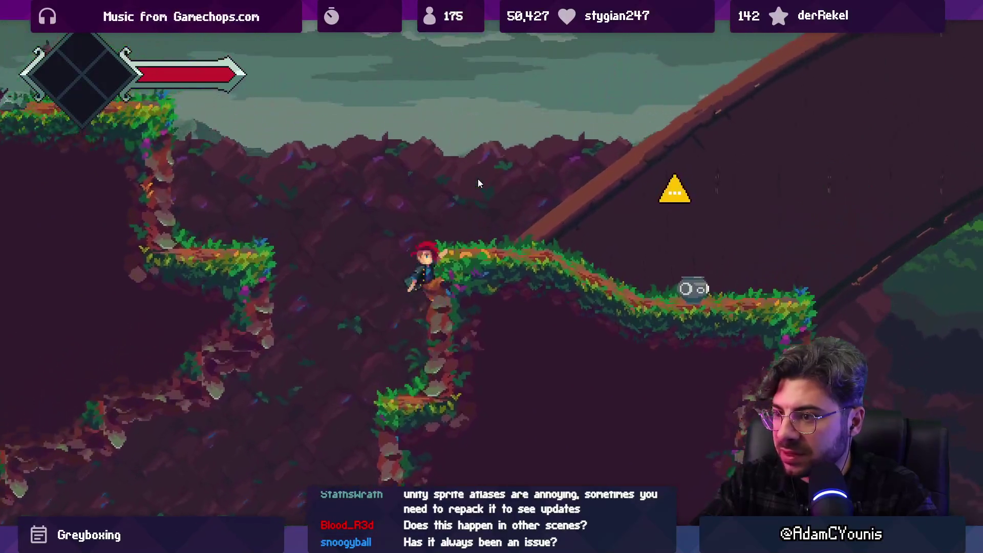
{"action": "key", "text": "Right"}
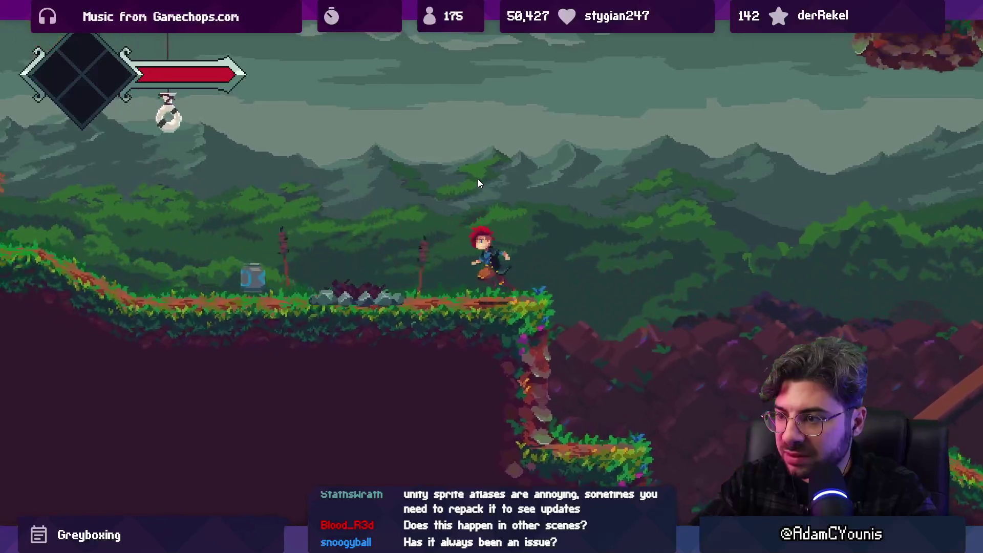
{"action": "key", "text": "Left"}
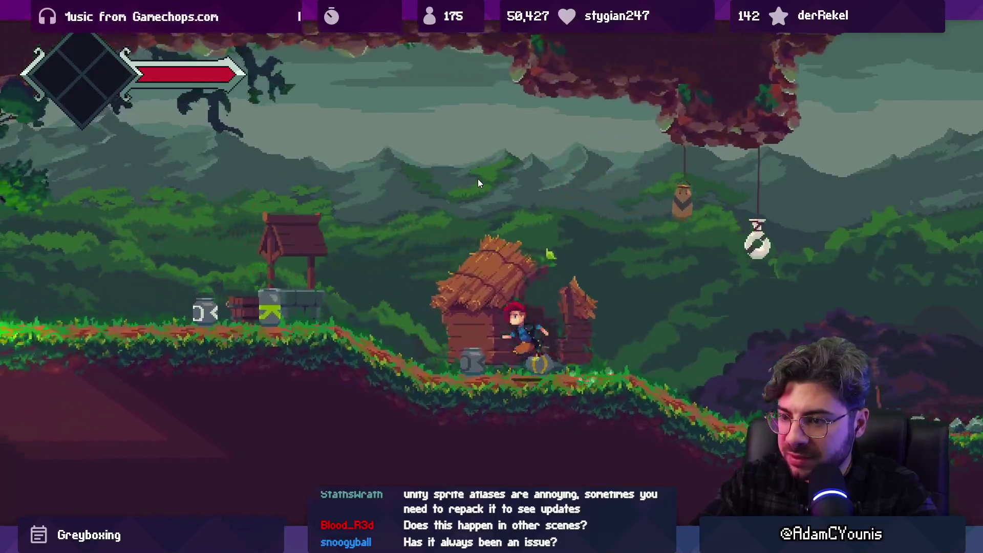
{"action": "key", "text": "Right"}
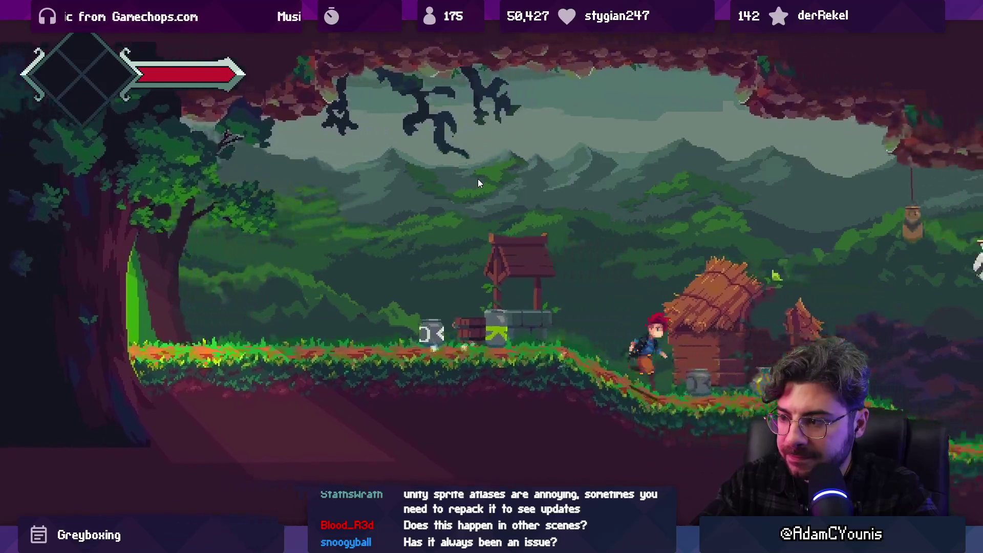
{"action": "key", "text": "Right"}
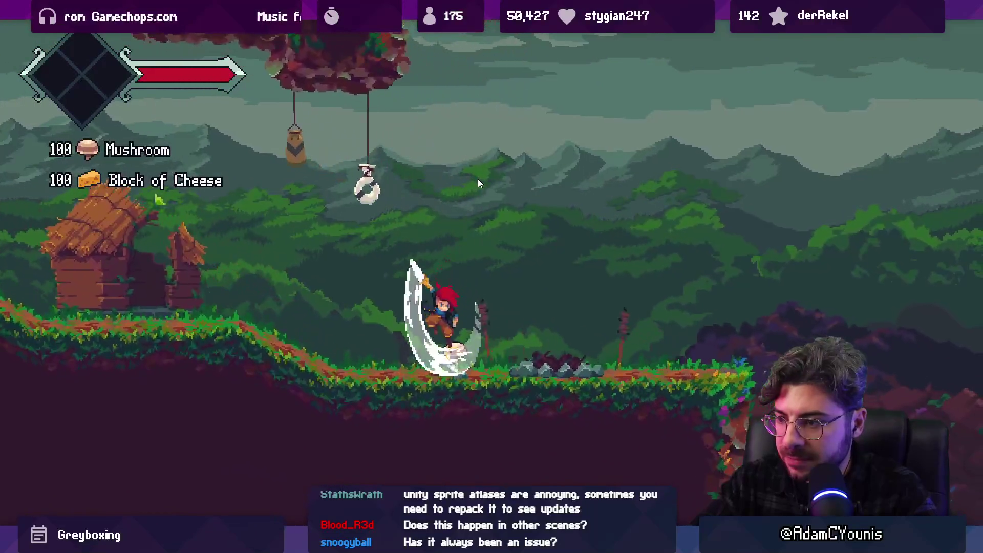
{"action": "key", "text": "Right"}
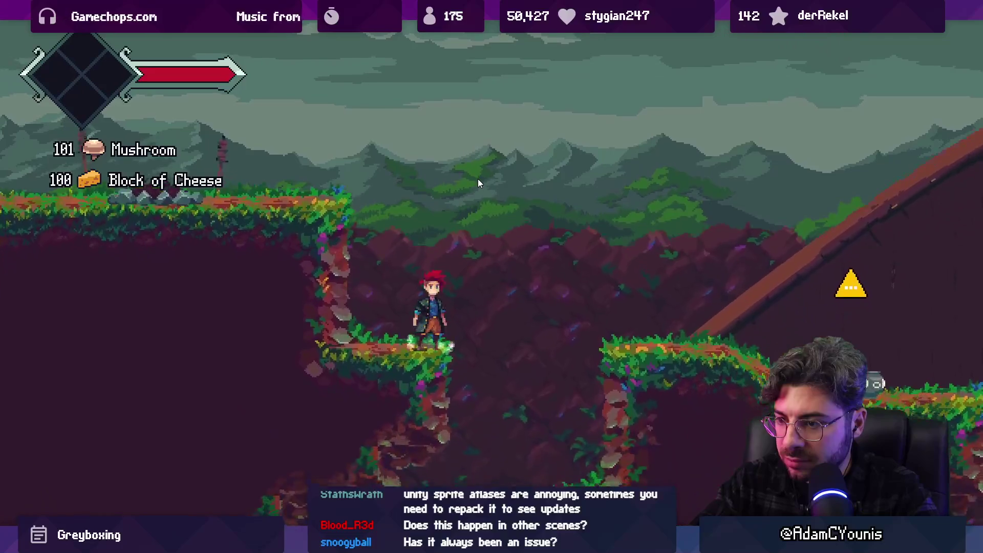
- Jump up the platforms and grassy ledges past the forge shrine into the cliff area
{"action": "key", "text": "space"}
{"action": "key", "text": "Right"}
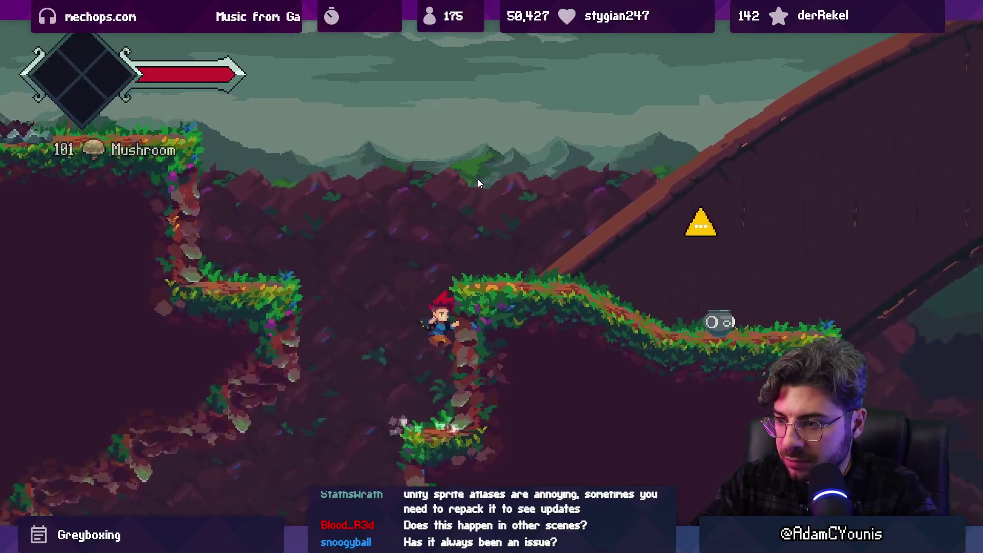
{"action": "key", "text": "space"}
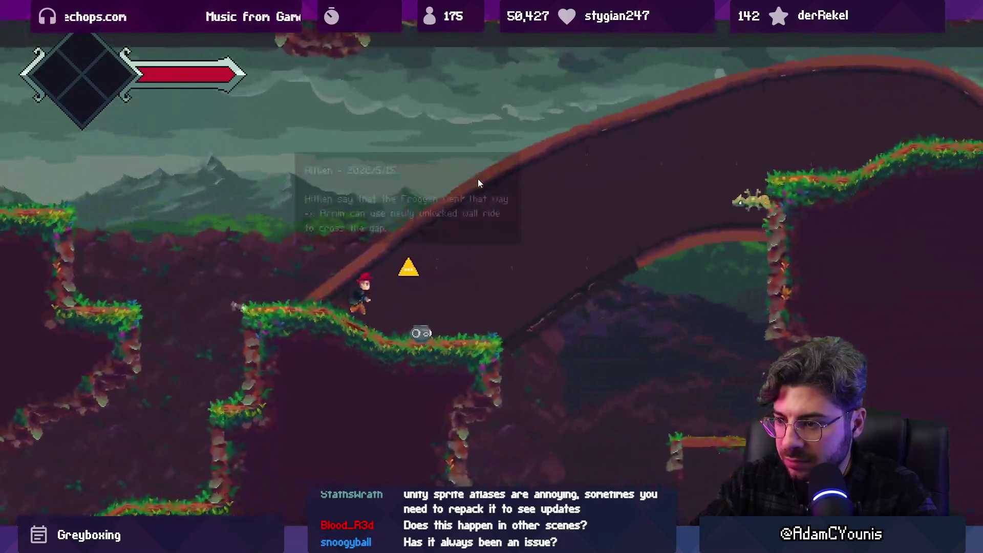
{"action": "key", "text": "Left"}
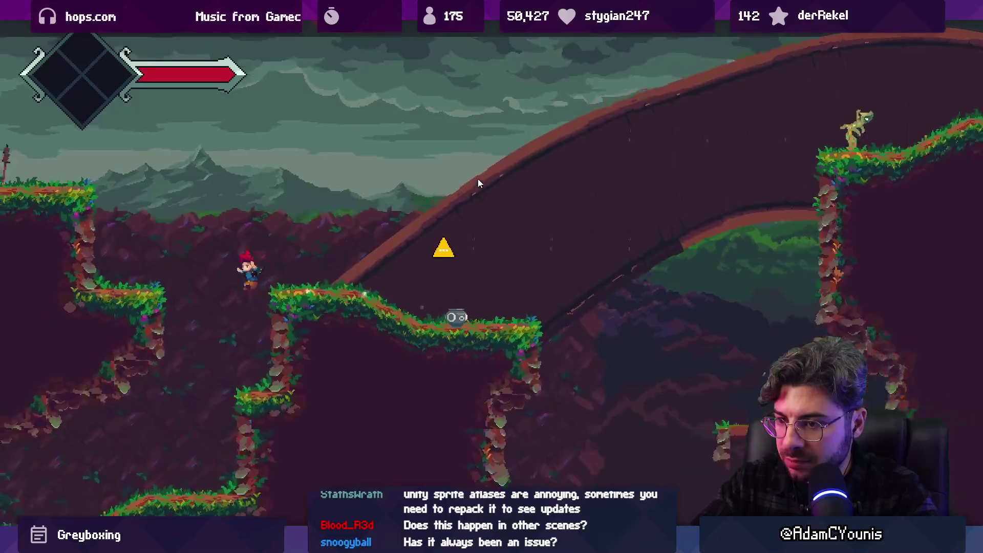
{"action": "key", "text": "Left"}
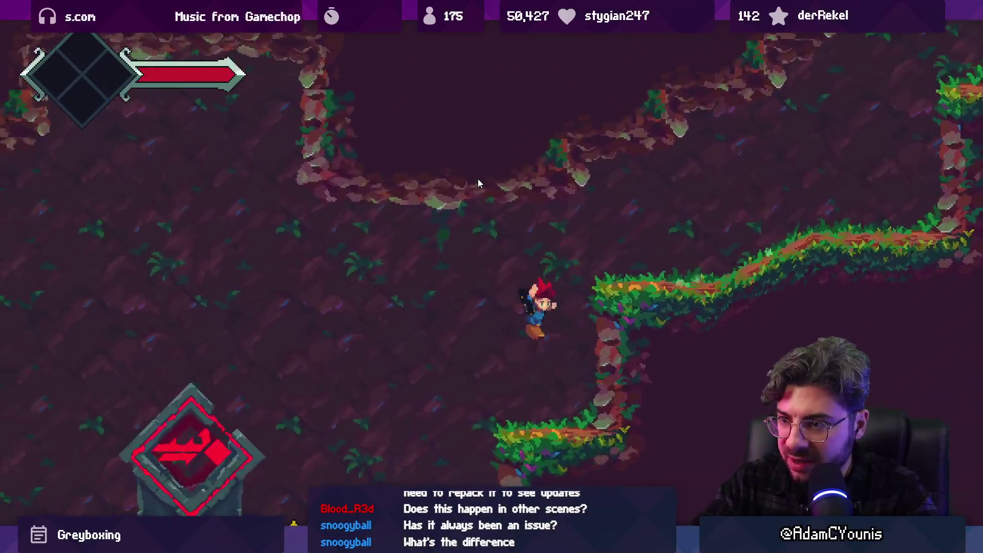
{"action": "key", "text": "Left"}
{"action": "key", "text": "space"}
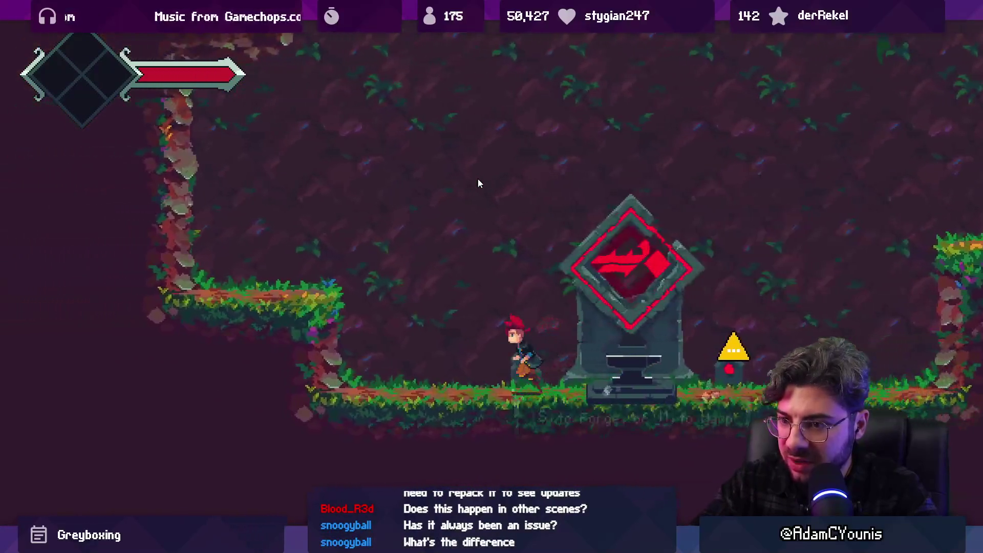
{"action": "key", "text": "Right"}
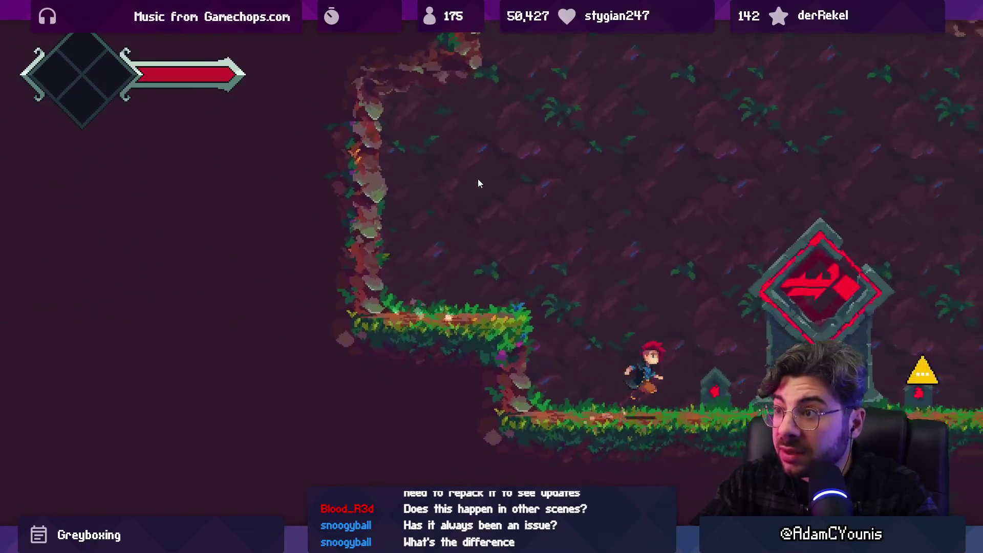
{"action": "key", "text": "Right"}
{"action": "key", "text": "space"}
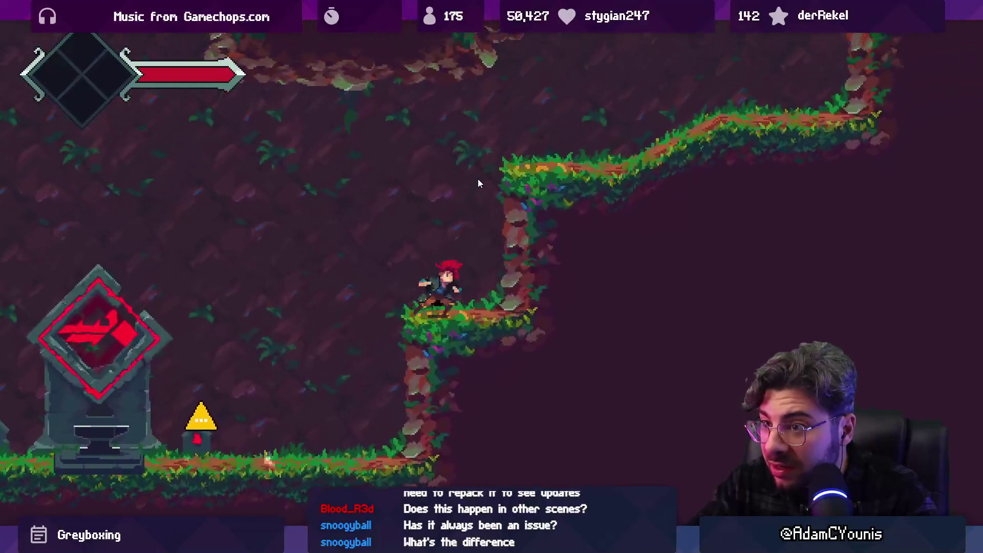
{"action": "key", "text": "space"}
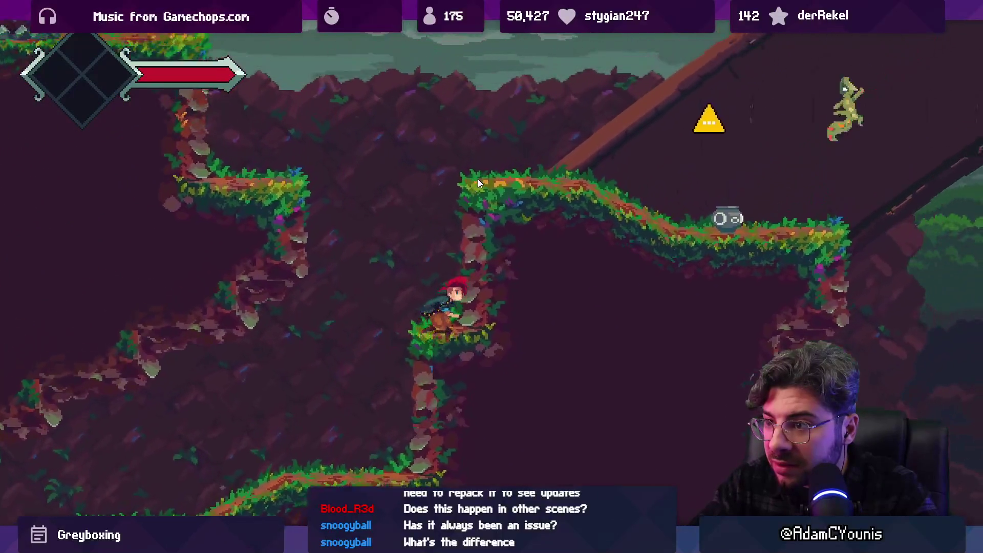
{"action": "key", "text": "Left"}
{"action": "key", "text": "Right"}
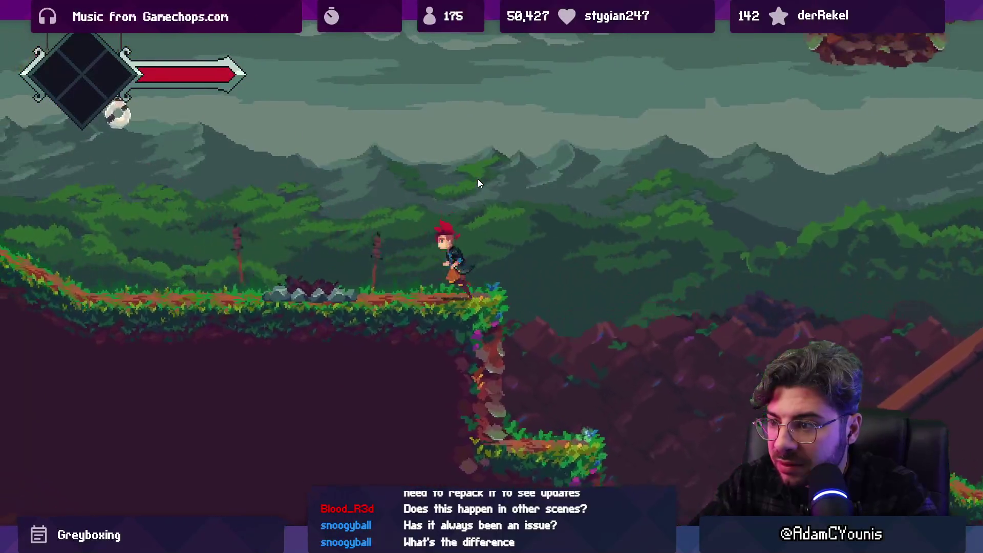
- Run past the well, fall into the cave, climb the grassy ledges, then exit with Ctrl+P
{"action": "key", "text": "Left"}
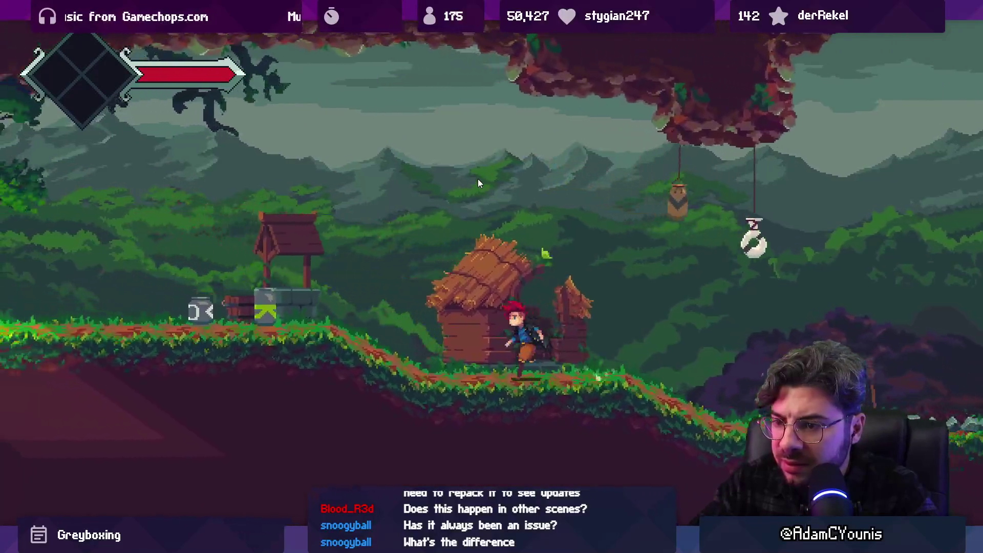
{"action": "key", "text": "Right"}
{"action": "key", "text": "space"}
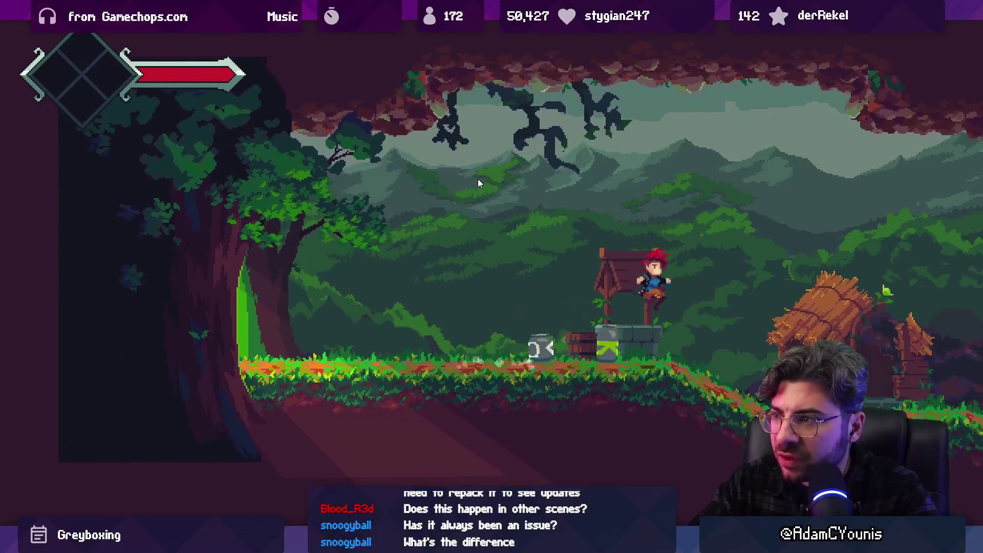
{"action": "key", "text": "Right"}
{"action": "key", "text": "space"}
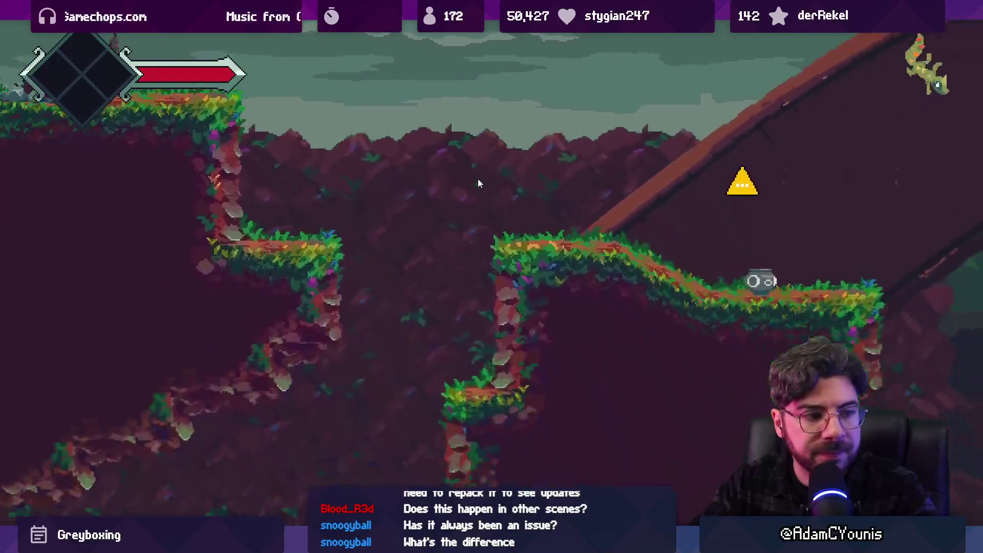
{"action": "key", "text": "Left"}
{"action": "key", "text": "Left"}
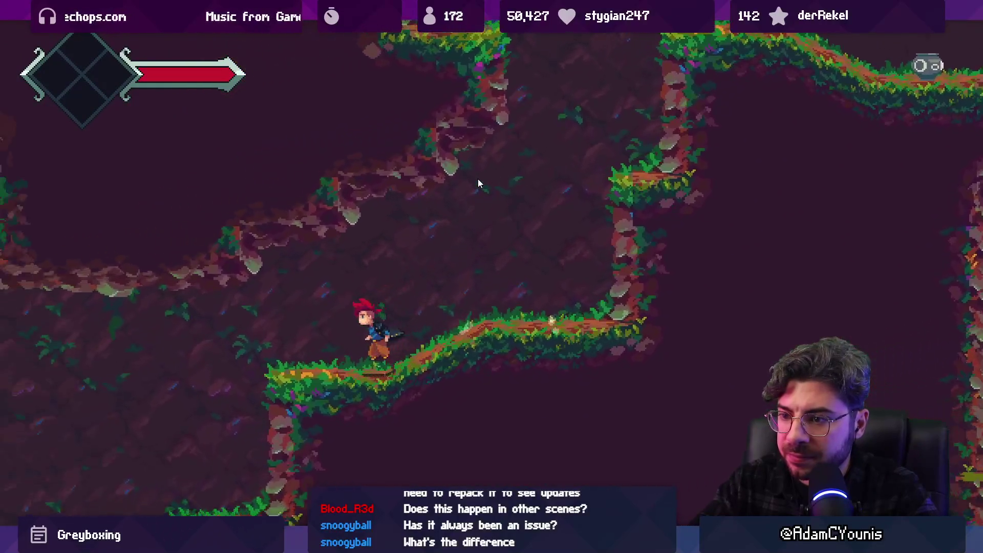
{"action": "key", "text": "space"}
{"action": "key", "text": "Right"}
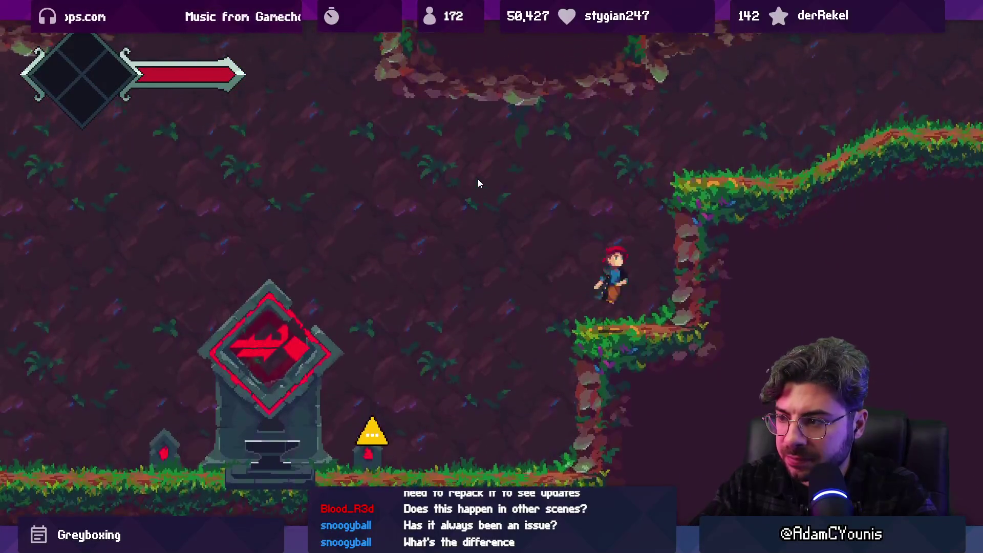
{"action": "key", "text": "Left"}
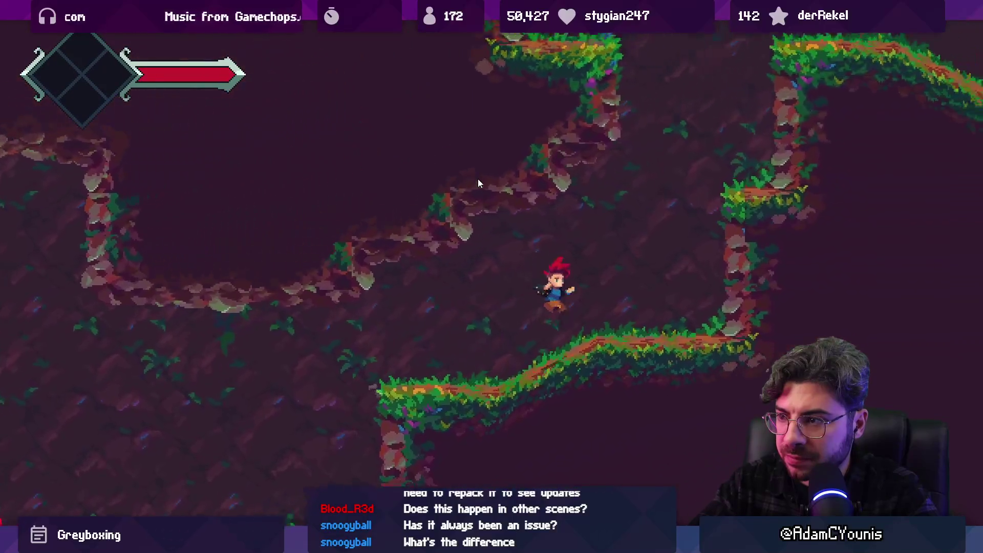
{"action": "key", "text": "space"}
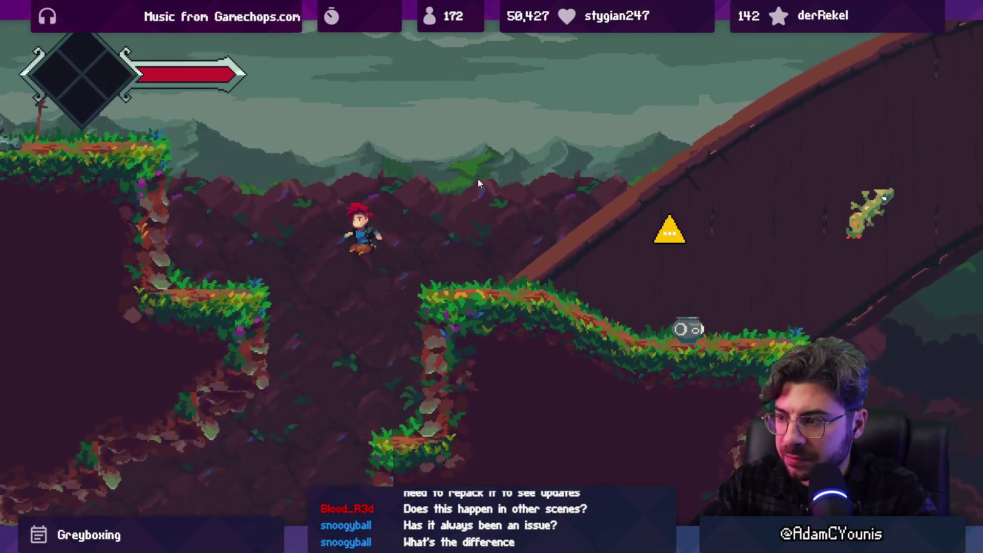
{"action": "key", "text": "Right"}
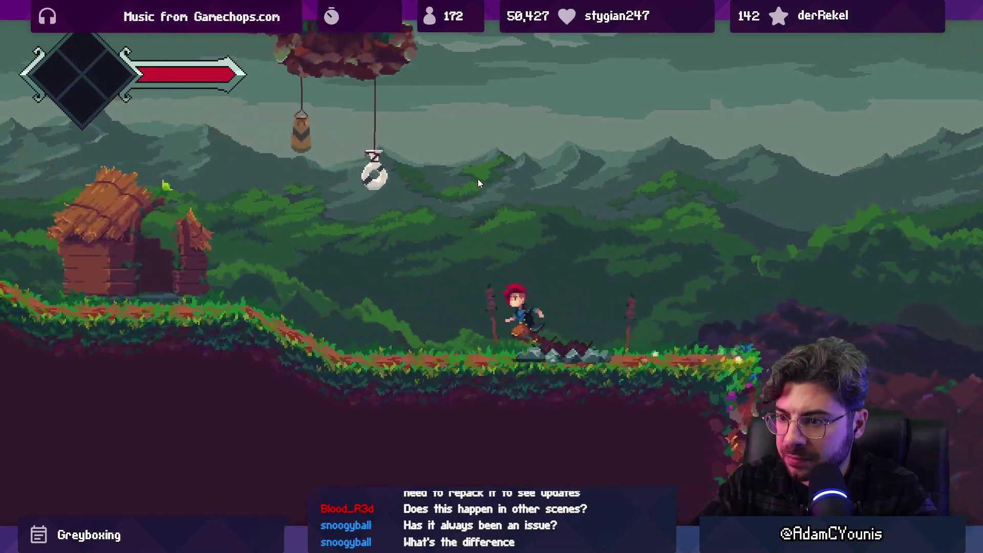
{"action": "key", "text": "ctrl+p"}
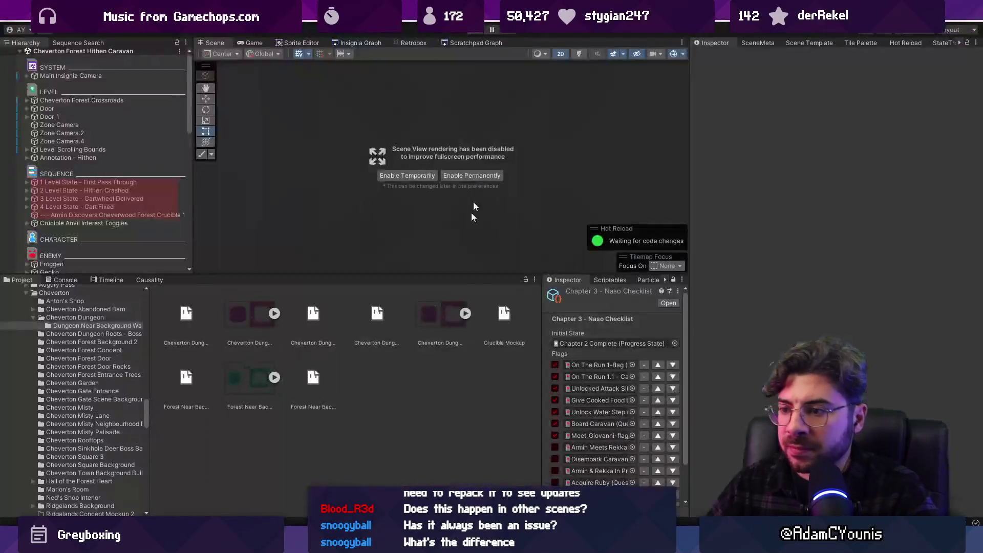
- Search the Project window for the Ridgelands Wet tileset
{"action": "left_click", "coordinate": [439, 337]}
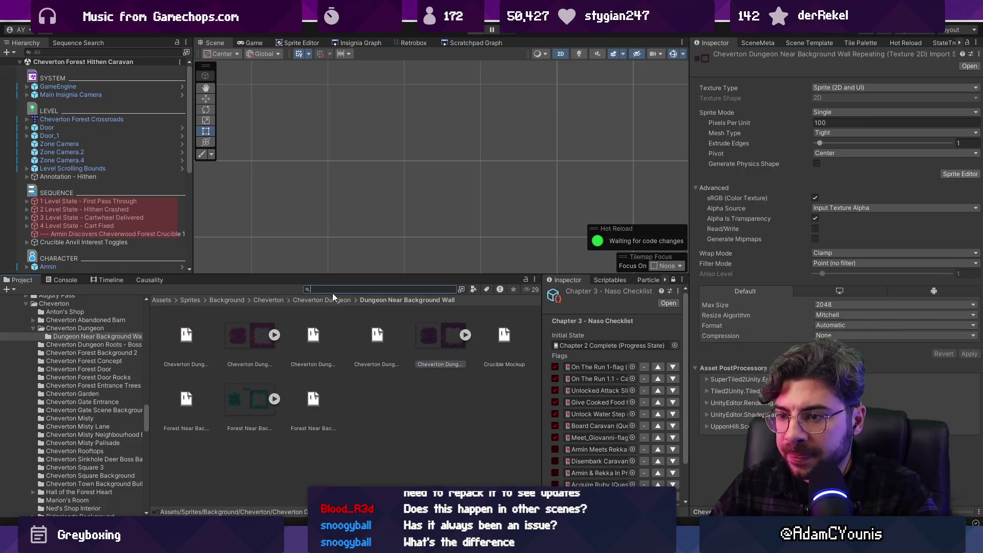
{"action": "key", "text": "BackSpace"}
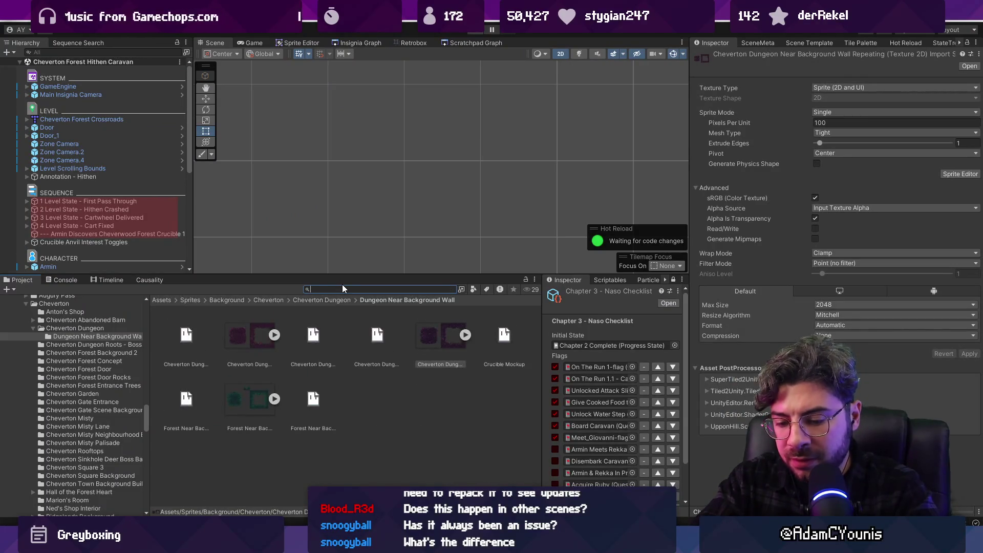
{"action": "type", "text": "ridgeands "}
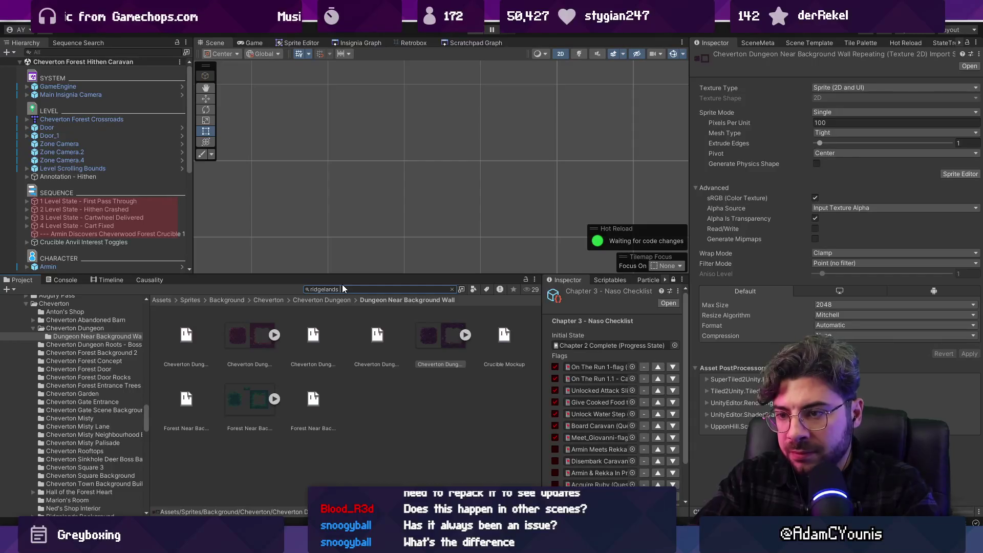
{"action": "type", "text": "tilset"}
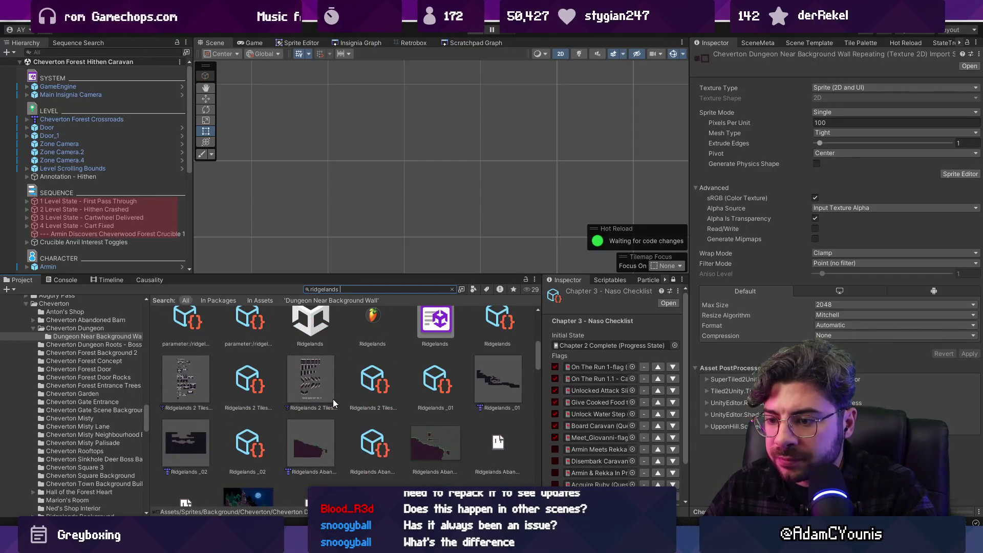
{"action": "key", "text": "BackSpace"}
{"action": "key", "text": "BackSpace"}
{"action": "key", "text": "BackSpace"}
{"action": "type", "text": "eset"}
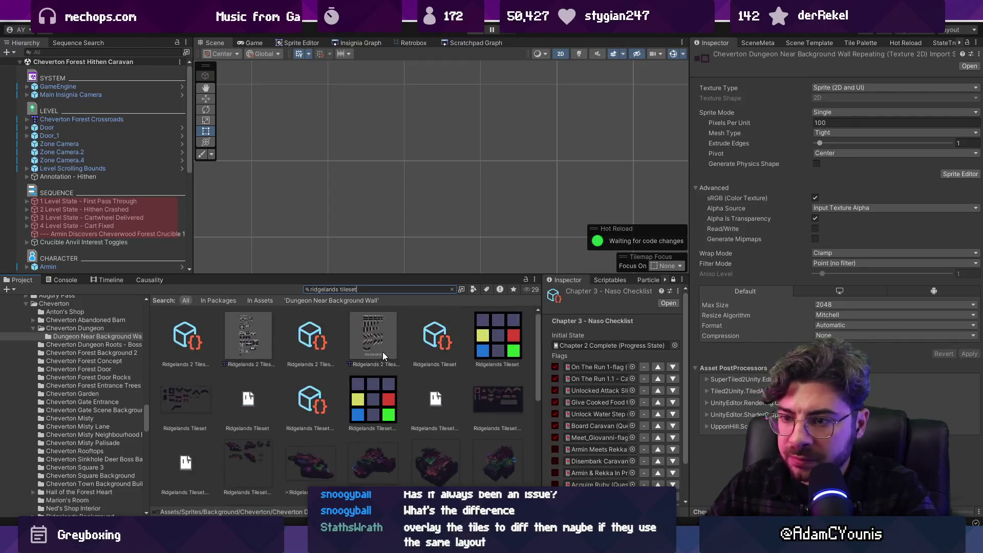
{"action": "type", "text": " wet"}
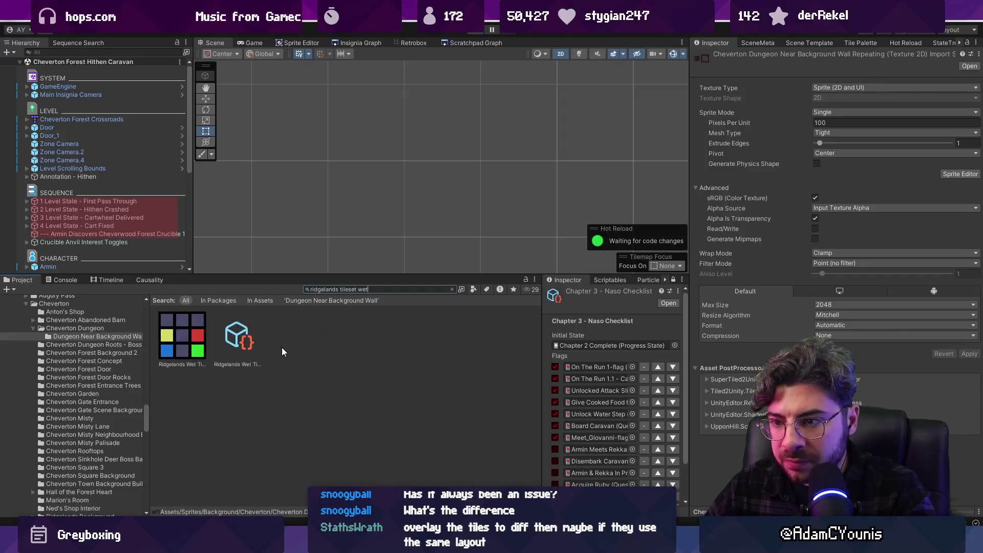
- Inspect the import settings of the Ridgelands Wet Tileset assets
{"action": "left_click", "coordinate": [229, 333]}
{"action": "left_click", "coordinate": [196, 335]}
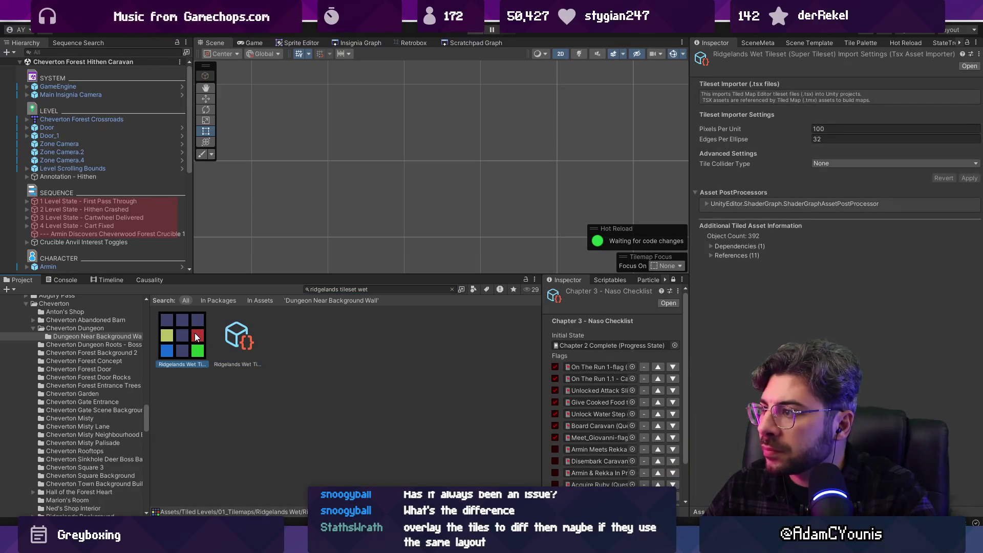
{"action": "left_click", "coordinate": [226, 335]}
{"action": "left_click", "coordinate": [355, 289]}
{"action": "key", "text": "Left"}
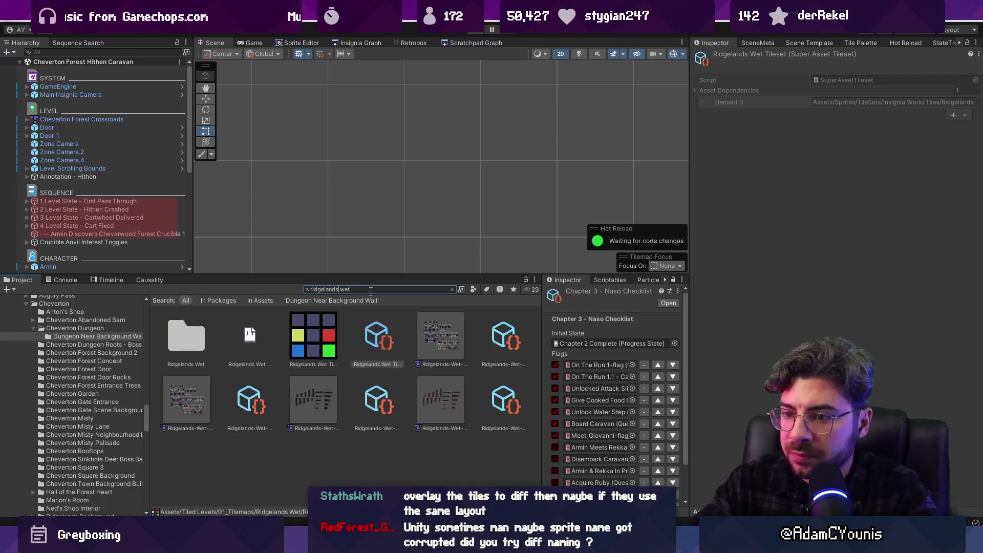
- Open Ridgelands Wet Mockup in Aseprite, then return to Unity's search field
{"action": "left_click", "coordinate": [247, 346]}
{"action": "double_click", "coordinate": [250, 342]}
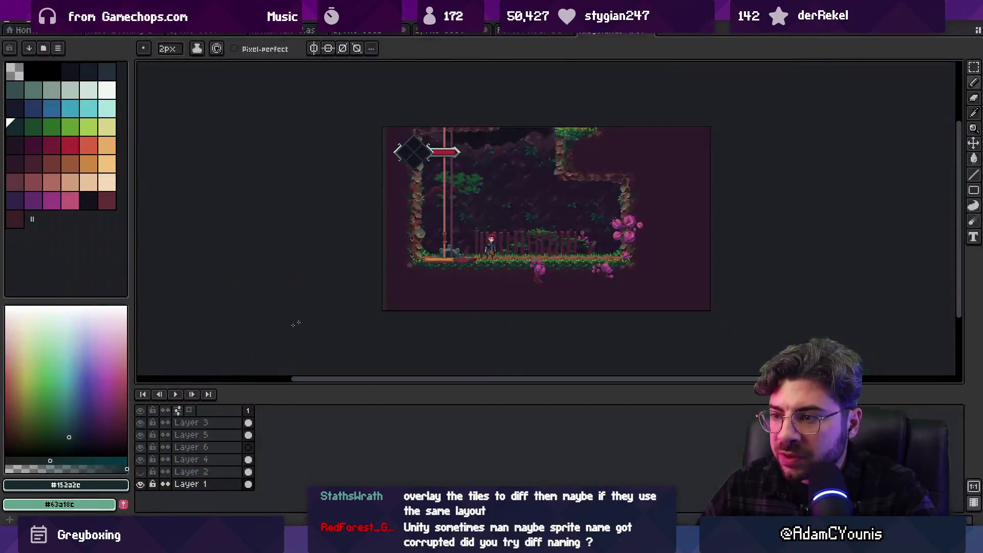
{"action": "key", "text": "ctrl+shift+Tab"}
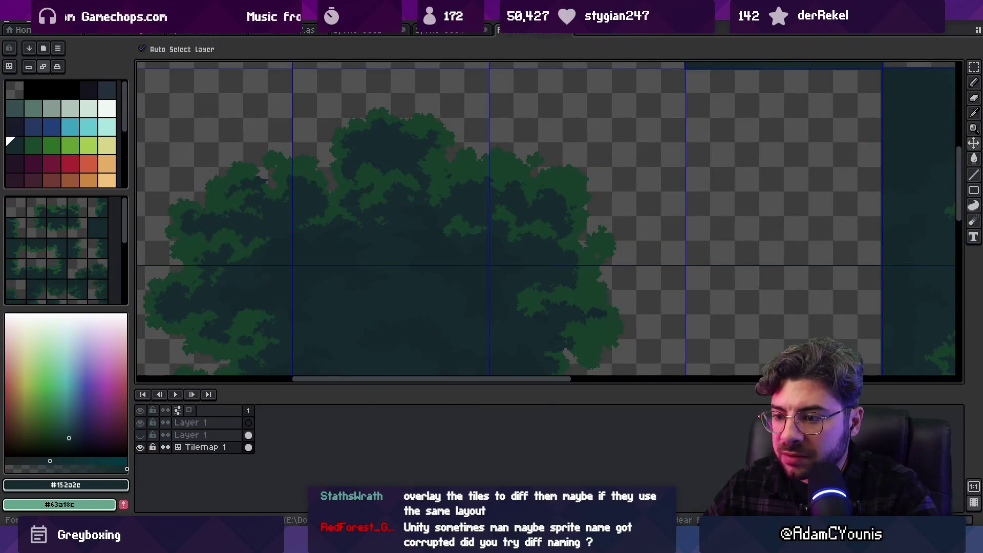
{"action": "key", "text": "alt+Tab"}
{"action": "left_click", "coordinate": [342, 289]}
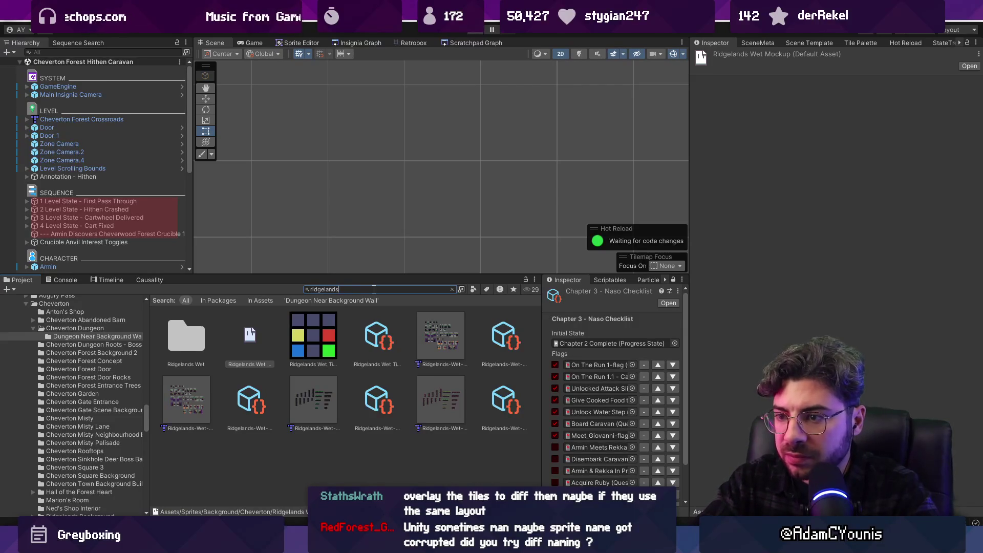
{"action": "scroll", "coordinate": [391, 348], "scroll_direction": "down", "scroll_amount": 5}
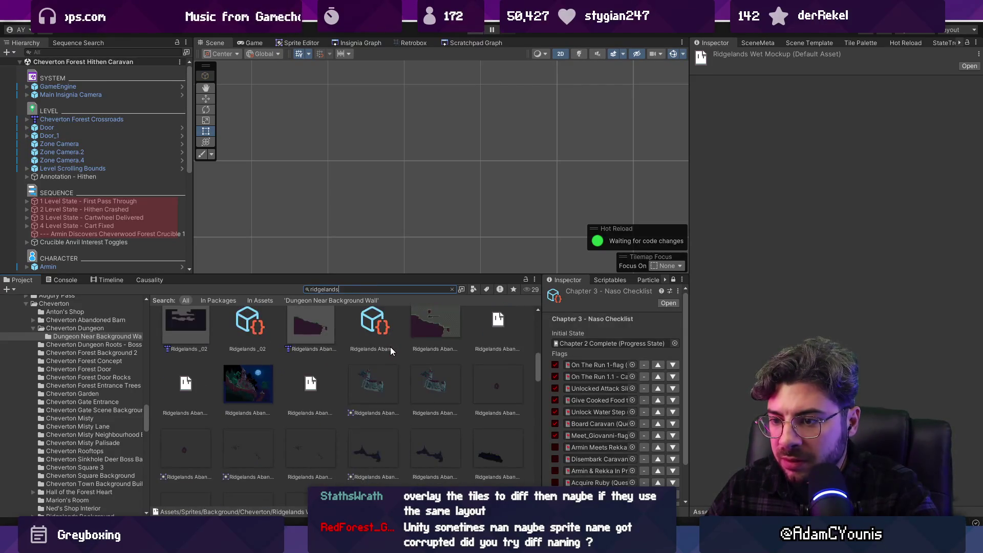
- Search 'ridgelands tileset' and open Ridgelands Tileset 3 from the results in Aseprite
{"action": "scroll", "coordinate": [342, 358], "scroll_direction": "down", "scroll_amount": 5, "text": "ctrl"}
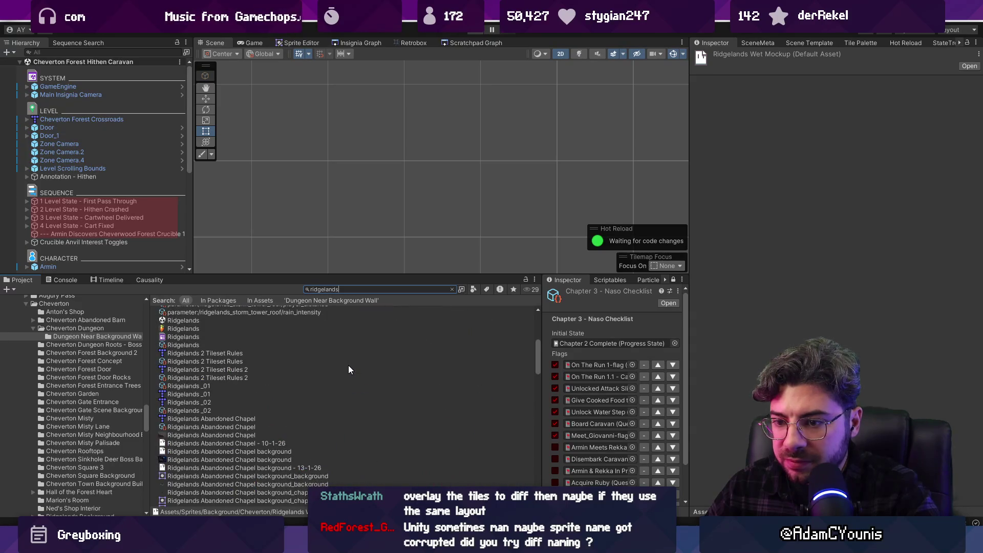
{"action": "scroll", "coordinate": [349, 369], "scroll_direction": "down", "scroll_amount": 3}
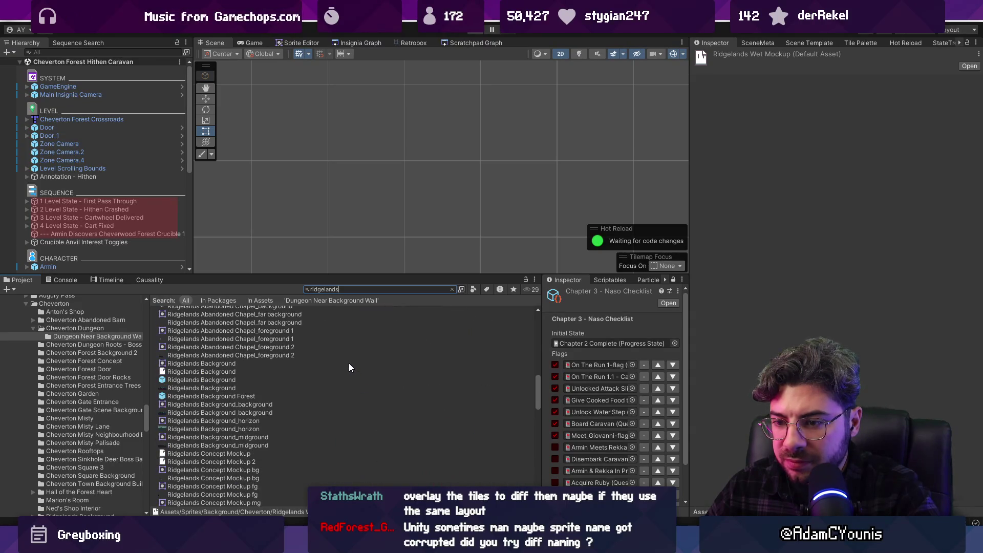
{"action": "scroll", "coordinate": [350, 367], "scroll_direction": "down", "scroll_amount": 3}
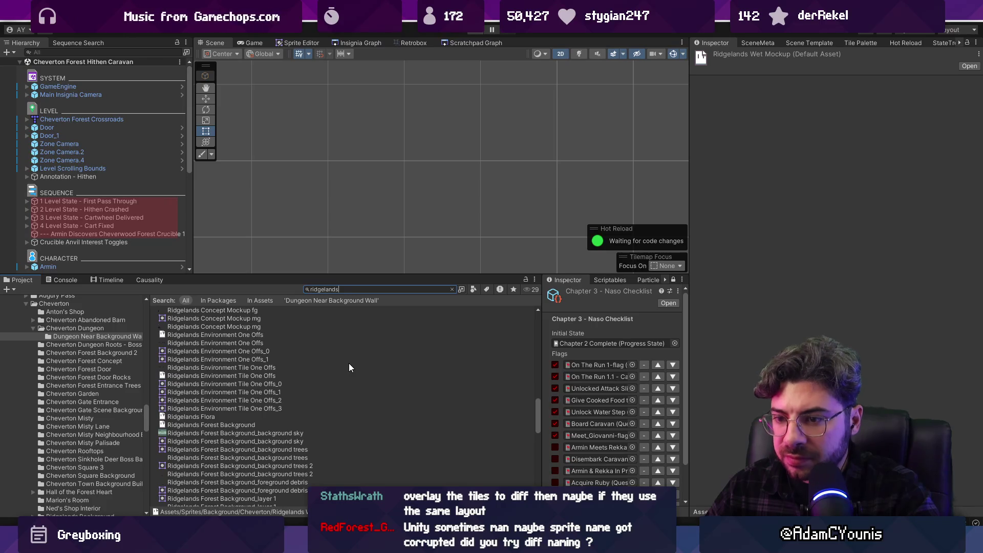
{"action": "scroll", "coordinate": [264, 359], "scroll_direction": "down", "scroll_amount": 3}
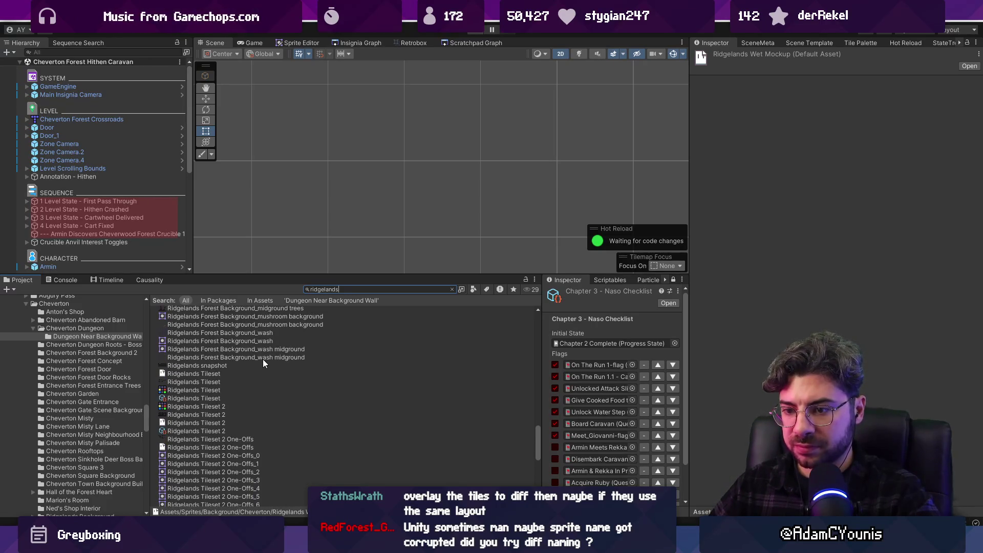
{"action": "scroll", "coordinate": [210, 369], "scroll_direction": "down", "scroll_amount": 3}
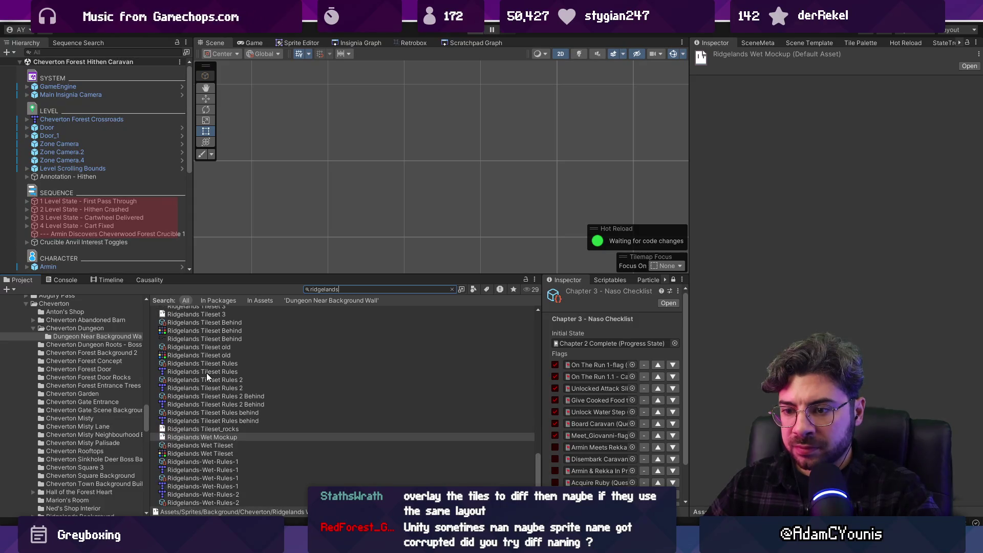
{"action": "scroll", "coordinate": [207, 373], "scroll_direction": "down", "scroll_amount": 3}
{"action": "type", "text": " tileset"}
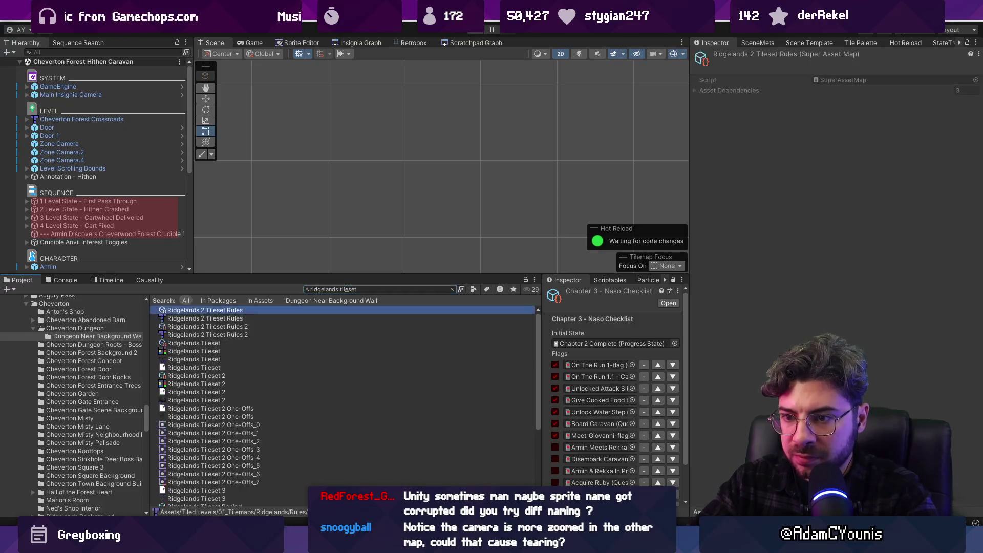
{"action": "key", "text": "Down"}
{"action": "key", "text": "Down"}
{"action": "key", "text": "Down"}
{"action": "key", "text": "Down"}
{"action": "key", "text": "Down"}
{"action": "key", "text": "Down"}
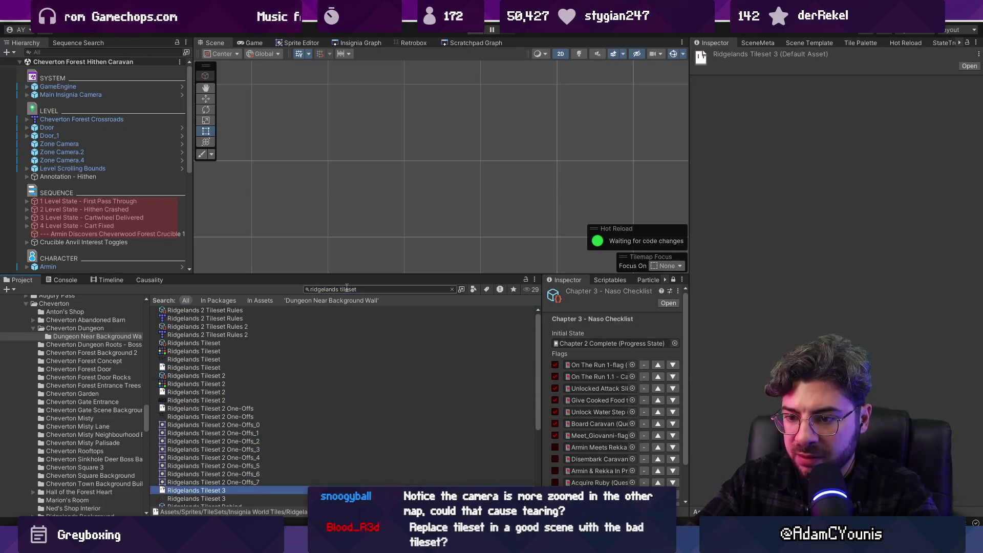
{"action": "key", "text": "Return"}
{"action": "scroll", "coordinate": [405, 171], "scroll_direction": "up", "scroll_amount": 5}
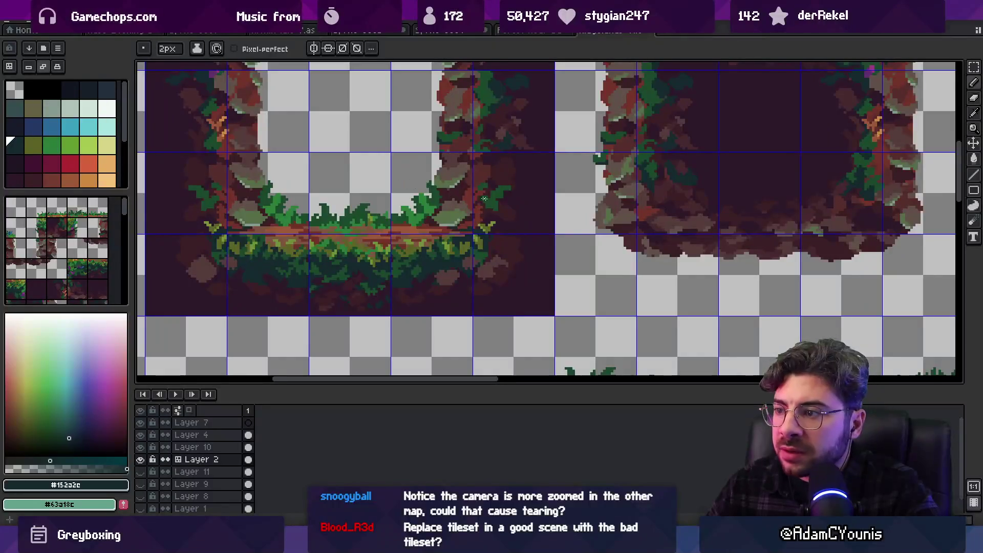
- Pan to the grass platform tiles, then open Ridgelands Tileset_rocks from Unity in Aseprite
{"action": "scroll", "coordinate": [552, 183], "scroll_direction": "up", "scroll_amount": 3}
{"action": "scroll", "coordinate": [552, 183], "scroll_direction": "down", "scroll_amount": 5}
{"action": "scroll", "coordinate": [533, 147], "scroll_direction": "up", "scroll_amount": 3}
{"action": "mouse_move", "coordinate": [533, 147]}
{"action": "left_mouse_down"}
{"action": "mouse_move", "coordinate": [455, 280]}
{"action": "mouse_move", "coordinate": [465, 299]}
{"action": "left_mouse_up"}
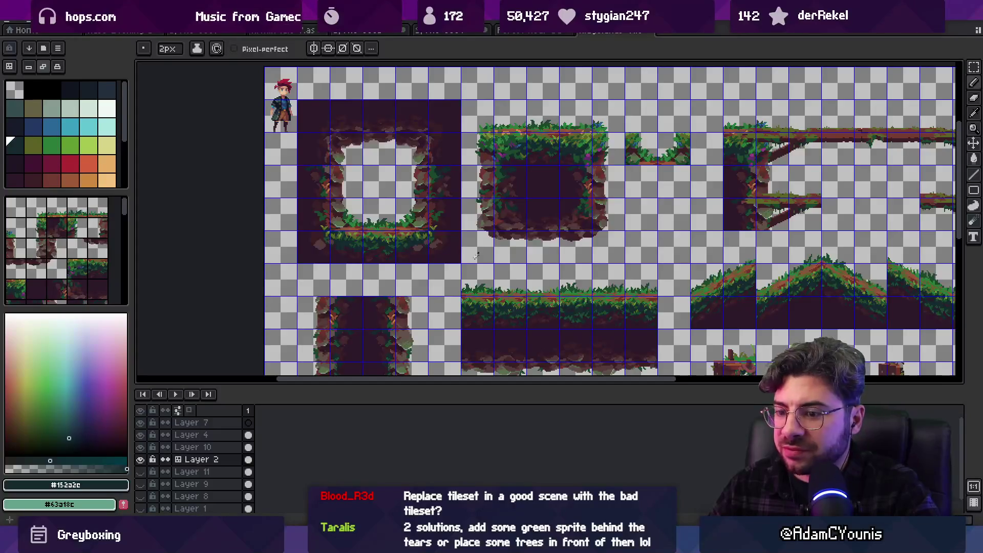
{"action": "key", "text": "ctrl+Tab"}
{"action": "key", "text": "alt+Tab"}
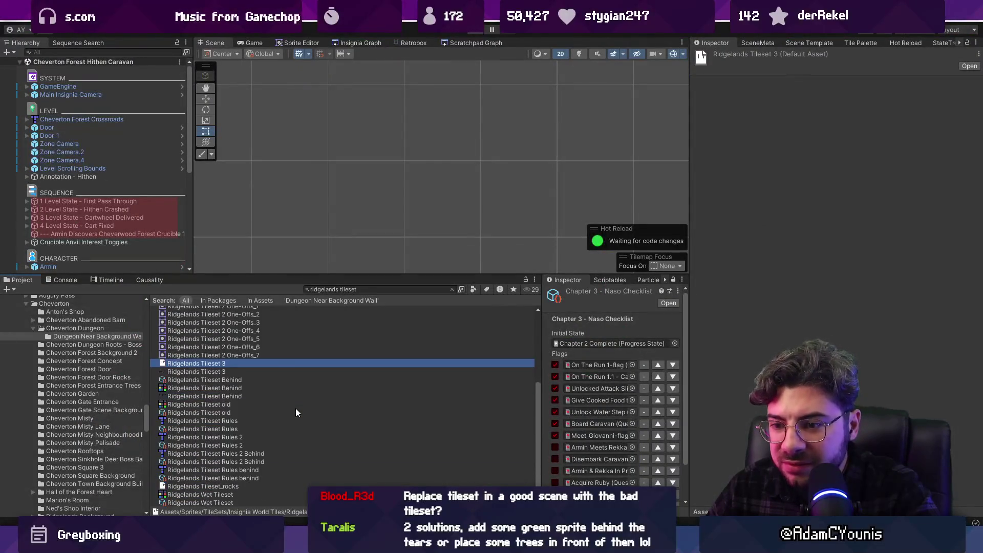
{"action": "left_click", "coordinate": [235, 485]}
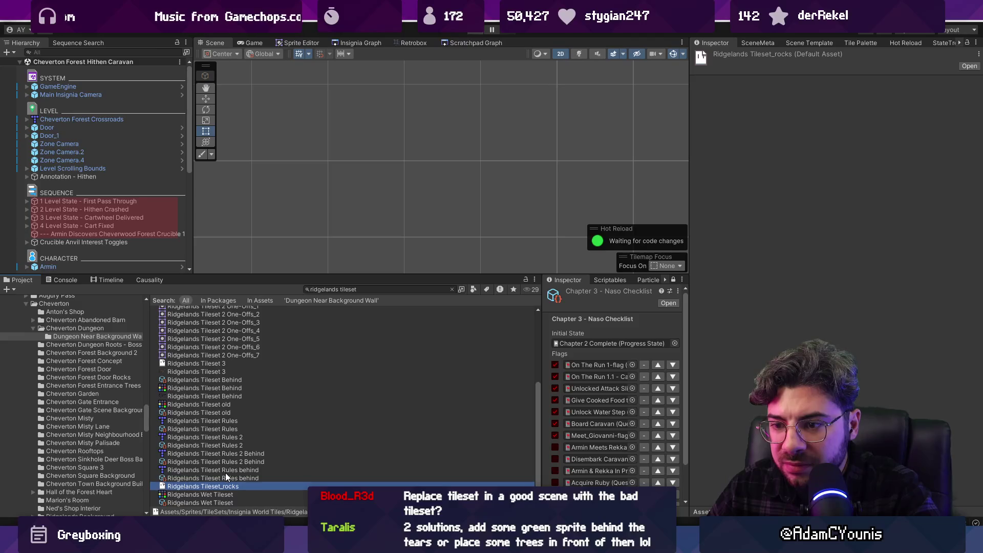
{"action": "double_click", "coordinate": [226, 483]}
- Reopen the Ridgelands rocks tileset and pan across its grass and rock tiles
{"action": "key", "text": "ctrl+Tab"}
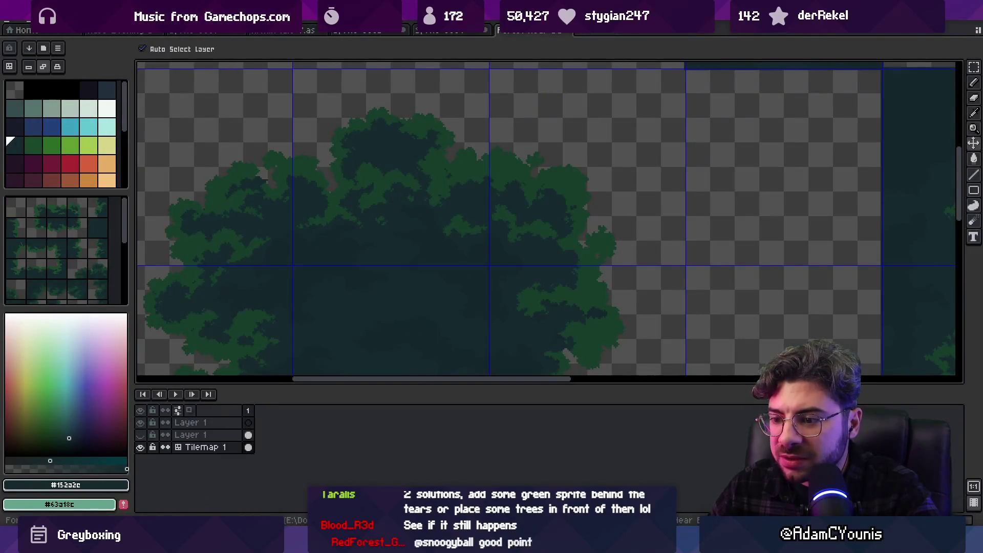
{"action": "key", "text": "alt+Tab"}
{"action": "scroll", "coordinate": [251, 404], "scroll_direction": "up", "scroll_amount": 5}
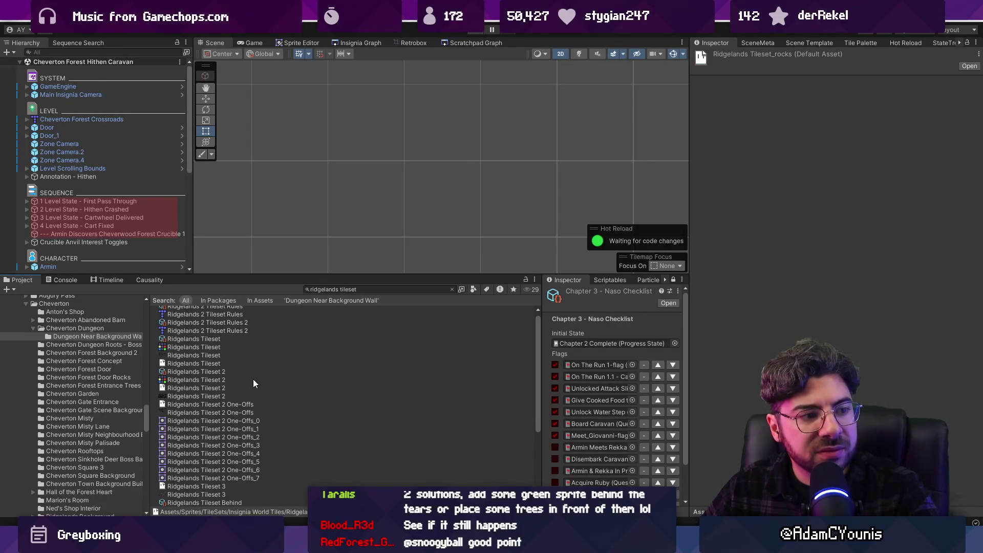
{"action": "scroll", "coordinate": [169, 370], "scroll_direction": "up", "scroll_amount": 1}
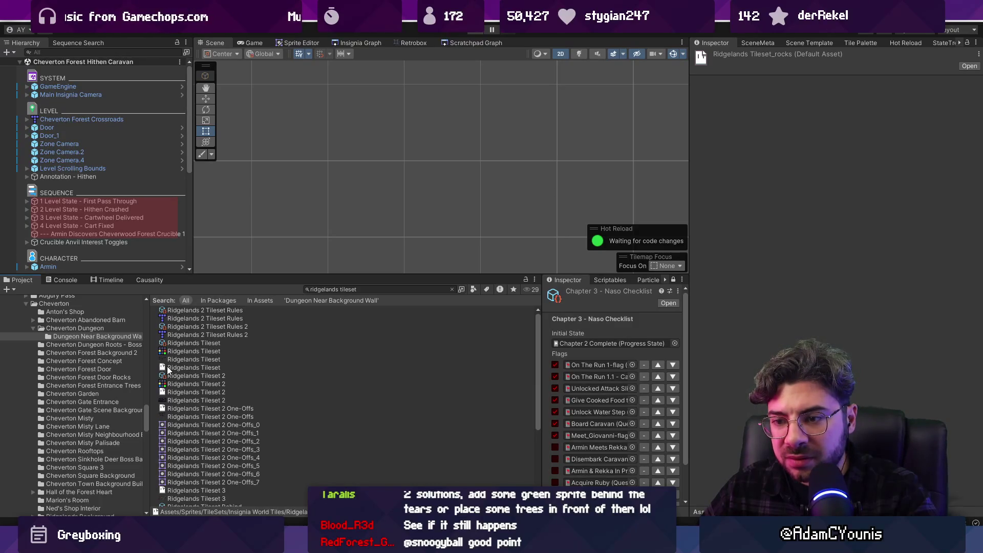
{"action": "scroll", "coordinate": [215, 413], "scroll_direction": "down", "scroll_amount": 5}
{"action": "double_click", "coordinate": [194, 363]}
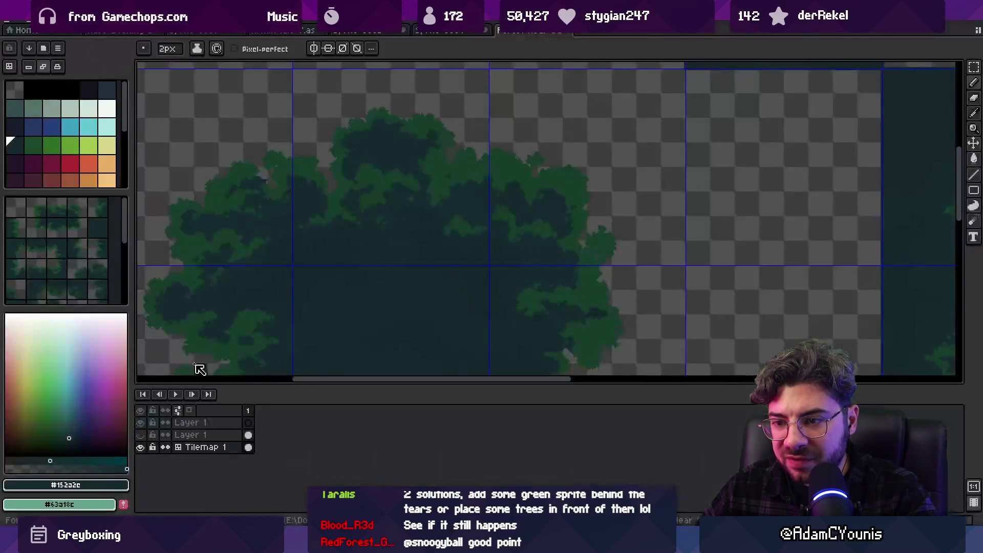
{"action": "scroll", "coordinate": [388, 220], "scroll_direction": "up", "scroll_amount": 5}
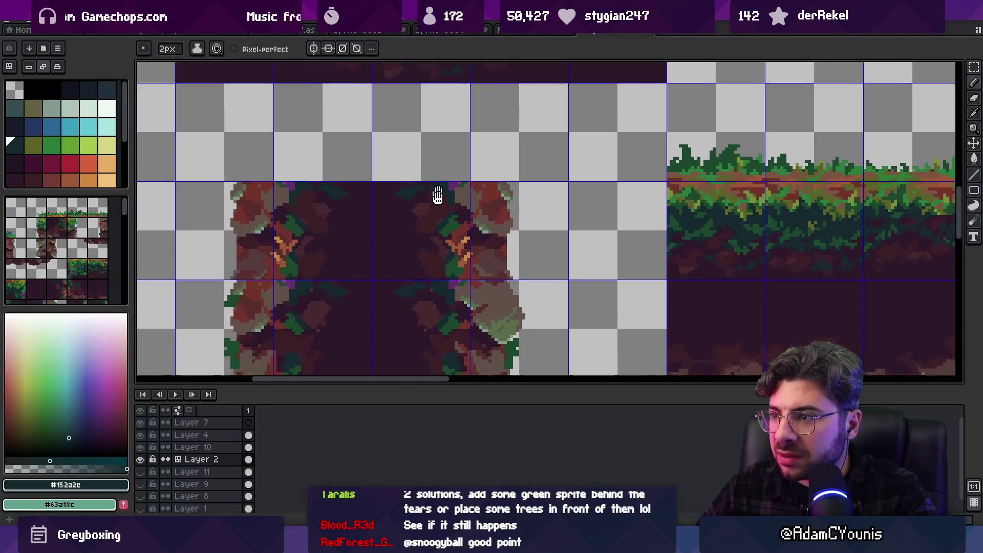
{"action": "scroll", "coordinate": [445, 297], "scroll_direction": "down", "scroll_amount": 5}
{"action": "scroll", "coordinate": [507, 265], "scroll_direction": "up", "scroll_amount": 5}
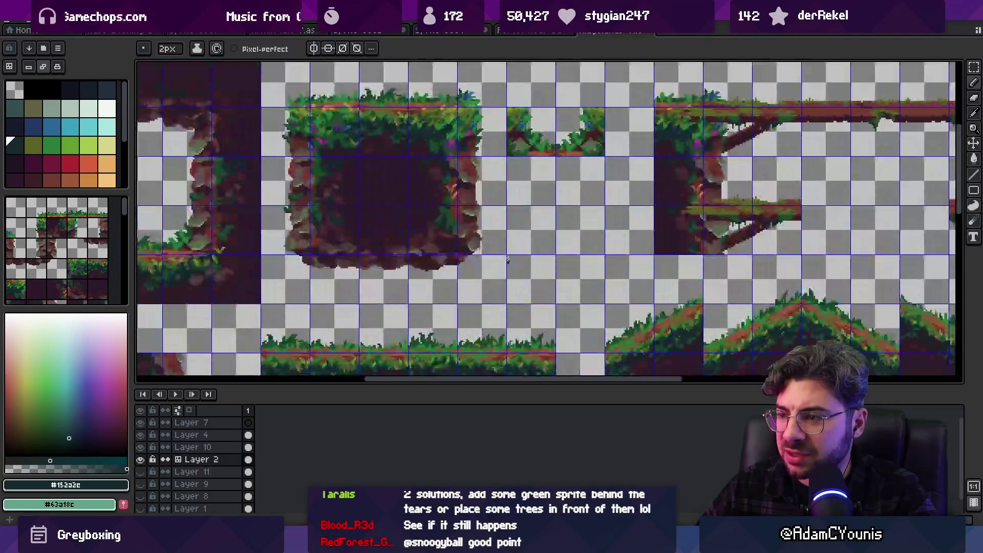
{"action": "left_click_drag", "start_coordinate": [500, 219], "coordinate": [758, 296]}
{"action": "scroll", "coordinate": [663, 240], "scroll_direction": "up", "scroll_amount": 2}
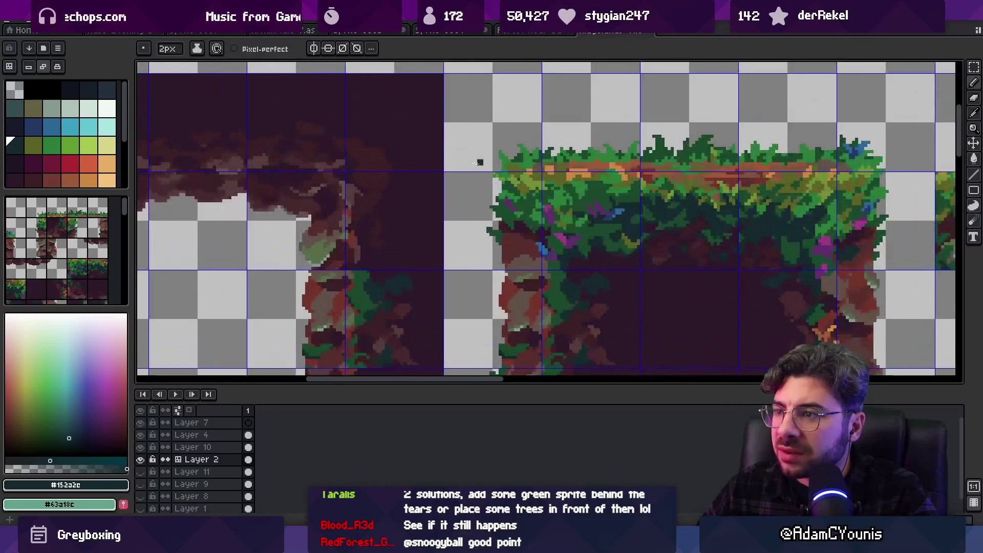
- Search Unity for 'golden tileset', open Ohrenstead Golden Tileset in Aseprite and show its grid
{"action": "key", "text": "ctrl+shift+Tab"}
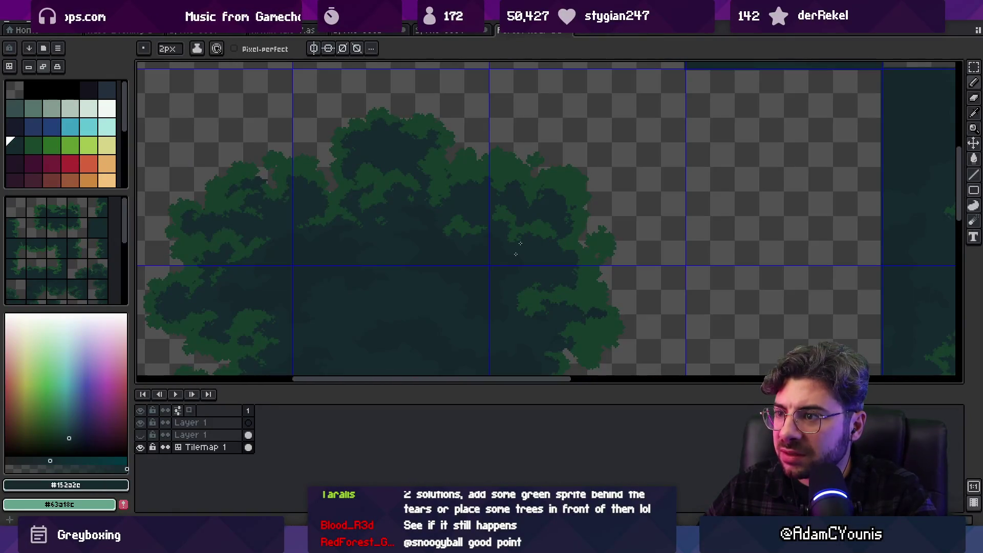
{"action": "key", "text": "alt+Tab"}
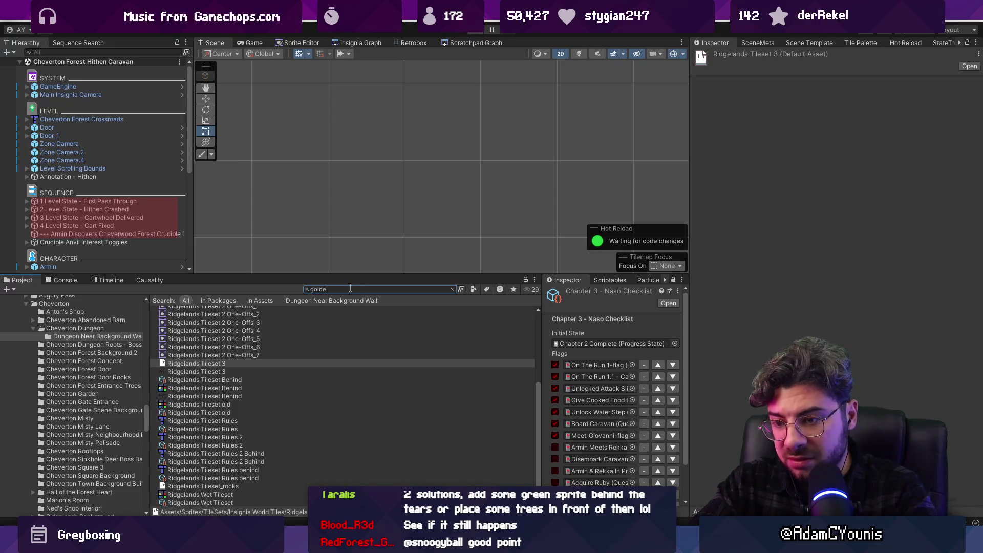
{"action": "type", "text": "set"}
{"action": "key", "text": "Down"}
{"action": "key", "text": "Down"}
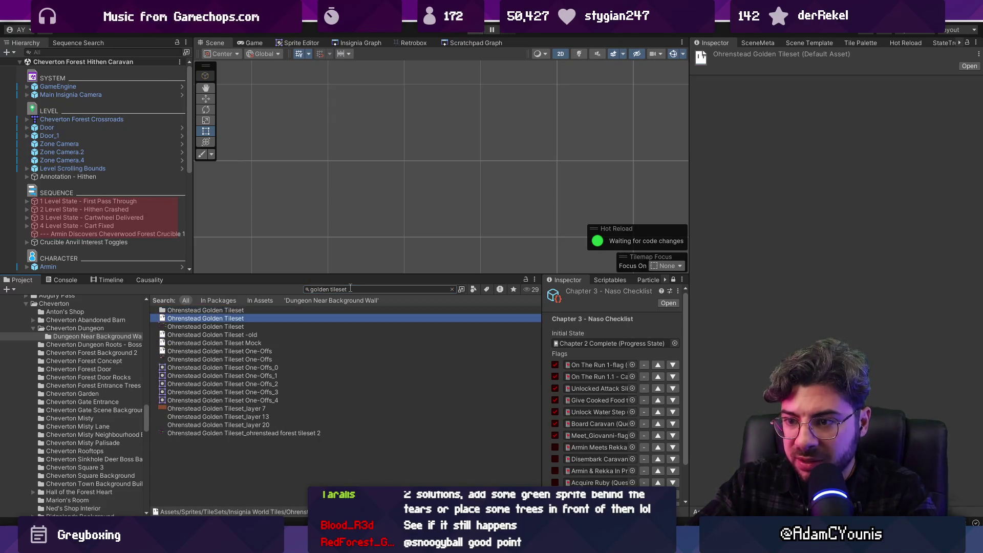
{"action": "key", "text": "Return"}
{"action": "scroll", "coordinate": [350, 229], "scroll_direction": "up", "scroll_amount": 2}
{"action": "key", "text": "w"}
{"action": "key", "text": "ctrl+apostrophe"}
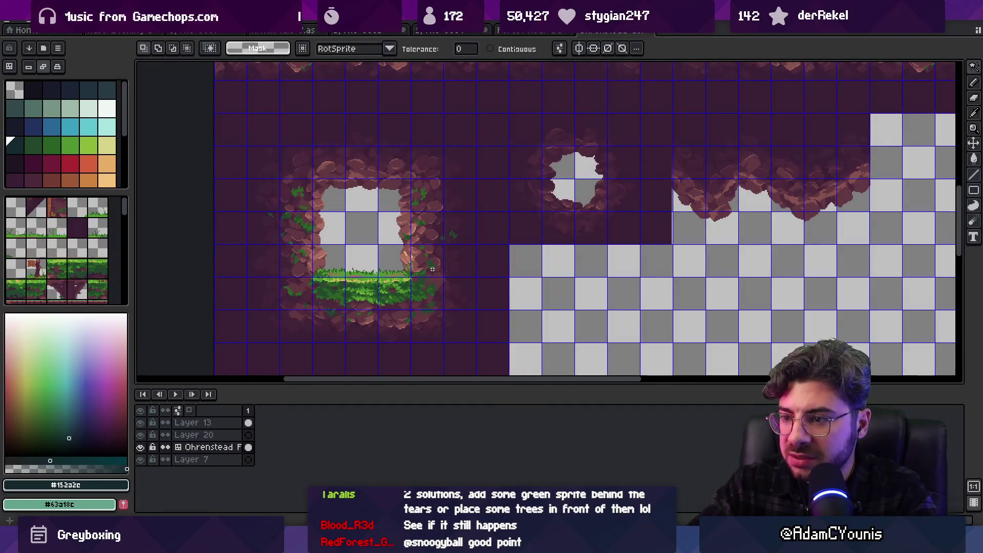
{"action": "scroll", "coordinate": [440, 200], "scroll_direction": "up", "scroll_amount": 10}
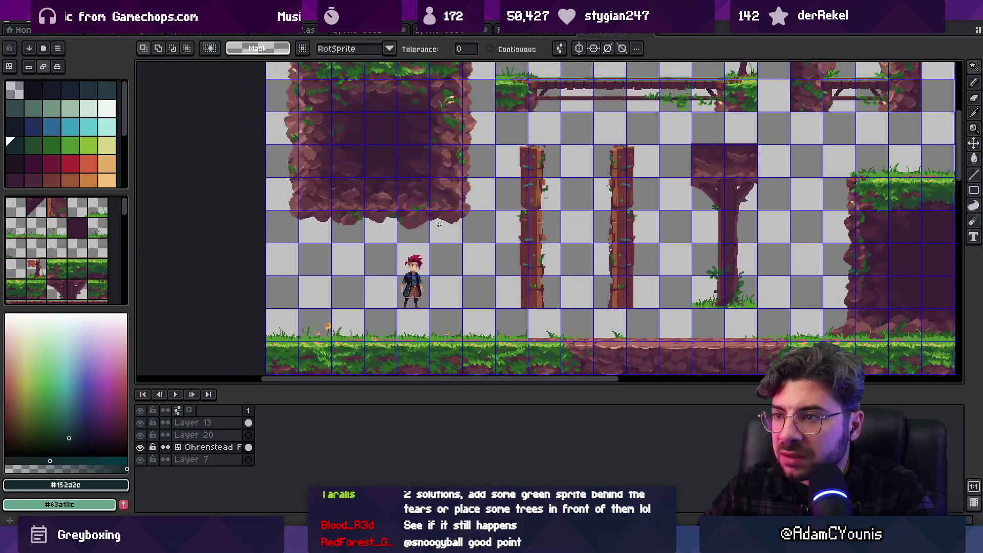
{"action": "scroll", "coordinate": [435, 283], "scroll_direction": "down", "scroll_amount": 2}
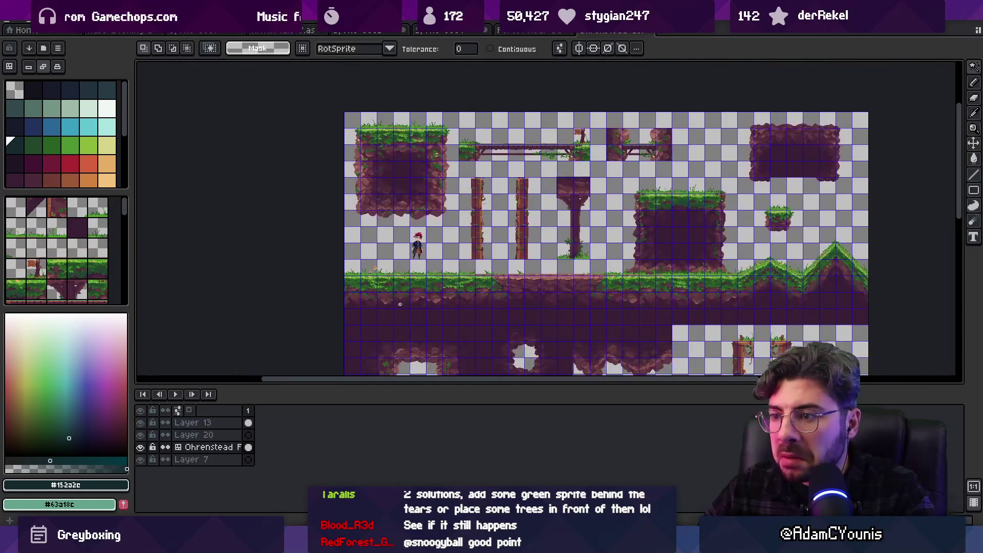
{"action": "scroll", "coordinate": [395, 308], "scroll_direction": "up", "scroll_amount": 3}
{"action": "scroll", "coordinate": [433, 226], "scroll_direction": "down", "scroll_amount": 2}
{"action": "scroll", "coordinate": [488, 225], "scroll_direction": "up", "scroll_amount": 3}
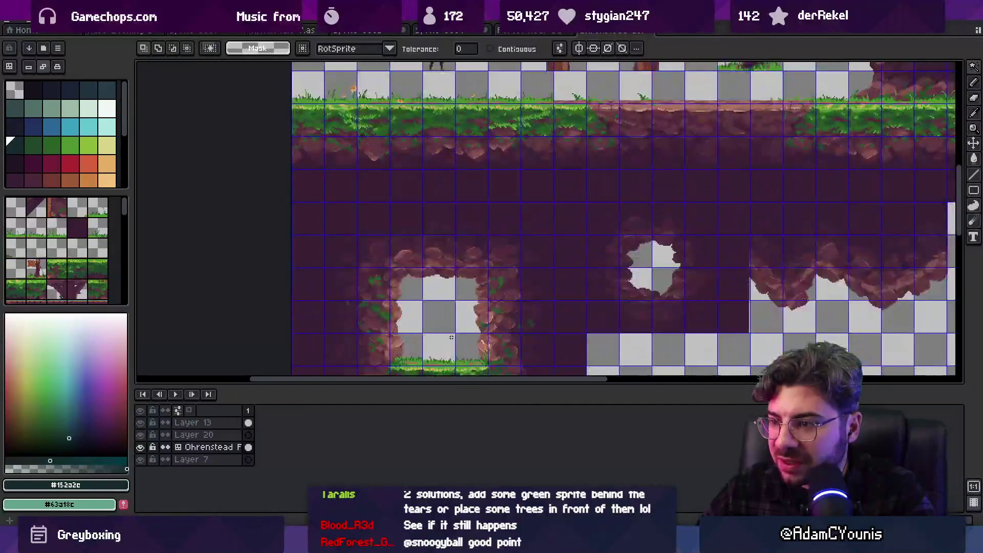
{"action": "scroll", "coordinate": [484, 241], "scroll_direction": "down", "scroll_amount": 1}
{"action": "scroll", "coordinate": [473, 240], "scroll_direction": "up", "scroll_amount": 3}
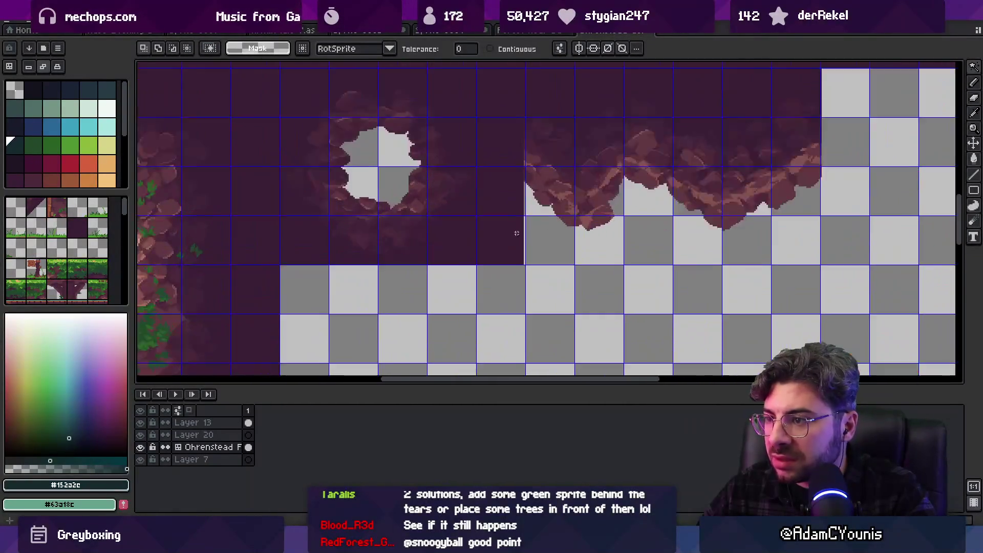
{"action": "scroll", "coordinate": [488, 308], "scroll_direction": "up", "scroll_amount": 1}
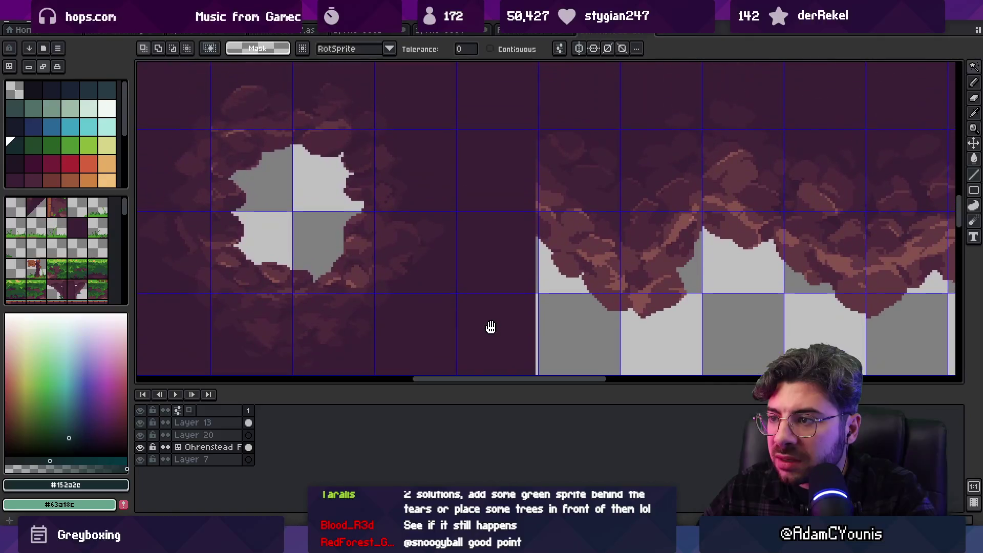
{"action": "scroll", "coordinate": [476, 302], "scroll_direction": "down", "scroll_amount": 1}
{"action": "scroll", "coordinate": [481, 225], "scroll_direction": "down", "scroll_amount": 1}
{"action": "scroll", "coordinate": [475, 219], "scroll_direction": "up", "scroll_amount": 3}
{"action": "scroll", "coordinate": [479, 225], "scroll_direction": "down", "scroll_amount": 2}
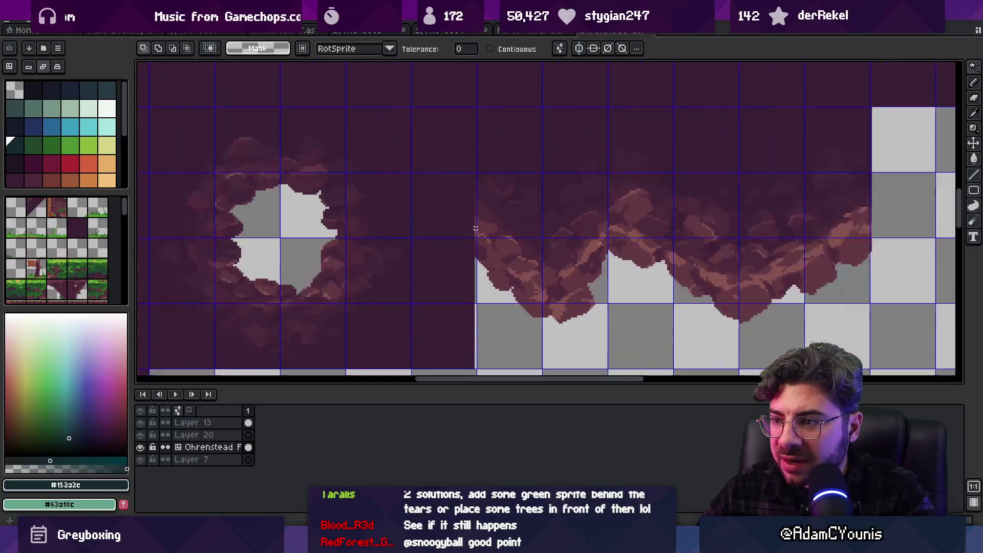
{"action": "scroll", "coordinate": [476, 226], "scroll_direction": "down", "scroll_amount": 2}
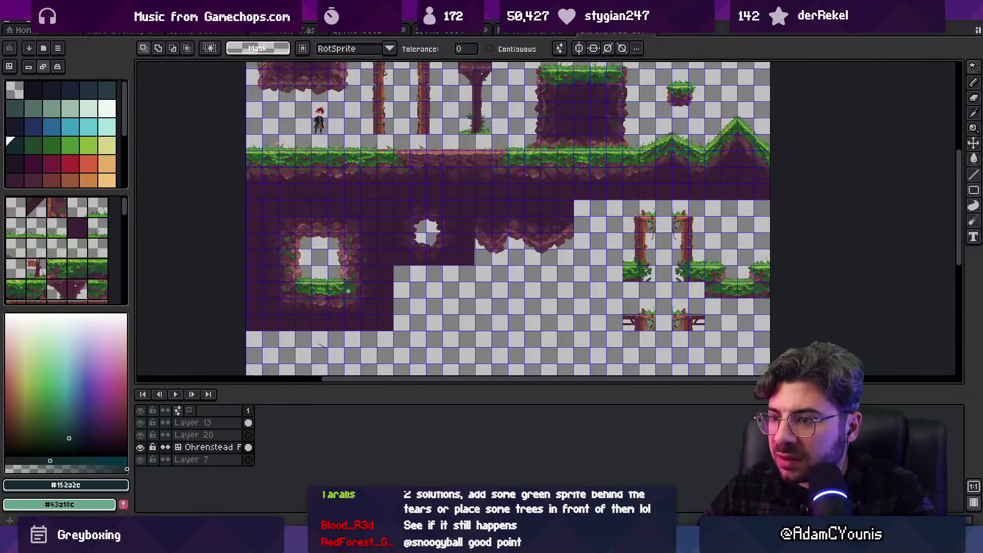
{"action": "scroll", "coordinate": [352, 288], "scroll_direction": "up", "scroll_amount": 2}
{"action": "key", "text": "m"}
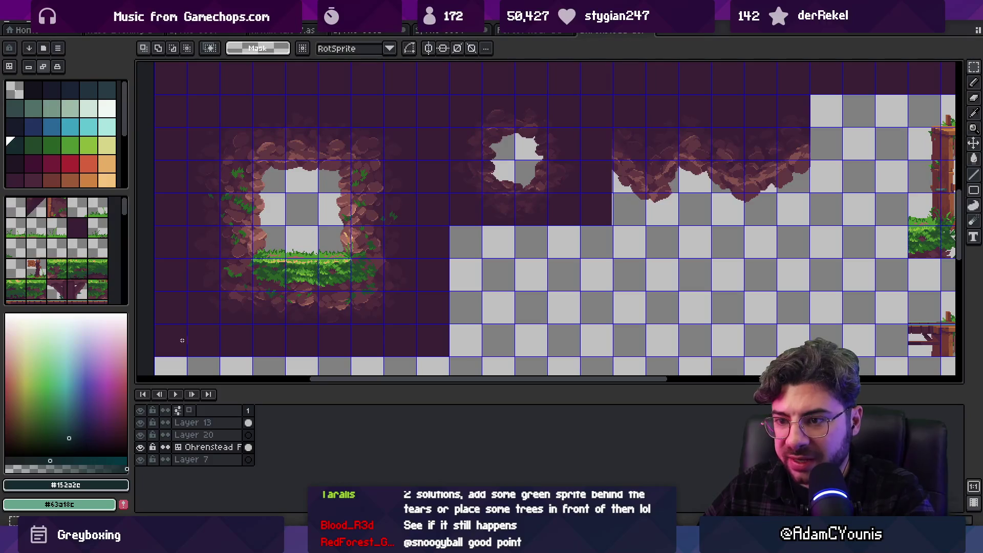
{"action": "left_click_drag", "start_coordinate": [271, 347], "coordinate": [432, 307]}
{"action": "left_click", "coordinate": [431, 286]}
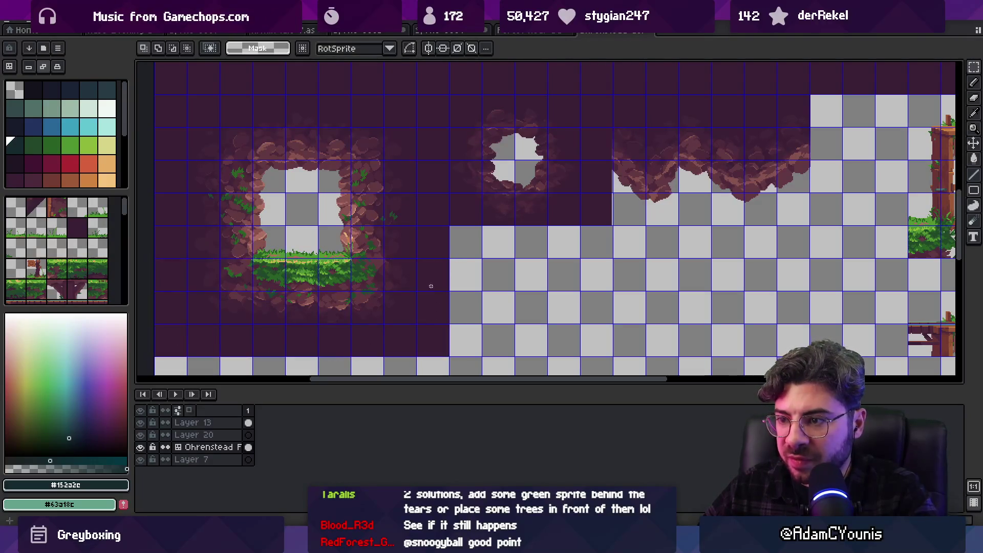
{"action": "scroll", "coordinate": [419, 330], "scroll_direction": "up", "scroll_amount": 5}
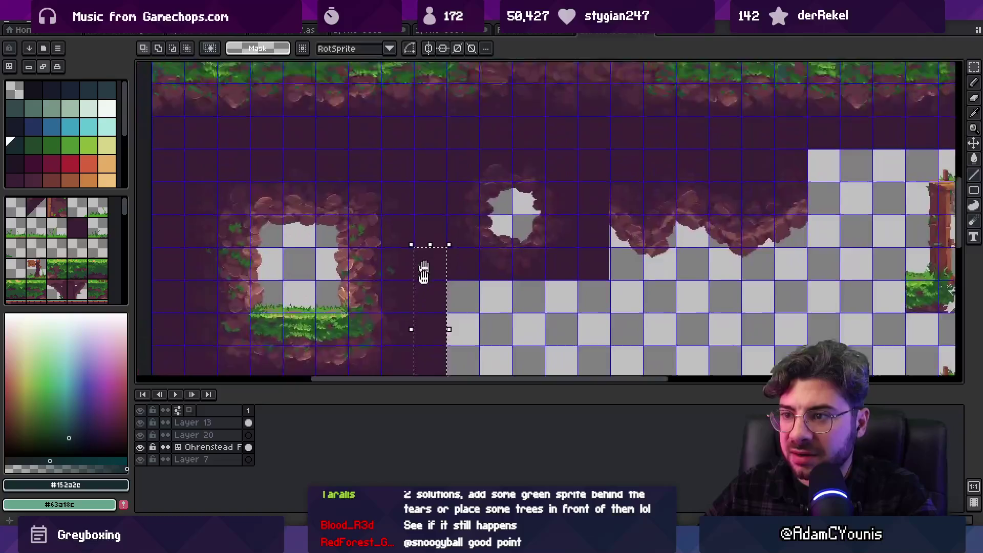
{"action": "scroll", "coordinate": [581, 226], "scroll_direction": "right", "scroll_amount": 5}
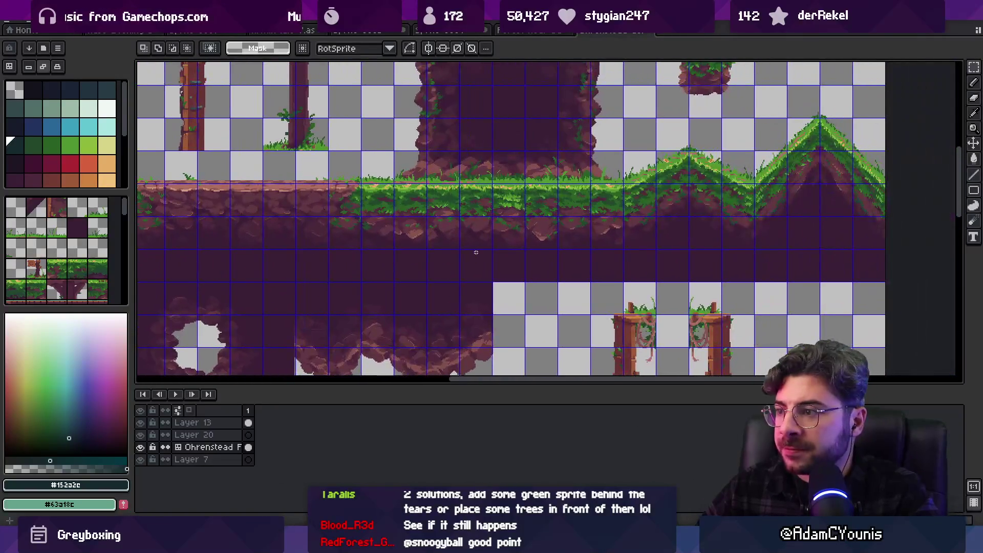
{"action": "scroll", "coordinate": [471, 252], "scroll_direction": "down", "scroll_amount": 2}
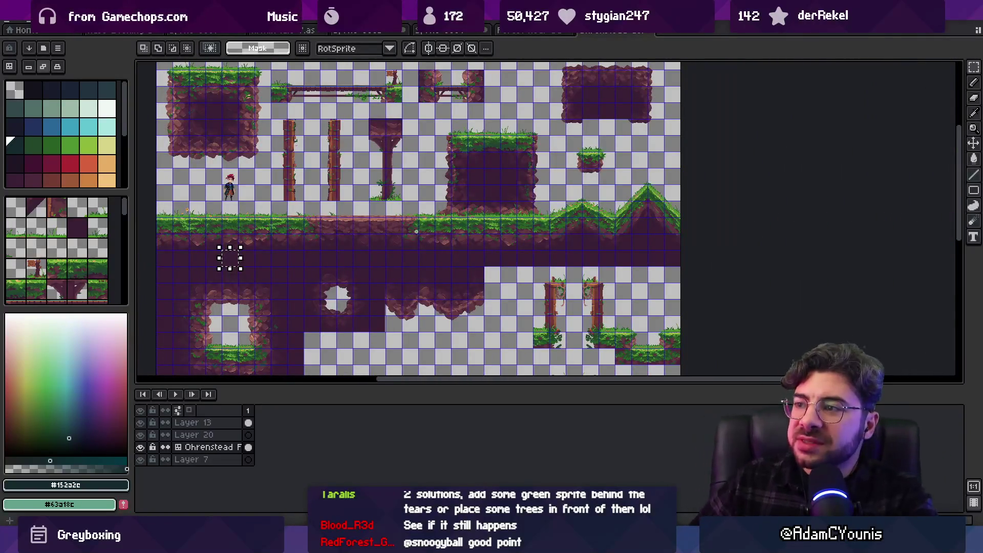
{"action": "key", "text": "alt+Tab"}
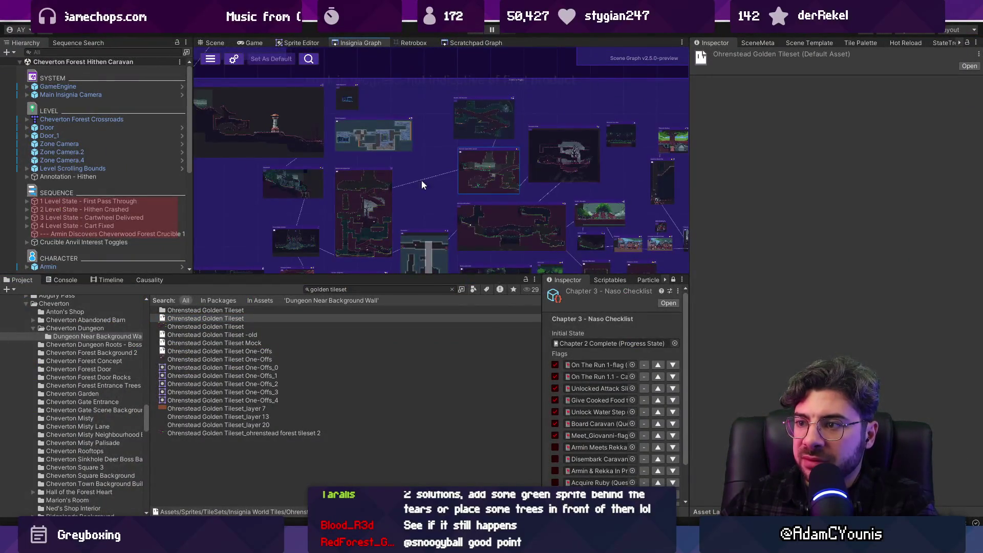
- Zoom the Insignia Graph to the cave level nodes and launch the Ohrenstead Overlook level
{"action": "scroll", "coordinate": [359, 171], "scroll_direction": "down", "scroll_amount": 3}
{"action": "scroll", "coordinate": [488, 219], "scroll_direction": "up", "scroll_amount": 5}
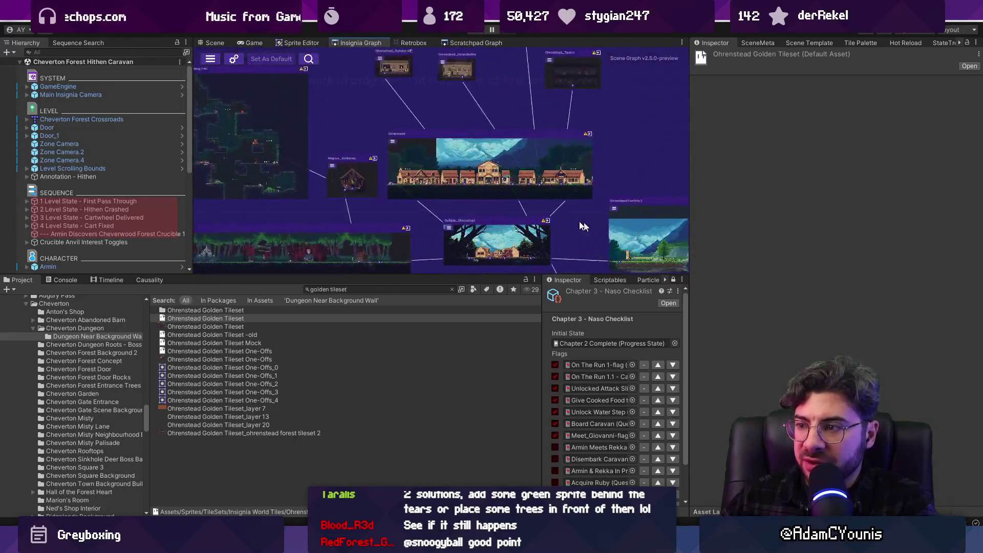
{"action": "scroll", "coordinate": [598, 227], "scroll_direction": "down", "scroll_amount": 2}
{"action": "scroll", "coordinate": [351, 121], "scroll_direction": "up", "scroll_amount": 3}
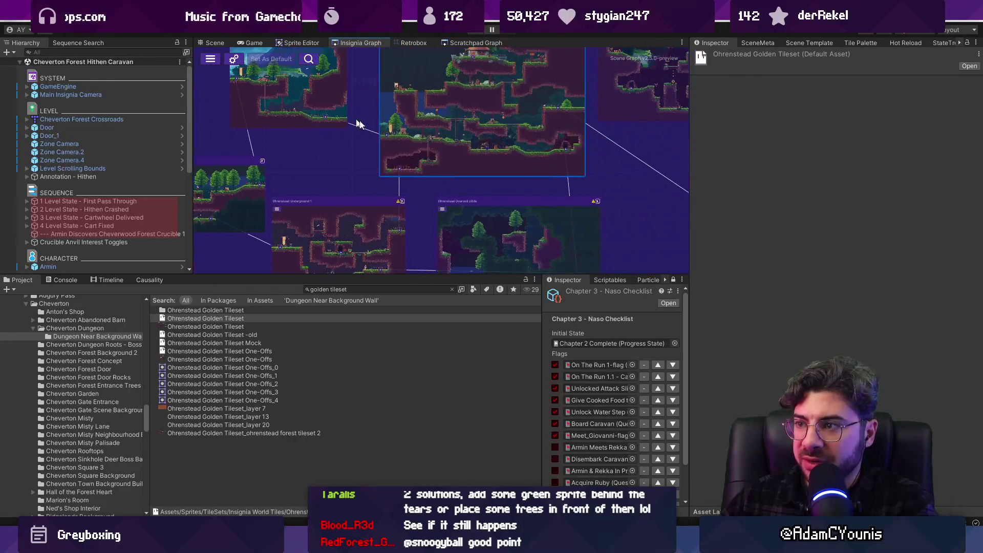
{"action": "double_click", "coordinate": [466, 164]}
- Run right and defeat the fox with ground and air sword attacks, collecting its drops
{"action": "key", "text": "Right"}
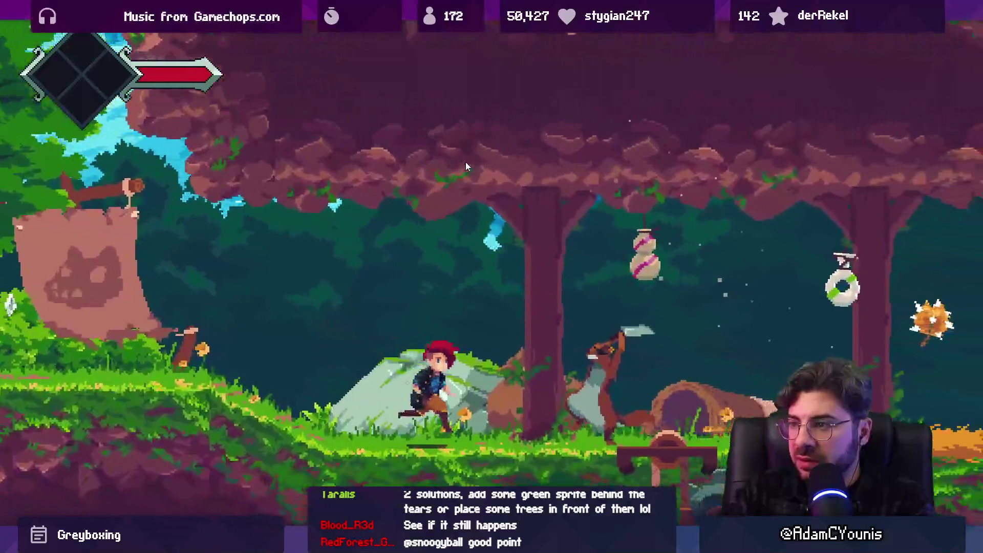
{"action": "key", "text": "Right"}
{"action": "key", "text": "x"}
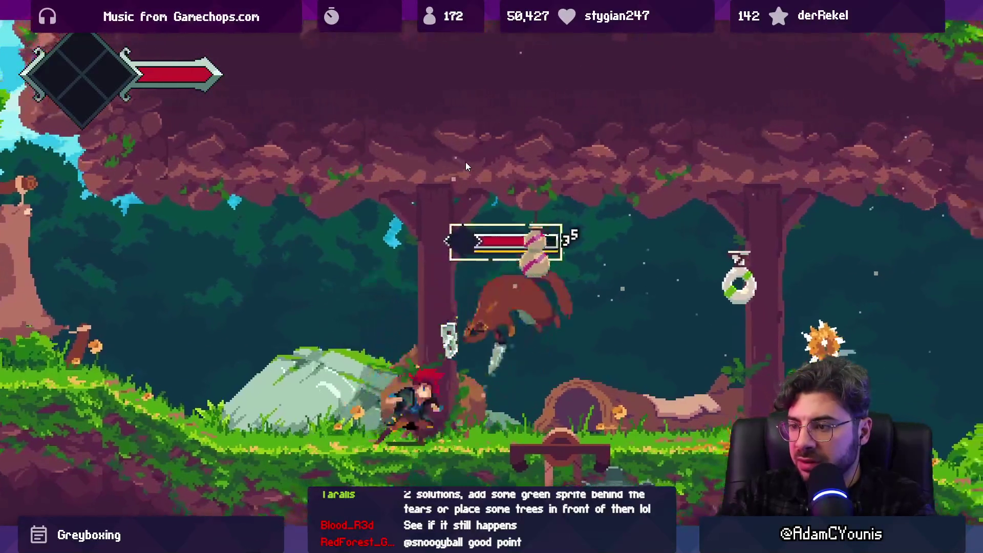
{"action": "key", "text": "x"}
{"action": "key", "text": "space"}
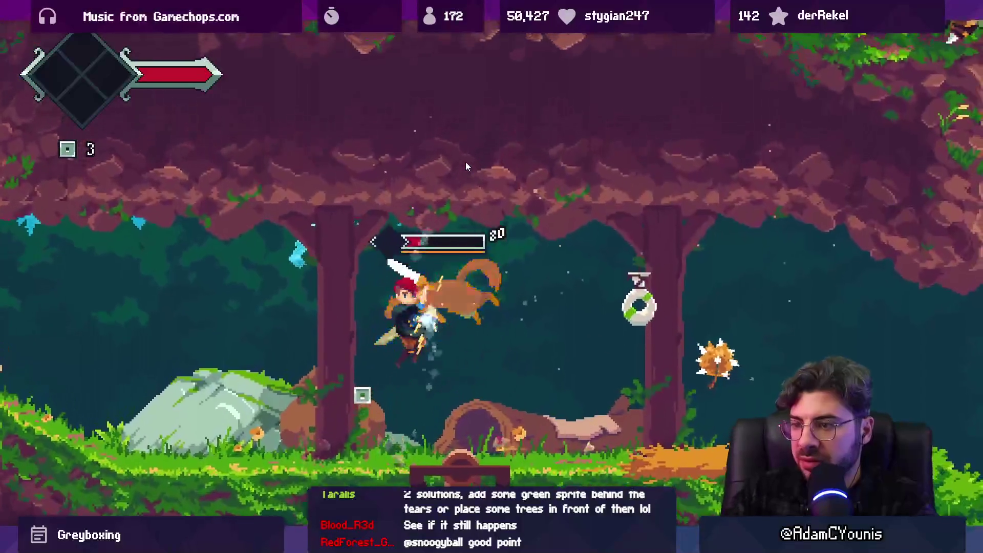
{"action": "key", "text": "x"}
{"action": "key", "text": "Left"}
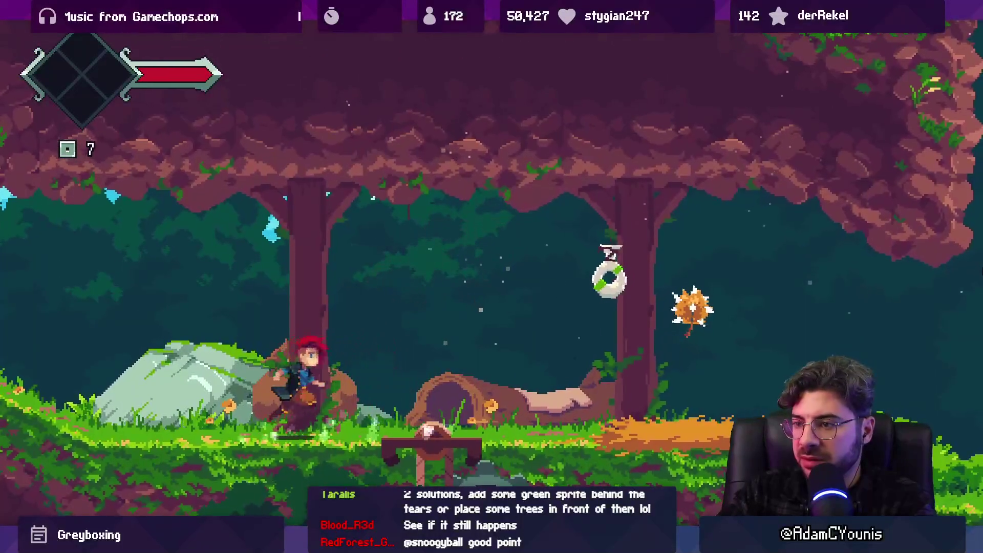
- Run left into the next area toward the spiky enemy, swinging the sword
{"action": "key", "text": "Left"}
{"action": "key", "text": "x"}
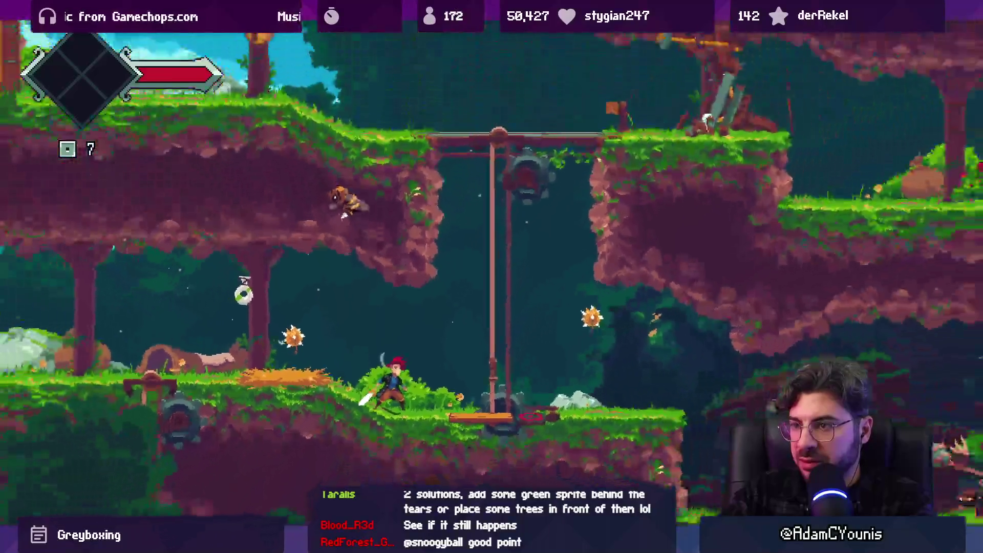
{"action": "key", "text": "Left"}
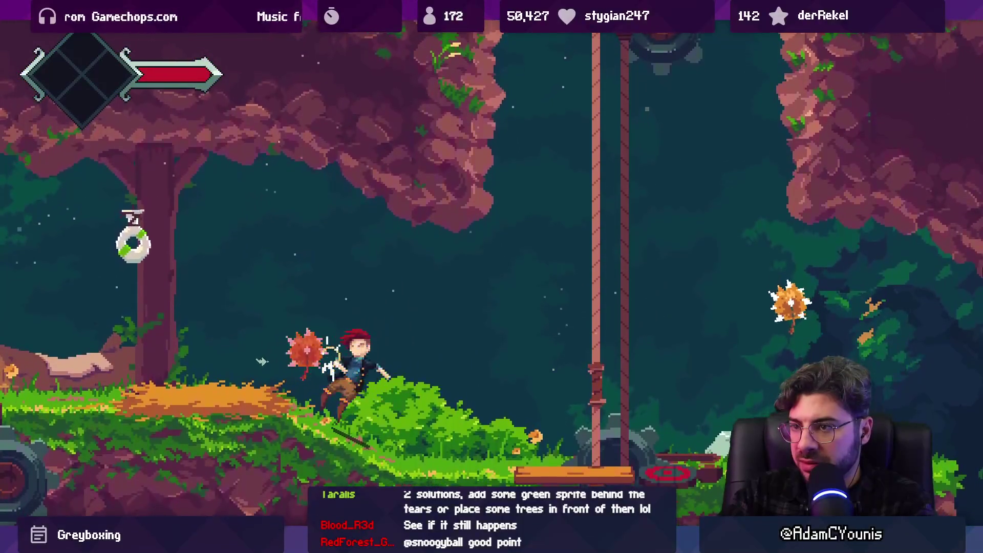
{"action": "key", "text": "x"}
{"action": "key", "text": "Left"}
- Climb the rope pole to the upper ledge and wall-jump up the shaft
{"action": "key", "text": "Right"}
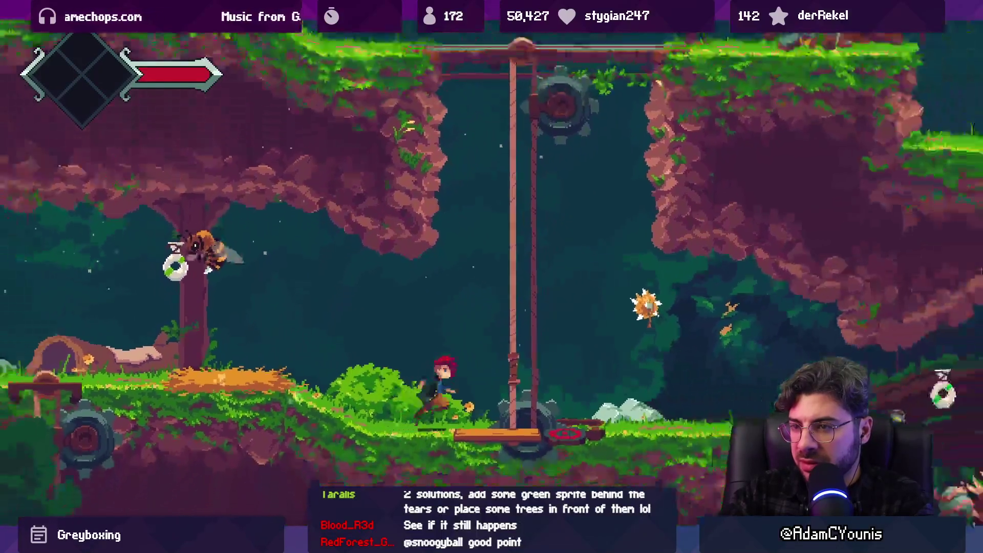
{"action": "key", "text": "x"}
{"action": "key", "text": "Up"}
{"action": "key", "text": "Left"}
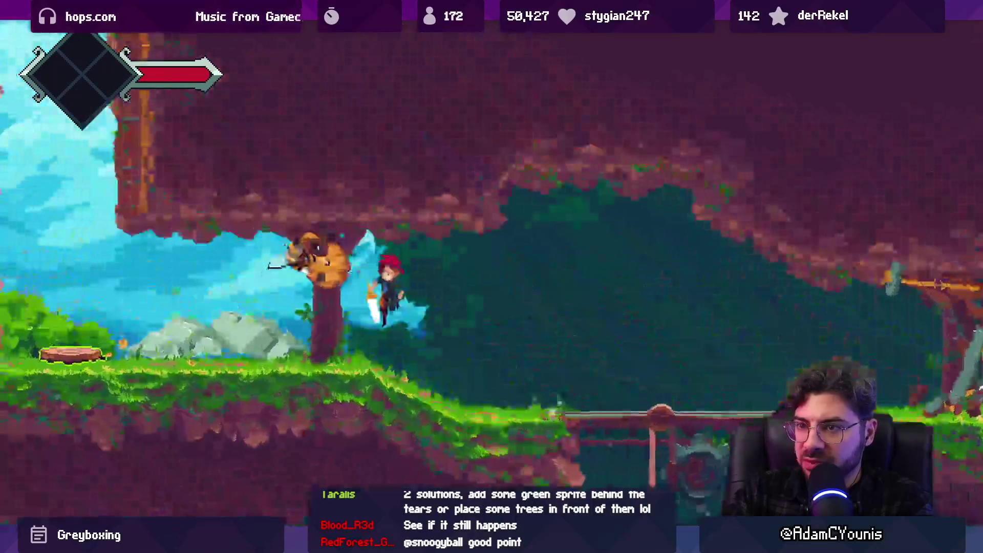
{"action": "key", "text": "Right"}
{"action": "key", "text": "z"}
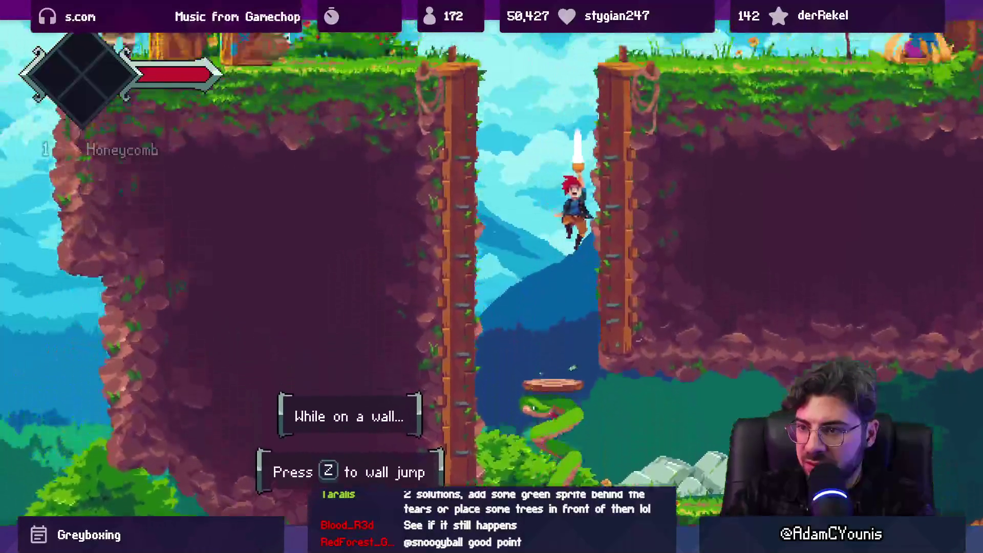
{"action": "key", "text": "z"}
{"action": "key", "text": "Right"}
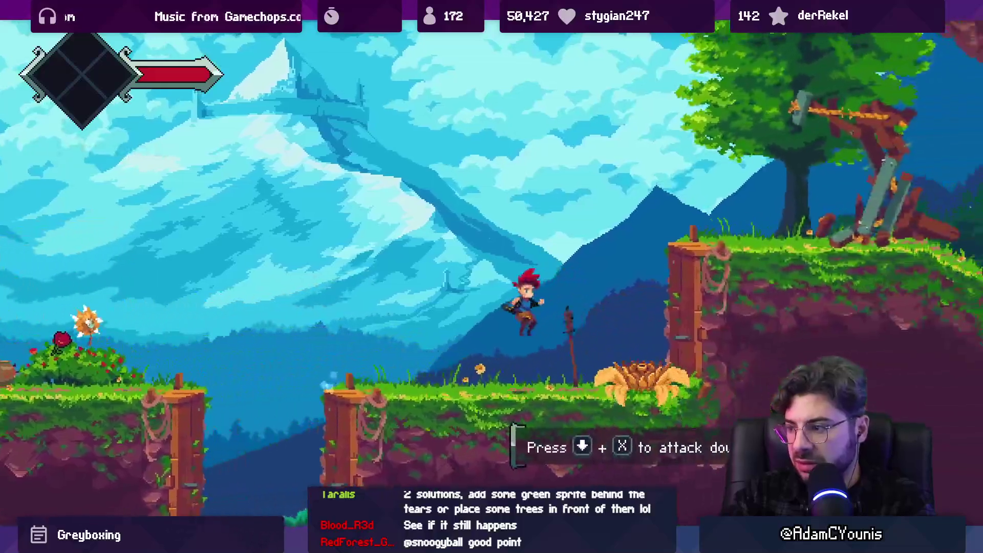
- Defeat the flower enemy, cross the bridge, wall-jump the lower shaft, then end the playtest
{"action": "key", "text": "x"}
{"action": "key", "text": "Right"}
{"action": "key", "text": "z"}
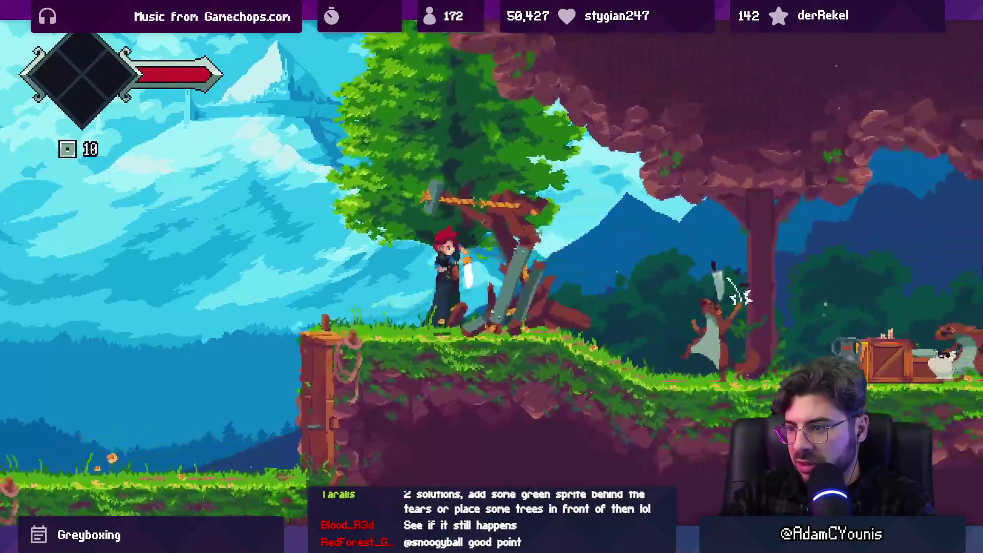
{"action": "key", "text": "Right"}
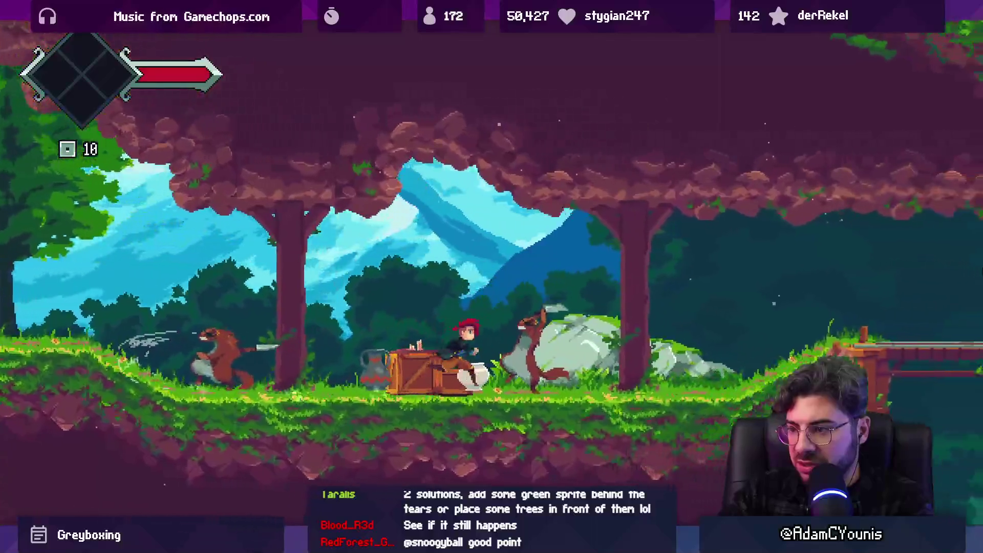
{"action": "key", "text": "Right"}
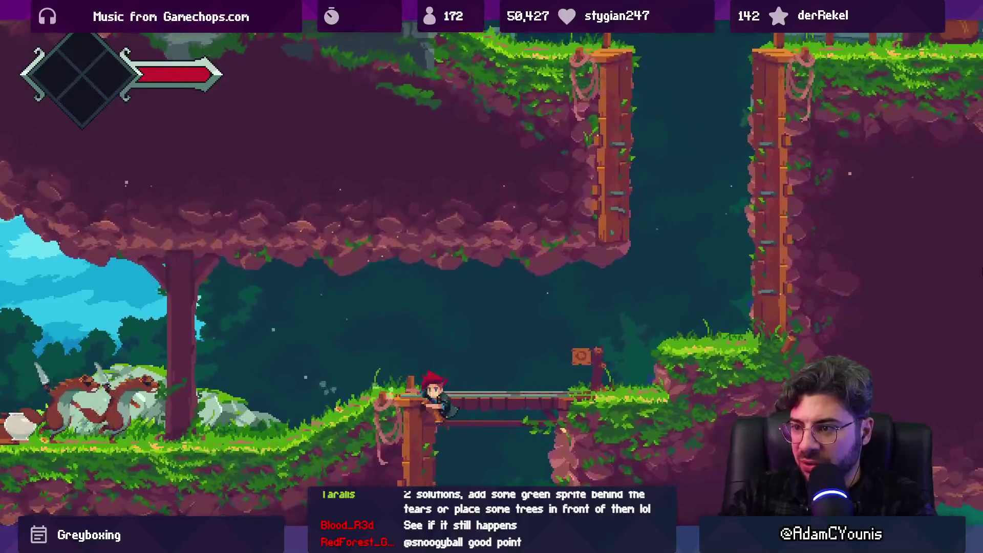
{"action": "key", "text": "Down"}
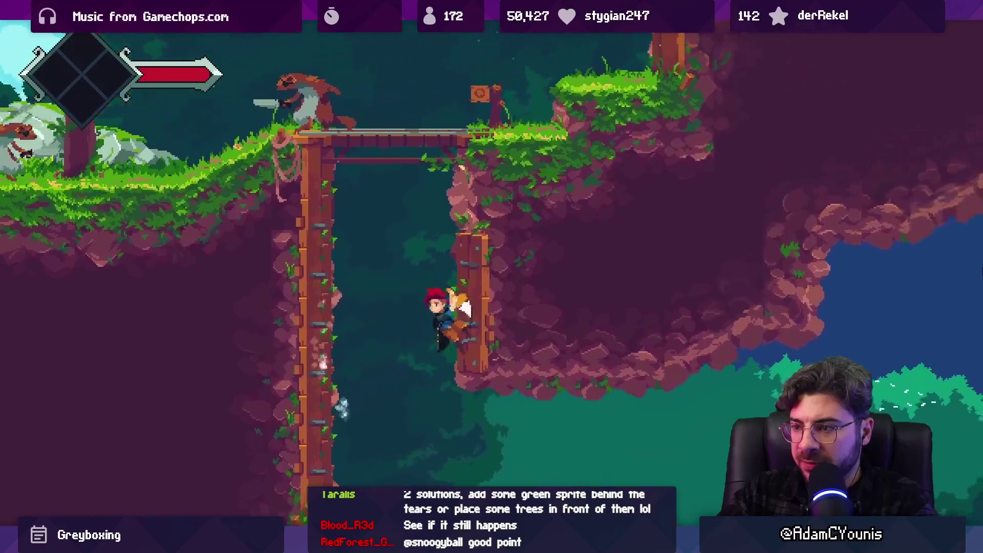
{"action": "key", "text": "Left"}
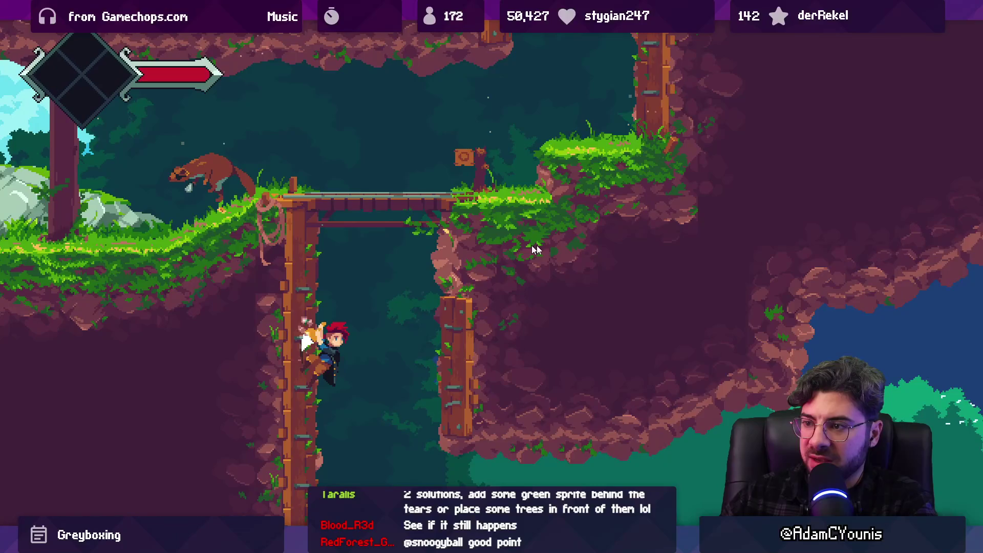
{"action": "key", "text": "alt+Tab"}
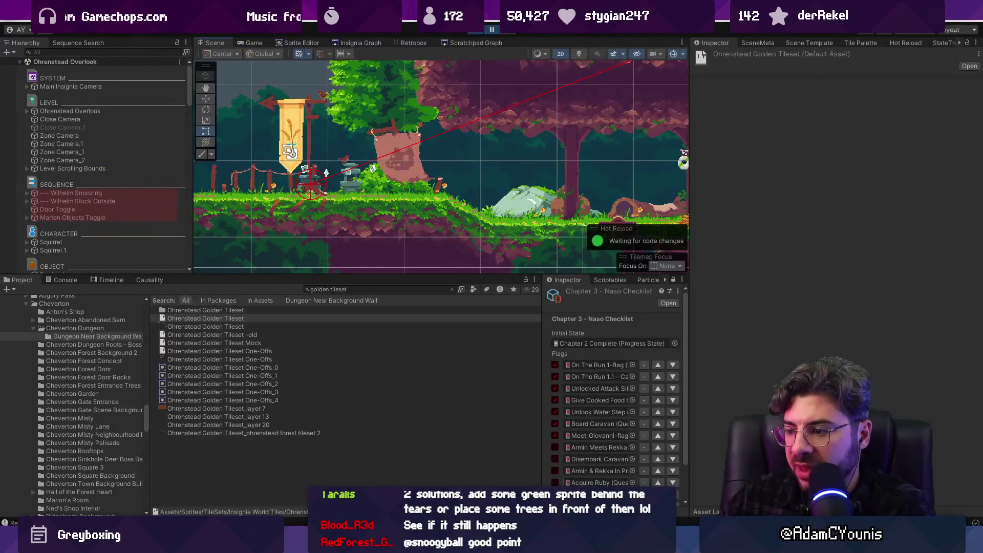
{"action": "key", "text": "alt+Tab"}
- Select the earth strip and nudge it toward the lower platforms, then cancel the misplaced move
{"action": "left_click_drag", "start_coordinate": [391, 158], "coordinate": [366, 65]}
{"action": "scroll", "coordinate": [628, 290], "scroll_direction": "up", "scroll_amount": 3}
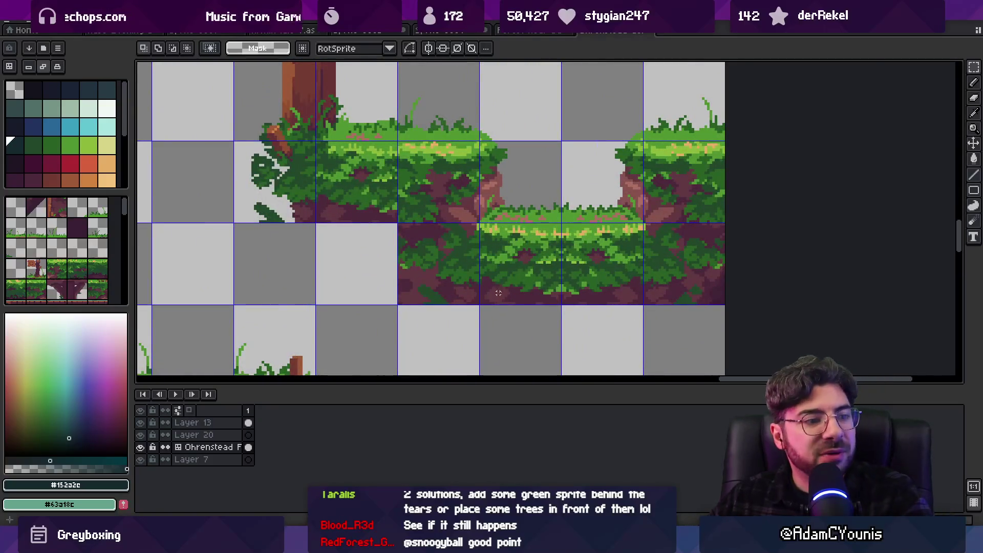
{"action": "scroll", "coordinate": [467, 260], "scroll_direction": "down", "scroll_amount": 5}
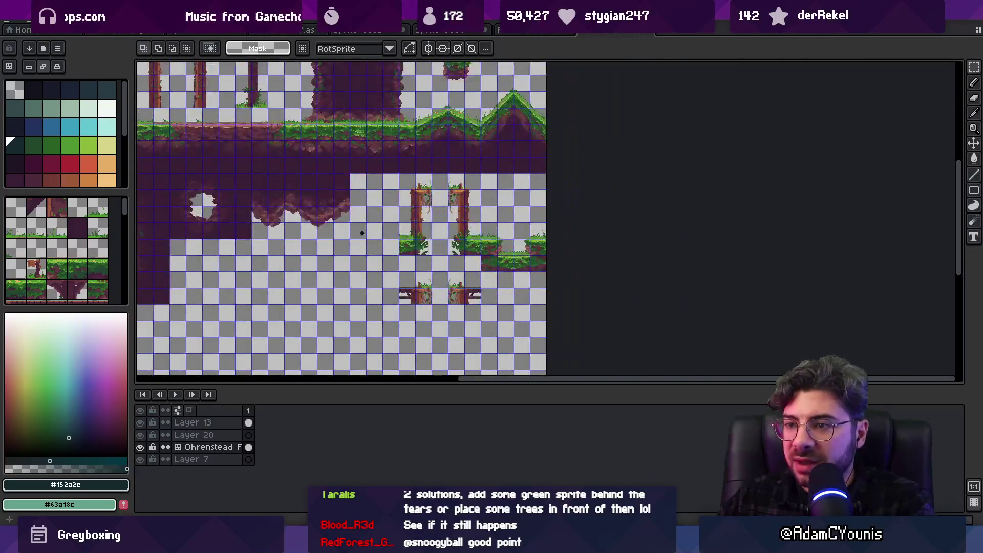
{"action": "key", "text": "v"}
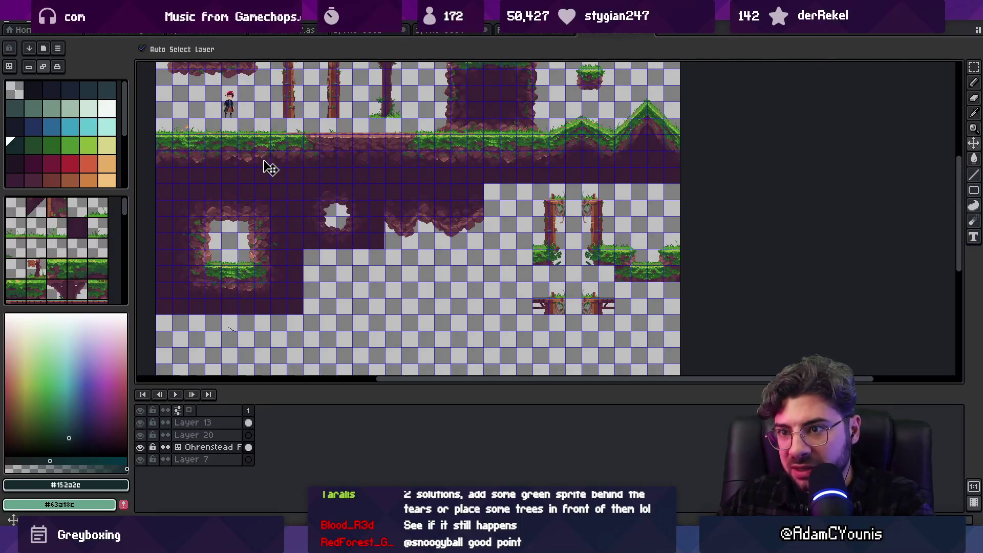
{"action": "key", "text": "m"}
{"action": "left_click", "coordinate": [179, 163]}
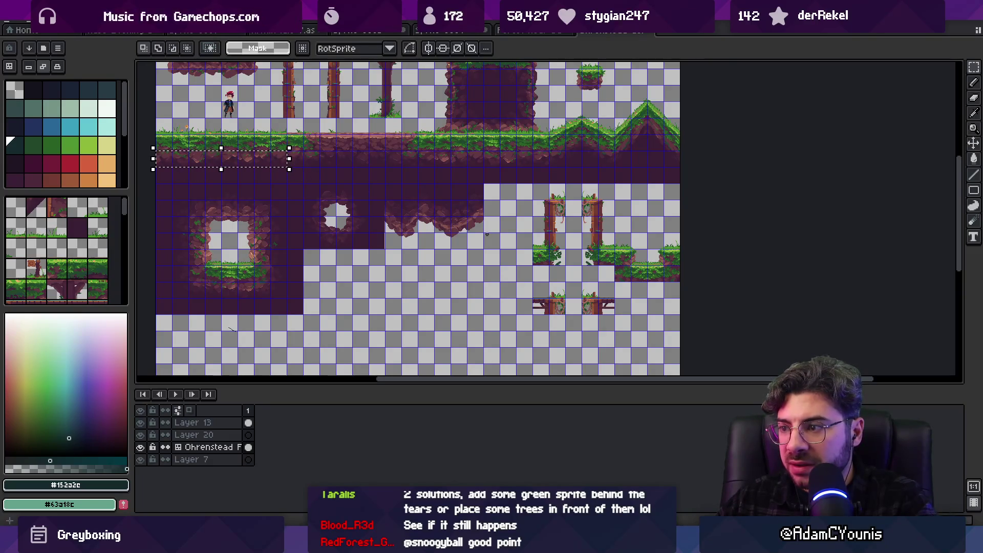
{"action": "key", "text": "ctrl+t"}
{"action": "key", "text": "shift+Right"}
{"action": "key", "text": "shift+Right"}
{"action": "key", "text": "shift+Down"}
{"action": "key", "text": "shift+Down"}
{"action": "key", "text": "shift+Down"}
{"action": "key", "text": "shift+Down"}
{"action": "key", "text": "shift+Right"}
{"action": "key", "text": "shift+Right"}
{"action": "key", "text": "shift+Right"}
{"action": "key", "text": "shift+Right"}
{"action": "key", "text": "shift+Right"}
{"action": "key", "text": "shift+Right"}
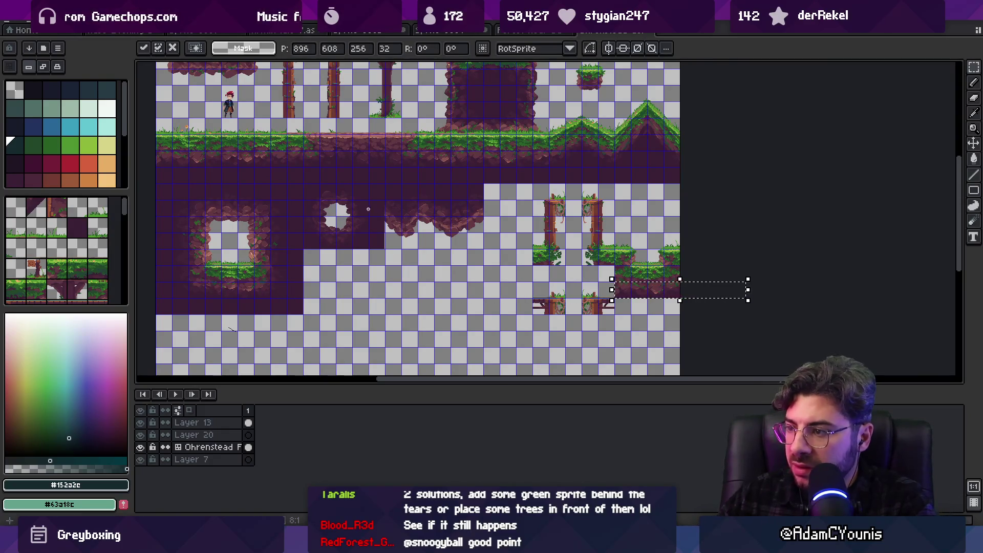
{"action": "scroll", "coordinate": [621, 273], "scroll_direction": "up", "scroll_amount": 5}
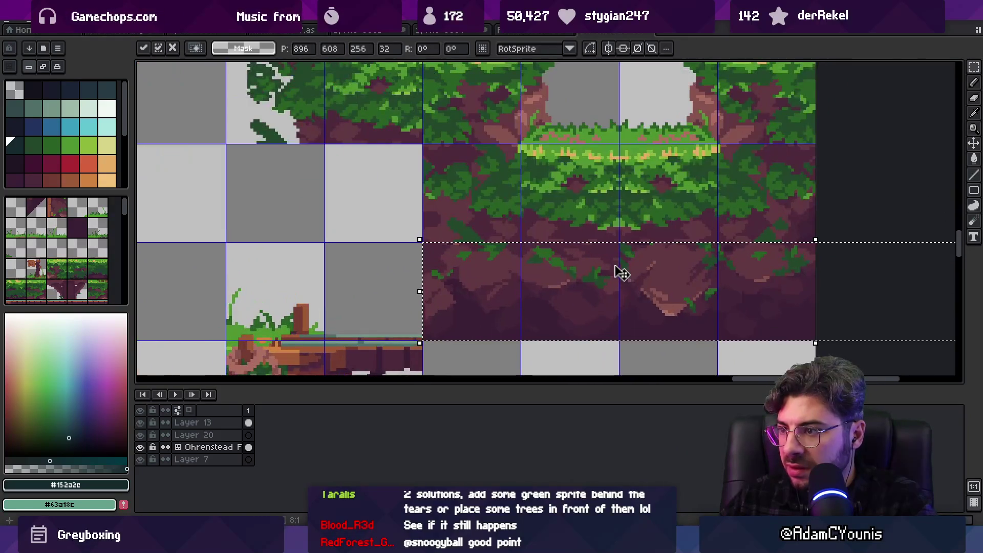
{"action": "key", "text": "Escape"}
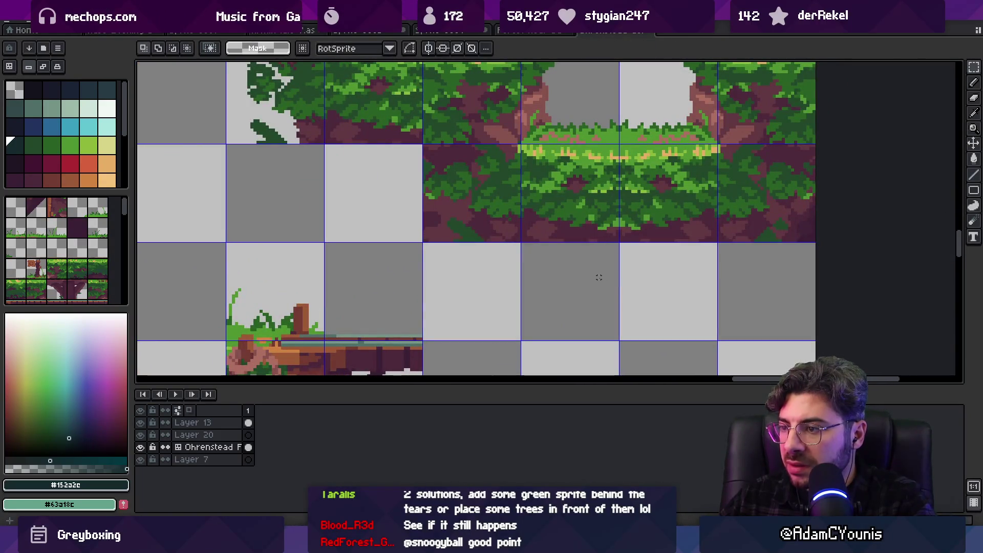
- Transform the earth strip into place beneath the grassy ledges between the tree trunks
{"action": "scroll", "coordinate": [599, 277], "scroll_direction": "down", "scroll_amount": 2}
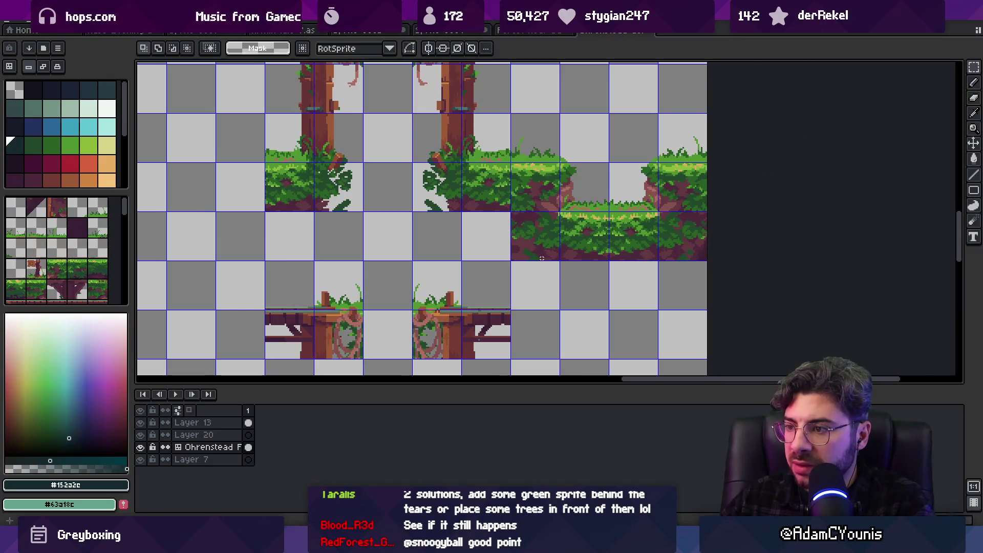
{"action": "scroll", "coordinate": [542, 259], "scroll_direction": "down", "scroll_amount": 2}
{"action": "scroll", "coordinate": [582, 267], "scroll_direction": "up", "scroll_amount": 5}
{"action": "key", "text": "v"}
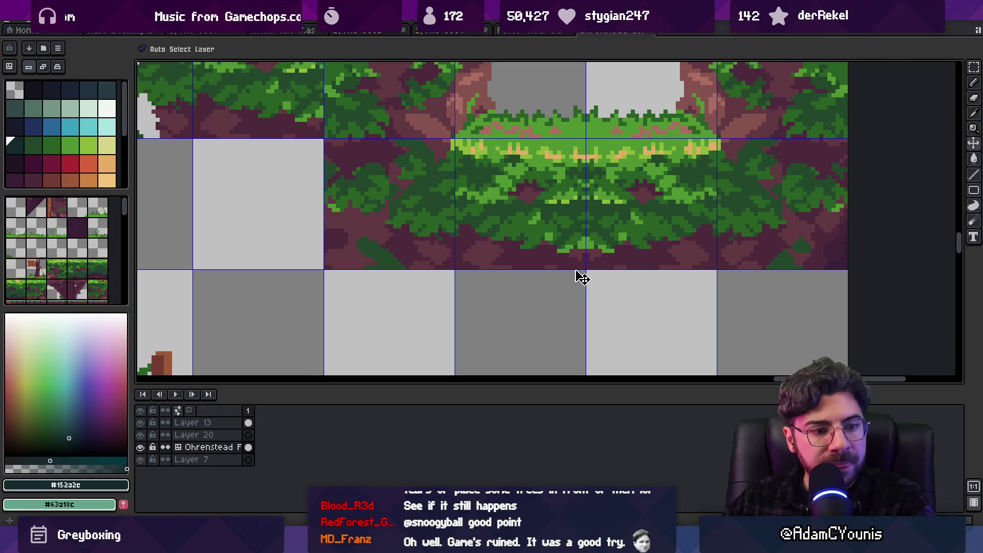
{"action": "scroll", "coordinate": [594, 269], "scroll_direction": "down", "scroll_amount": 3}
{"action": "scroll", "coordinate": [594, 268], "scroll_direction": "down", "scroll_amount": 3}
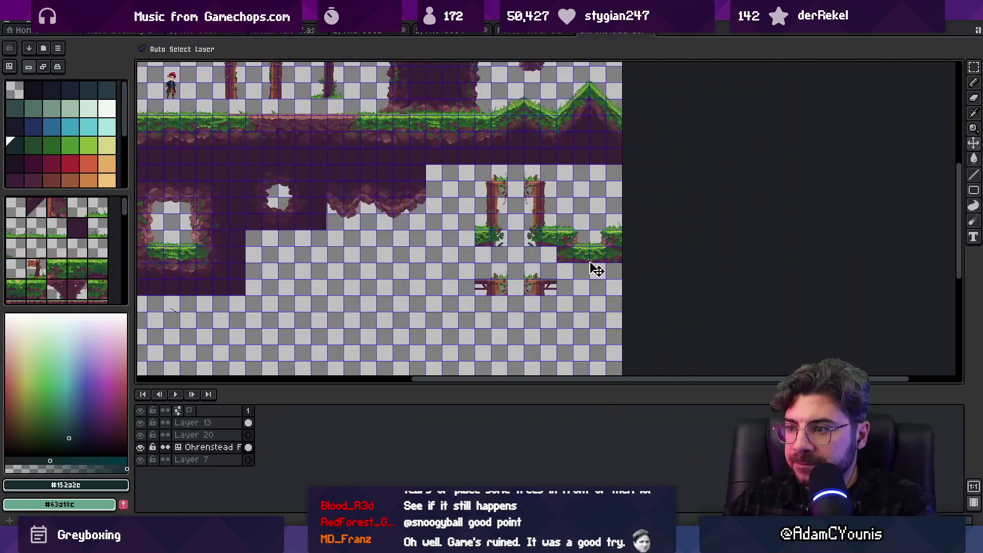
{"action": "left_click_drag", "start_coordinate": [344, 215], "coordinate": [417, 233]}
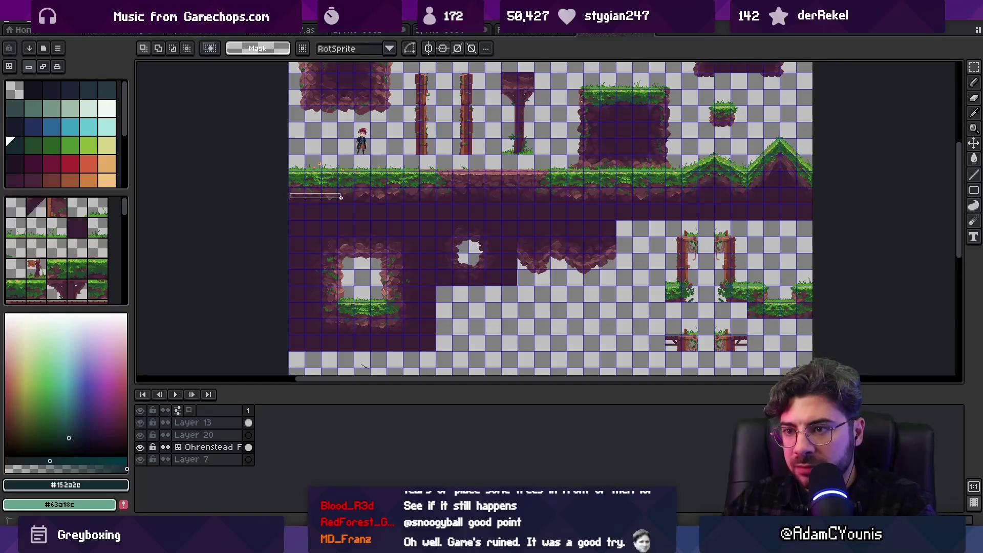
{"action": "left_click", "coordinate": [371, 197]}
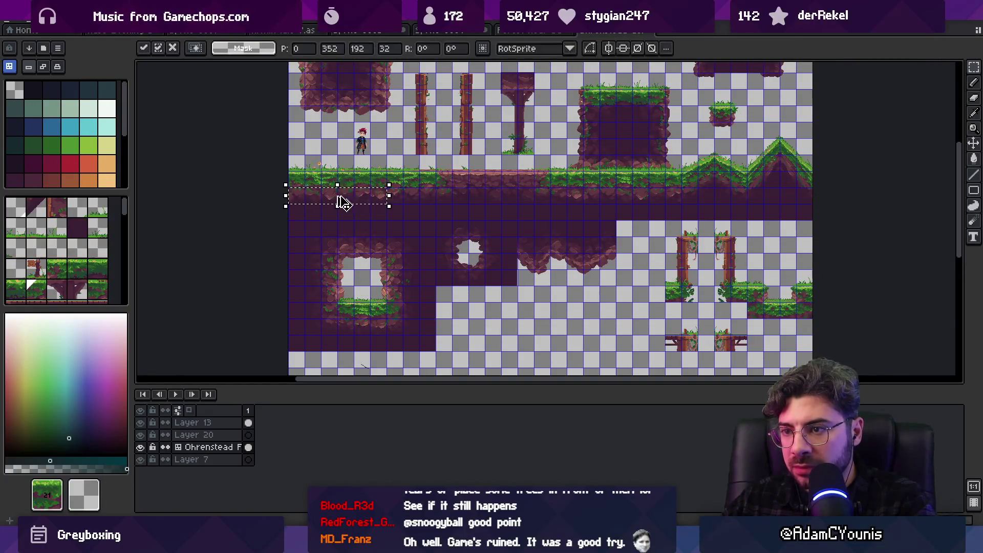
{"action": "left_click", "coordinate": [720, 330]}
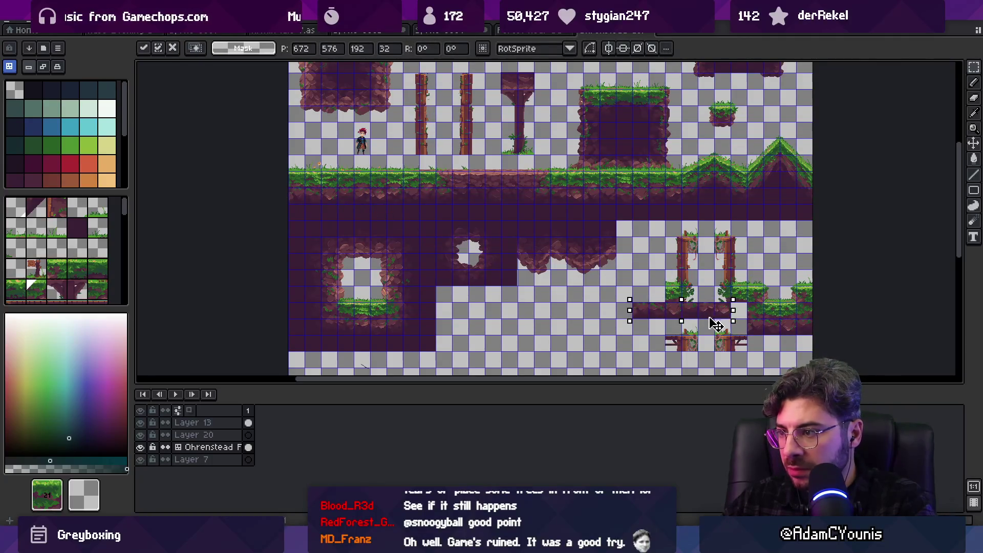
{"action": "scroll", "coordinate": [719, 321], "scroll_direction": "up", "scroll_amount": 2}
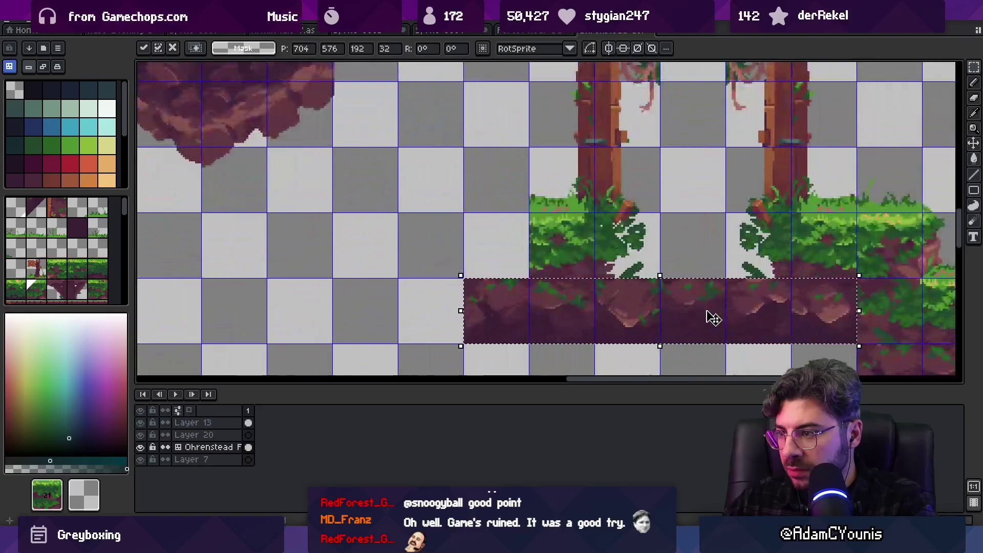
{"action": "key", "text": "Escape"}
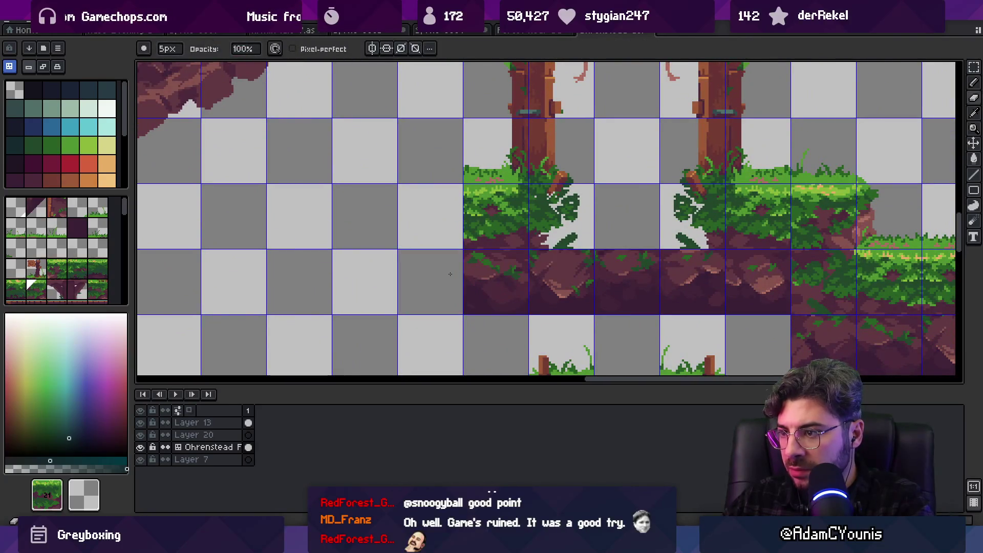
{"action": "scroll", "coordinate": [604, 275], "scroll_direction": "down", "scroll_amount": 1}
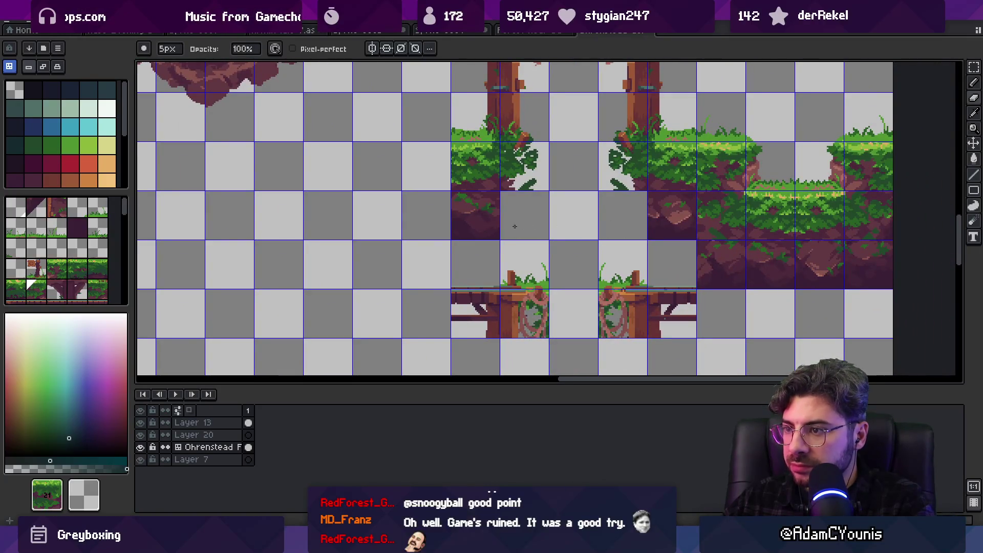
{"action": "scroll", "coordinate": [512, 226], "scroll_direction": "up", "scroll_amount": 3}
- Pick the earth tile from the canvas, stamp it into the empty cell, and sample further tiles
{"action": "key", "text": "i"}
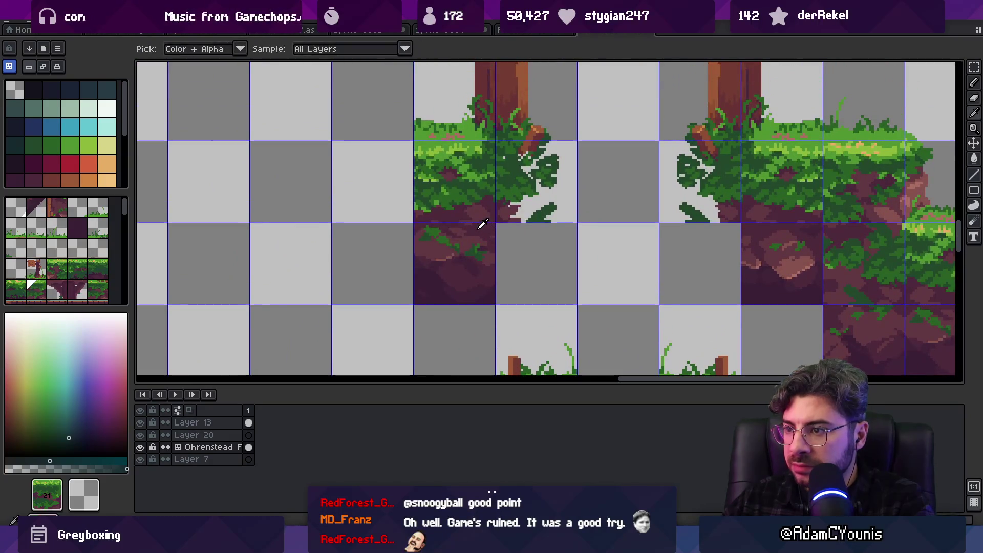
{"action": "left_click", "coordinate": [482, 225]}
{"action": "key", "text": "b"}
{"action": "left_click", "coordinate": [531, 239]}
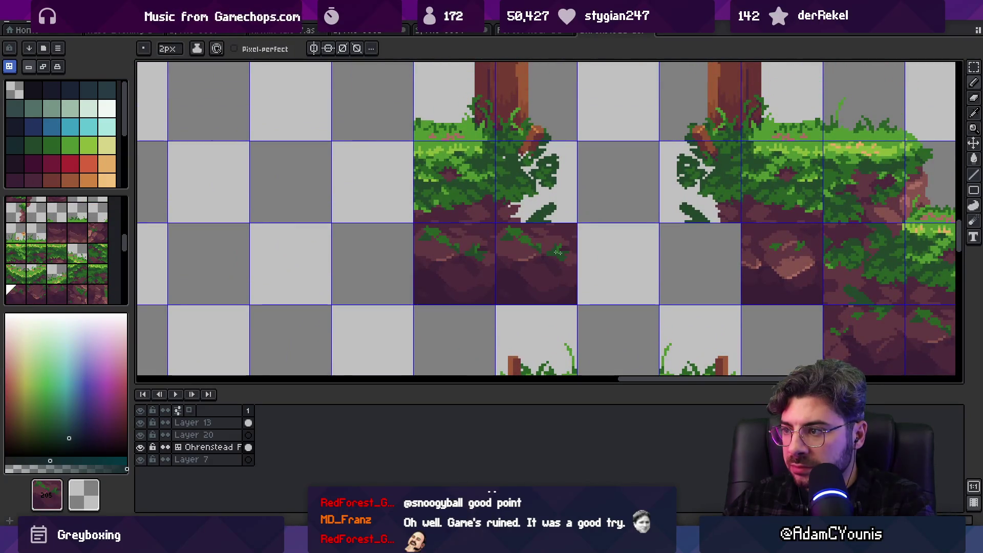
{"action": "scroll", "coordinate": [546, 250], "scroll_direction": "down", "scroll_amount": 4}
{"action": "scroll", "coordinate": [438, 196], "scroll_direction": "up", "scroll_amount": 2}
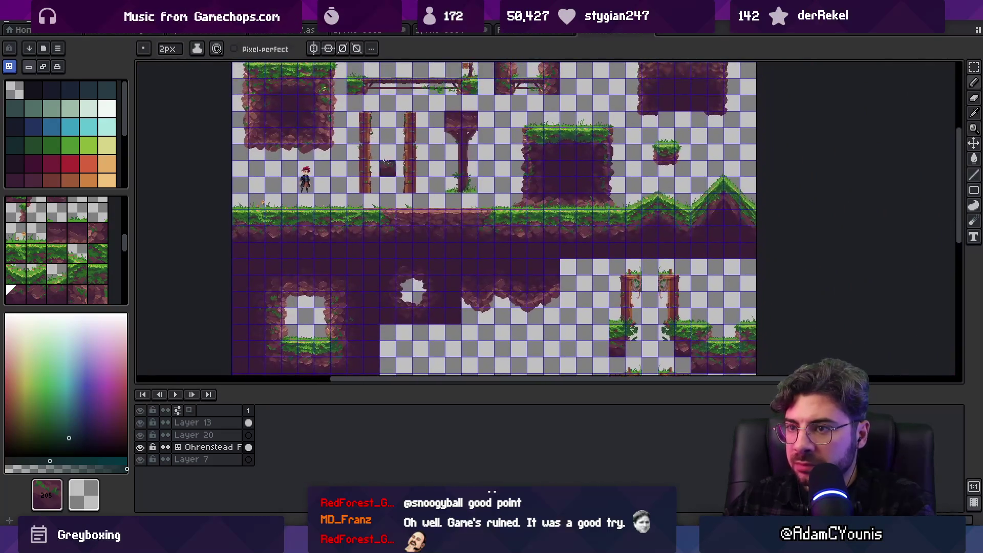
{"action": "left_click", "coordinate": [339, 76]}
{"action": "key", "text": "b"}
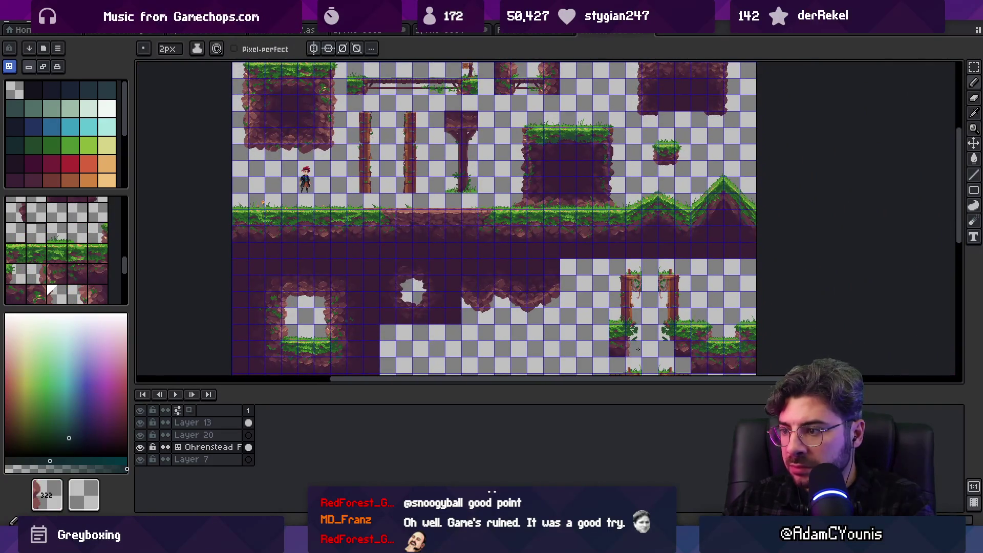
{"action": "scroll", "coordinate": [461, 148], "scroll_direction": "up", "scroll_amount": 2}
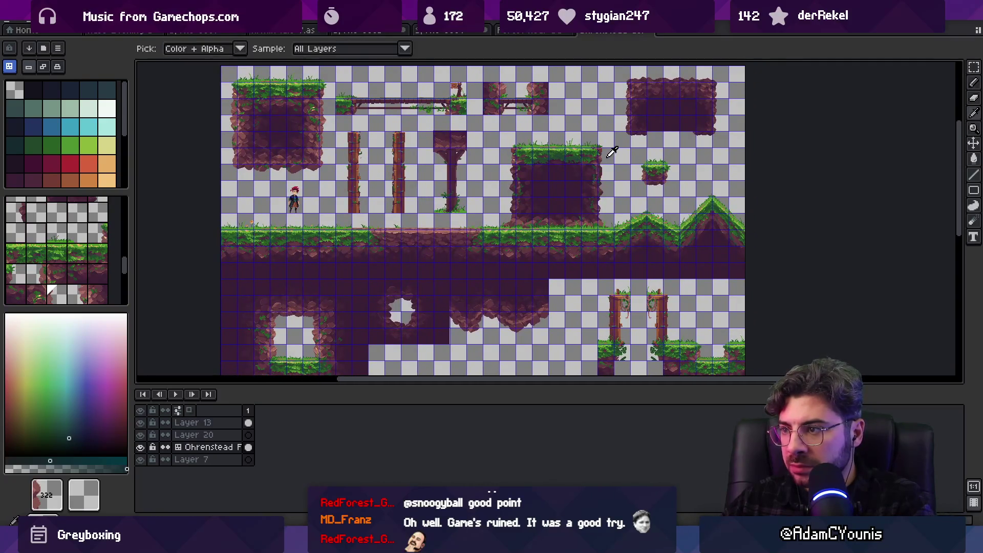
{"action": "left_click", "coordinate": [612, 152], "text": "alt"}
{"action": "scroll", "coordinate": [631, 368], "scroll_direction": "down", "scroll_amount": 3}
{"action": "scroll", "coordinate": [512, 256], "scroll_direction": "left", "scroll_amount": 2}
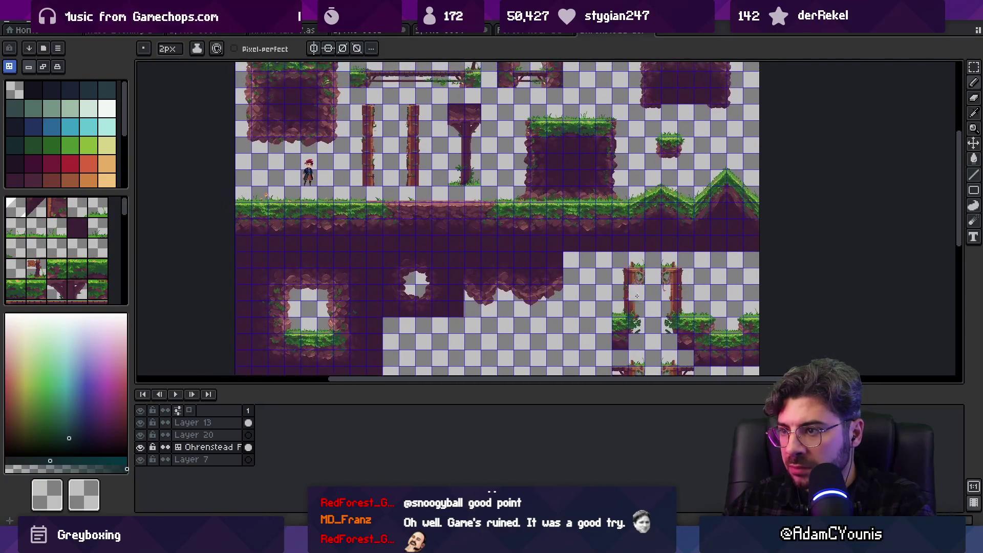
- Sample cave-wall rock tiles and paint corner tiles onto the lower cave edges, then sample a grass tile
{"action": "key", "text": "alt"}
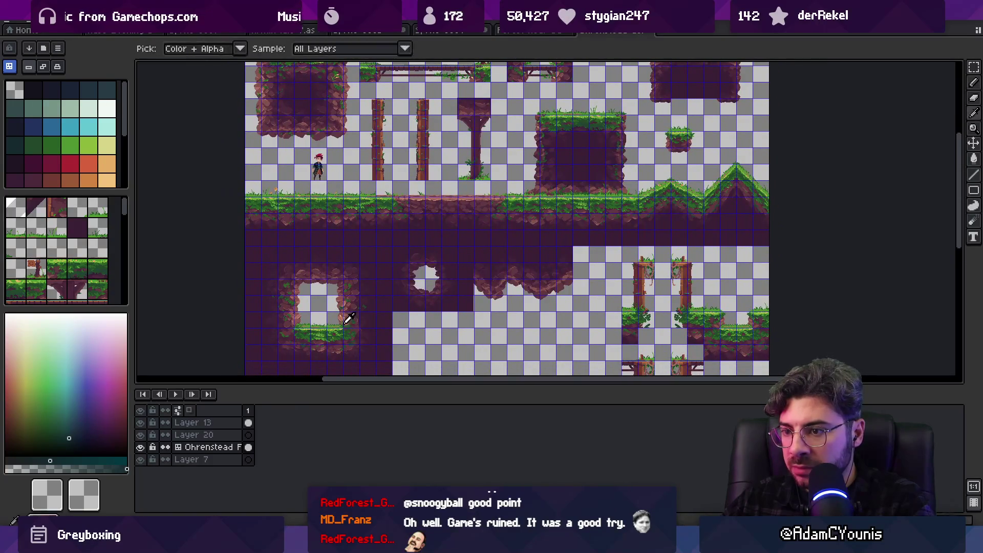
{"action": "left_click", "coordinate": [343, 297], "text": "alt"}
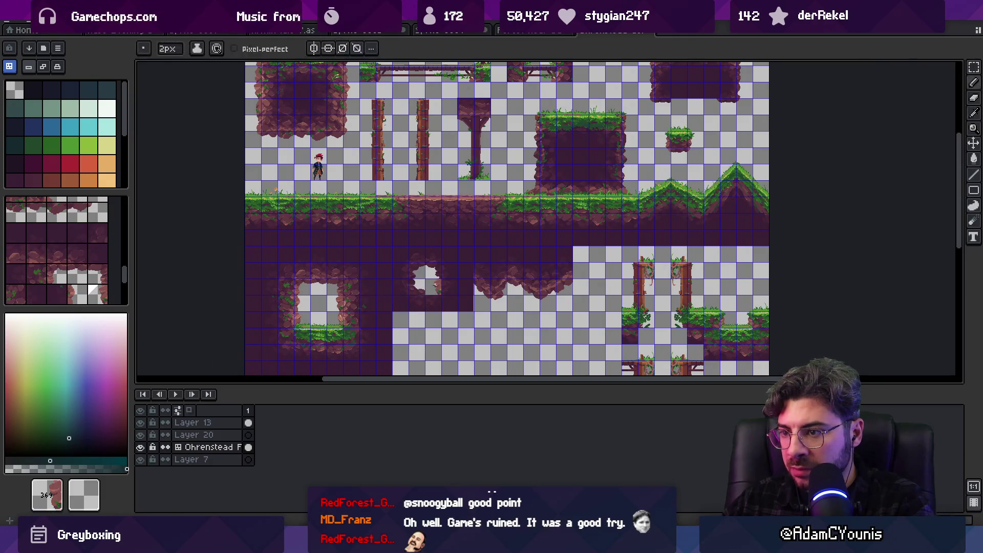
{"action": "left_click", "coordinate": [444, 283], "text": "alt"}
{"action": "scroll", "coordinate": [677, 333], "scroll_direction": "up", "scroll_amount": 5}
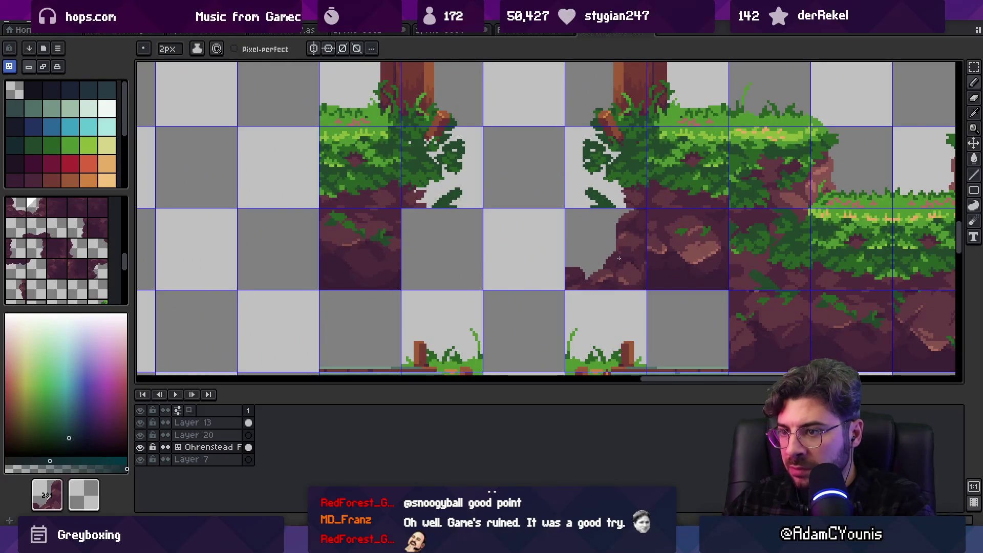
{"action": "scroll", "coordinate": [546, 288], "scroll_direction": "down", "scroll_amount": 4}
{"action": "left_click_drag", "start_coordinate": [578, 275], "coordinate": [601, 280]}
{"action": "left_click", "coordinate": [652, 298]}
{"action": "scroll", "coordinate": [650, 290], "scroll_direction": "down", "scroll_amount": 2}
{"action": "left_click_drag", "start_coordinate": [308, 233], "coordinate": [346, 259]}
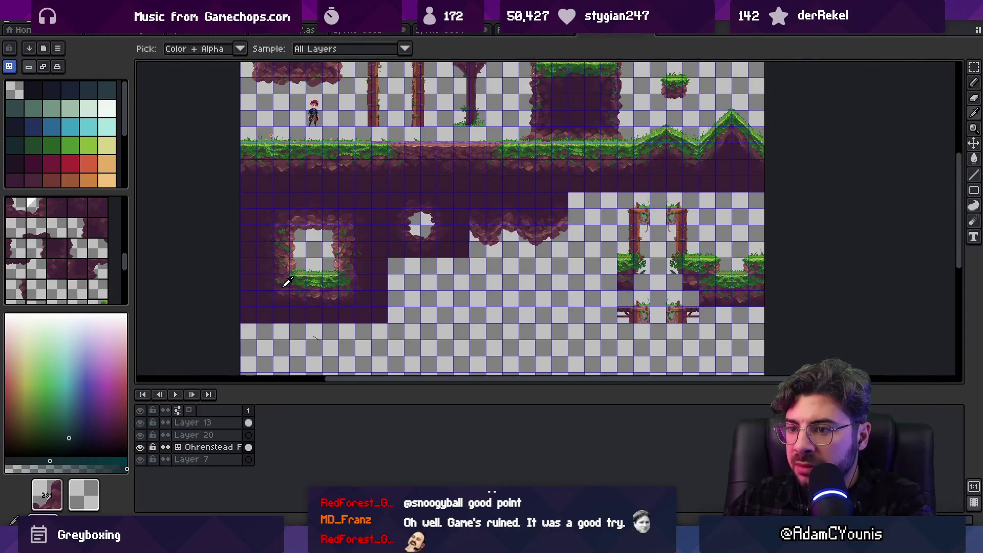
{"action": "left_click", "coordinate": [286, 283], "text": "alt"}
{"action": "left_click", "coordinate": [658, 266]}
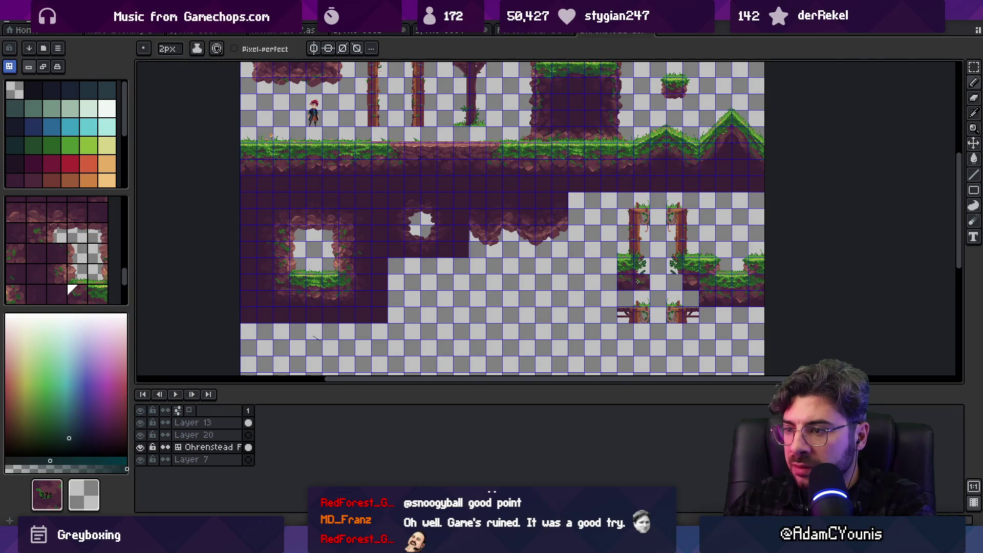
{"action": "left_click", "coordinate": [357, 273], "text": "alt"}
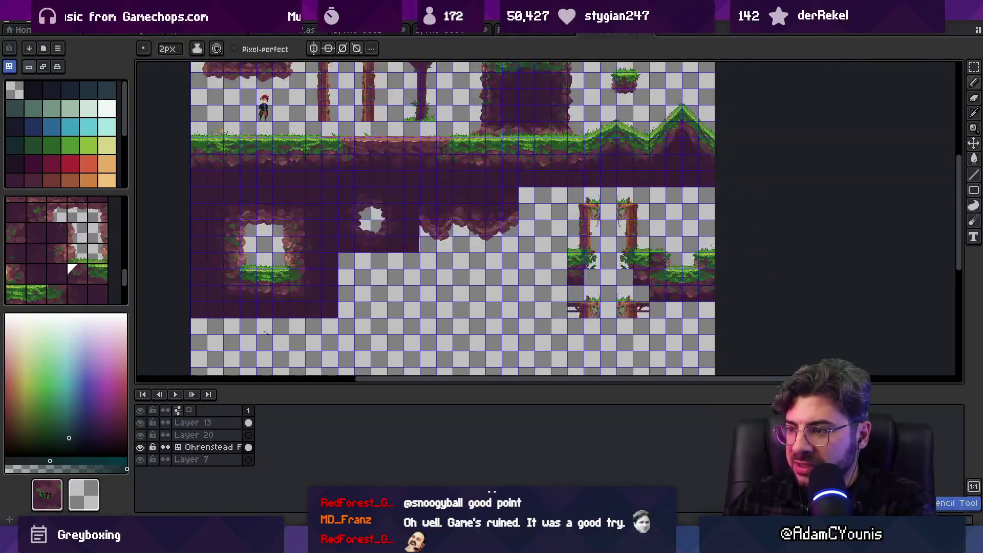
- Export the updated Ohrenstead tileset art for the game
{"action": "scroll", "coordinate": [535, 315], "scroll_direction": "up", "scroll_amount": 3}
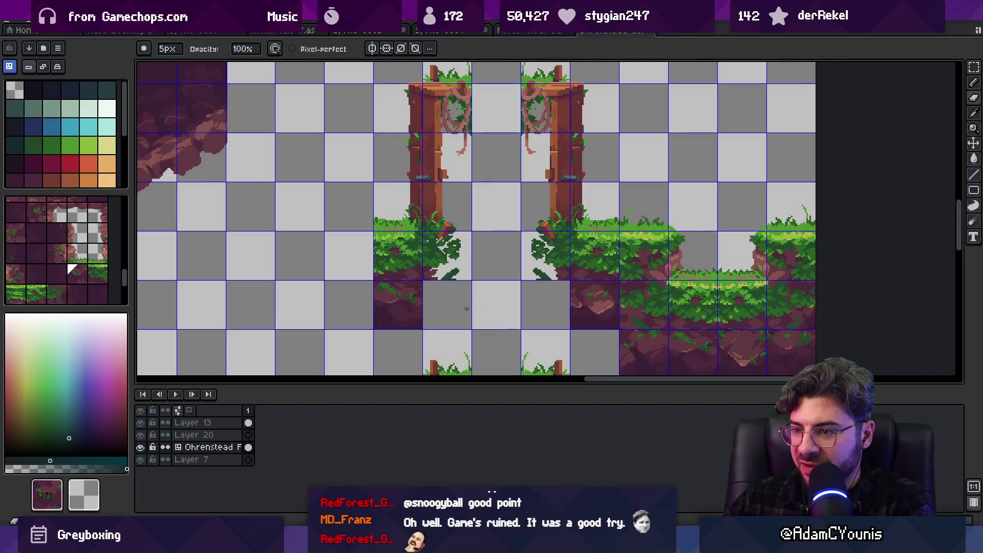
{"action": "scroll", "coordinate": [505, 277], "scroll_direction": "down", "scroll_amount": 2}
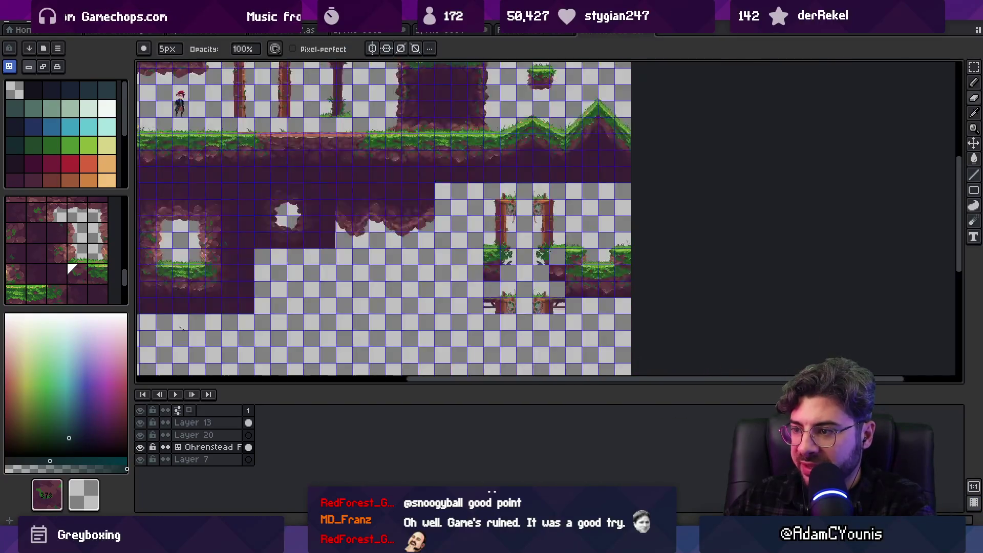
{"action": "key", "text": "ctrl+e"}
{"action": "key", "text": "Escape"}
{"action": "key", "text": "ctrl+z"}
{"action": "key", "text": "alt+Tab"}
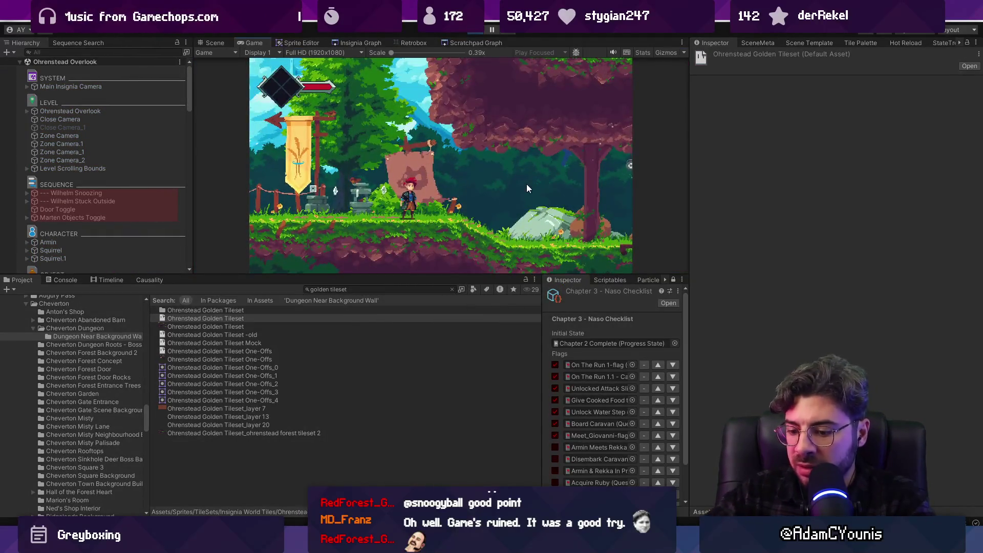
- Run right, ride the rope platform up, then drop down the shafts past the bridge to the pit wall
{"action": "key", "text": "Right"}
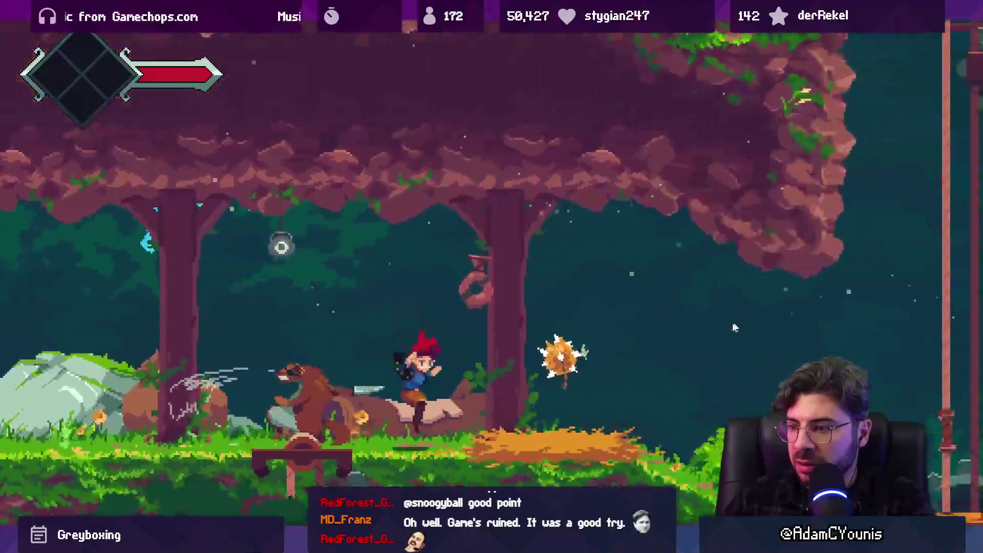
{"action": "key", "text": "Right"}
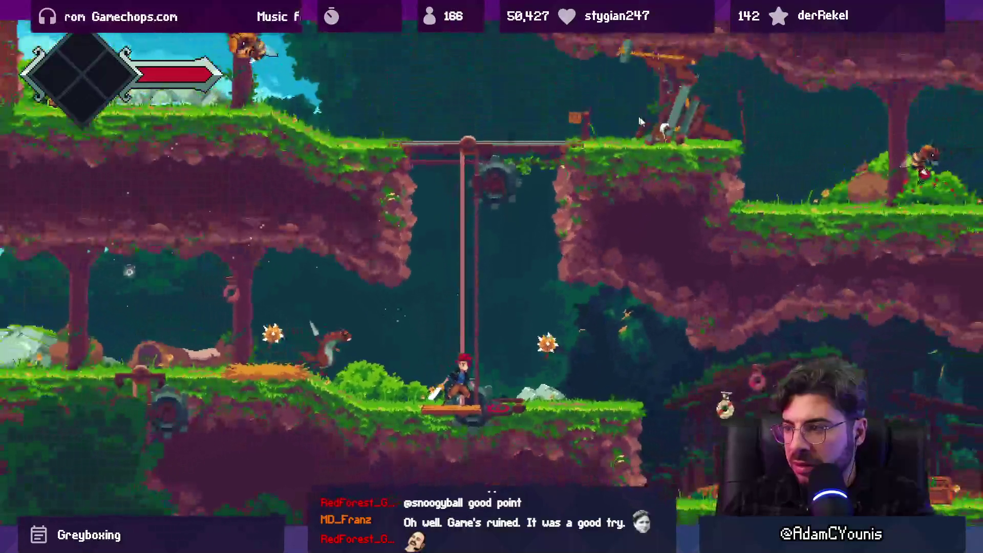
{"action": "key", "text": "Left"}
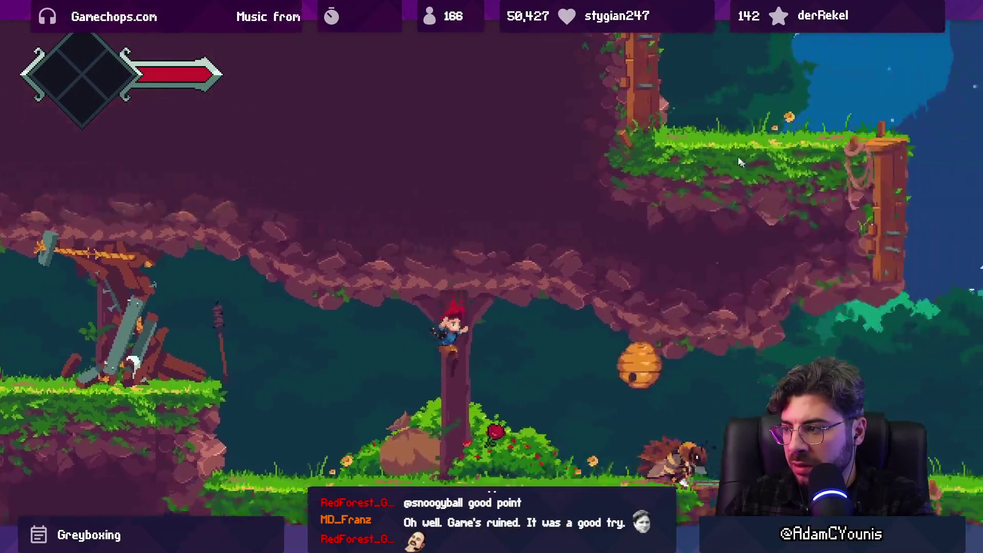
{"action": "key", "text": "Right"}
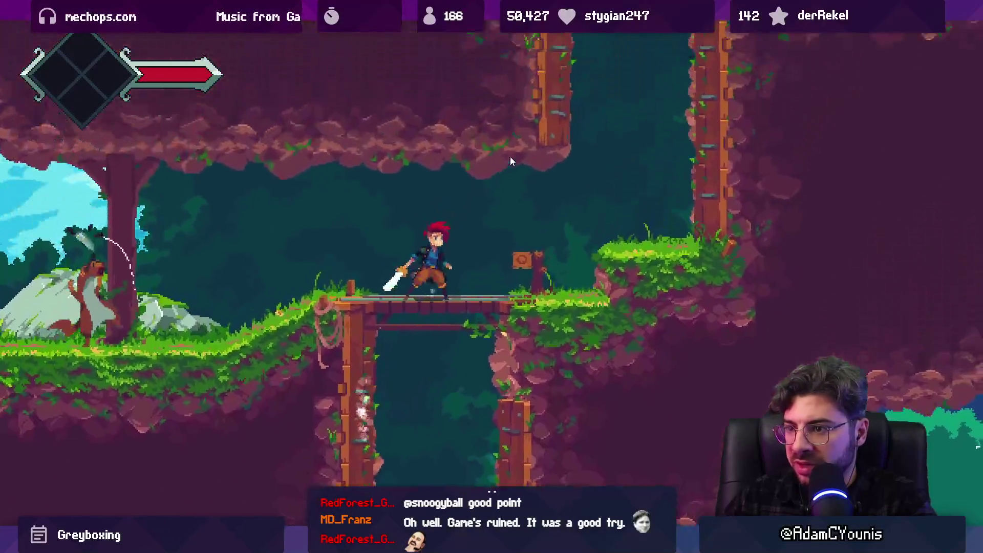
{"action": "key", "text": "Left"}
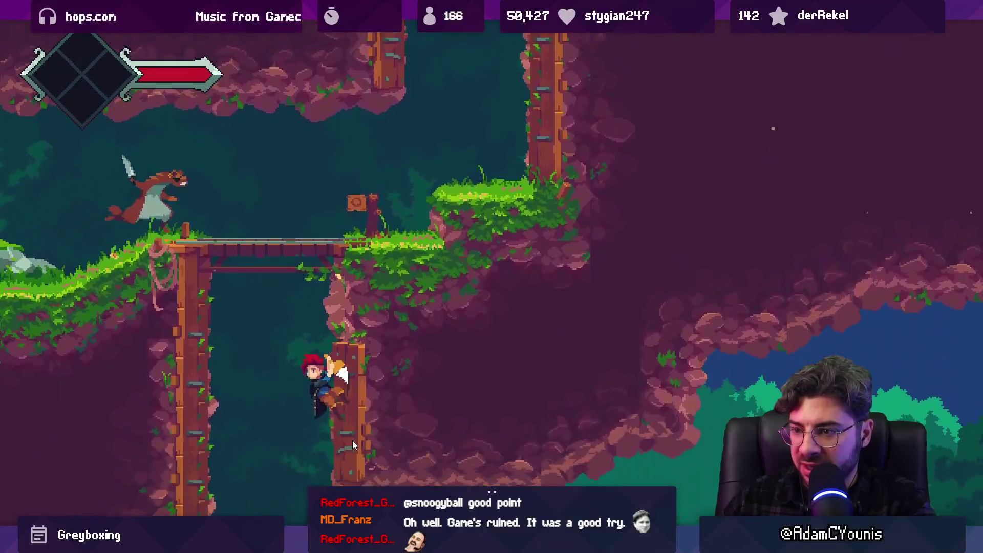
{"action": "key", "text": "Left"}
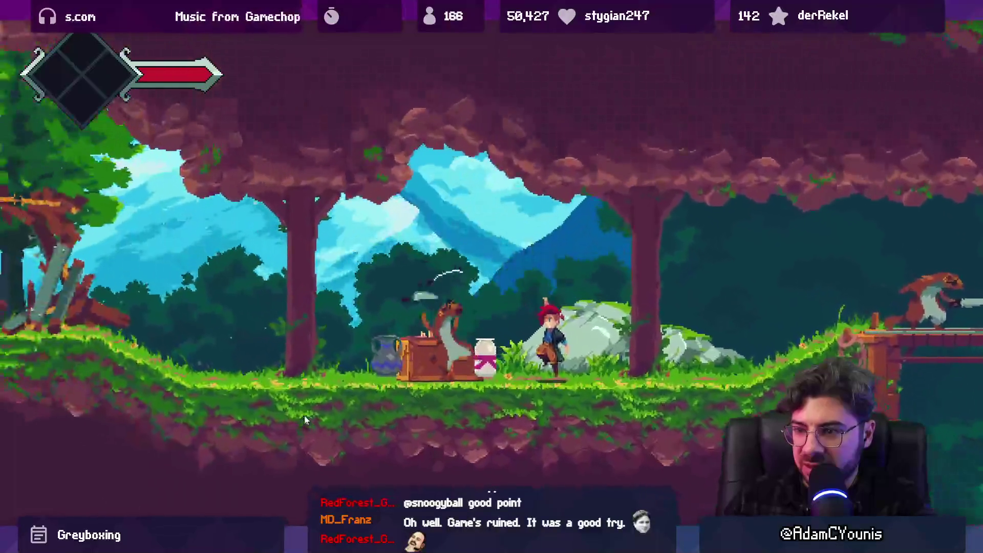
{"action": "key", "text": "Left"}
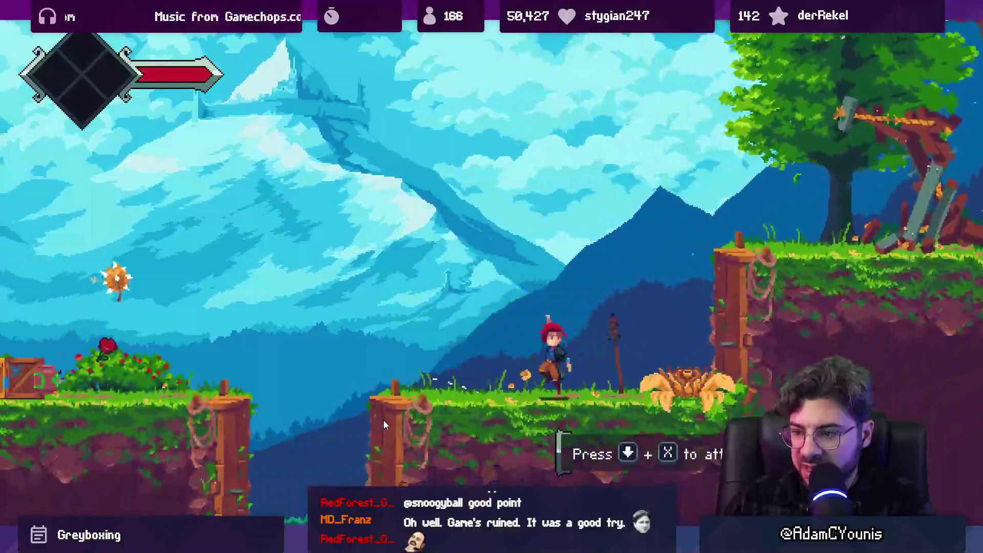
- Cross the cave to the pulley shaft, slash the weasel, and climb the pulley rope to the upper ledge
{"action": "key", "text": "Right"}
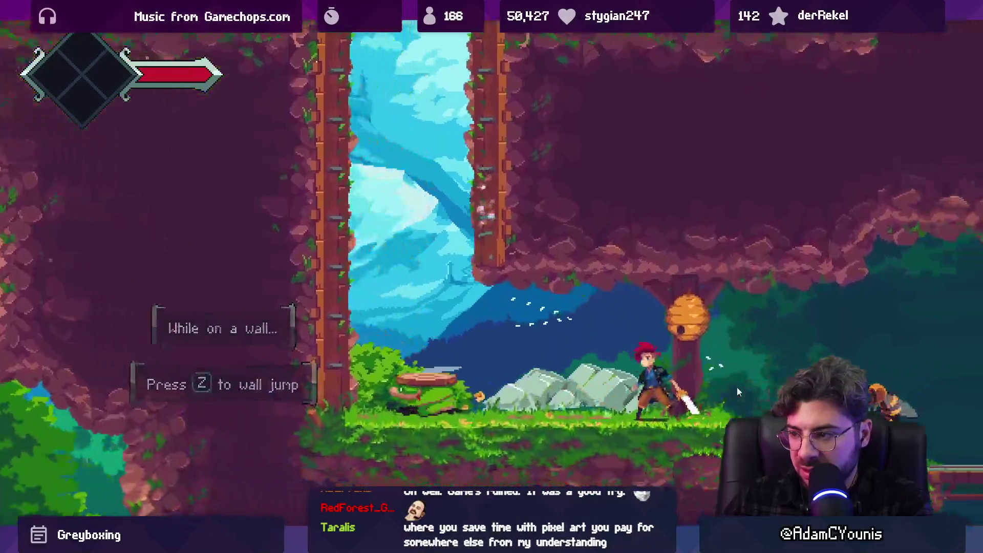
{"action": "key", "text": "Right"}
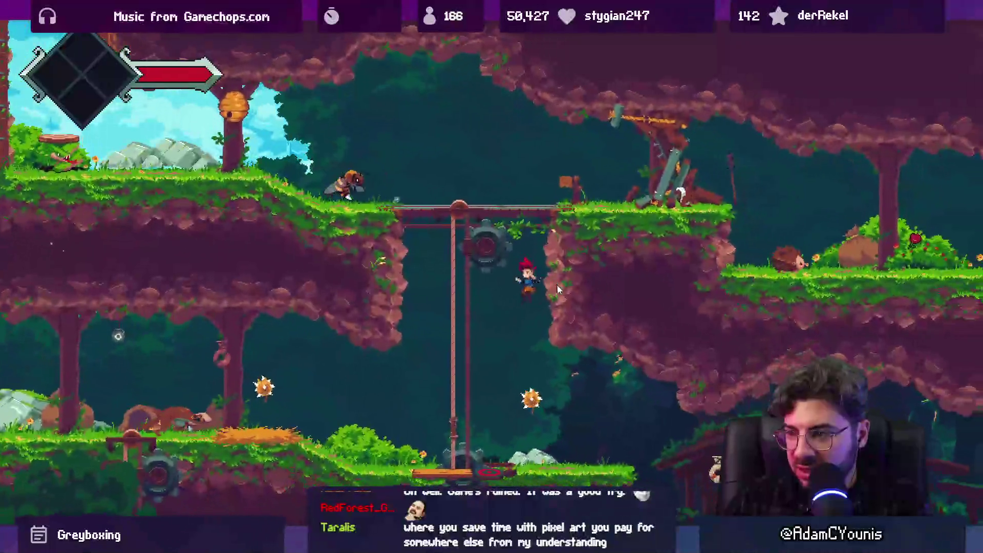
{"action": "key", "text": "Left"}
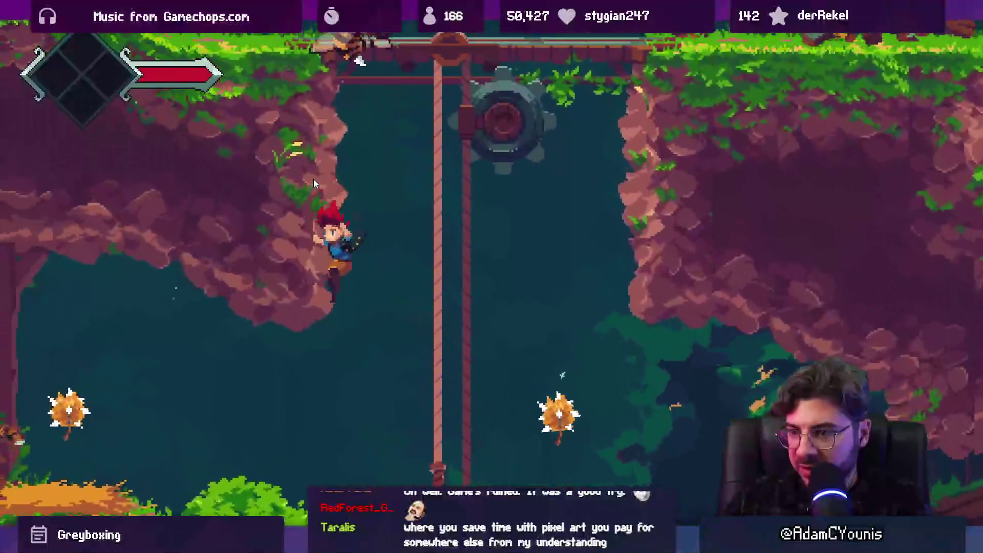
{"action": "key", "text": "x"}
{"action": "key", "text": "Up"}
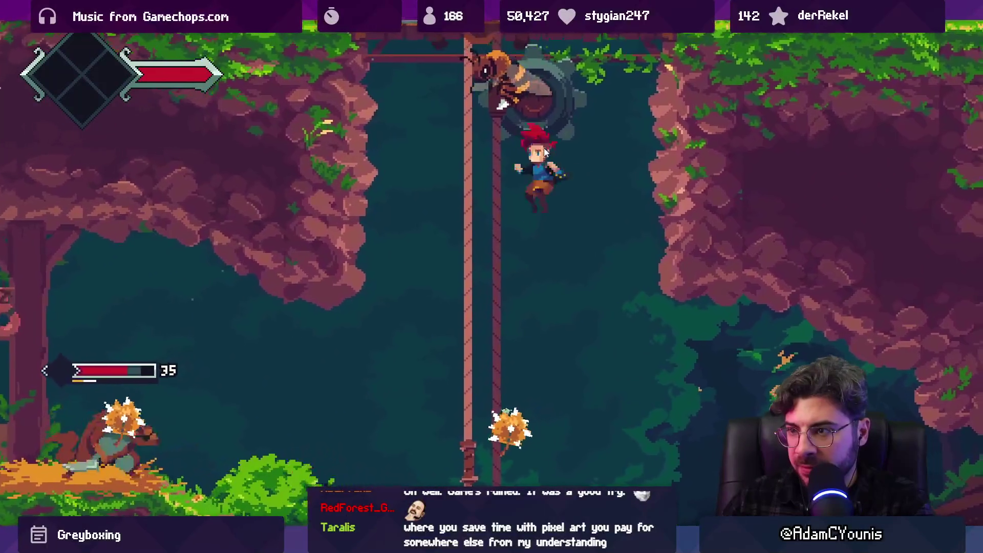
{"action": "key", "text": "Left"}
{"action": "key", "text": "x"}
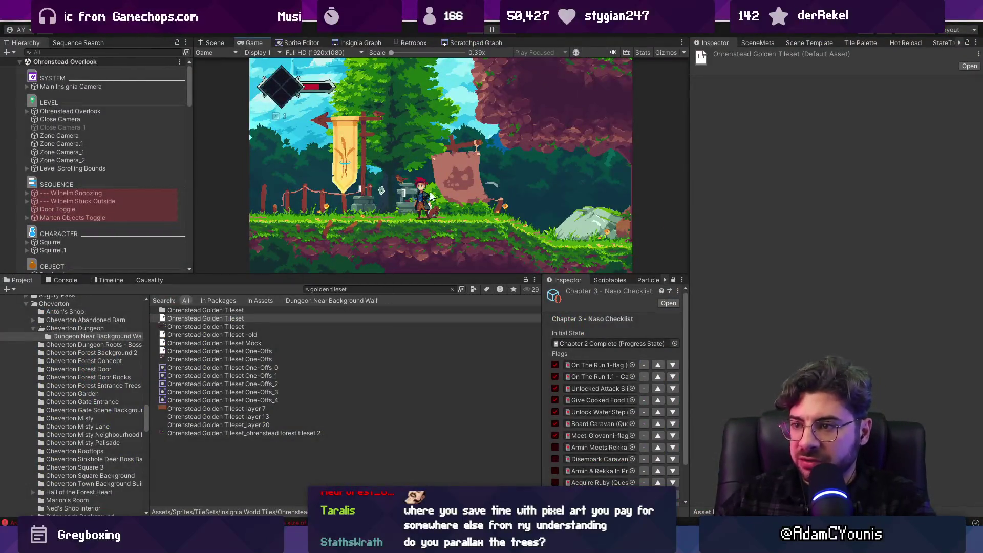
- Orbit the scene in 3D to select and frame the Near Background Forest layer, then return to 2D
{"action": "left_click", "coordinate": [436, 209]}
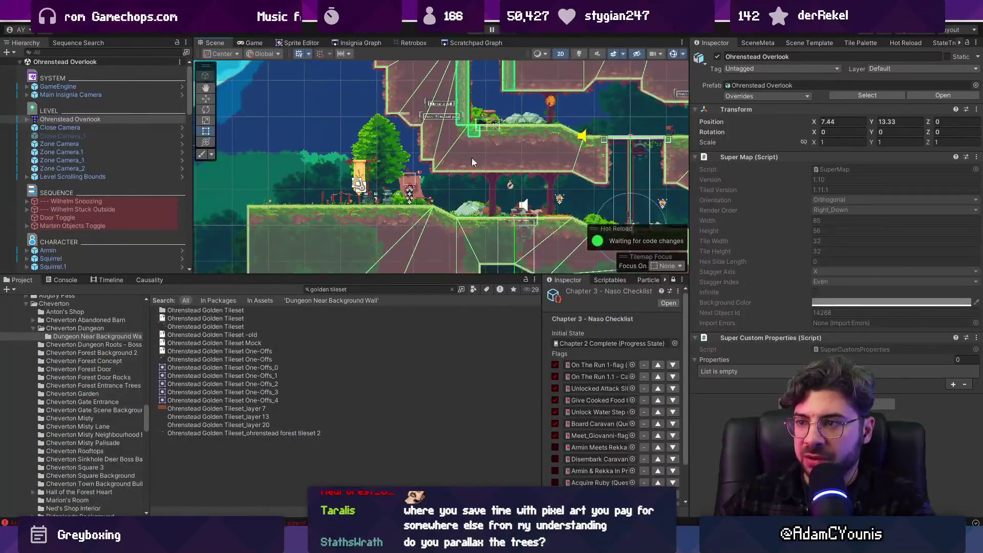
{"action": "left_click", "coordinate": [628, 158]}
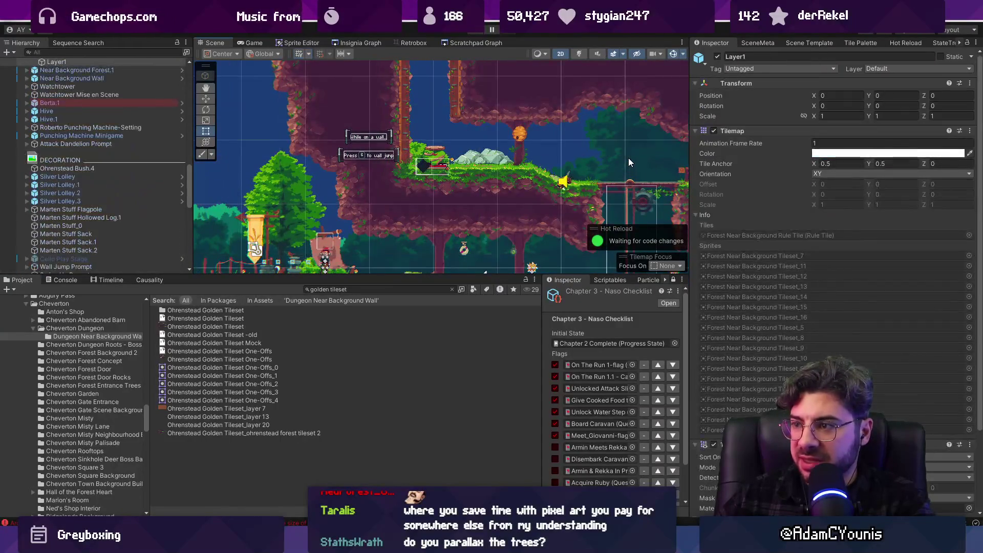
{"action": "key", "text": "2"}
{"action": "mouse_move", "coordinate": [530, 160]}
{"action": "left_mouse_down"}
{"action": "mouse_move", "coordinate": [333, 230]}
{"action": "mouse_move", "coordinate": [385, 201]}
{"action": "left_mouse_up"}
{"action": "left_click", "coordinate": [428, 178]}
{"action": "key", "text": "f"}
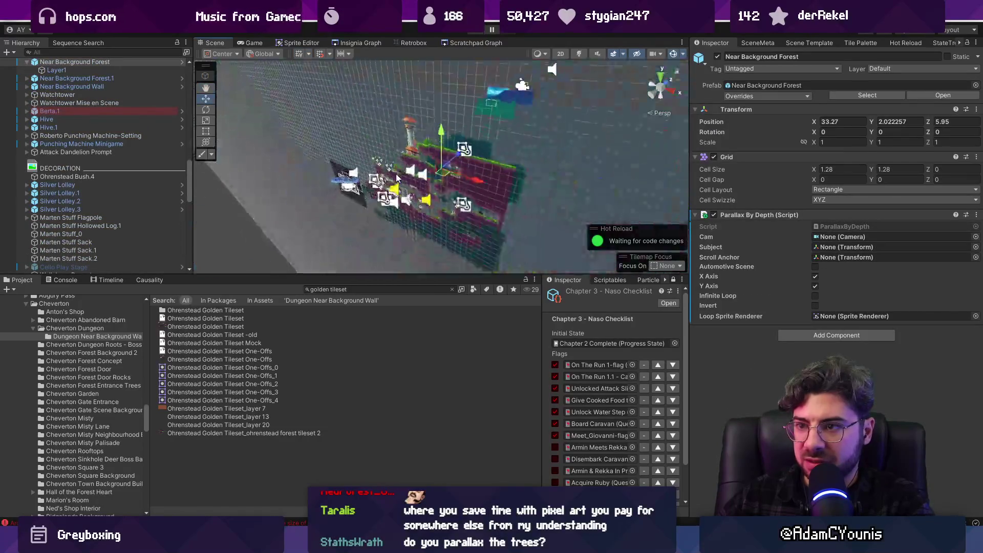
{"action": "key", "text": "2"}
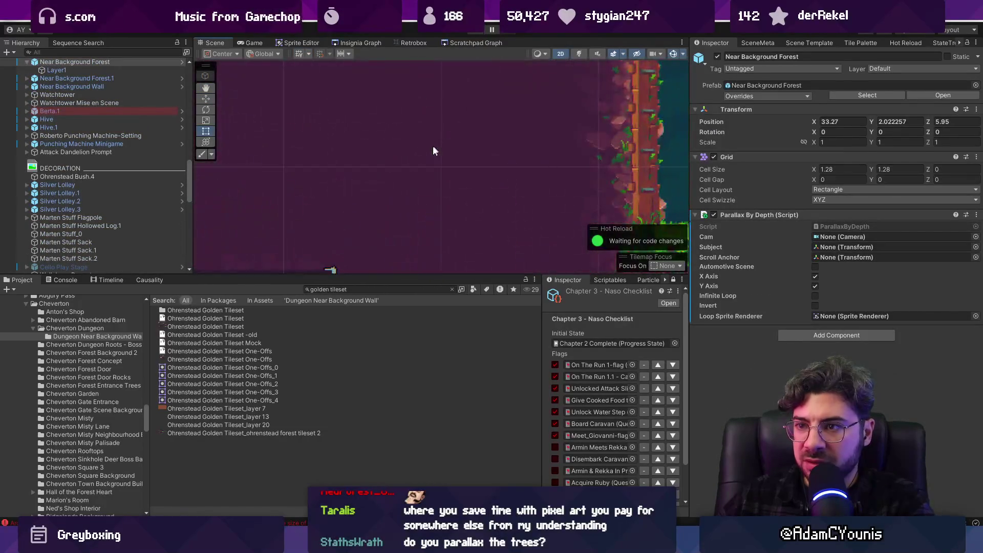
{"action": "key", "text": "t"}
{"action": "scroll", "coordinate": [429, 157], "scroll_direction": "up", "scroll_amount": 10}
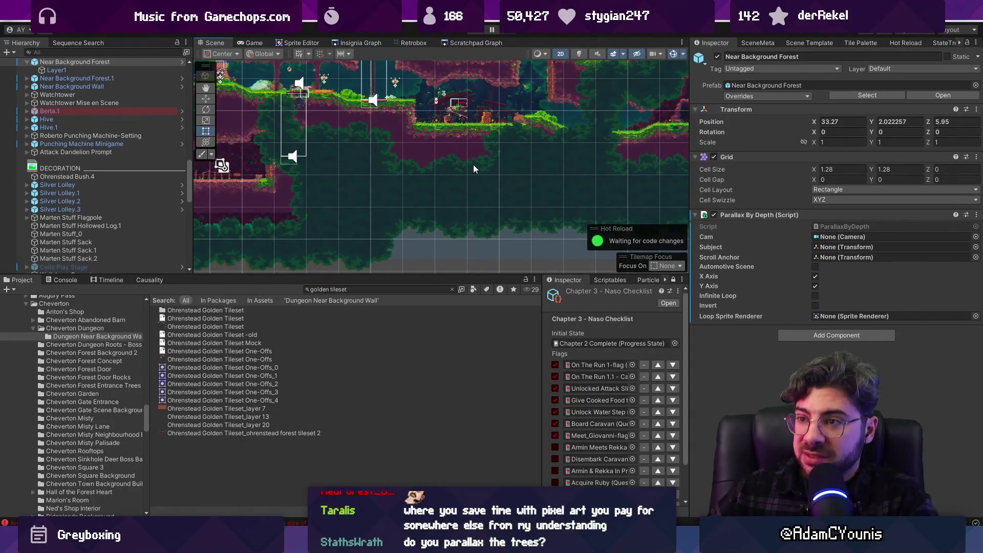
{"action": "scroll", "coordinate": [473, 164], "scroll_direction": "down", "scroll_amount": 4}
{"action": "scroll", "coordinate": [471, 149], "scroll_direction": "down", "scroll_amount": 2}
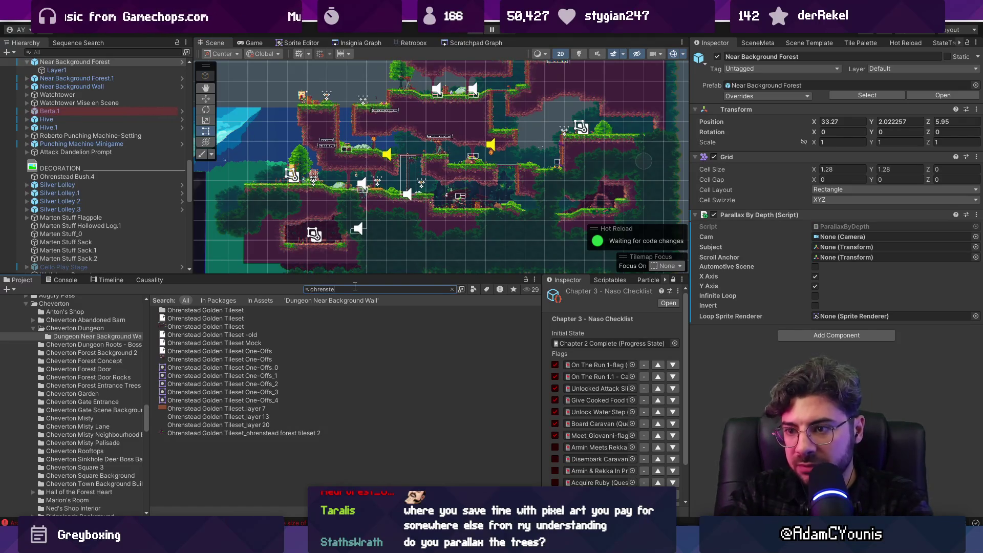
- Cycle through the overlapping background objects to select the Near Background Forest tilemap
{"action": "type", "text": "ad"}
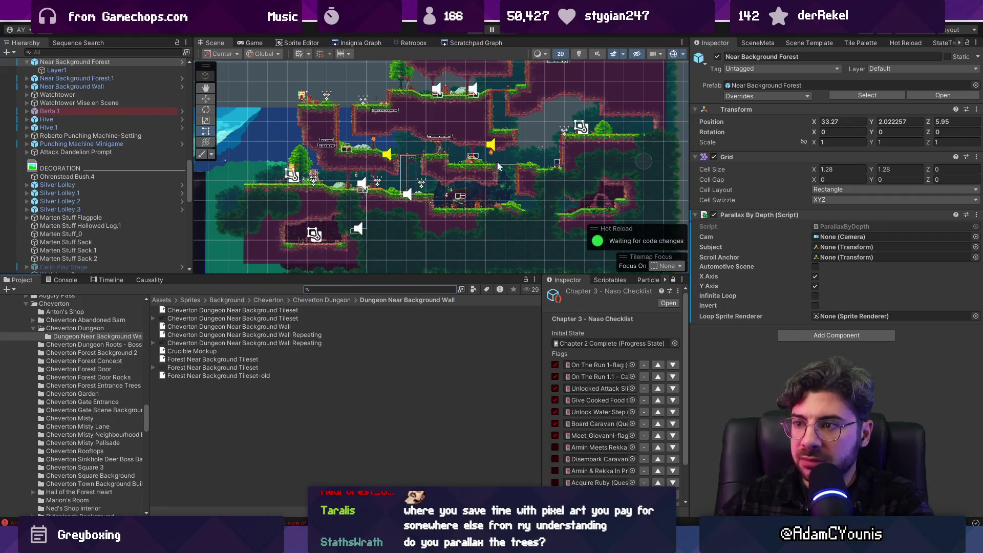
{"action": "left_click", "coordinate": [234, 211]}
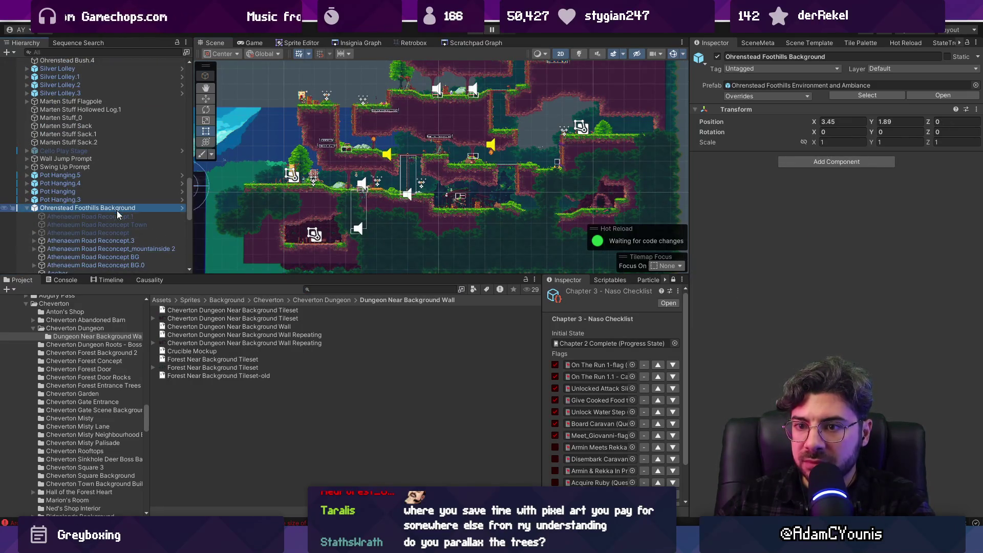
{"action": "left_click", "coordinate": [234, 201]}
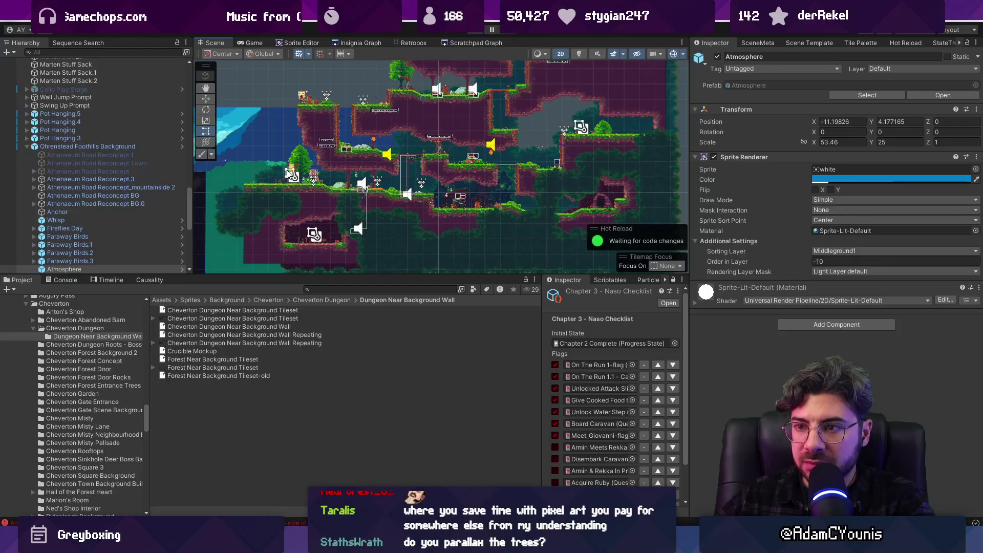
{"action": "left_click", "coordinate": [266, 178]}
{"action": "left_click", "coordinate": [265, 176]}
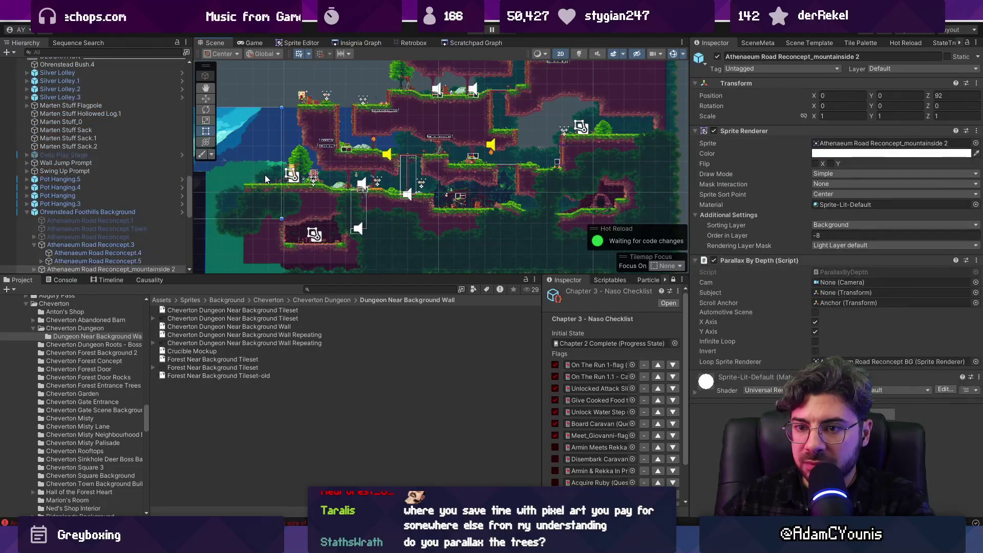
{"action": "left_click", "coordinate": [266, 175]}
{"action": "left_click", "coordinate": [266, 176]}
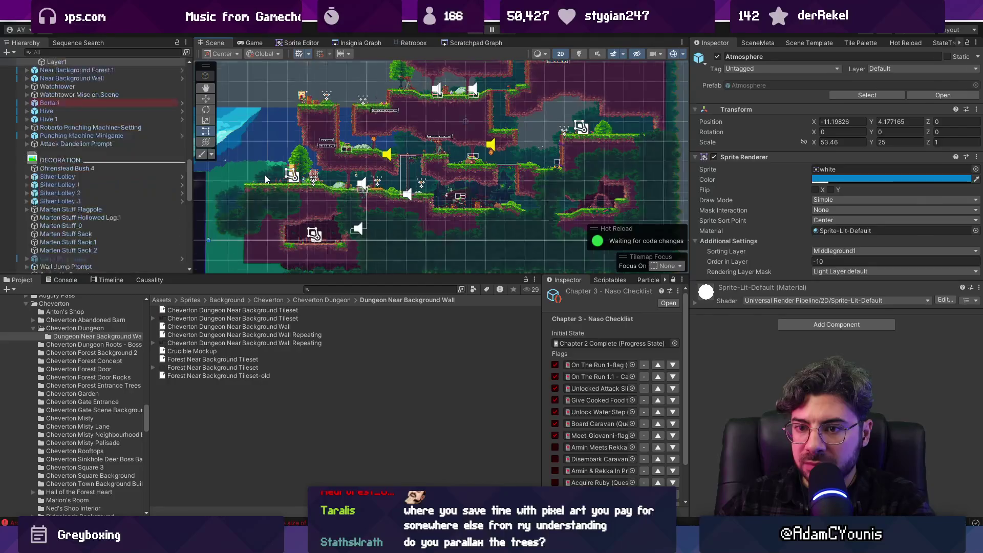
{"action": "left_click", "coordinate": [265, 174]}
{"action": "left_click", "coordinate": [265, 174]}
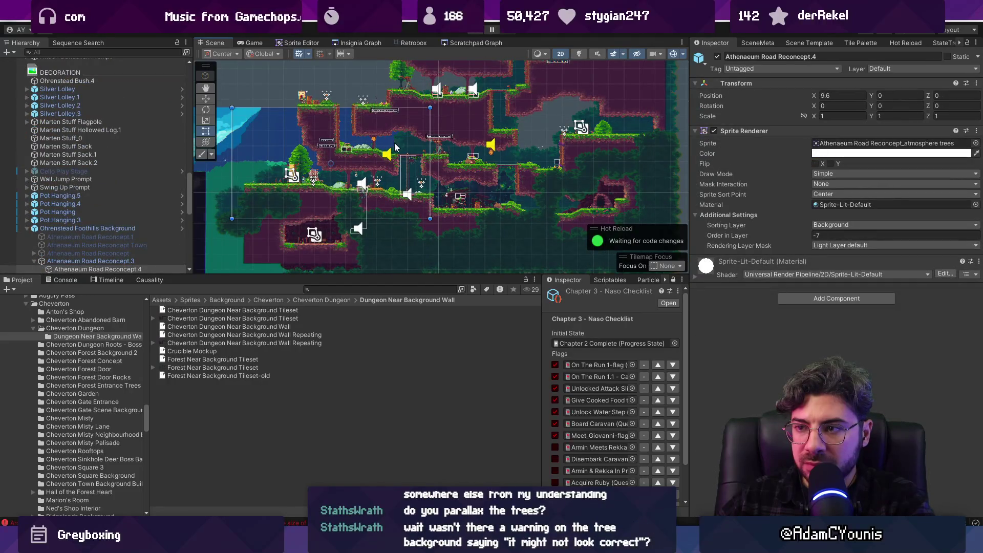
{"action": "key", "text": "2"}
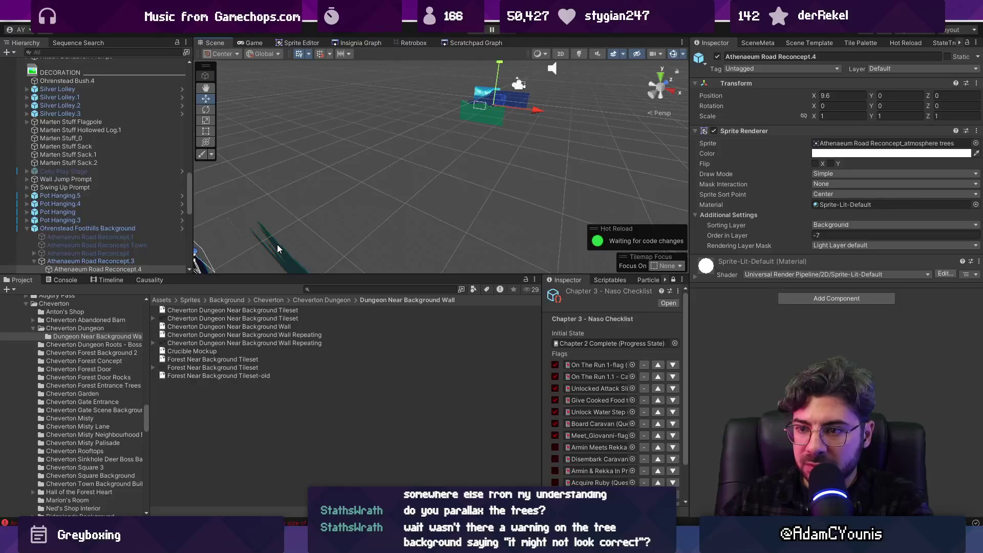
{"action": "left_click", "coordinate": [276, 249]}
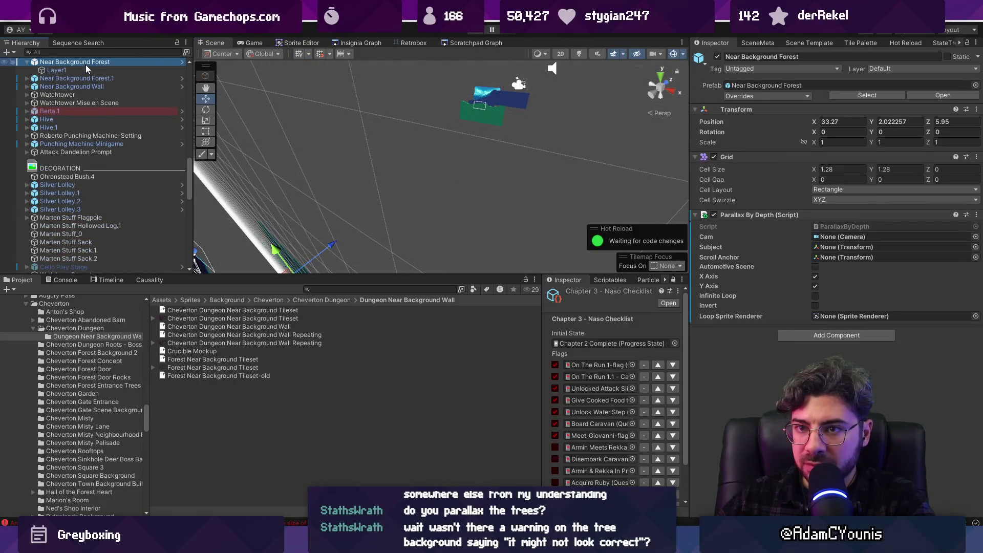
- Locate Sandbox in the Insignia Graph, set Y to 2.02, and drag the tilemap left to X 15.92
{"action": "left_click", "coordinate": [365, 44]}
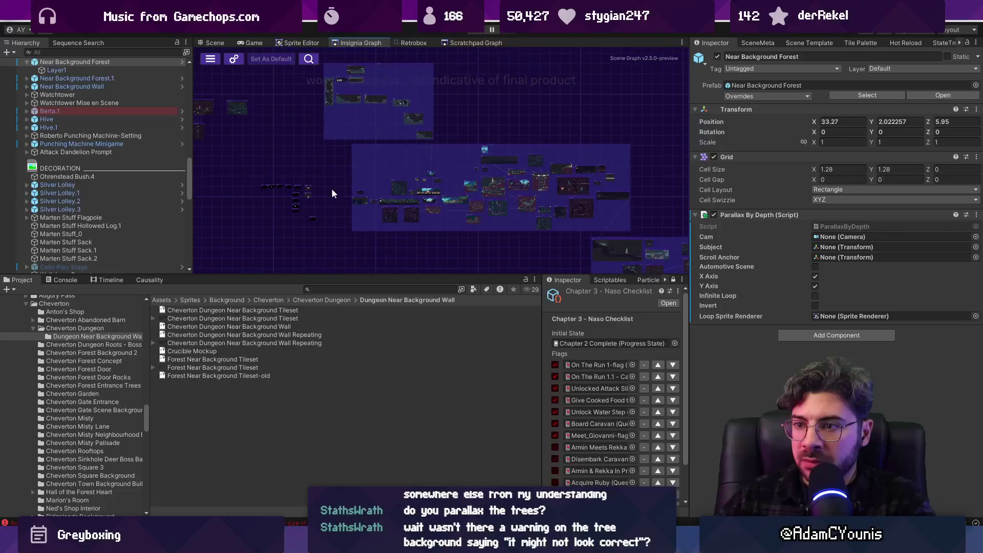
{"action": "scroll", "coordinate": [359, 138], "scroll_direction": "up", "scroll_amount": 5}
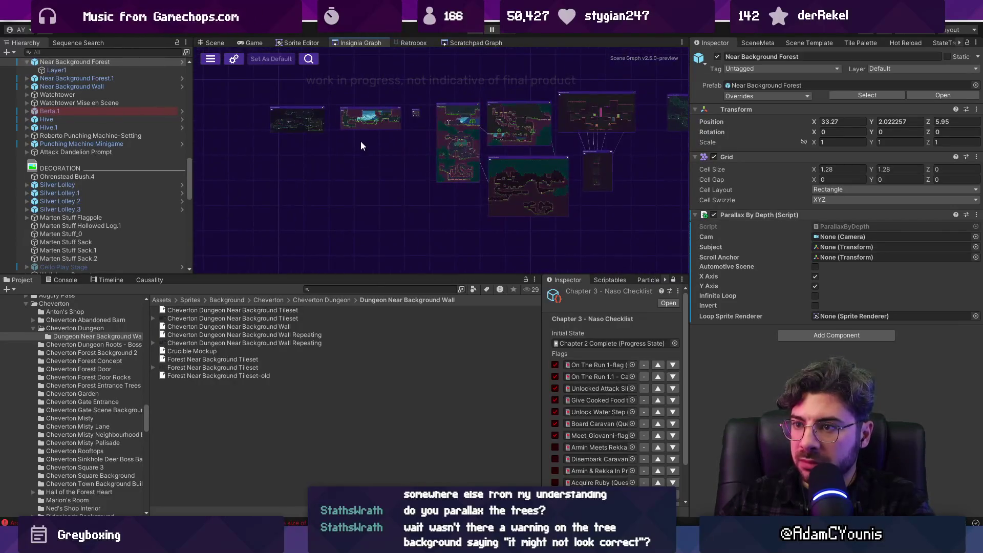
{"action": "scroll", "coordinate": [415, 114], "scroll_direction": "up", "scroll_amount": 10}
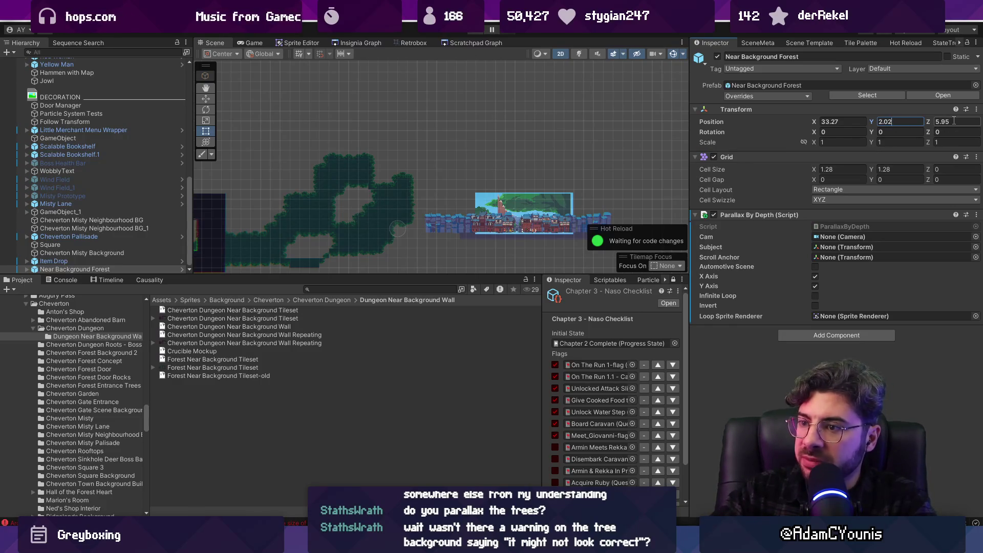
{"action": "key", "text": "f"}
{"action": "key", "text": "w"}
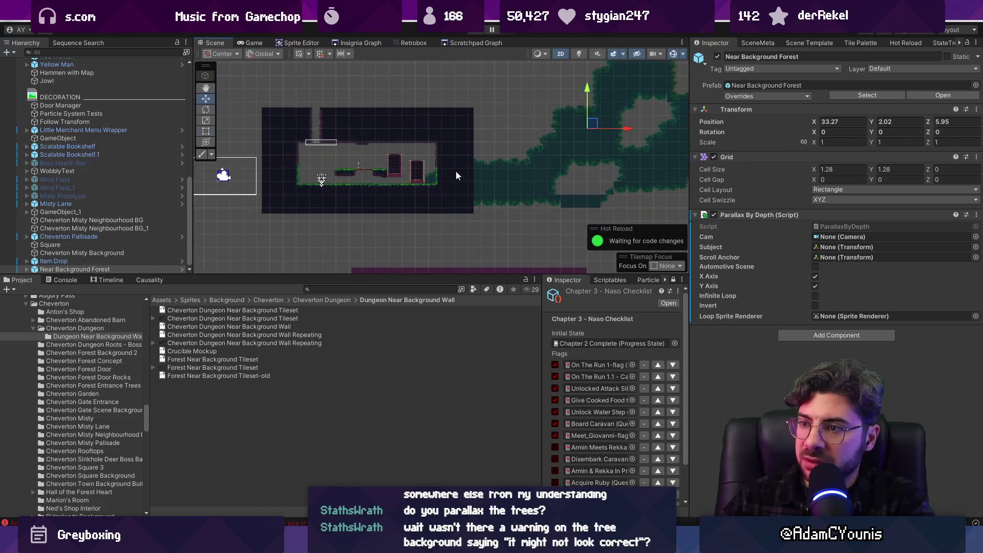
{"action": "left_click_drag", "start_coordinate": [621, 129], "coordinate": [455, 128]}
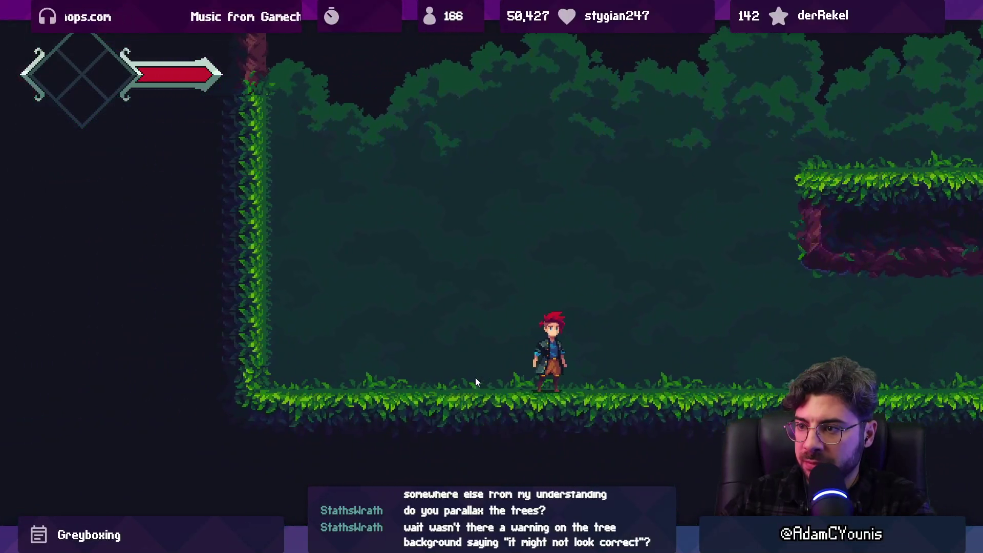
- Leave the full-screen game and set the SceneMeta background colour to white
{"action": "key", "text": "Right"}
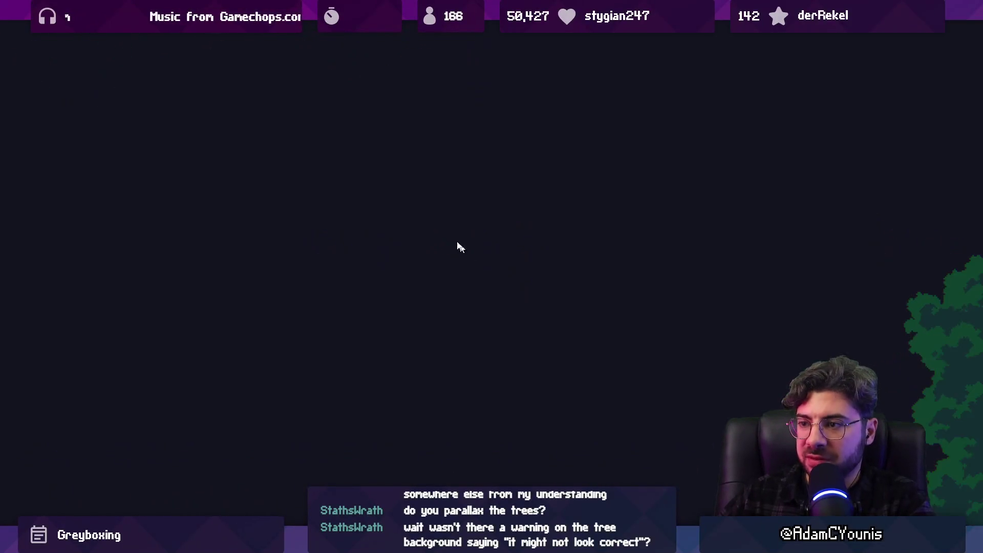
{"action": "key", "text": "shift+space"}
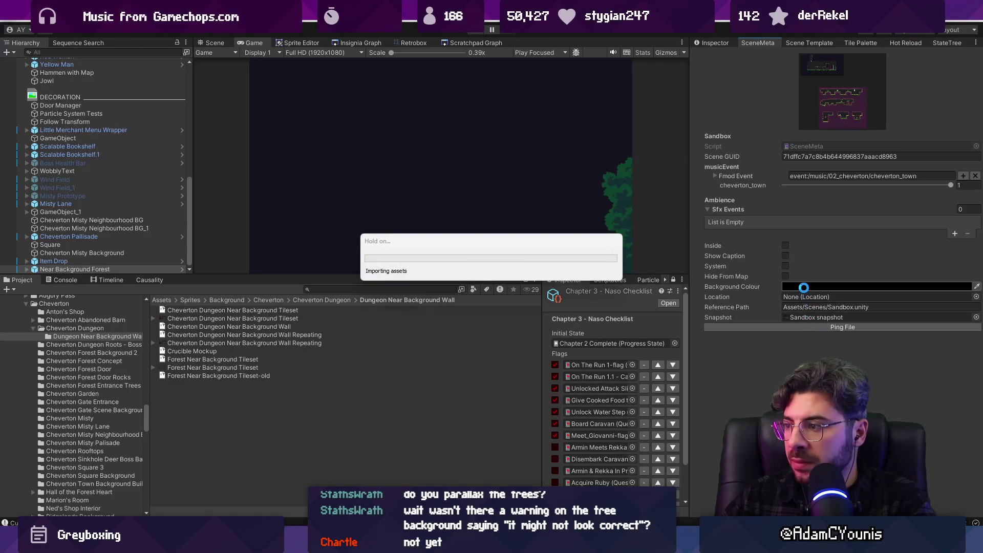
{"action": "left_click", "coordinate": [804, 288]}
{"action": "left_click", "coordinate": [915, 257]}
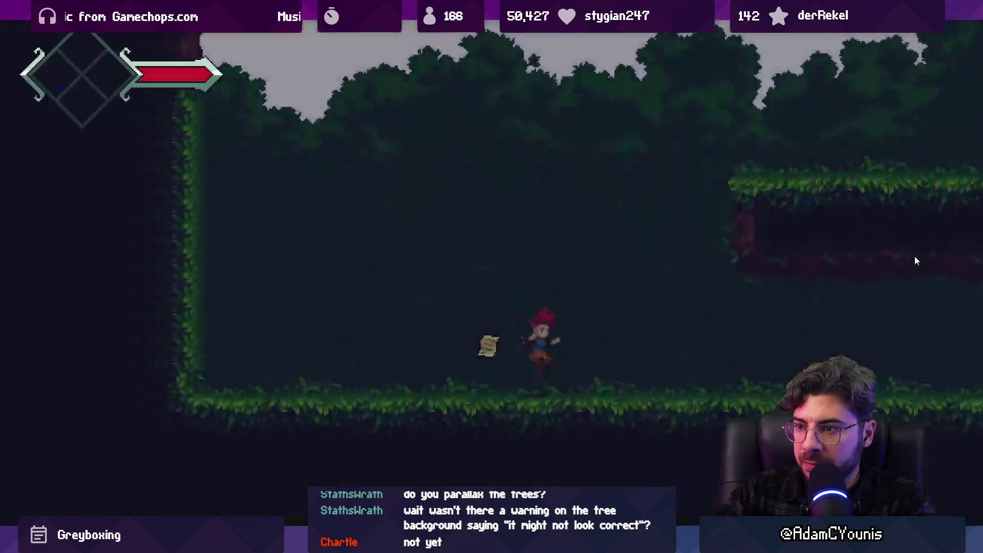
- Run the character left and right to watch the tree parallax, then exit the maximized view
{"action": "key", "text": "Right"}
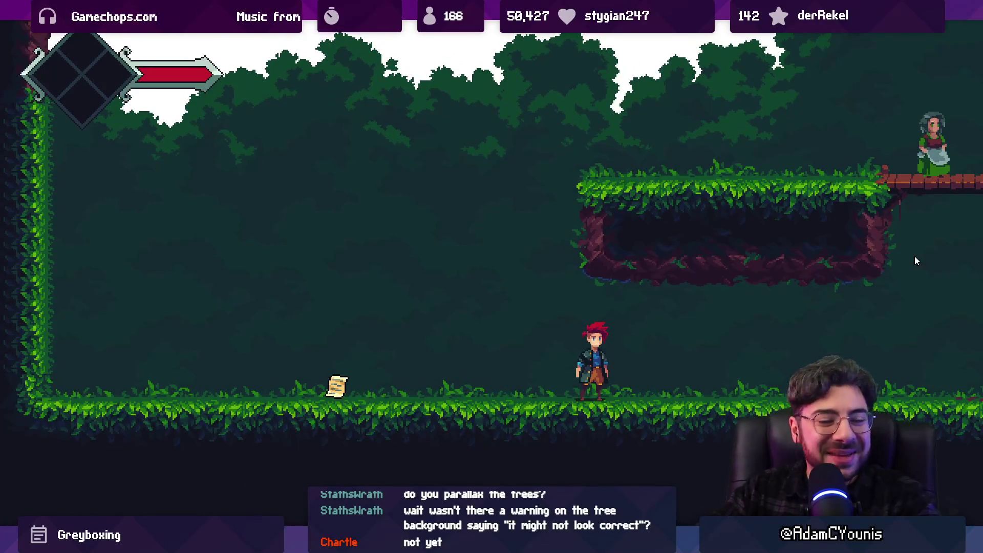
{"action": "key", "text": "Left"}
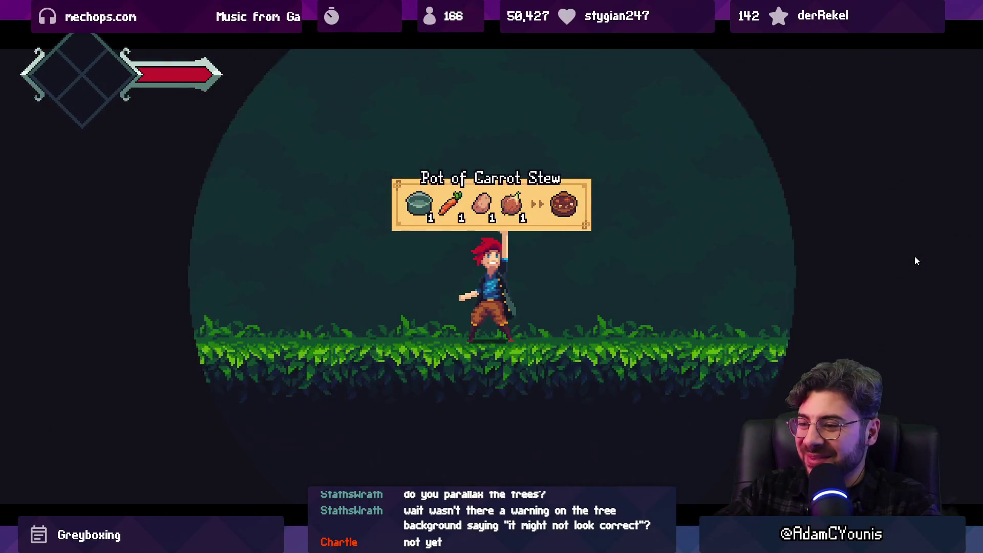
{"action": "key", "text": "Right"}
{"action": "key", "text": "Left"}
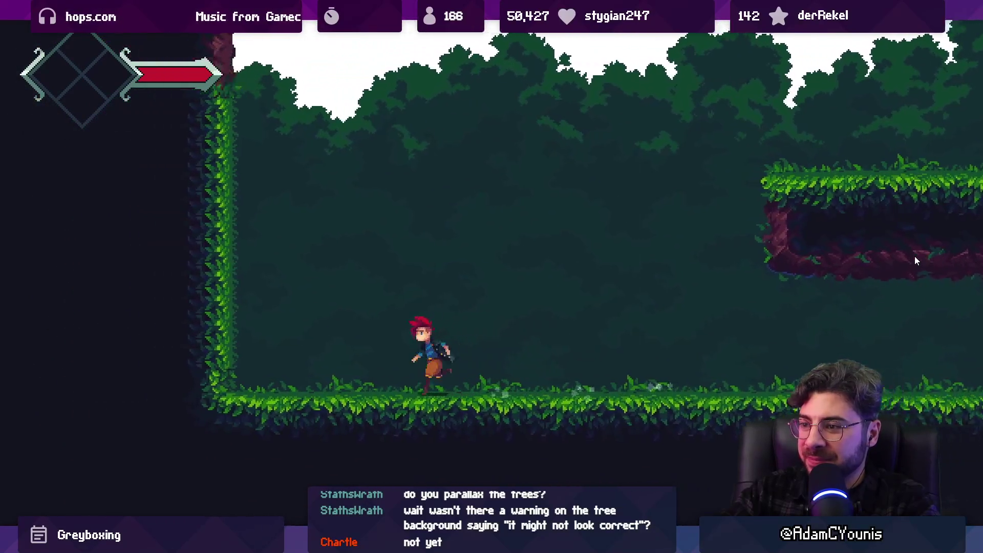
{"action": "key", "text": "Right"}
{"action": "key", "text": "Left"}
{"action": "key", "text": "Right"}
{"action": "key", "text": "Left"}
{"action": "key", "text": "Right"}
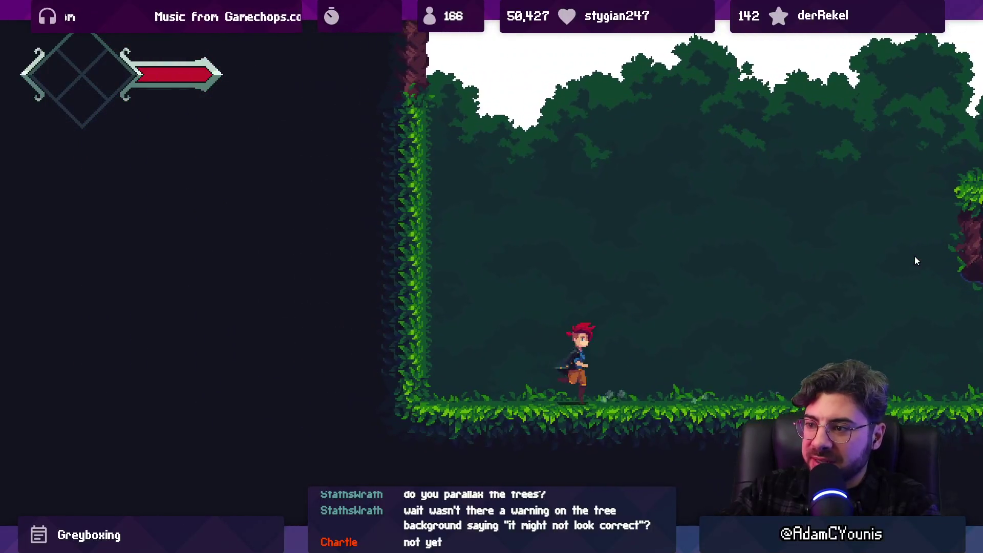
{"action": "key", "text": "Right"}
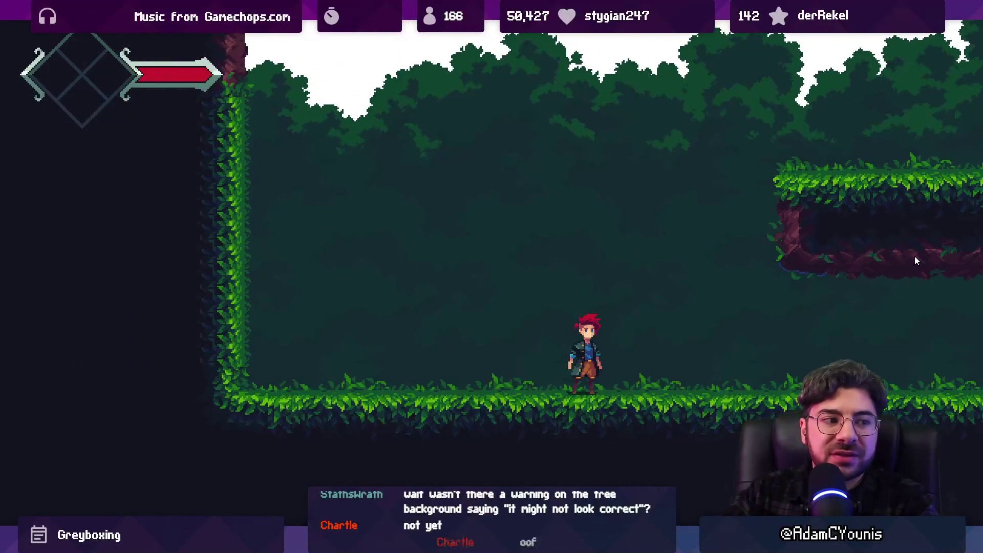
{"action": "key", "text": "Right"}
{"action": "key", "text": "Left"}
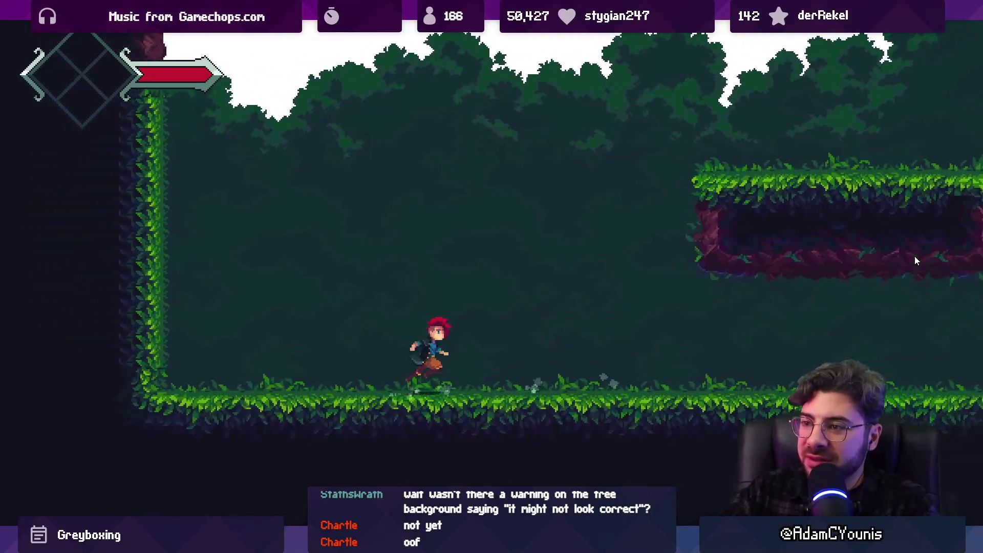
{"action": "key", "text": "Right"}
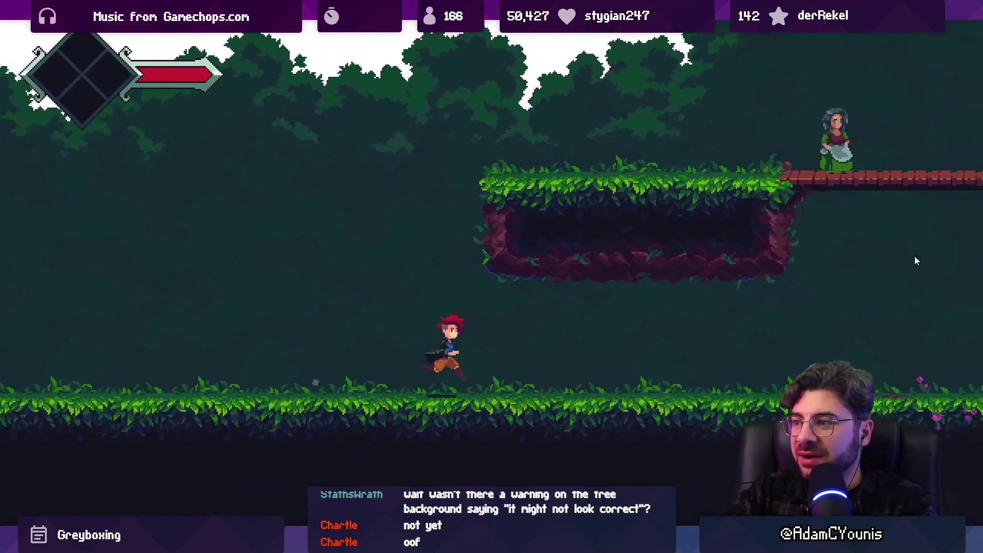
{"action": "key", "text": "Left"}
{"action": "key", "text": "Right"}
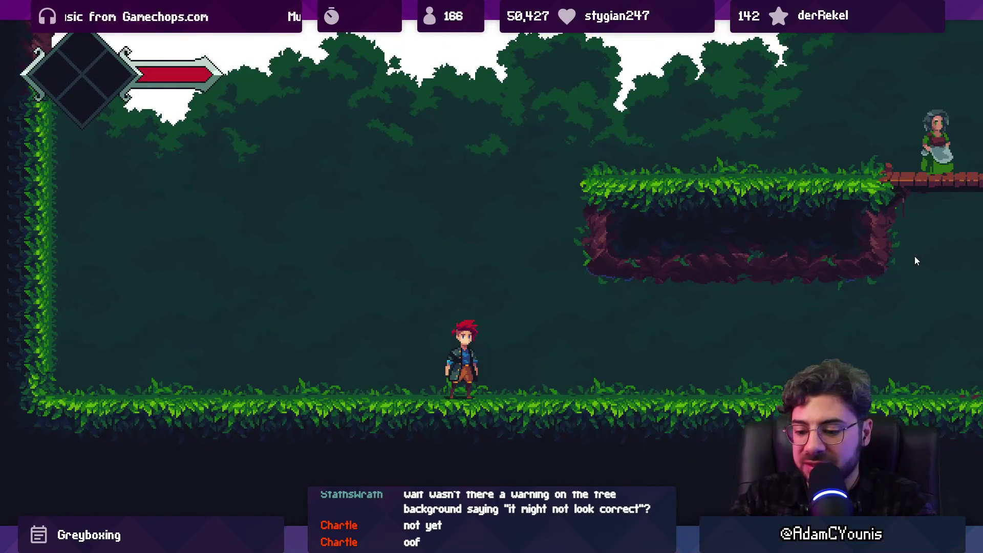
{"action": "key", "text": "shift+space"}
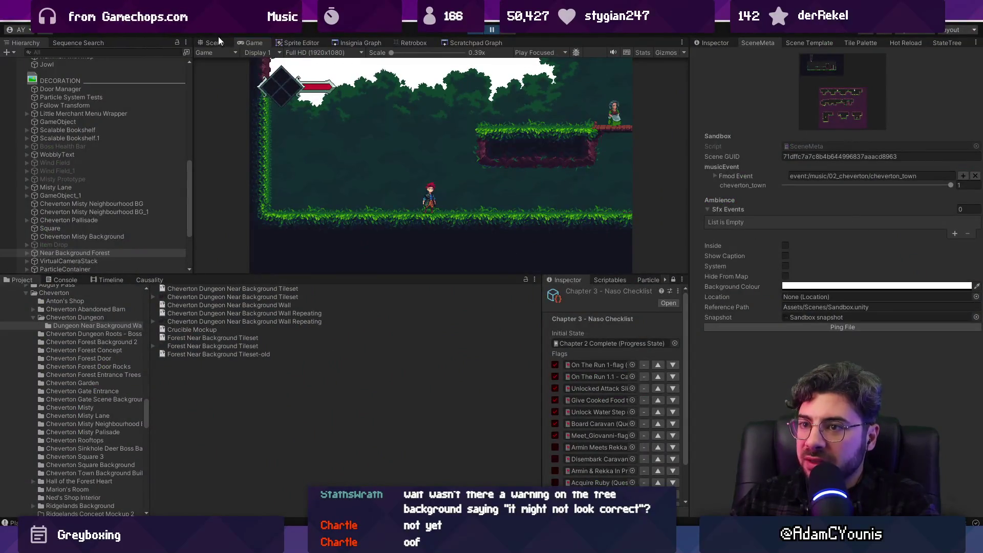
- Select Near Background Forest to view its Parallax By Depth settings, then restart the playtest
{"action": "left_click", "coordinate": [215, 43]}
{"action": "scroll", "coordinate": [123, 231], "scroll_direction": "up", "scroll_amount": 2}
{"action": "scroll", "coordinate": [123, 231], "scroll_direction": "up", "scroll_amount": 2}
{"action": "scroll", "coordinate": [475, 132], "scroll_direction": "down", "scroll_amount": 1}
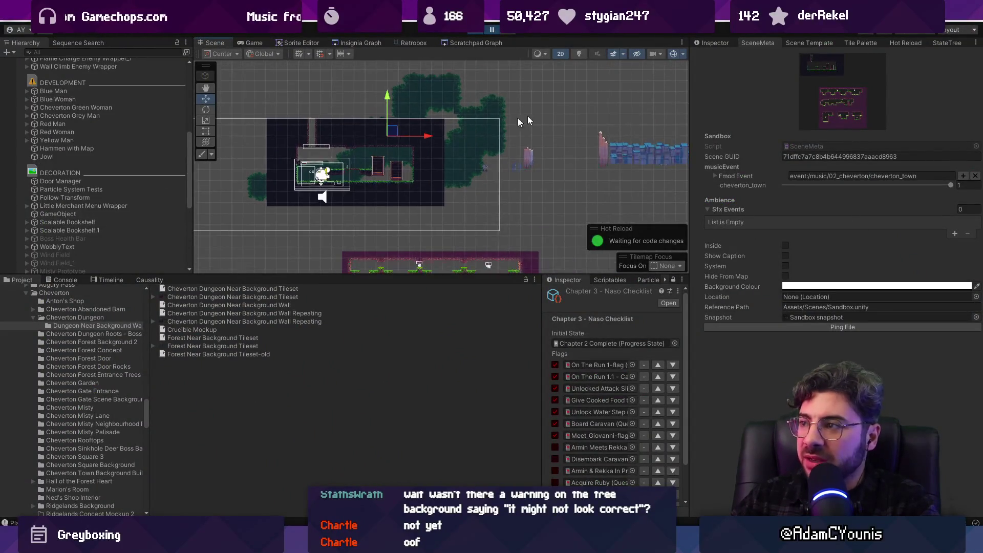
{"action": "left_click", "coordinate": [706, 42]}
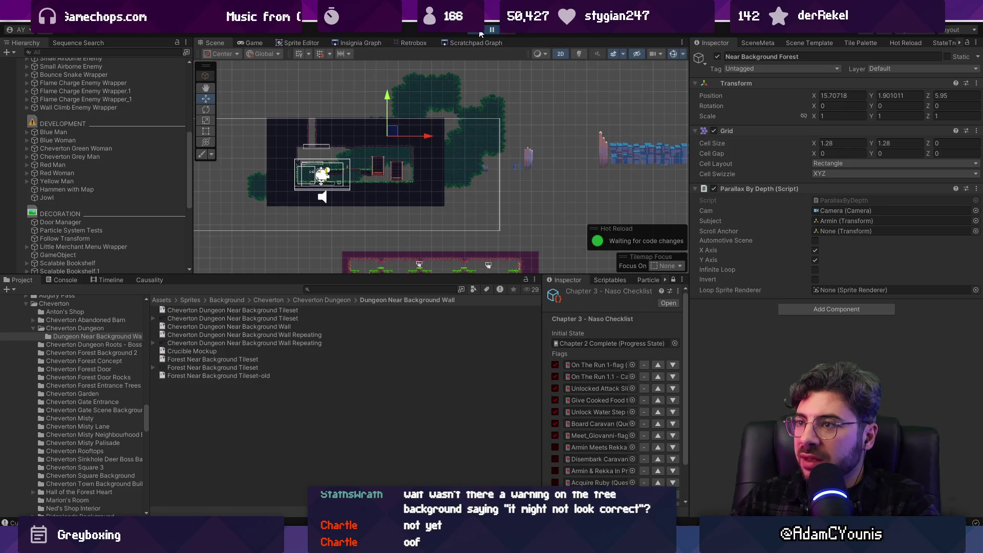
{"action": "key", "text": "ctrl+p"}
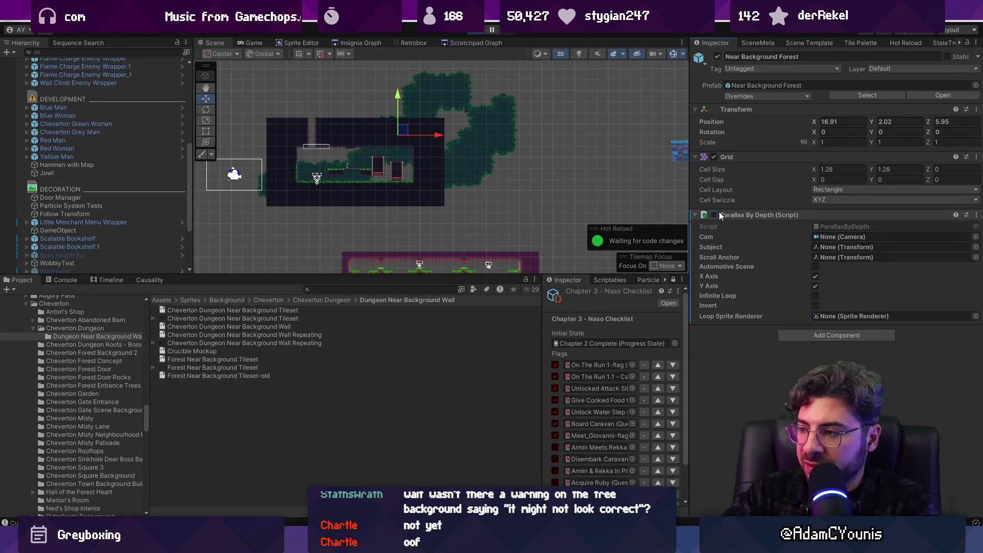
{"action": "key", "text": "ctrl+p"}
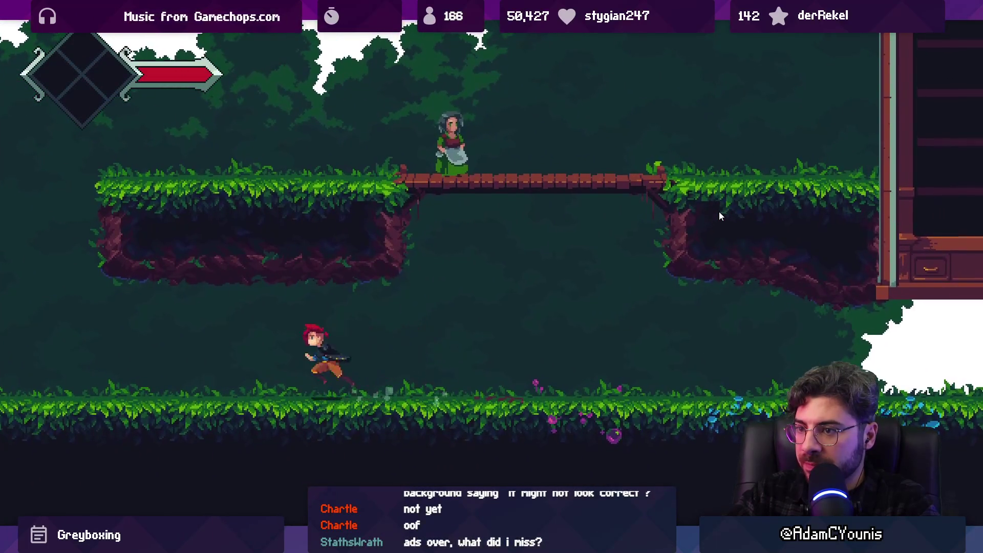
- Cancel the file browser, stop the playtest, and check a Parallax By Depth field's options
{"action": "key", "text": "ctrl+o"}
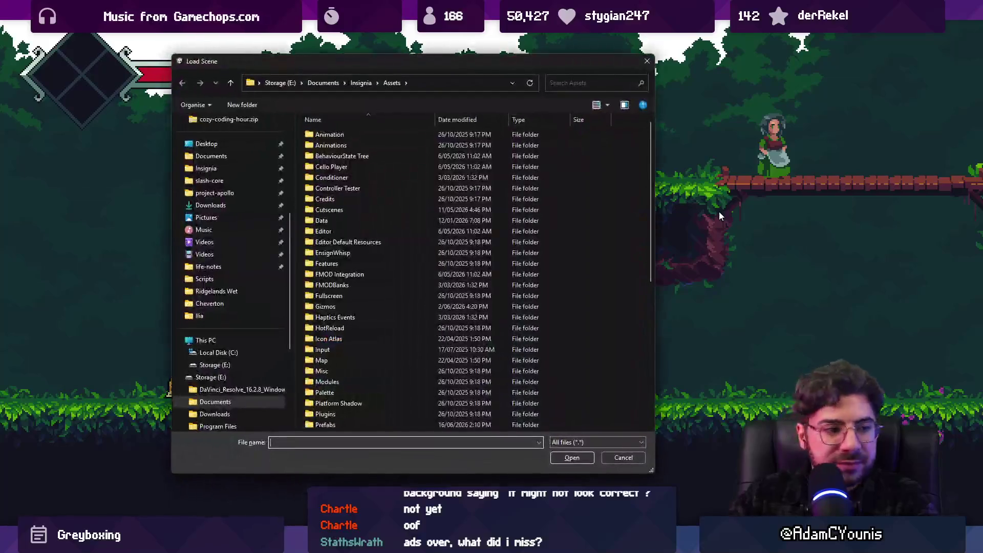
{"action": "key", "text": "Escape"}
{"action": "key", "text": "ctrl+p"}
{"action": "right_click", "coordinate": [715, 219]}
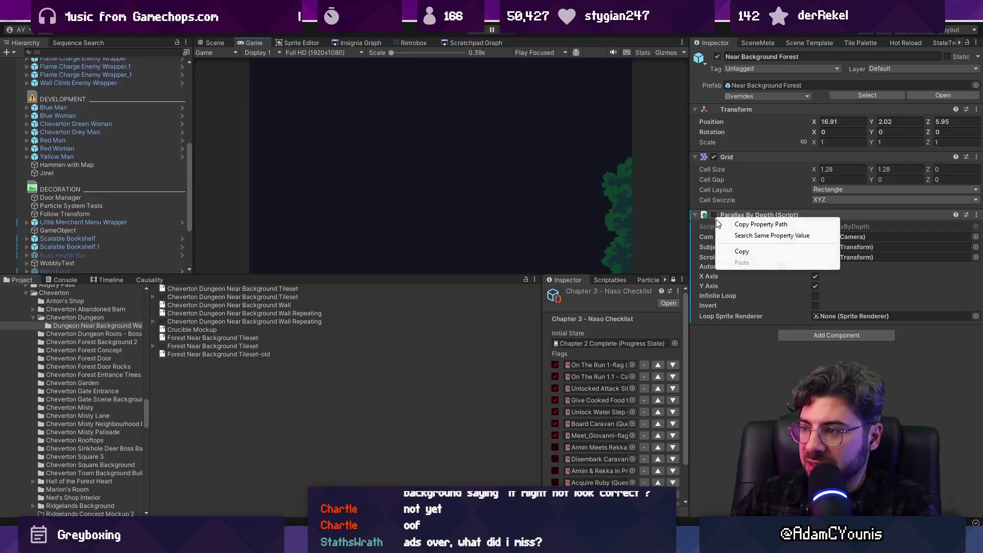
{"action": "left_click", "coordinate": [714, 215]}
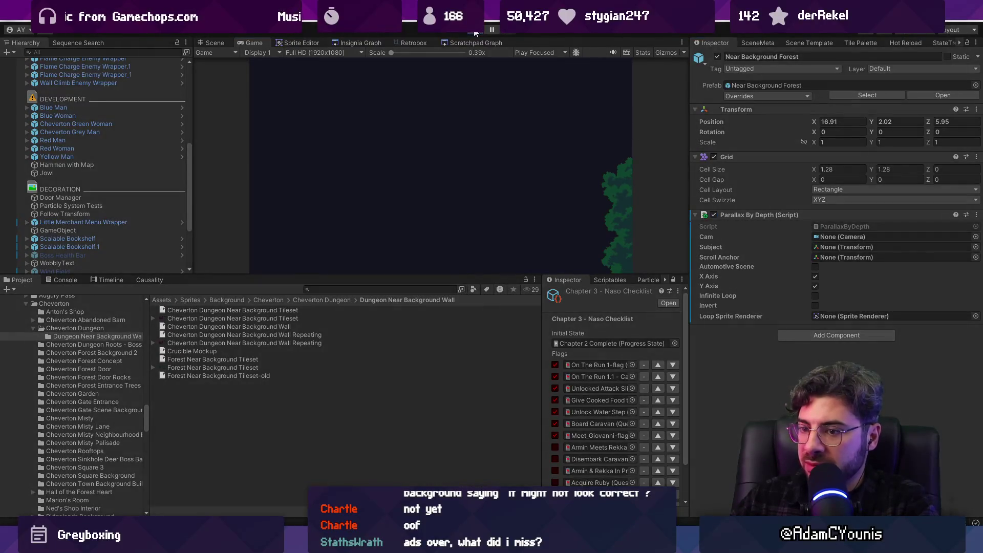
- Start the level again and run the character left before leaving full-screen
{"action": "left_click", "coordinate": [475, 32]}
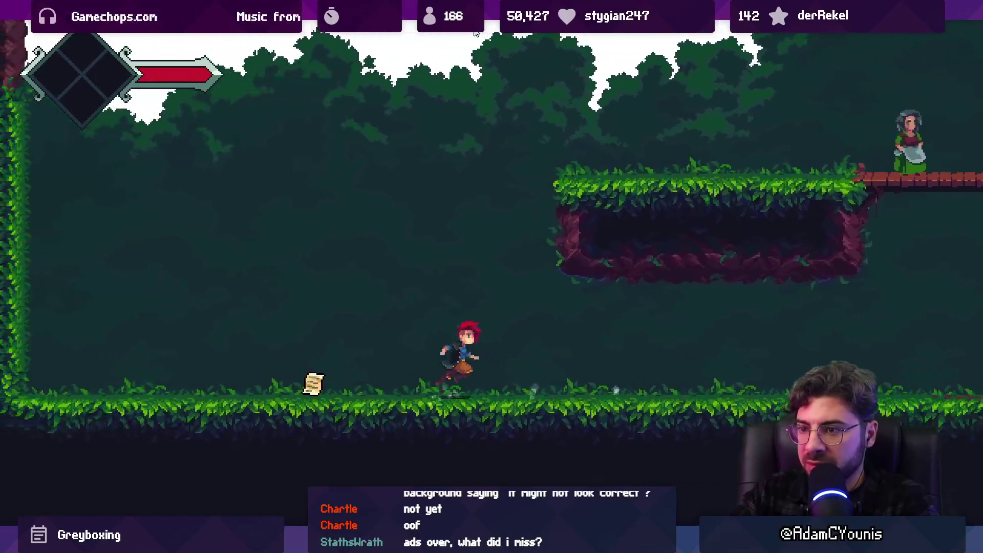
{"action": "key", "text": "Left"}
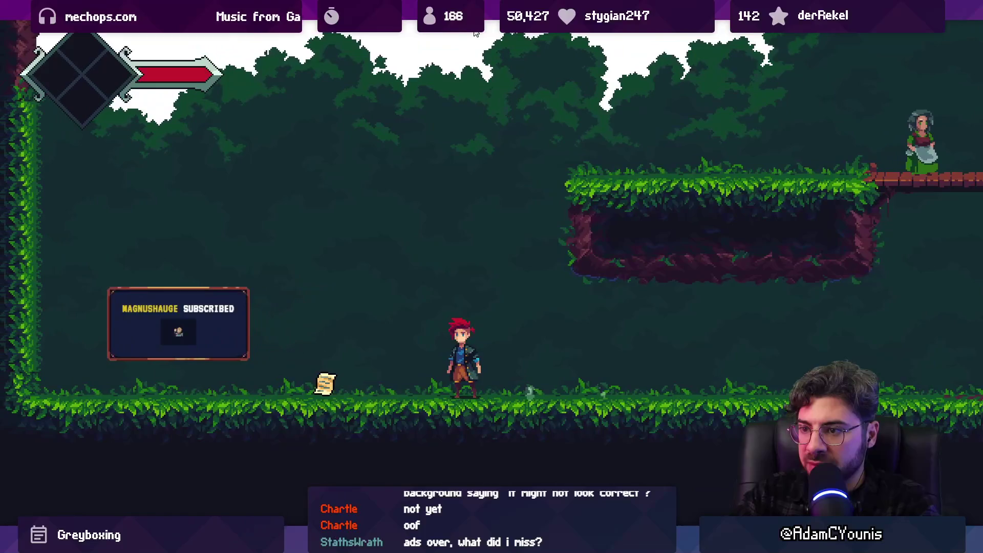
{"action": "left_click", "coordinate": [475, 31]}
- Zoom in on the tree canopy background art in Aseprite, then return to Unity
{"action": "key", "text": "alt+Tab"}
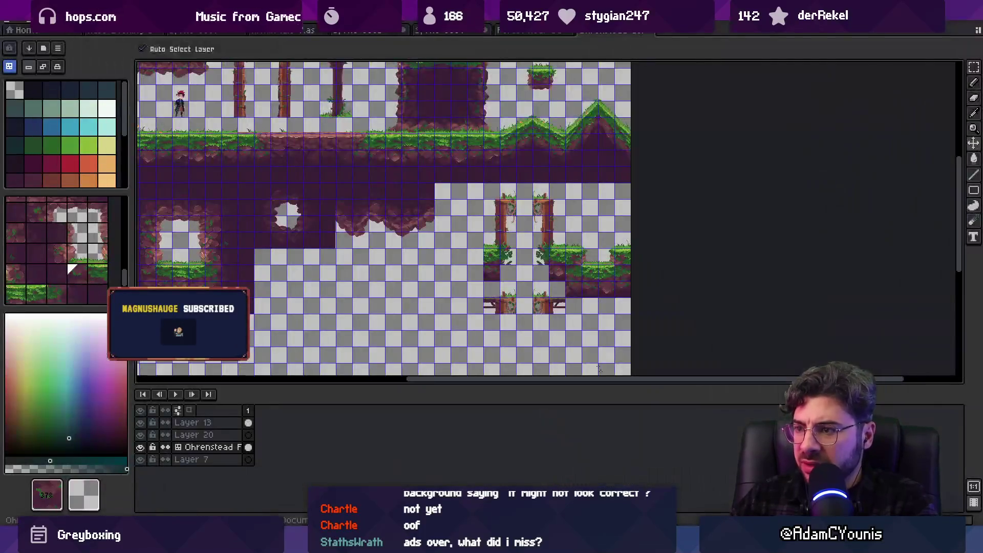
{"action": "left_click", "coordinate": [530, 30]}
{"action": "scroll", "coordinate": [493, 264], "scroll_direction": "up", "scroll_amount": 3}
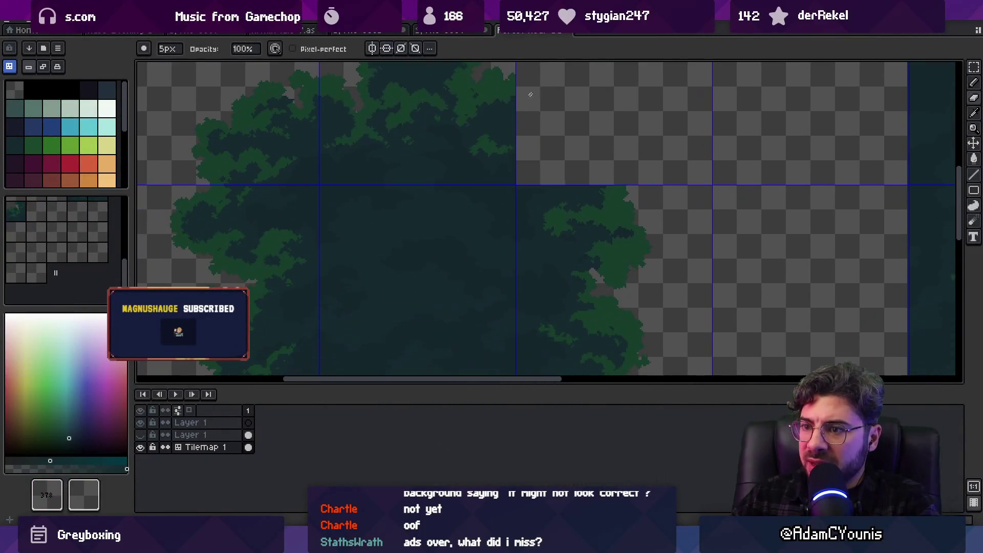
{"action": "scroll", "coordinate": [429, 248], "scroll_direction": "up", "scroll_amount": 1}
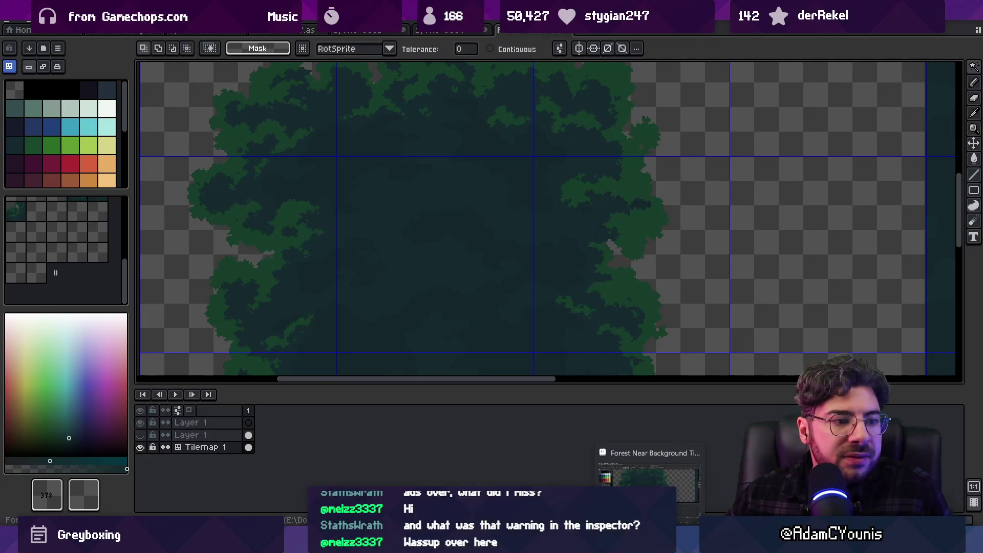
{"action": "left_click", "coordinate": [649, 543]}
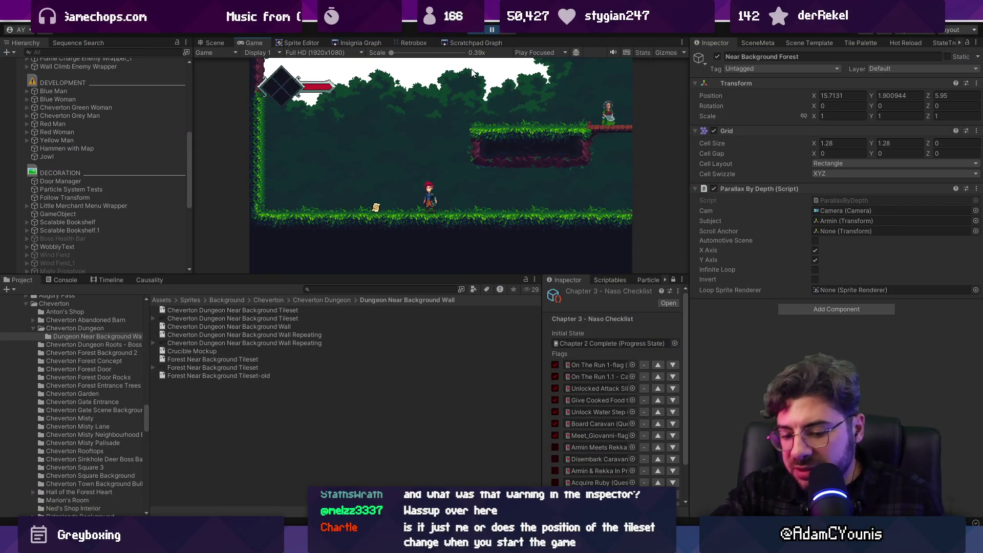
- Maximize the Game view and run back and forth, jumping near the left wall
{"action": "key", "text": "shift+space"}
{"action": "key", "text": "Right"}
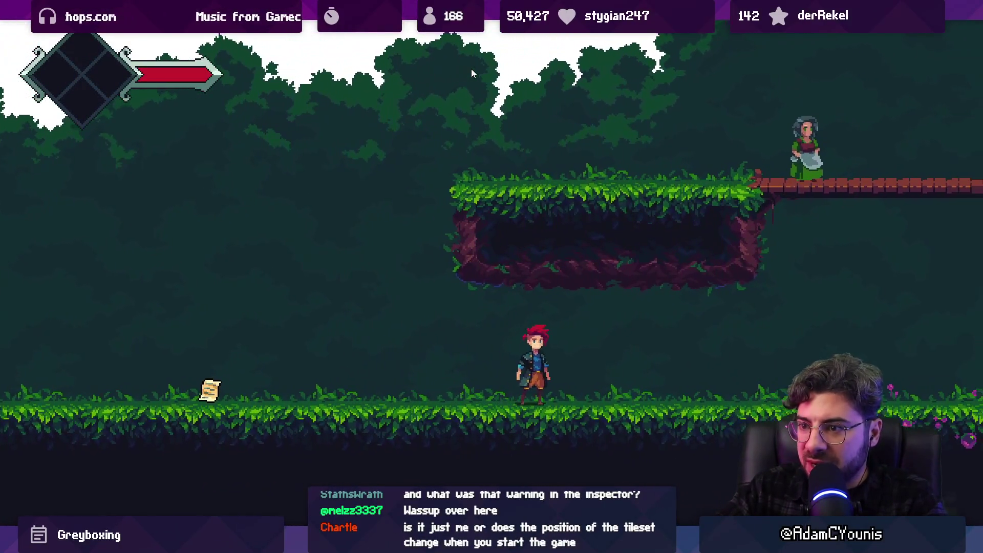
{"action": "key", "text": "Left"}
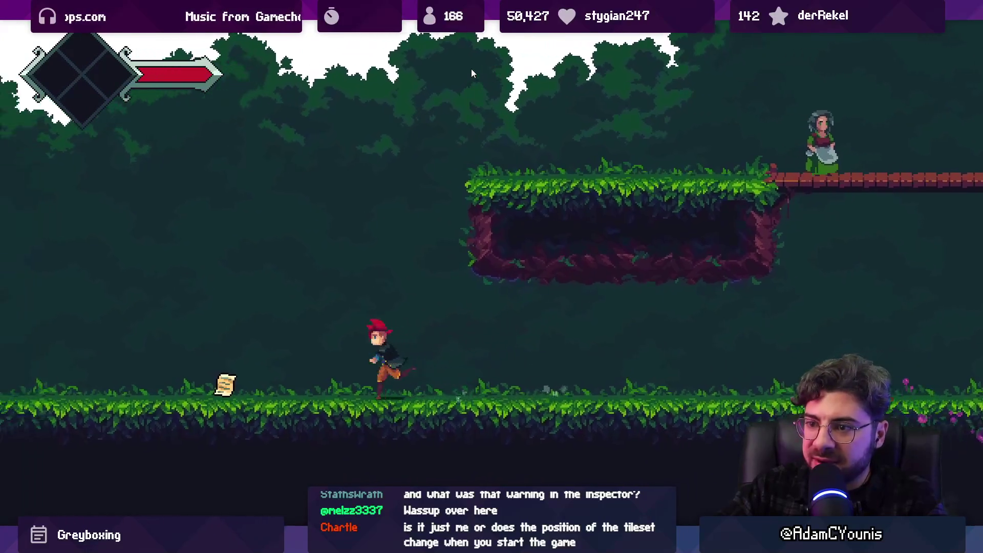
{"action": "key", "text": "space"}
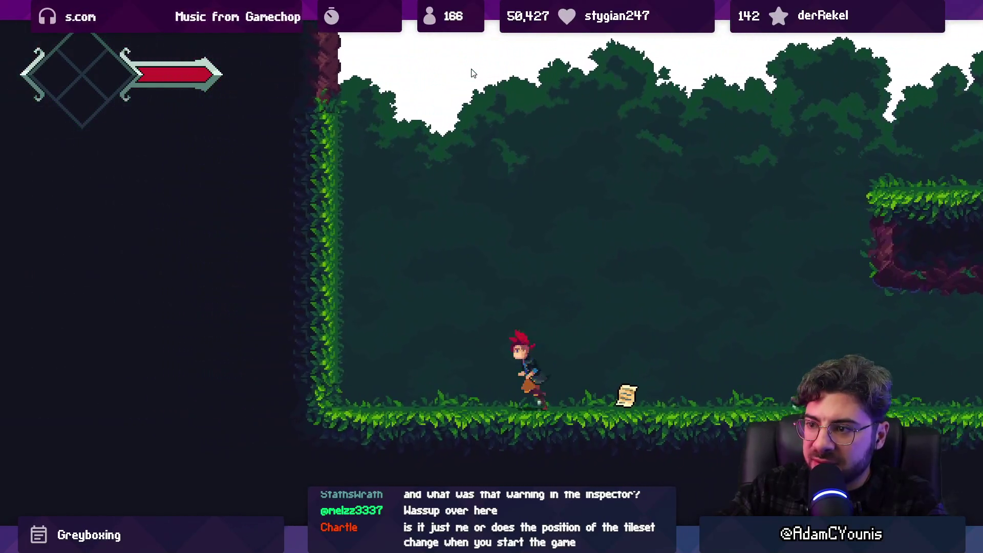
{"action": "key", "text": "Right"}
{"action": "key", "text": "space"}
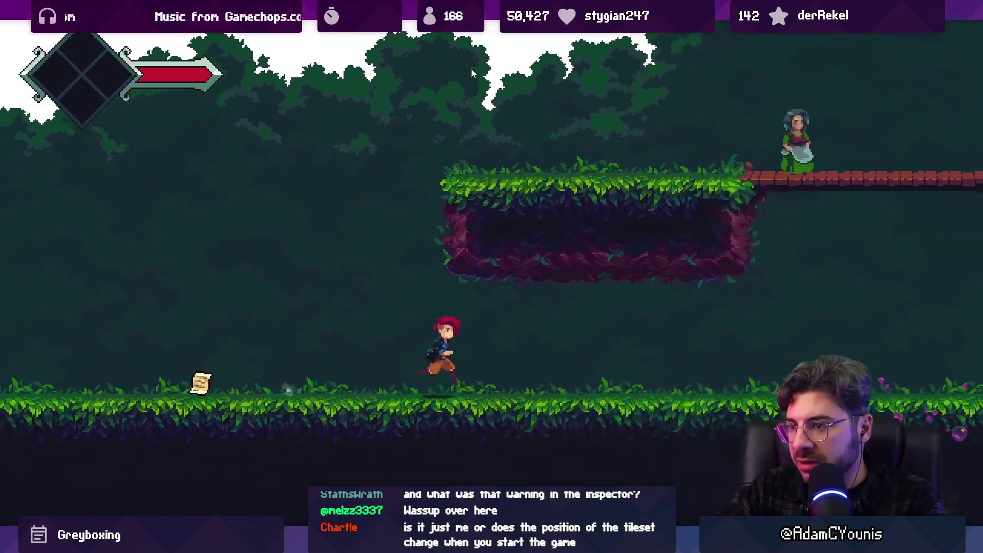
{"action": "key", "text": "Left"}
{"action": "key", "text": "Right"}
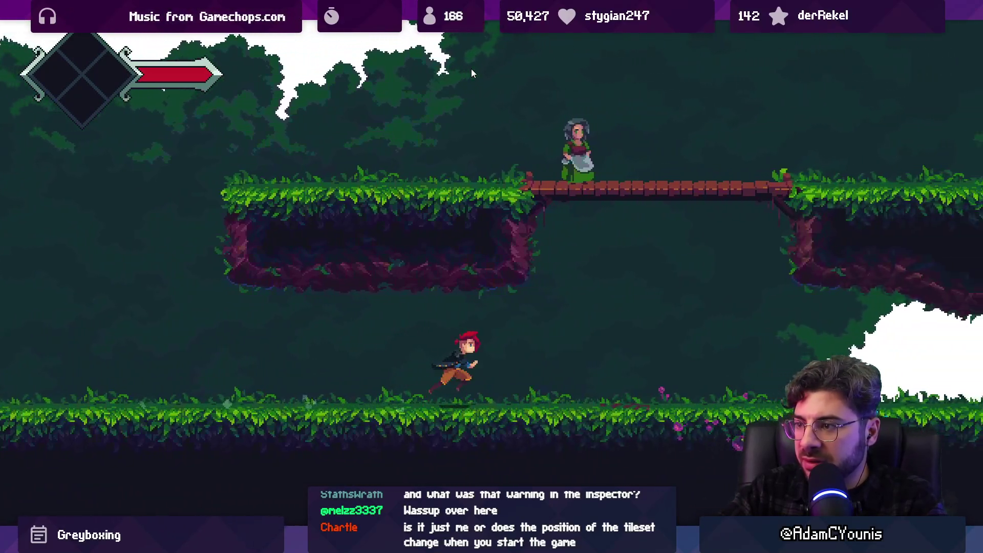
{"action": "key", "text": "Left"}
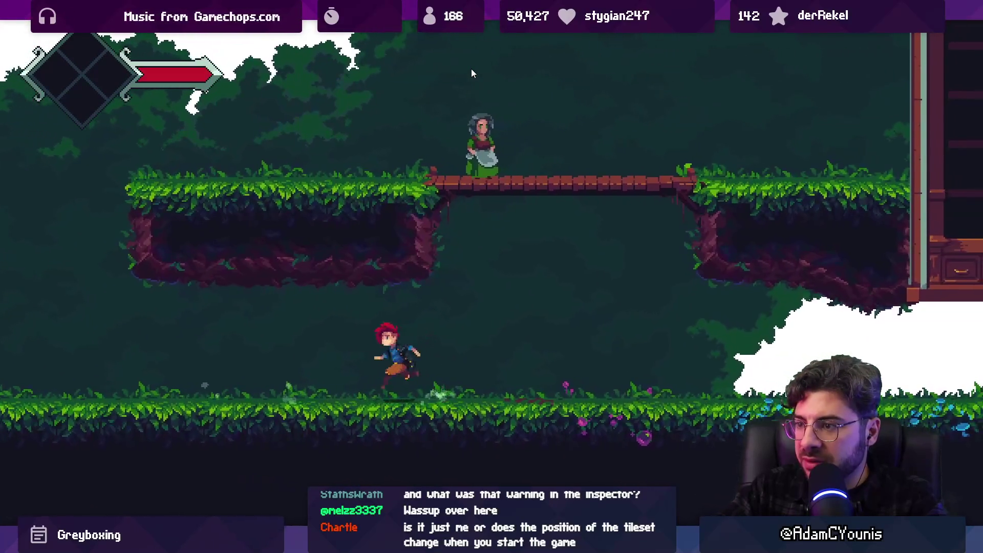
{"action": "key", "text": "Right"}
{"action": "key", "text": "Left"}
{"action": "key", "text": "space"}
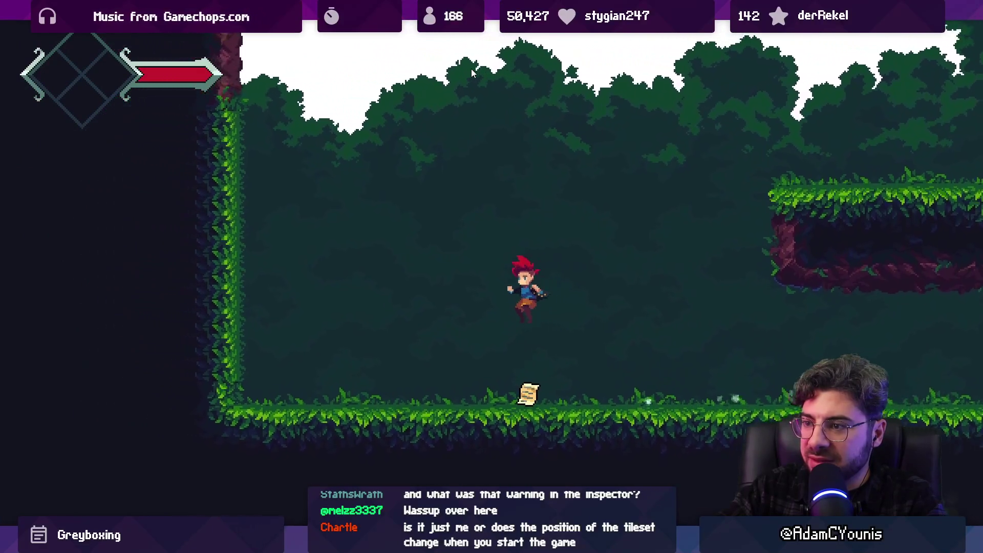
{"action": "key", "text": "Right"}
{"action": "key", "text": "space"}
- Jump onto the upper grassy platform, cross the bridge past the villager, and drop back down
{"action": "key", "text": "Right"}
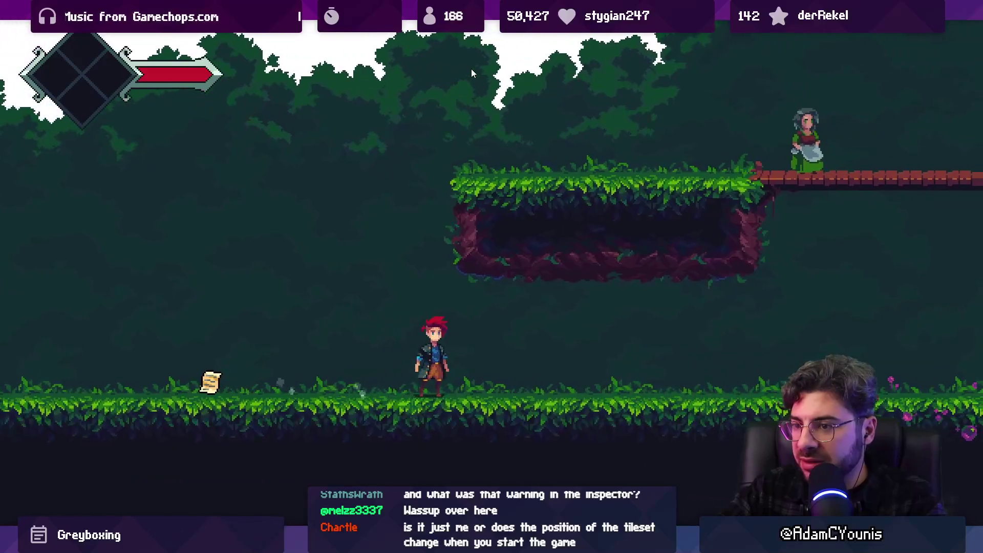
{"action": "key", "text": "Left"}
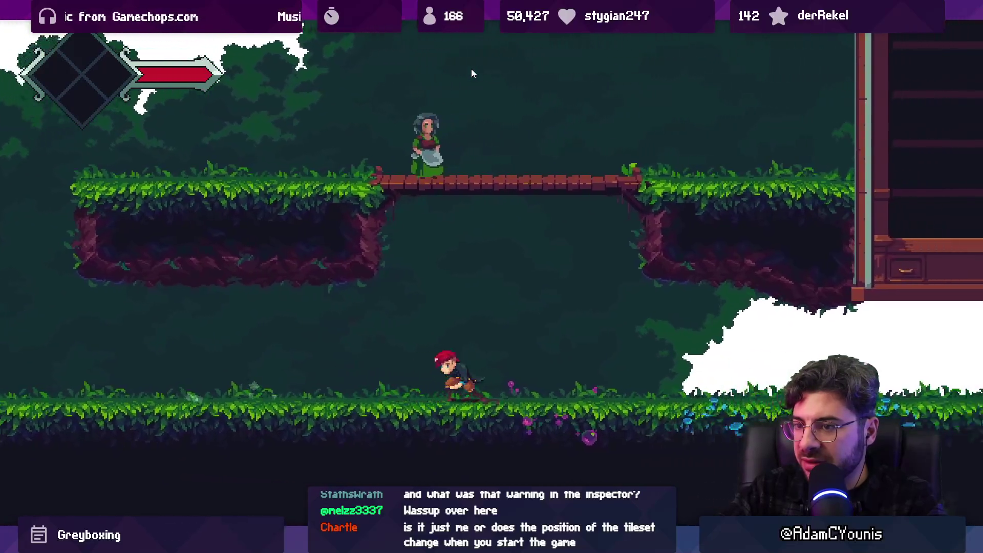
{"action": "key", "text": "Right"}
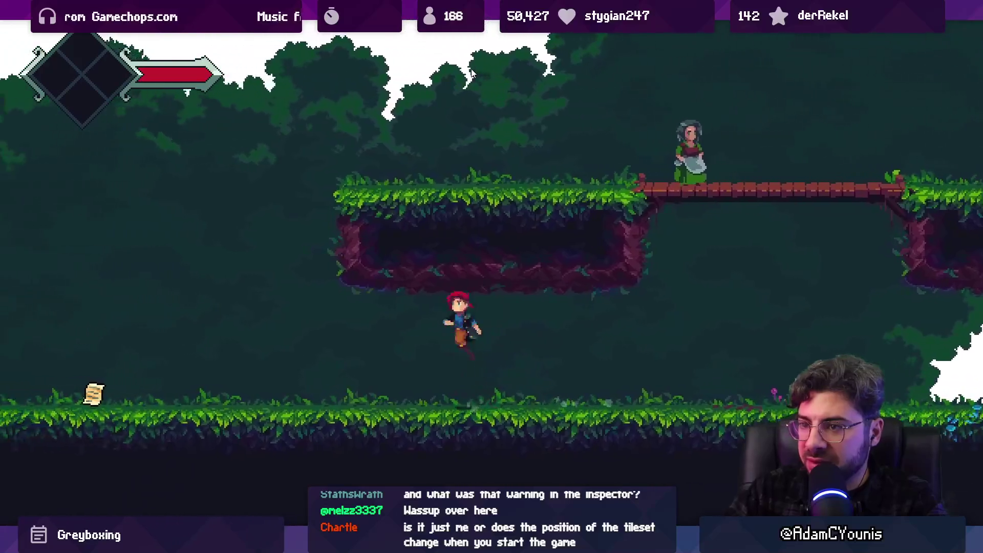
{"action": "key", "text": "space"}
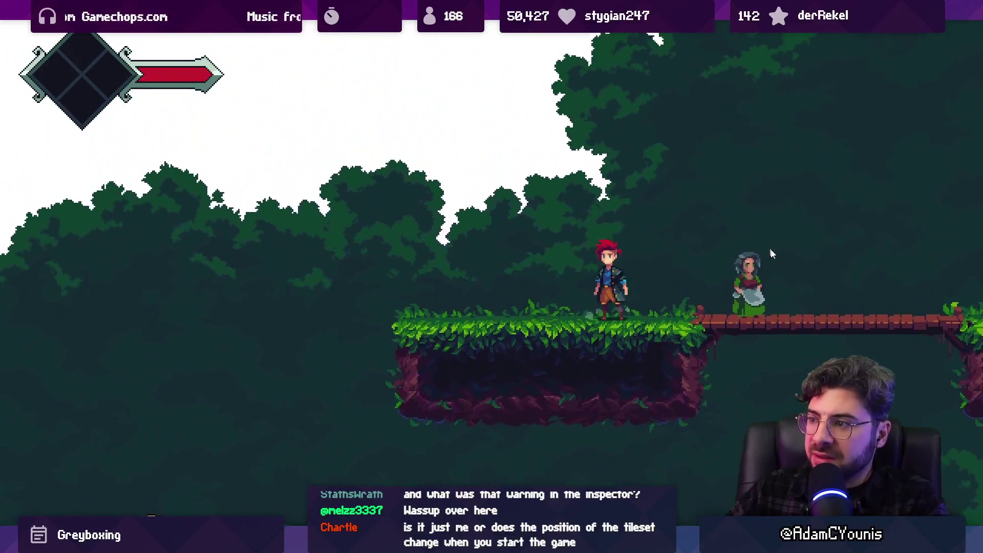
{"action": "key", "text": "Right"}
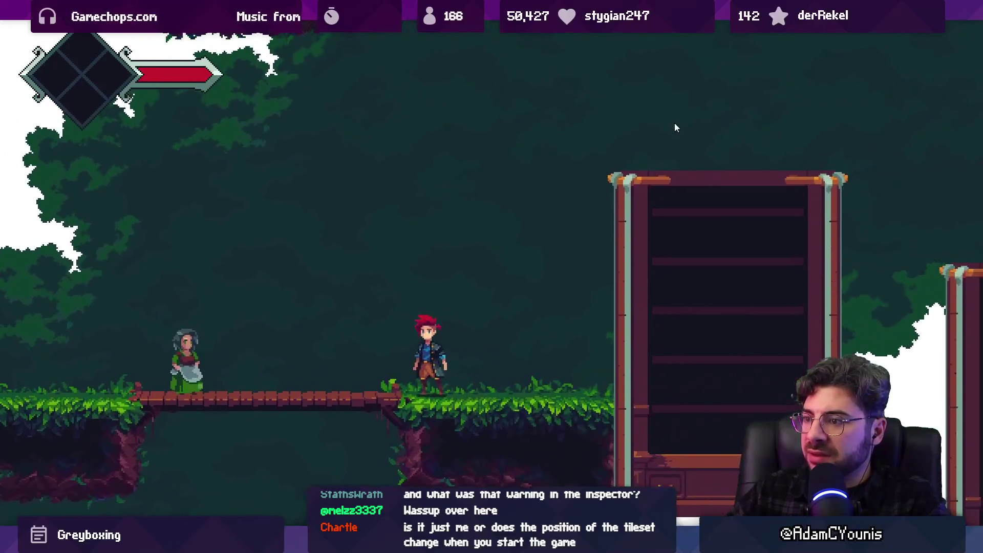
{"action": "key", "text": "space"}
{"action": "key", "text": "Left"}
{"action": "key", "text": "Left"}
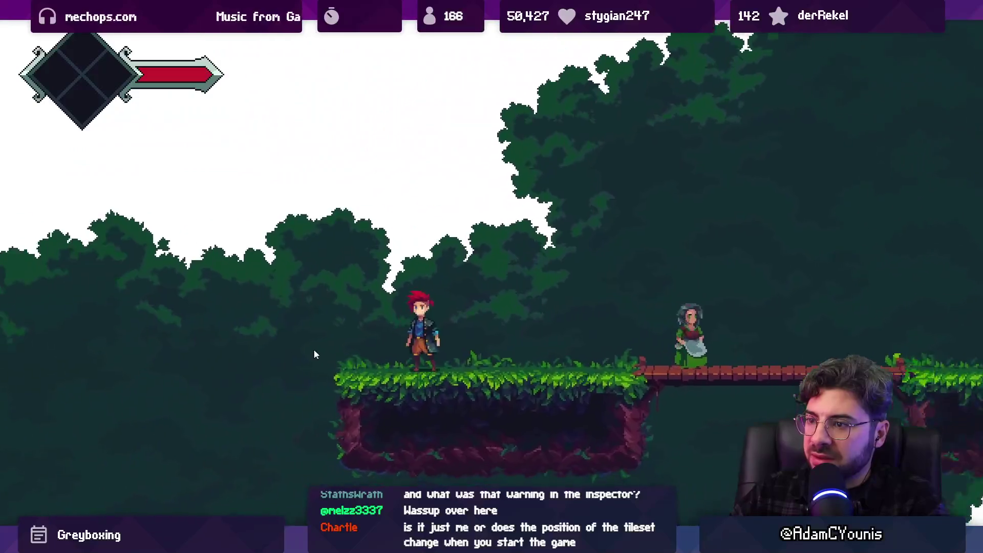
- Collect the scroll, dismiss its item banner, and keep running and jumping around the room
{"action": "key", "text": "Left"}
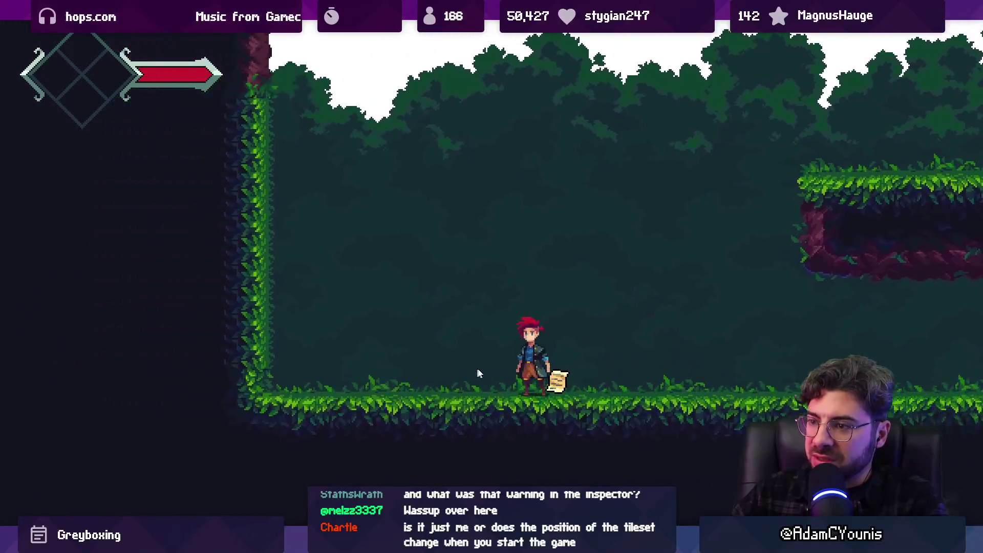
{"action": "key", "text": "space"}
{"action": "key", "text": "Right"}
{"action": "key", "text": "Left"}
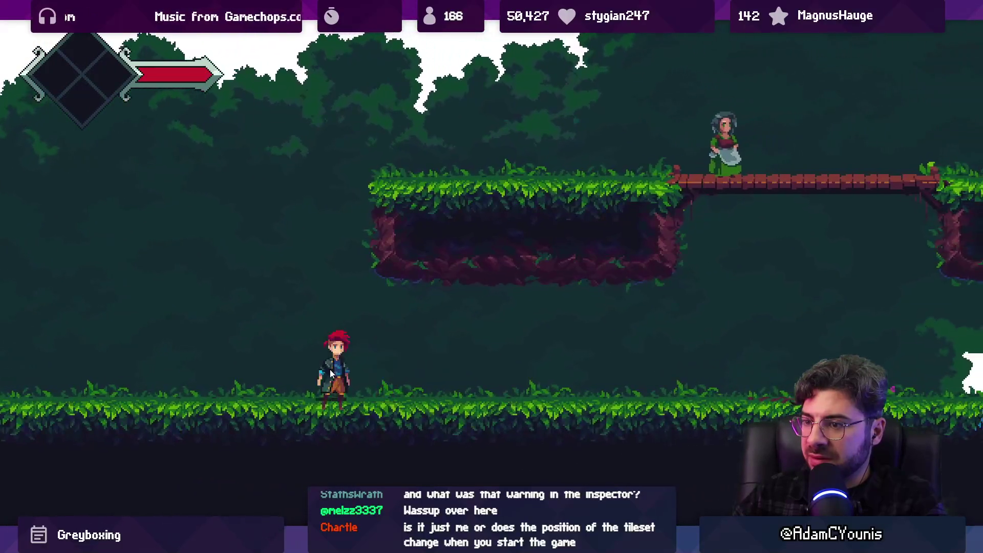
{"action": "key", "text": "Right"}
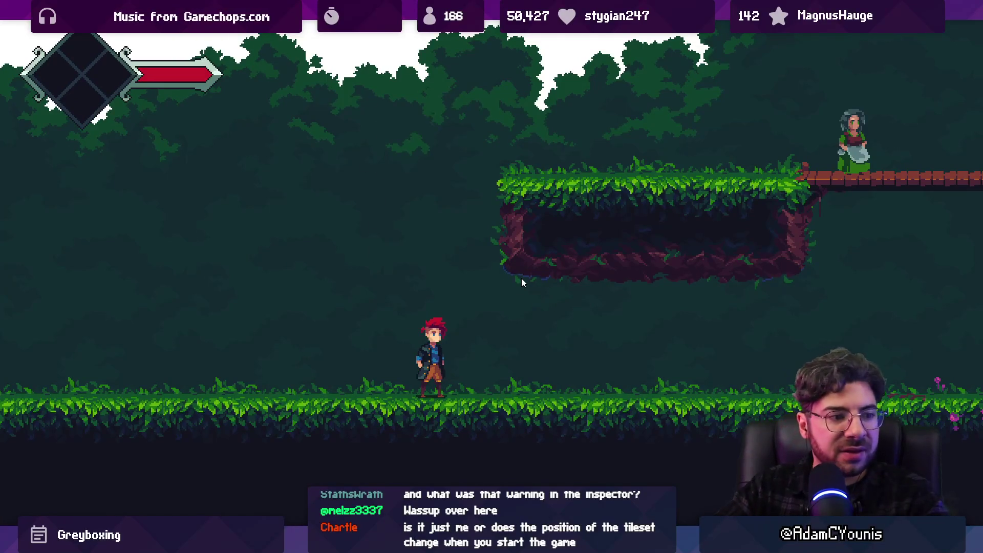
{"action": "key", "text": "Left"}
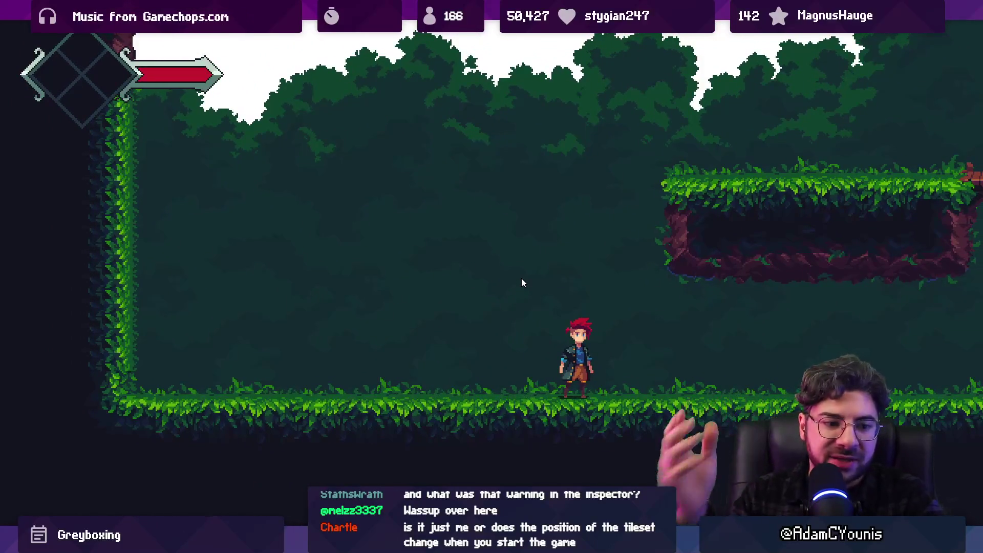
{"action": "key", "text": "Left"}
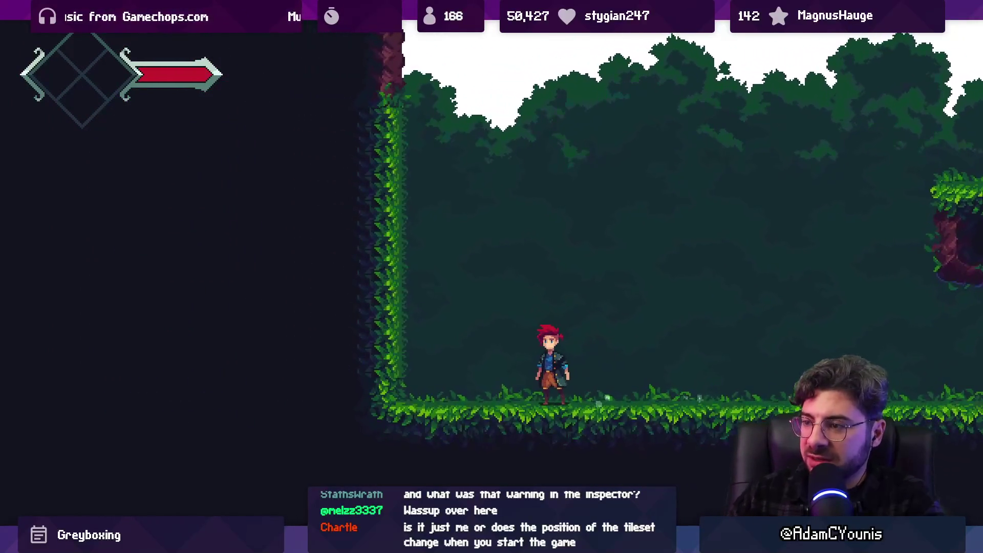
{"action": "key", "text": "Right"}
{"action": "key", "text": "Left"}
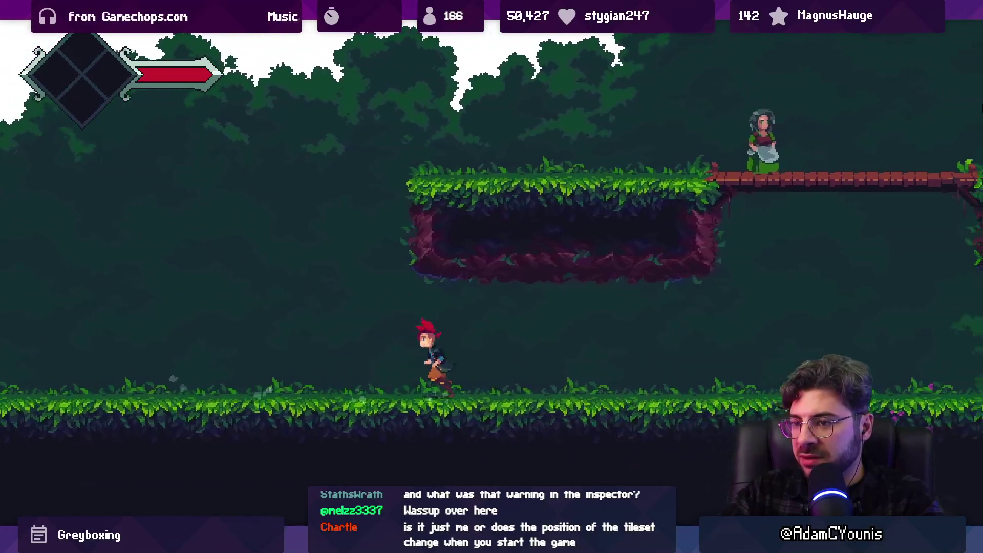
{"action": "key", "text": "Right"}
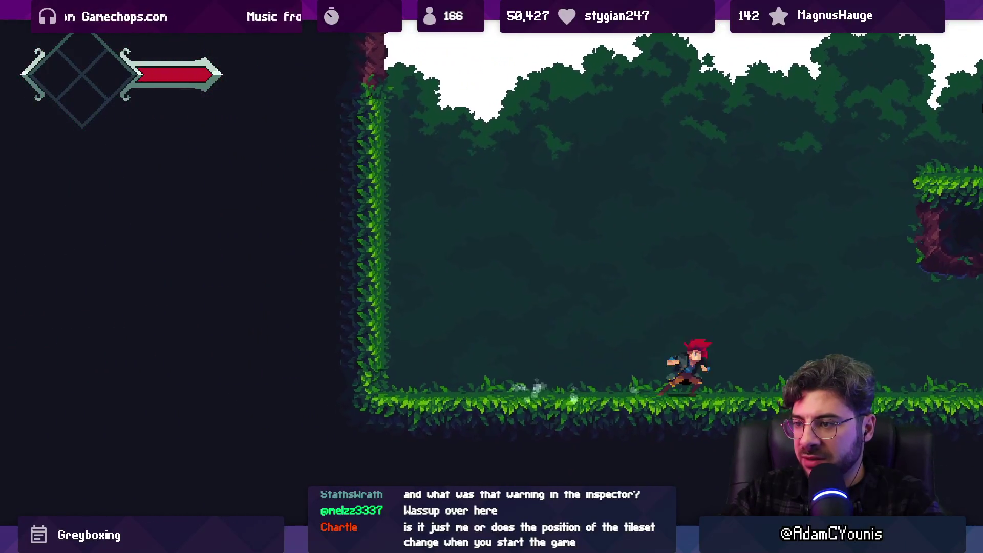
{"action": "key", "text": "space"}
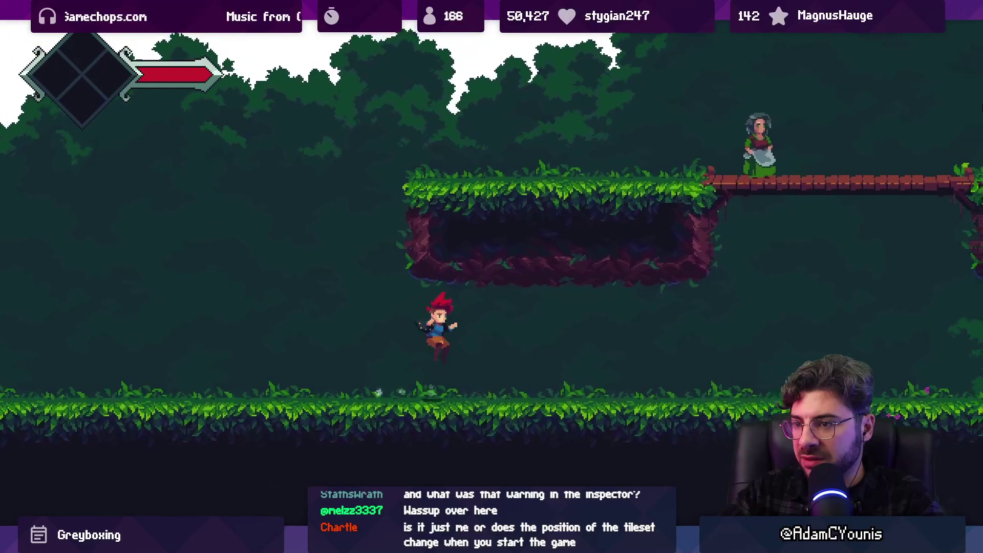
{"action": "key", "text": "Left"}
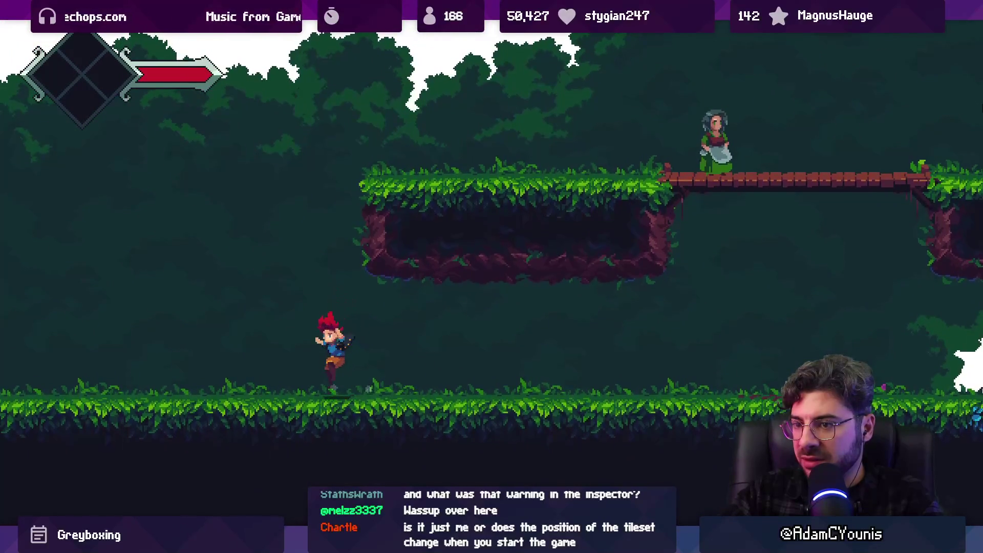
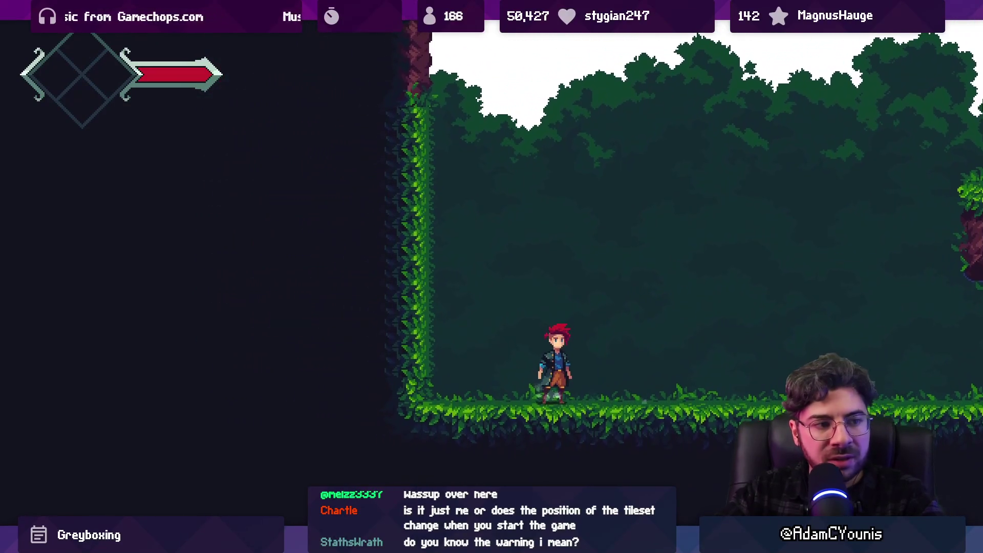
- Restore the editor layout, show console warnings in an enlarged Console panel, and stop the game
{"action": "key", "text": "shift+space"}
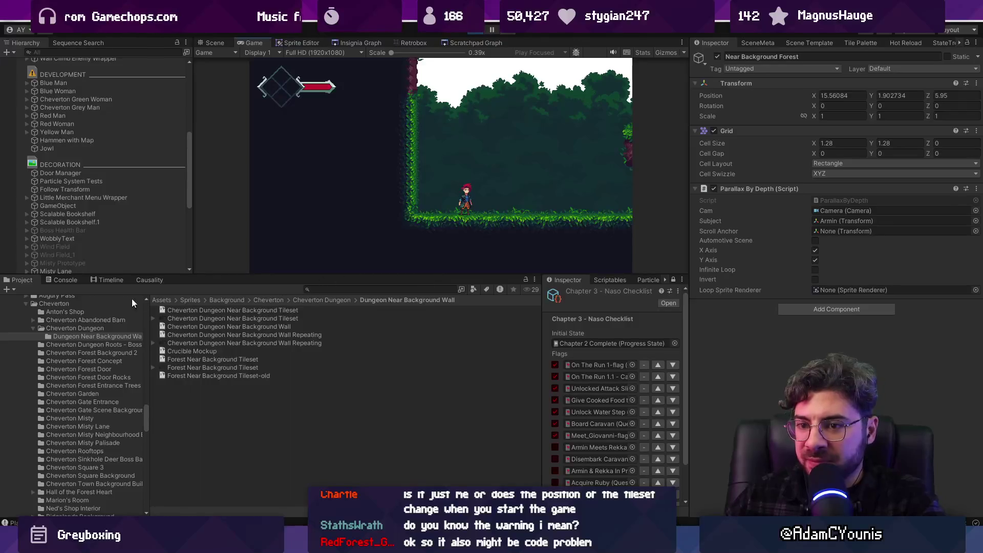
{"action": "left_click", "coordinate": [65, 280]}
{"action": "left_click", "coordinate": [512, 290]}
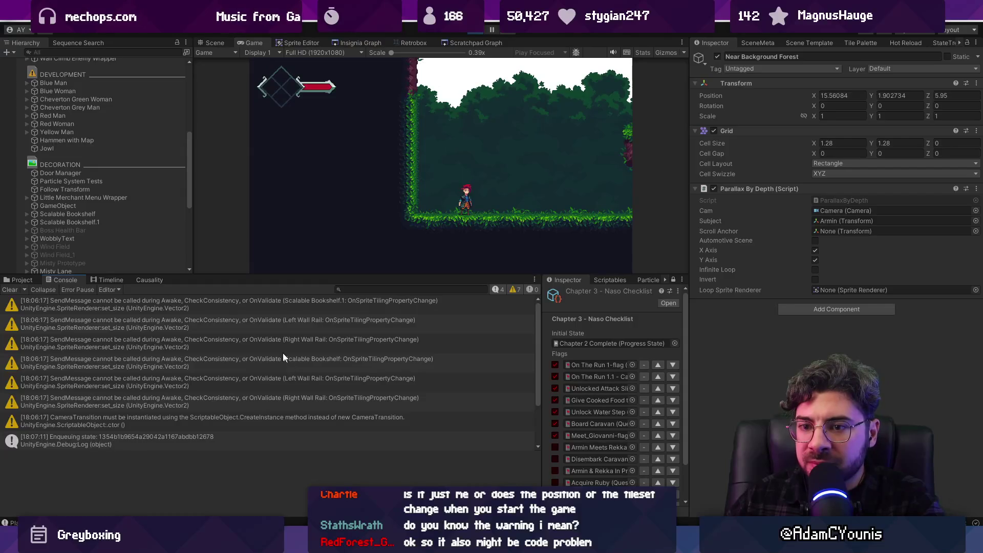
{"action": "mouse_move", "coordinate": [251, 276]}
{"action": "left_mouse_down"}
{"action": "mouse_move", "coordinate": [252, 227]}
{"action": "mouse_move", "coordinate": [266, 291]}
{"action": "left_mouse_up"}
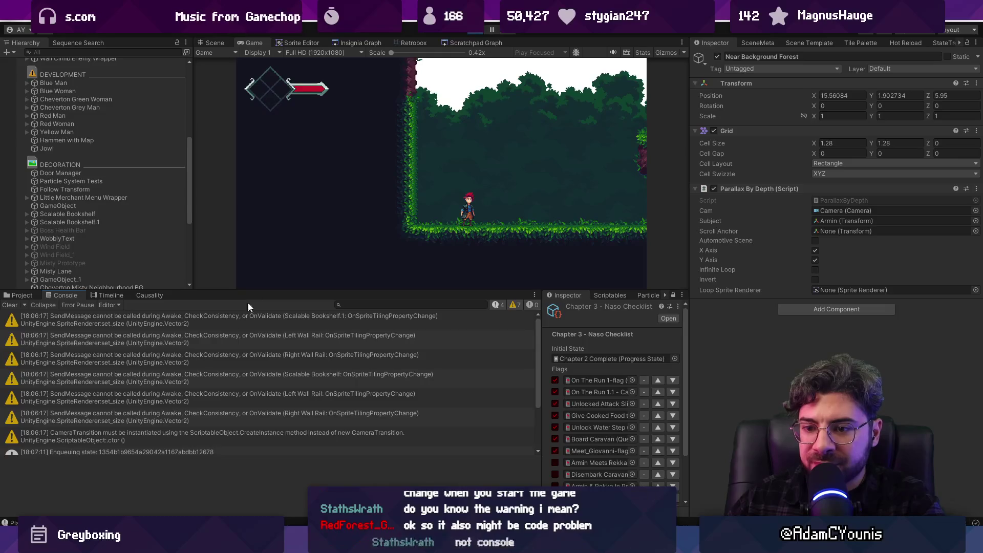
{"action": "key", "text": "ctrl+p"}
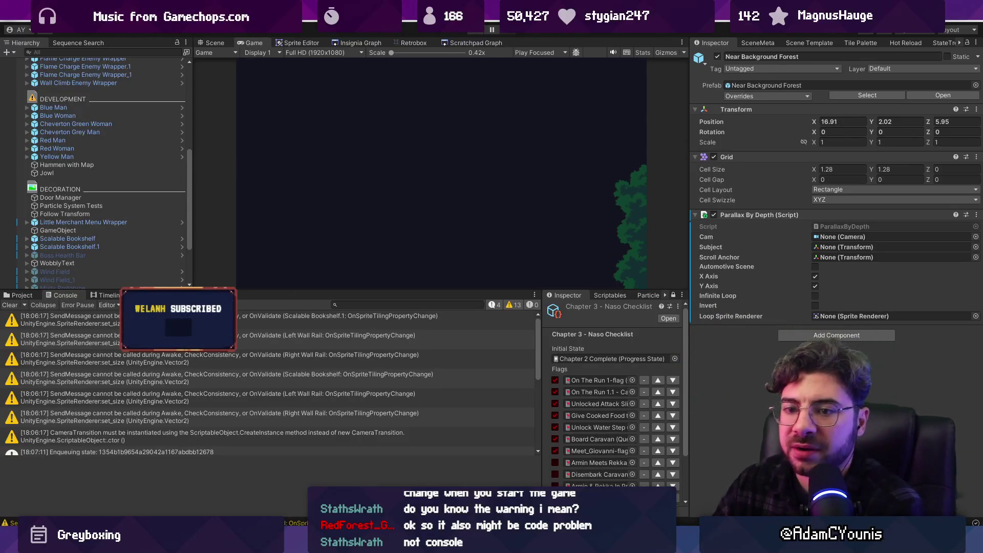
- Clear the Console and view the Forest Near Background Tileset's import settings (Point filter, no compression)
{"action": "left_click", "coordinate": [10, 305]}
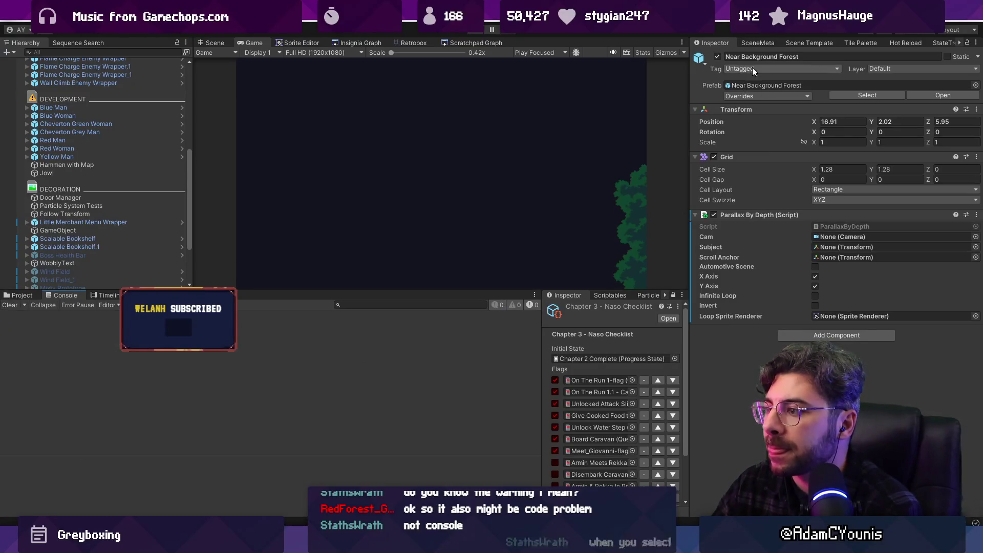
{"action": "left_click", "coordinate": [28, 297]}
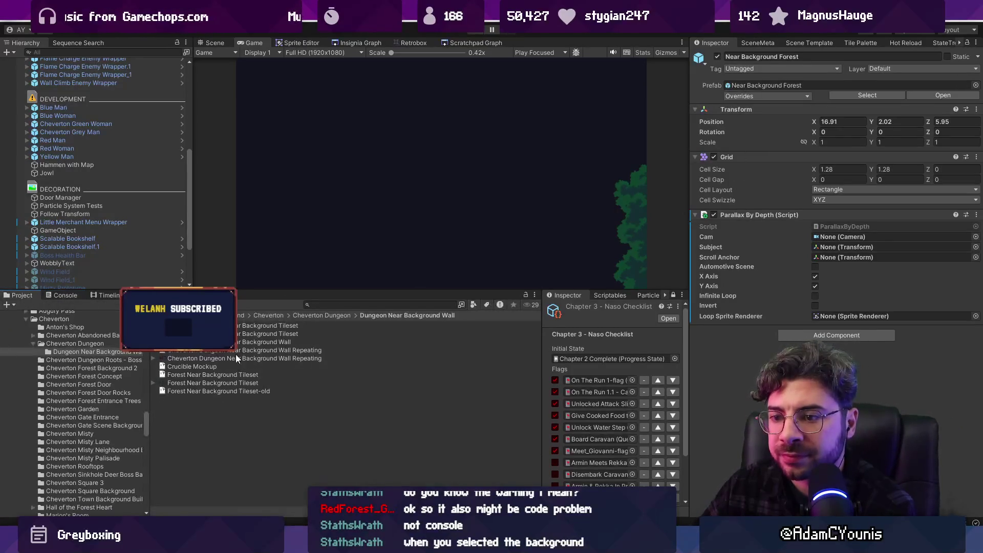
{"action": "left_click", "coordinate": [241, 381]}
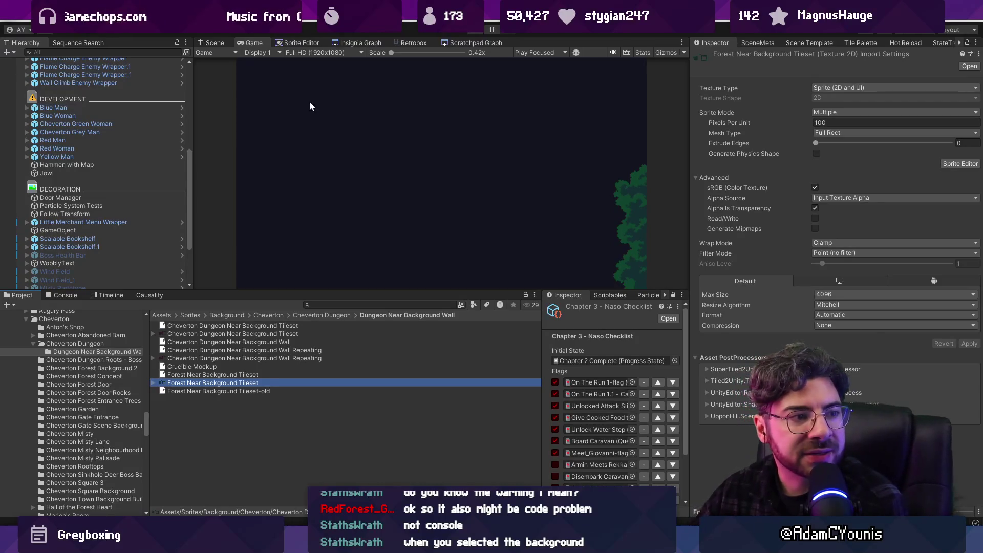
- In the Scene view, select the Near Background Forest object and its Layer1 tilemap
{"action": "left_click", "coordinate": [214, 43]}
{"action": "left_click", "coordinate": [468, 155]}
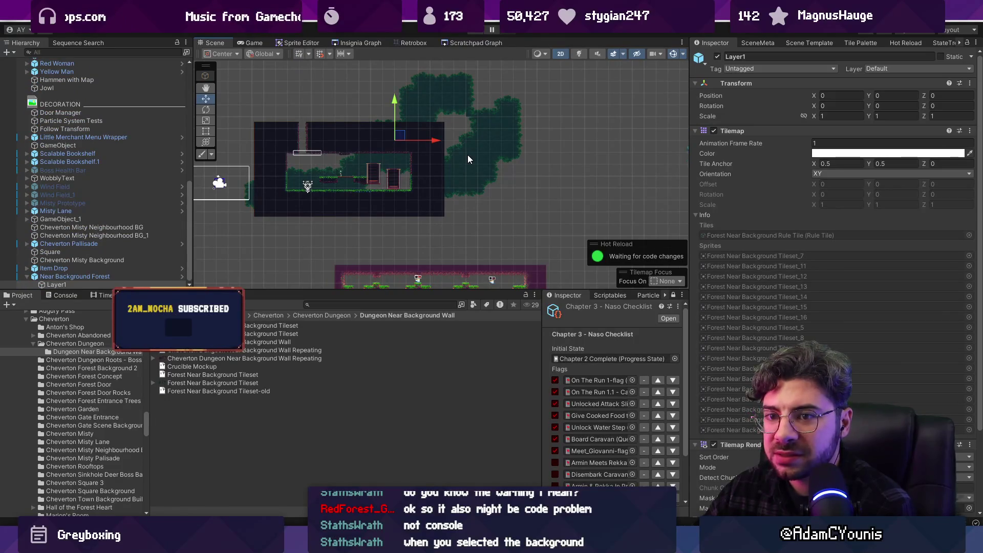
{"action": "left_click", "coordinate": [143, 277]}
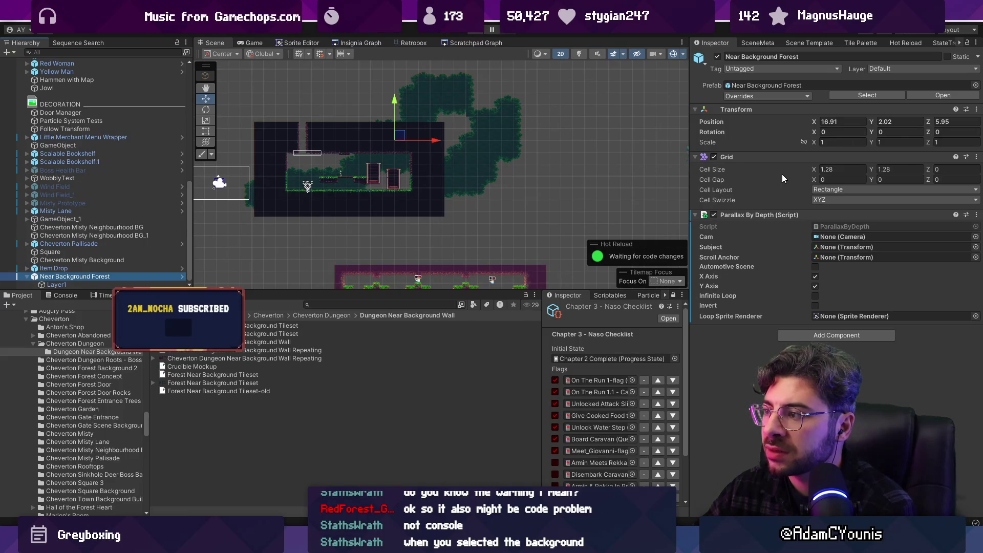
{"action": "left_click", "coordinate": [55, 284]}
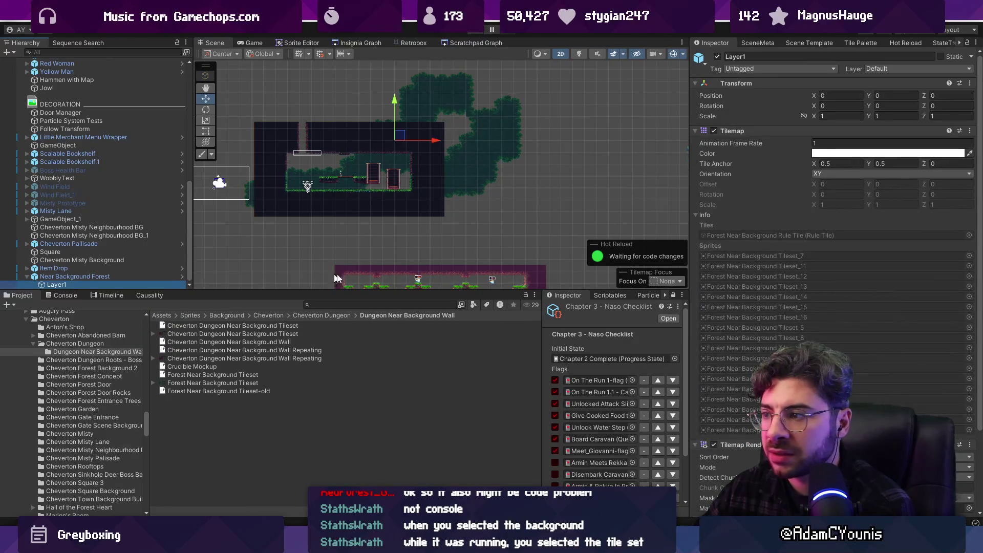
{"action": "scroll", "coordinate": [796, 278], "scroll_direction": "down", "scroll_amount": 4}
{"action": "scroll", "coordinate": [792, 288], "scroll_direction": "up", "scroll_amount": 4}
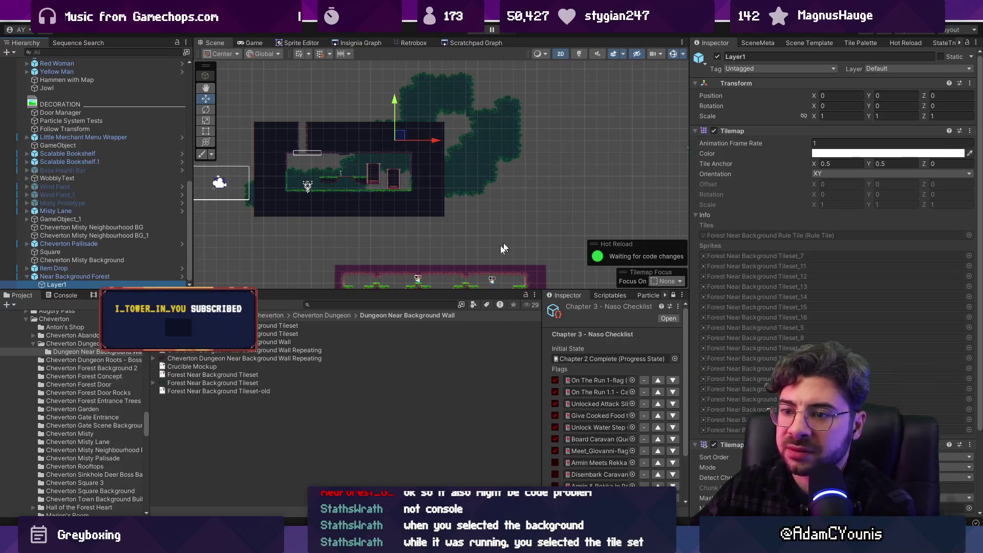
- Reopen the tileset's import settings, expand its sprite list, and start Play mode
{"action": "left_click", "coordinate": [213, 382]}
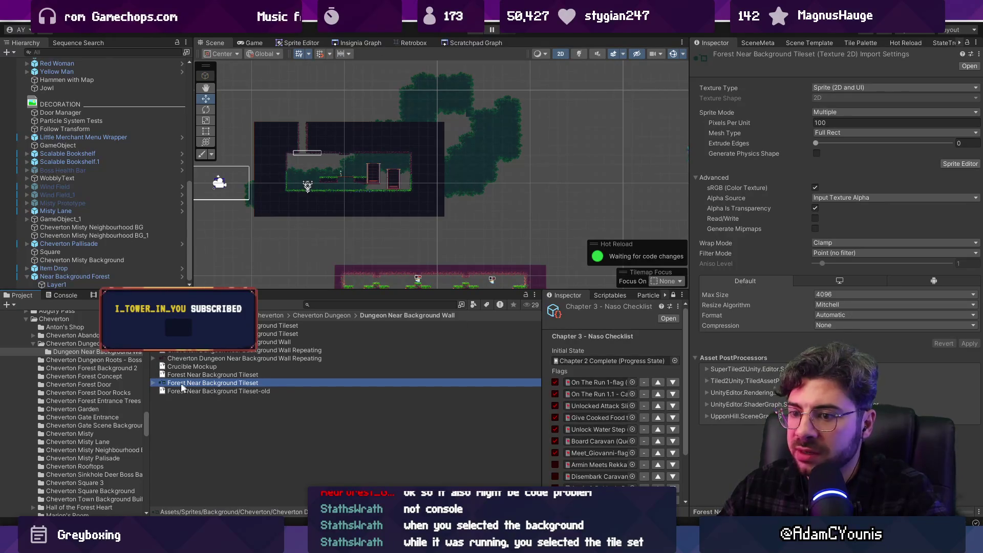
{"action": "left_click", "coordinate": [153, 383]}
{"action": "left_click", "coordinate": [180, 388]}
{"action": "left_click", "coordinate": [192, 385]}
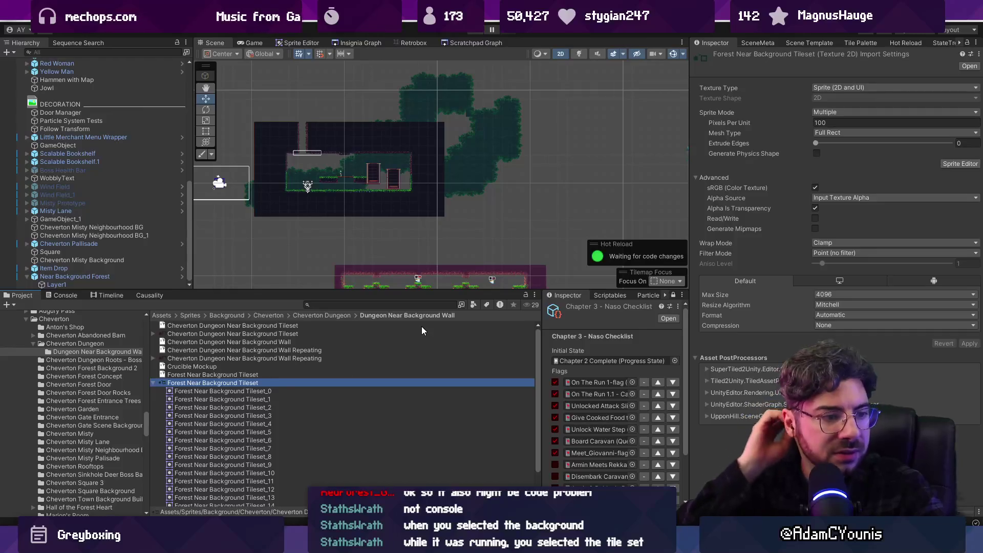
{"action": "left_click", "coordinate": [476, 32]}
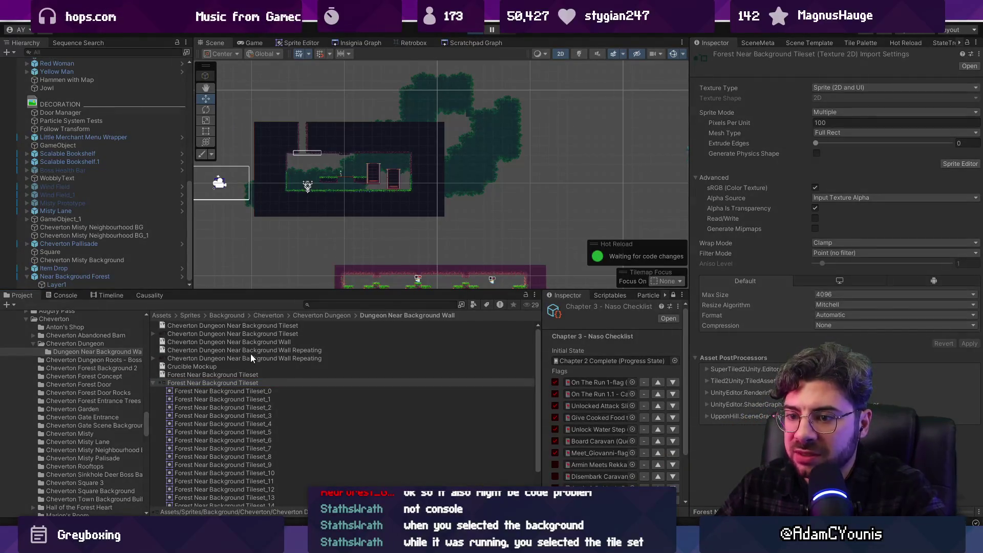
- Select the tileset asset, then the Near Background Forest object in the Scene view
{"action": "left_click", "coordinate": [245, 383]}
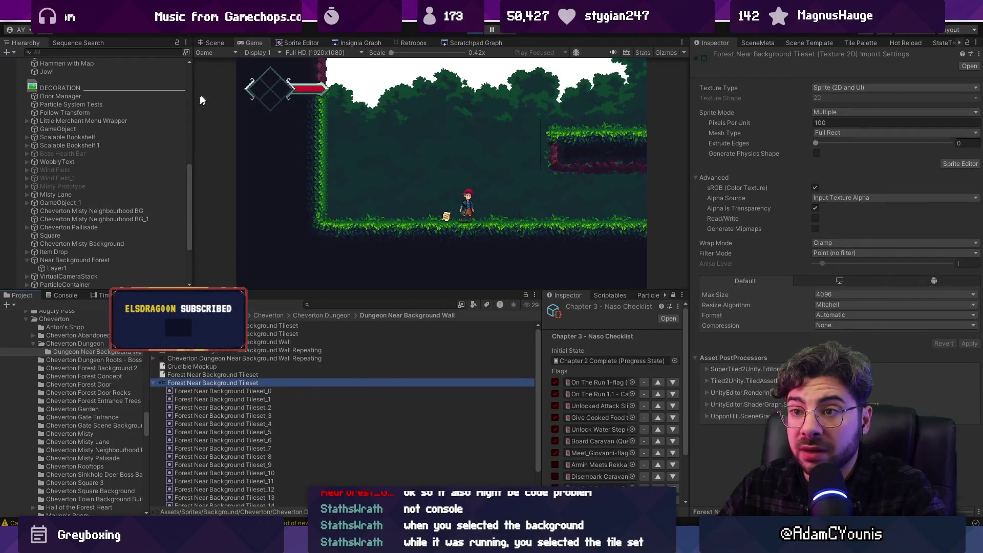
{"action": "left_click", "coordinate": [213, 42]}
{"action": "left_click", "coordinate": [496, 108]}
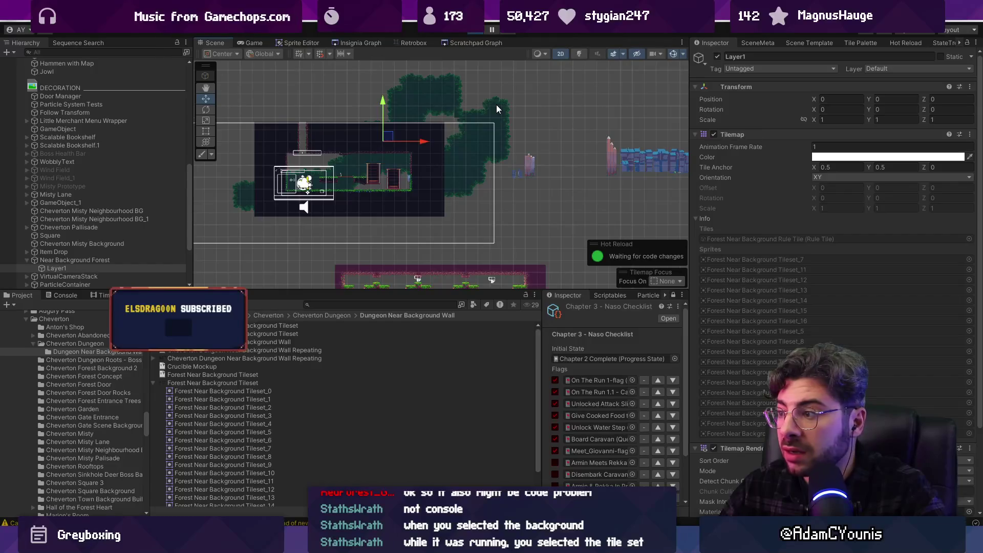
{"action": "left_click", "coordinate": [105, 260]}
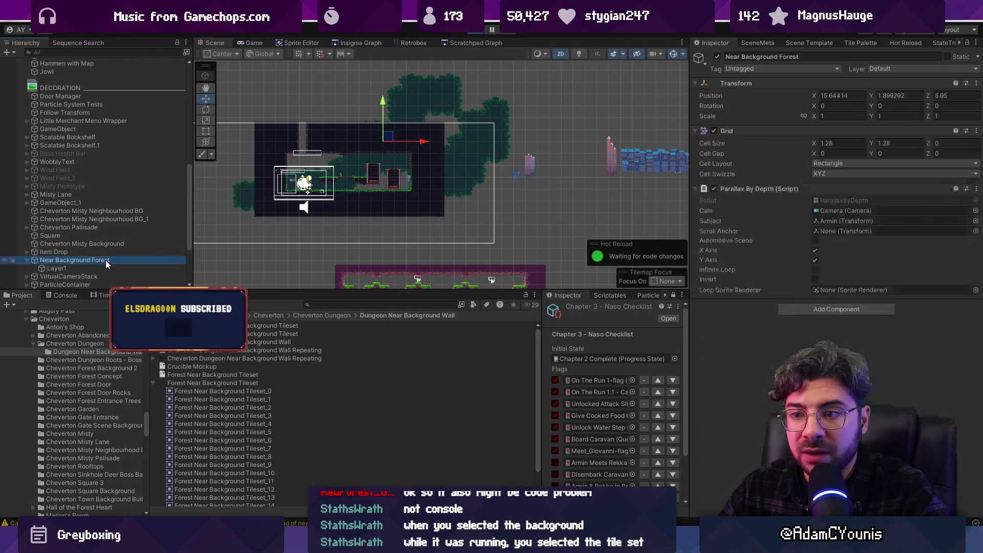
{"action": "left_click", "coordinate": [107, 269]}
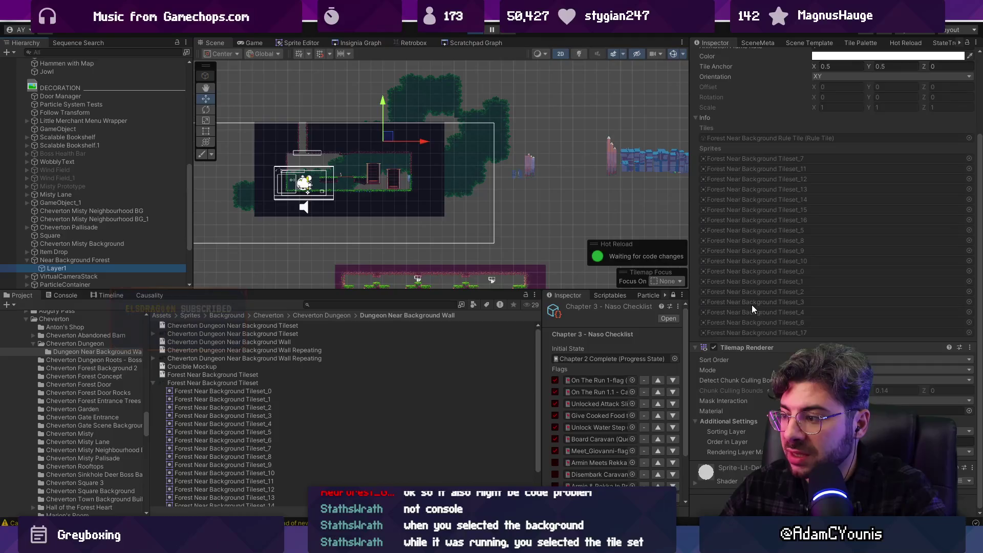
{"action": "left_click", "coordinate": [124, 260]}
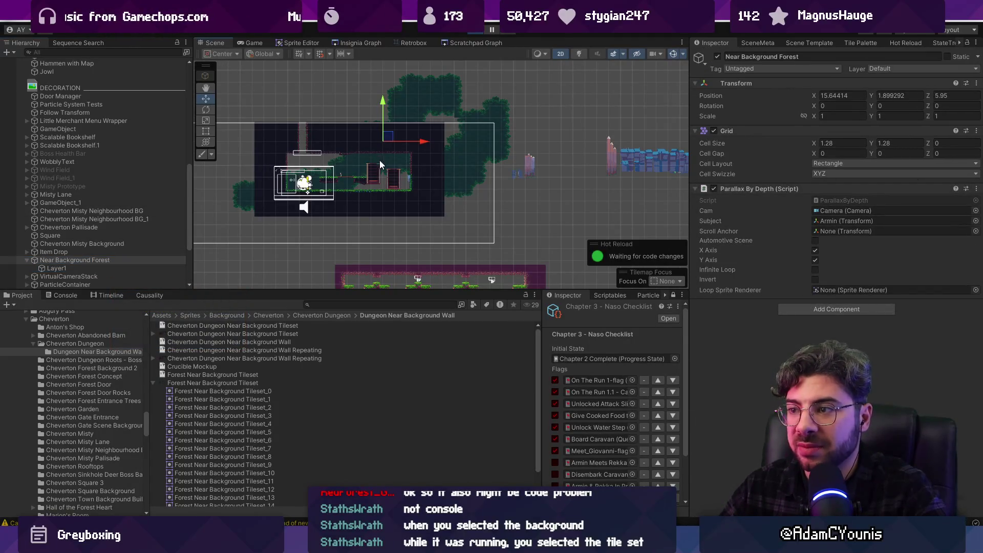
- Switch the Scene view to 3D, frame Near Background Forest, and orbit to face the level
{"action": "key", "text": "2"}
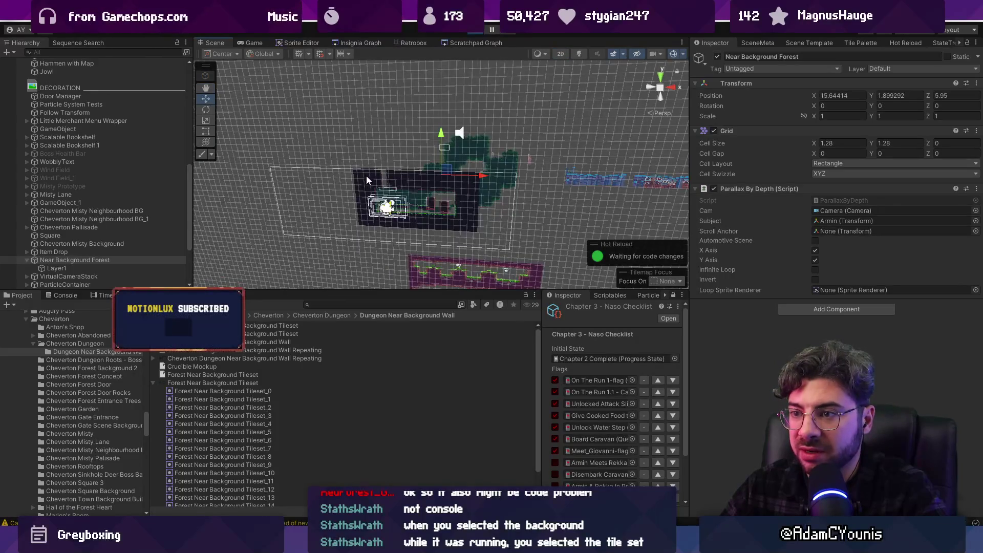
{"action": "key", "text": "f"}
{"action": "mouse_move", "coordinate": [413, 213]}
{"action": "left_mouse_down"}
{"action": "mouse_move", "coordinate": [408, 228]}
{"action": "mouse_move", "coordinate": [437, 192]}
{"action": "mouse_move", "coordinate": [439, 50]}
{"action": "left_mouse_up"}
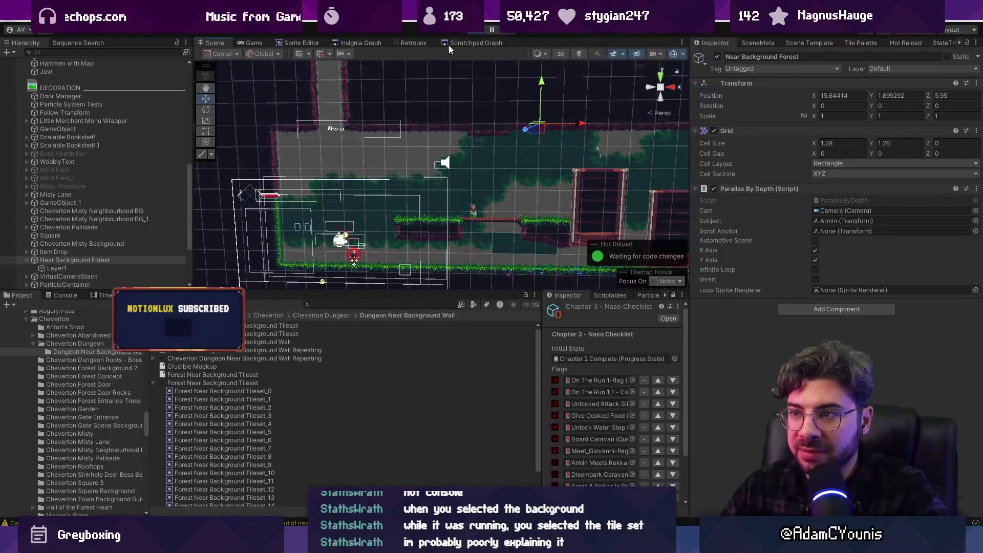
- Back in the Game view, select Layer1 and collapse Info to reveal Chunk mode, Middleground1, order -10
{"action": "left_click", "coordinate": [242, 42]}
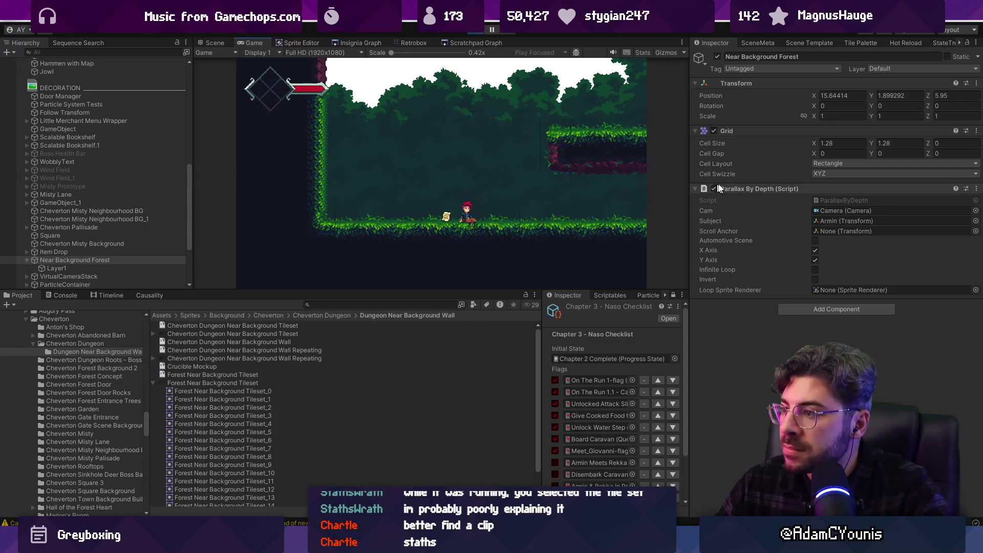
{"action": "left_click", "coordinate": [97, 267]}
{"action": "scroll", "coordinate": [798, 222], "scroll_direction": "down", "scroll_amount": 5}
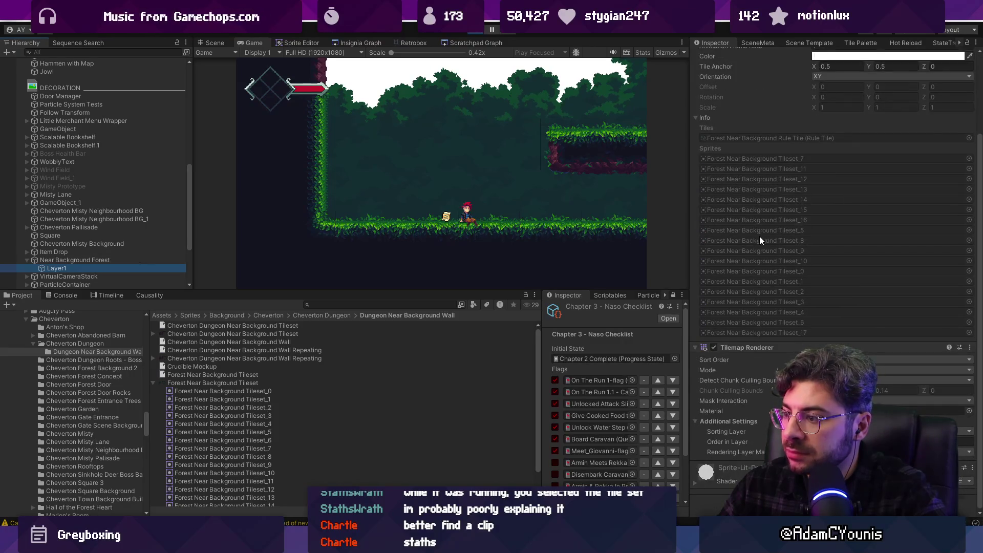
{"action": "scroll", "coordinate": [761, 239], "scroll_direction": "up", "scroll_amount": 3}
{"action": "left_click", "coordinate": [699, 174]}
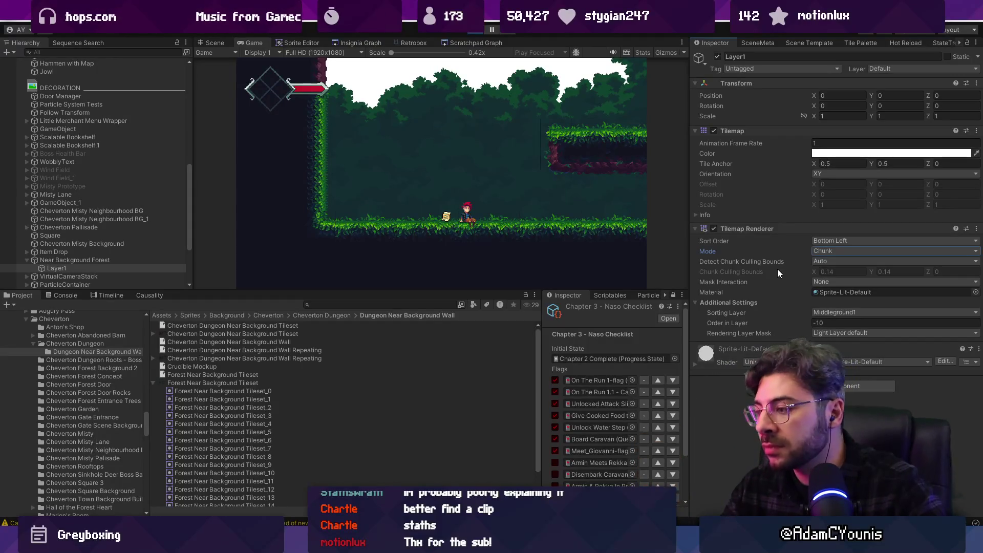
- Run, jump and attack through the forest level, then leave fullscreen play for the editor
{"action": "key", "text": "Right"}
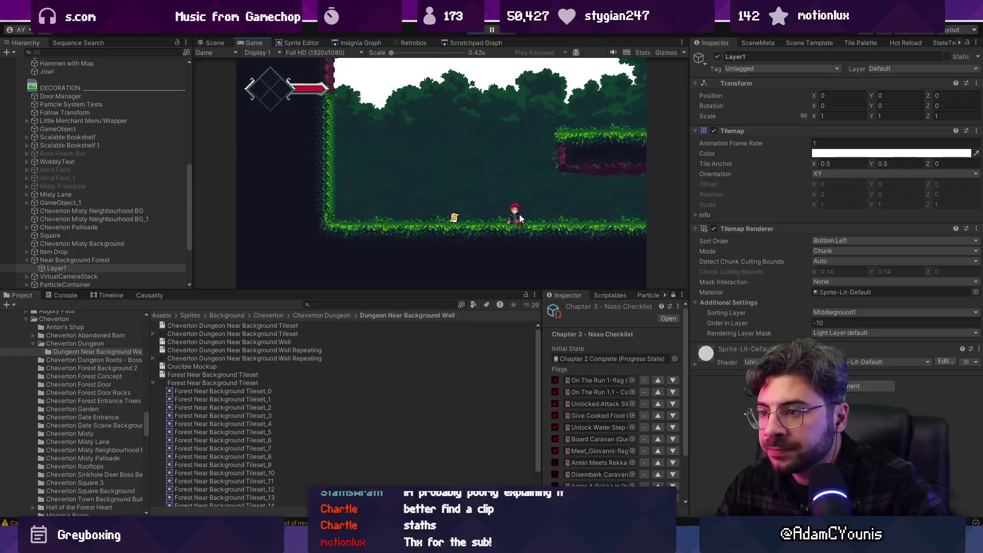
{"action": "key", "text": "Right"}
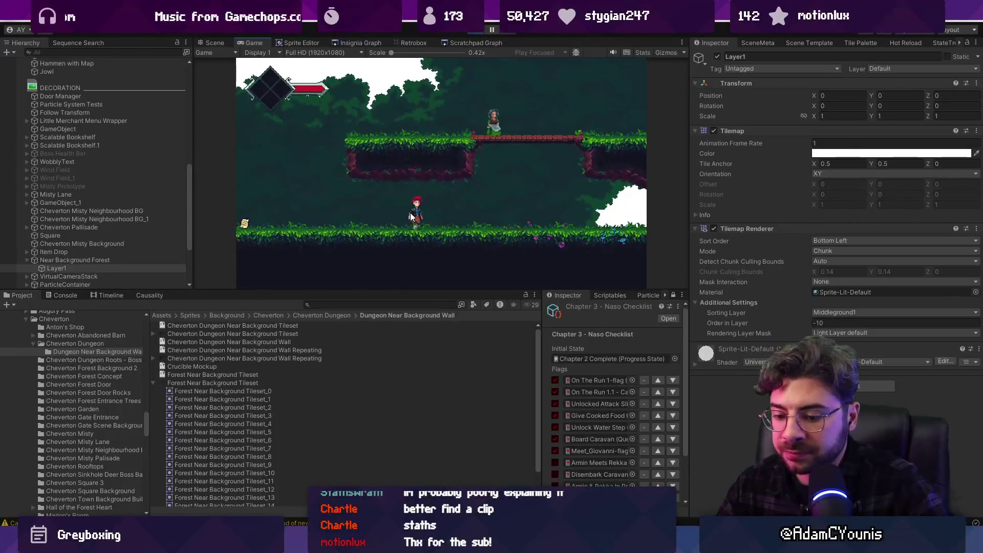
{"action": "key", "text": "shift+space"}
{"action": "key", "text": "space"}
{"action": "key", "text": "Left"}
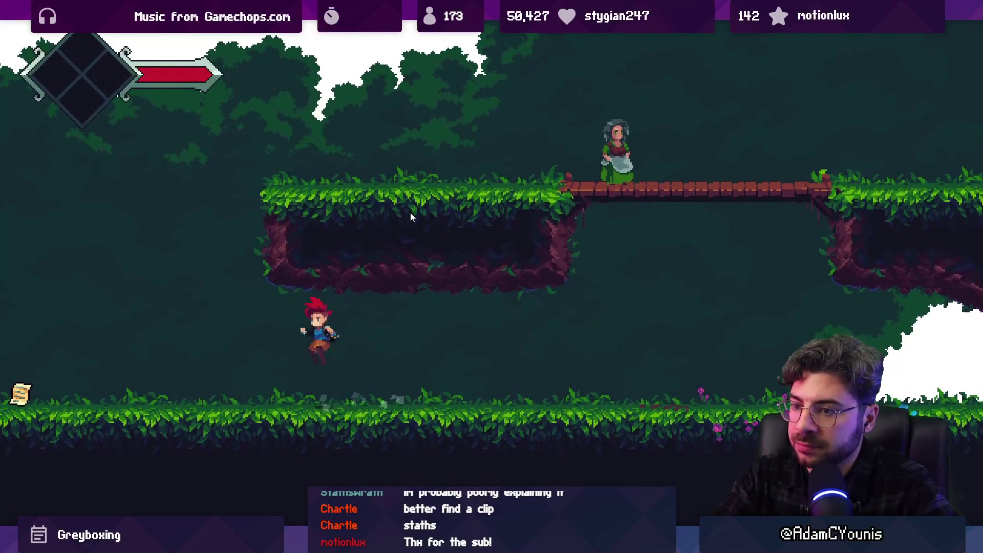
{"action": "key", "text": "Left"}
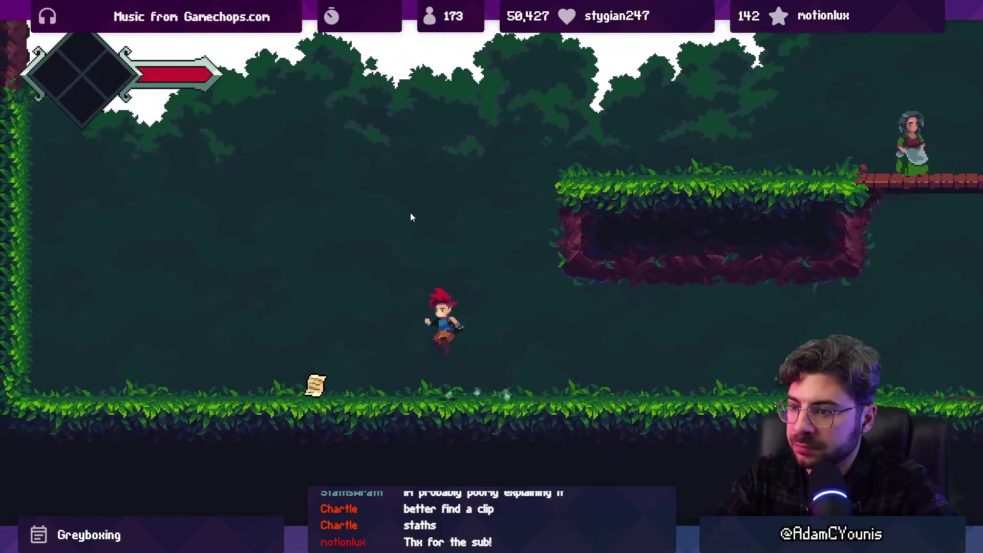
{"action": "key", "text": "Left"}
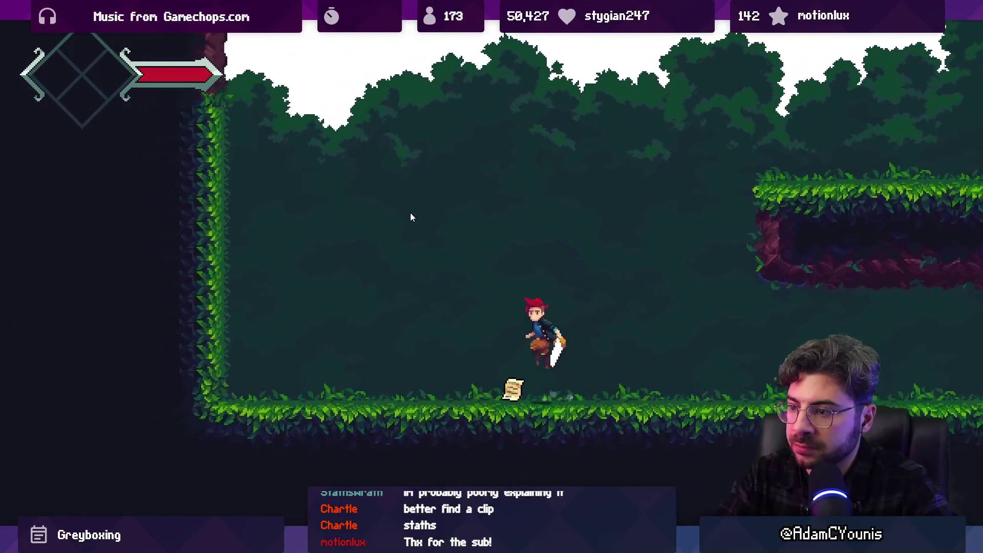
{"action": "key", "text": "Left"}
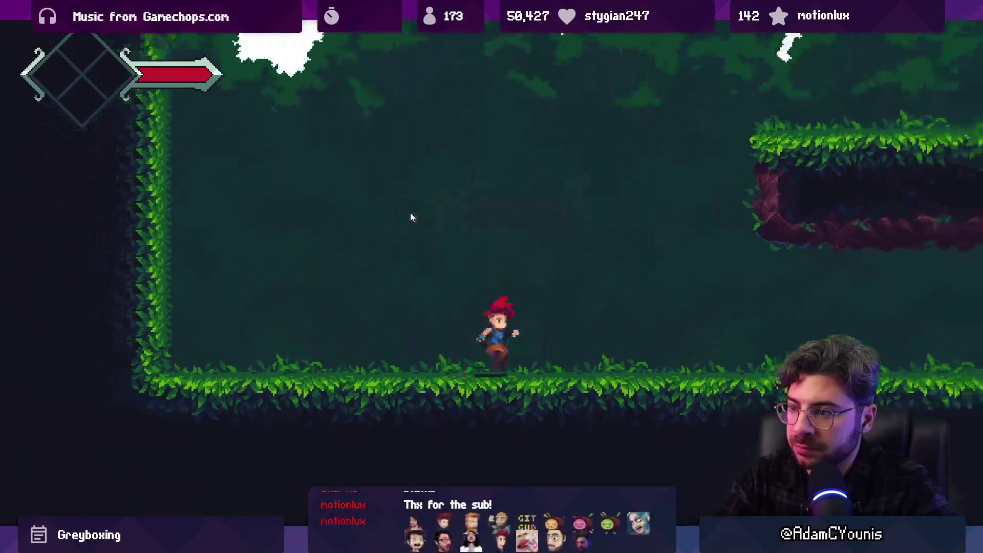
{"action": "key", "text": "space"}
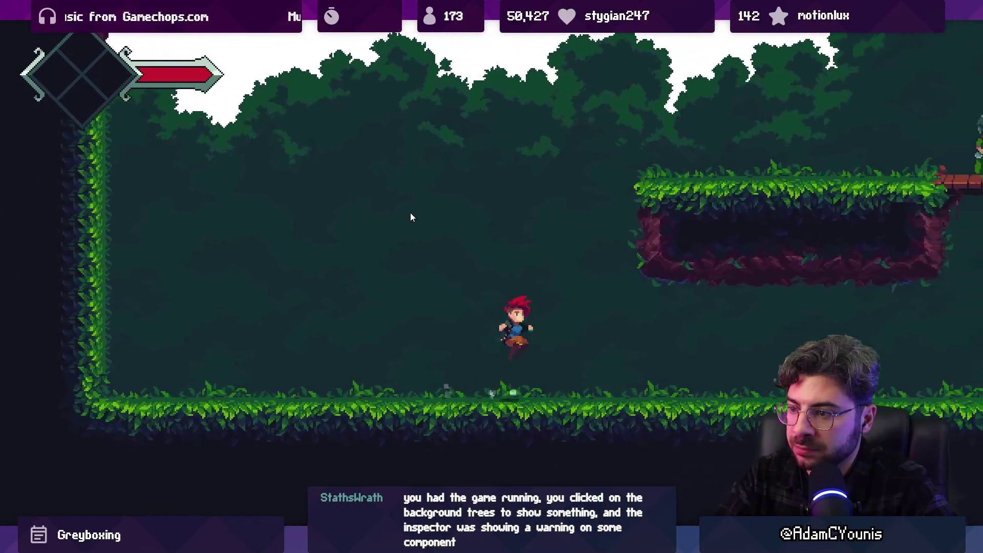
{"action": "key", "text": "Right"}
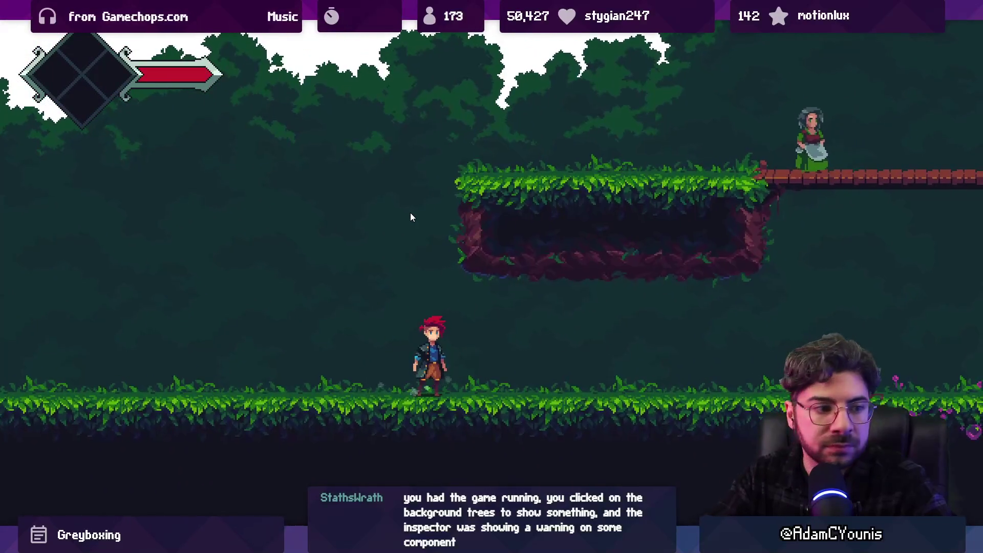
{"action": "key", "text": "ctrl+shift+F7"}
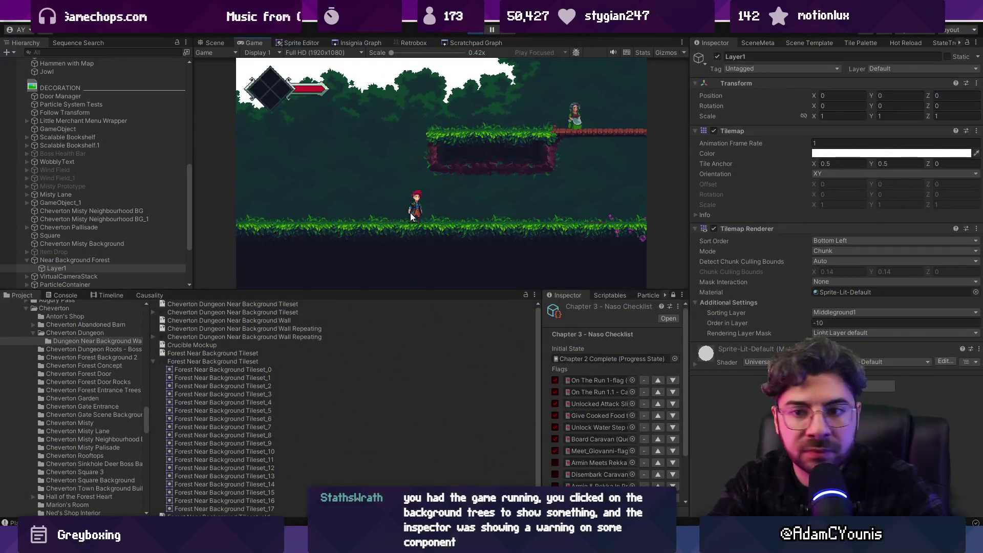
- Select Near Background Forest and check it in the Scene view before returning to the Game view
{"action": "left_click", "coordinate": [109, 262]}
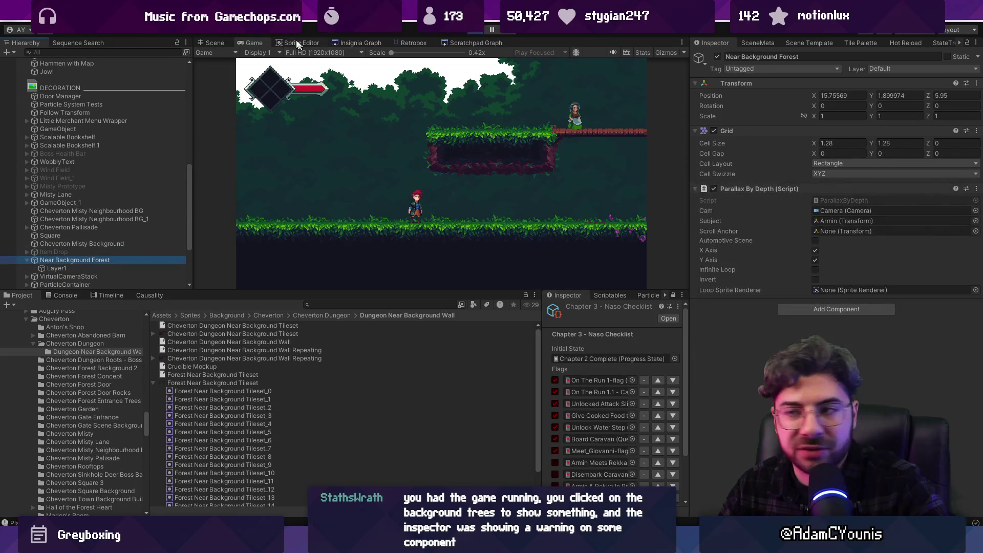
{"action": "left_click", "coordinate": [215, 43]}
{"action": "scroll", "coordinate": [426, 180], "scroll_direction": "down", "scroll_amount": 10}
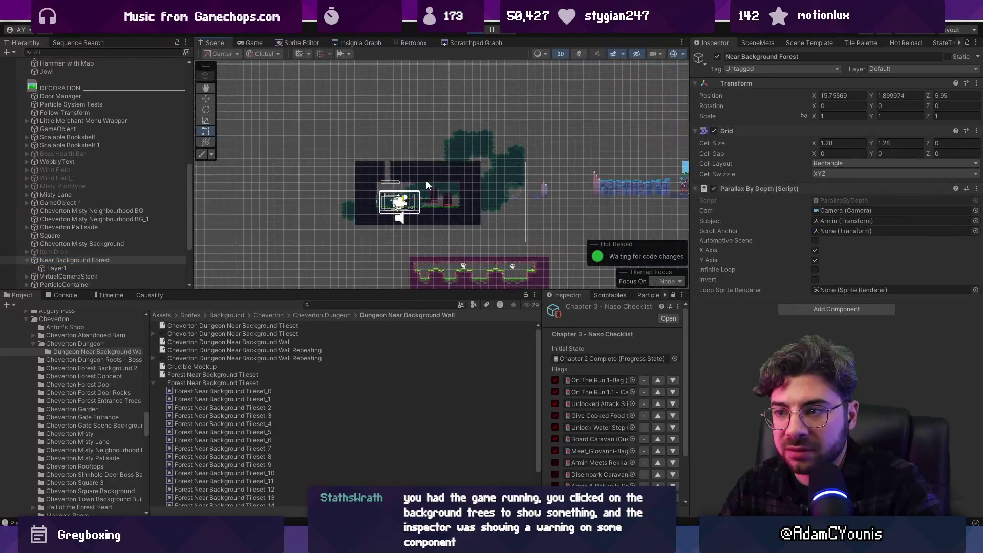
{"action": "key", "text": "w"}
{"action": "key", "text": "2"}
{"action": "left_click", "coordinate": [250, 43]}
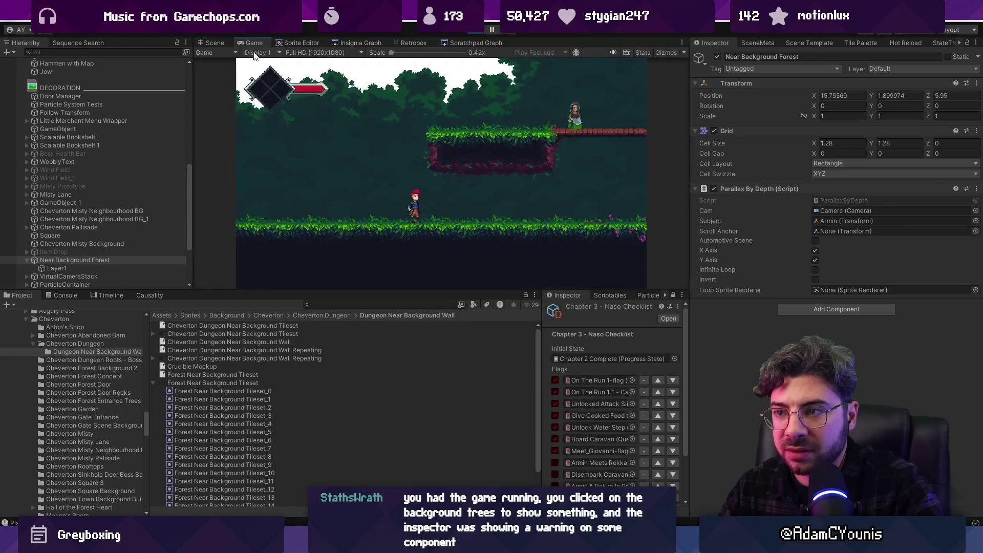
- Disable Parallax By Depth, then select Layer1 and view its tileset in the Sprite Editor
{"action": "left_click", "coordinate": [713, 189]}
{"action": "left_click", "coordinate": [815, 95]}
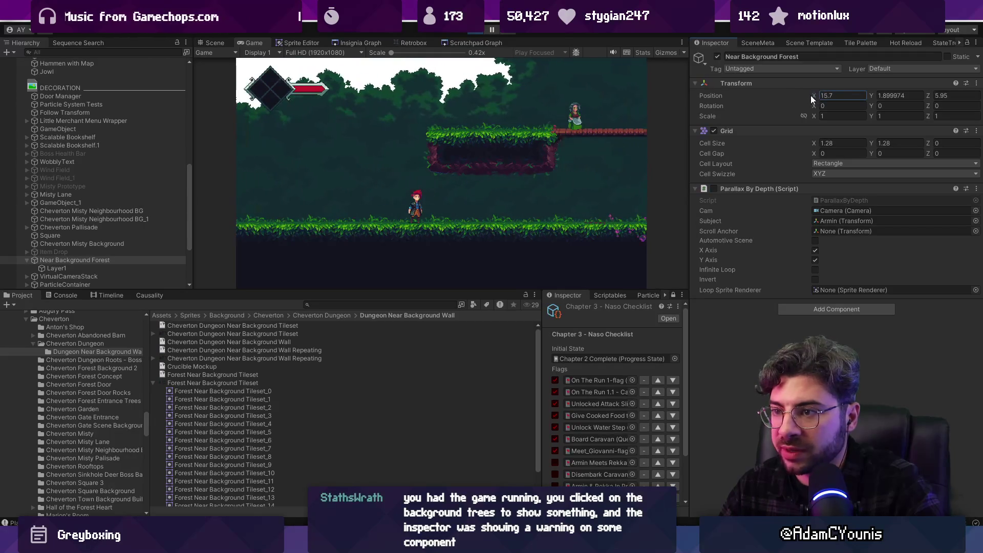
{"action": "left_click", "coordinate": [88, 268]}
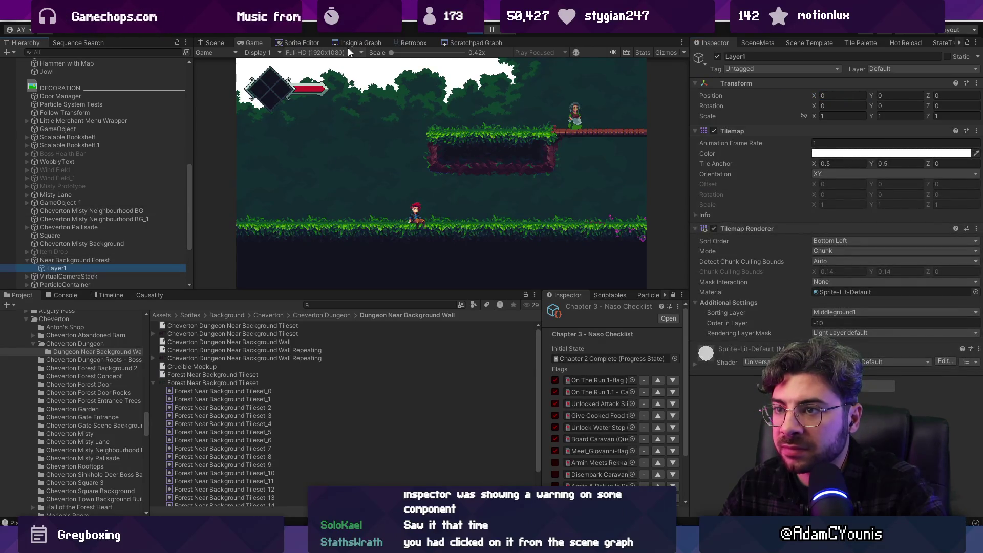
{"action": "left_click", "coordinate": [298, 41]}
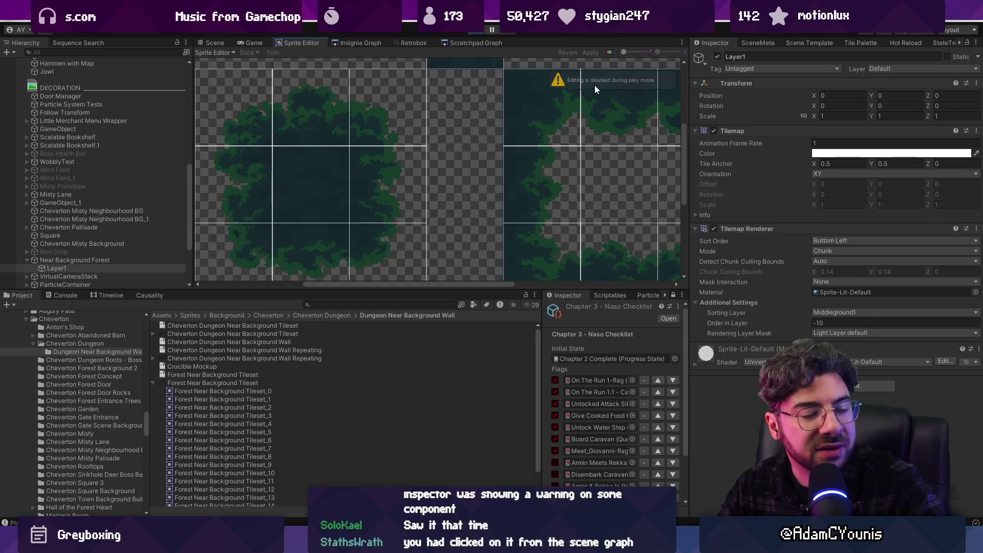
- Widen and heighten the Sprite Editor area, zoom out, then switch back to the Scene view
{"action": "left_click_drag", "start_coordinate": [688, 233], "coordinate": [756, 233]}
{"action": "left_click_drag", "start_coordinate": [448, 287], "coordinate": [441, 380]}
{"action": "scroll", "coordinate": [434, 252], "scroll_direction": "down", "scroll_amount": 2}
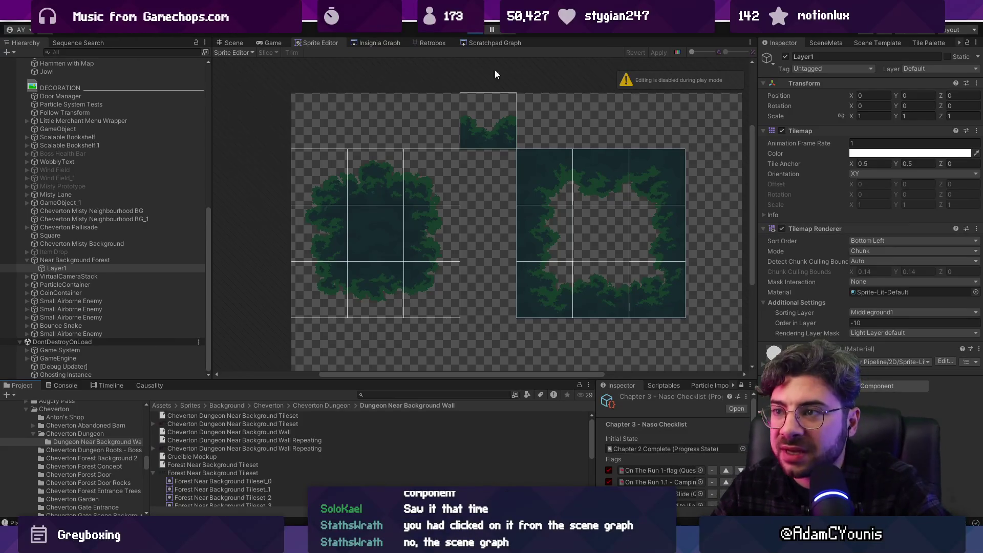
{"action": "left_click", "coordinate": [231, 43]}
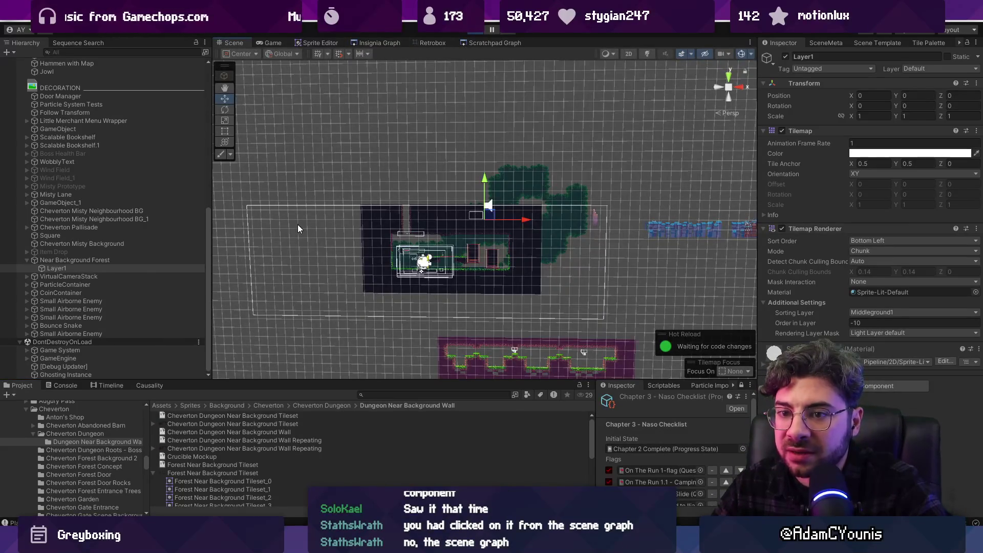
{"action": "left_click", "coordinate": [130, 261]}
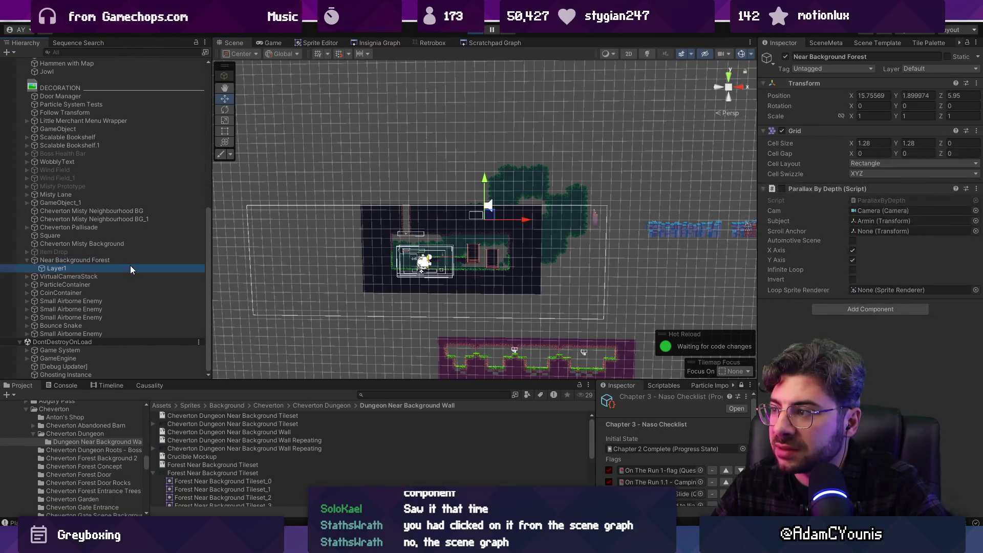
{"action": "double_click", "coordinate": [130, 260]}
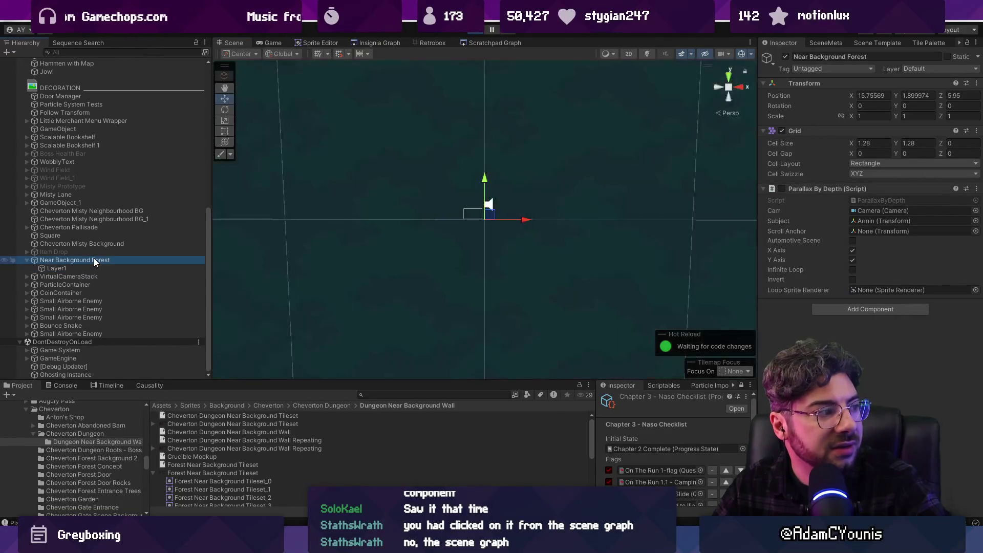
{"action": "left_click", "coordinate": [90, 268]}
{"action": "left_click", "coordinate": [93, 260]}
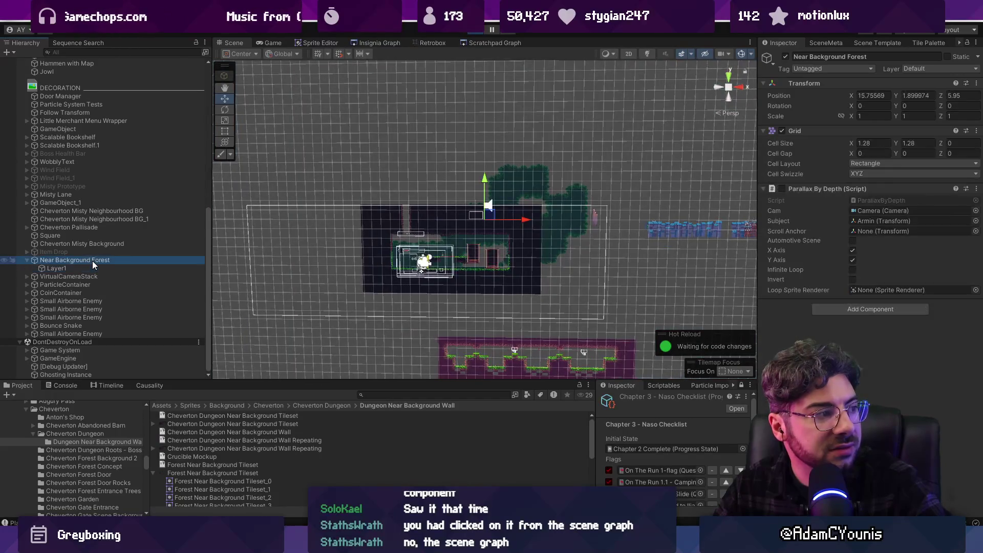
{"action": "left_click", "coordinate": [379, 43]}
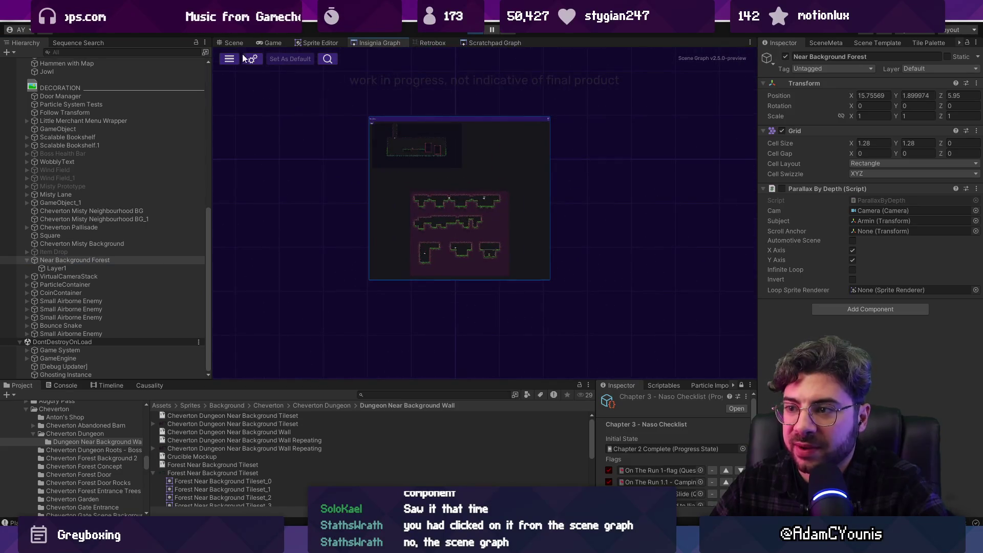
{"action": "left_click", "coordinate": [228, 43]}
{"action": "scroll", "coordinate": [481, 237], "scroll_direction": "up", "scroll_amount": 5}
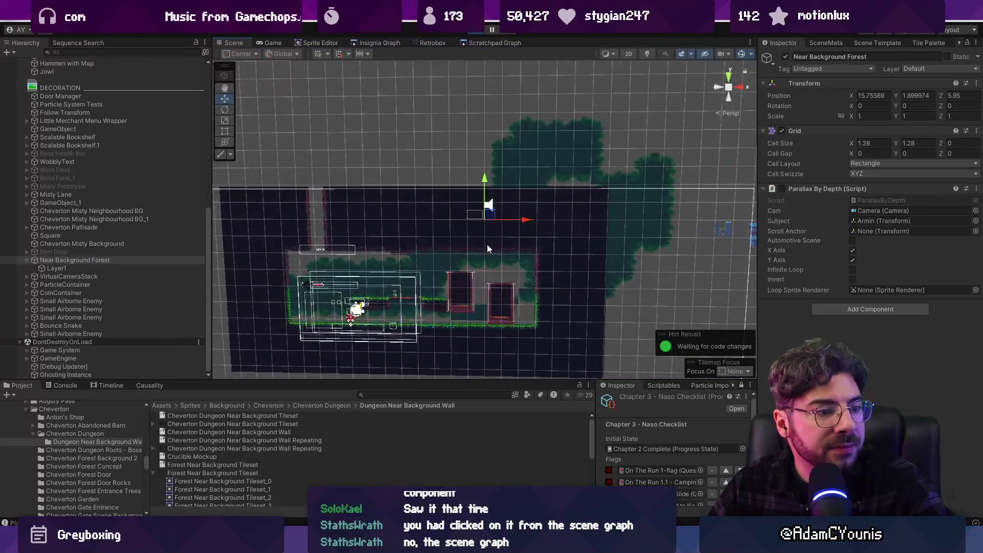
{"action": "left_click", "coordinate": [104, 267]}
{"action": "left_click", "coordinate": [110, 260]}
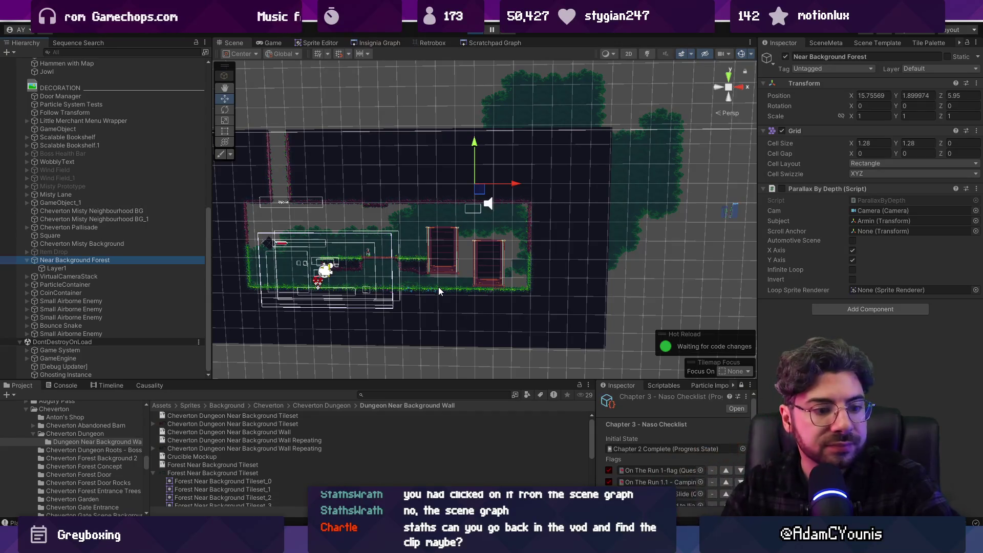
{"action": "left_click", "coordinate": [123, 269]}
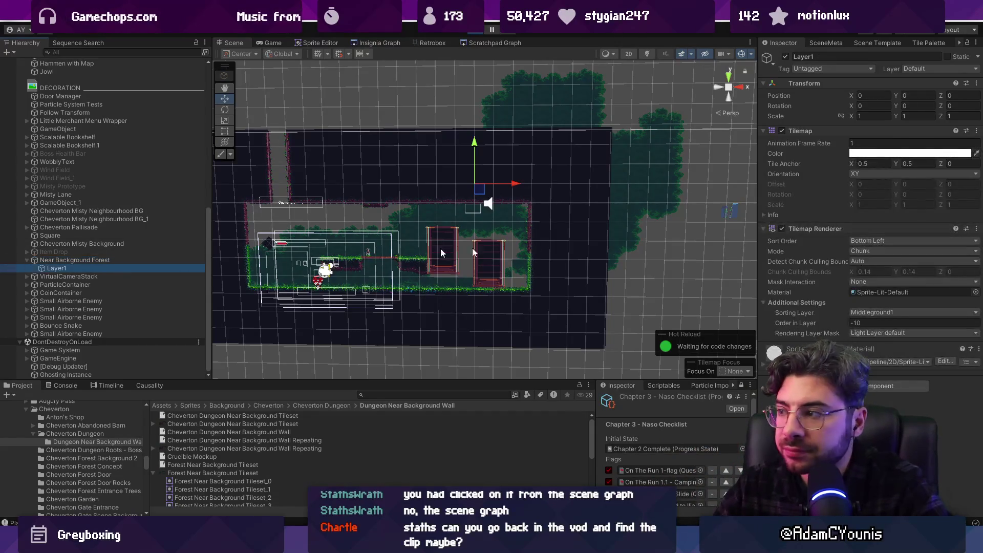
{"action": "left_click", "coordinate": [767, 214]}
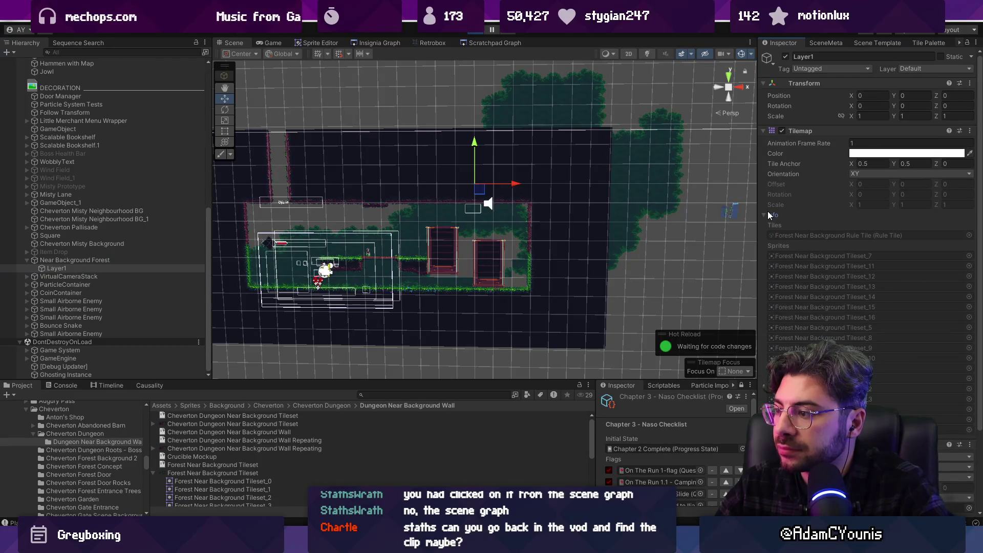
{"action": "left_click", "coordinate": [767, 214]}
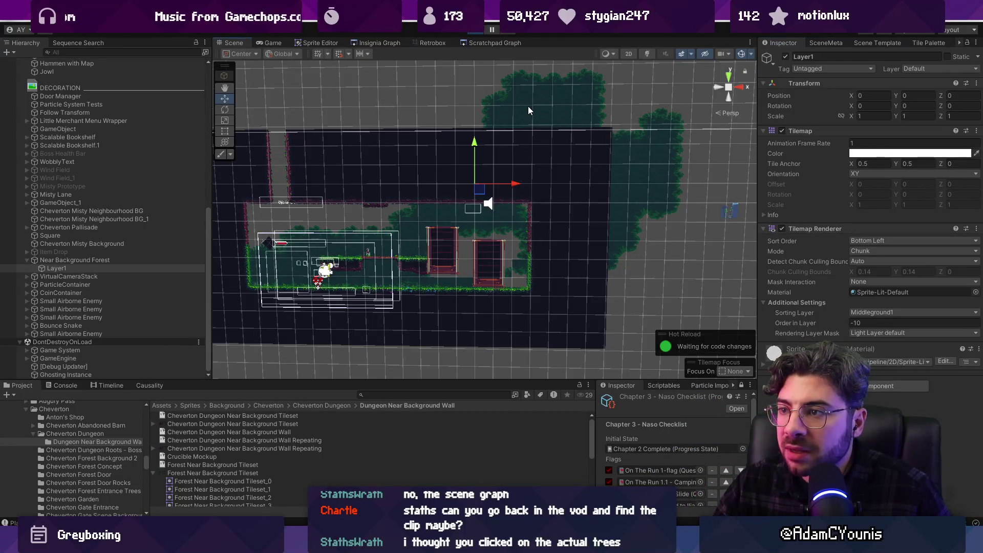
{"action": "left_click_drag", "start_coordinate": [474, 139], "coordinate": [503, 108]}
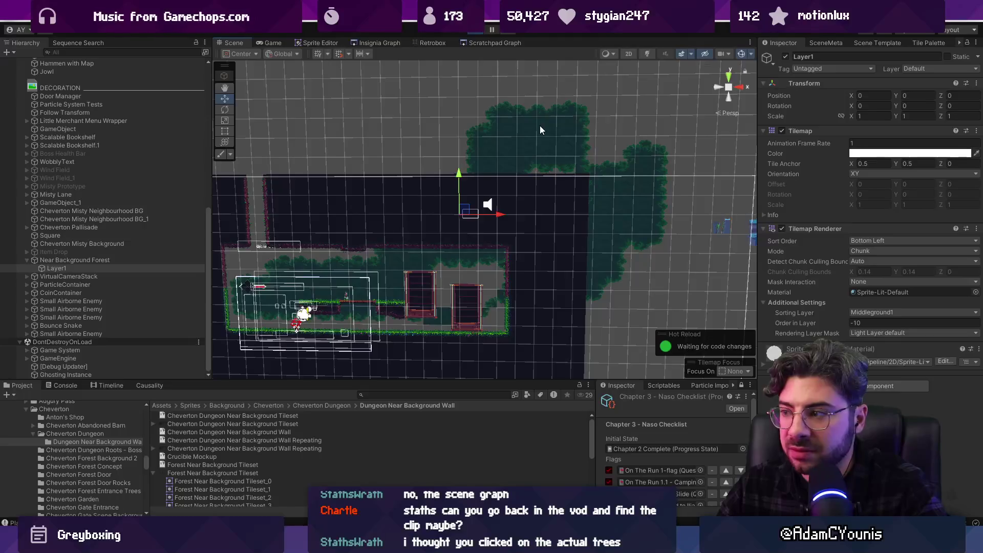
{"action": "left_click", "coordinate": [600, 109]}
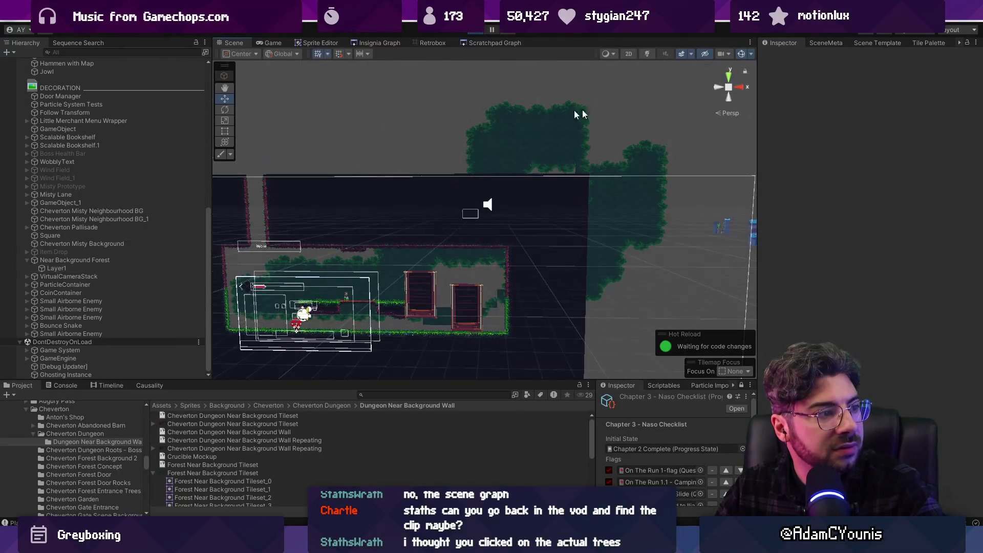
{"action": "left_click", "coordinate": [564, 127]}
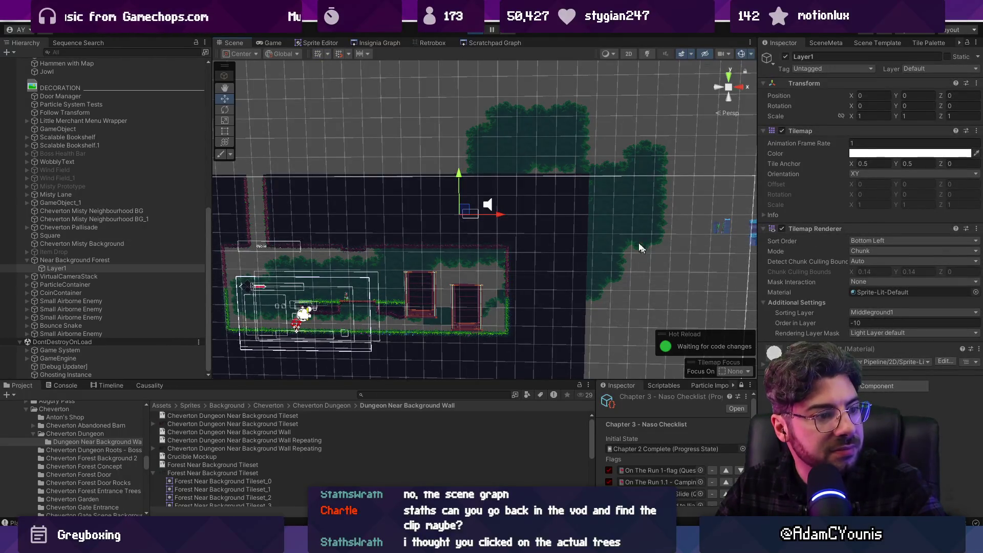
{"action": "key", "text": "f"}
{"action": "key", "text": "2"}
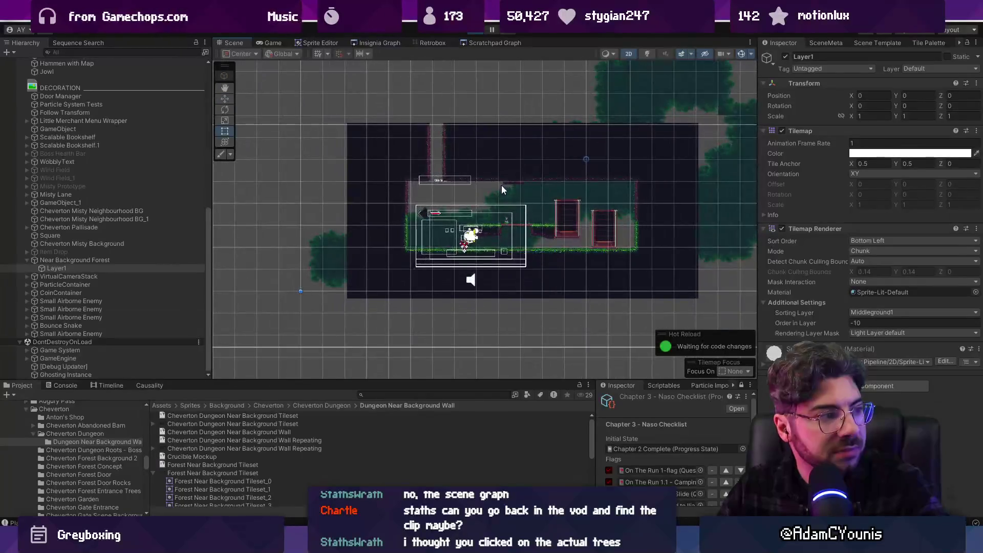
{"action": "key", "text": "t"}
{"action": "left_click", "coordinate": [560, 142]}
{"action": "left_click", "coordinate": [548, 165]}
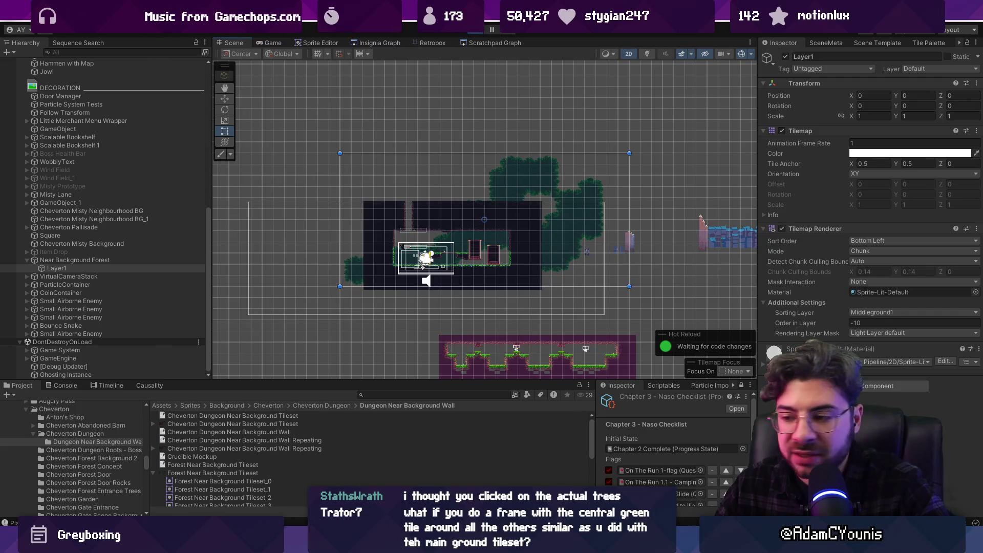
- In Aseprite, try selecting the central solid tile and the whole canvas, cancelling the transform
{"action": "key", "text": "alt+Tab"}
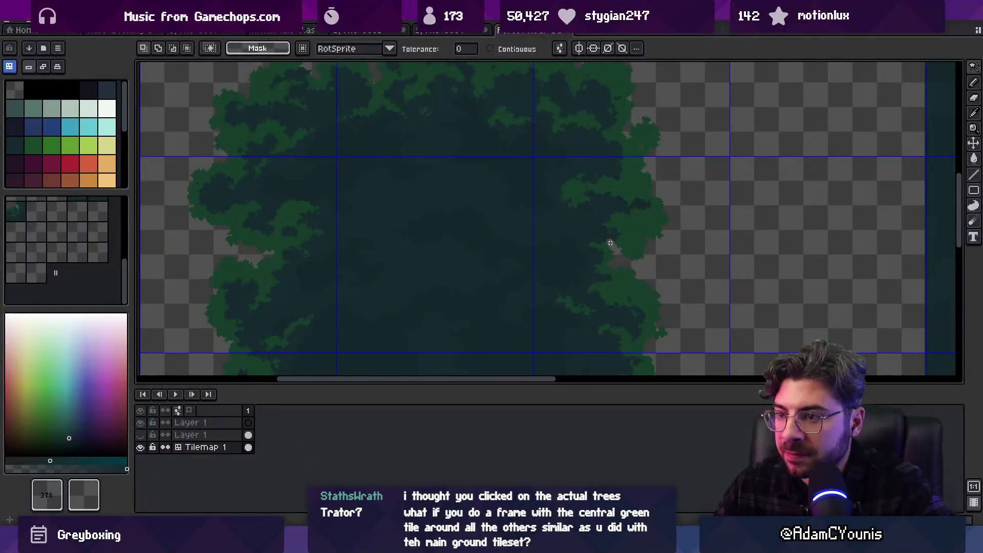
{"action": "scroll", "coordinate": [611, 217], "scroll_direction": "down", "scroll_amount": 3}
{"action": "scroll", "coordinate": [611, 218], "scroll_direction": "up", "scroll_amount": 2}
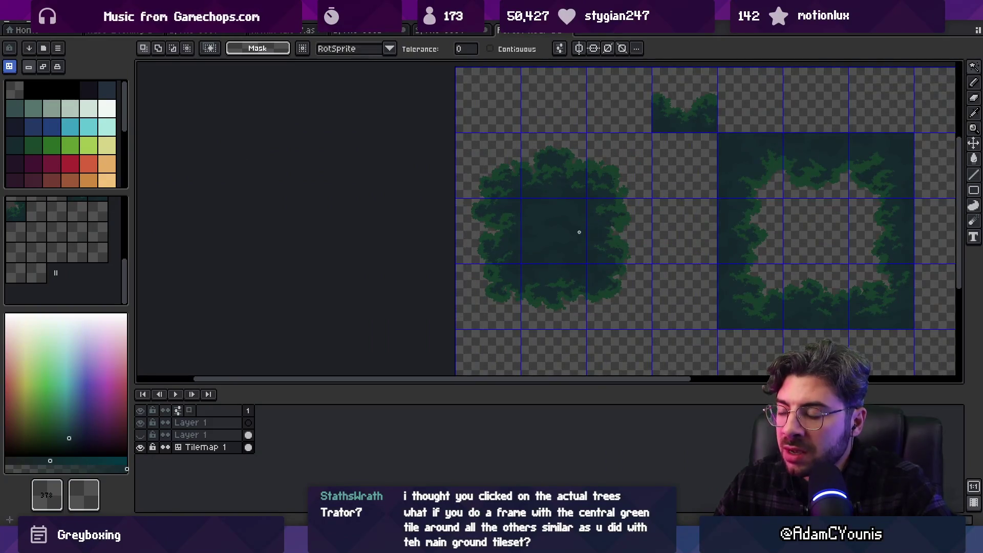
{"action": "scroll", "coordinate": [579, 231], "scroll_direction": "up", "scroll_amount": 2}
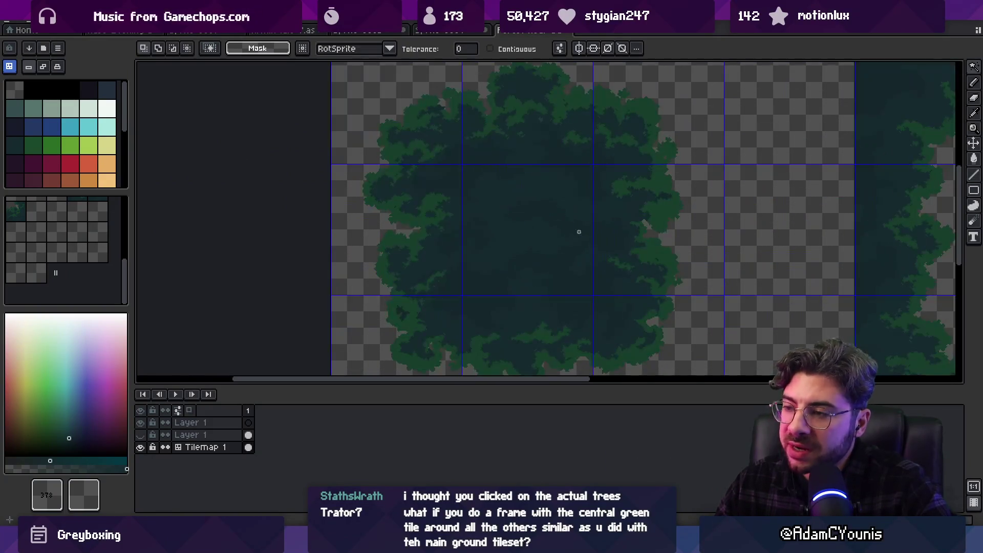
{"action": "left_click", "coordinate": [535, 212]}
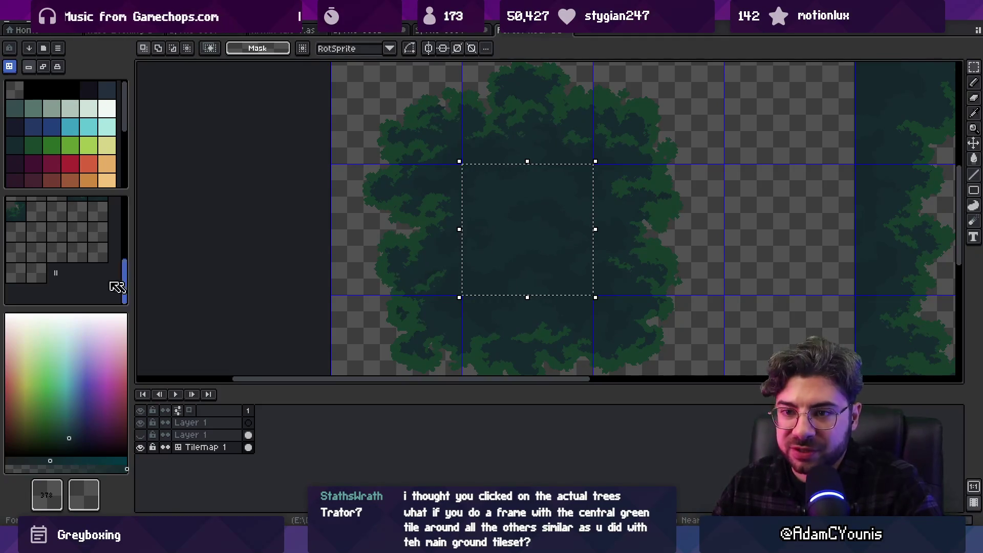
{"action": "scroll", "coordinate": [68, 259], "scroll_direction": "up", "scroll_amount": 3}
{"action": "scroll", "coordinate": [92, 260], "scroll_direction": "down", "scroll_amount": 3}
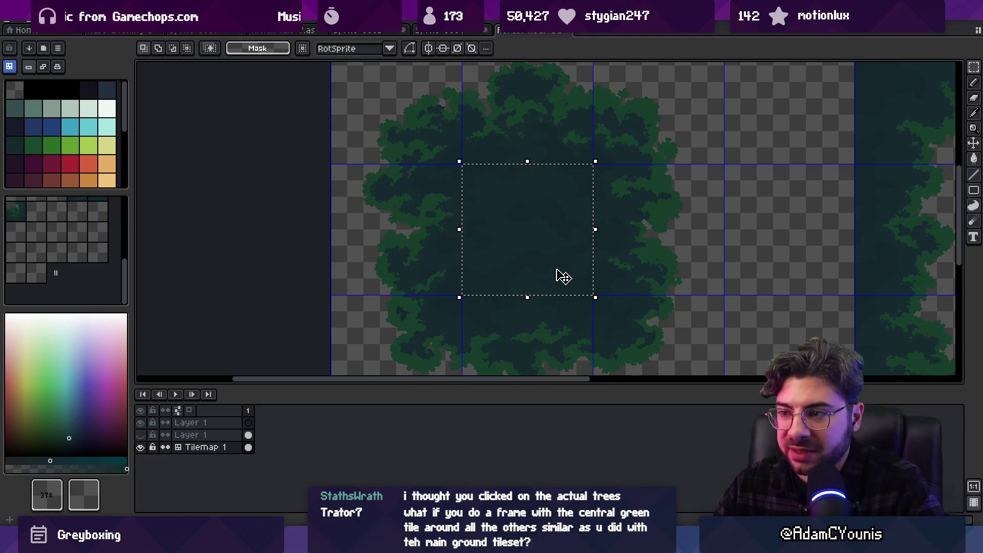
{"action": "key", "text": "ctrl+d"}
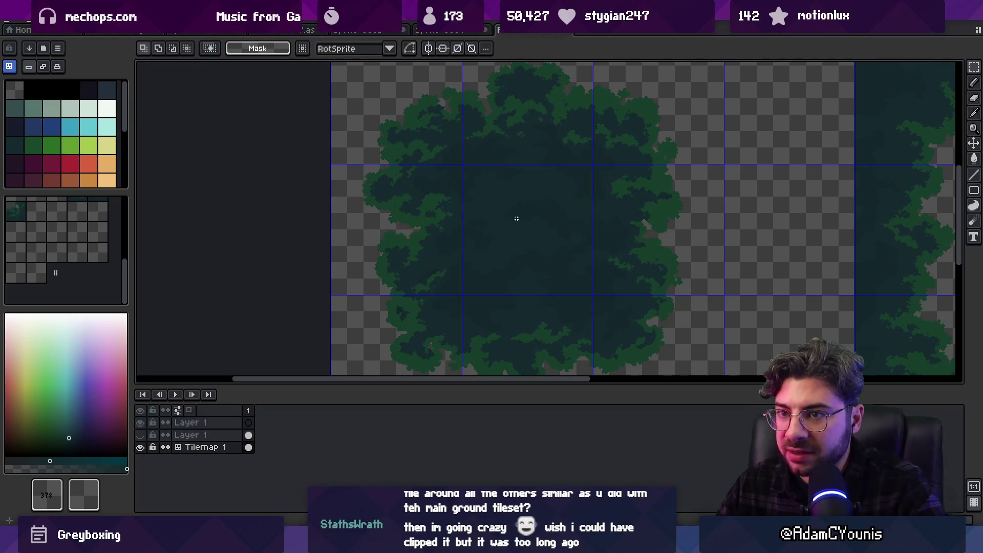
{"action": "key", "text": "w"}
{"action": "left_click", "coordinate": [522, 225]}
{"action": "key", "text": "ctrl+a"}
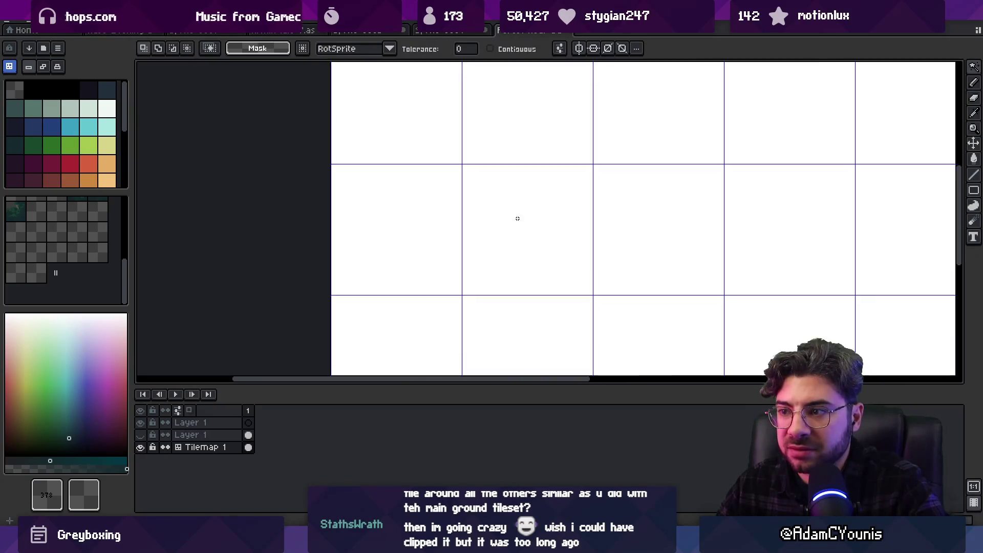
{"action": "key", "text": "ctrl+t"}
{"action": "key", "text": "Escape"}
- Select the solid dark fill tile and move it into an empty cell below the foliage
{"action": "left_click", "coordinate": [517, 197]}
{"action": "key", "text": "ctrl+d"}
{"action": "scroll", "coordinate": [549, 223], "scroll_direction": "up", "scroll_amount": 1}
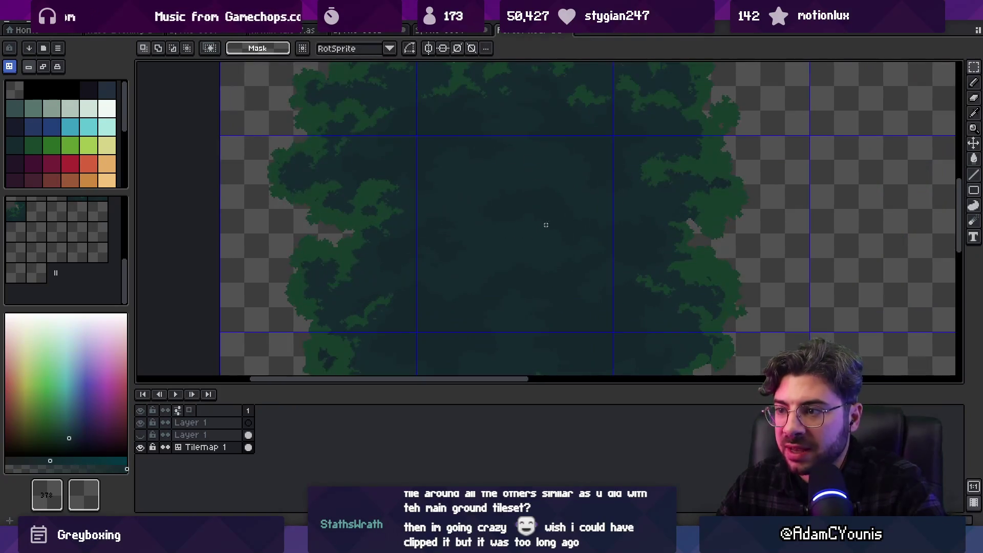
{"action": "left_click", "coordinate": [517, 215]}
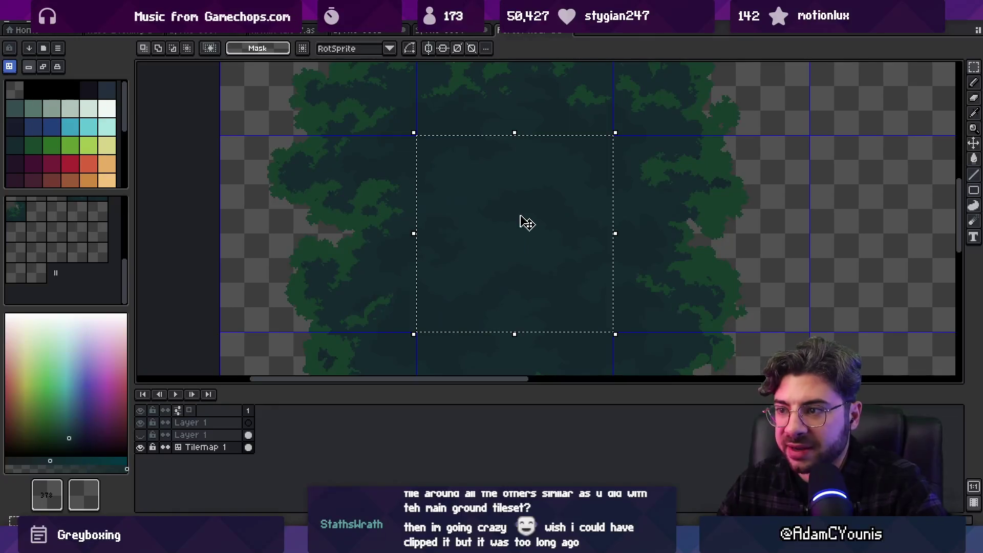
{"action": "scroll", "coordinate": [521, 222], "scroll_direction": "down", "scroll_amount": 4}
{"action": "key", "text": "ctrl+t"}
{"action": "left_click_drag", "start_coordinate": [518, 214], "coordinate": [549, 266]}
{"action": "scroll", "coordinate": [548, 266], "scroll_direction": "up", "scroll_amount": 5}
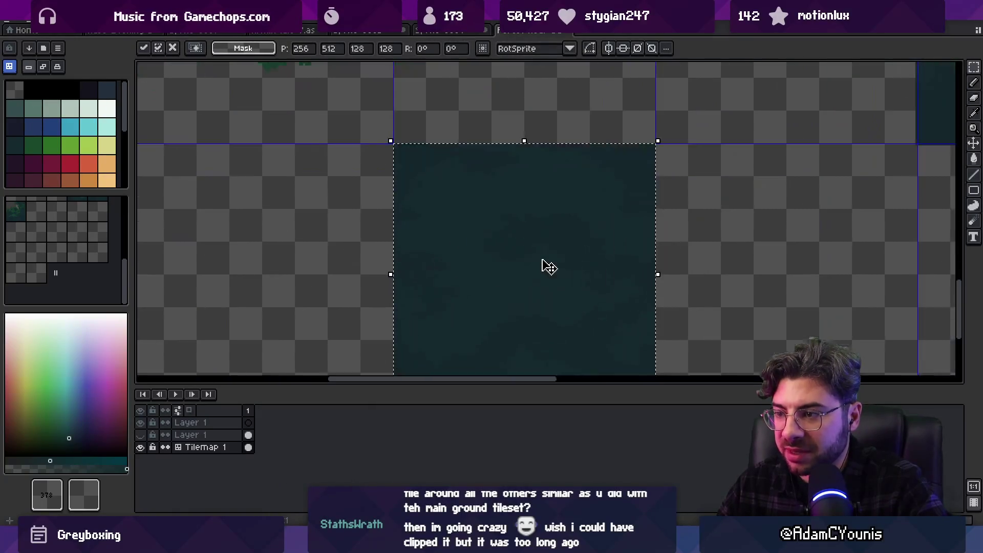
{"action": "scroll", "coordinate": [537, 256], "scroll_direction": "down", "scroll_amount": 2}
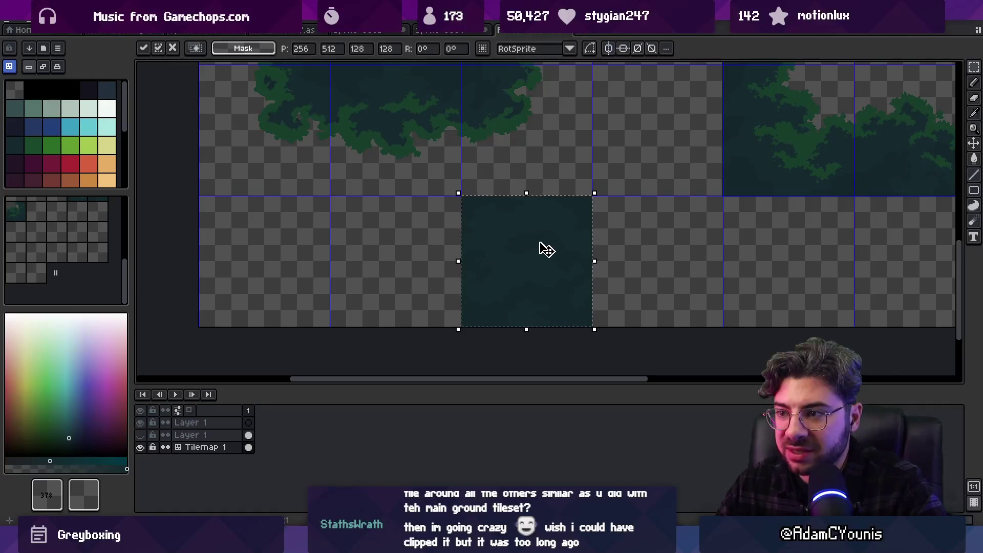
- Shift the dark tile one cell over to 256,512 and pan across the foliage tiles to check
{"action": "left_click_drag", "start_coordinate": [528, 254], "coordinate": [598, 251]}
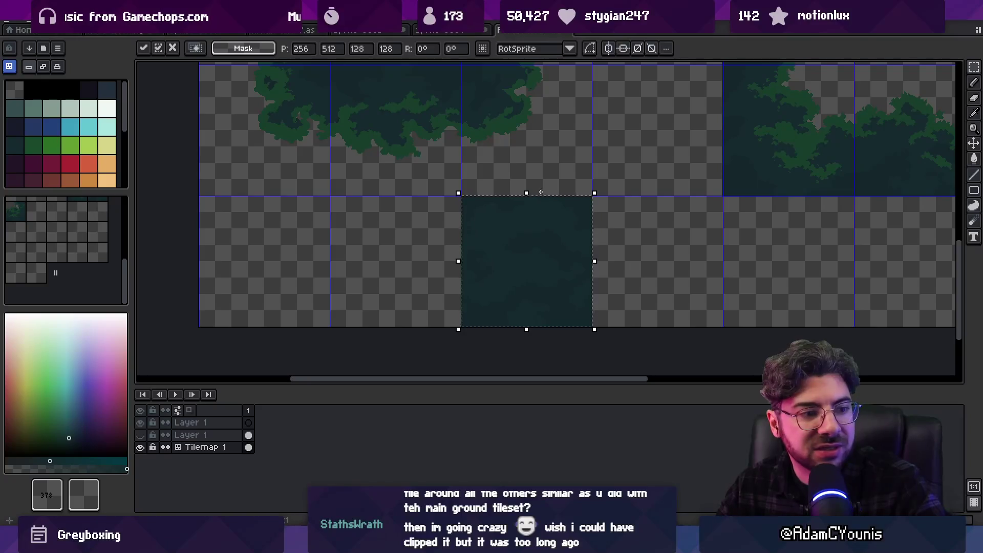
{"action": "left_click_drag", "start_coordinate": [541, 191], "coordinate": [573, 259]}
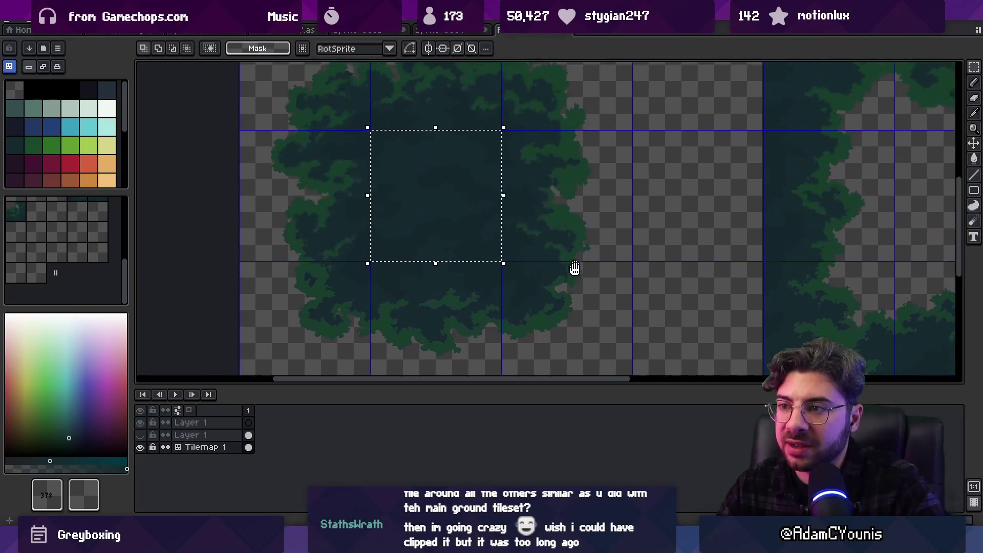
{"action": "scroll", "coordinate": [541, 189], "scroll_direction": "up", "scroll_amount": 3}
{"action": "scroll", "coordinate": [542, 189], "scroll_direction": "up", "scroll_amount": 2}
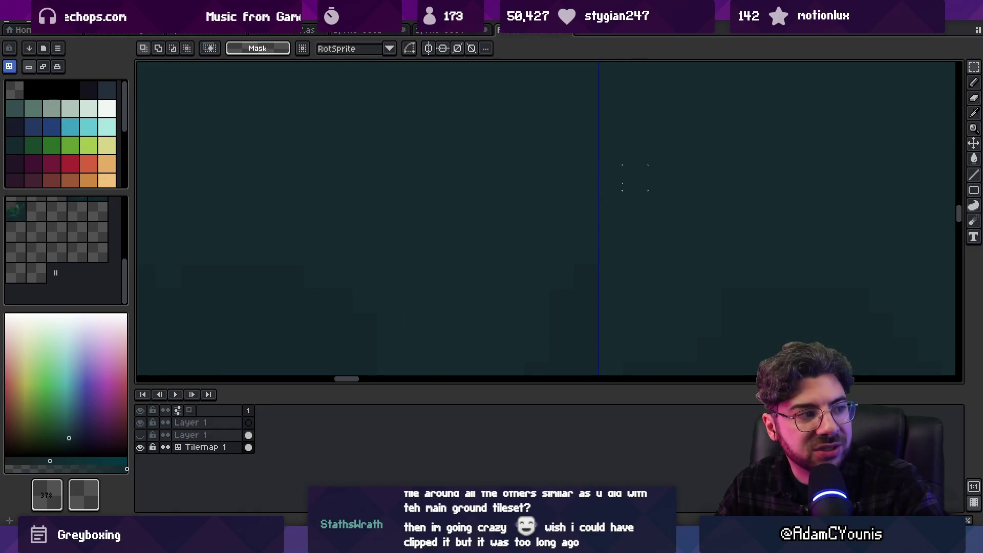
{"action": "scroll", "coordinate": [610, 201], "scroll_direction": "down", "scroll_amount": 3}
{"action": "scroll", "coordinate": [613, 193], "scroll_direction": "up", "scroll_amount": 2}
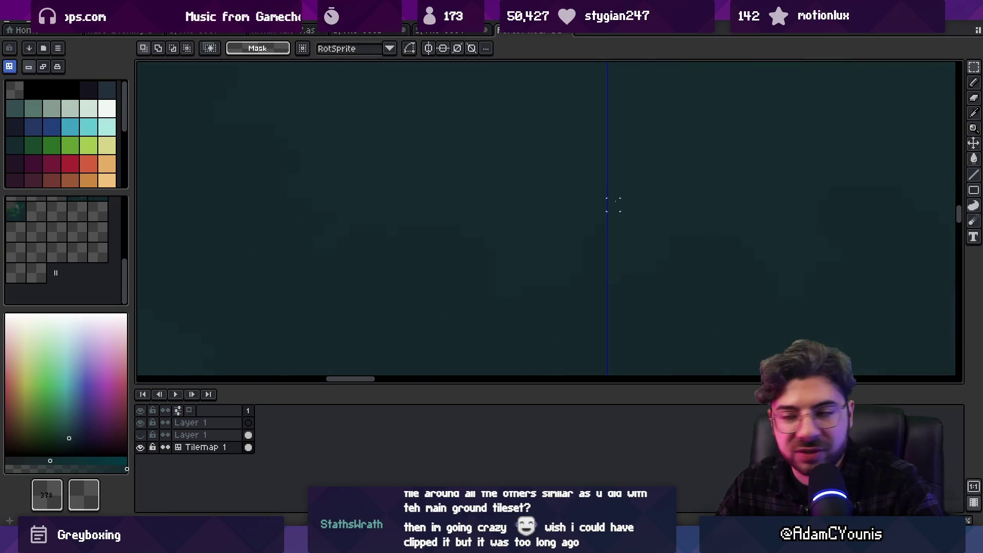
- Leave tile mode and export the updated forest near-background tileset
{"action": "key", "text": "b"}
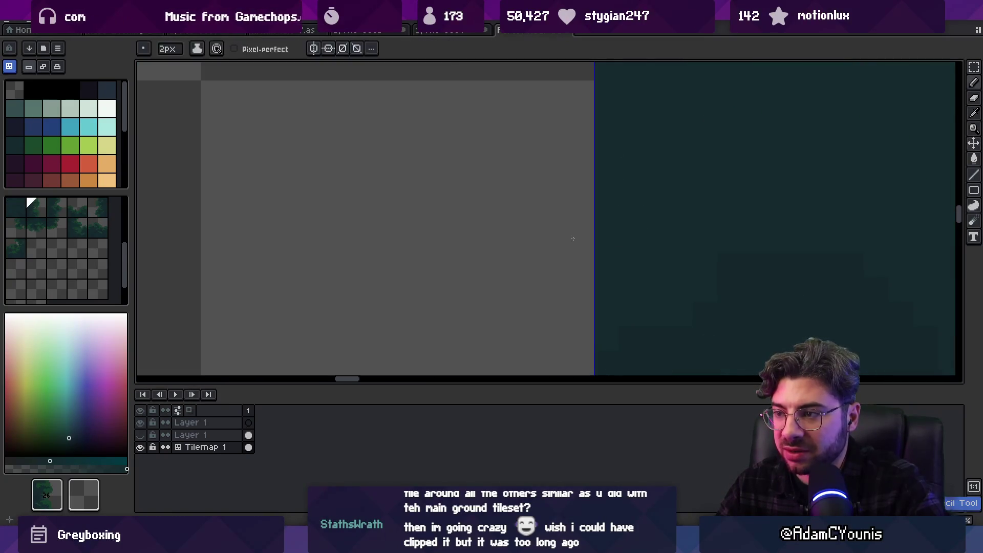
{"action": "key", "text": "Tab"}
{"action": "scroll", "coordinate": [577, 304], "scroll_direction": "down", "scroll_amount": 2}
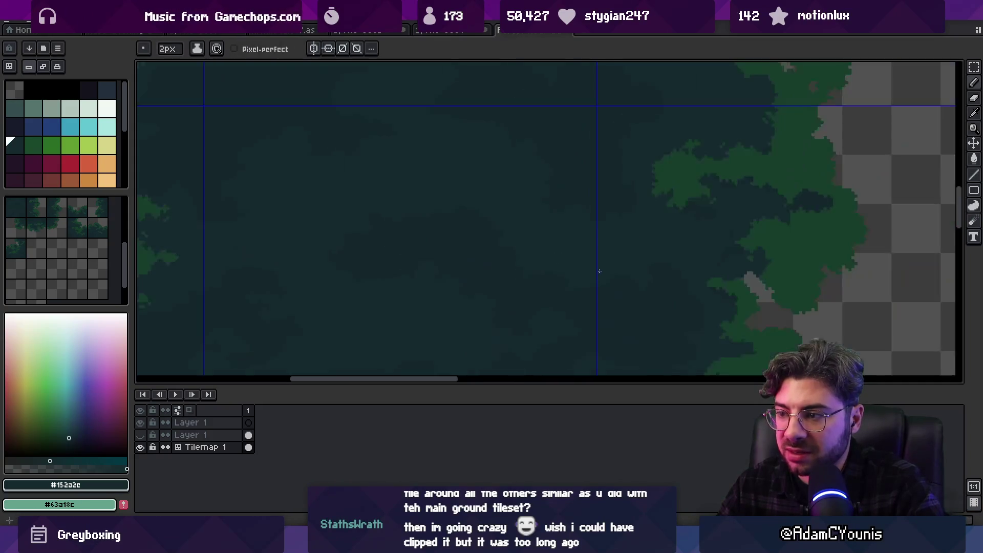
{"action": "scroll", "coordinate": [583, 234], "scroll_direction": "down", "scroll_amount": 1}
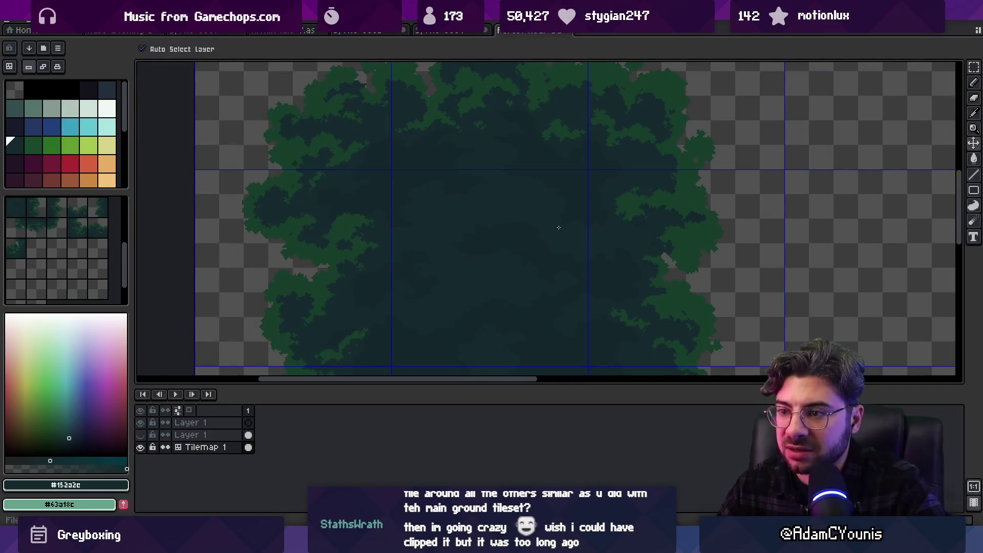
{"action": "key", "text": "ctrl+alt+shift+s"}
{"action": "left_click", "coordinate": [582, 267]}
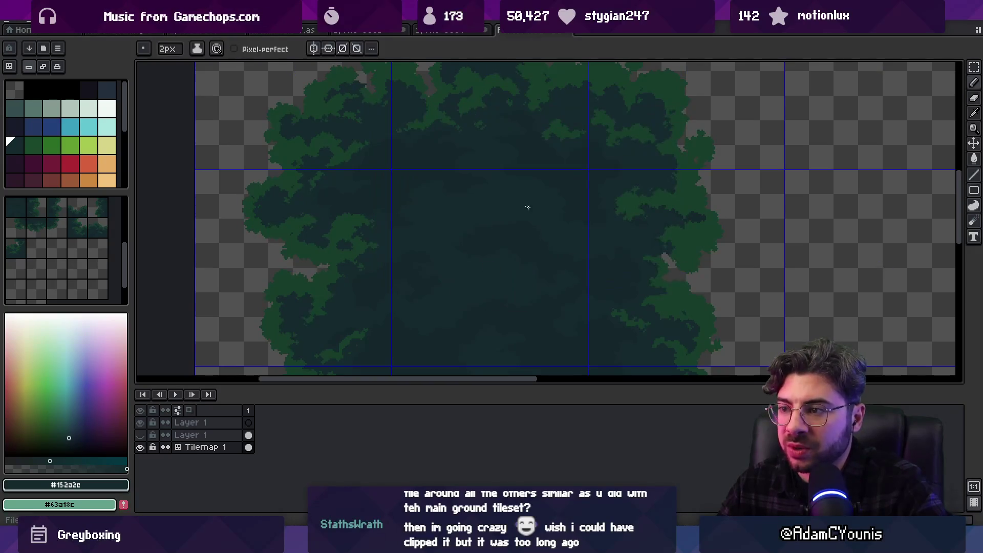
- Discard an accidentally pasted block and switch back to Unity
{"action": "scroll", "coordinate": [396, 184], "scroll_direction": "up", "scroll_amount": 3}
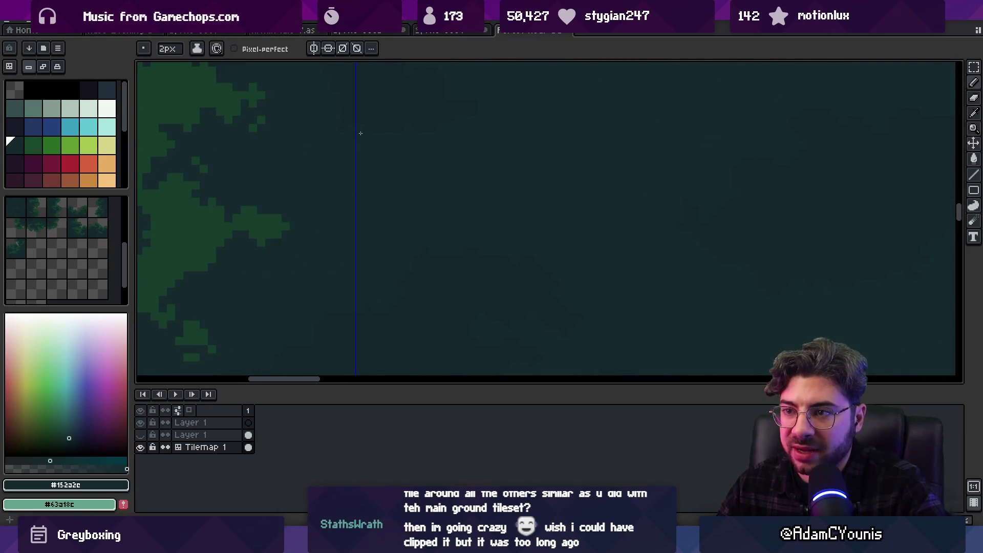
{"action": "key", "text": "ctrl+v"}
{"action": "mouse_move", "coordinate": [416, 193]}
{"action": "left_mouse_down"}
{"action": "mouse_move", "coordinate": [397, 207]}
{"action": "mouse_move", "coordinate": [422, 206]}
{"action": "left_mouse_up"}
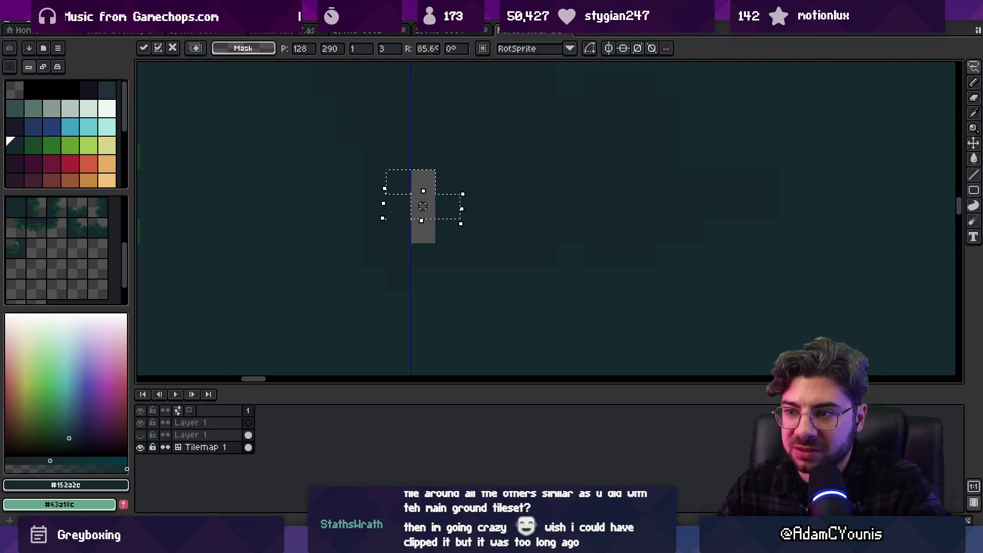
{"action": "key", "text": "Escape"}
{"action": "scroll", "coordinate": [392, 263], "scroll_direction": "down", "scroll_amount": 5}
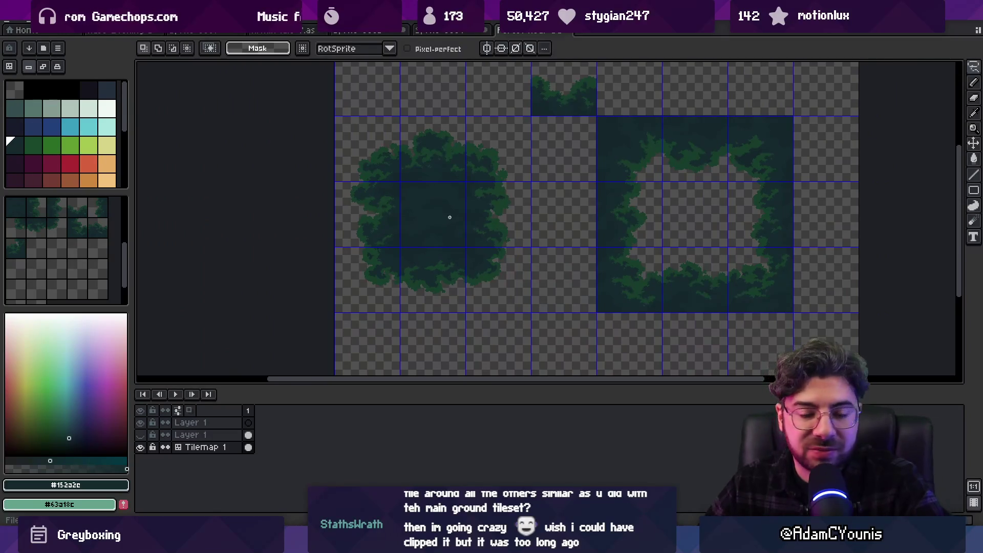
{"action": "key", "text": "alt+Tab"}
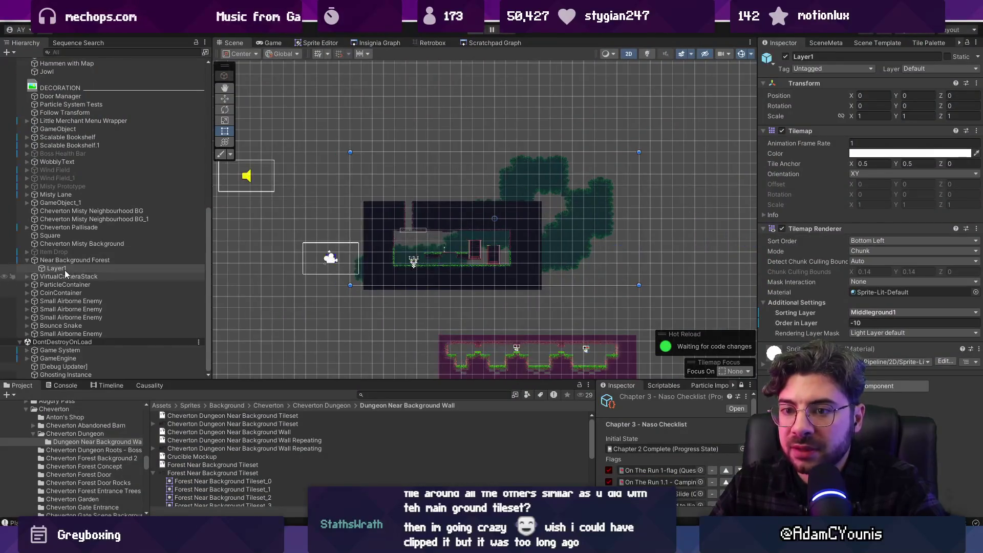
- Select Layer1, pick the solid dark tile in the Tile Palette, paint it around the level, and start Play
{"action": "left_click", "coordinate": [57, 374]}
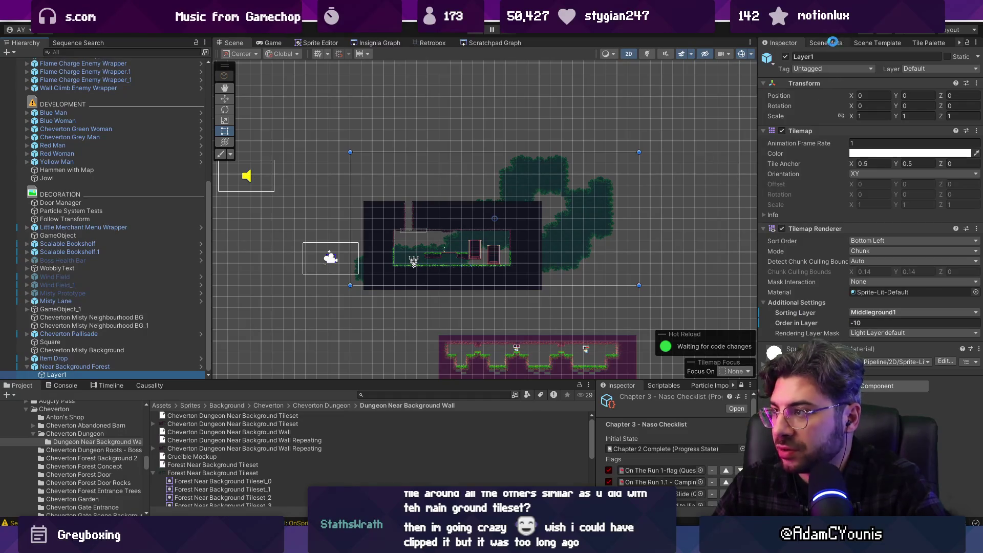
{"action": "left_click", "coordinate": [881, 42]}
{"action": "left_click", "coordinate": [920, 45]}
{"action": "left_click", "coordinate": [787, 239]}
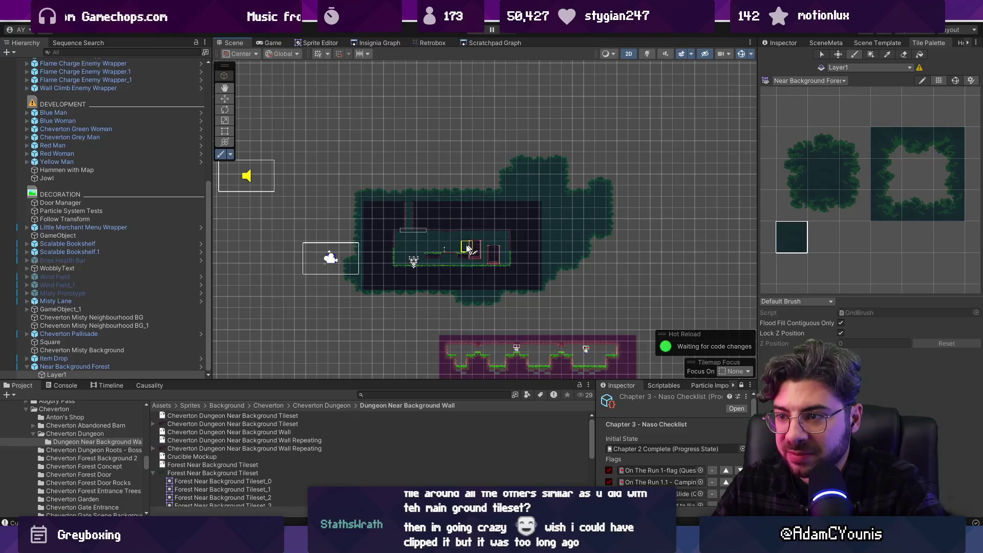
{"action": "key", "text": "ctrl+p"}
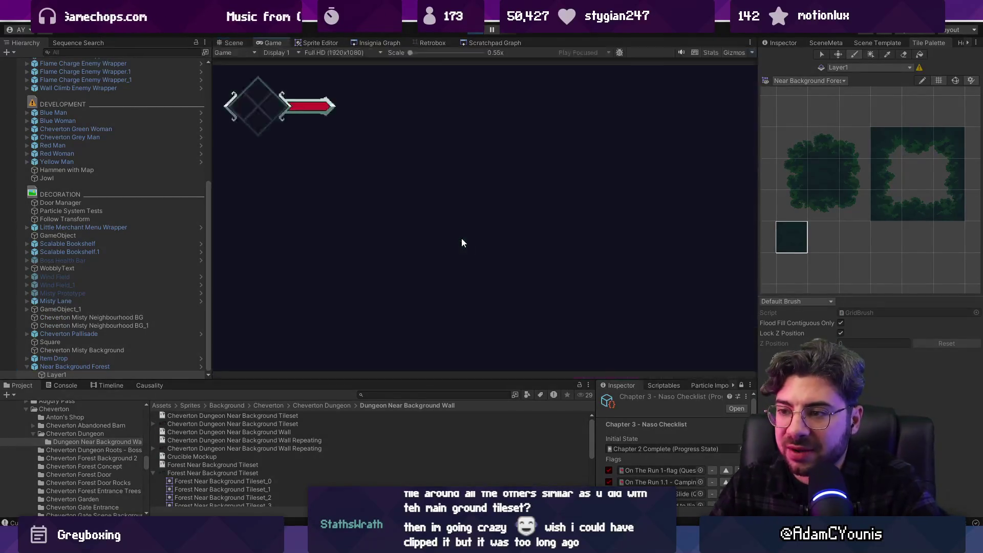
- Collect the recipe scroll, pick the round bush's interior tile in the Tile Palette, then stop and return to the Scene view
{"action": "key", "text": "Left"}
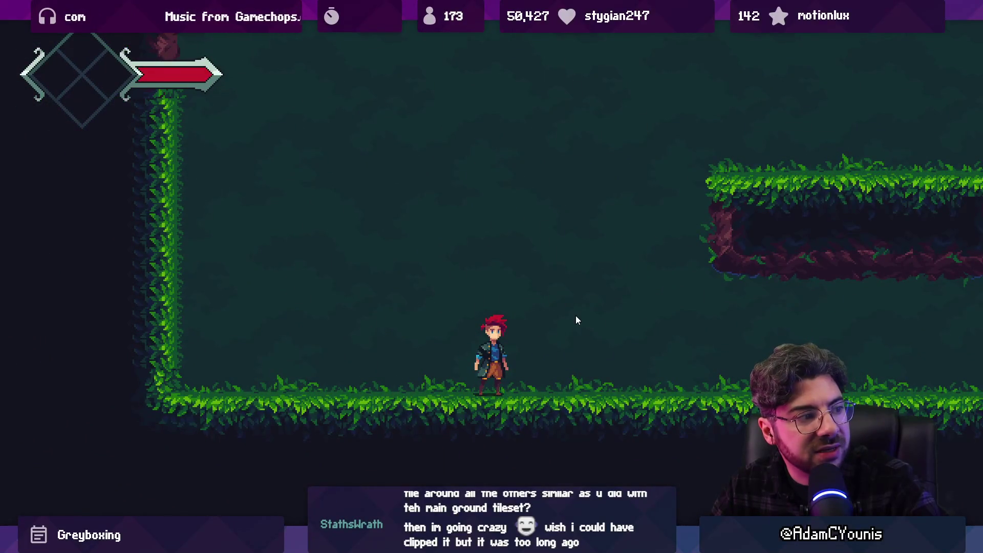
{"action": "key", "text": "shift+space"}
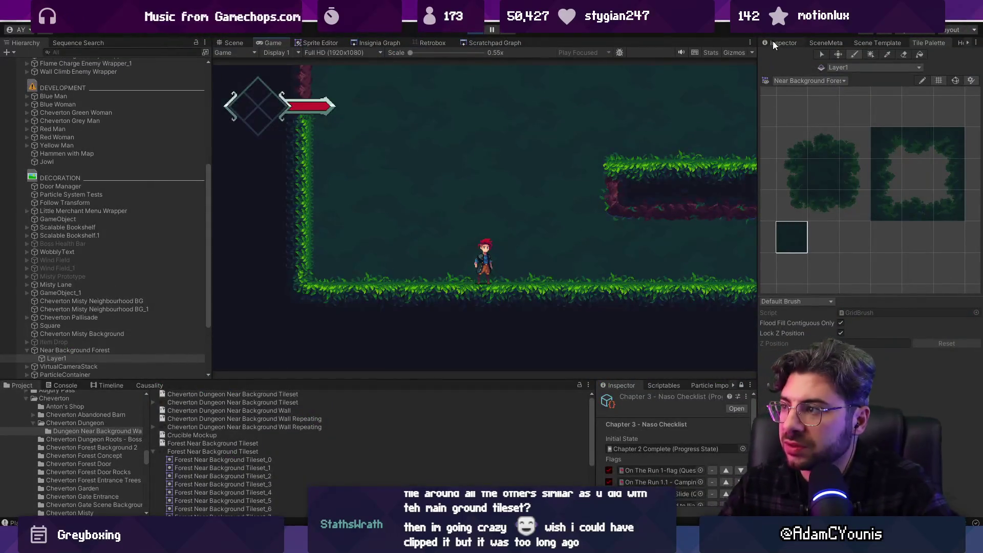
{"action": "key", "text": "i"}
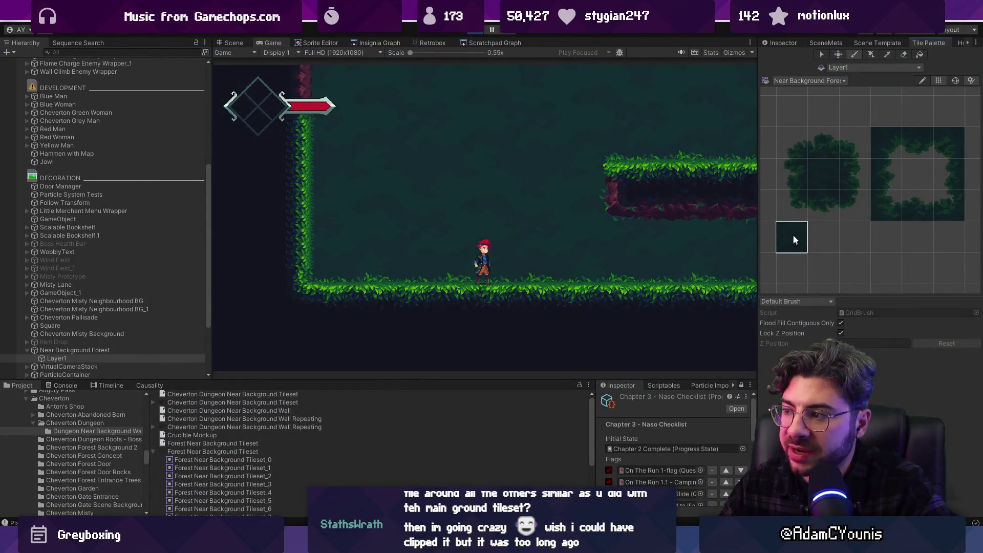
{"action": "left_click", "coordinate": [818, 175]}
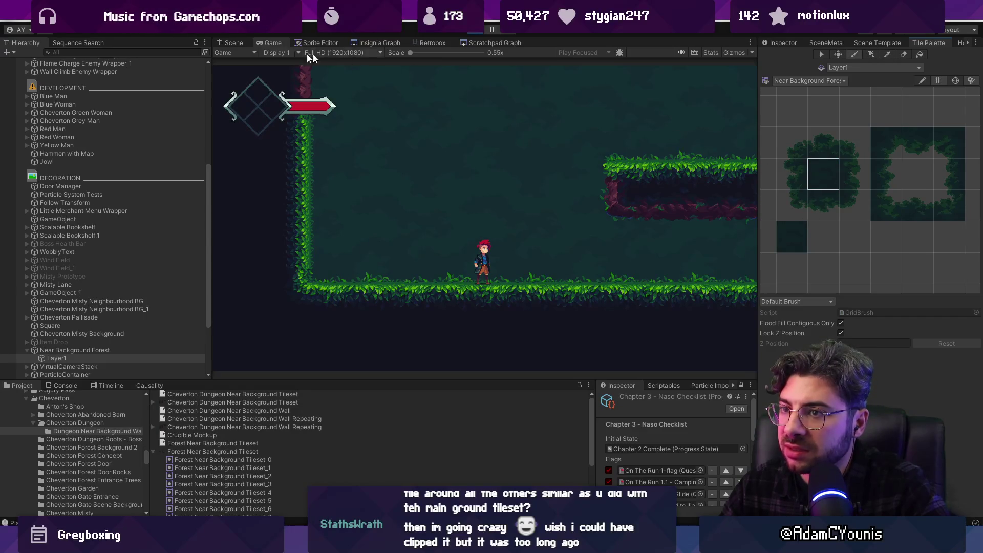
{"action": "left_click", "coordinate": [483, 32]}
{"action": "left_click", "coordinate": [234, 43]}
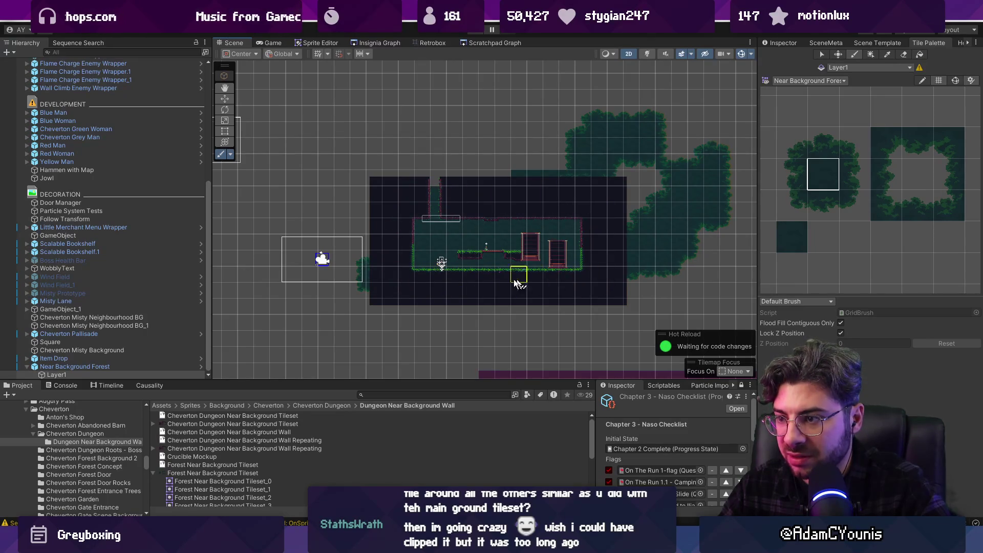
- Playtest the forest level, running the character right then left to check tile seams
{"action": "key", "text": "ctrl+p"}
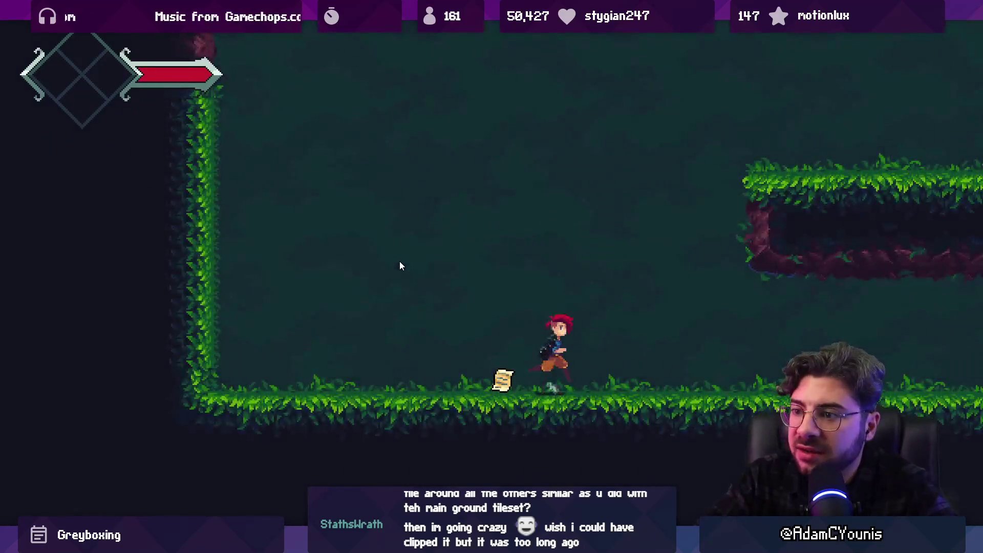
{"action": "key", "text": "Right"}
{"action": "key", "text": "Left"}
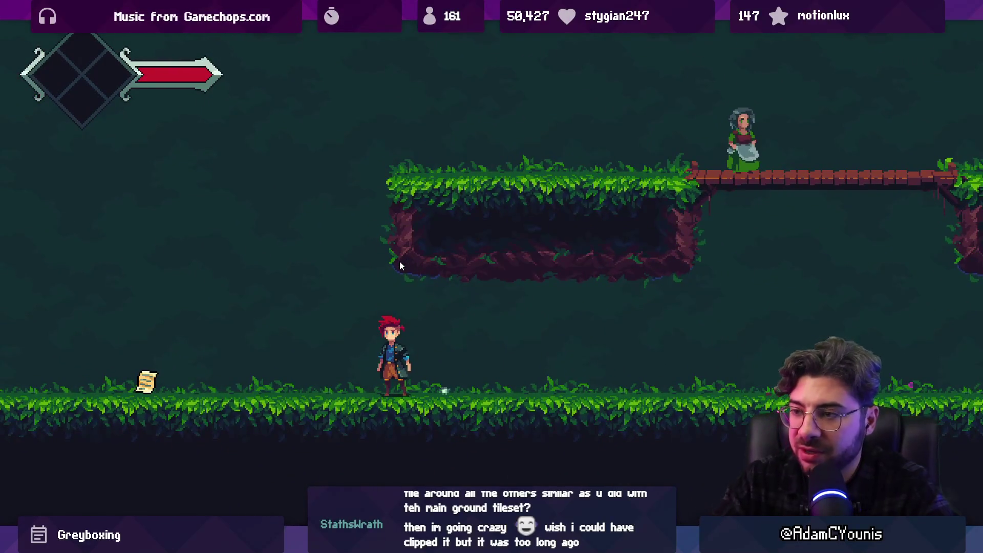
{"action": "key", "text": "ctrl+p"}
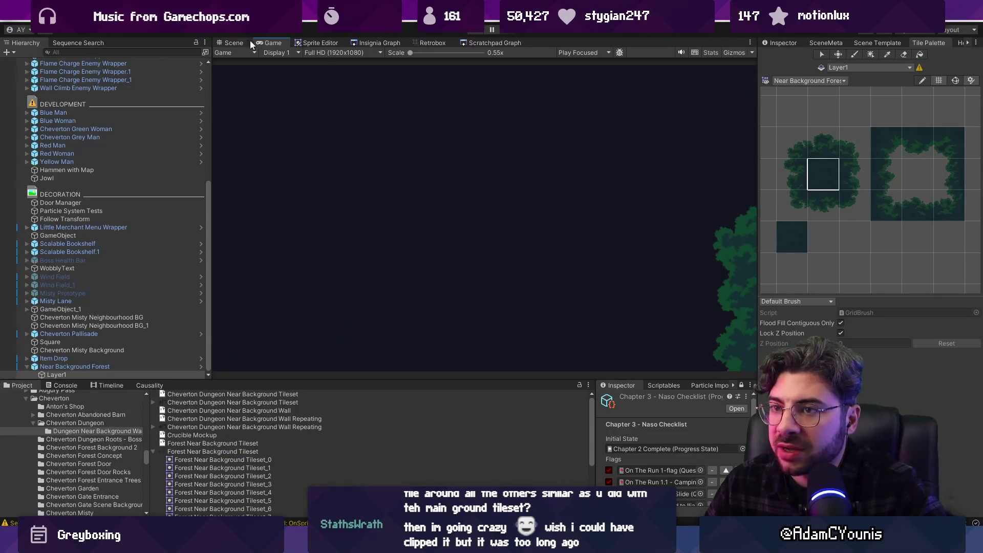
- Return to the Scene view, zoom in, and switch over to Aseprite
{"action": "left_click", "coordinate": [229, 43]}
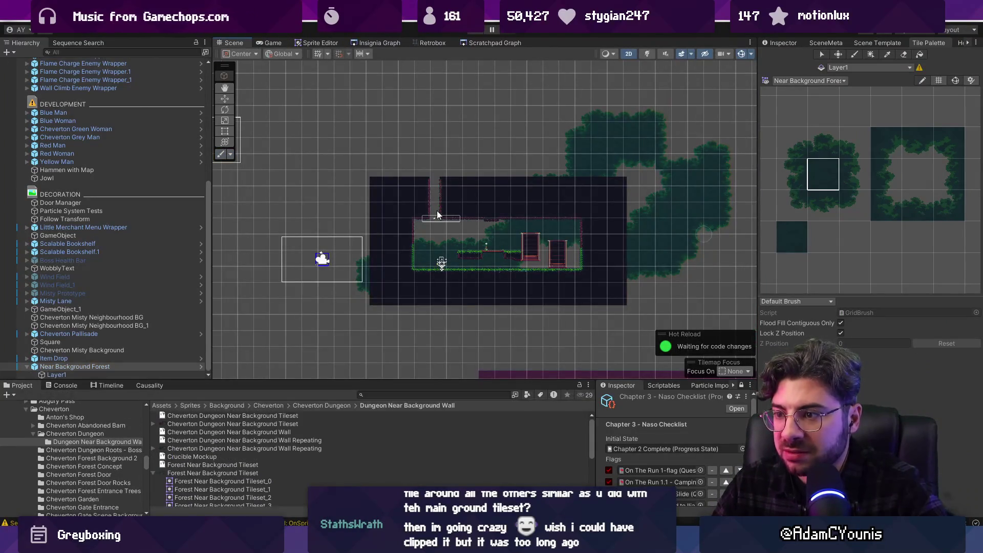
{"action": "scroll", "coordinate": [459, 262], "scroll_direction": "up", "scroll_amount": 3}
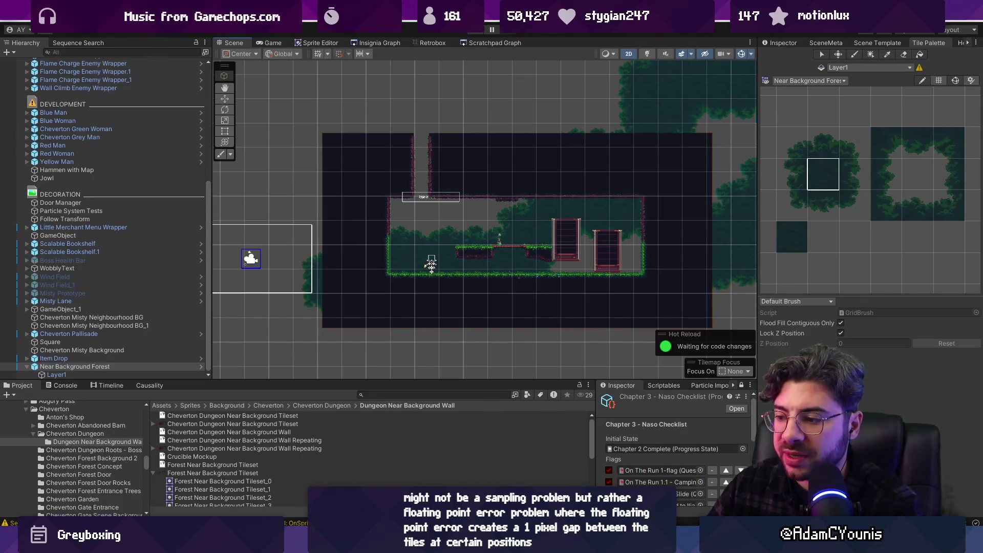
{"action": "key", "text": "alt+Tab"}
- Reopen the Ohrenstead Golden Tileset file from Aseprite's recent files
{"action": "left_click", "coordinate": [440, 32]}
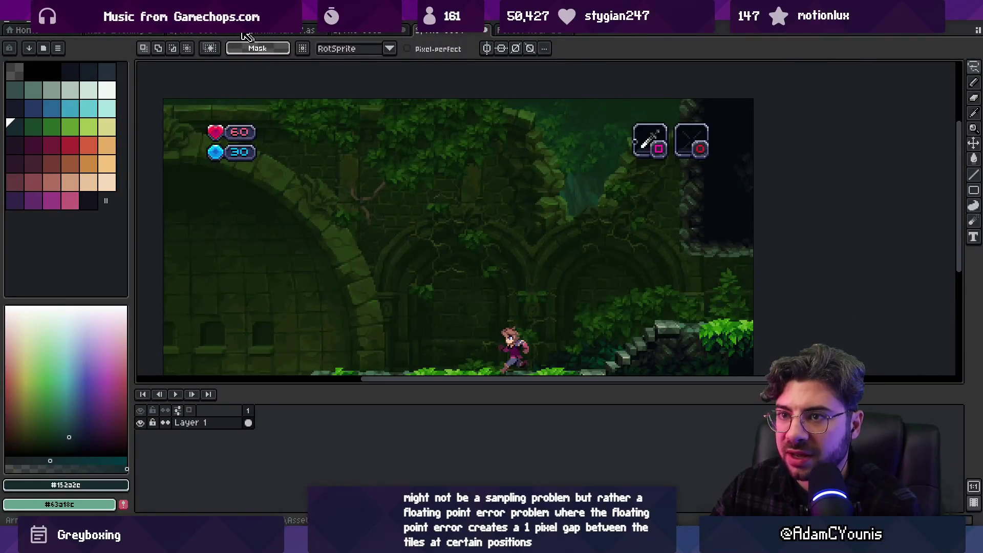
{"action": "left_click", "coordinate": [13, 23]}
{"action": "mouse_move", "coordinate": [51, 54]}
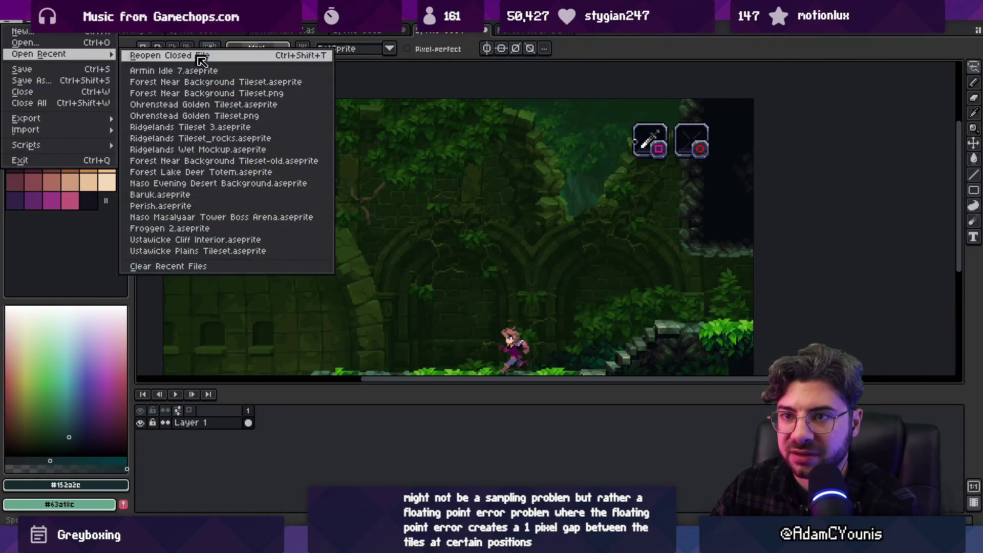
{"action": "left_click", "coordinate": [270, 106]}
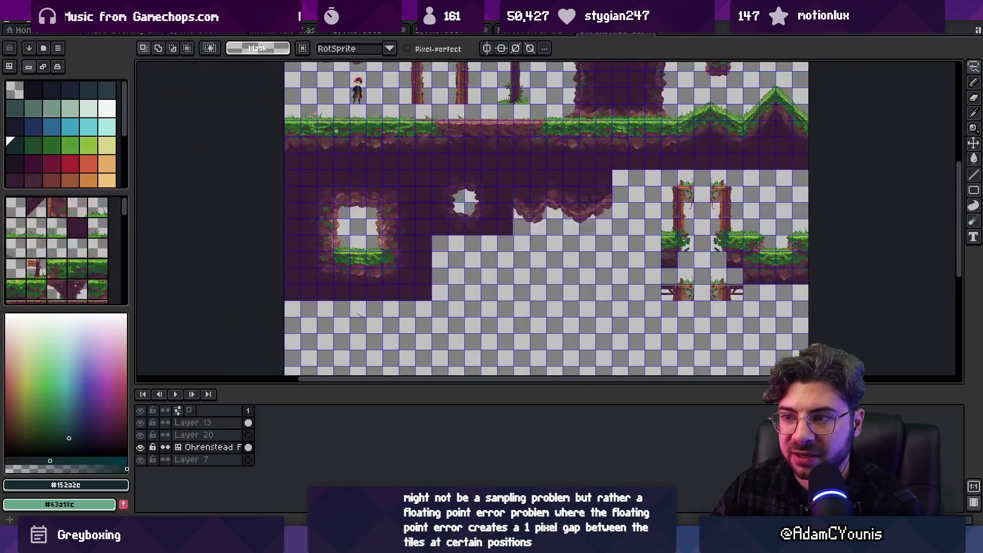
- Pan around the tileset to view the rock arch's grass ledge and more tiles, then return to Unity
{"action": "scroll", "coordinate": [525, 208], "scroll_direction": "down", "scroll_amount": 2}
{"action": "scroll", "coordinate": [311, 272], "scroll_direction": "up", "scroll_amount": 5}
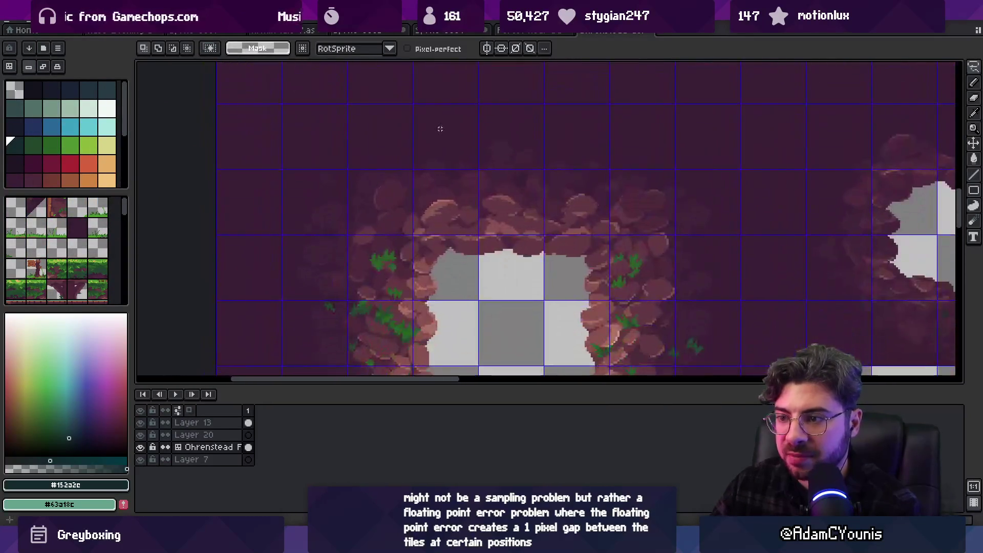
{"action": "left_click_drag", "start_coordinate": [312, 271], "coordinate": [310, 105]}
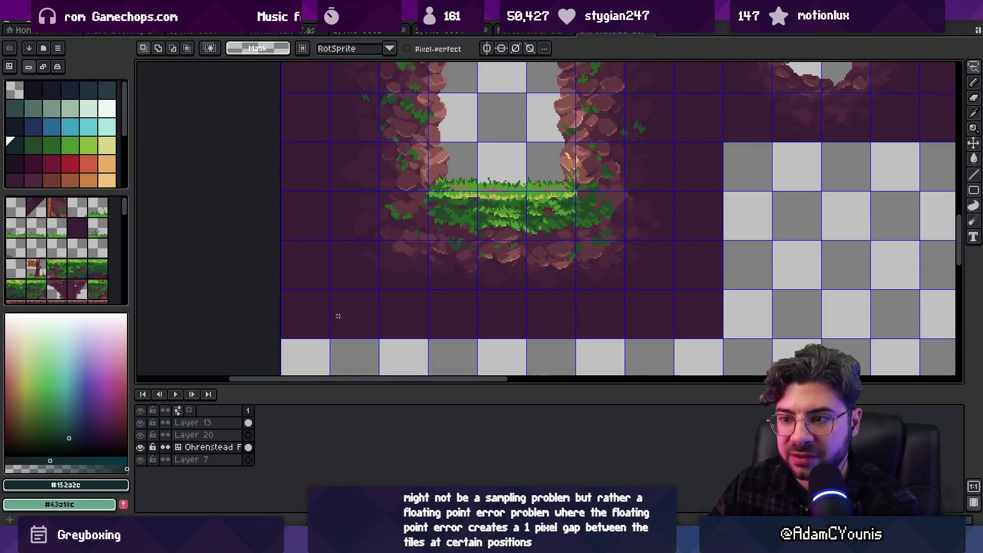
{"action": "left_click_drag", "start_coordinate": [700, 116], "coordinate": [694, 209]}
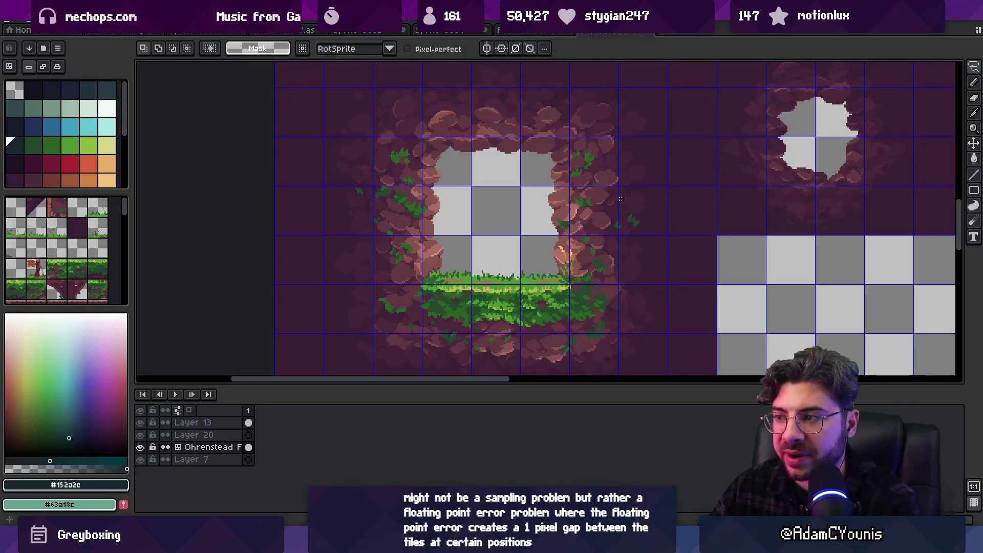
{"action": "scroll", "coordinate": [623, 207], "scroll_direction": "down", "scroll_amount": 3}
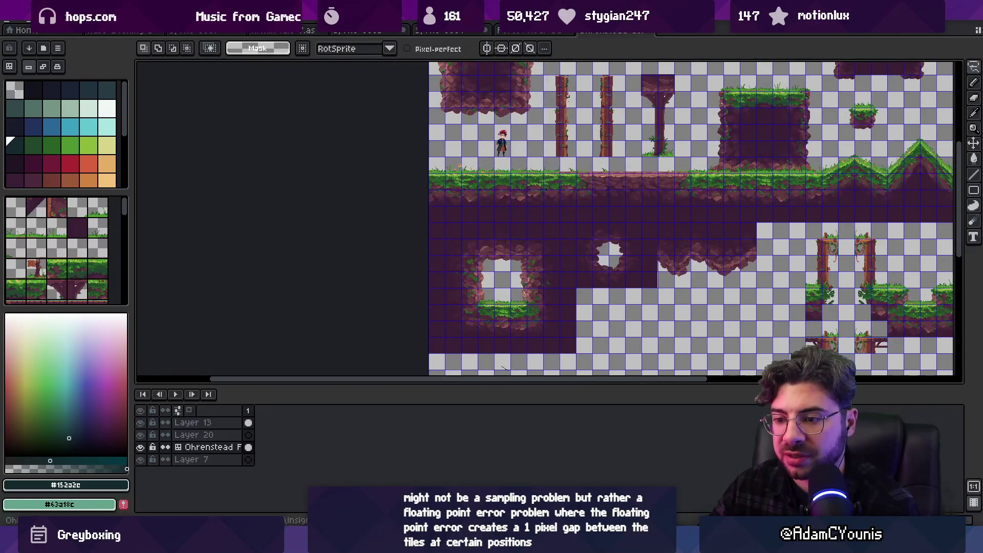
{"action": "key", "text": "alt+Tab"}
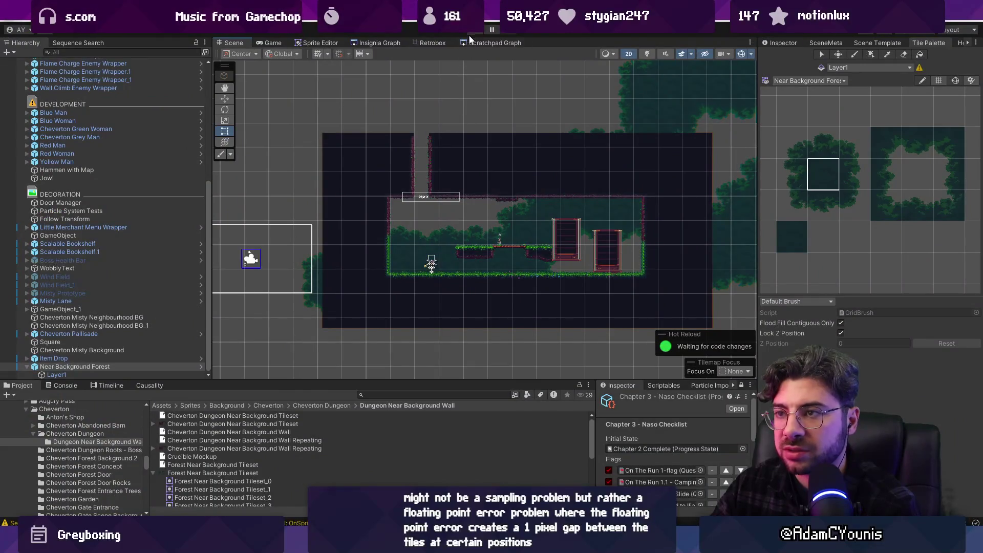
{"action": "left_click", "coordinate": [475, 31]}
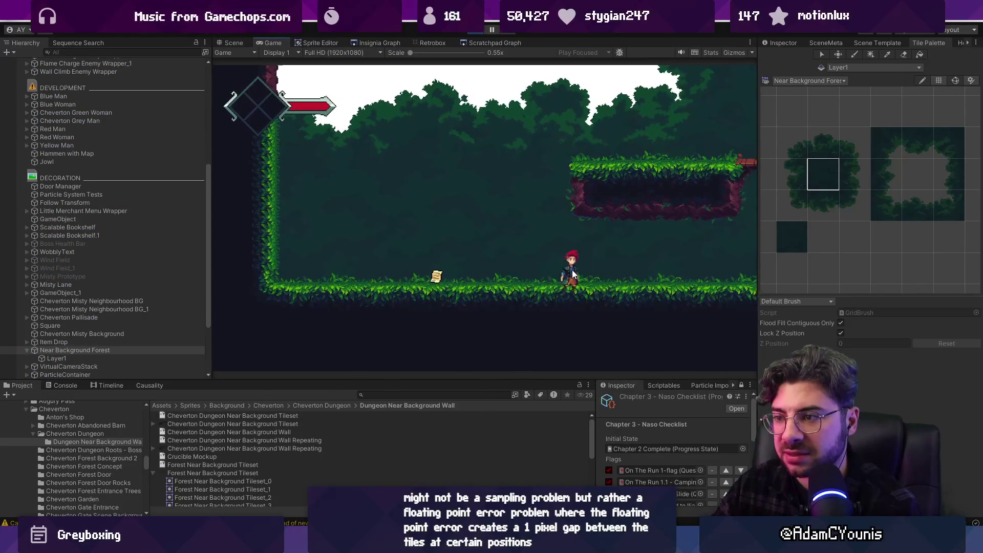
{"action": "key", "text": "Left"}
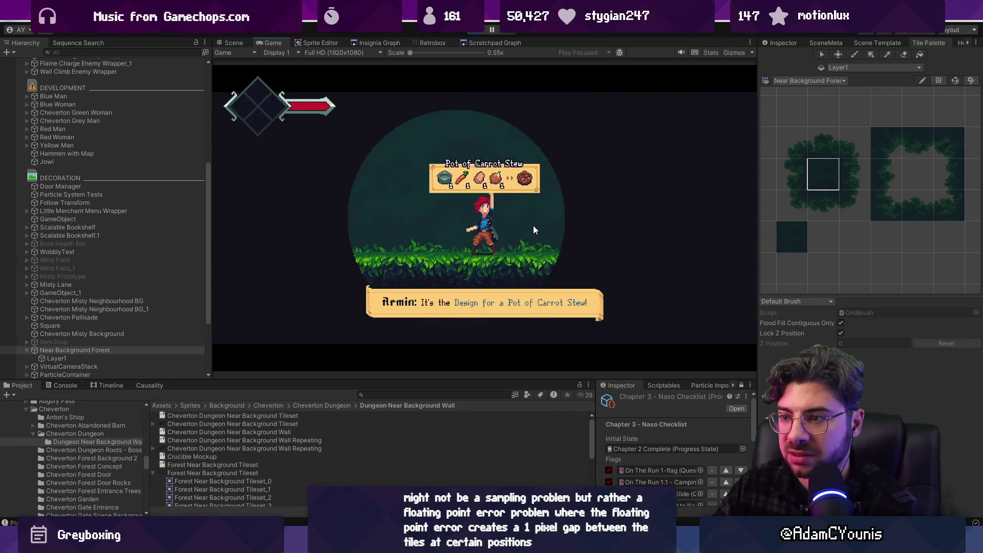
{"action": "key", "text": "space"}
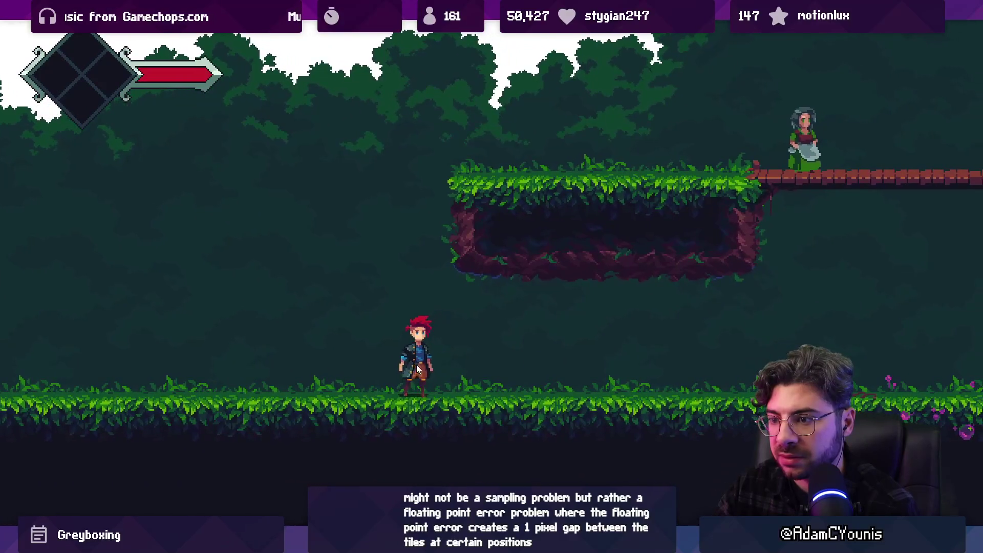
{"action": "key", "text": "Left"}
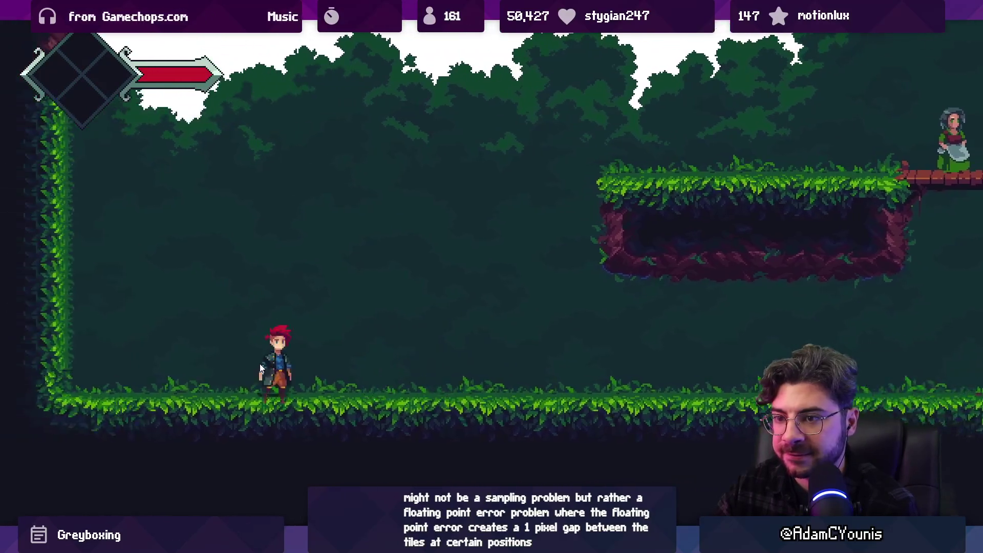
{"action": "key", "text": "Right"}
{"action": "key", "text": "Left"}
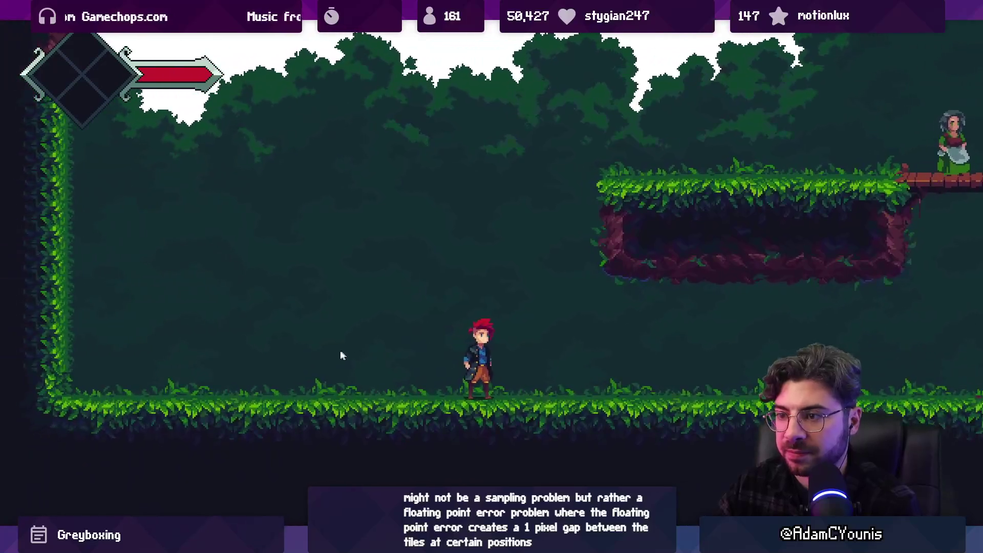
{"action": "key", "text": "Right"}
{"action": "key", "text": "space"}
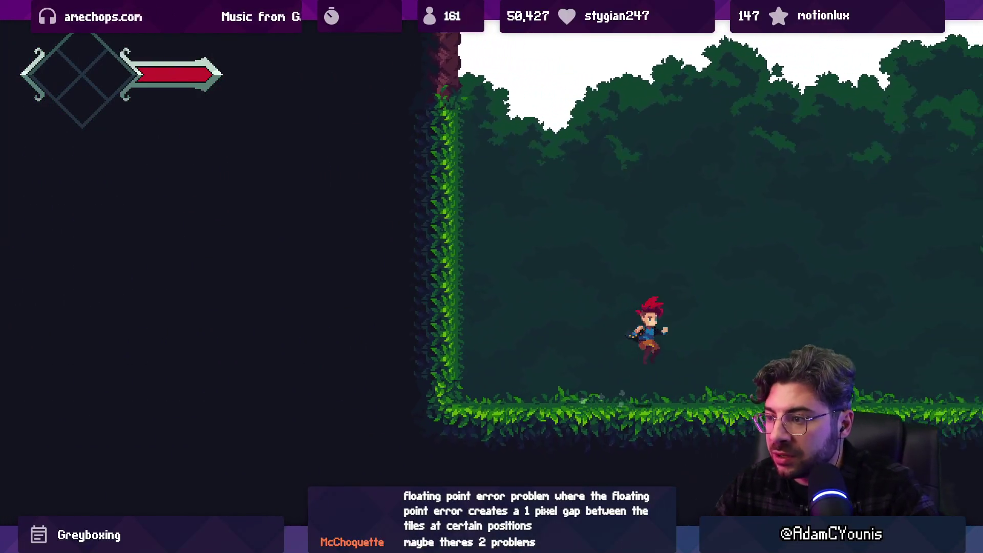
{"action": "key", "text": "Right"}
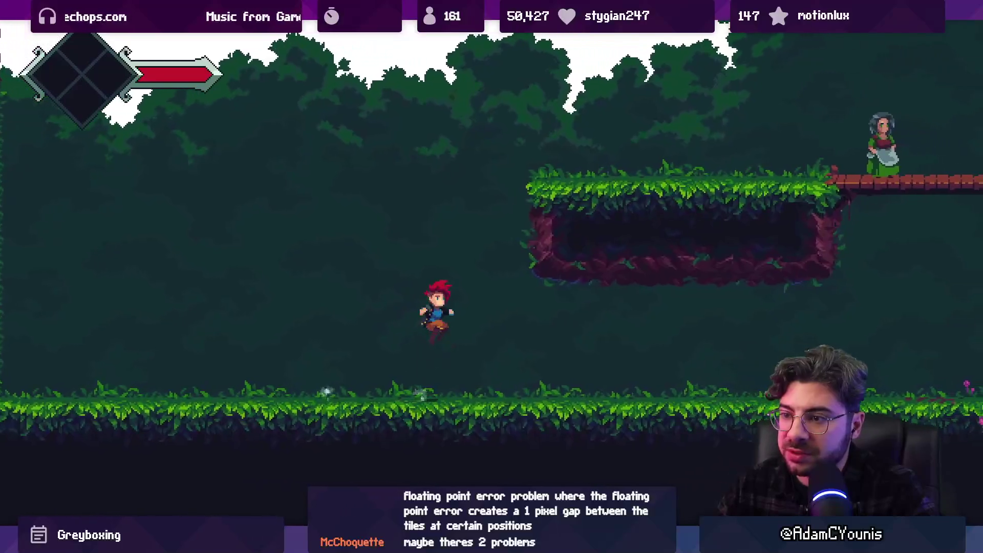
{"action": "key", "text": "Right"}
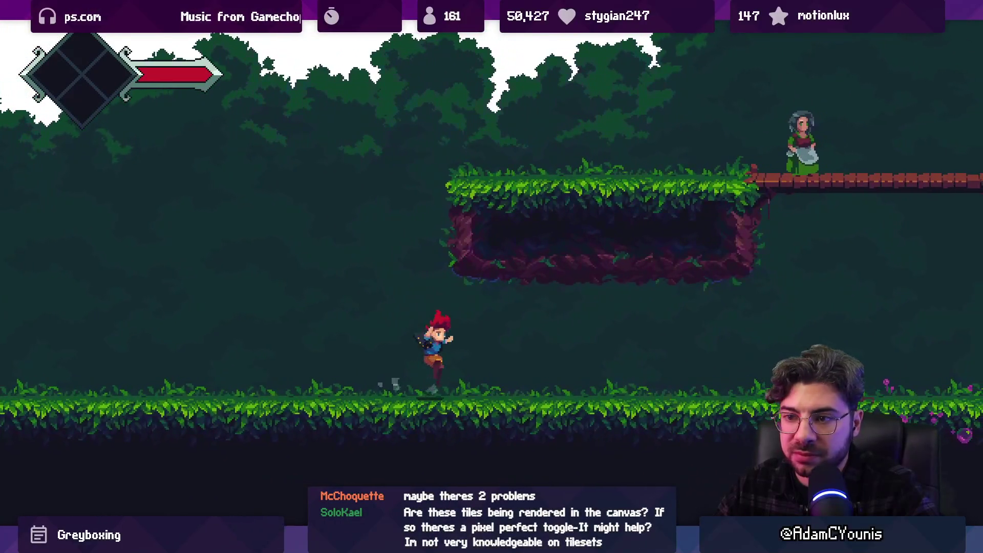
{"action": "key", "text": "Right"}
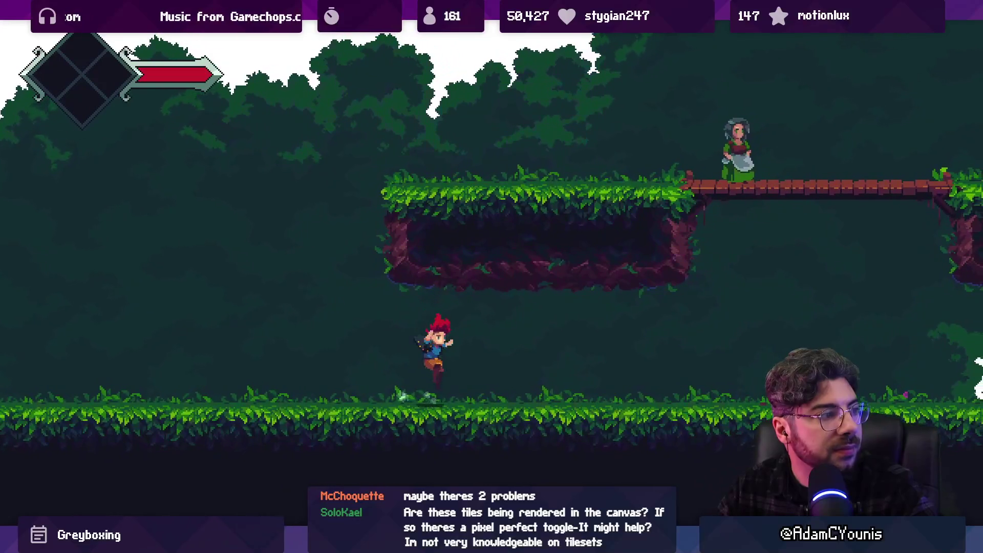
{"action": "key", "text": "Right"}
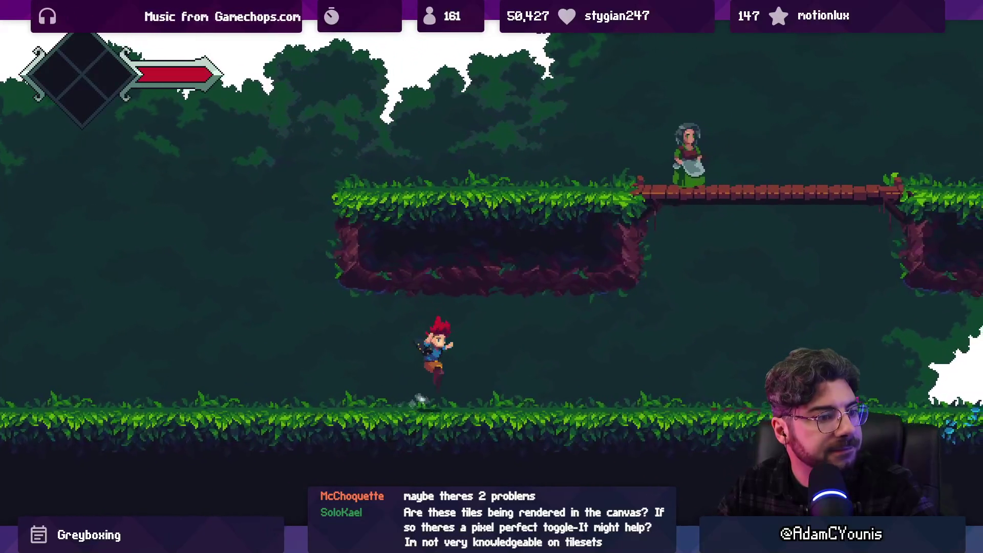
{"action": "key", "text": "Right"}
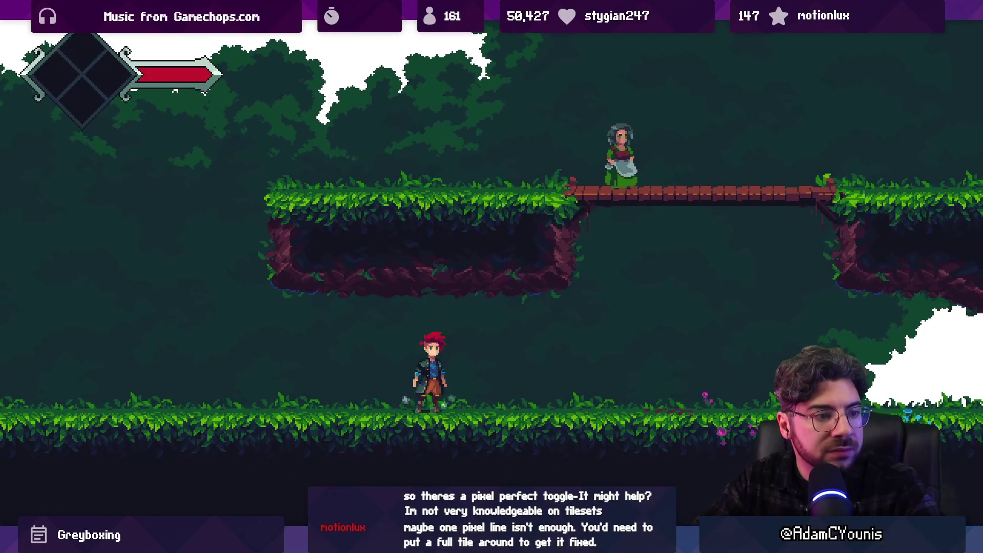
{"action": "key", "text": "space"}
{"action": "key", "text": "Right"}
{"action": "key", "text": "space"}
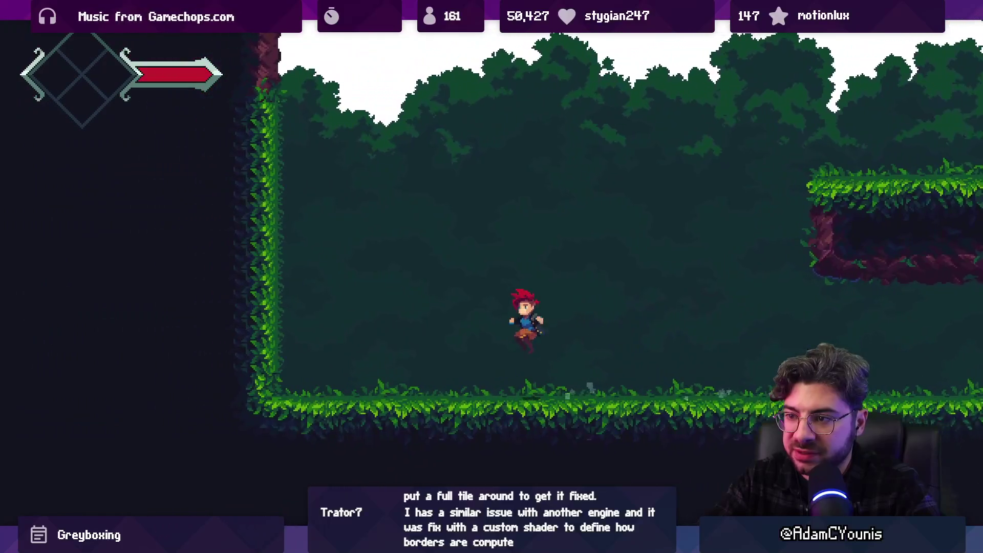
{"action": "key", "text": "Left"}
{"action": "key", "text": "space"}
{"action": "key", "text": "Right"}
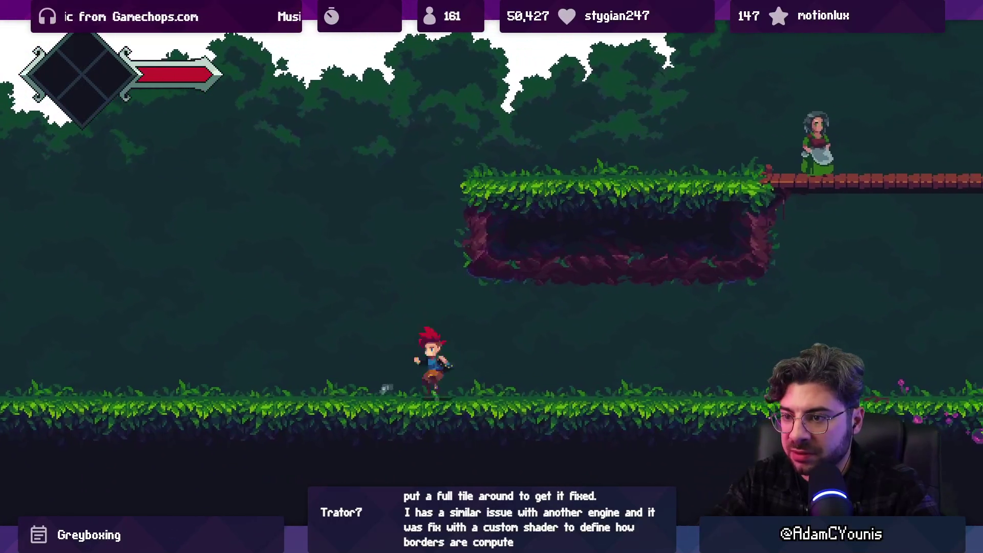
{"action": "key", "text": "space"}
{"action": "key", "text": "Right"}
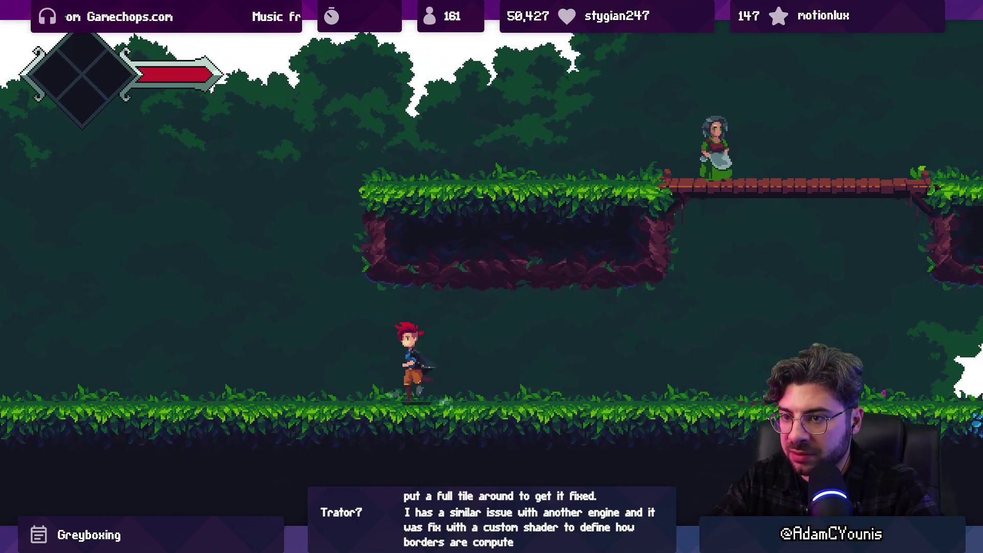
{"action": "key", "text": "Left"}
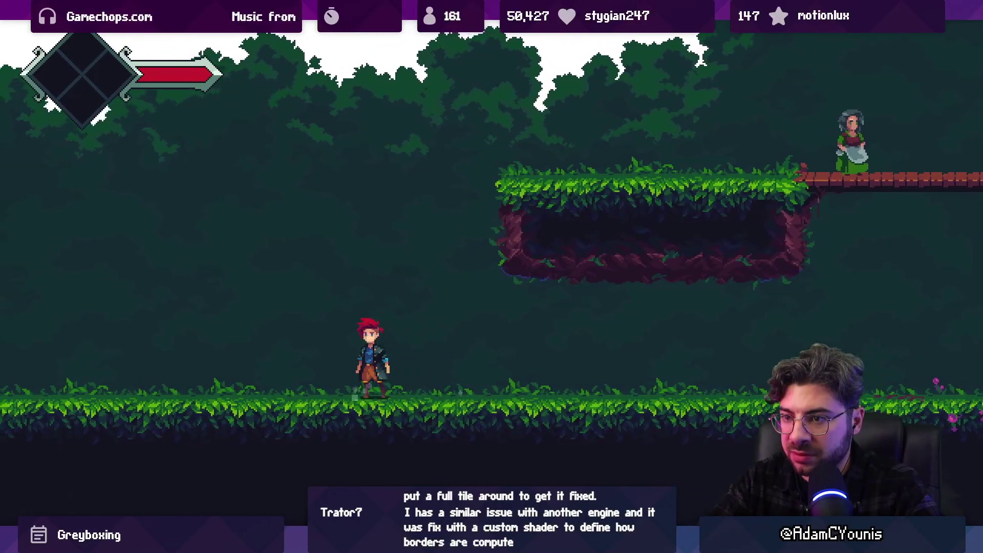
{"action": "key", "text": "Left"}
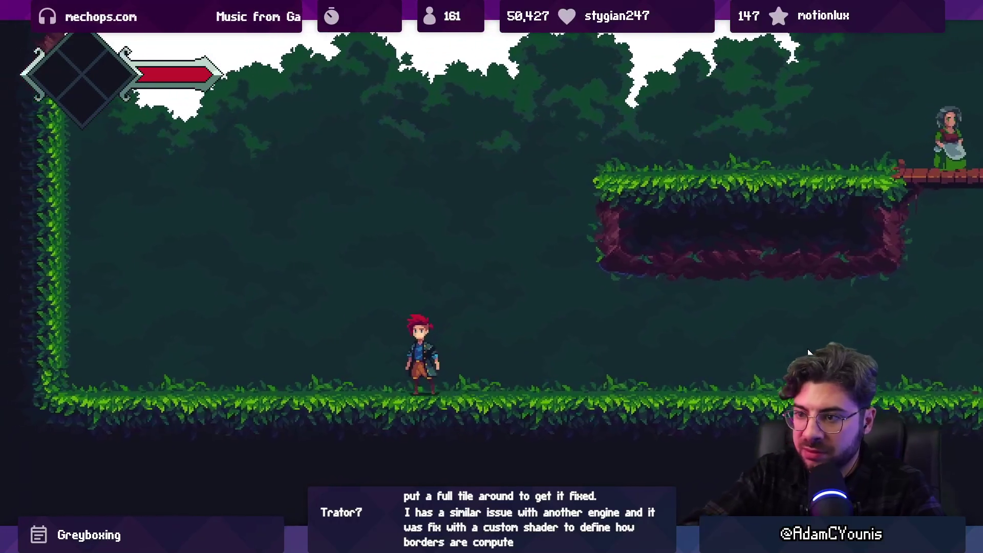
{"action": "key", "text": "Left"}
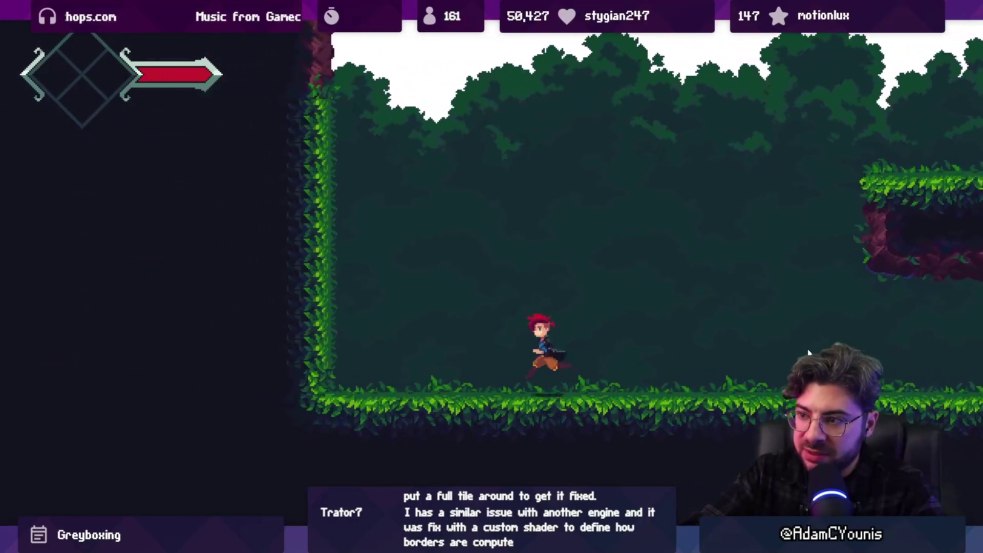
{"action": "key", "text": "space"}
{"action": "key", "text": "Right"}
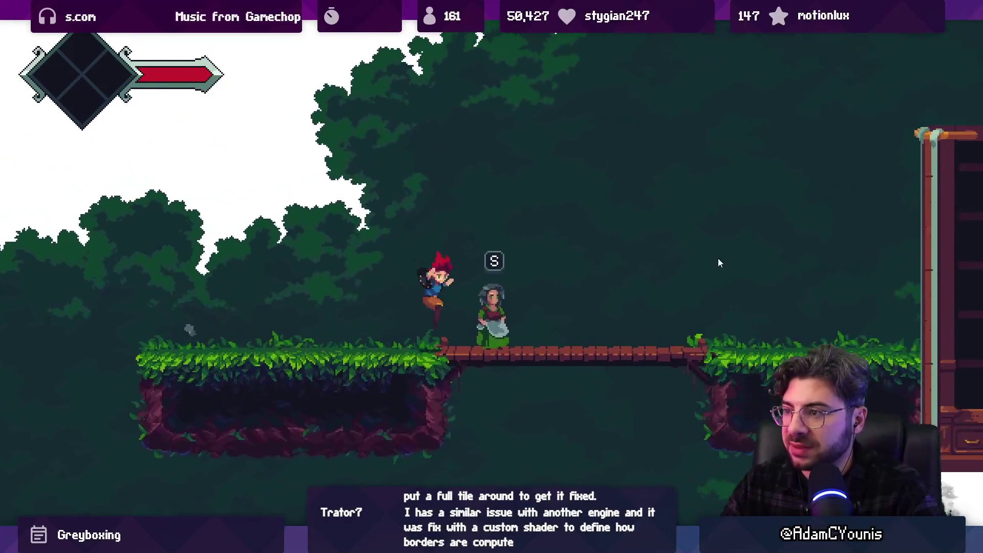
{"action": "key", "text": "Left"}
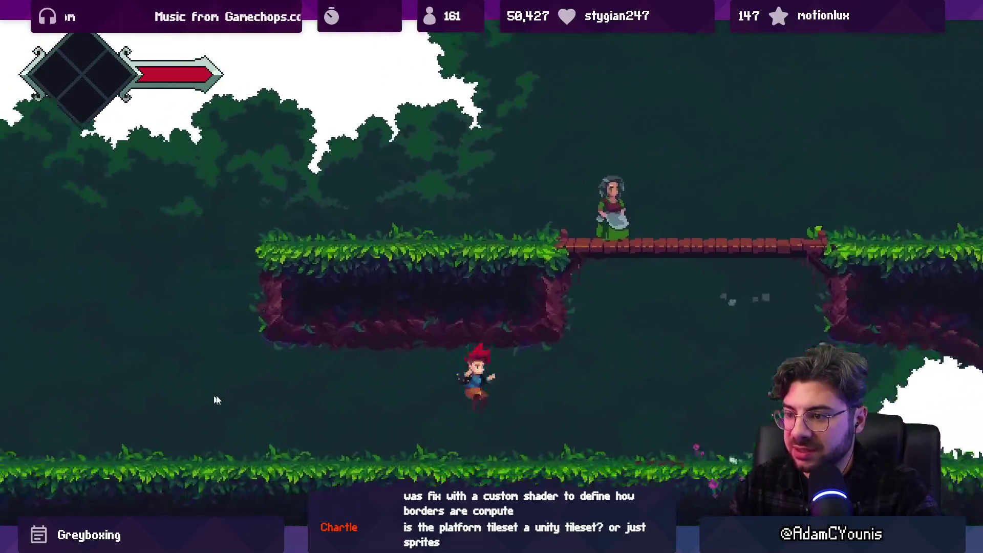
{"action": "key", "text": "Left"}
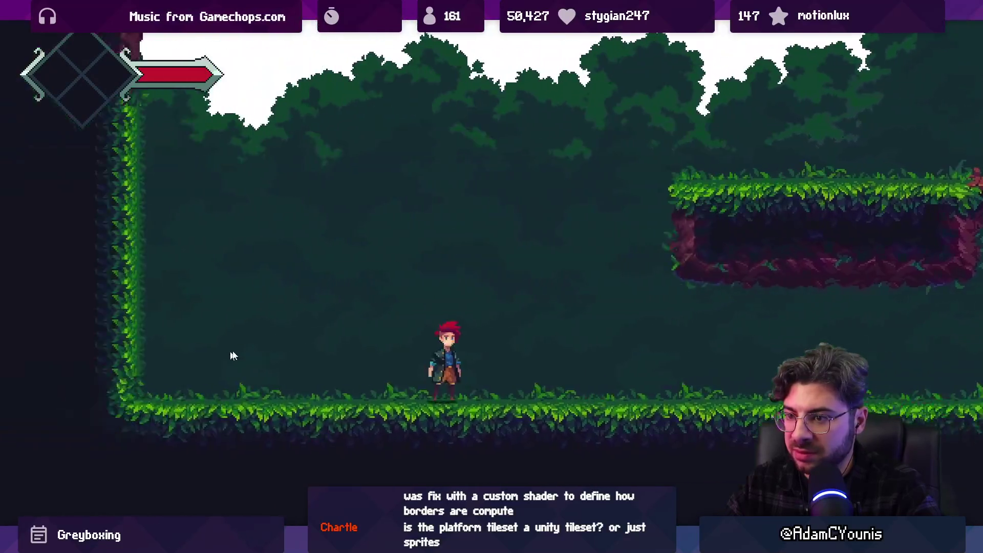
{"action": "key", "text": "Left"}
{"action": "key", "text": "space"}
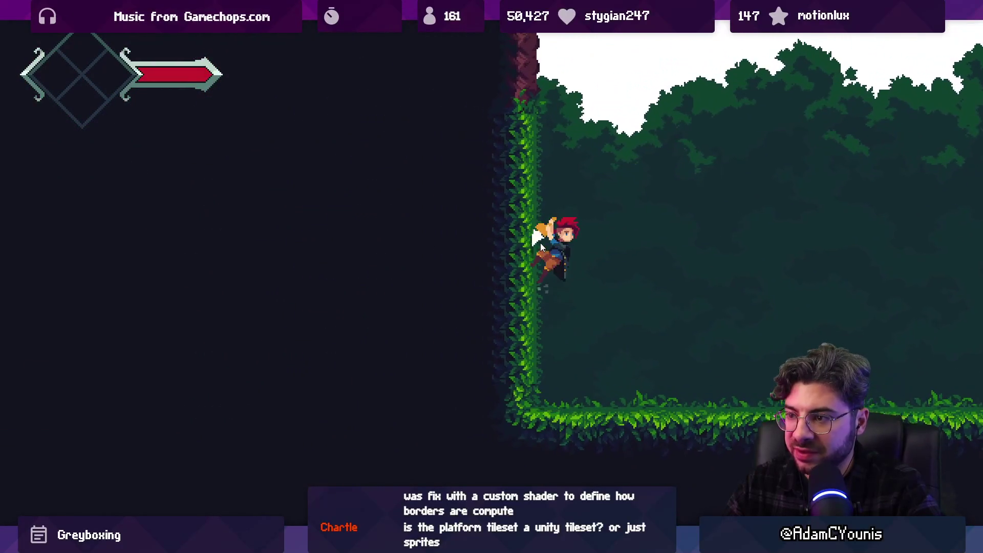
{"action": "key", "text": "Right"}
{"action": "key", "text": "space"}
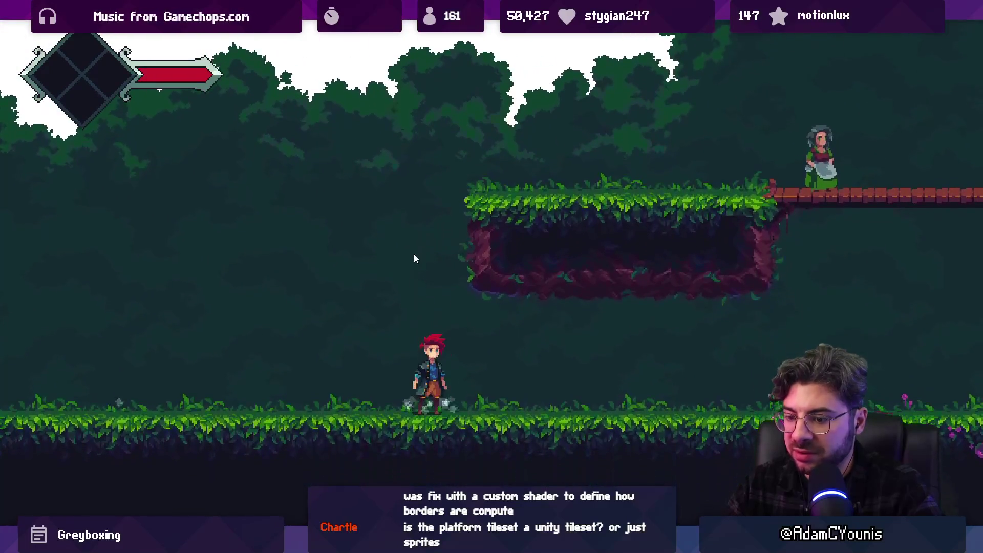
{"action": "key", "text": "shift+space"}
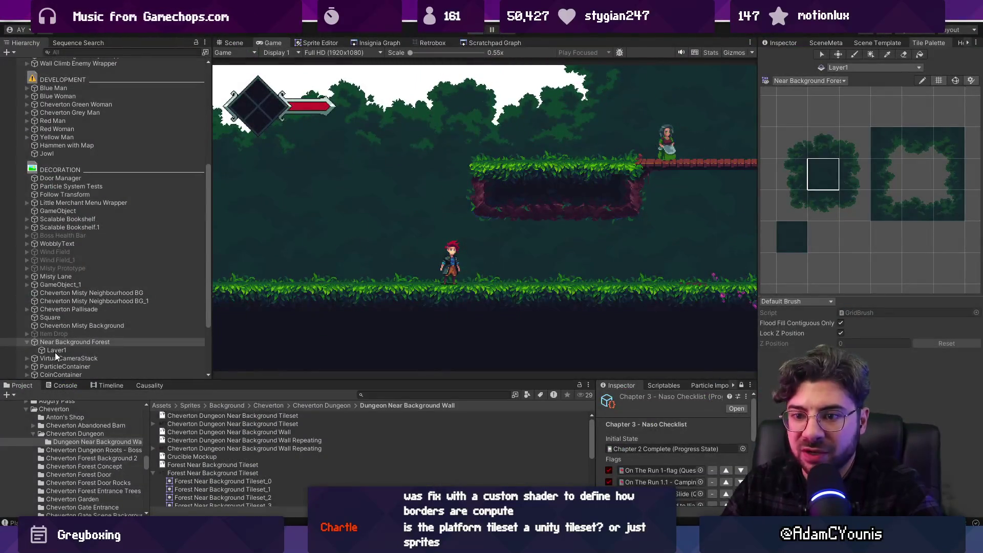
{"action": "double_click", "coordinate": [60, 343]}
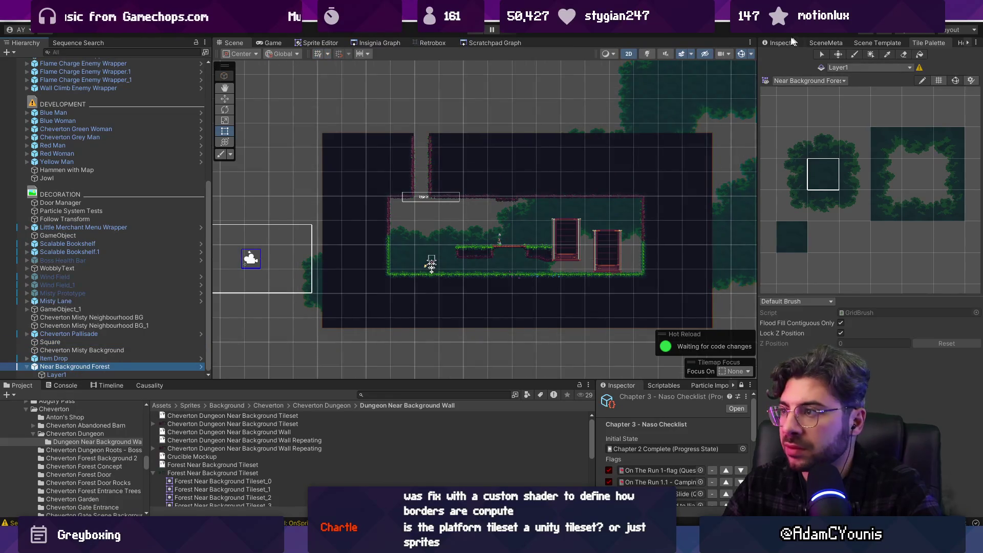
- Select Near Background Forest and playtest, running left and right across the forest floor
{"action": "left_click", "coordinate": [784, 43]}
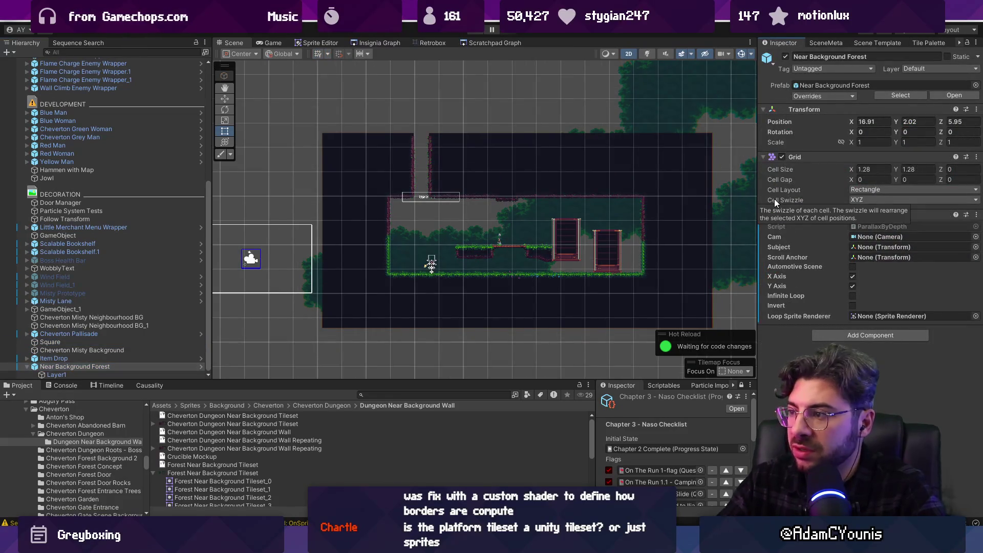
{"action": "key", "text": "ctrl+p"}
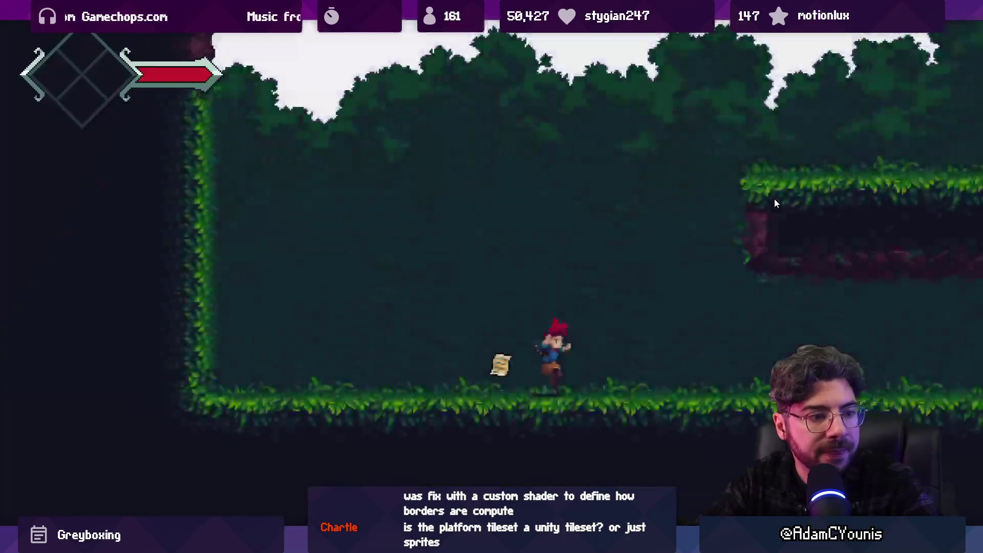
{"action": "key", "text": "Left"}
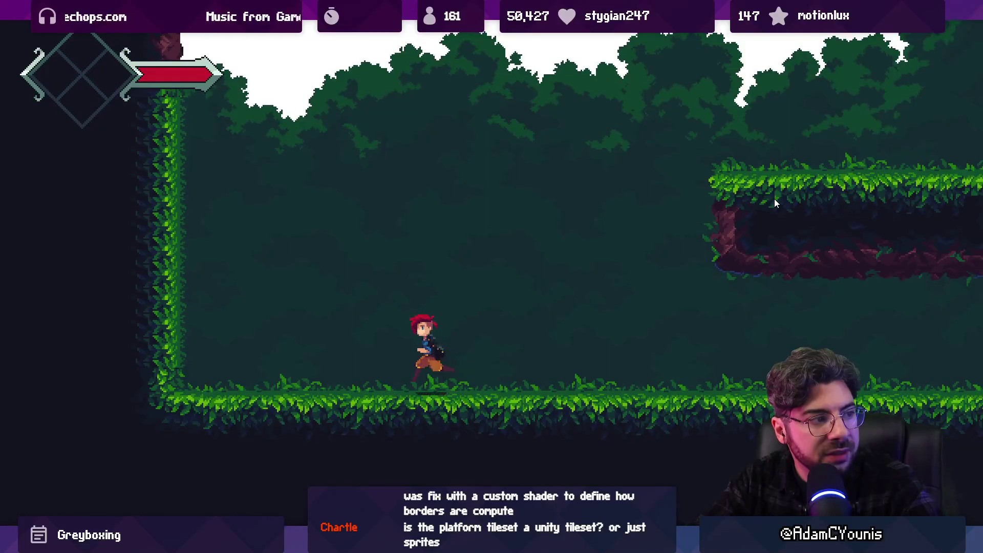
{"action": "key", "text": "Left"}
{"action": "key", "text": "Right"}
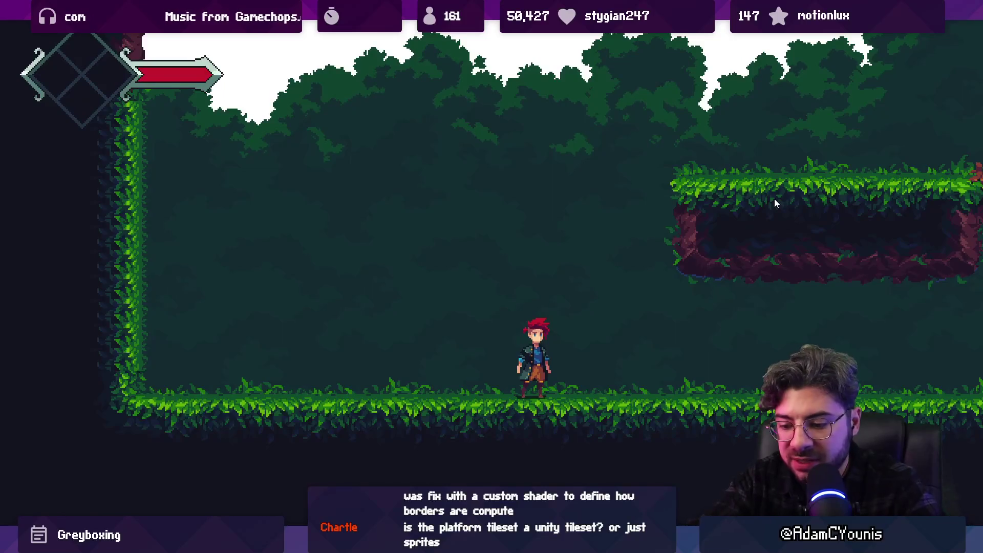
{"action": "key", "text": "shift+space"}
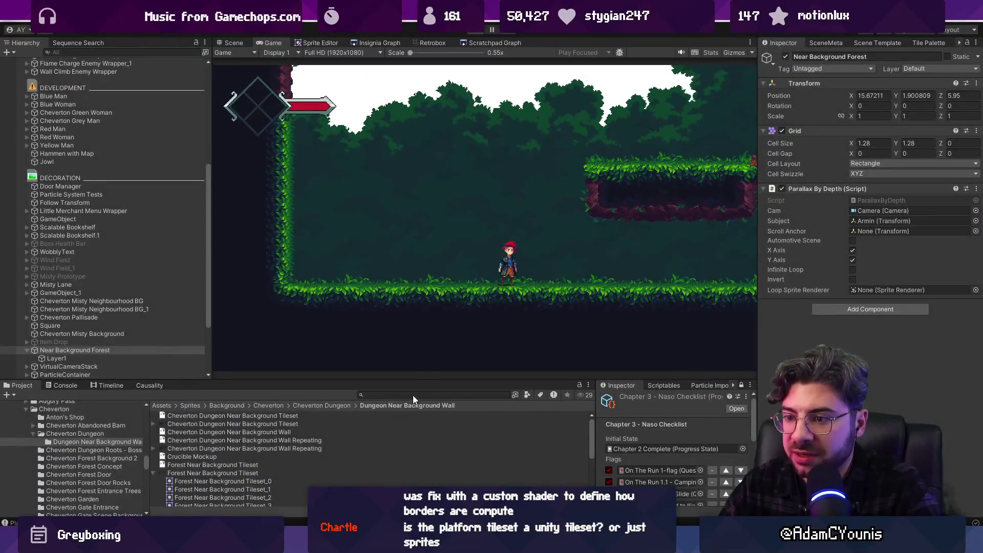
{"action": "key", "text": "ctrl+p"}
- Search the Project for 'golden tileset' and open the Ohrenstead Golden Tileset image
{"action": "left_click", "coordinate": [413, 395]}
{"action": "type", "text": "golden tileset"}
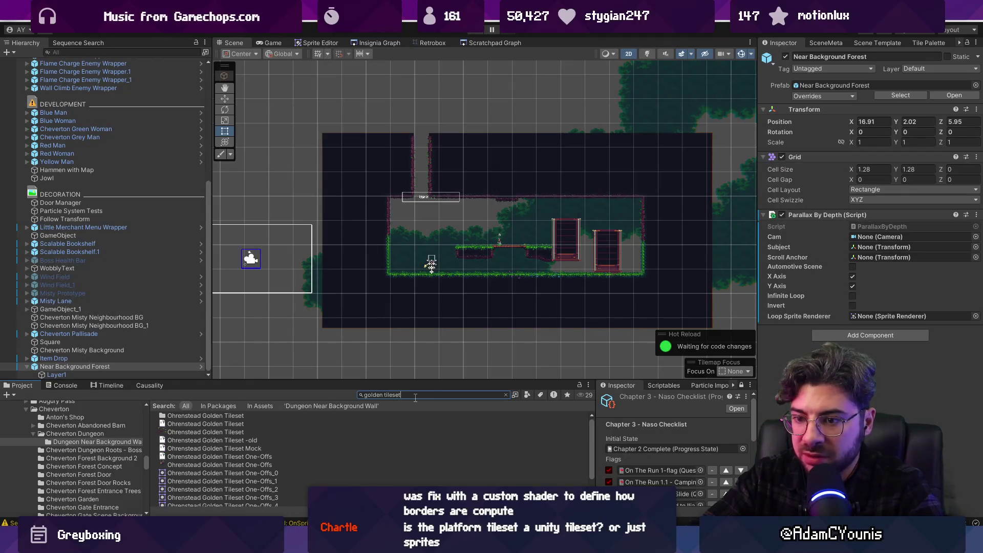
{"action": "key", "text": "Down"}
{"action": "key", "text": "Down"}
{"action": "key", "text": "Down"}
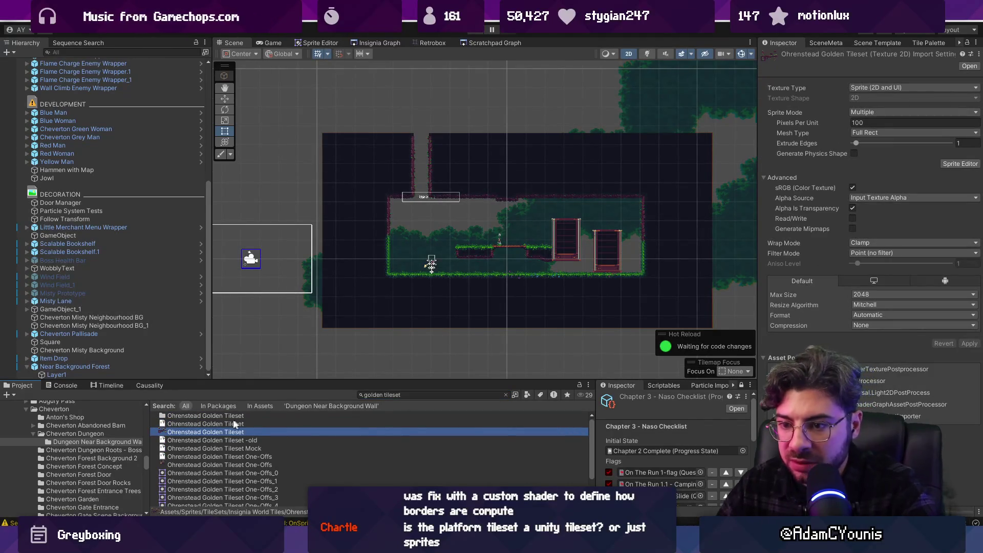
{"action": "double_click", "coordinate": [222, 434]}
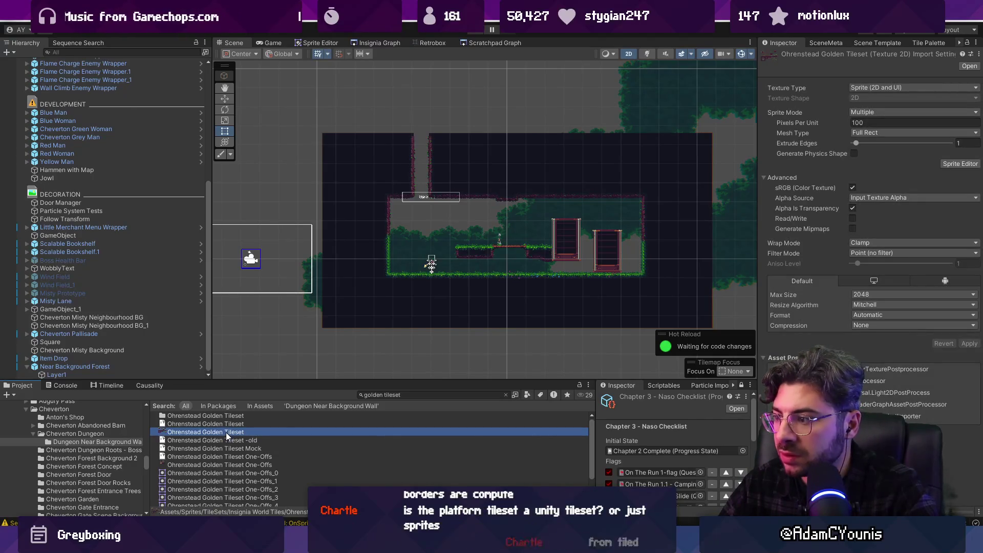
- Close and reopen the golden tileset image to inspect it, then begin a new asset search
{"action": "key", "text": "alt+F4"}
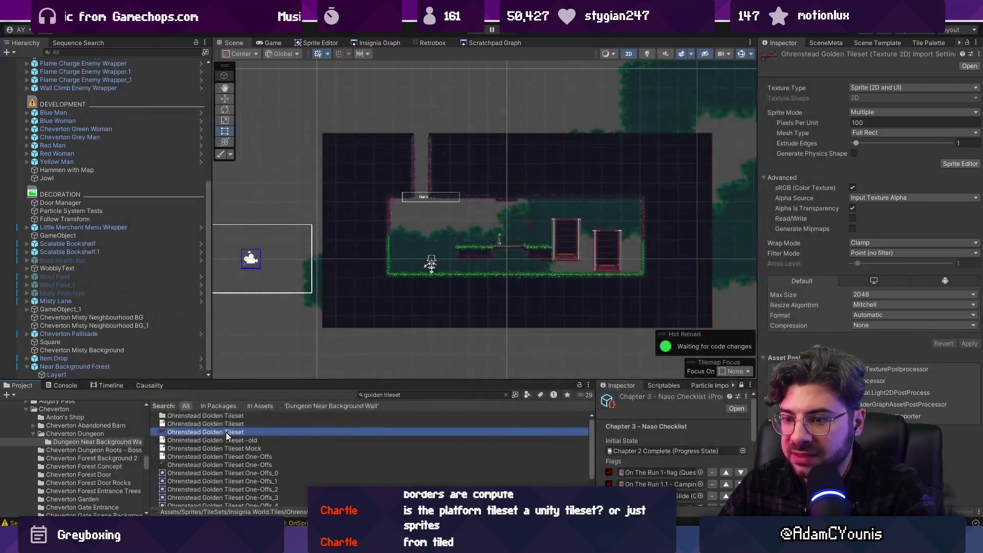
{"action": "double_click", "coordinate": [226, 432]}
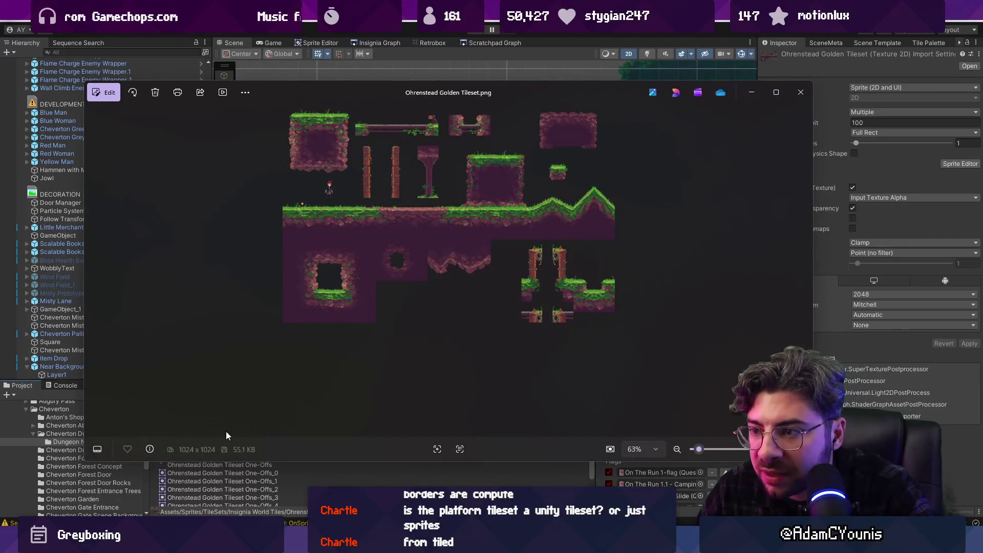
{"action": "key", "text": "alt+F4"}
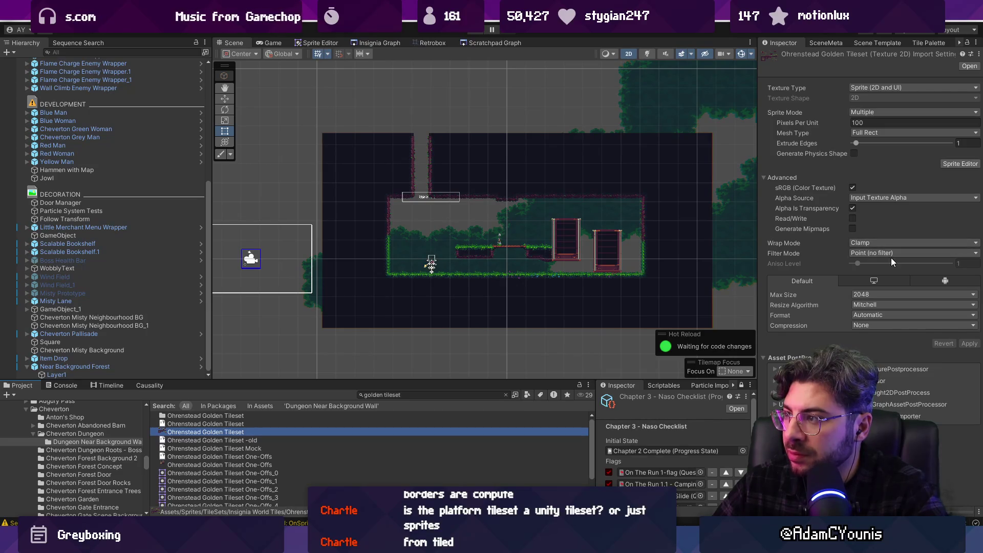
{"action": "left_click", "coordinate": [401, 396]}
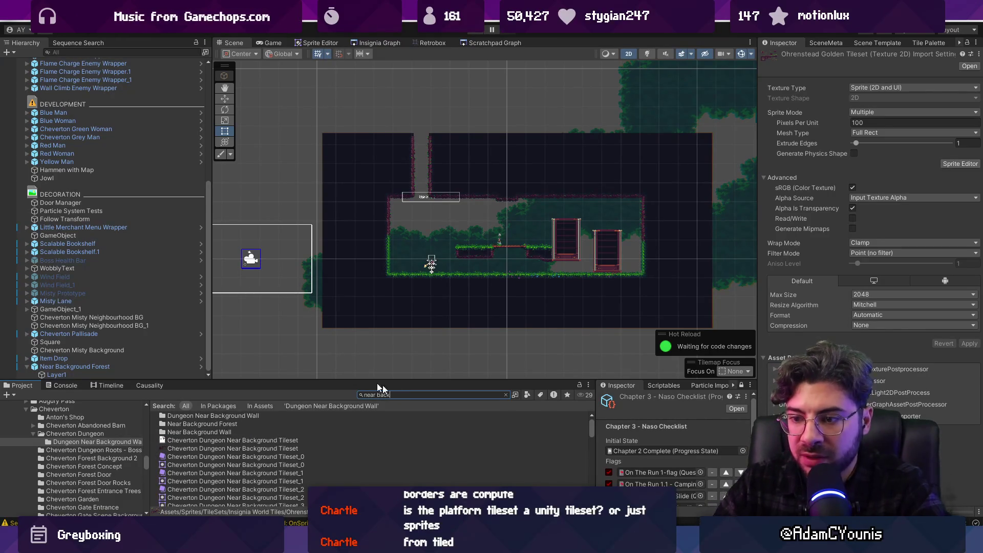
- Inspect the Neighbourhood 3_near background texture's import settings
{"action": "scroll", "coordinate": [318, 456], "scroll_direction": "down", "scroll_amount": 5}
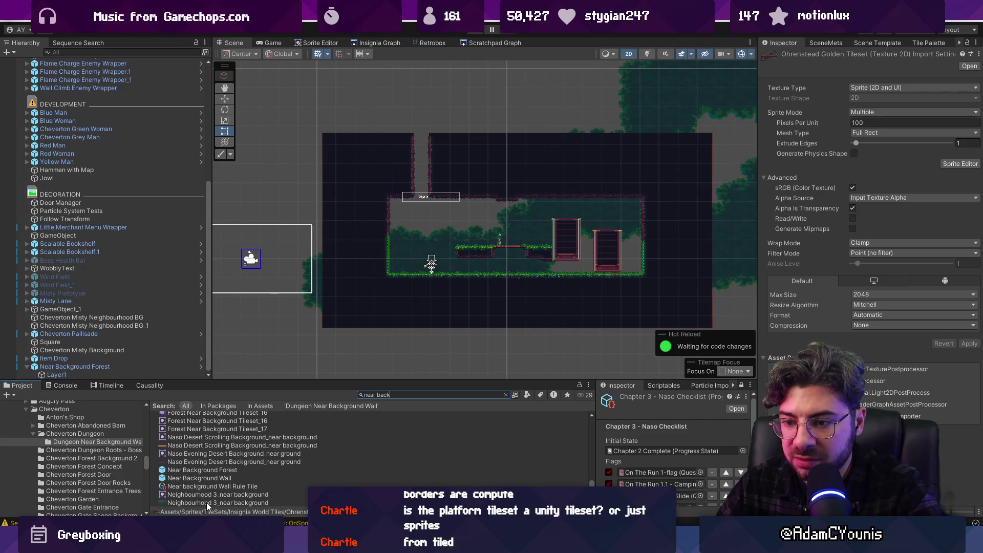
{"action": "left_click", "coordinate": [207, 502]}
{"action": "scroll", "coordinate": [207, 502], "scroll_direction": "up", "scroll_amount": 8}
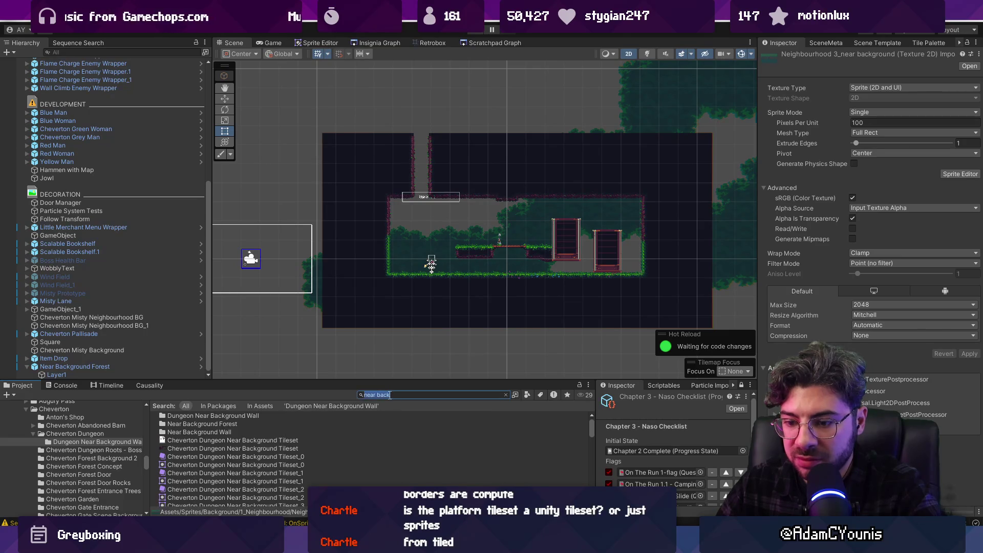
- Search the Project for 'near forest' and view the Forest Near Background Tileset import settings
{"action": "type", "text": "enar forest"}
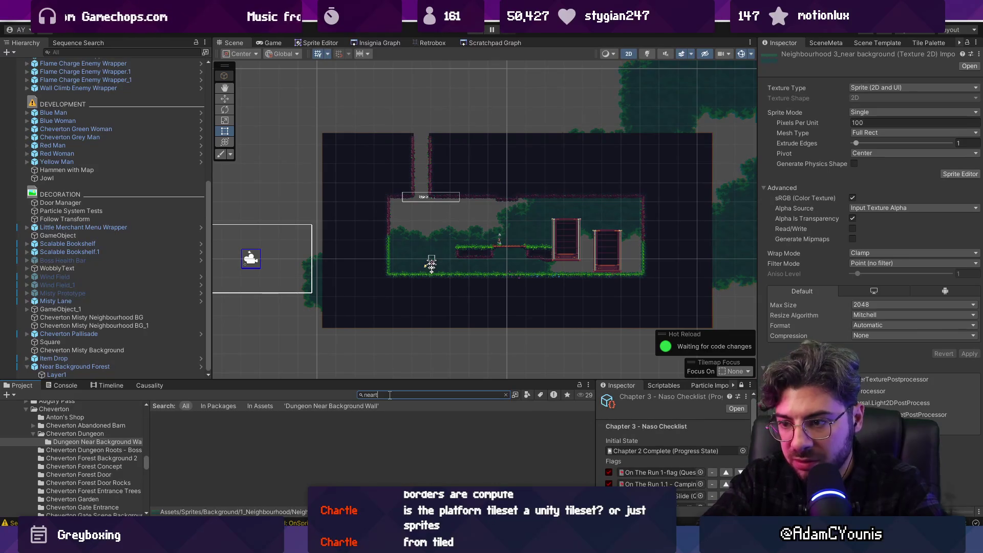
{"action": "type", "text": "t"}
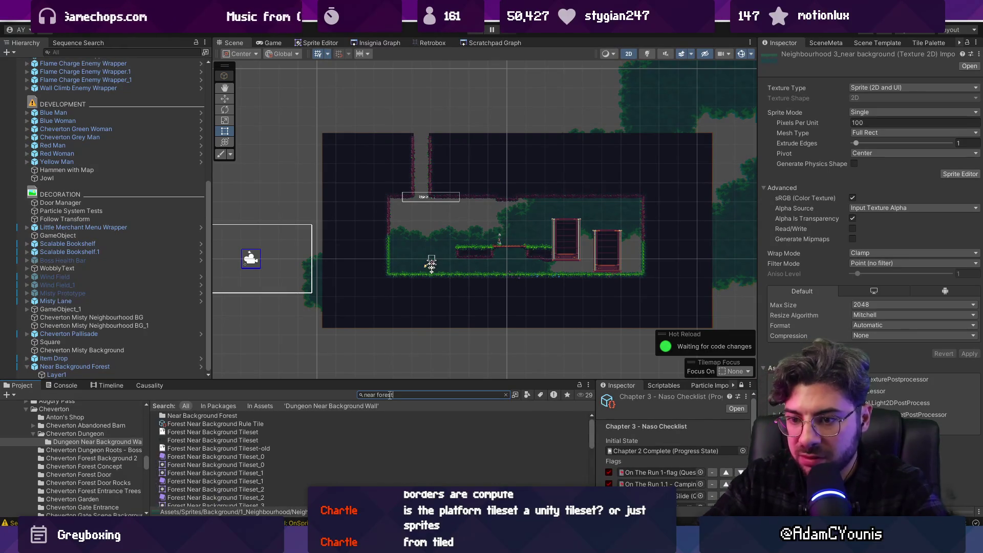
{"action": "key", "text": "Down"}
{"action": "left_click", "coordinate": [220, 440]}
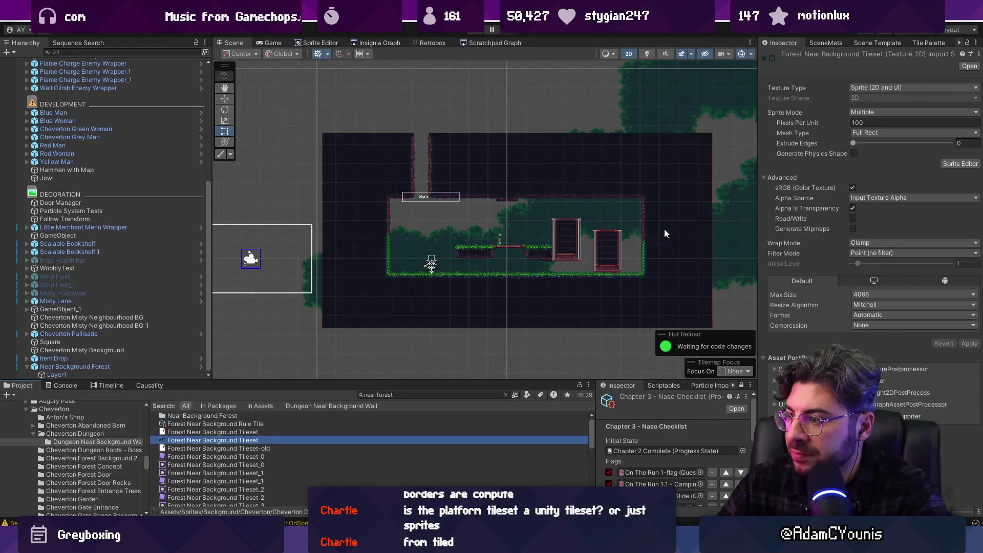
- Resize the panels to give the level view more room and select the Sandbox tilemap level
{"action": "scroll", "coordinate": [465, 224], "scroll_direction": "up", "scroll_amount": 3}
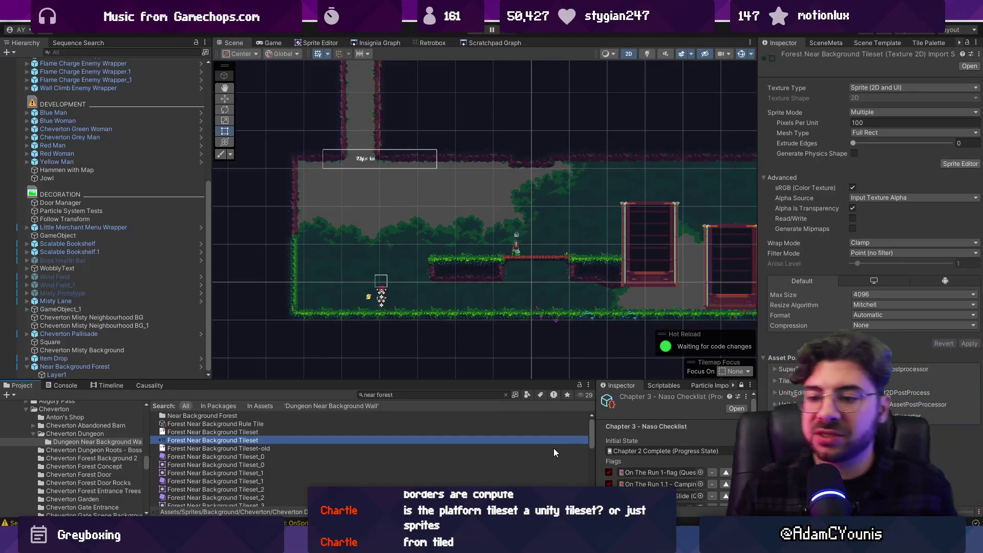
{"action": "left_click_drag", "start_coordinate": [443, 378], "coordinate": [443, 242]}
{"action": "scroll", "coordinate": [441, 378], "scroll_direction": "down", "scroll_amount": 5}
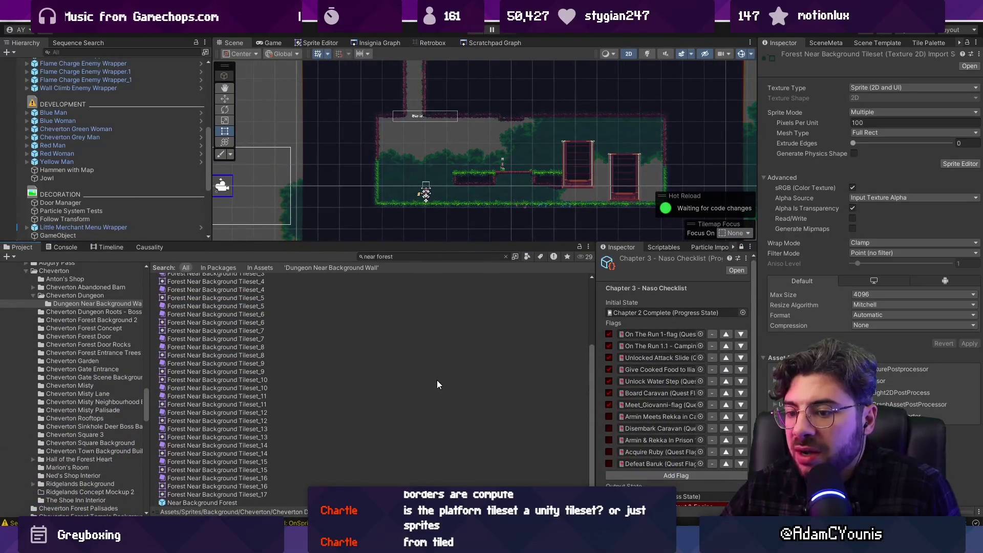
{"action": "scroll", "coordinate": [437, 384], "scroll_direction": "up", "scroll_amount": 4}
{"action": "left_click_drag", "start_coordinate": [366, 242], "coordinate": [366, 311]}
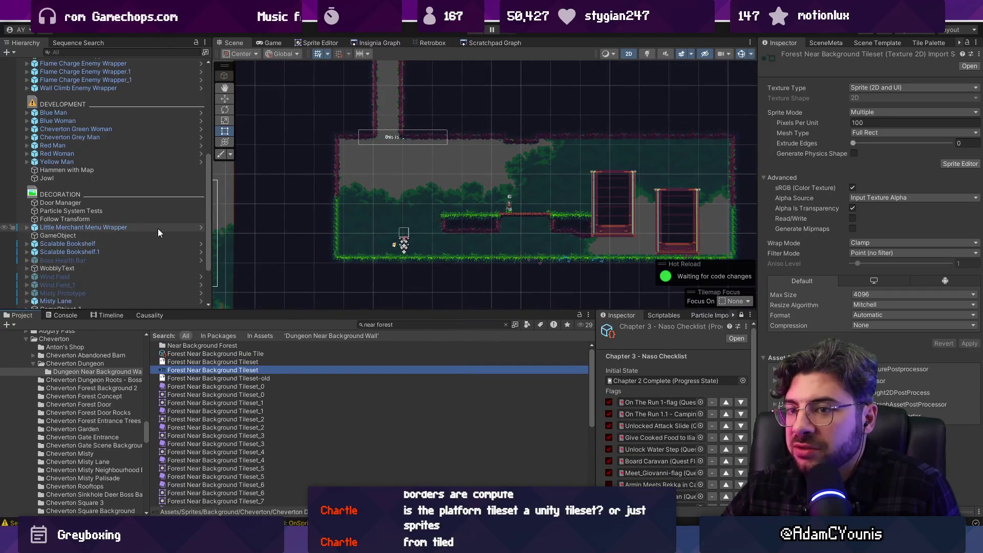
{"action": "left_click", "coordinate": [290, 225]}
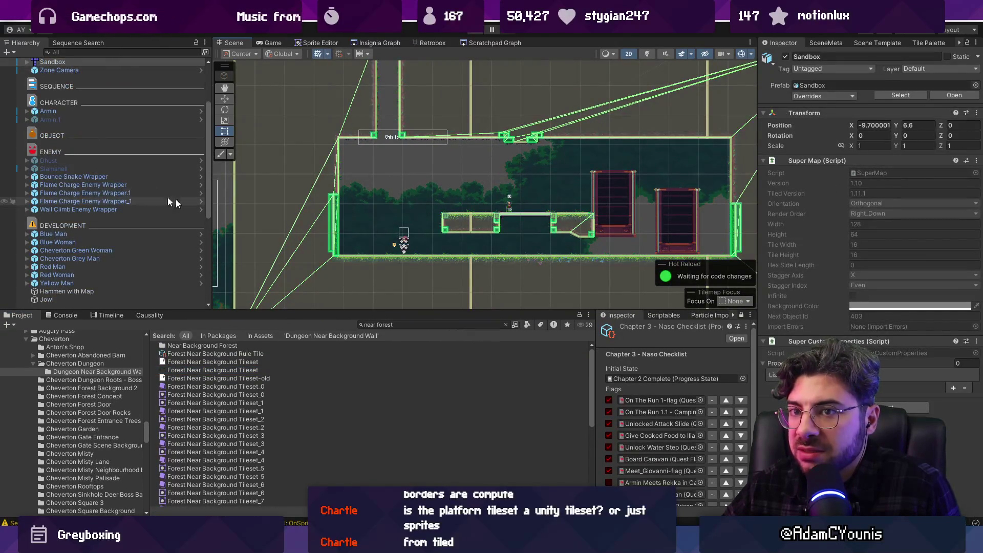
- Expand Sandbox > Grid and inspect the ground layer's Tilemap settings
{"action": "scroll", "coordinate": [210, 207], "scroll_direction": "up", "scroll_amount": 5}
{"action": "left_click", "coordinate": [27, 144]}
{"action": "left_click", "coordinate": [41, 152]}
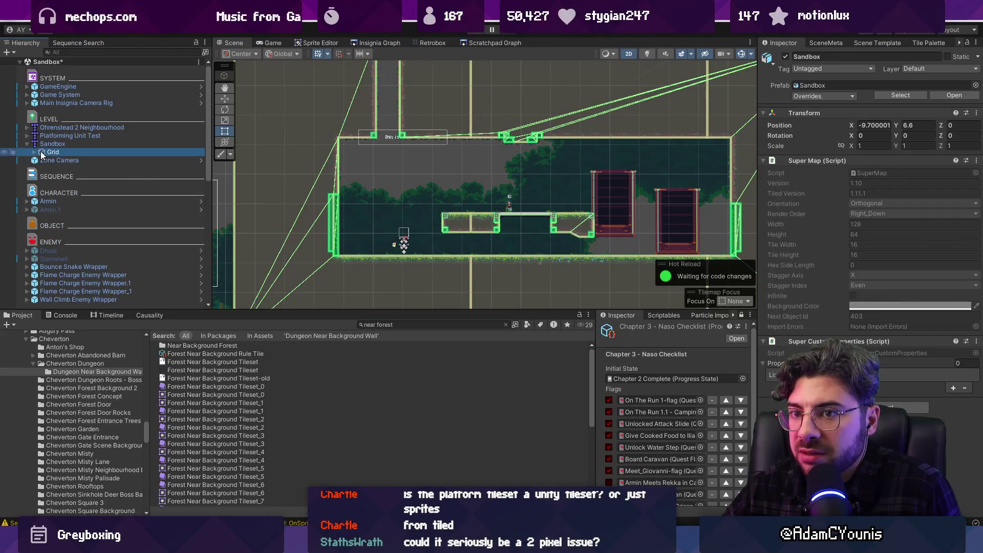
{"action": "left_click", "coordinate": [34, 152]}
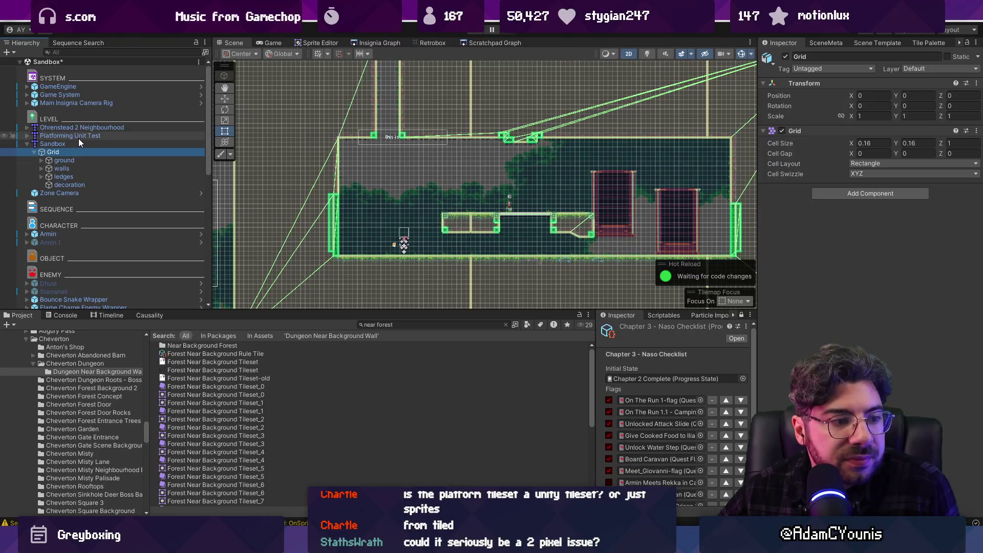
{"action": "left_click", "coordinate": [102, 162]}
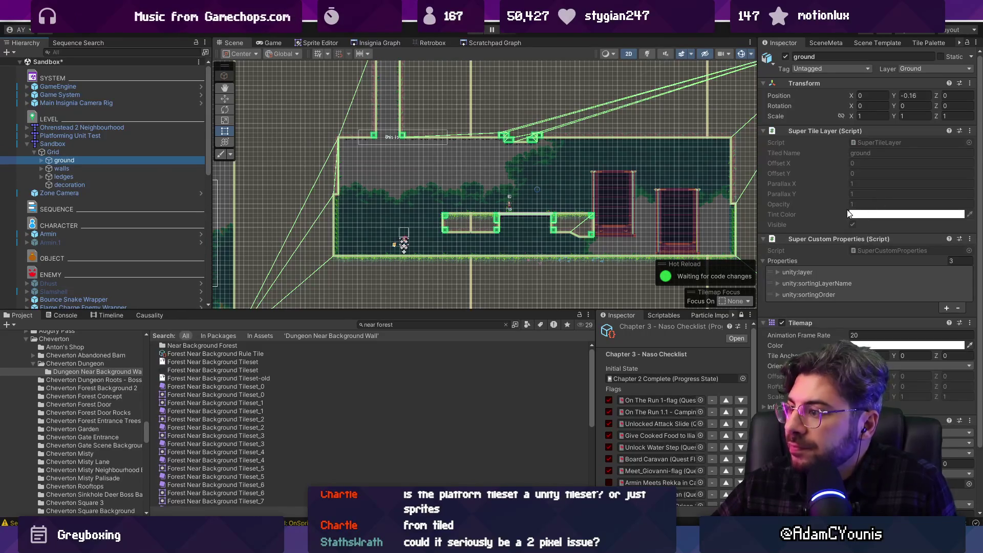
{"action": "scroll", "coordinate": [847, 210], "scroll_direction": "down", "scroll_amount": 3}
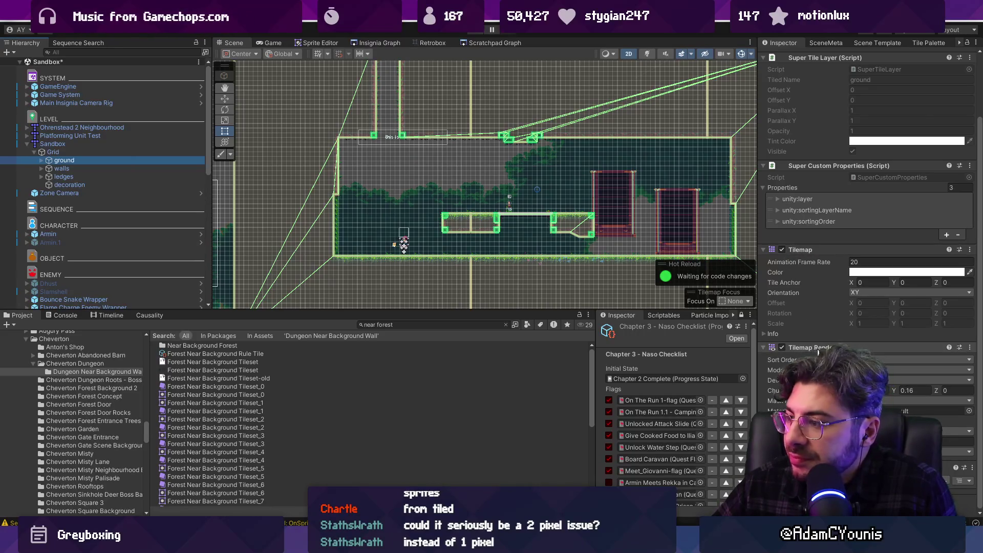
- Widen the Inspector, fold the ground tilemap settings, and expand Near Background Forest to show Layer1
{"action": "left_click_drag", "start_coordinate": [757, 362], "coordinate": [528, 354]}
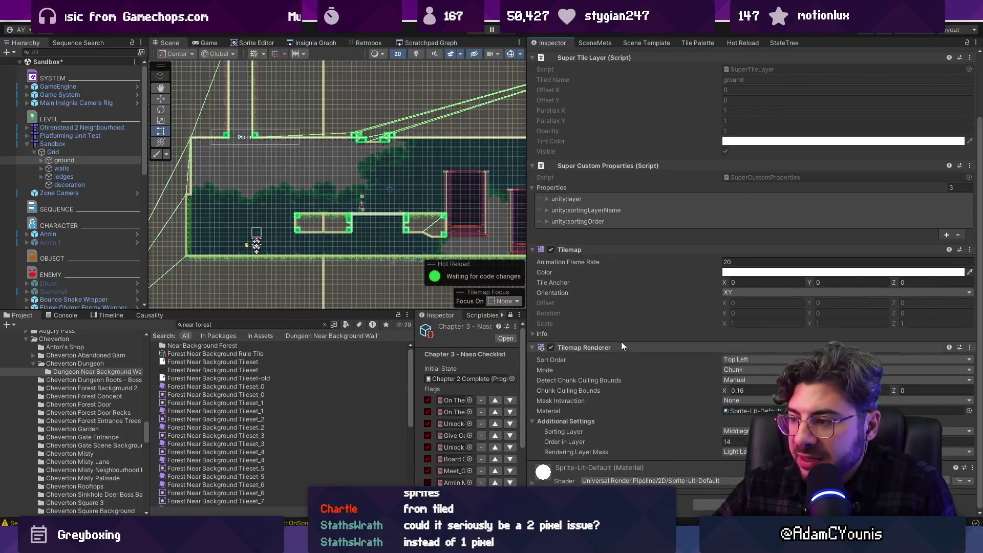
{"action": "left_click", "coordinate": [604, 249]}
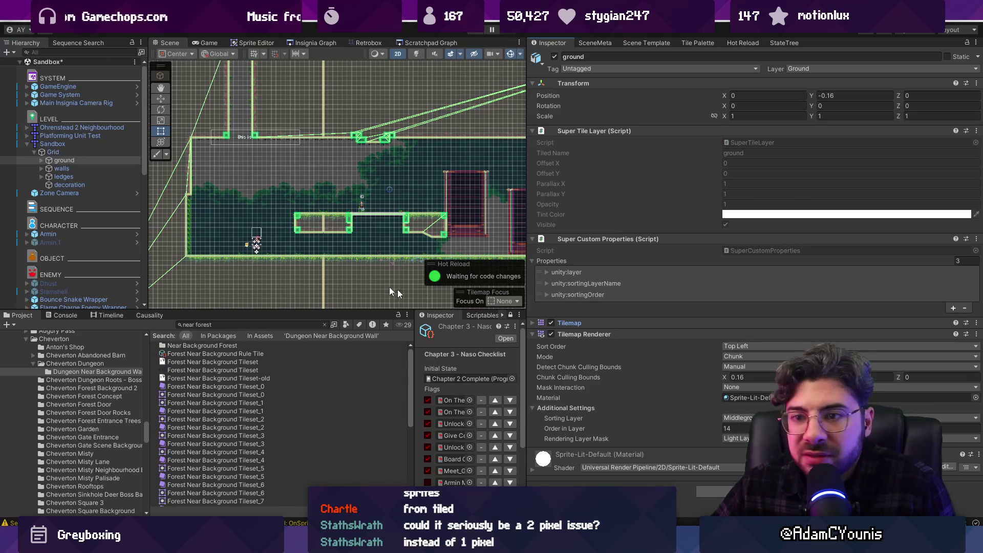
{"action": "scroll", "coordinate": [97, 160], "scroll_direction": "down", "scroll_amount": 3}
{"action": "scroll", "coordinate": [97, 158], "scroll_direction": "down", "scroll_amount": 7}
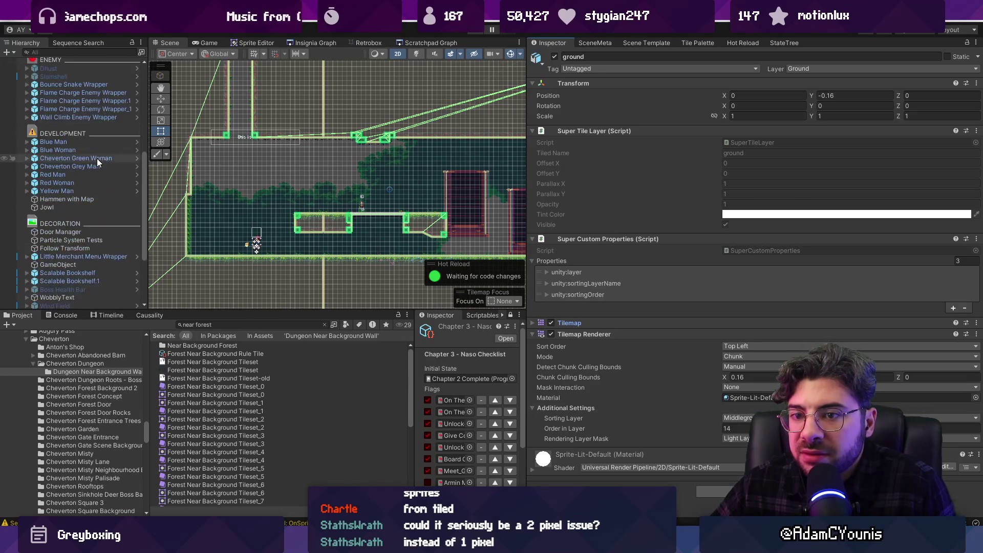
{"action": "left_click", "coordinate": [241, 214]}
{"action": "left_click", "coordinate": [245, 208]}
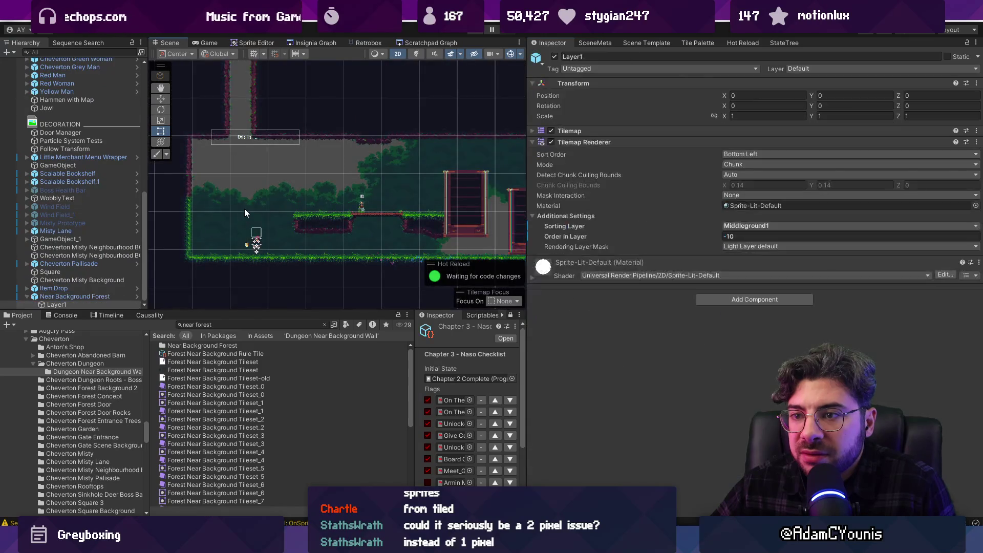
- Open the Near Background Forest prefab and review Layer1's Tilemap properties and Info details
{"action": "left_click", "coordinate": [247, 207]}
{"action": "left_click", "coordinate": [138, 299]}
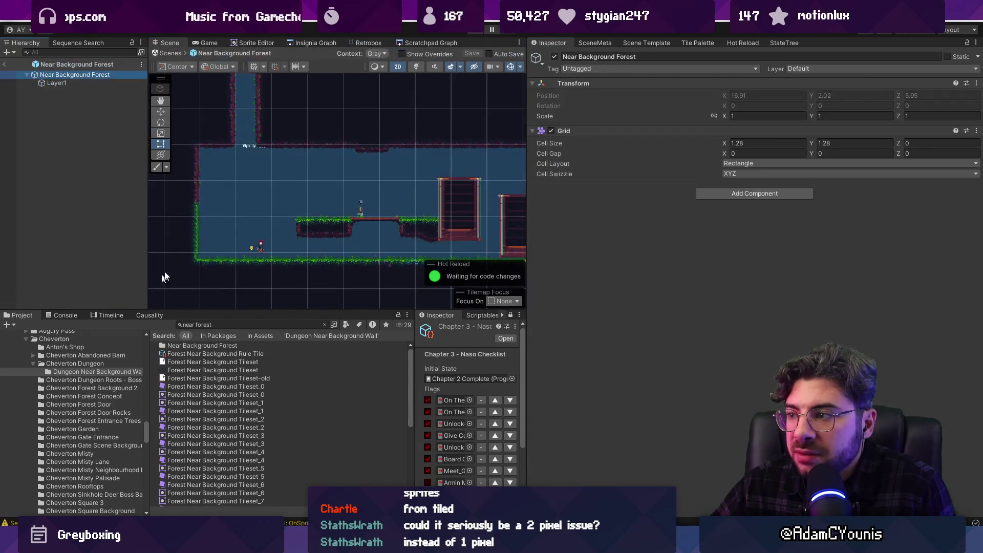
{"action": "left_click", "coordinate": [97, 84]}
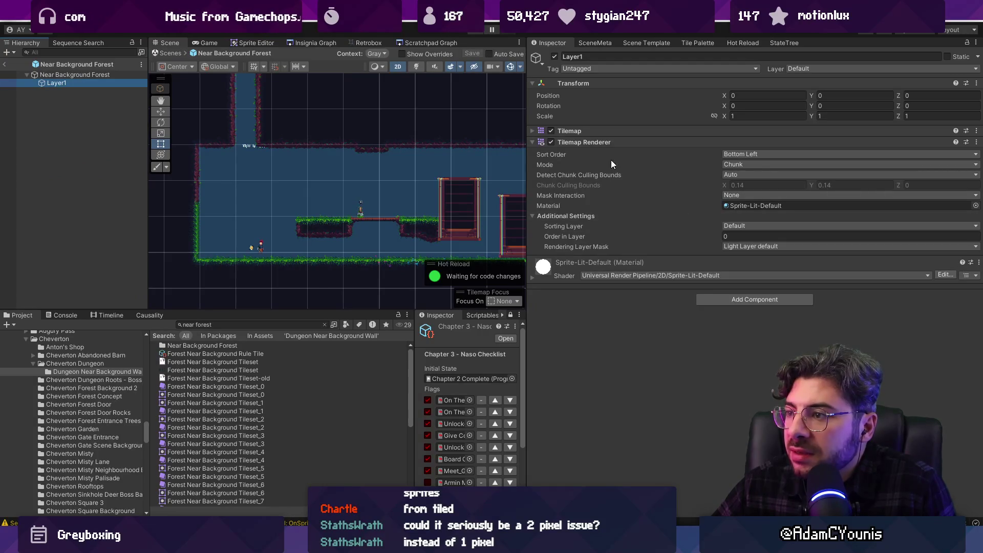
{"action": "left_click", "coordinate": [589, 130]}
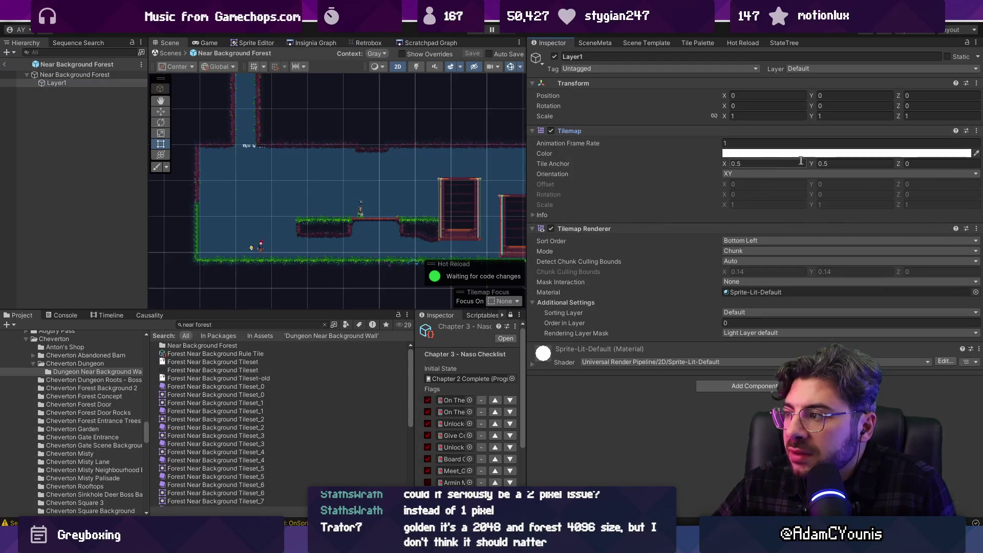
{"action": "left_click", "coordinate": [541, 215]}
{"action": "left_click", "coordinate": [542, 215]}
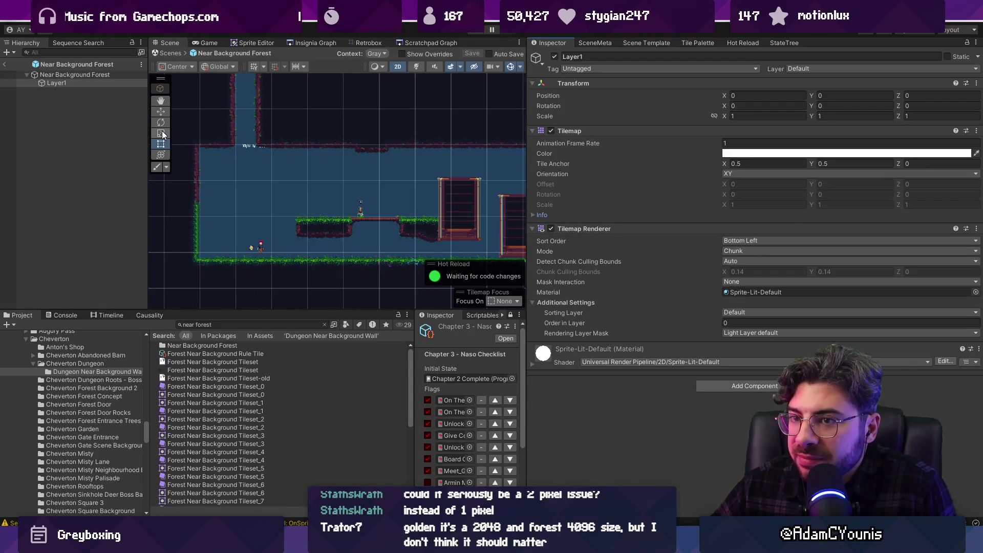
- Leave the prefab, glance at the scene graph, then select and frame the Platforming Unit Test level
{"action": "left_click", "coordinate": [174, 54]}
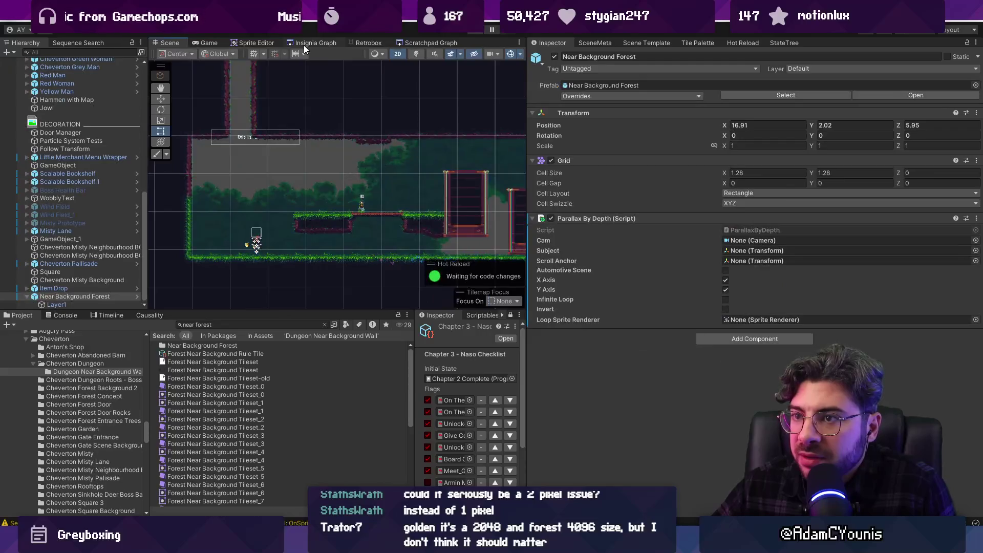
{"action": "left_click", "coordinate": [303, 44]}
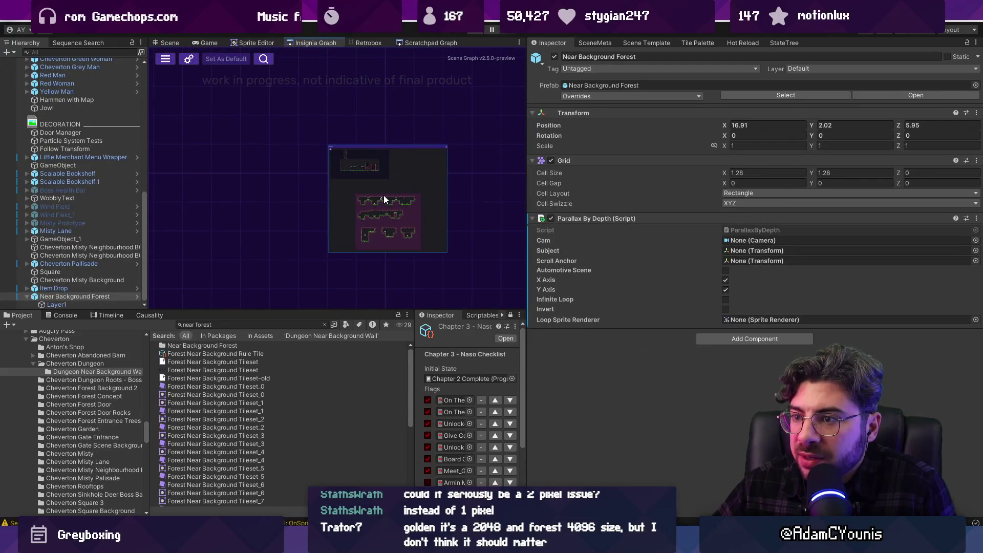
{"action": "left_click", "coordinate": [165, 44]}
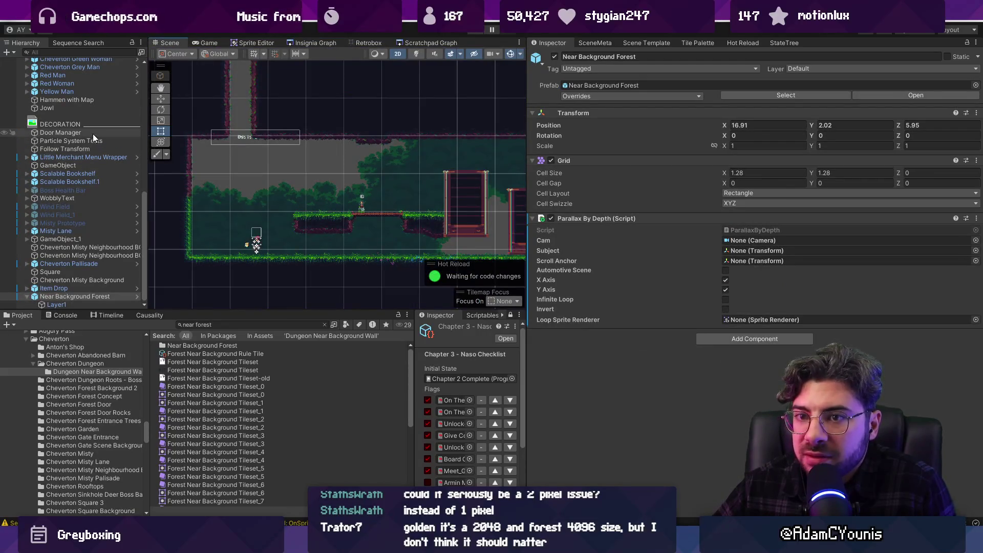
{"action": "scroll", "coordinate": [213, 154], "scroll_direction": "down", "scroll_amount": 3}
{"action": "left_click", "coordinate": [284, 232]}
{"action": "key", "text": "f"}
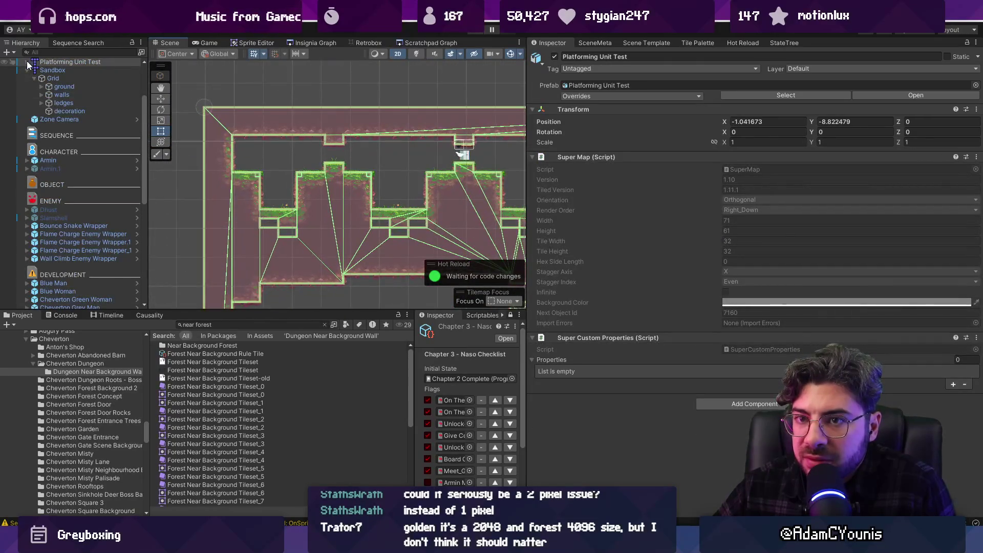
- Select the Platforming Unit Test ground tilemap and review its renderer settings and unity:layer property
{"action": "left_click", "coordinate": [26, 62]}
{"action": "left_click", "coordinate": [53, 70]}
{"action": "left_click", "coordinate": [64, 86]}
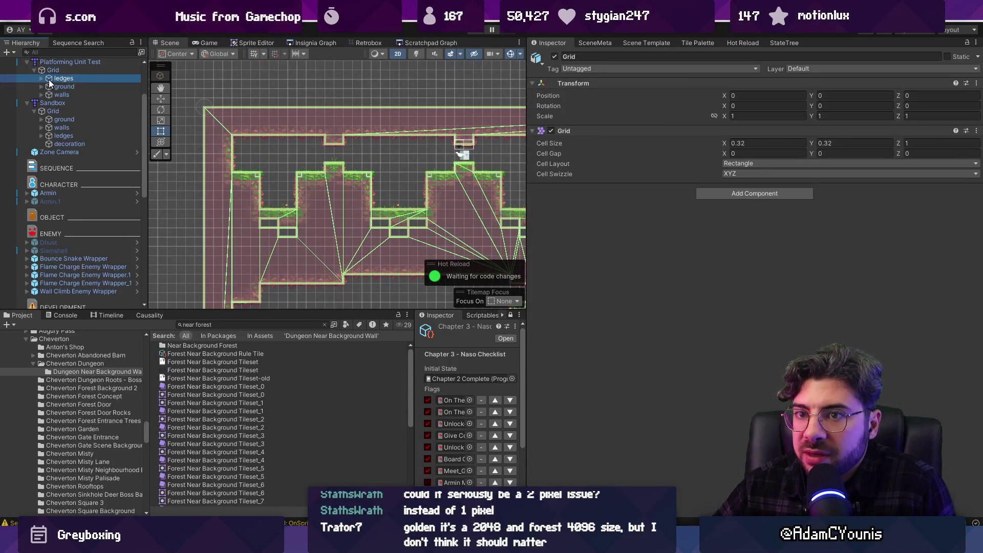
{"action": "key", "text": "Right"}
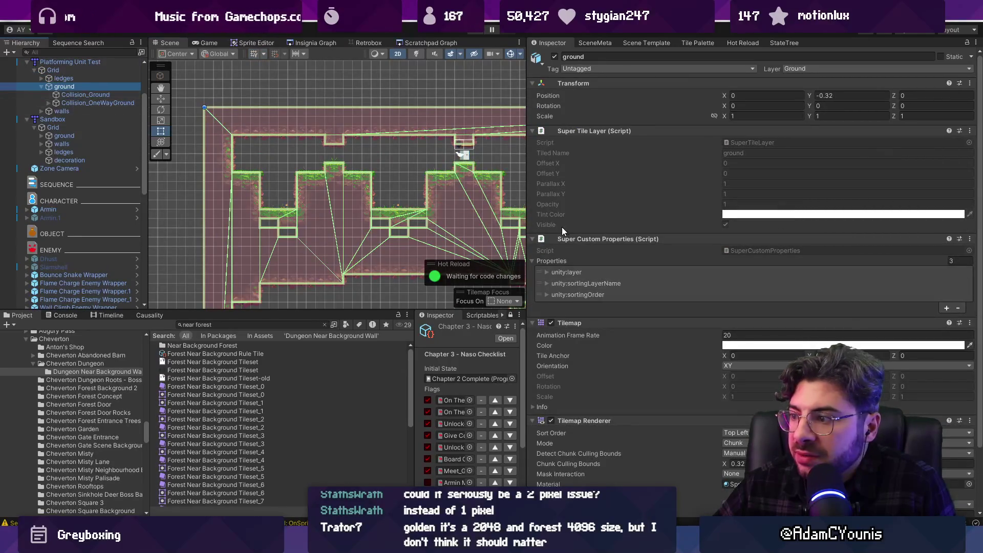
{"action": "scroll", "coordinate": [568, 245], "scroll_direction": "down", "scroll_amount": 3}
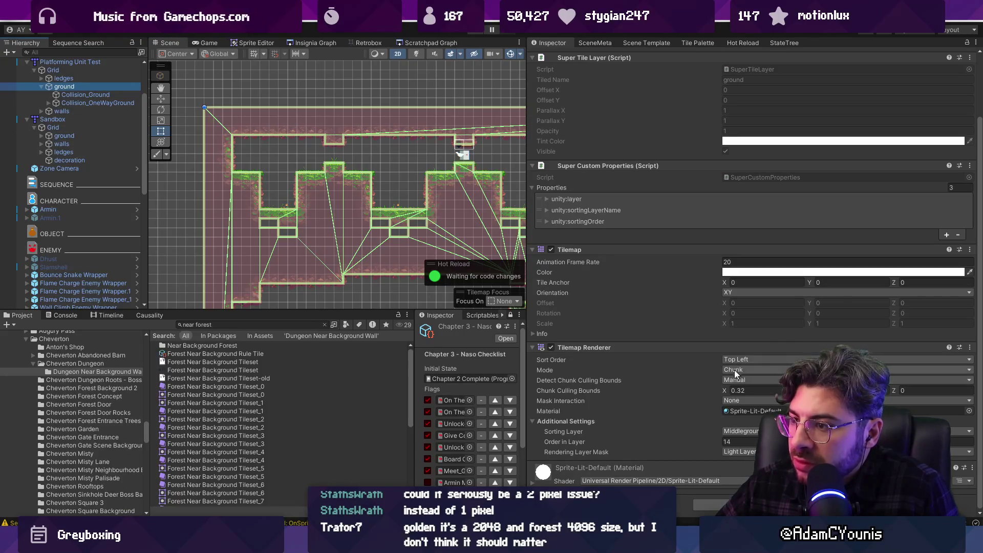
{"action": "scroll", "coordinate": [696, 275], "scroll_direction": "up", "scroll_amount": 3}
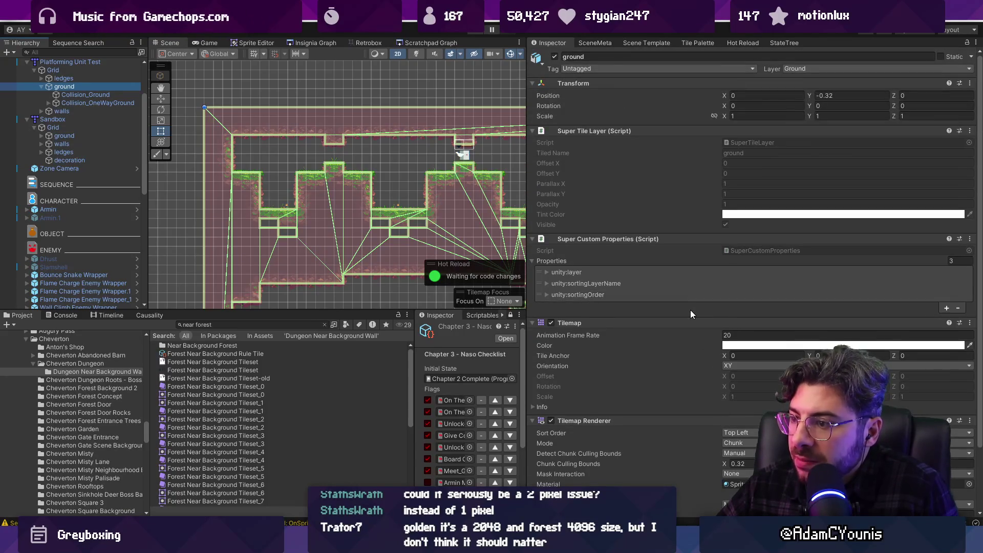
{"action": "left_click", "coordinate": [563, 273]}
{"action": "left_click", "coordinate": [561, 275]}
- Inspect the Collision_Ground and one-way ground colliders, then frame the ground tilemap in the scene
{"action": "scroll", "coordinate": [601, 278], "scroll_direction": "down", "scroll_amount": 3}
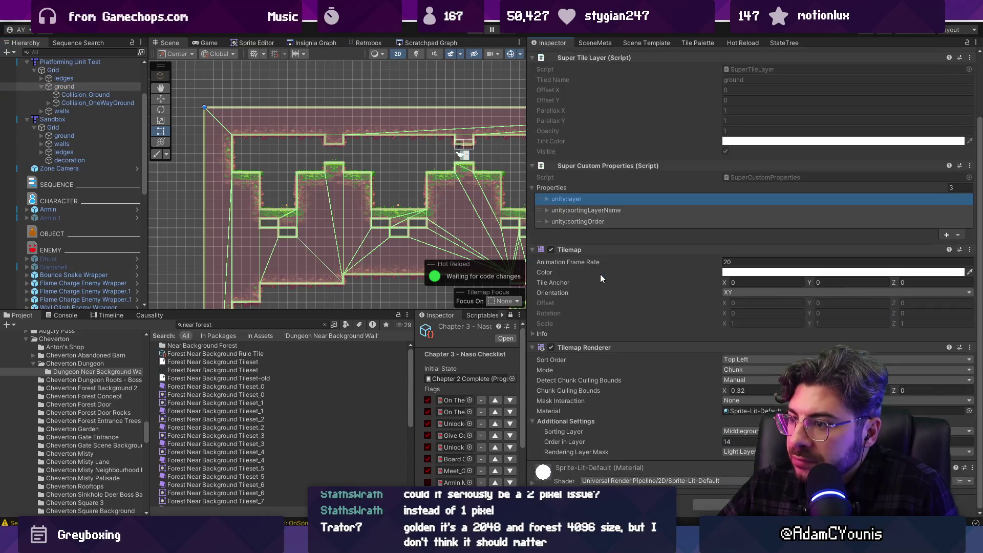
{"action": "left_click", "coordinate": [60, 94]}
{"action": "left_click", "coordinate": [67, 103]}
{"action": "double_click", "coordinate": [64, 87]}
{"action": "scroll", "coordinate": [297, 287], "scroll_direction": "down", "scroll_amount": 5}
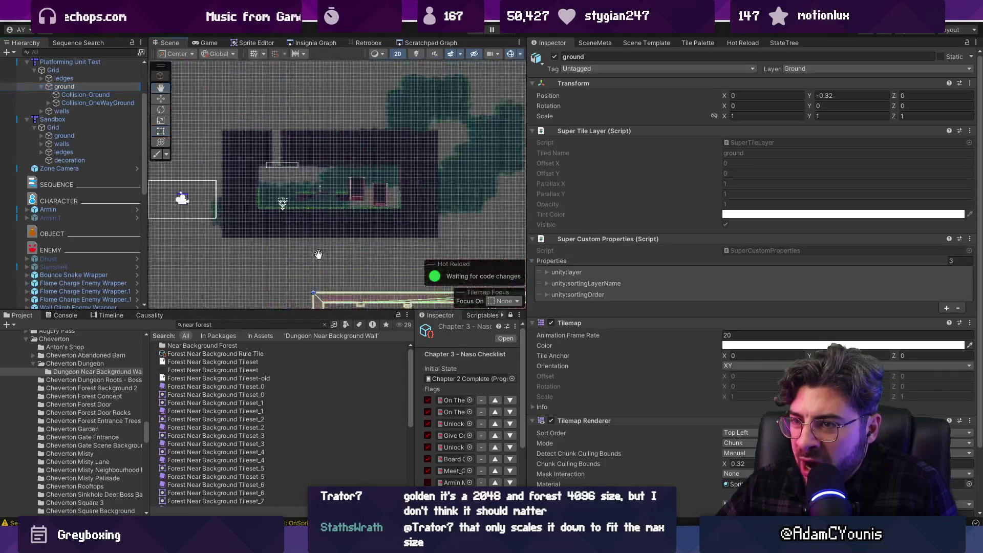
- Select Near Background Forest's Layer1 and open the prefab for editing
{"action": "left_click", "coordinate": [443, 121]}
{"action": "left_click", "coordinate": [26, 304]}
{"action": "left_click", "coordinate": [51, 304]}
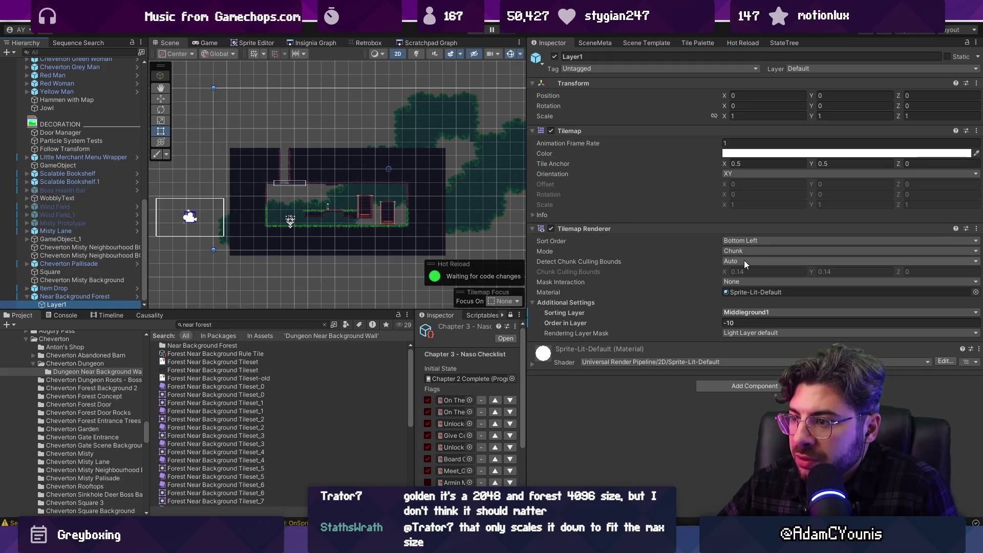
{"action": "left_click", "coordinate": [138, 296]}
- Try renderer options: keep Bottom Left sort order, test Individual mode, set Manual culling, restore Chunk
{"action": "left_click", "coordinate": [783, 240]}
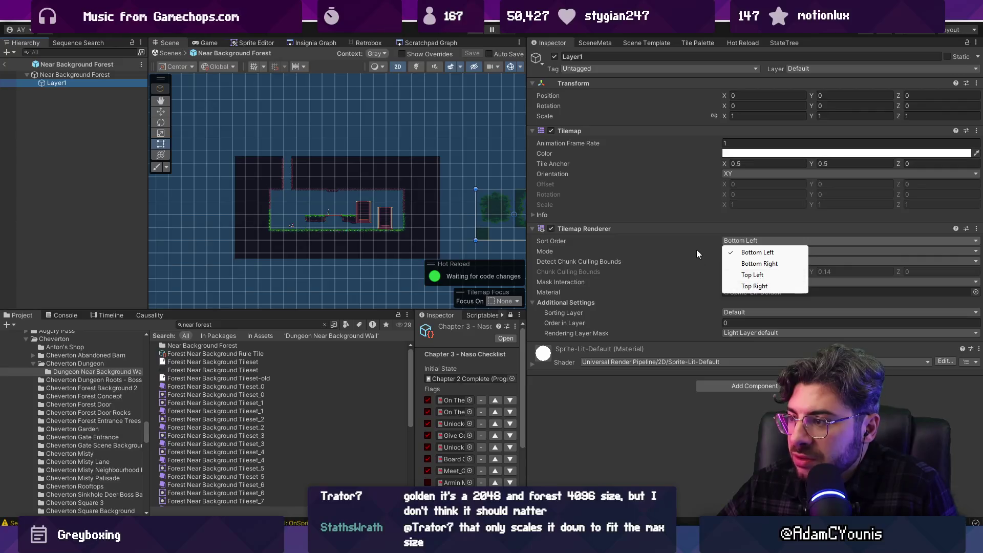
{"action": "left_click", "coordinate": [643, 244]}
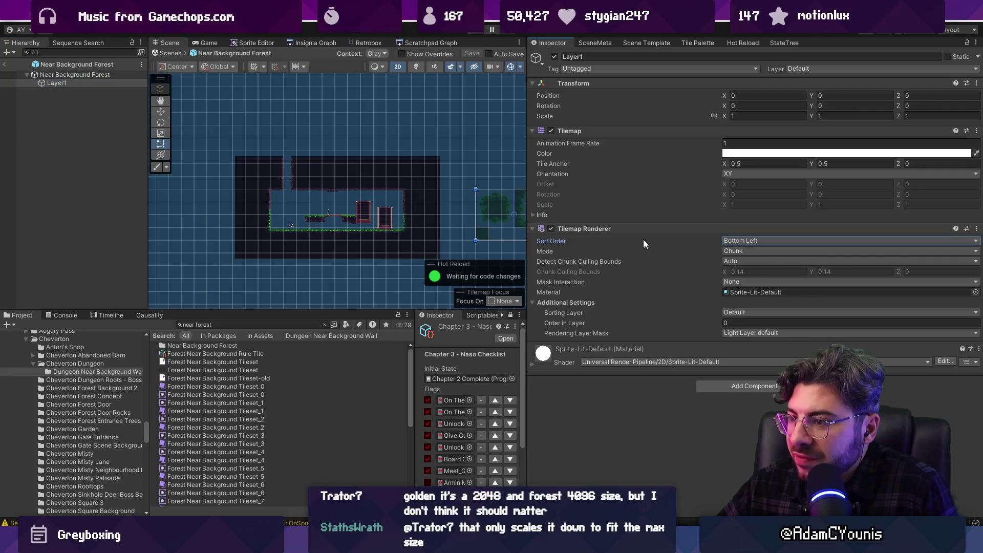
{"action": "left_click", "coordinate": [740, 241]}
{"action": "left_click", "coordinate": [755, 251]}
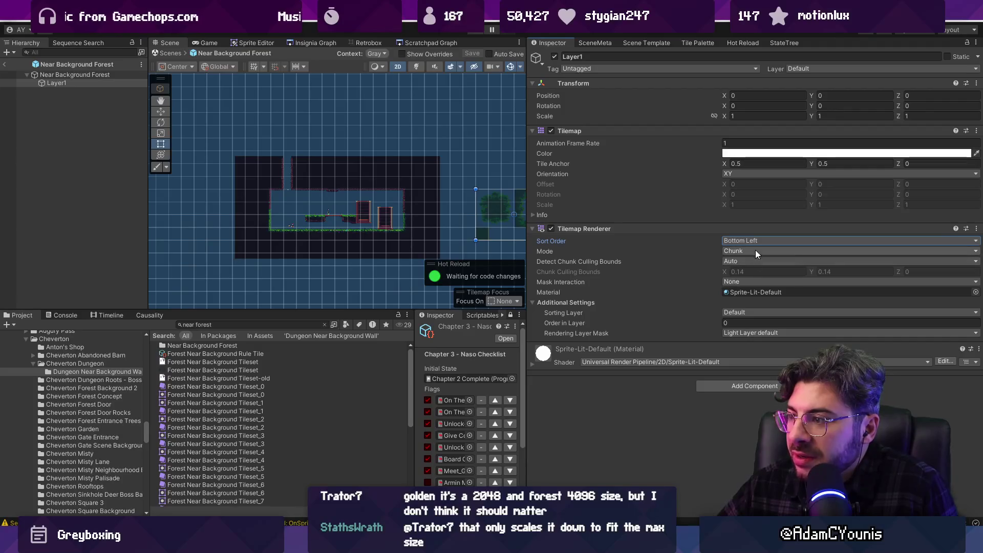
{"action": "left_click", "coordinate": [727, 260]}
{"action": "left_click", "coordinate": [728, 260]}
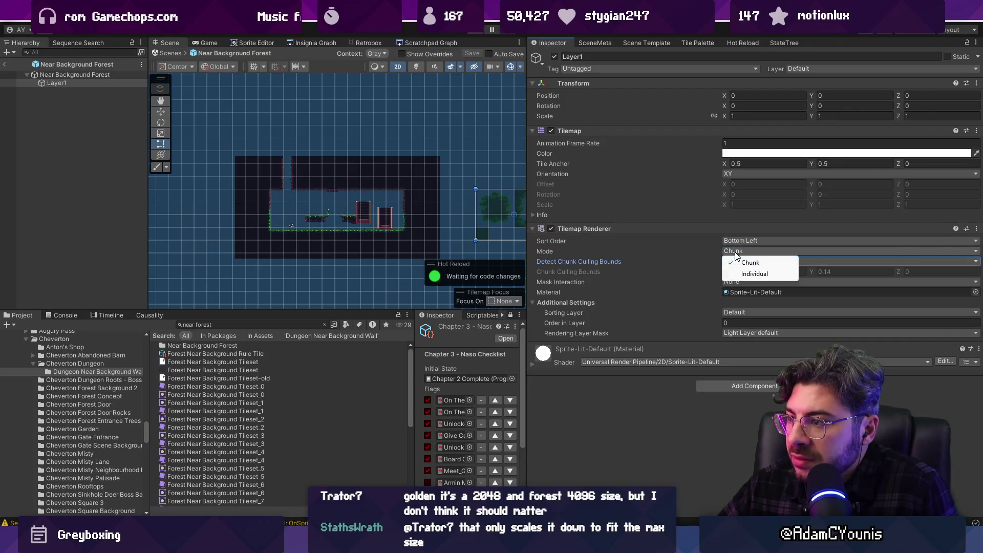
{"action": "left_click", "coordinate": [735, 273]}
{"action": "left_click", "coordinate": [737, 261]}
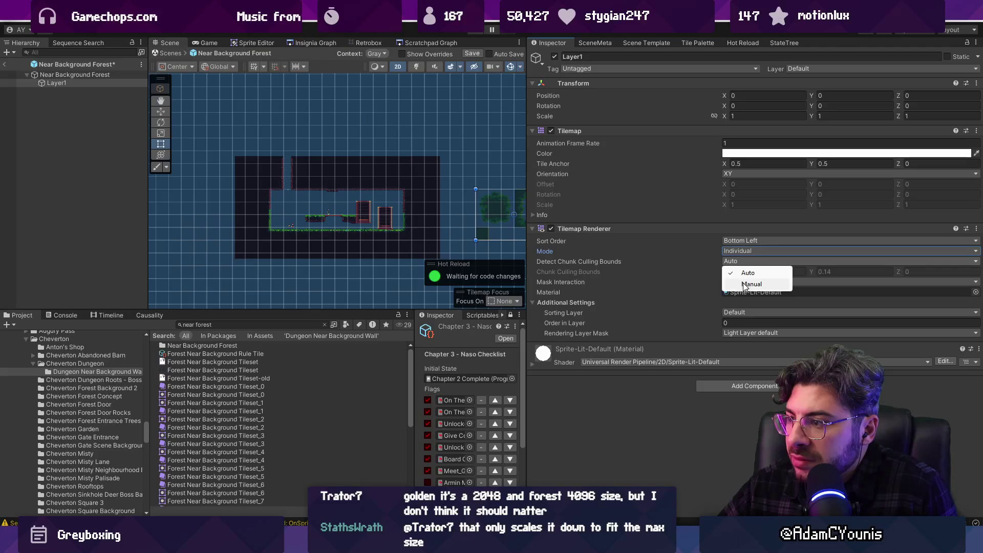
{"action": "left_click", "coordinate": [744, 283]}
{"action": "left_click", "coordinate": [741, 249]}
{"action": "left_click", "coordinate": [743, 261]}
- Enter 0.14 as the culling bounds X, then exit Prefab Mode and discard the changes
{"action": "left_click", "coordinate": [759, 272]}
{"action": "scroll", "coordinate": [280, 177], "scroll_direction": "up", "scroll_amount": 3}
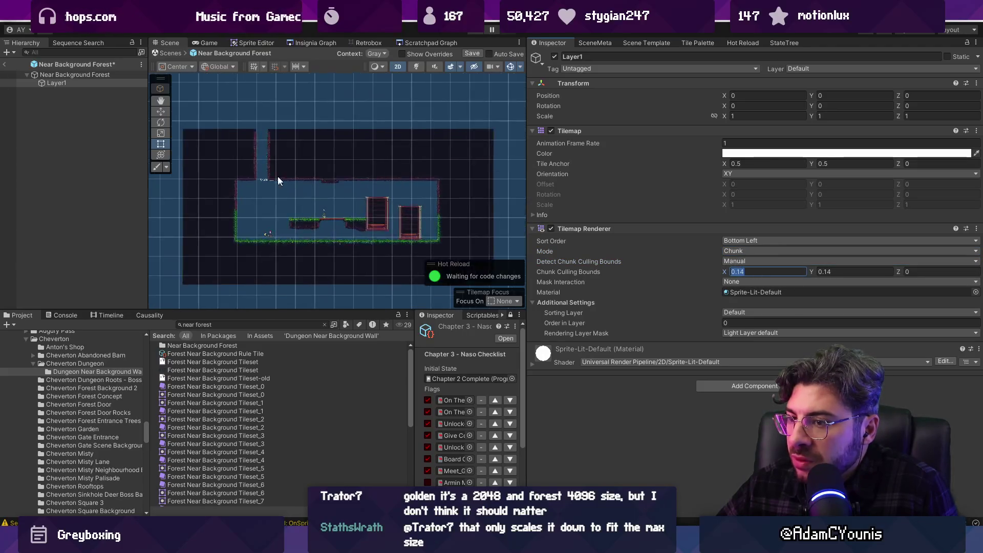
{"action": "scroll", "coordinate": [323, 175], "scroll_direction": "down", "scroll_amount": 2}
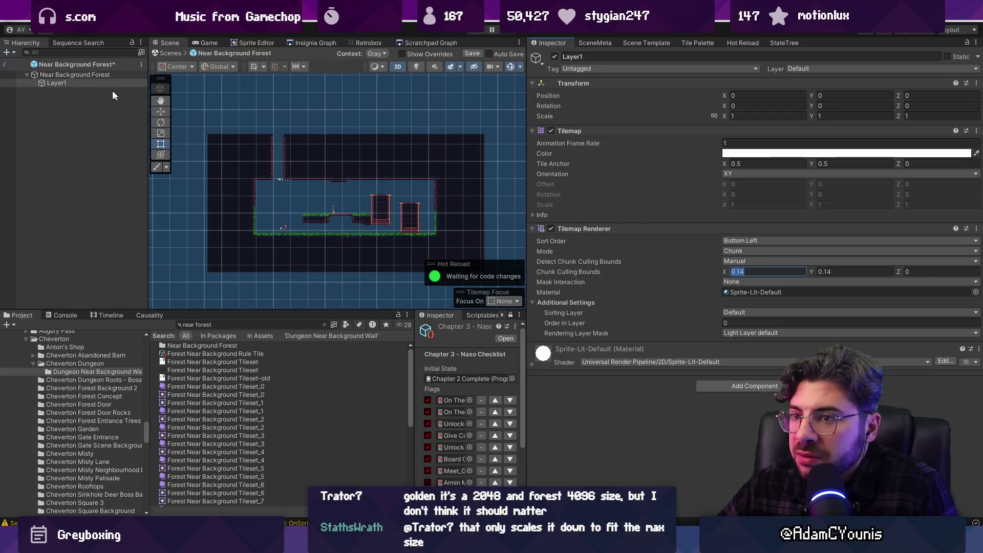
{"action": "double_click", "coordinate": [83, 81]}
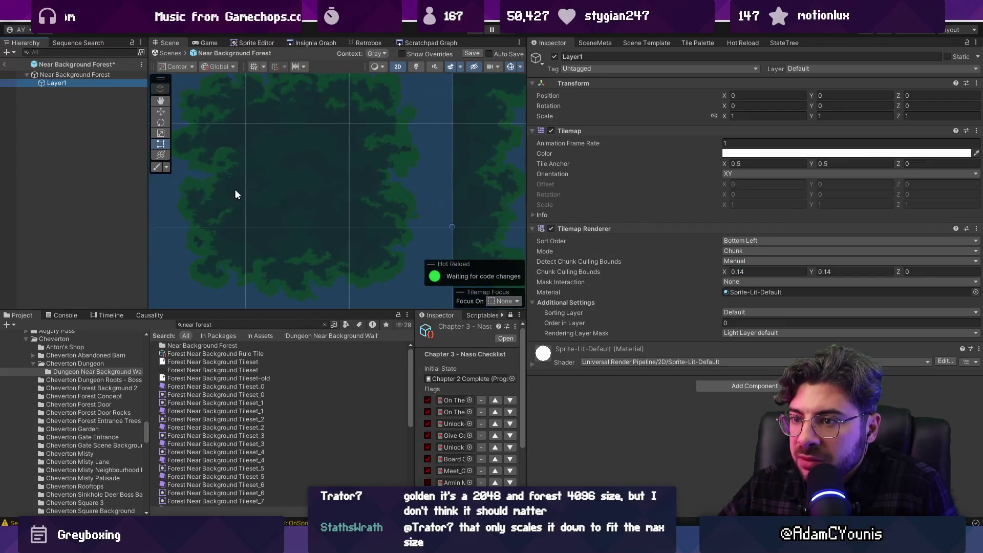
{"action": "left_click", "coordinate": [727, 273]}
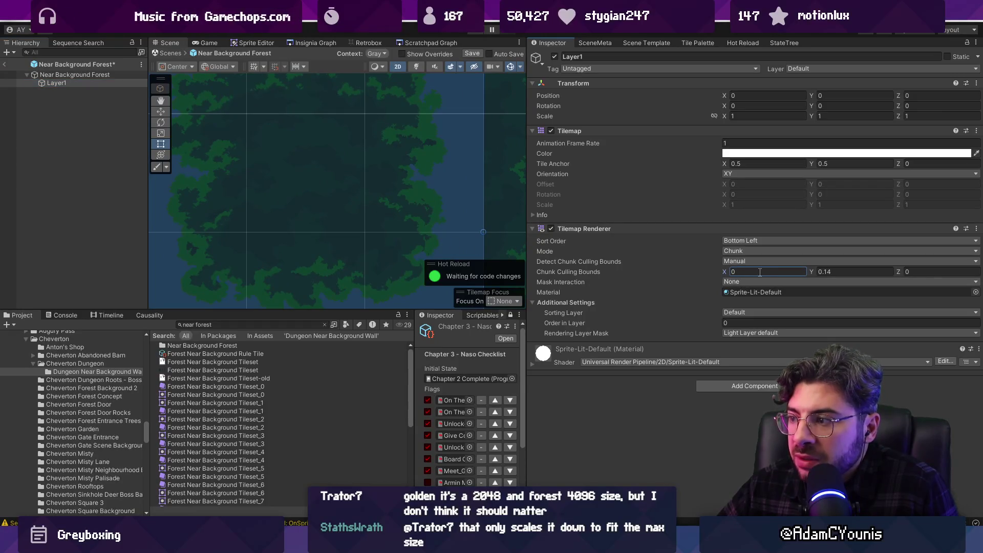
{"action": "type", "text": "0.14"}
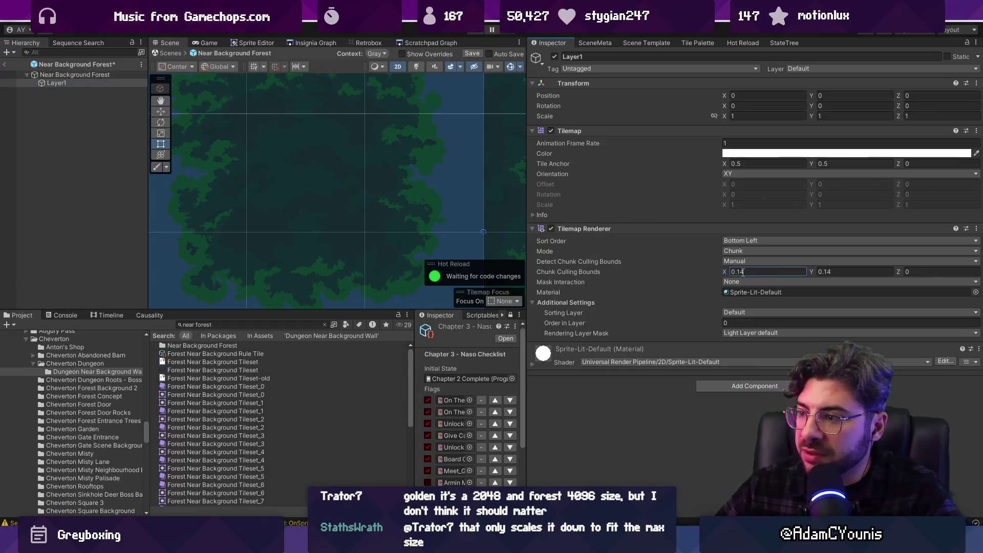
{"action": "left_click", "coordinate": [4, 64]}
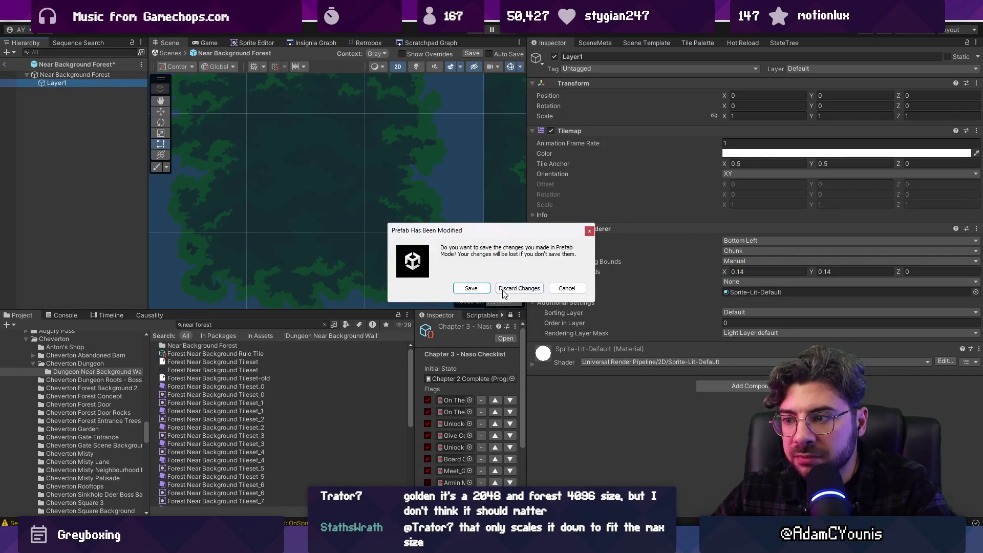
{"action": "left_click", "coordinate": [519, 288]}
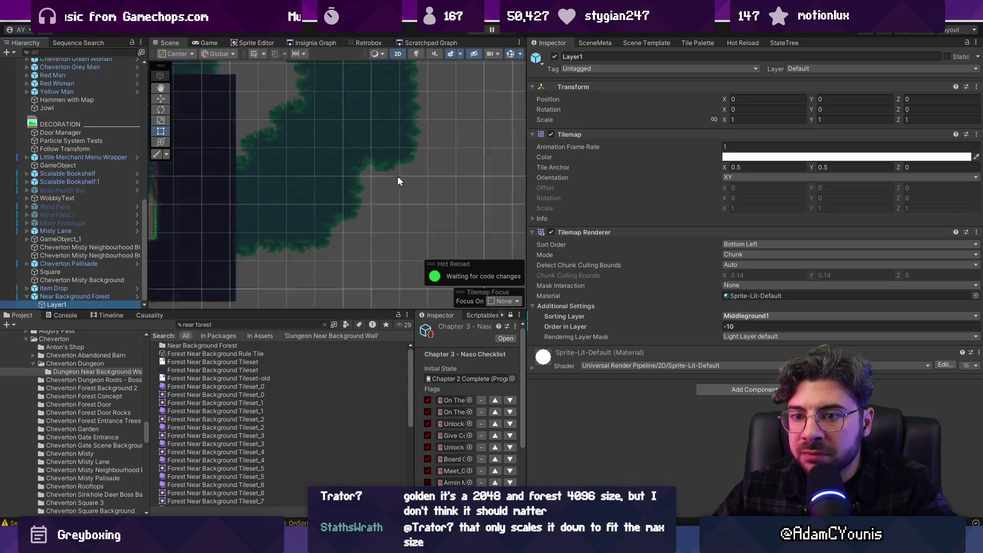
{"action": "left_click", "coordinate": [382, 210]}
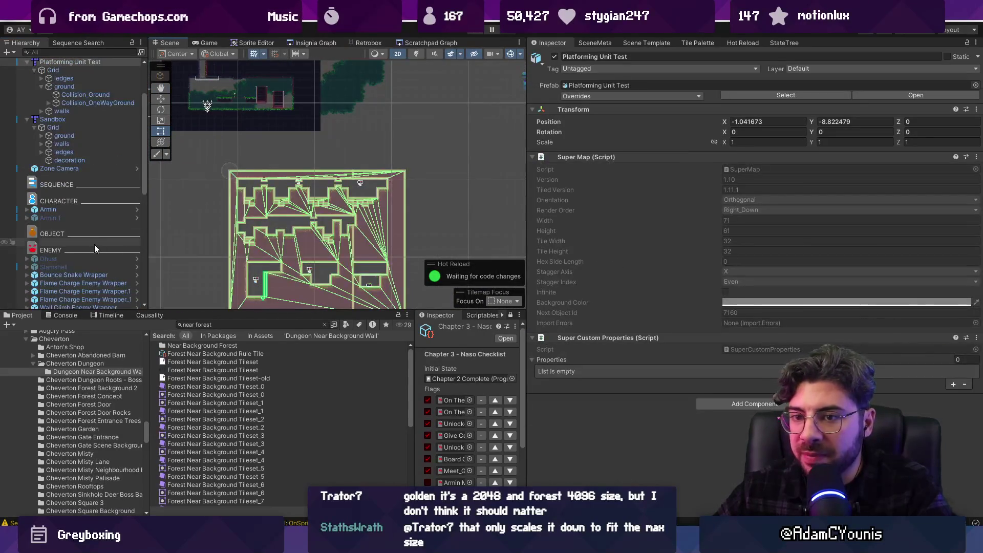
{"action": "scroll", "coordinate": [89, 205], "scroll_direction": "up", "scroll_amount": 3}
{"action": "scroll", "coordinate": [82, 128], "scroll_direction": "up", "scroll_amount": 3}
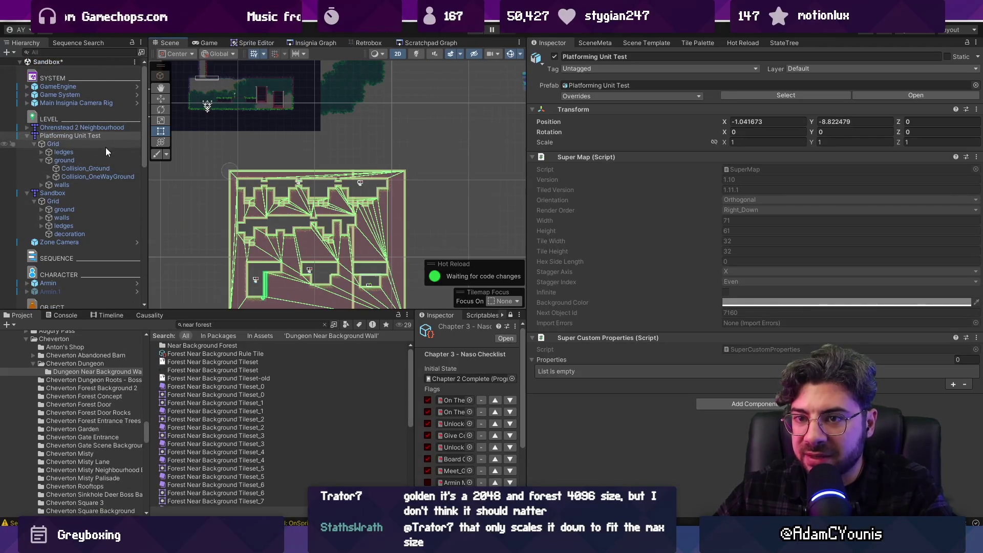
{"action": "left_click", "coordinate": [85, 168]}
{"action": "left_click", "coordinate": [105, 154]}
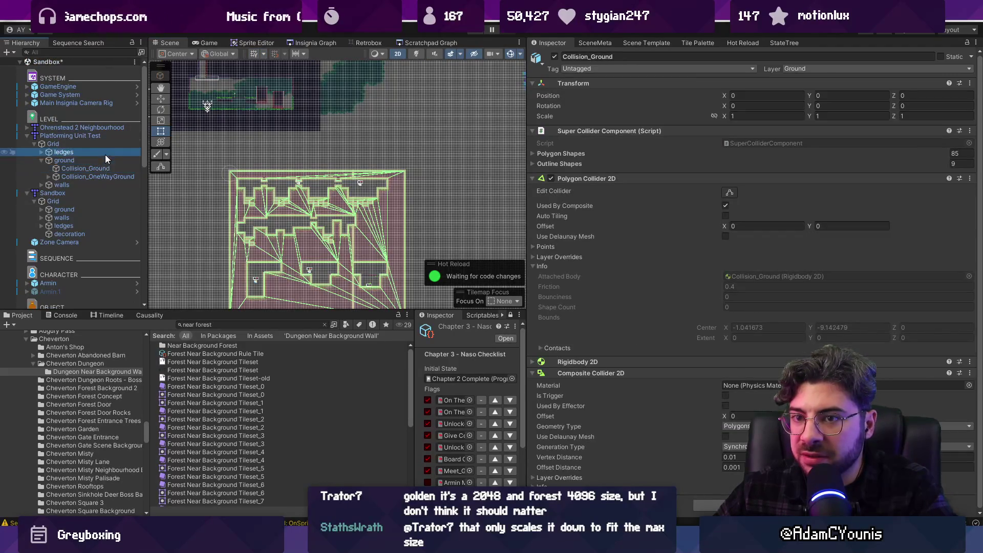
{"action": "left_click", "coordinate": [102, 160]}
{"action": "scroll", "coordinate": [736, 345], "scroll_direction": "down", "scroll_amount": 3}
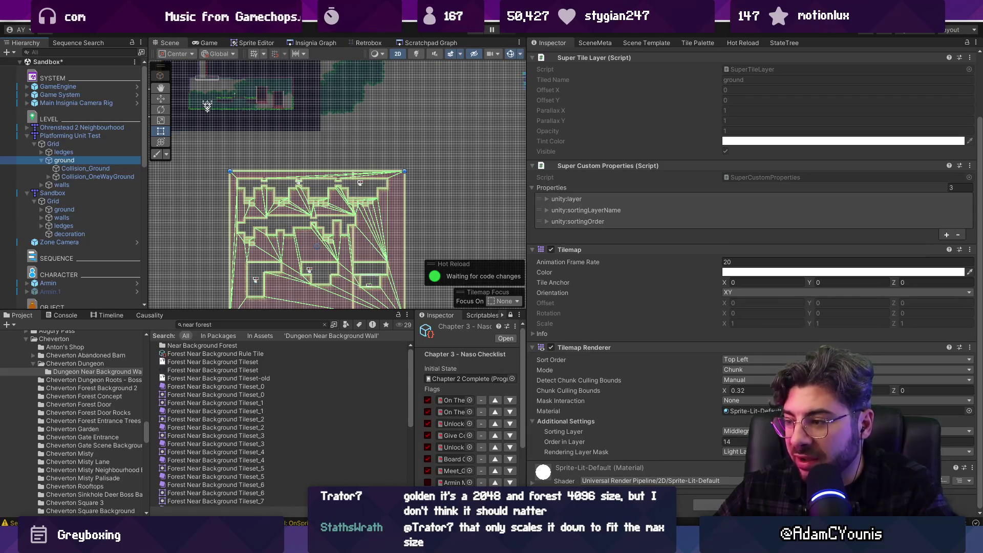
{"action": "left_click", "coordinate": [743, 359]}
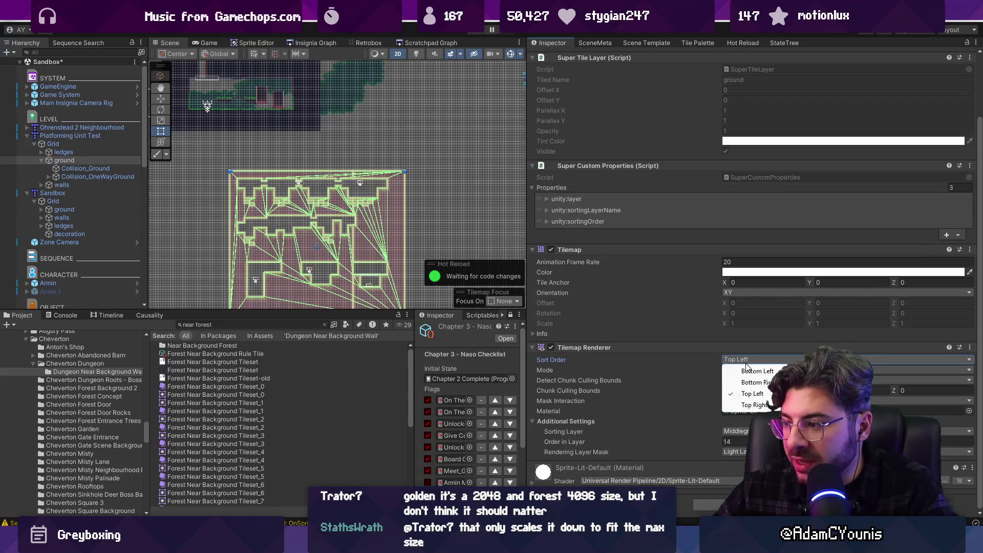
{"action": "left_click", "coordinate": [672, 361]}
{"action": "scroll", "coordinate": [333, 215], "scroll_direction": "down", "scroll_amount": 3}
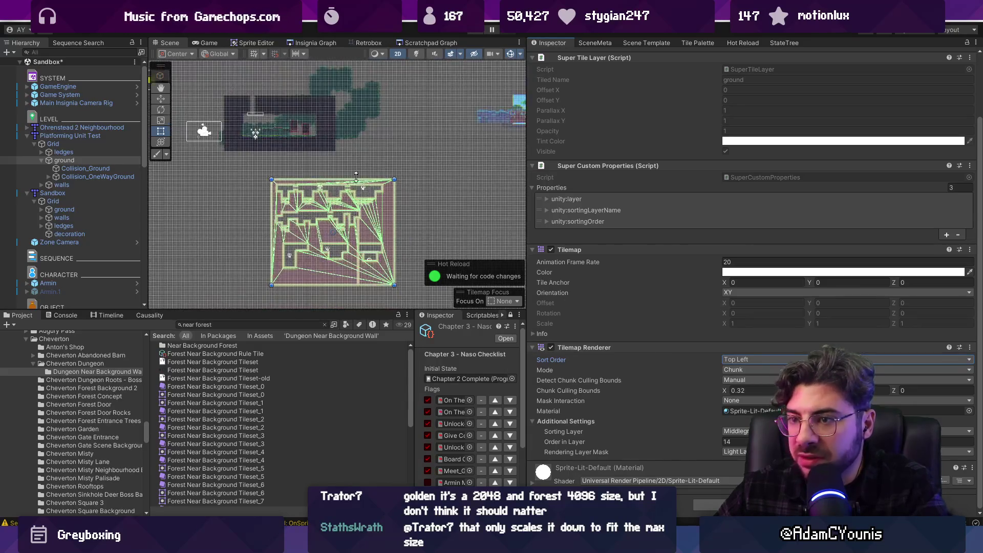
{"action": "left_click", "coordinate": [348, 127]}
{"action": "left_click", "coordinate": [362, 109]}
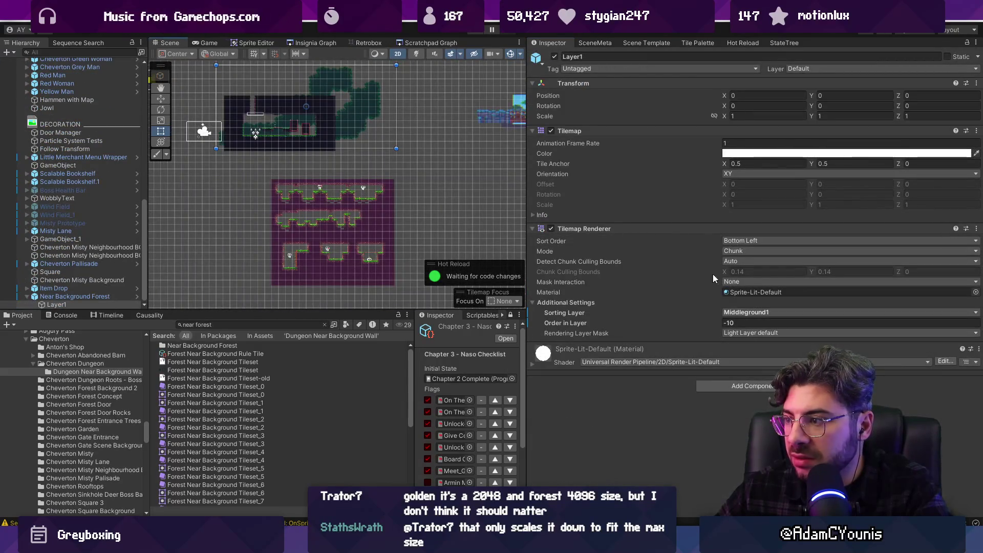
- In the Near Background Forest prefab, set Layer1's sort order to Top Left
{"action": "left_click", "coordinate": [747, 240]}
{"action": "key", "text": "Escape"}
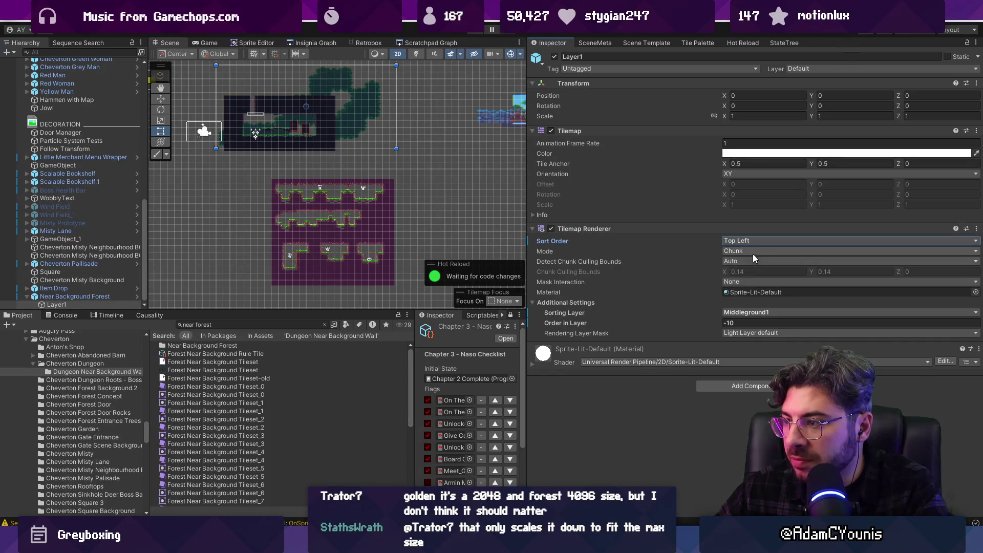
{"action": "left_click", "coordinate": [138, 296]}
{"action": "left_click", "coordinate": [747, 240]}
{"action": "left_click", "coordinate": [765, 275]}
- Keep Chunk mode, set Manual culling bounds of 1.28 × 1.28, save, and return to the scene
{"action": "left_click", "coordinate": [763, 253]}
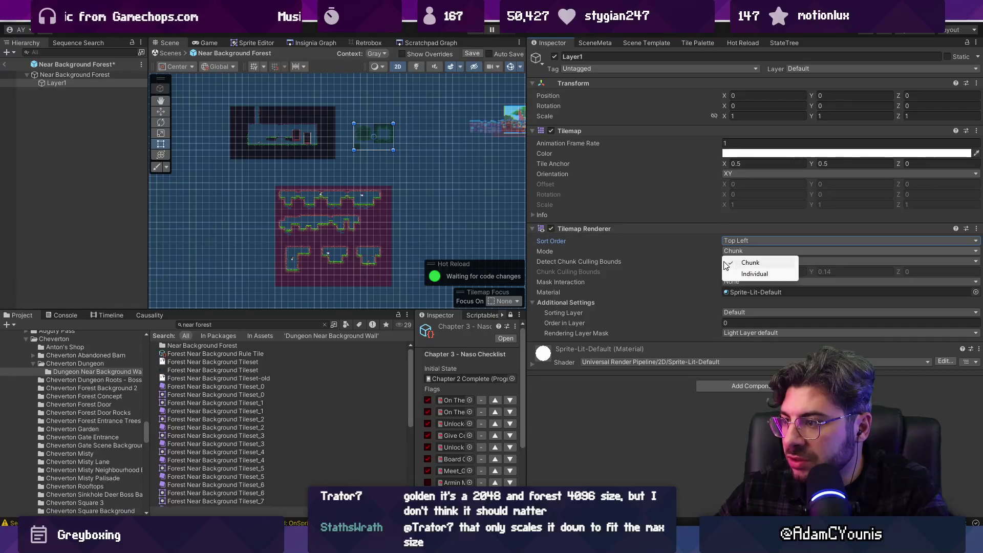
{"action": "left_click", "coordinate": [740, 262]}
{"action": "left_click", "coordinate": [741, 262]}
{"action": "left_click", "coordinate": [751, 284]}
{"action": "left_click", "coordinate": [769, 271]}
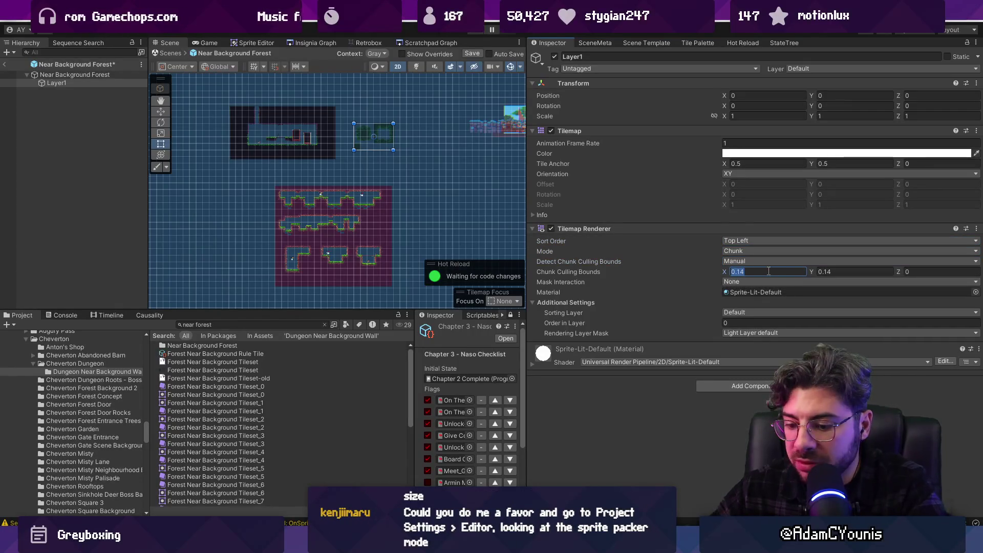
{"action": "type", "text": "1.28"}
{"action": "key", "text": "Tab"}
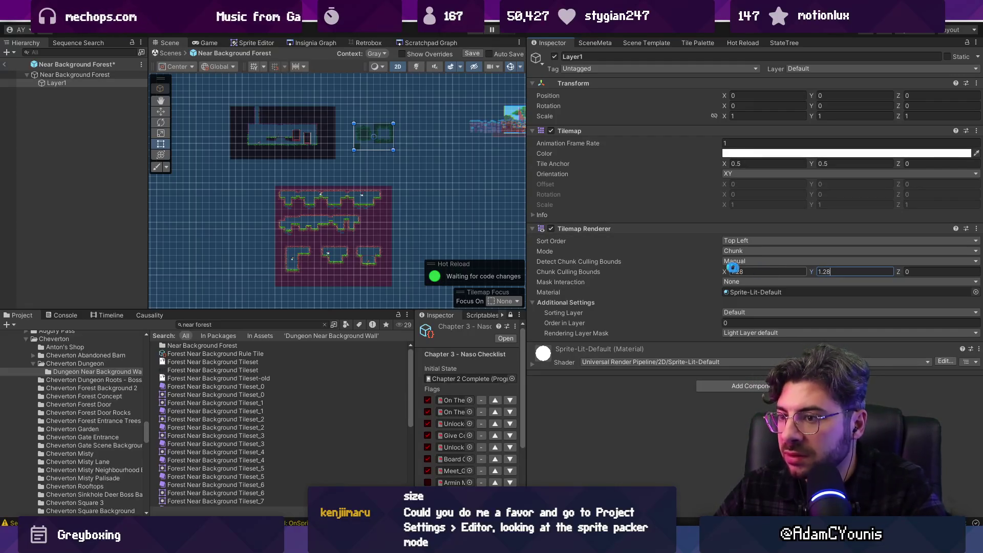
{"action": "key", "text": "ctrl+s"}
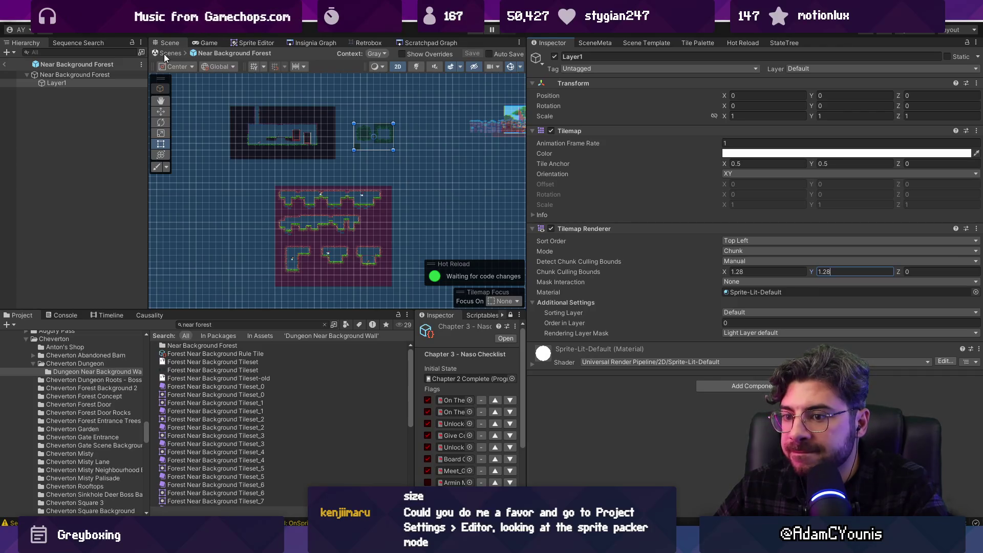
{"action": "left_click", "coordinate": [327, 209]}
{"action": "left_click", "coordinate": [4, 64]}
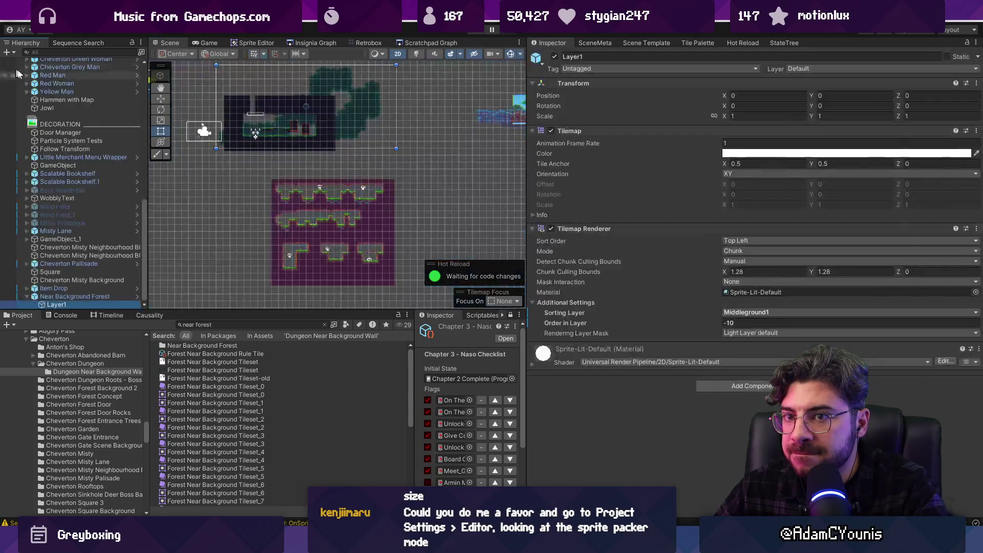
- Inspect the ground tile layer under Platforming Unit Test > Grid in the Hierarchy
{"action": "left_click", "coordinate": [328, 208]}
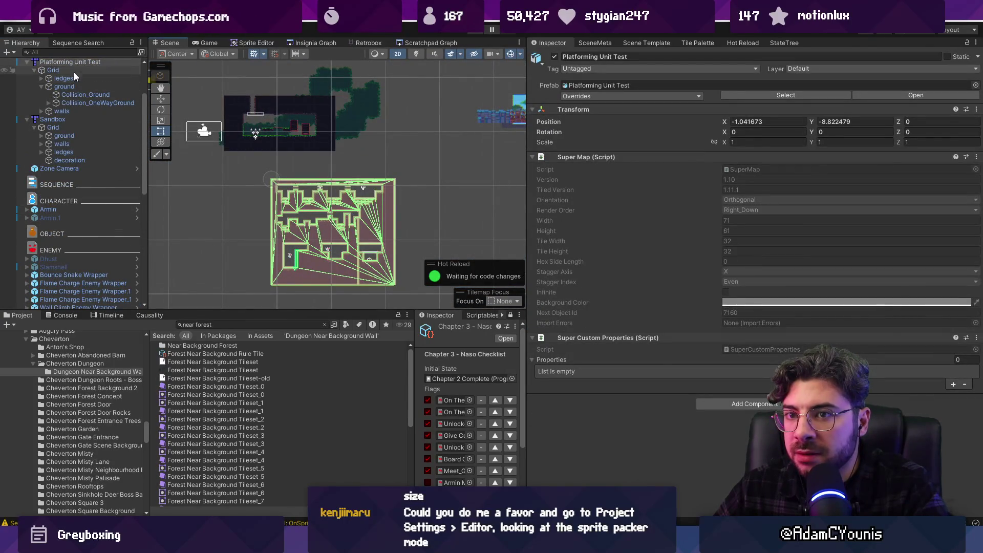
{"action": "left_click", "coordinate": [74, 70]}
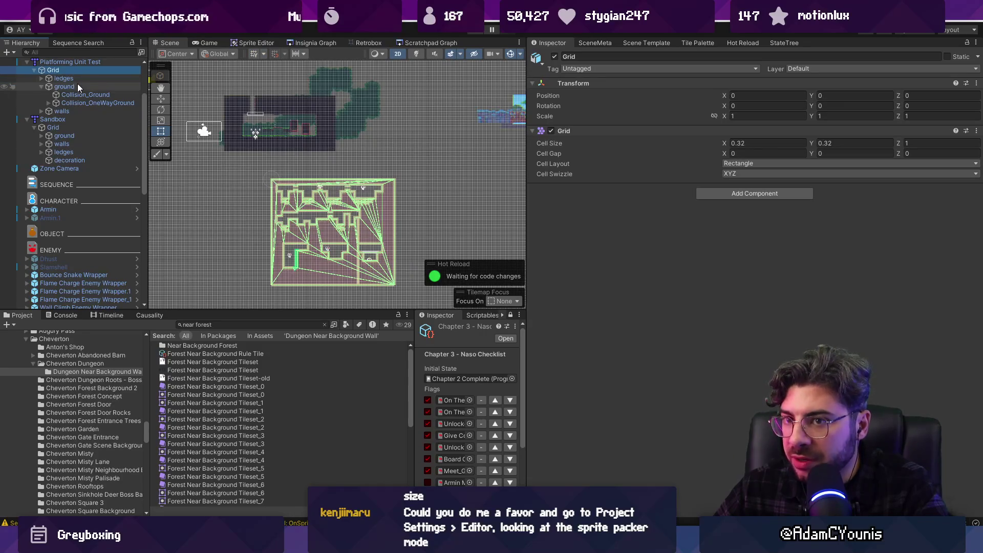
{"action": "left_click", "coordinate": [78, 85]}
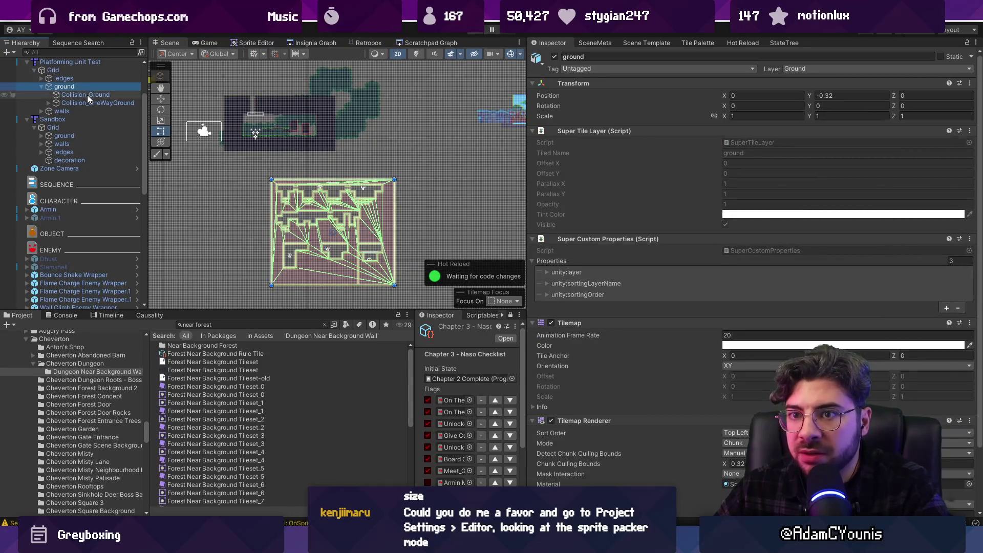
{"action": "scroll", "coordinate": [624, 215], "scroll_direction": "down", "scroll_amount": 5}
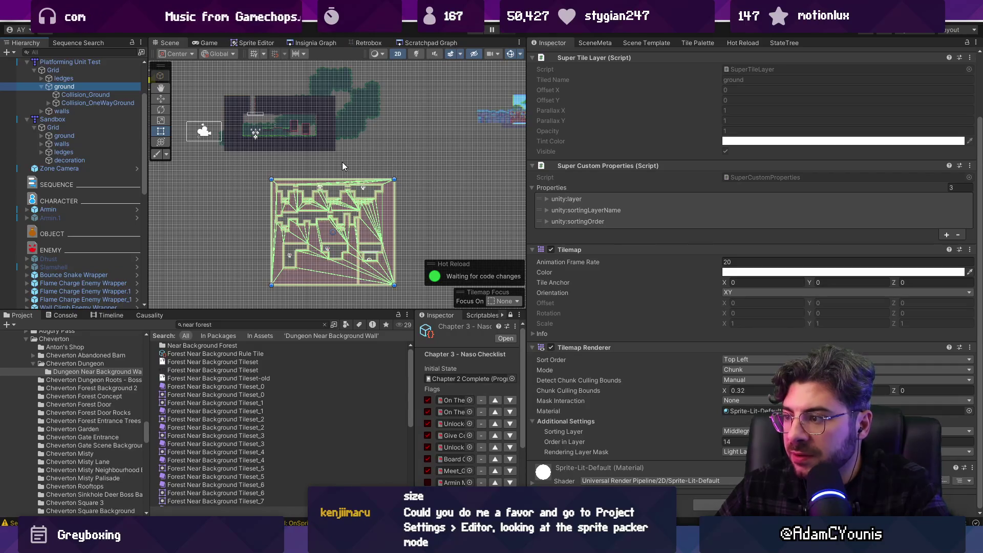
{"action": "scroll", "coordinate": [309, 106], "scroll_direction": "up", "scroll_amount": 3}
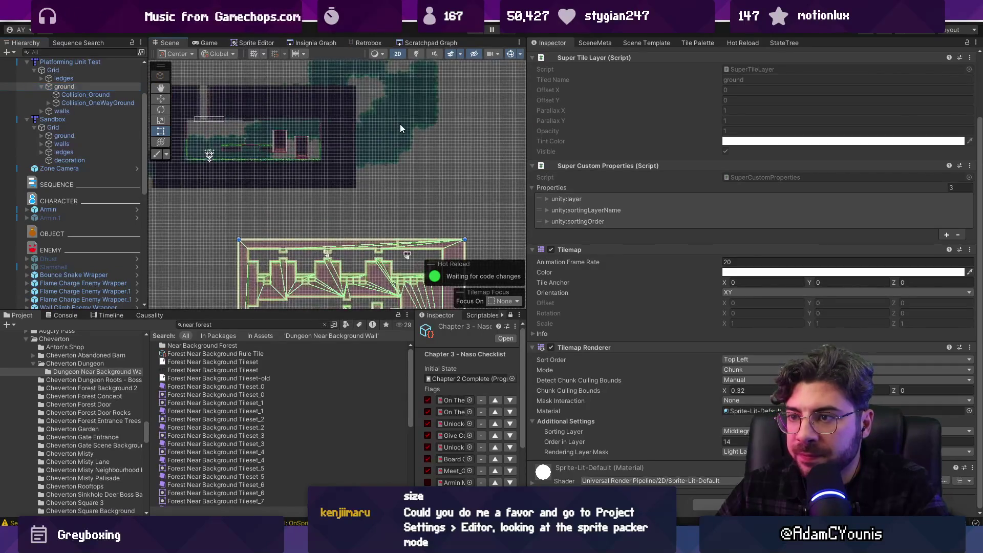
- Frame the forest background tilemap with F and open the Near Background Forest prefab
{"action": "left_click", "coordinate": [400, 124]}
{"action": "key", "text": "f"}
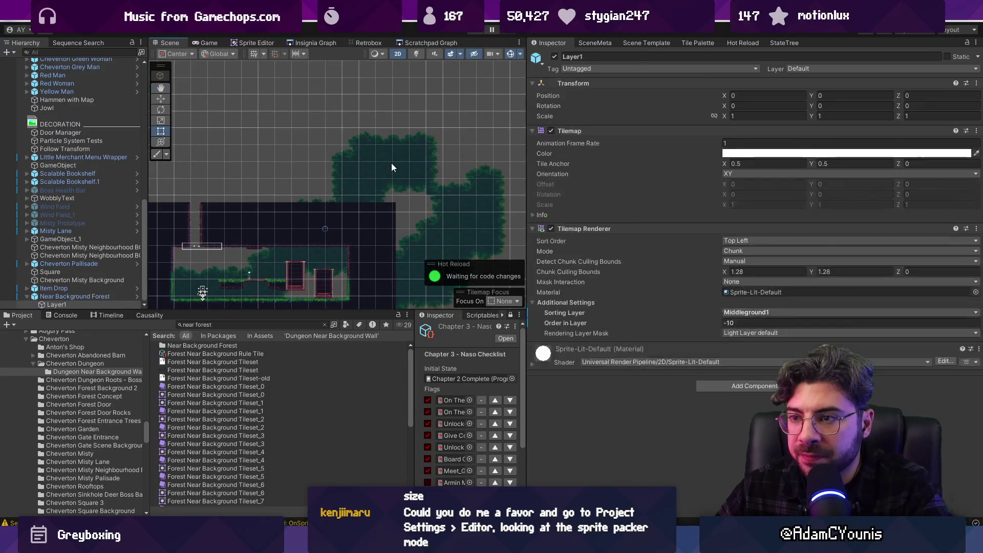
{"action": "left_click", "coordinate": [393, 161]}
{"action": "left_click", "coordinate": [136, 295]}
{"action": "left_click", "coordinate": [54, 83]}
{"action": "left_click", "coordinate": [750, 163]}
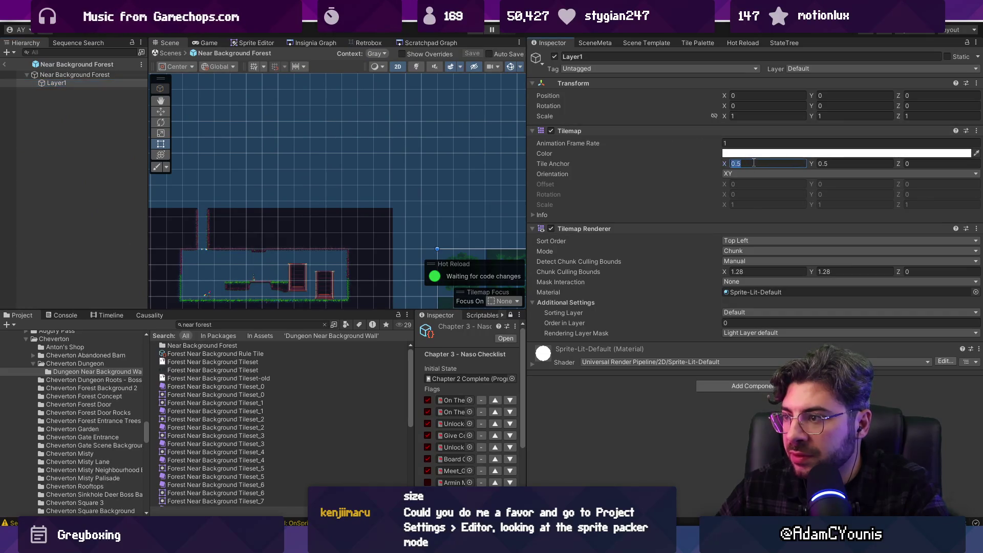
{"action": "type", "text": "0"}
{"action": "key", "text": "Tab"}
{"action": "type", "text": "0"}
{"action": "key", "text": "ctrl+z"}
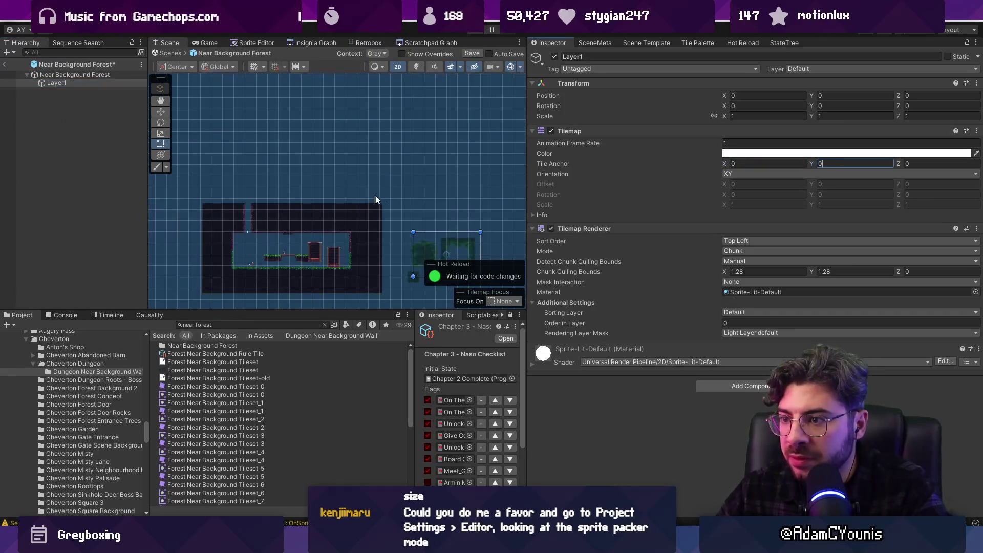
{"action": "scroll", "coordinate": [388, 171], "scroll_direction": "up", "scroll_amount": 8}
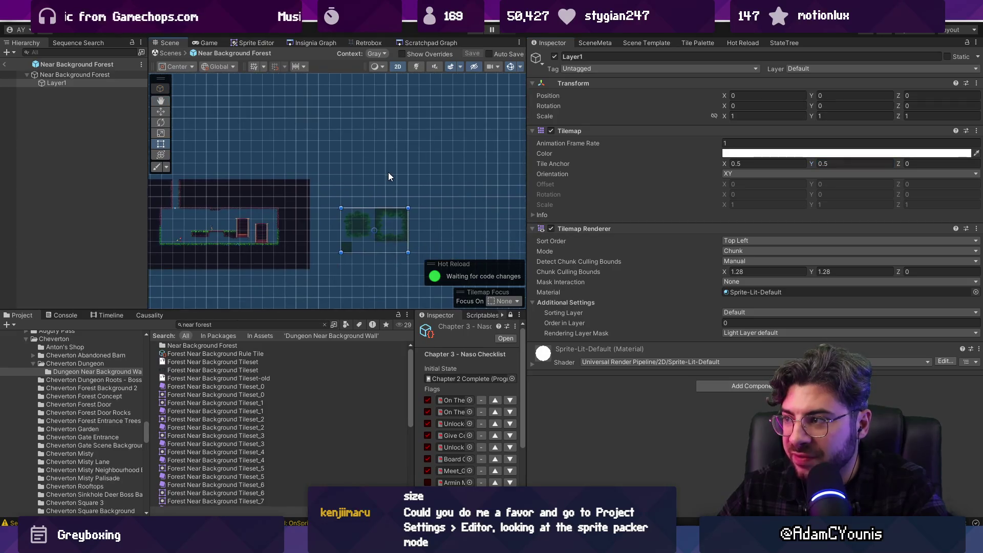
{"action": "left_click", "coordinate": [535, 215]}
{"action": "left_click", "coordinate": [535, 215]}
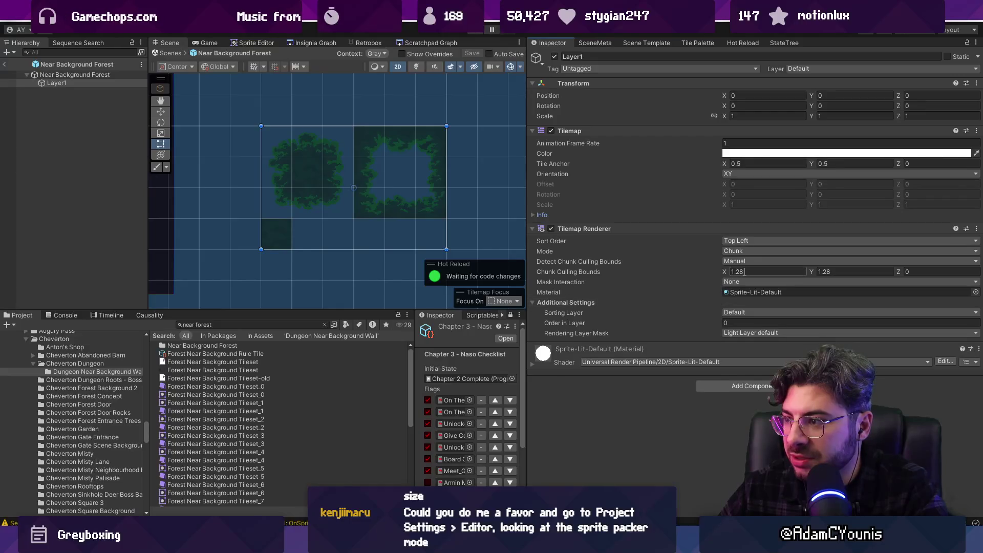
{"action": "left_click", "coordinate": [741, 241]}
{"action": "left_click", "coordinate": [680, 418]}
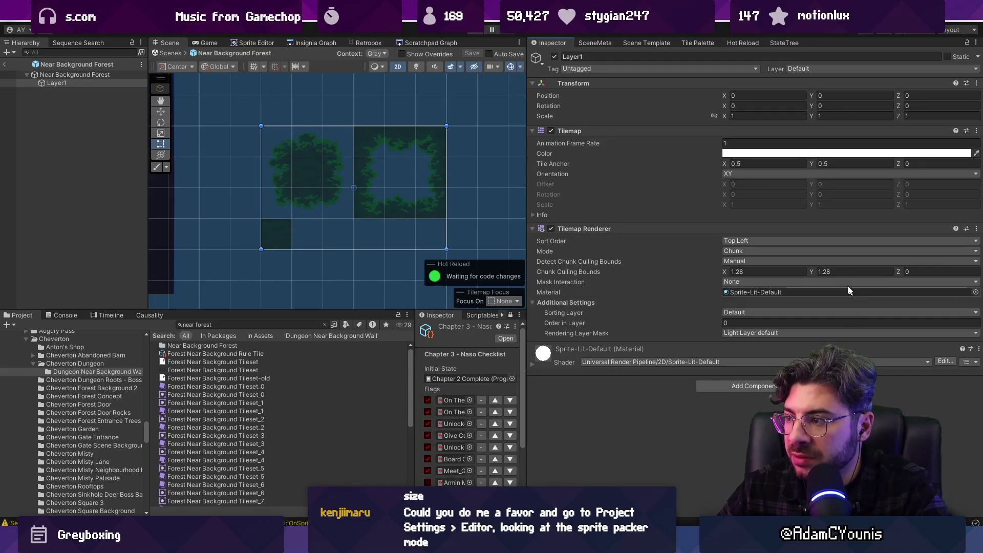
{"action": "left_click", "coordinate": [180, 53]}
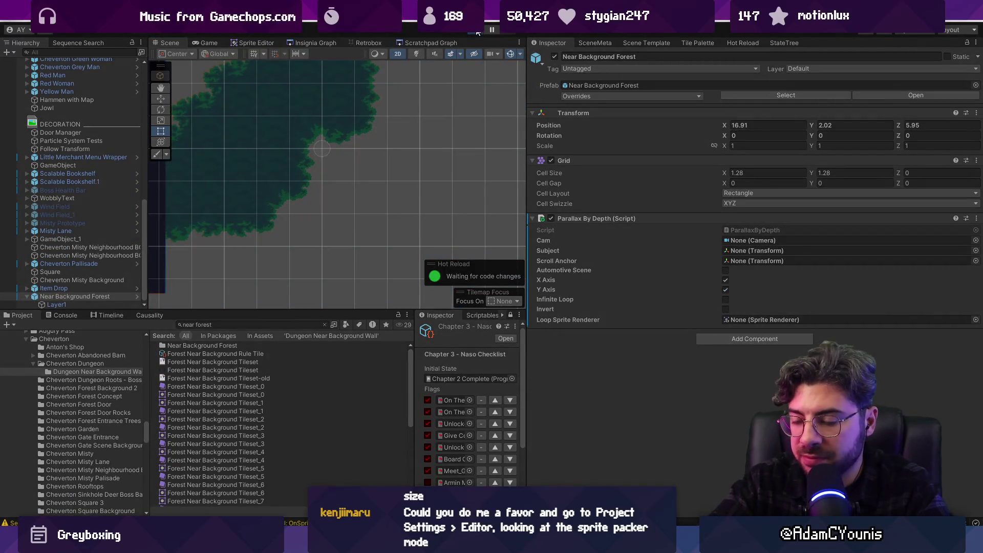
- Play the level, run the character right, left and right through the forest, then stop
{"action": "left_click", "coordinate": [476, 32]}
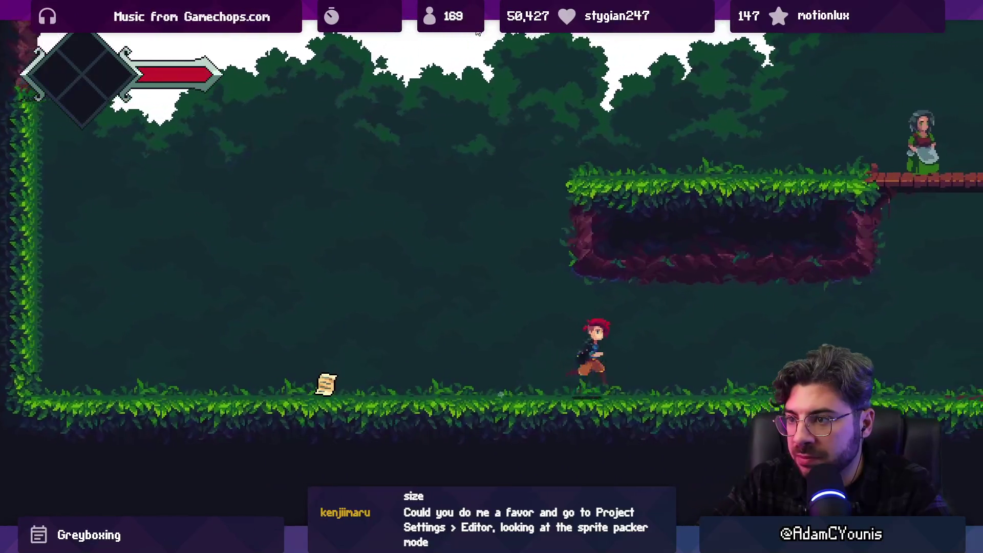
{"action": "key", "text": "Right"}
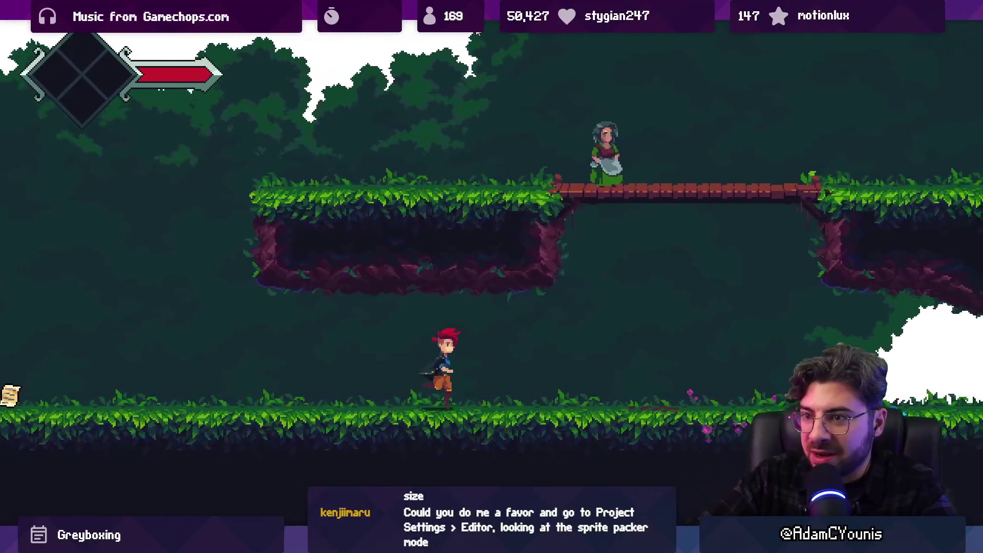
{"action": "key", "text": "Left"}
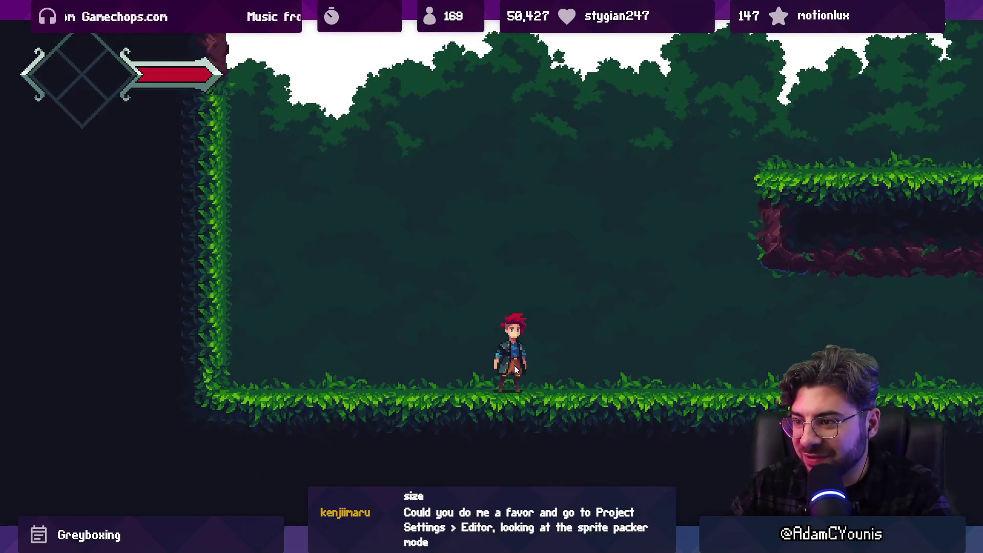
{"action": "key", "text": "Right"}
{"action": "key", "text": "Right"}
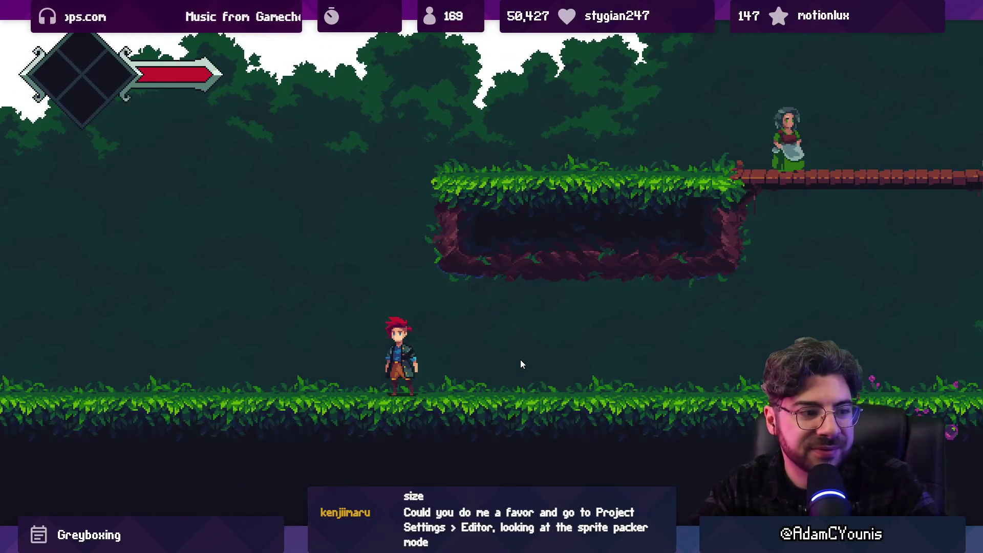
{"action": "key", "text": "shift+space"}
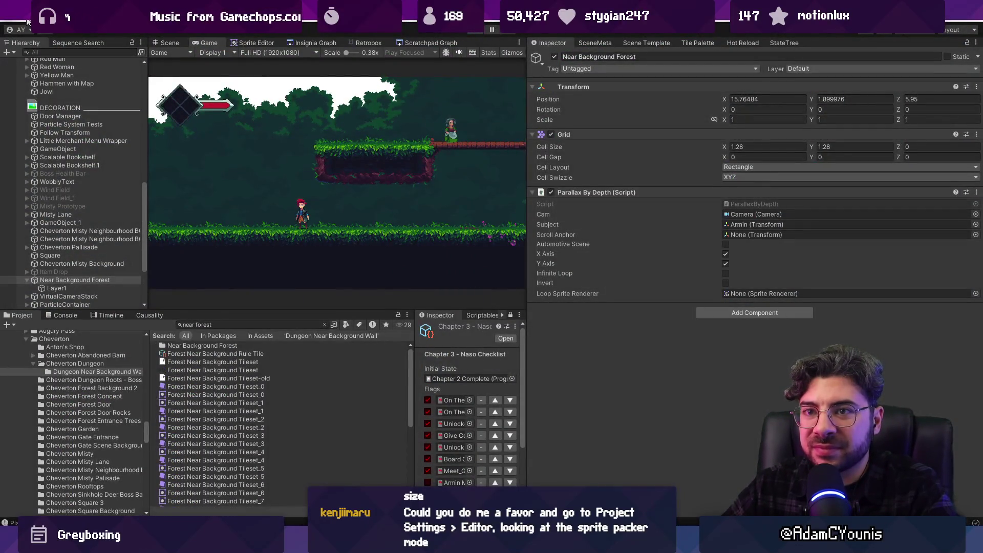
{"action": "key", "text": "ctrl+p"}
- Open the Editor page of Project Settings and search for 'sprite pack'
{"action": "left_click", "coordinate": [27, 21]}
{"action": "left_click", "coordinate": [122, 363]}
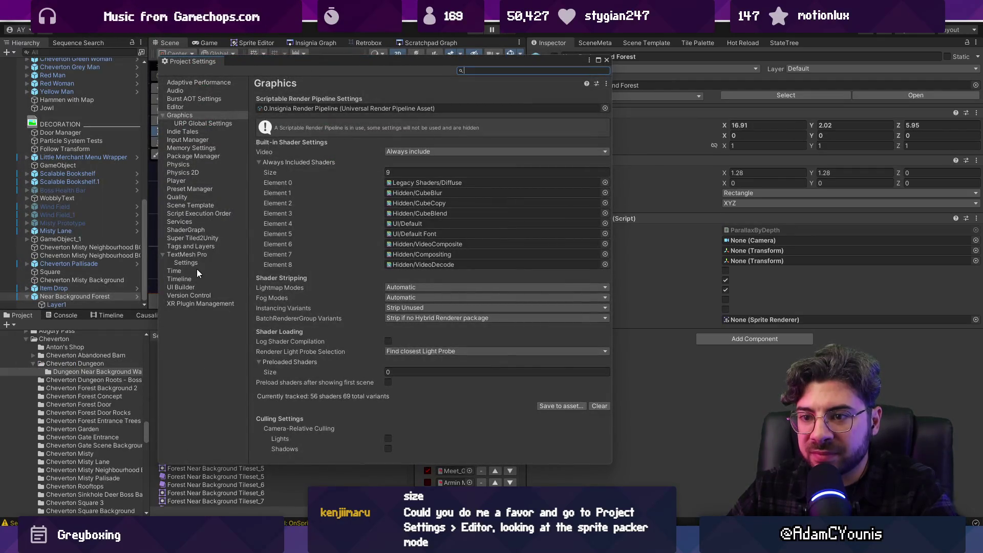
{"action": "left_click", "coordinate": [175, 107]}
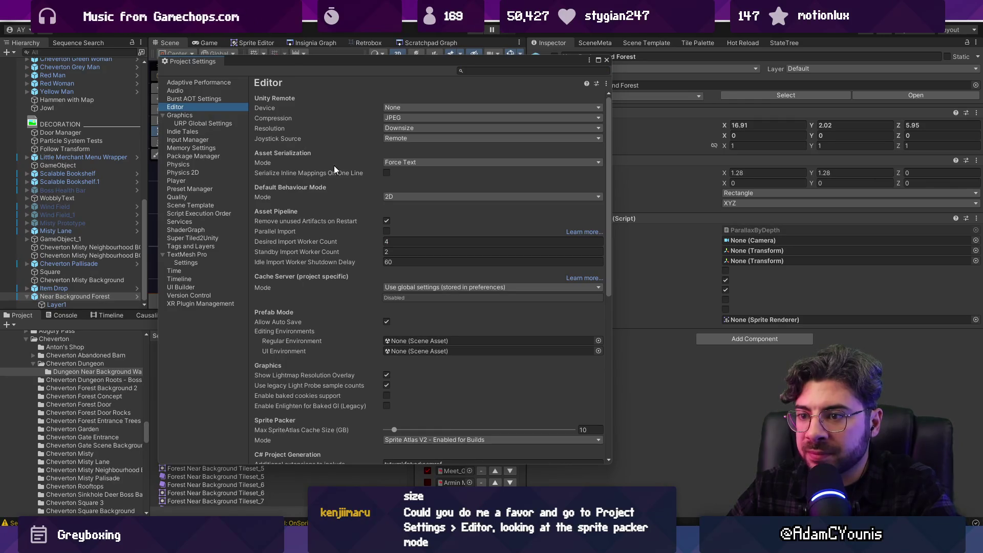
{"action": "left_click", "coordinate": [487, 71]}
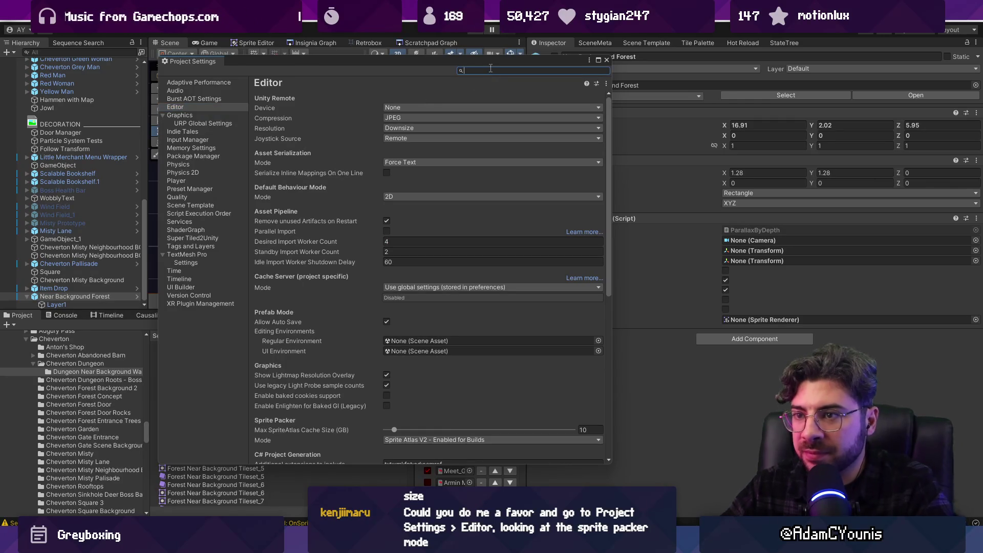
{"action": "type", "text": "sprite pack"}
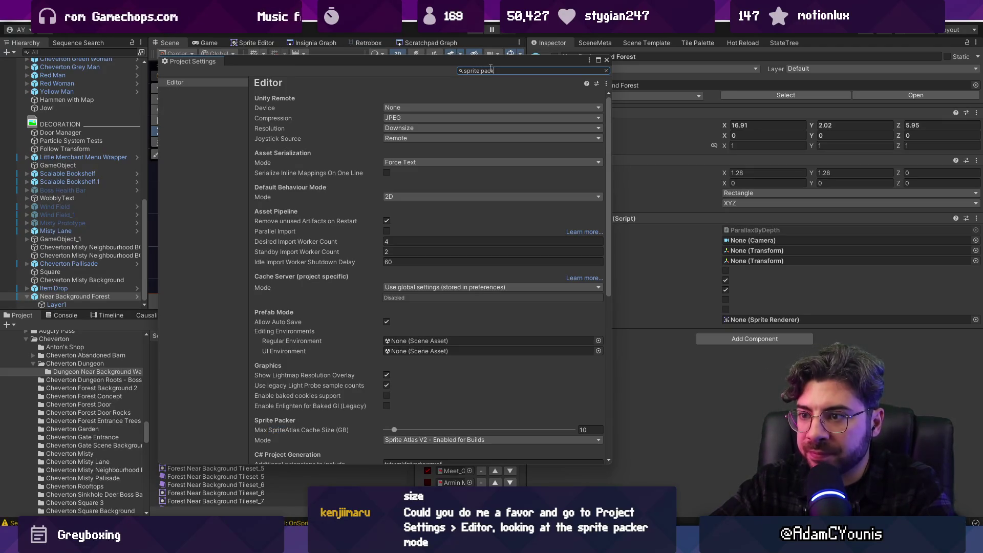
{"action": "scroll", "coordinate": [380, 255], "scroll_direction": "down", "scroll_amount": 5}
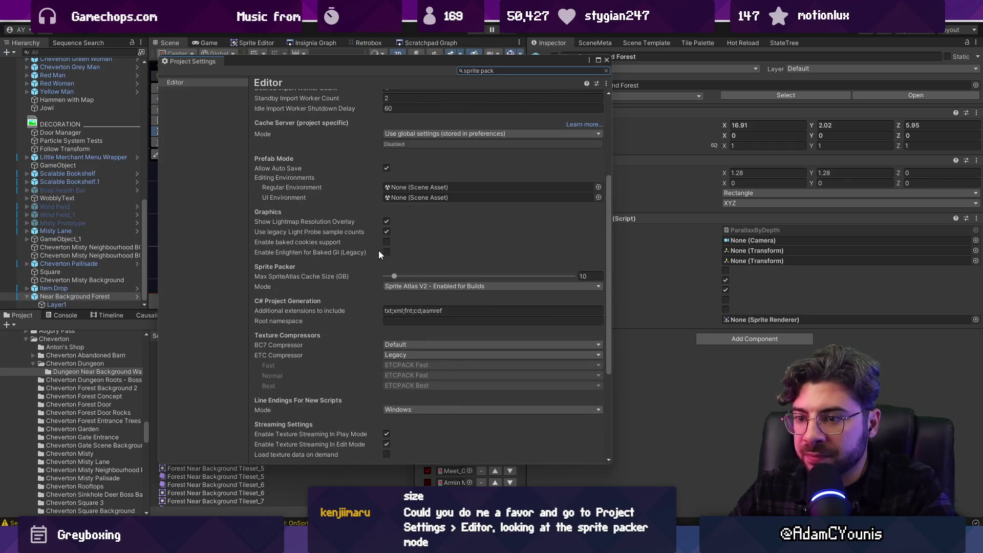
{"action": "scroll", "coordinate": [384, 245], "scroll_direction": "down", "scroll_amount": 5}
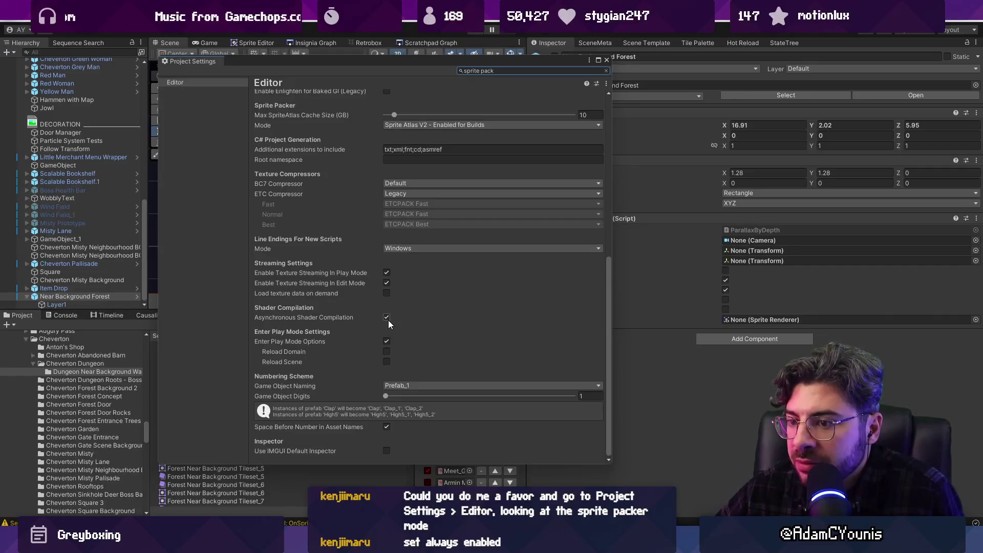
{"action": "scroll", "coordinate": [384, 332], "scroll_direction": "up", "scroll_amount": 5}
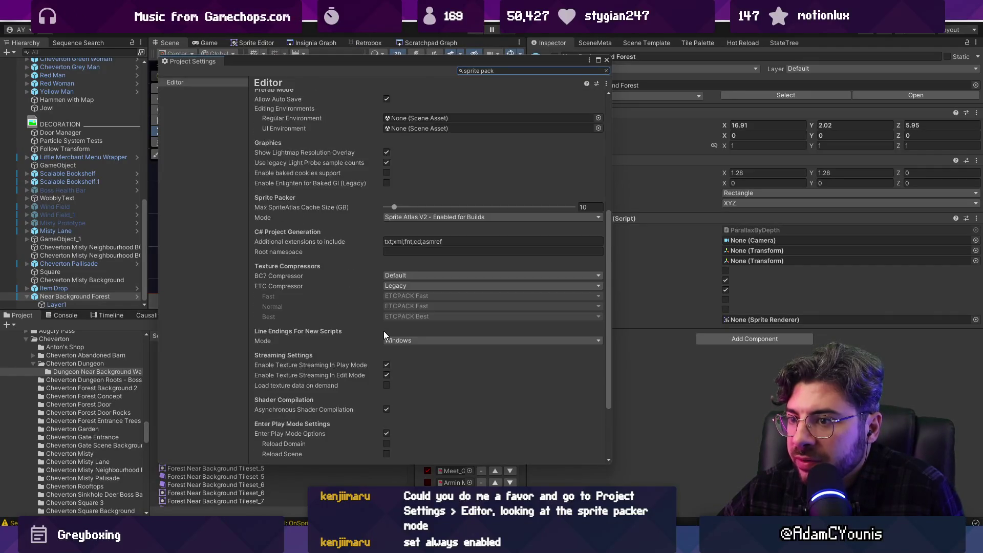
- Set Sprite Packer Mode to Sprite Atlas V2 - Enabled and close Project Settings
{"action": "left_click", "coordinate": [391, 278]}
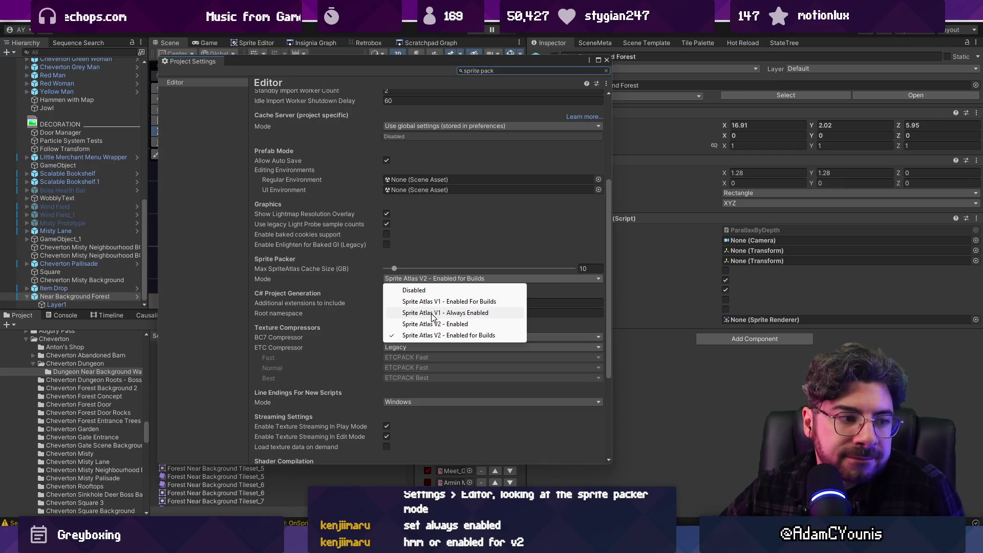
{"action": "left_click", "coordinate": [435, 324]}
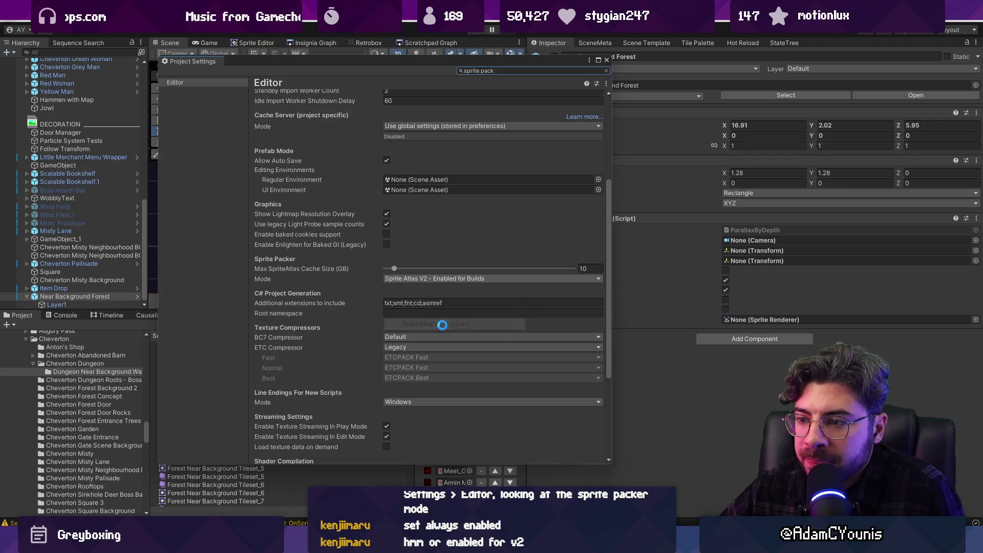
{"action": "scroll", "coordinate": [410, 297], "scroll_direction": "down", "scroll_amount": 3}
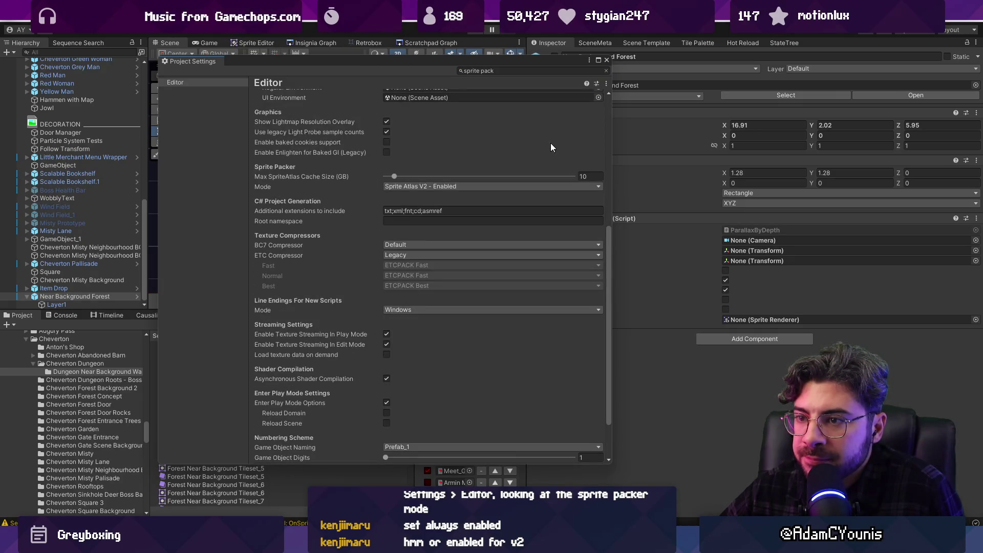
{"action": "left_click", "coordinate": [607, 60]}
{"action": "left_click", "coordinate": [474, 29]}
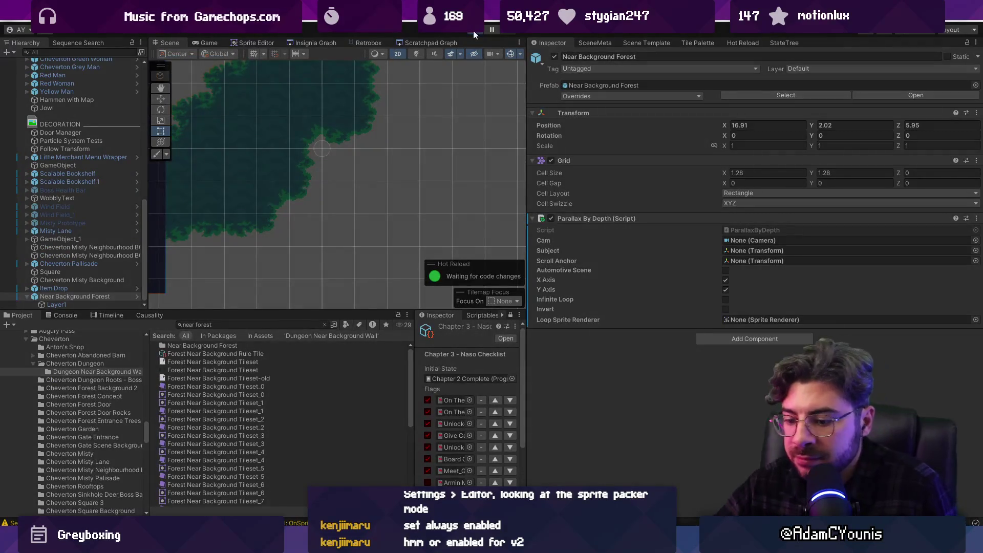
- Run the character right through the forest and jump onto the grassy platform
{"action": "key", "text": "Left"}
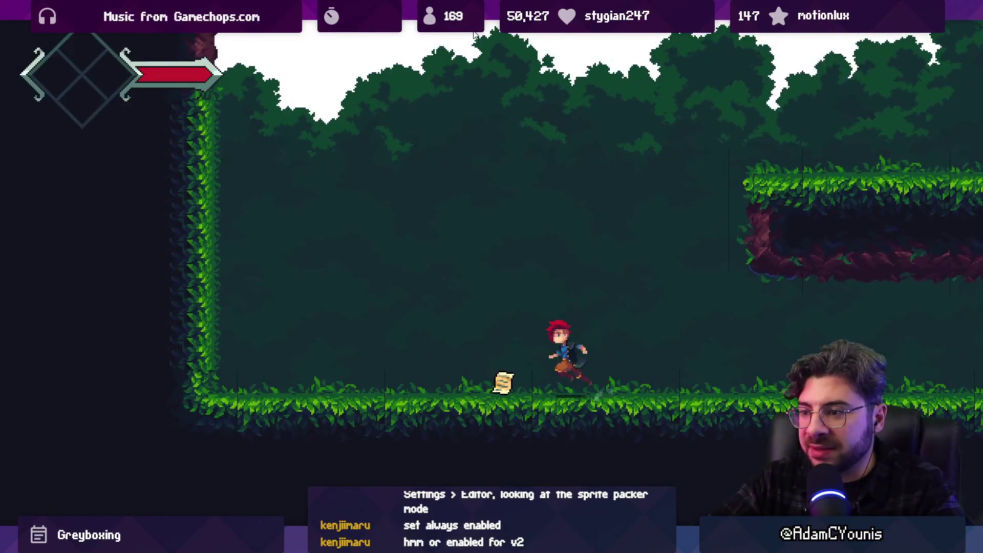
{"action": "key", "text": "Right"}
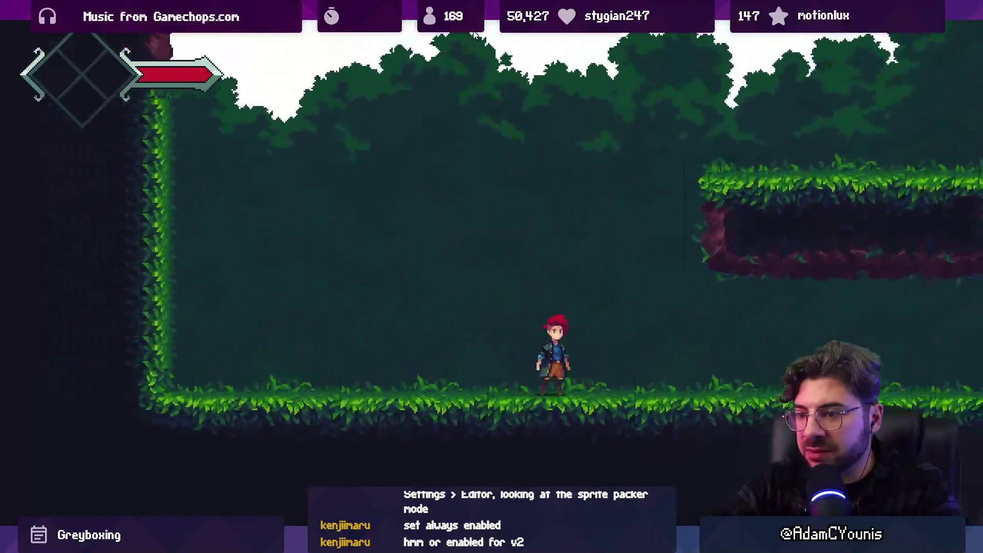
{"action": "key", "text": "Right"}
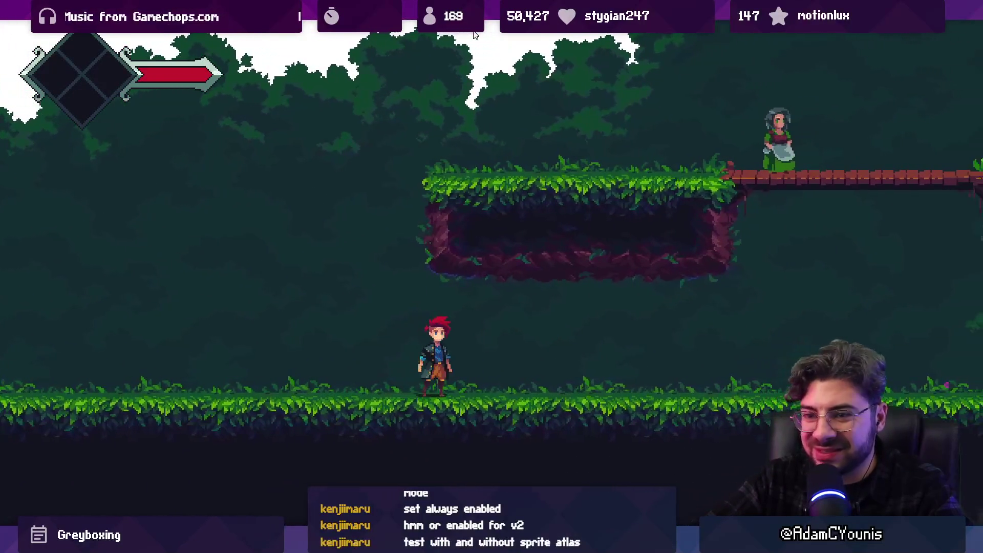
{"action": "key", "text": "Right"}
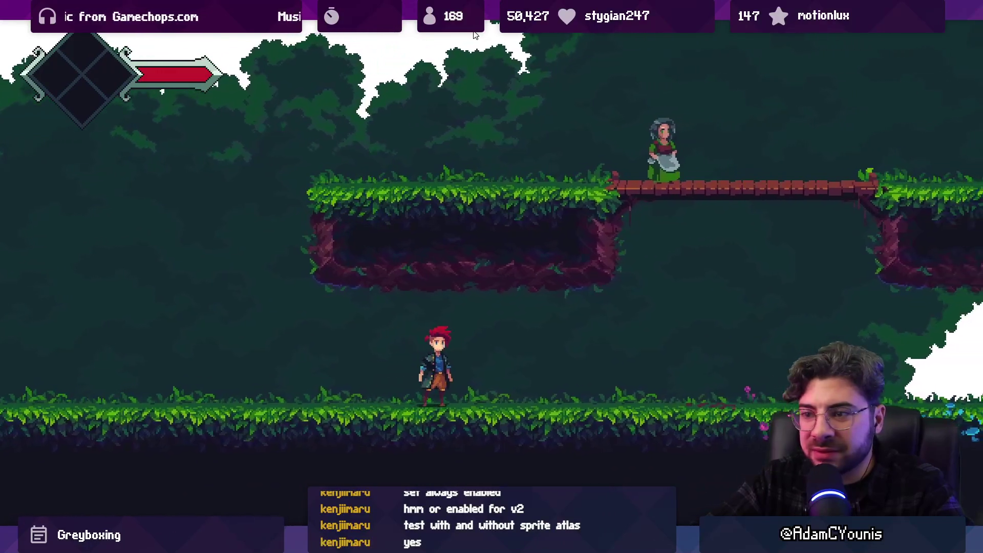
{"action": "key", "text": "space"}
{"action": "key", "text": "Left"}
{"action": "key", "text": "Left"}
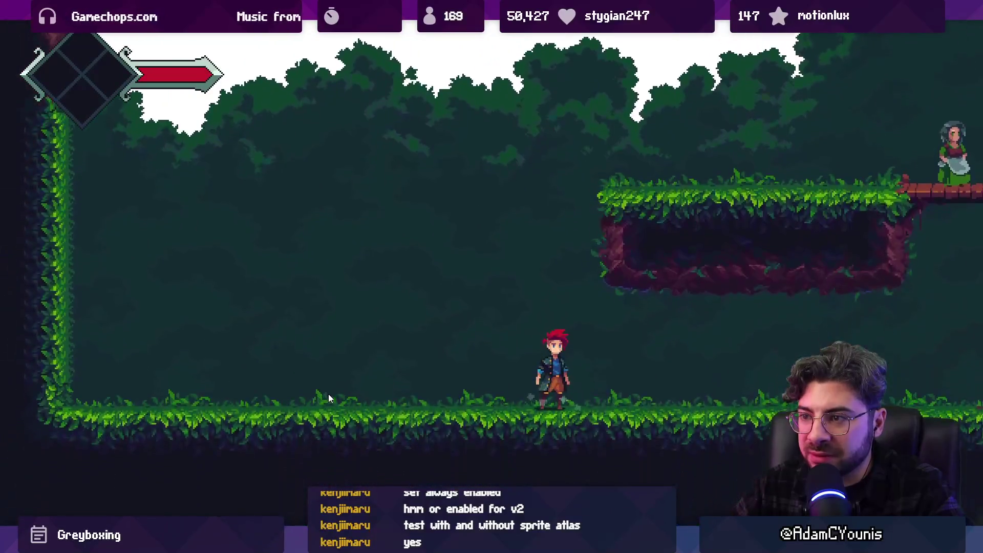
{"action": "key", "text": "shift+space"}
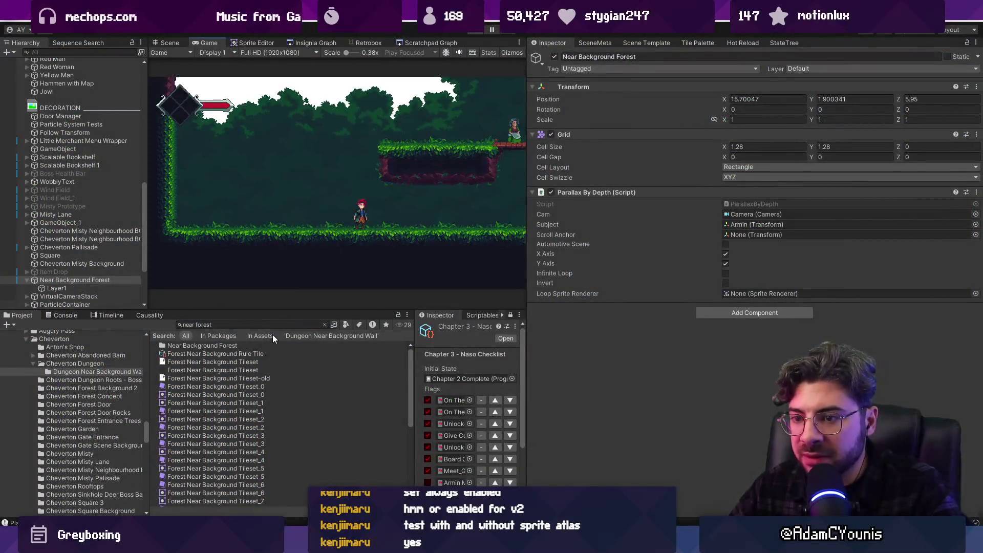
- Stop the playtest and start a new Project asset search
{"action": "key", "text": "ctrl+p"}
{"action": "left_click", "coordinate": [270, 324]}
{"action": "type", "text": "s"}
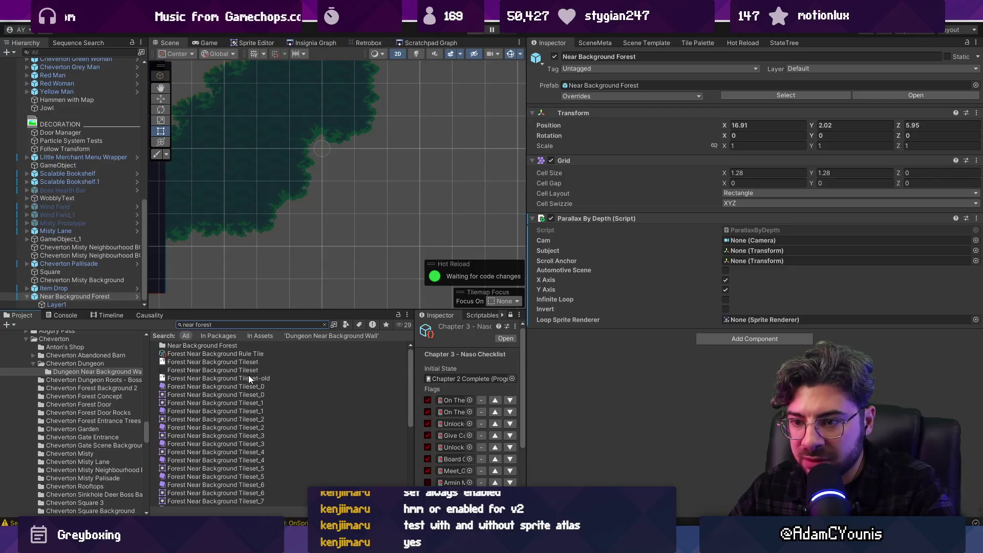
- Clear the search and create a new Sprite Atlas in the tileset's folder
{"action": "left_click", "coordinate": [250, 372]}
{"action": "left_click", "coordinate": [324, 324]}
{"action": "left_click_drag", "start_coordinate": [323, 310], "coordinate": [323, 210]}
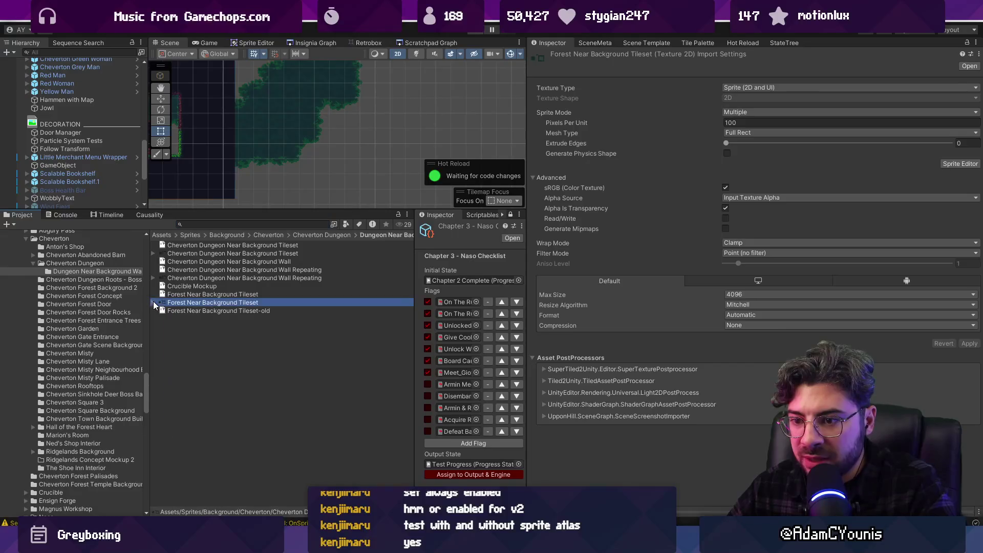
{"action": "right_click", "coordinate": [216, 337]}
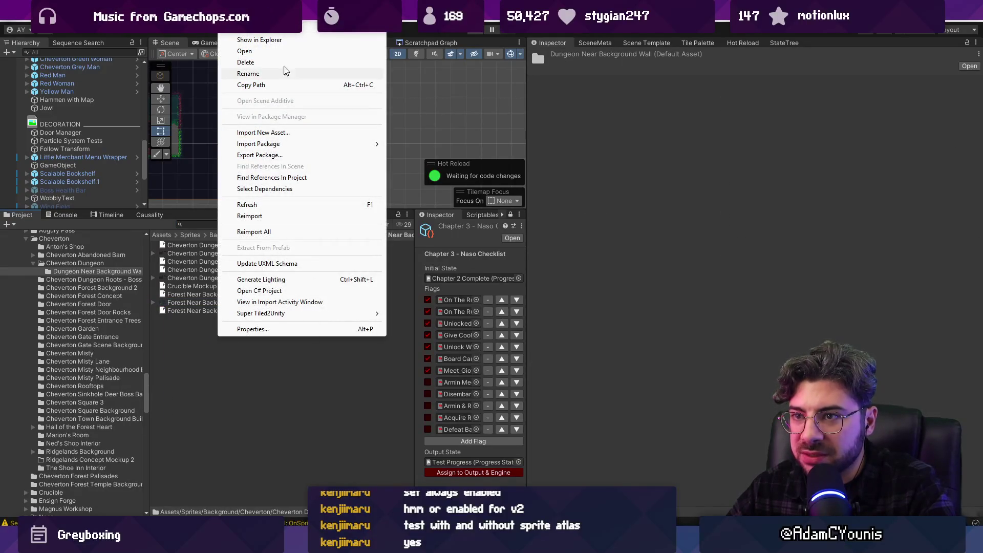
{"action": "mouse_move", "coordinate": [287, 28]}
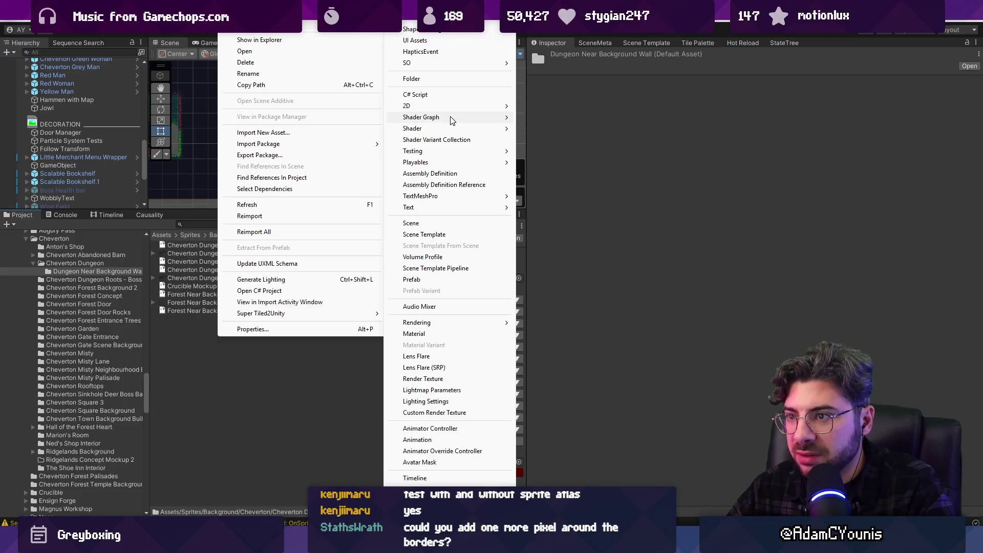
{"action": "mouse_move", "coordinate": [451, 106]}
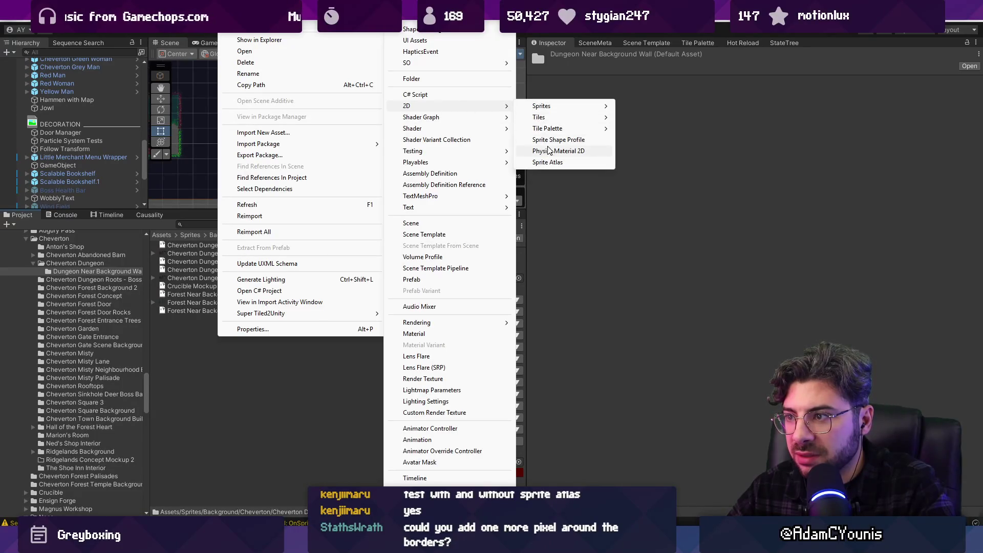
{"action": "left_click", "coordinate": [556, 163]}
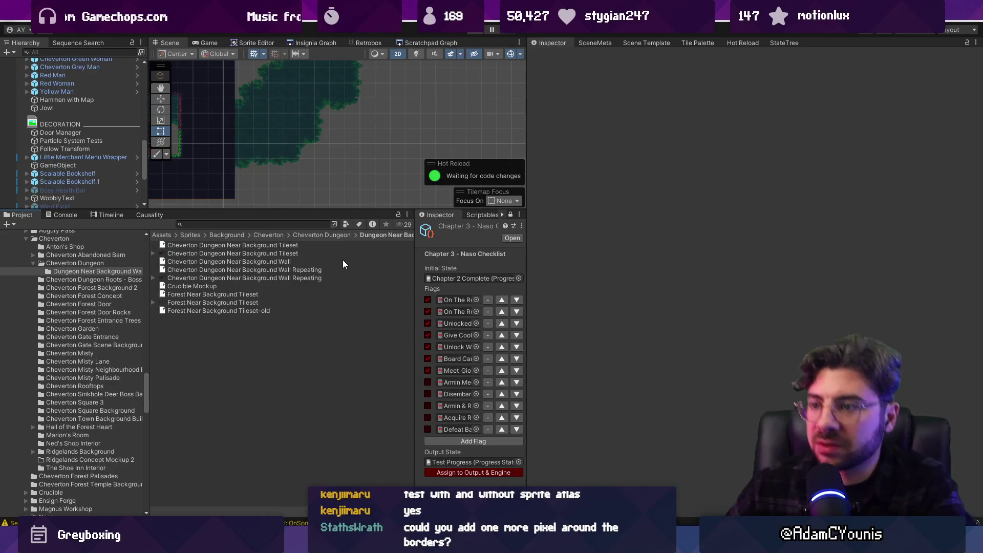
- Create a Sprite Atlas named Forest Near Background Tileset
{"action": "left_click_drag", "start_coordinate": [529, 266], "coordinate": [673, 266]}
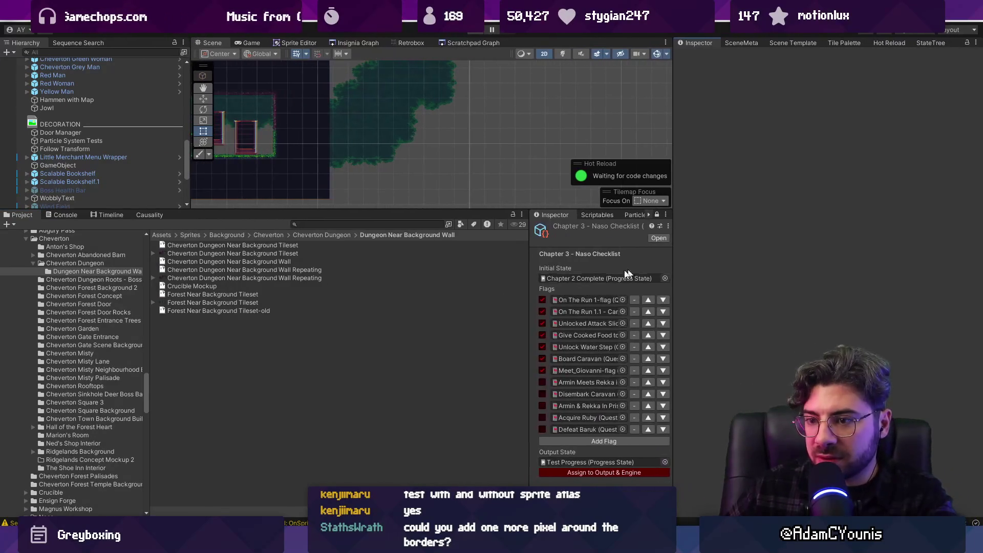
{"action": "right_click", "coordinate": [228, 368]}
{"action": "mouse_move", "coordinate": [272, 51]}
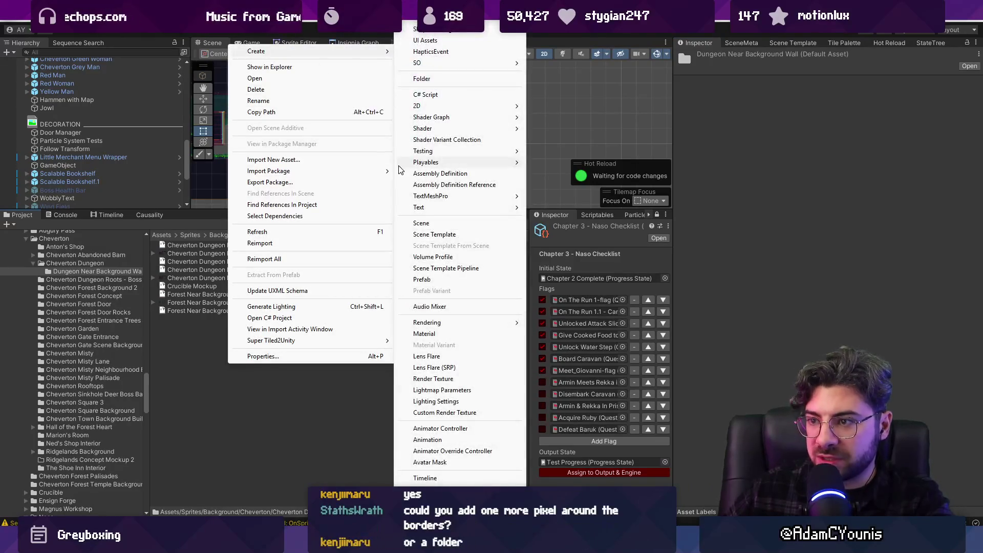
{"action": "mouse_move", "coordinate": [441, 106]}
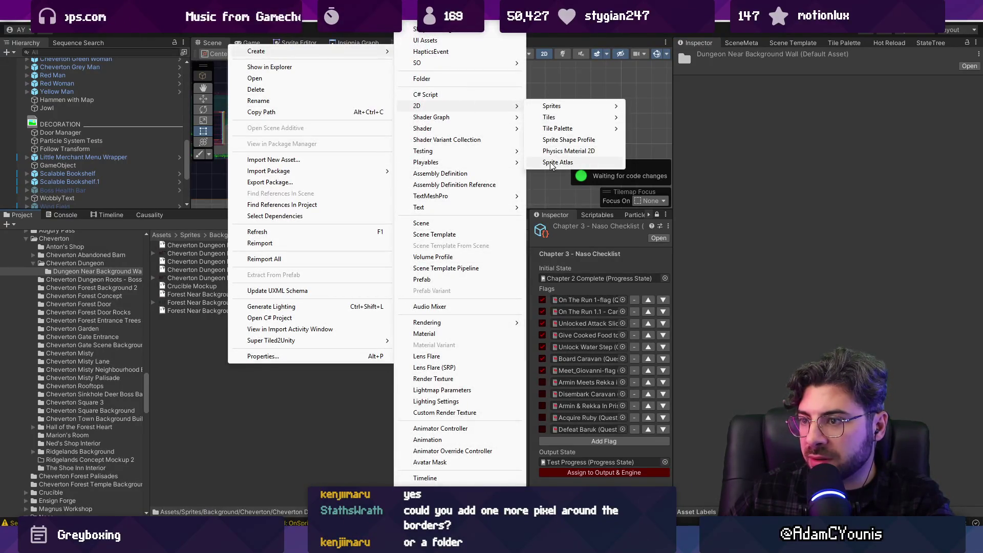
{"action": "left_click", "coordinate": [552, 164]}
{"action": "type", "text": "Forest Near Background Tileset"}
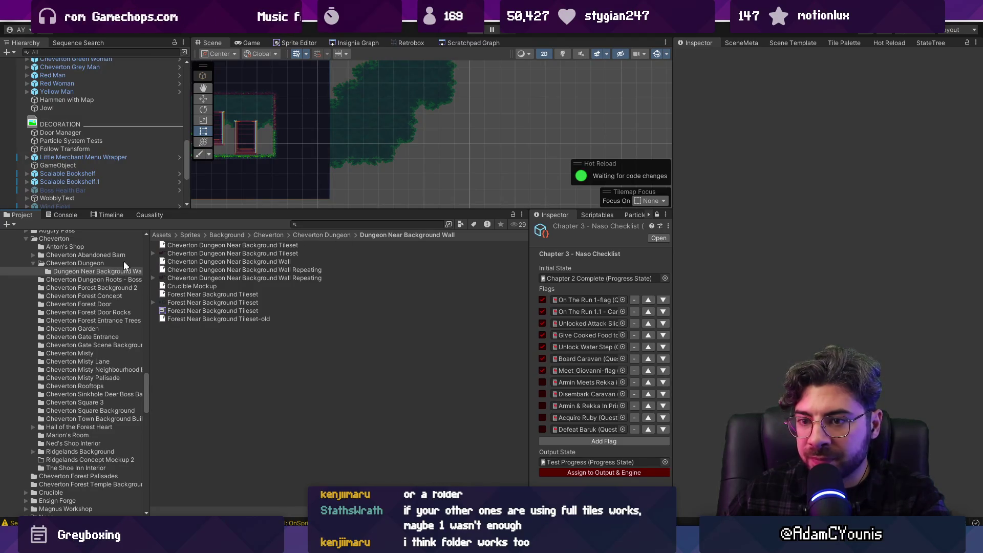
- Add the Dungeon Near Background Wall folder to the atlas's Objects for Packing
{"action": "mouse_move", "coordinate": [109, 270]}
{"action": "left_mouse_down"}
{"action": "mouse_move", "coordinate": [152, 276]}
{"action": "mouse_move", "coordinate": [243, 320]}
{"action": "left_mouse_up"}
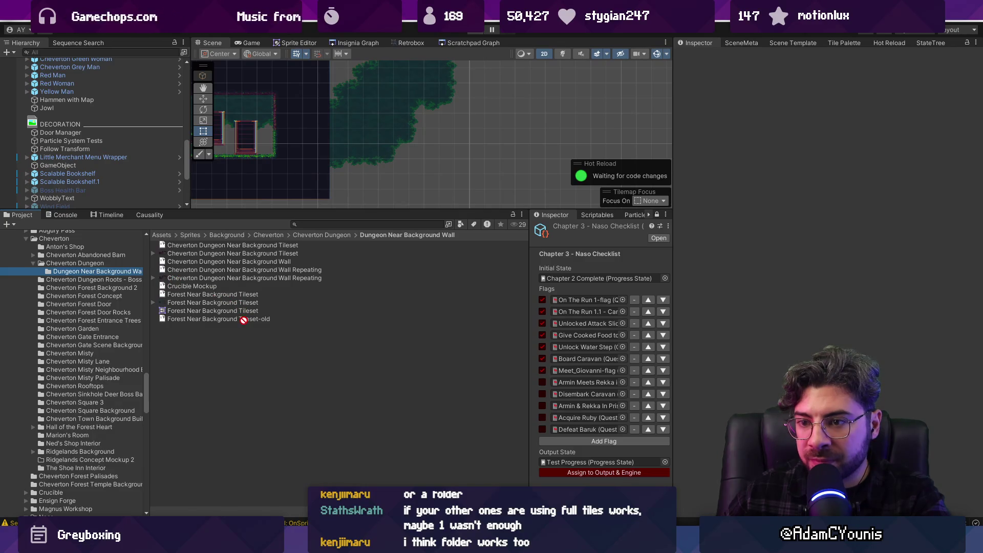
{"action": "left_click", "coordinate": [237, 310]}
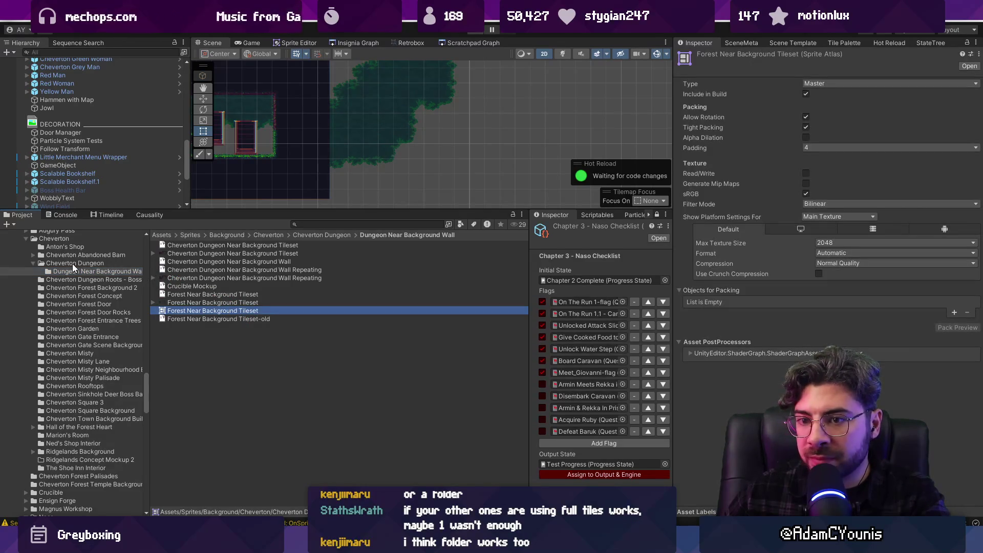
{"action": "left_click_drag", "start_coordinate": [72, 271], "coordinate": [635, 314]}
{"action": "left_click_drag", "start_coordinate": [724, 292], "coordinate": [725, 294]}
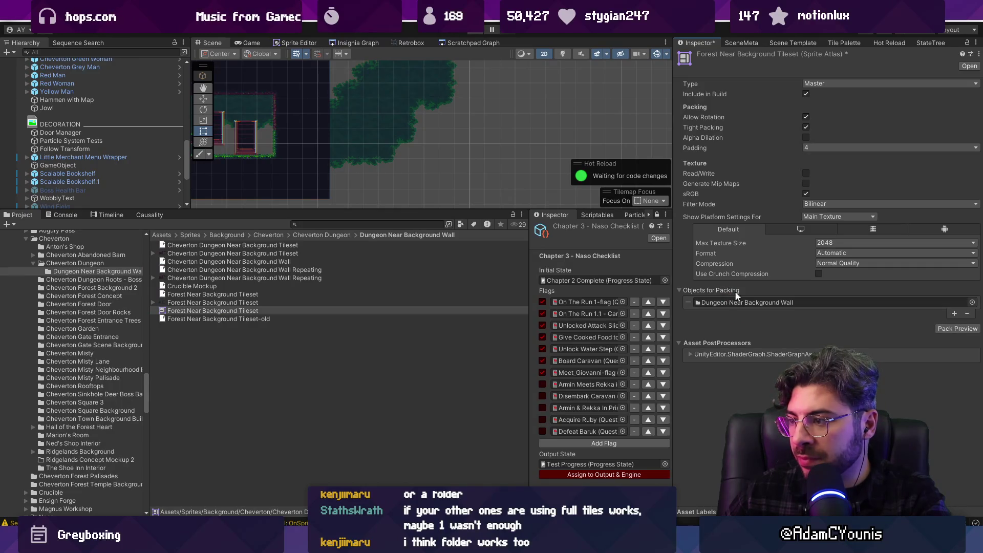
- Set the atlas Filter Mode to Point and save the changes
{"action": "left_click", "coordinate": [963, 328]}
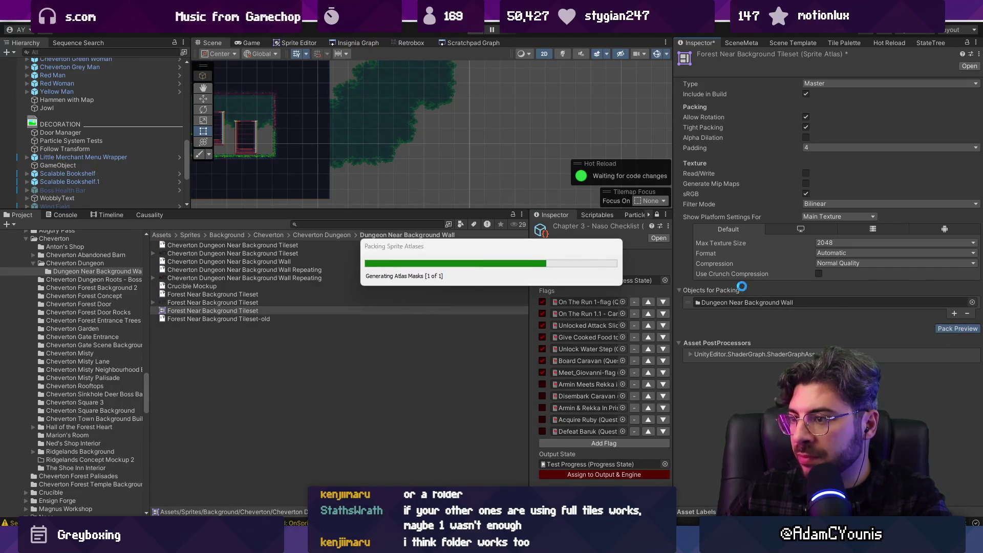
{"action": "left_click", "coordinate": [823, 204]}
{"action": "left_click", "coordinate": [819, 213]}
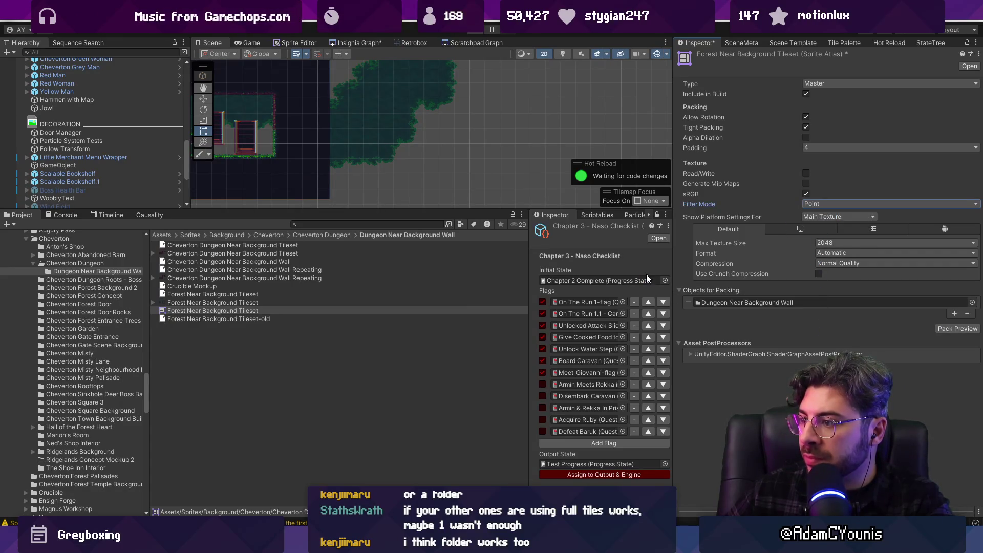
{"action": "left_click", "coordinate": [480, 32]}
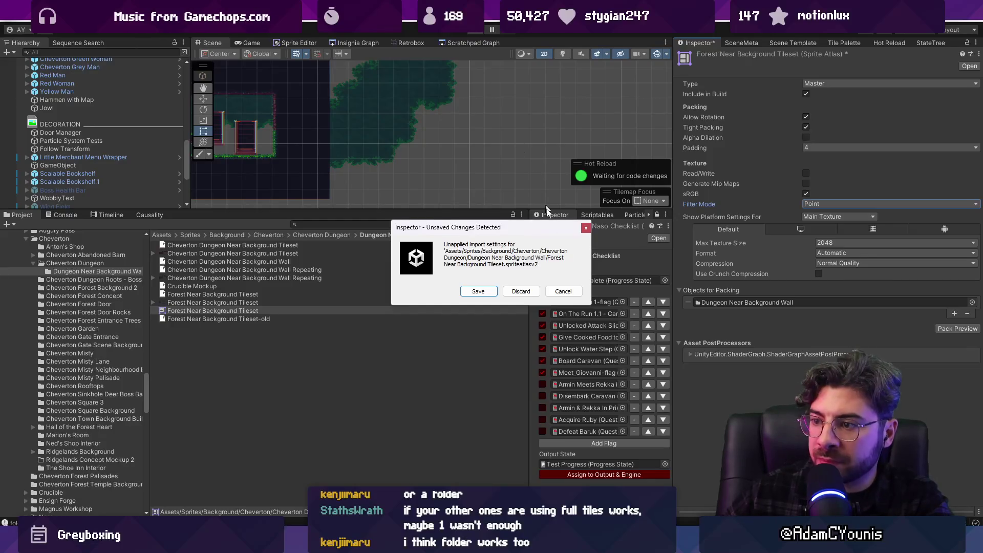
{"action": "left_click", "coordinate": [484, 291]}
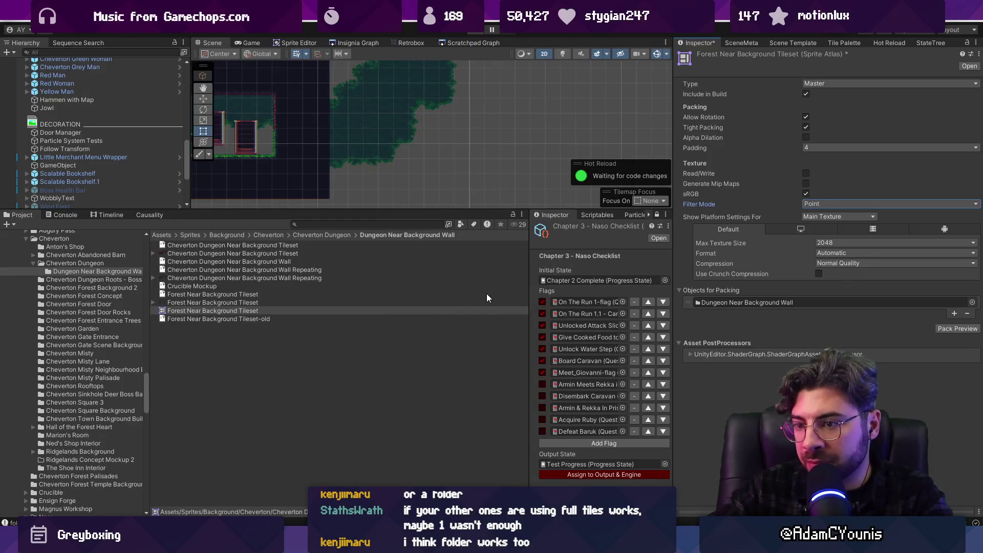
- Run right through the forest, jump onto the wooden bridge, then leave the playtest
{"action": "key", "text": "Right"}
{"action": "key", "text": "Right"}
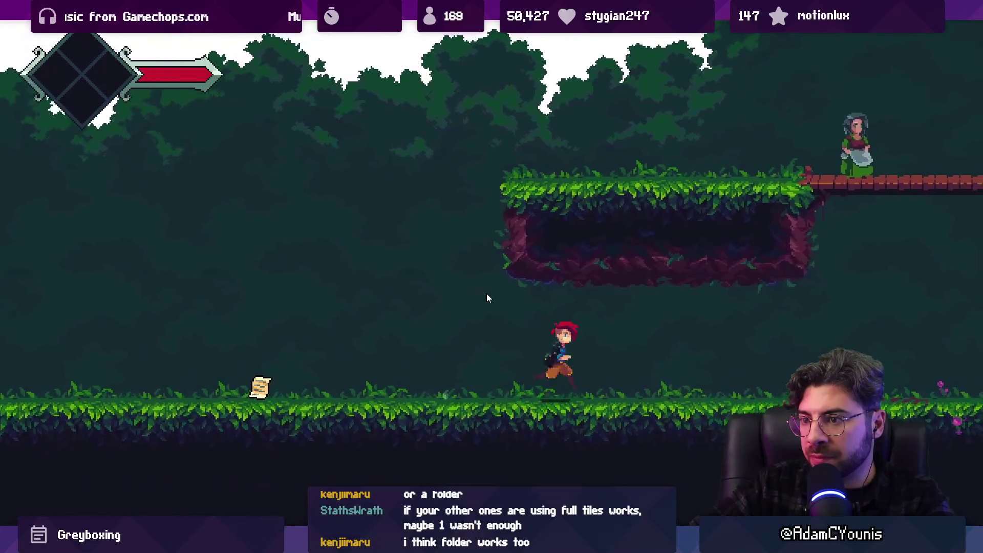
{"action": "key", "text": "Left"}
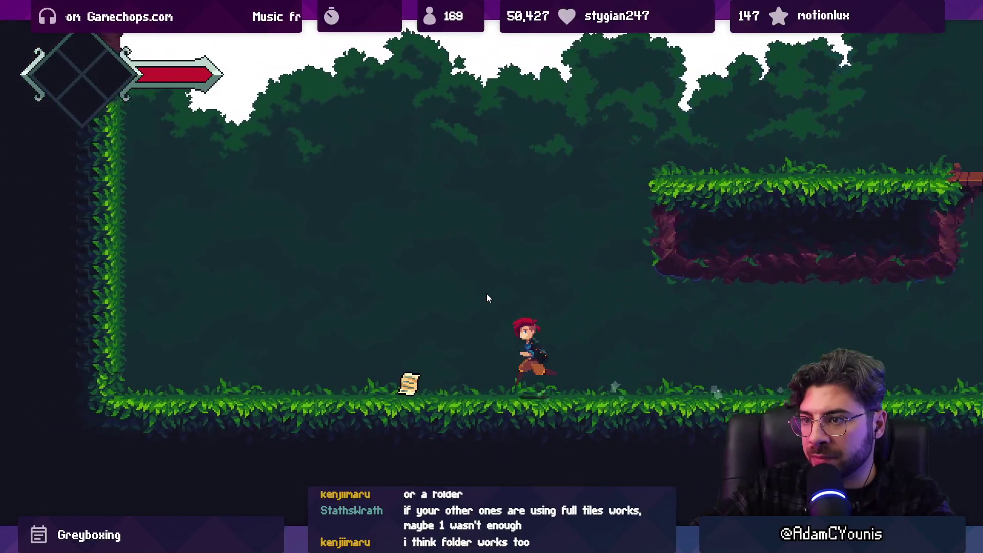
{"action": "key", "text": "Left"}
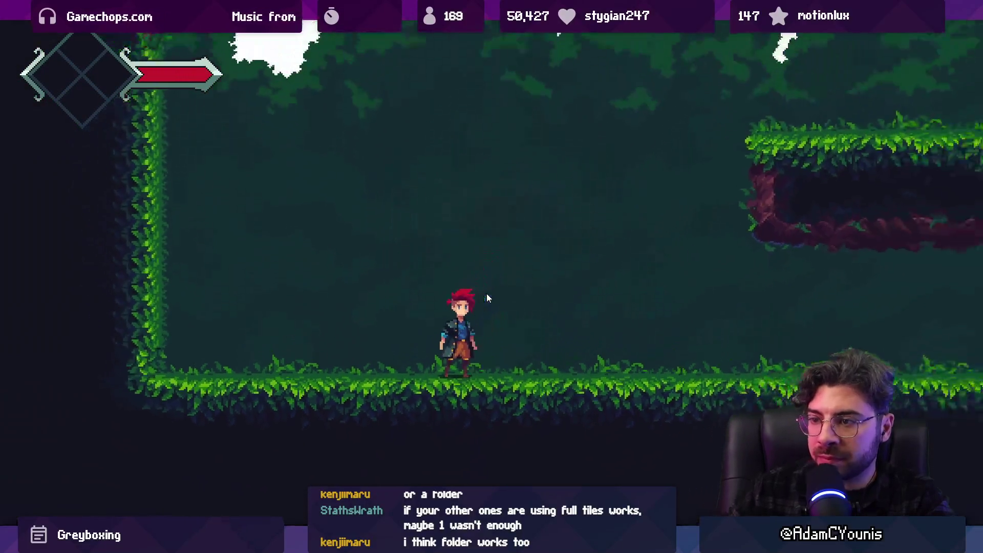
{"action": "key", "text": "Right"}
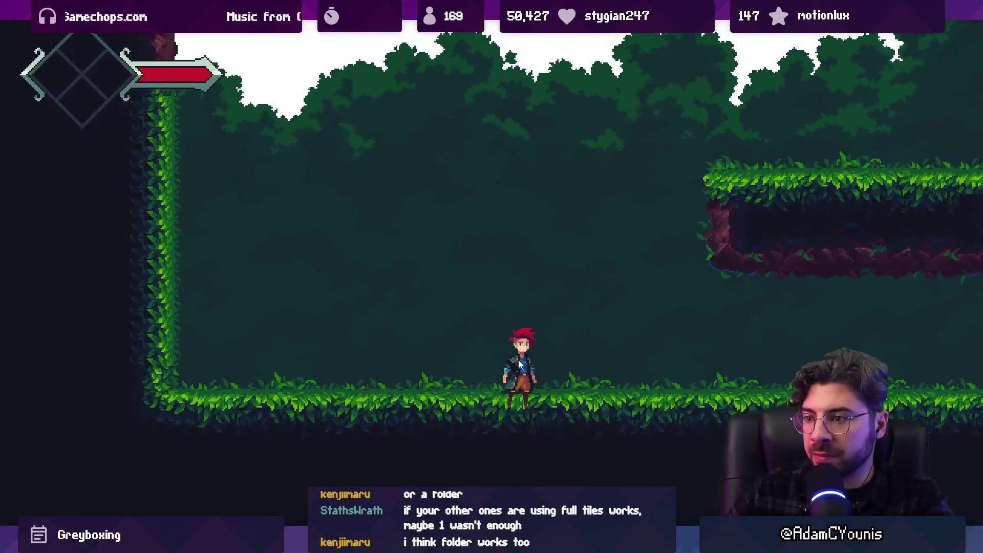
{"action": "key", "text": "Right"}
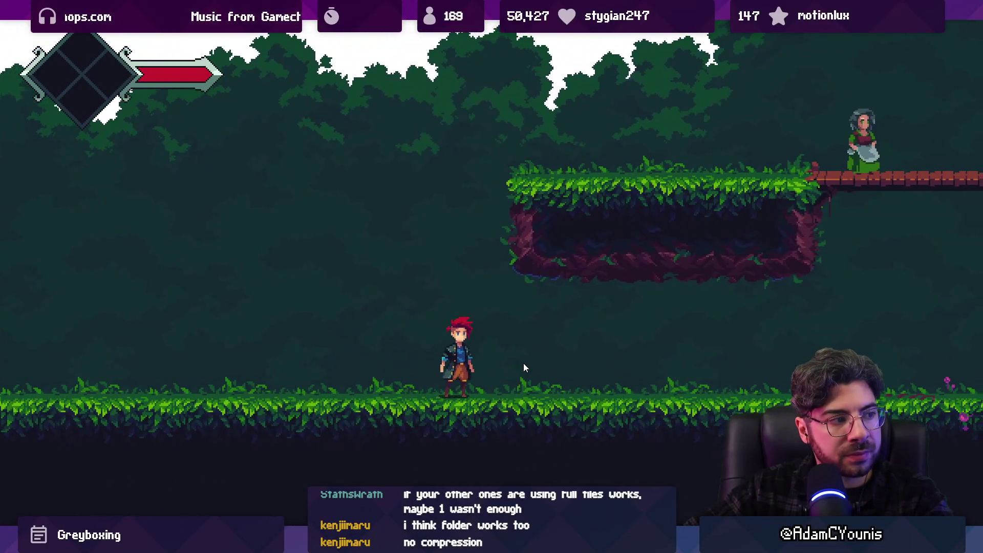
{"action": "key", "text": "Right"}
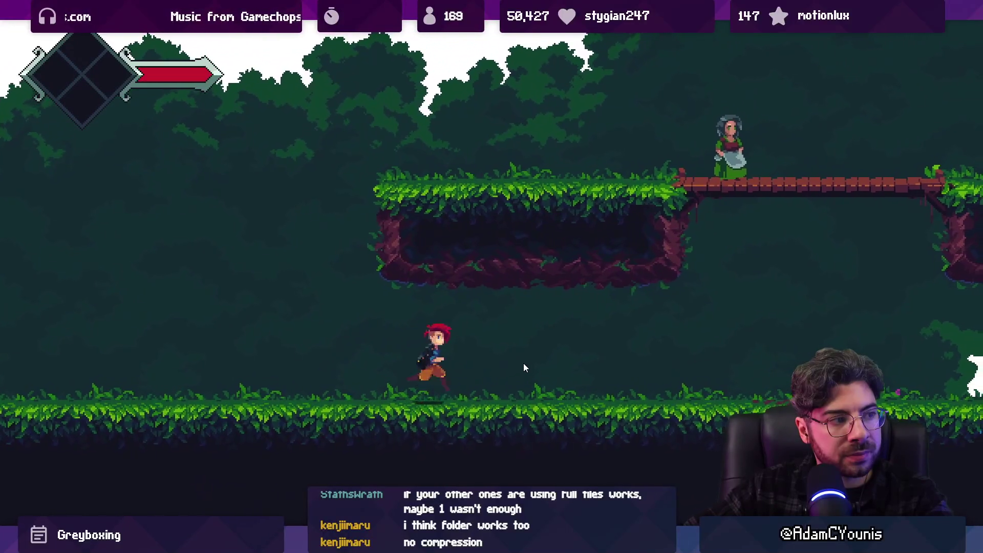
{"action": "key", "text": "Right"}
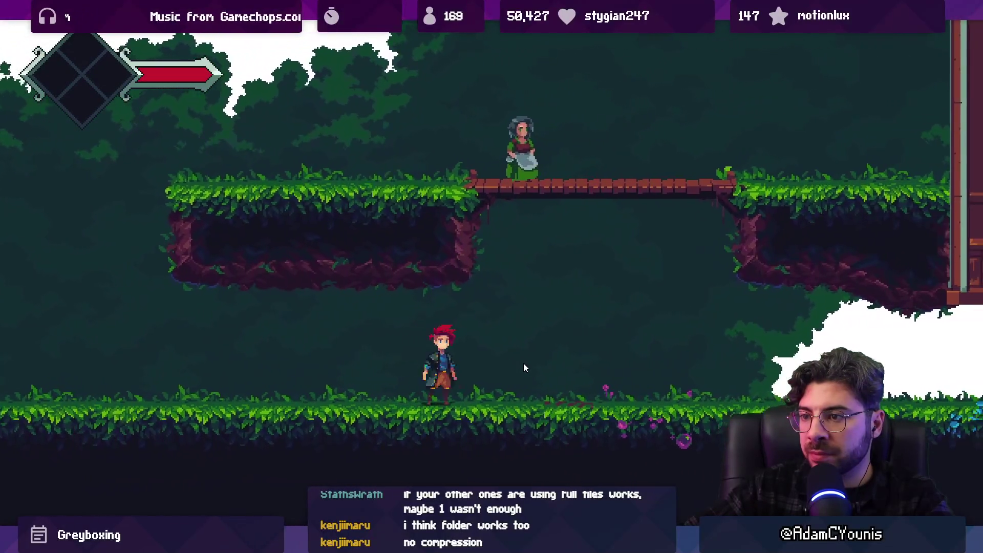
{"action": "key", "text": "Right"}
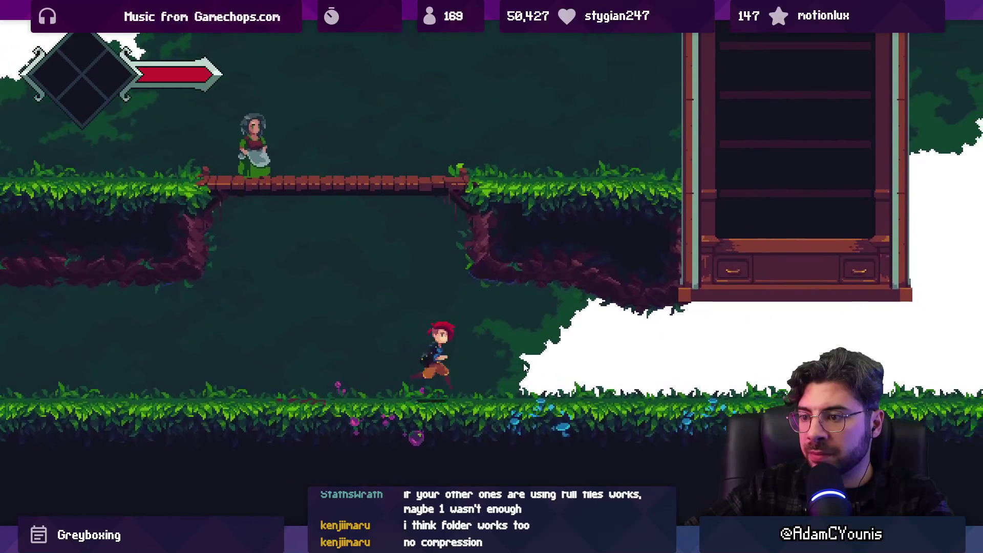
{"action": "key", "text": "space"}
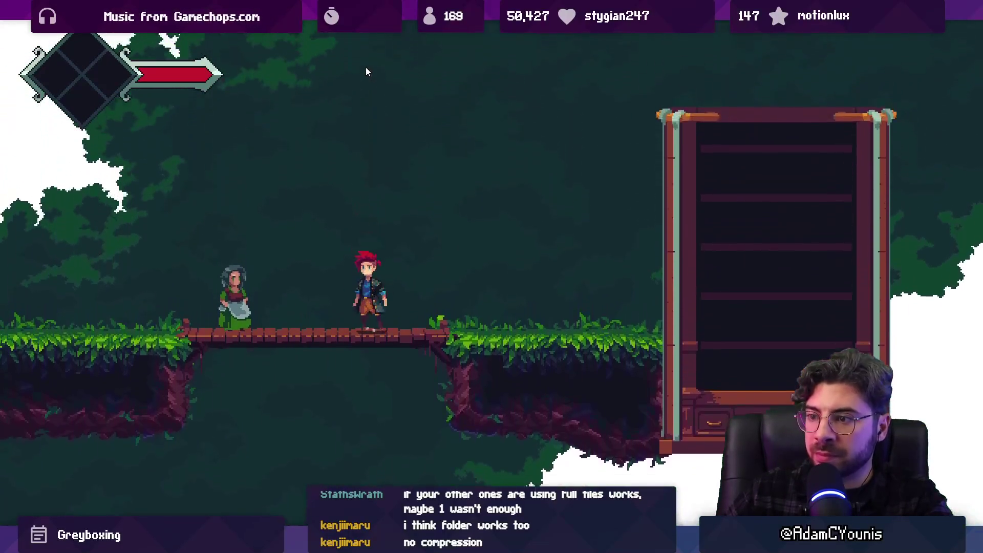
{"action": "key", "text": "Left"}
{"action": "key", "text": "Left"}
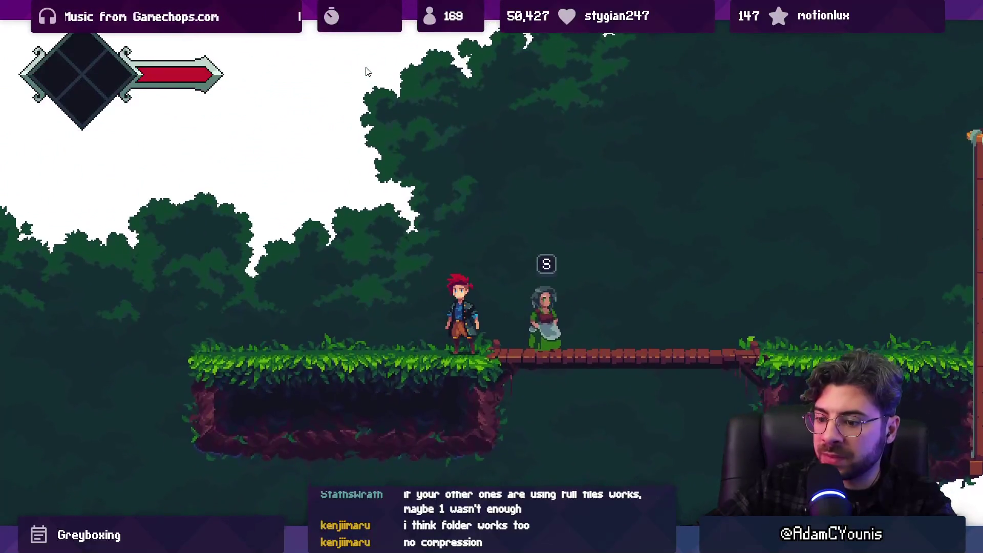
{"action": "key", "text": "alt+Tab"}
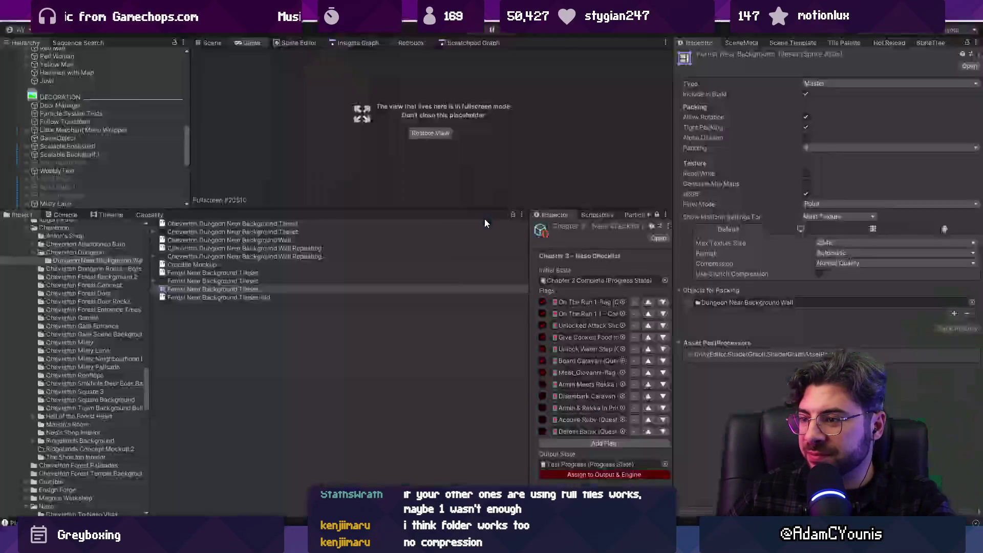
- Set the atlas compression to None and repack to preview the result
{"action": "left_click", "coordinate": [827, 263]}
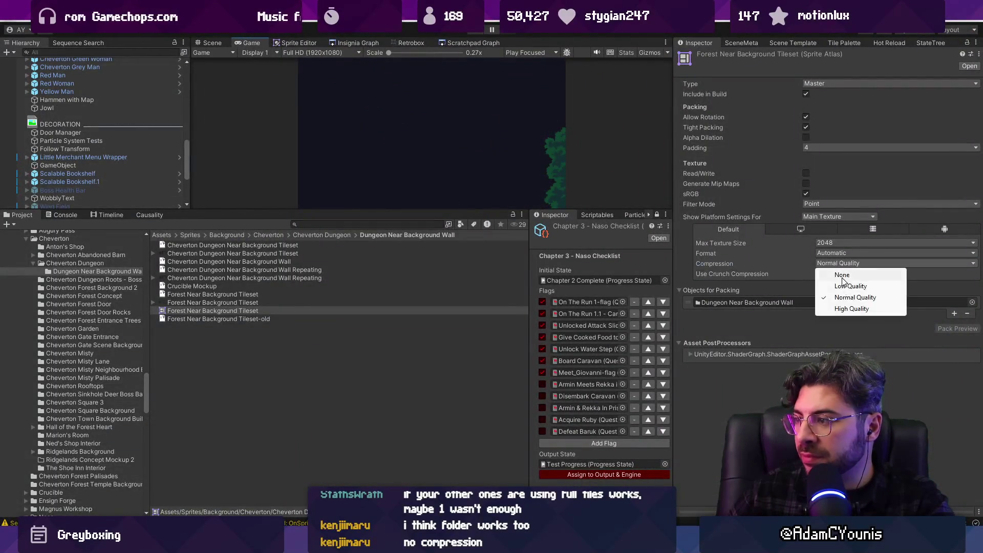
{"action": "left_click", "coordinate": [841, 275]}
{"action": "left_click", "coordinate": [966, 319]}
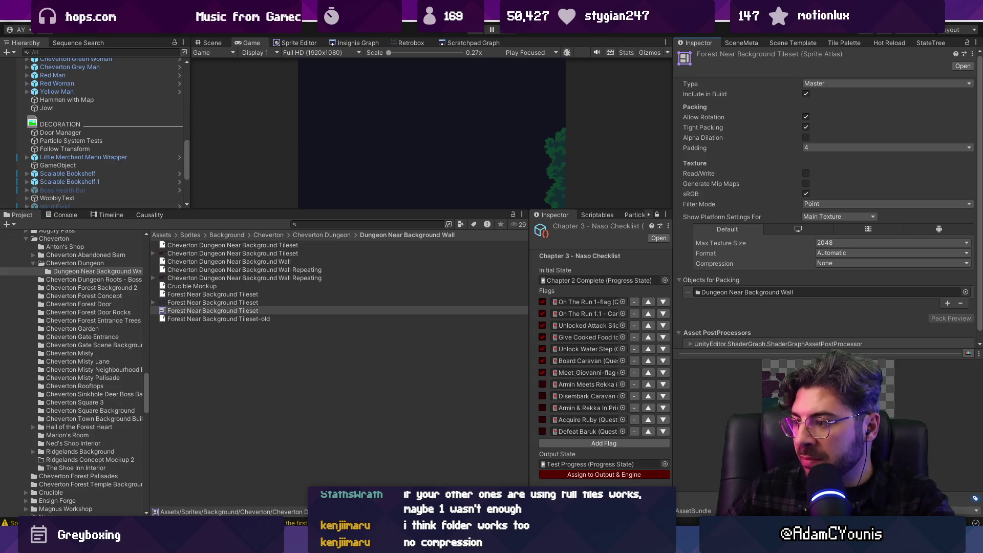
{"action": "left_click", "coordinate": [786, 353]}
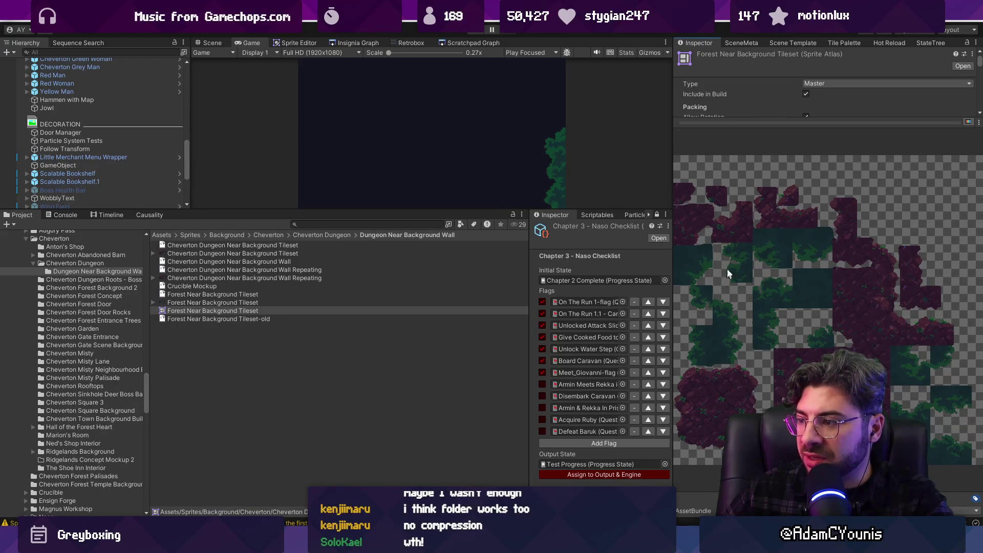
{"action": "left_click", "coordinate": [746, 126]}
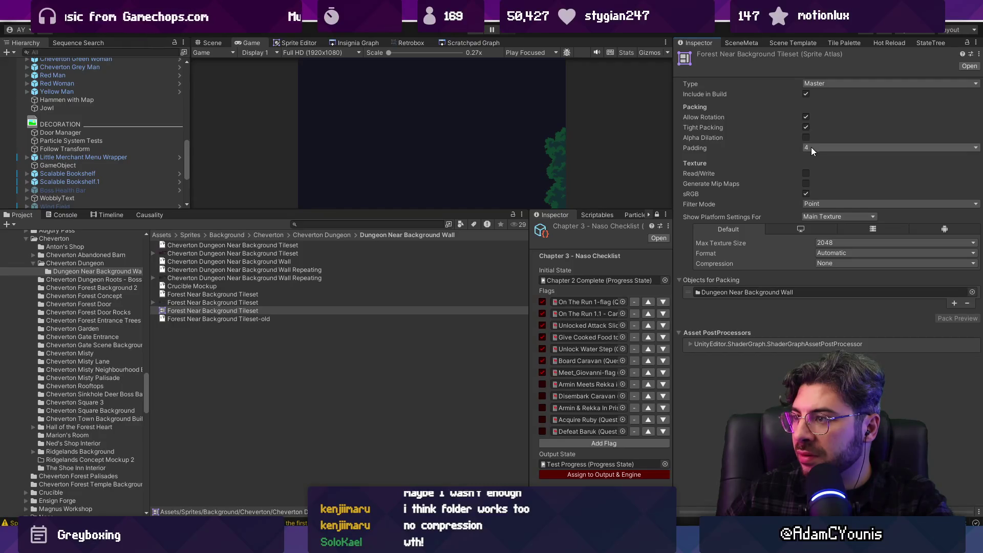
- Turn off Tight Packing and Allow Rotation, repacking the atlas after each change
{"action": "left_click", "coordinate": [805, 127]}
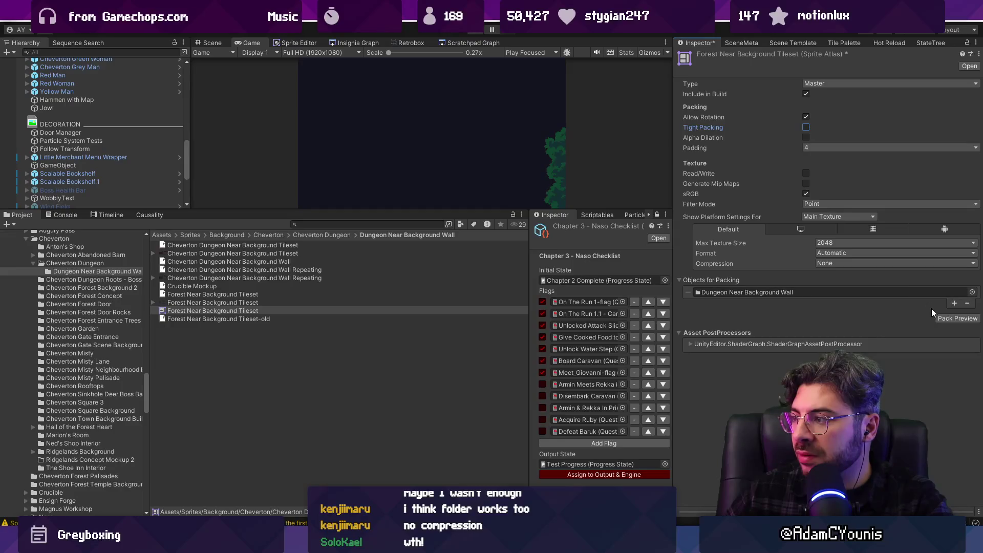
{"action": "left_click", "coordinate": [947, 318]}
{"action": "left_click_drag", "start_coordinate": [790, 404], "coordinate": [790, 287]}
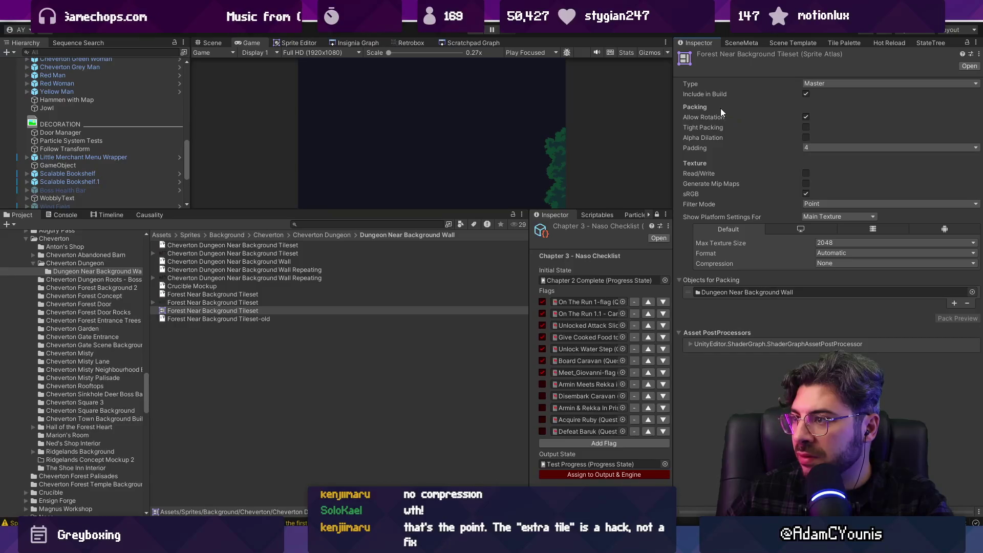
{"action": "left_click", "coordinate": [806, 116]}
{"action": "left_click", "coordinate": [963, 319]}
{"action": "mouse_move", "coordinate": [814, 511]}
{"action": "left_mouse_down"}
{"action": "mouse_move", "coordinate": [814, 253]}
{"action": "mouse_move", "coordinate": [812, 510]}
{"action": "left_mouse_up"}
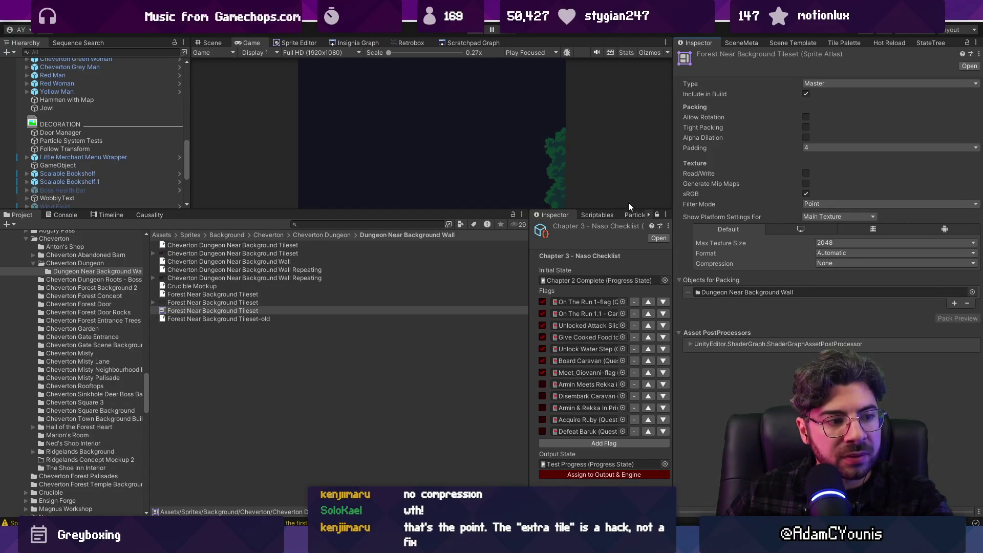
{"action": "key", "text": "ctrl+p"}
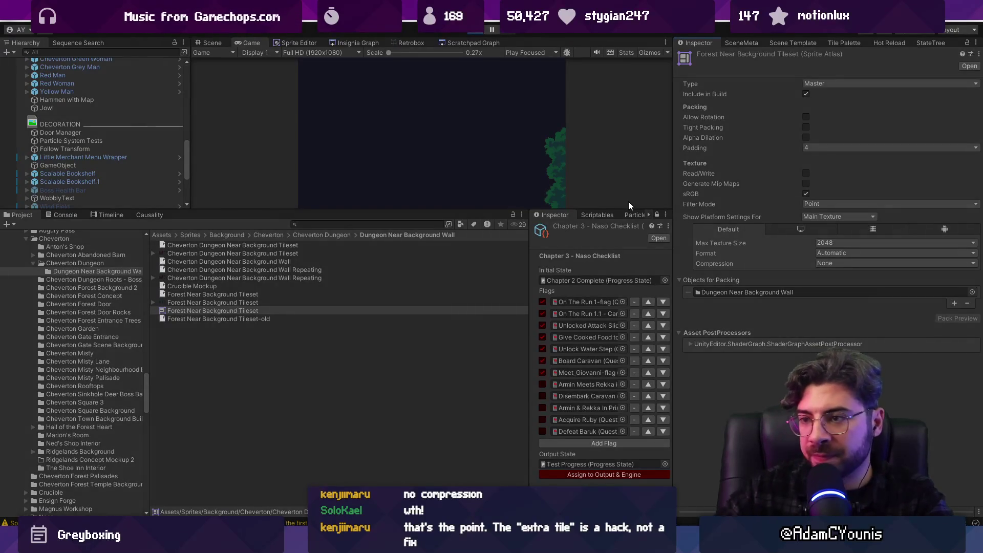
{"action": "key", "text": "e"}
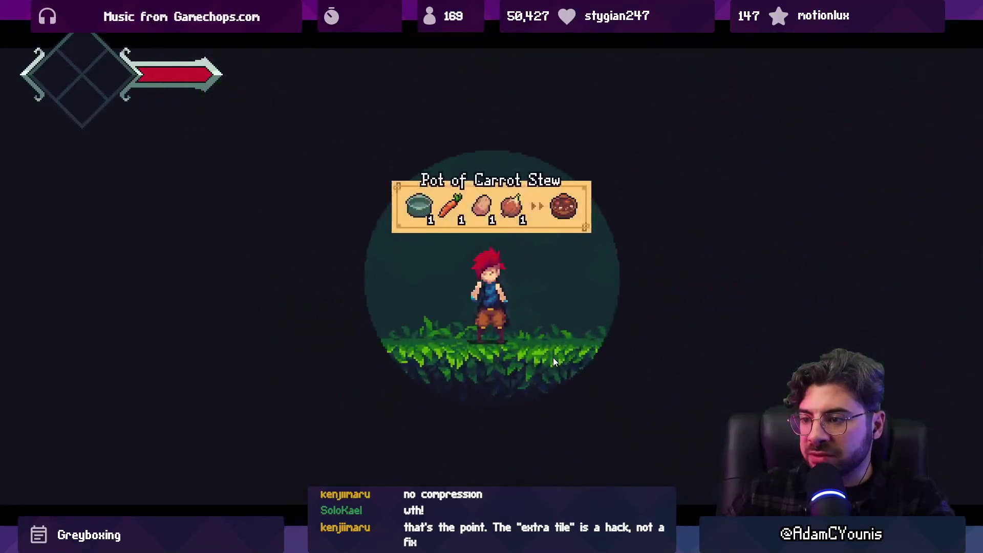
{"action": "key", "text": "Right"}
{"action": "key", "text": "space"}
{"action": "key", "text": "Right"}
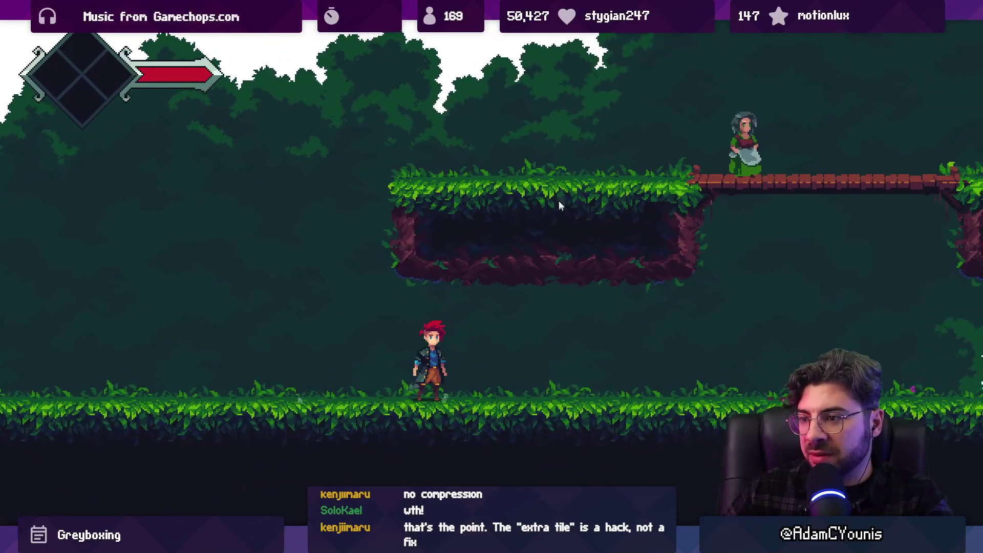
{"action": "key", "text": "space"}
{"action": "key", "text": "Right"}
{"action": "key", "text": "space"}
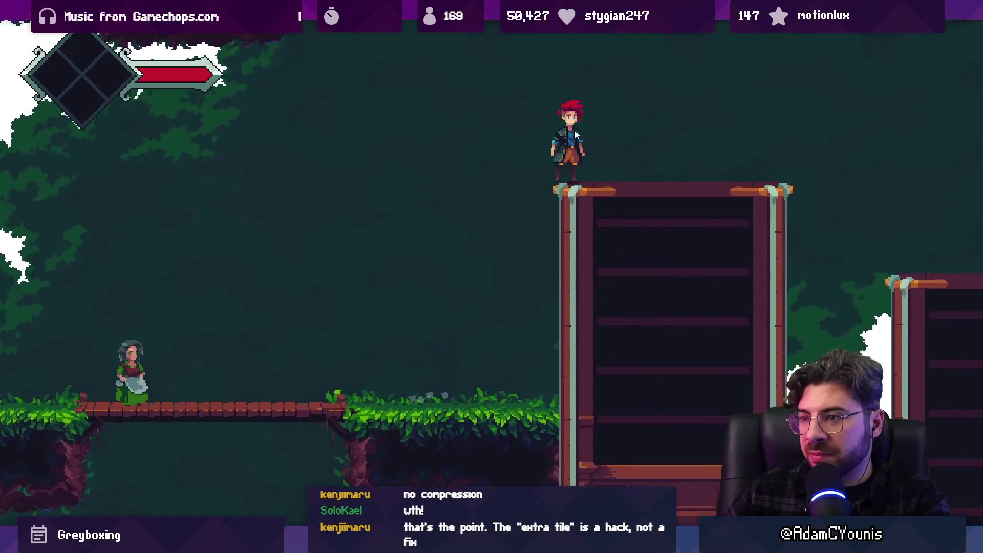
{"action": "key", "text": "Left"}
{"action": "key", "text": "Left"}
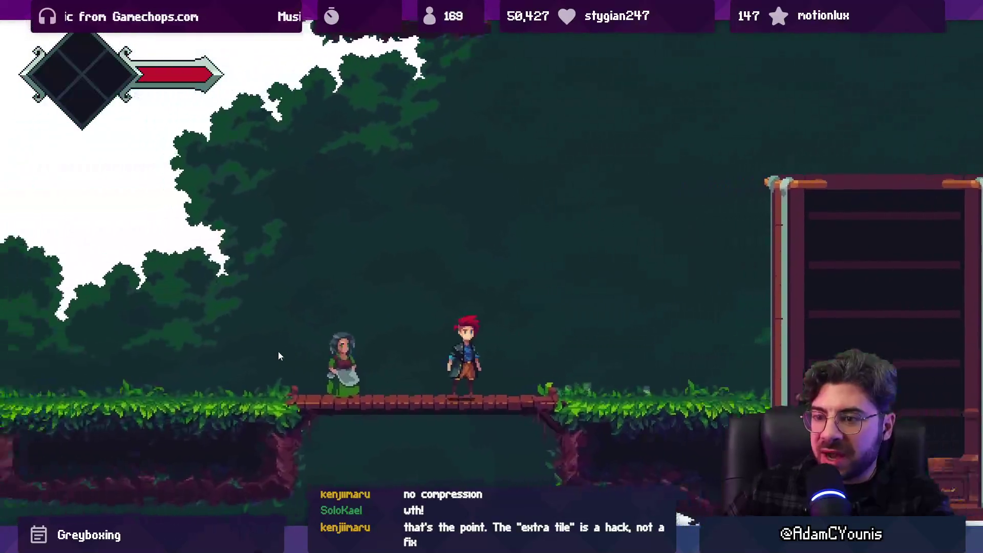
{"action": "key", "text": "Left"}
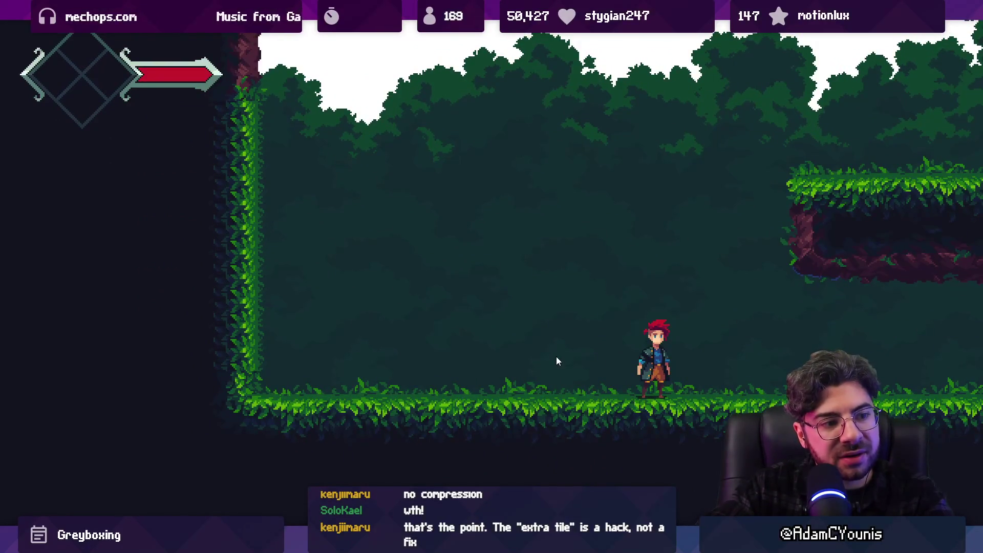
{"action": "key", "text": "Right"}
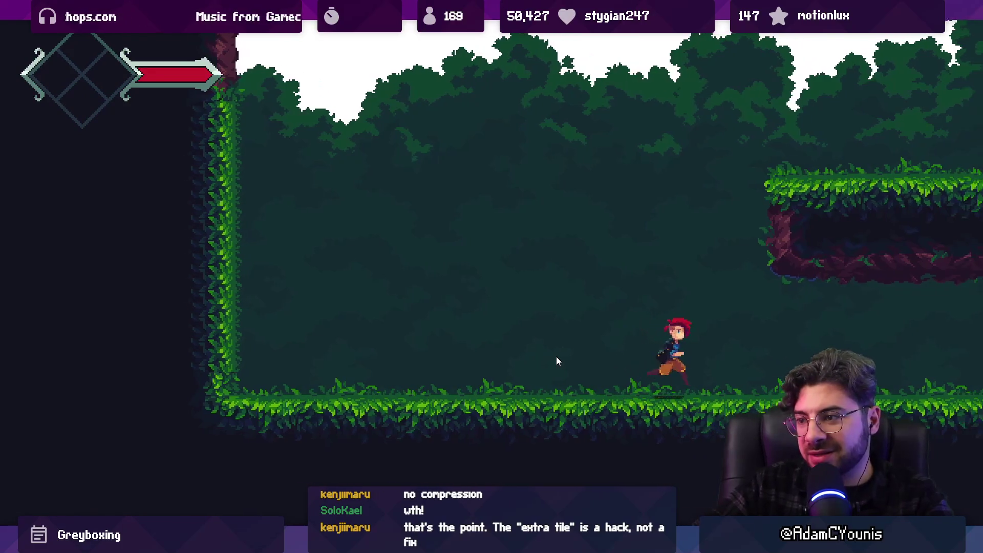
{"action": "key", "text": "Left"}
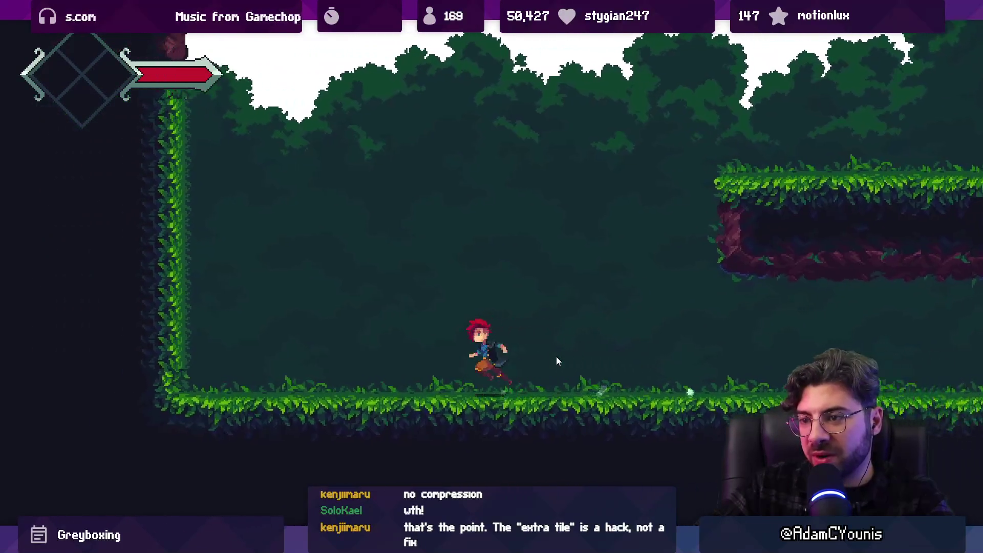
{"action": "key", "text": "Right"}
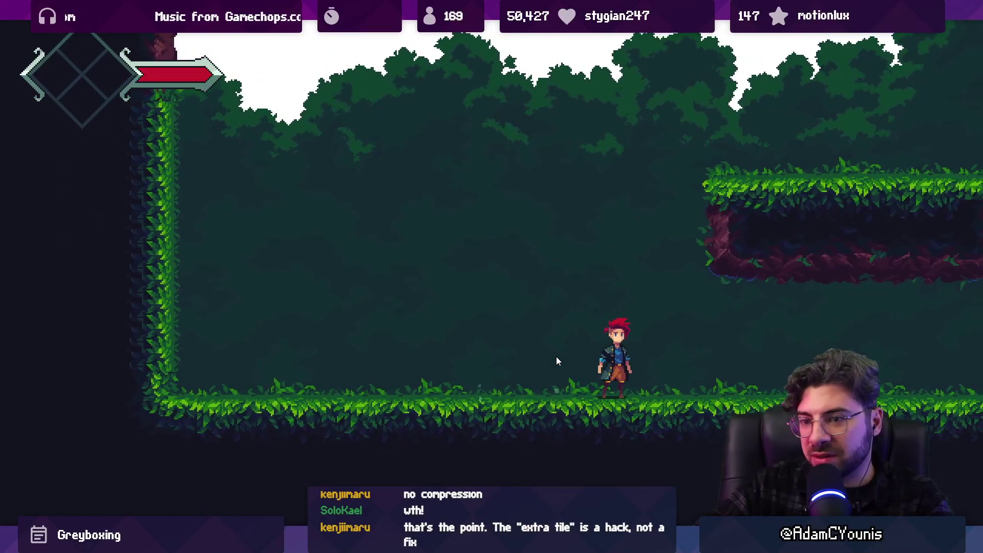
{"action": "key", "text": "Right"}
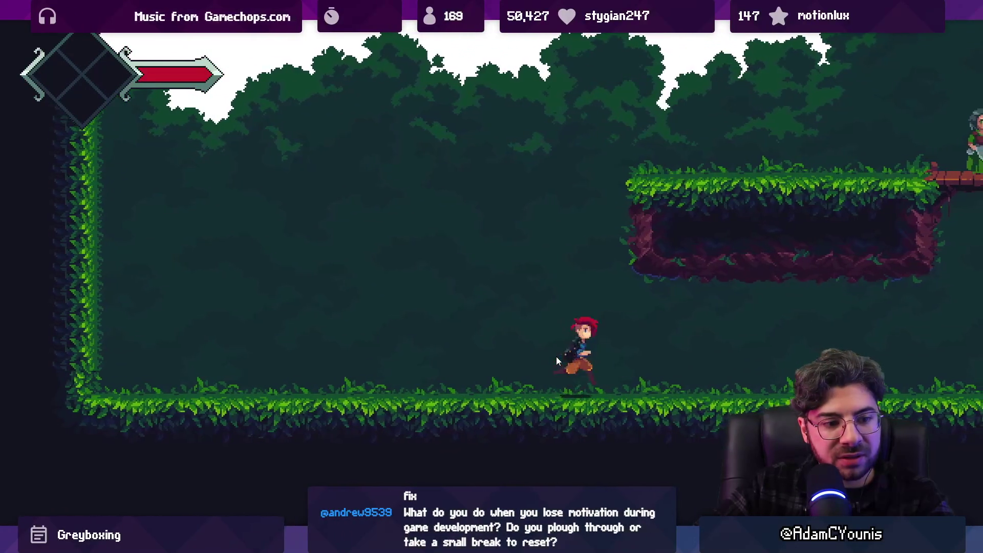
{"action": "key", "text": "Right"}
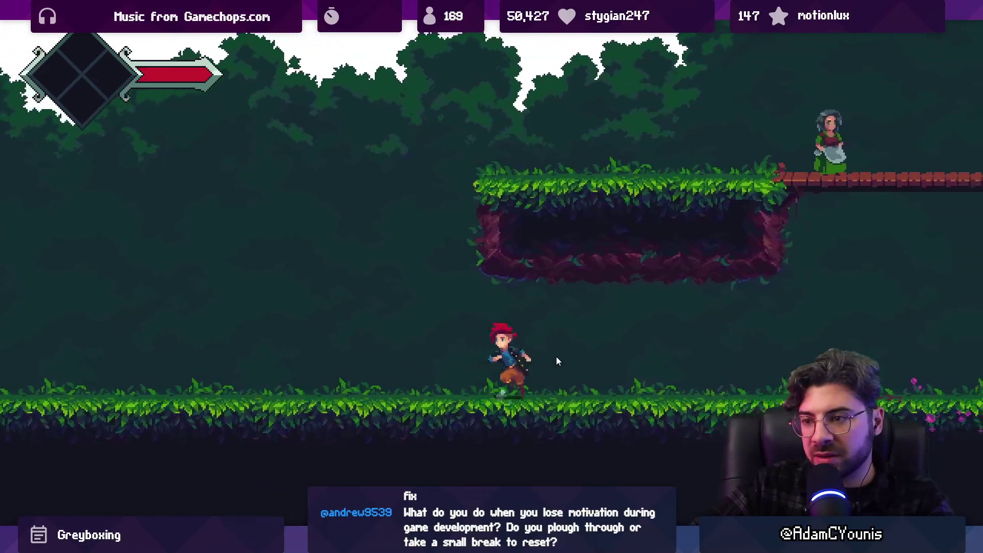
{"action": "key", "text": "Left"}
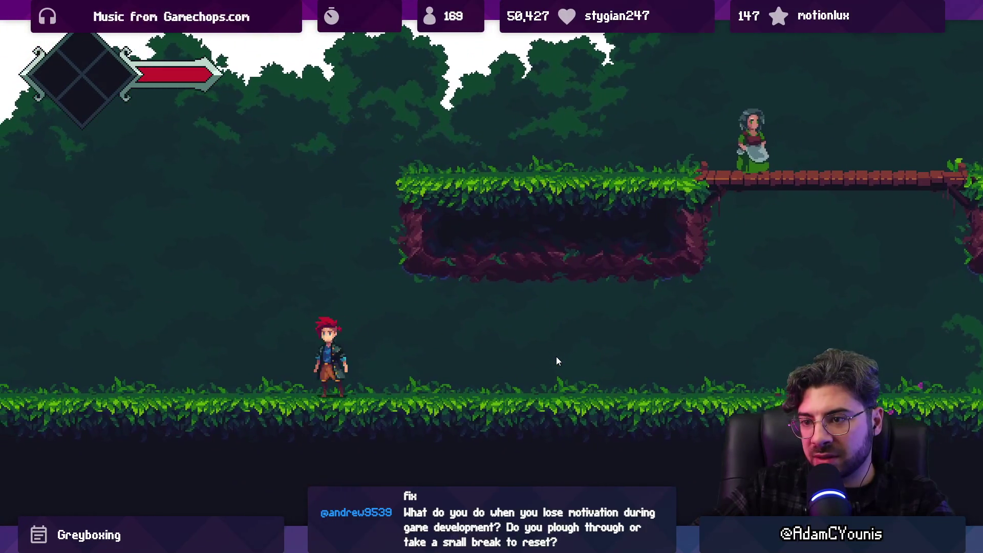
{"action": "key", "text": "Left"}
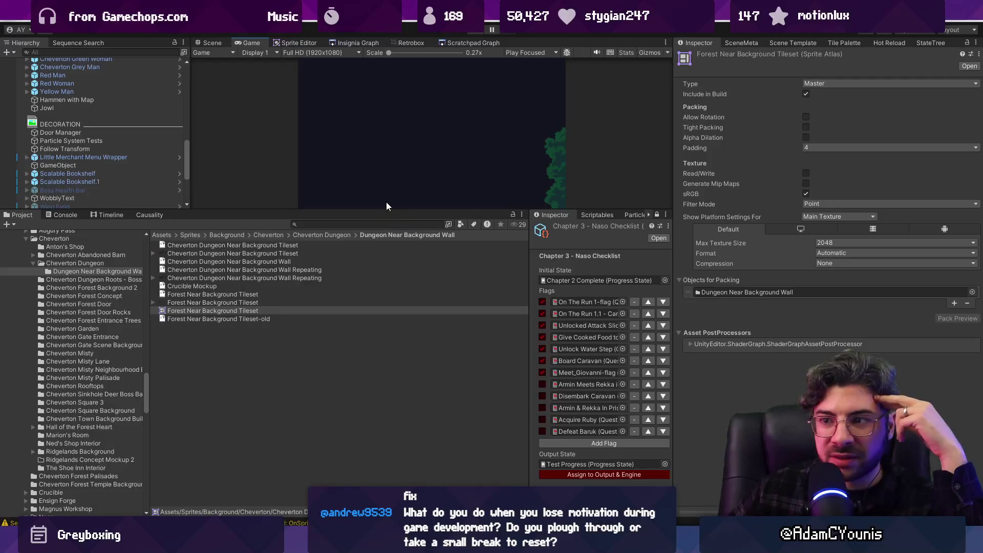
- Switch to the Scene view and locate the atlas's packed folder in the Project
{"action": "left_click_drag", "start_coordinate": [386, 210], "coordinate": [407, 351]}
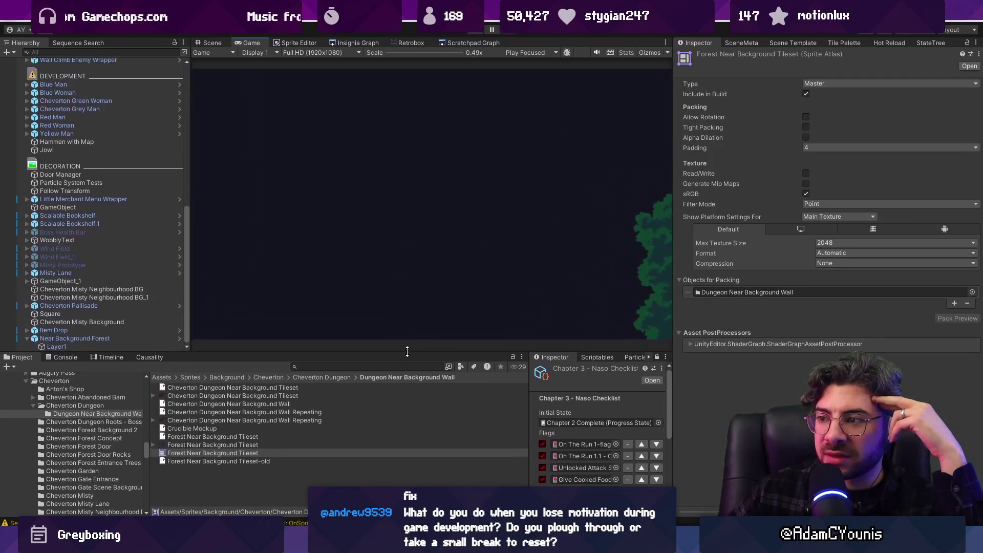
{"action": "left_click", "coordinate": [212, 43]}
{"action": "scroll", "coordinate": [538, 244], "scroll_direction": "down", "scroll_amount": 3}
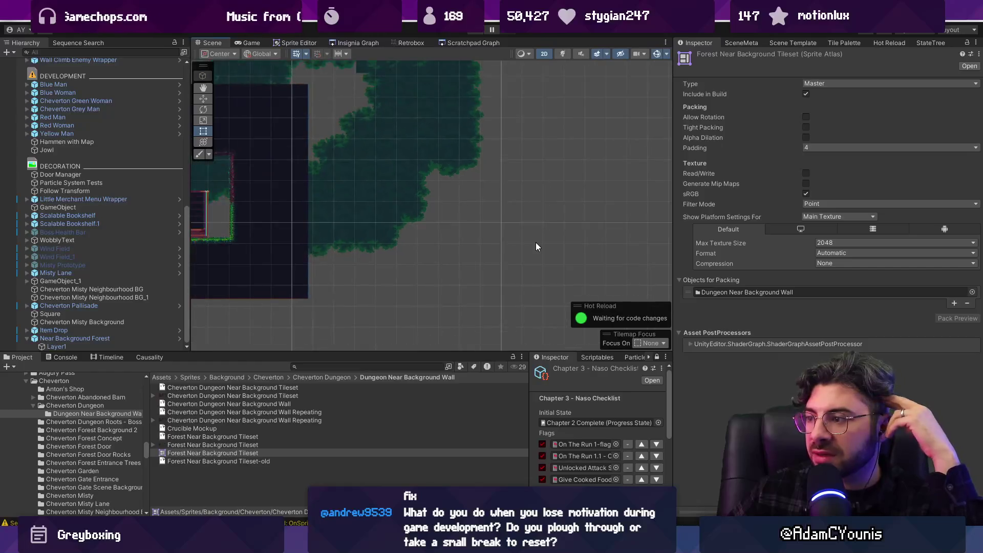
{"action": "scroll", "coordinate": [281, 207], "scroll_direction": "up", "scroll_amount": 2}
{"action": "double_click", "coordinate": [750, 291]}
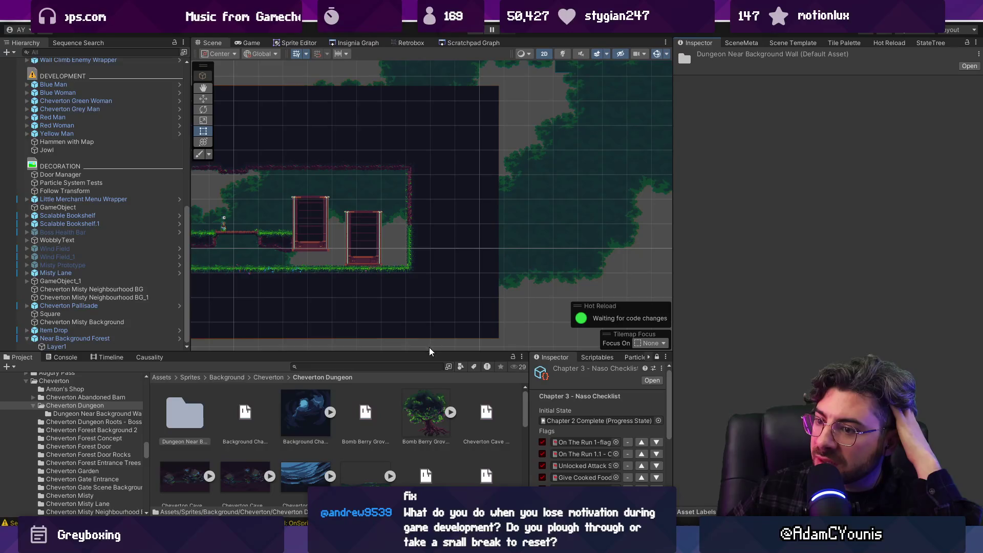
{"action": "mouse_move", "coordinate": [426, 352]}
{"action": "left_mouse_down"}
{"action": "mouse_move", "coordinate": [470, 58]}
{"action": "mouse_move", "coordinate": [461, 198]}
{"action": "left_mouse_up"}
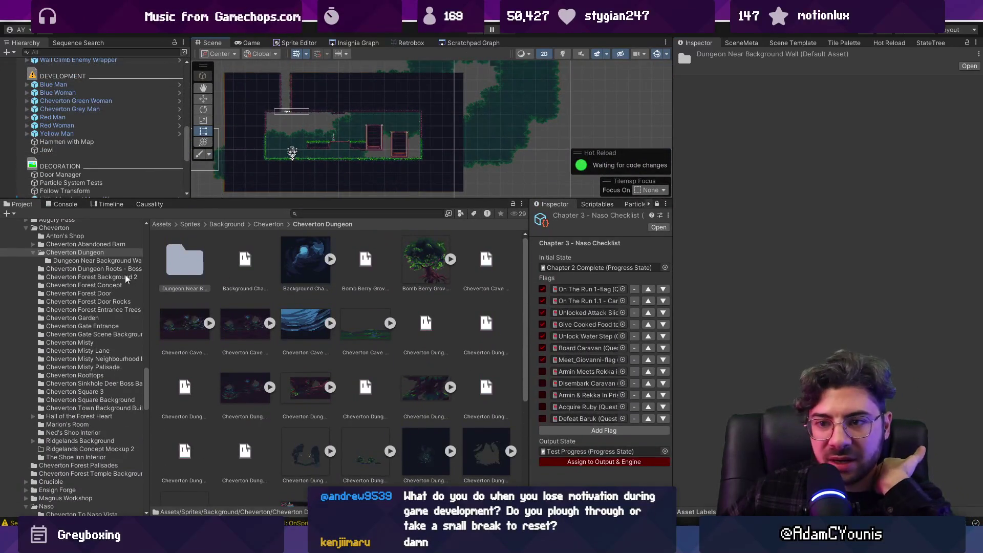
- Open the Dungeon Near Background Wall folder and select the Forest Near Background Tileset atlas
{"action": "left_click", "coordinate": [118, 262]}
{"action": "left_click", "coordinate": [299, 330]}
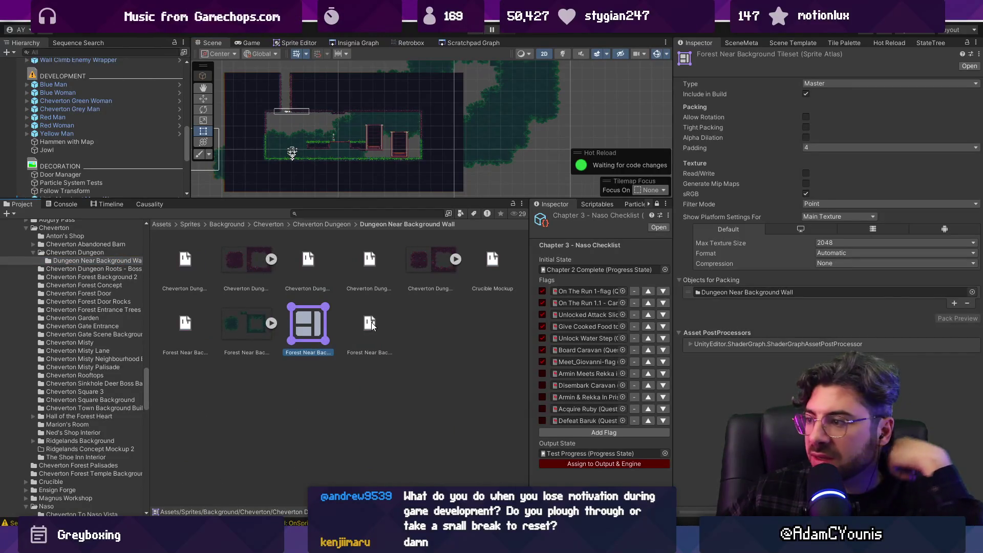
{"action": "double_click", "coordinate": [727, 293]}
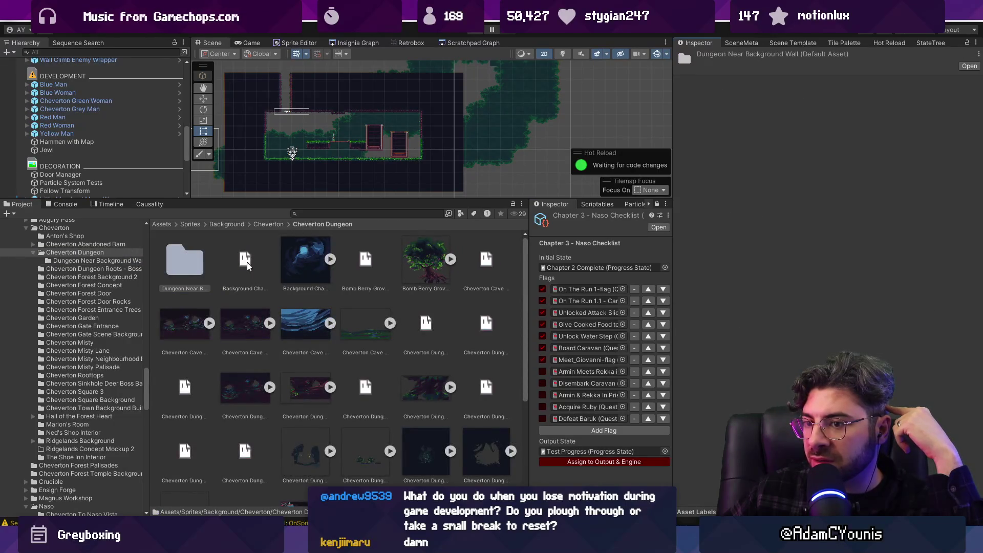
{"action": "double_click", "coordinate": [186, 261]}
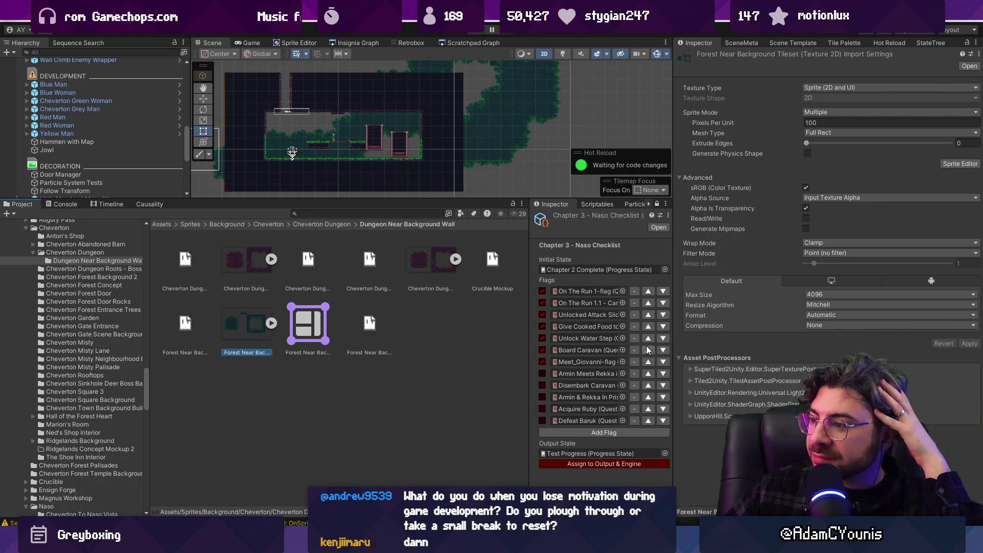
{"action": "left_click", "coordinate": [270, 325]}
{"action": "left_click", "coordinate": [269, 324]}
{"action": "left_click", "coordinate": [310, 324]}
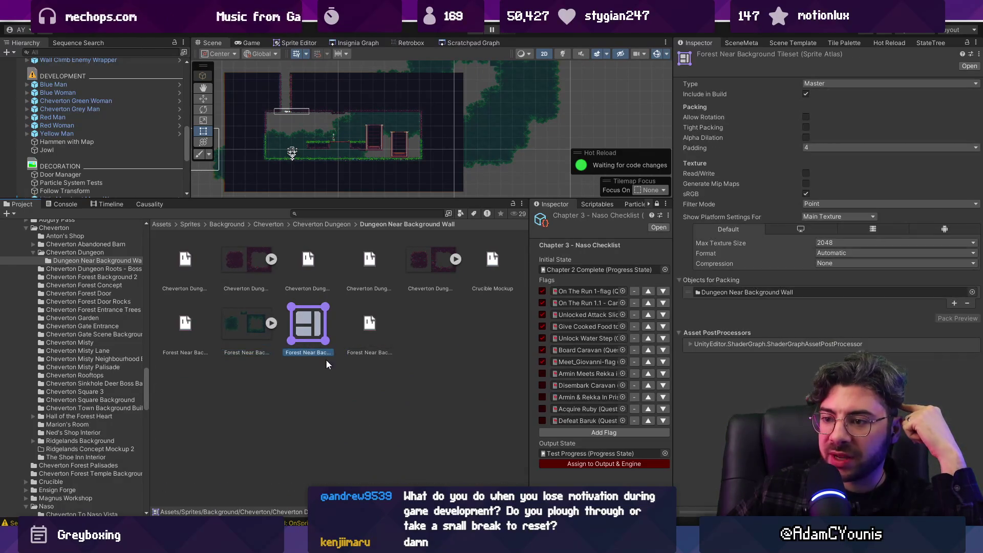
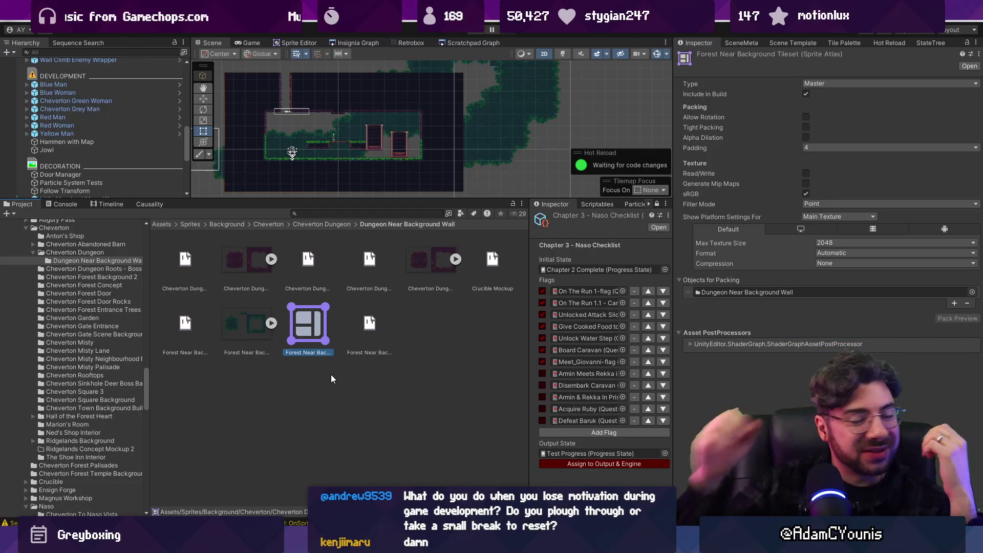
- Launch Chrome and search for 'unity tiles one pixel gap'
{"action": "key", "text": "super"}
{"action": "type", "text": "chrome"}
{"action": "key", "text": "Return"}
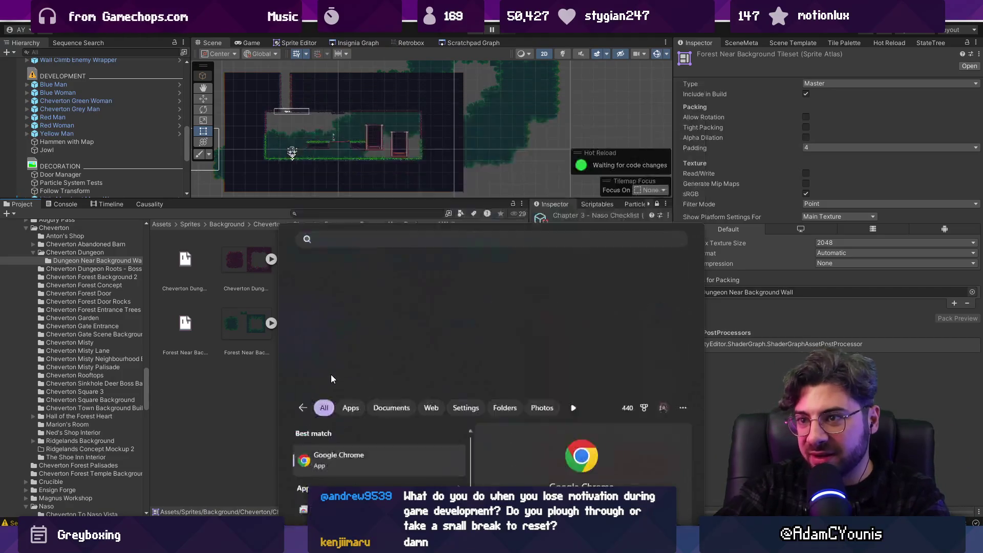
{"action": "type", "text": "unity tile"}
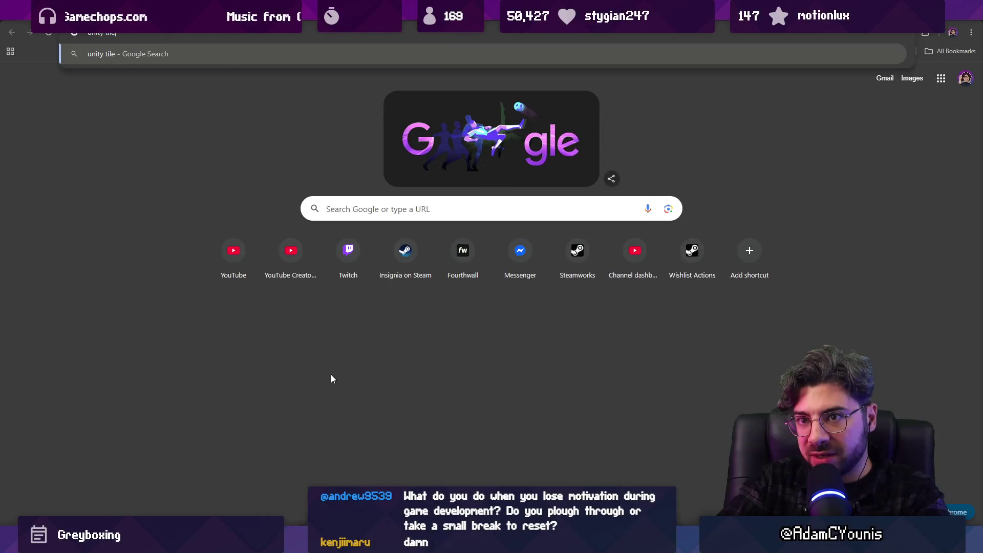
{"action": "type", "text": "s"}
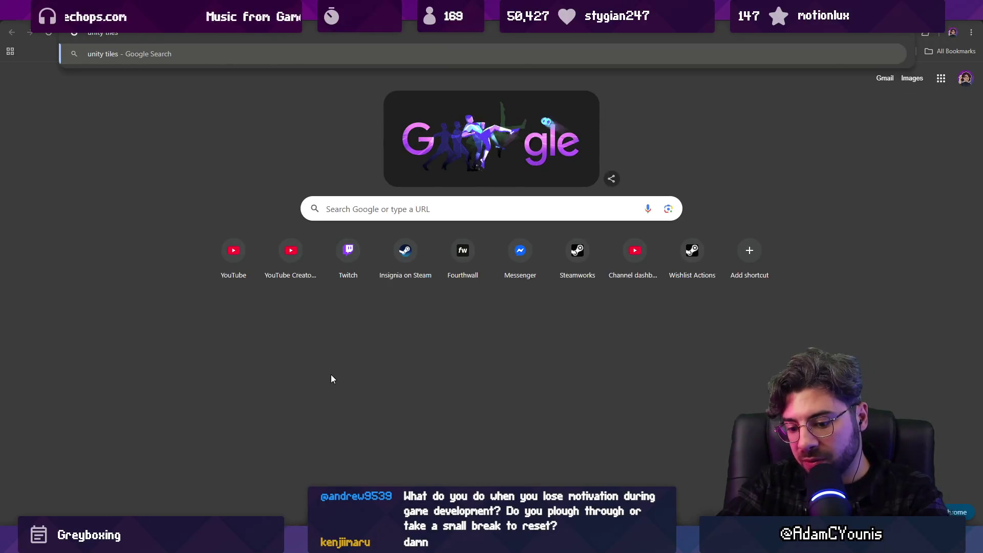
{"action": "type", "text": " one pixel gap"}
{"action": "key", "text": "Return"}
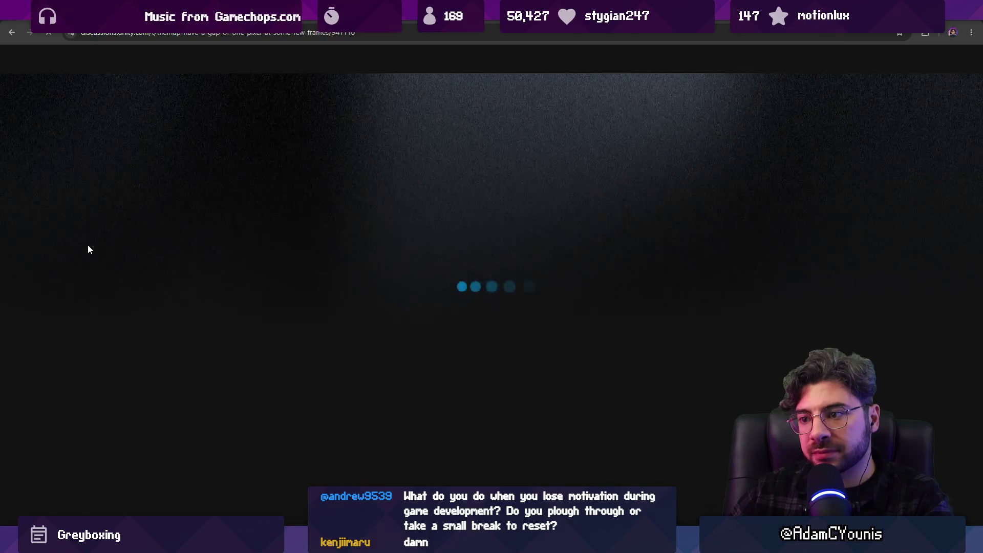
- Read down the Unity Discussions tilemap-gap thread to the sprite atlas padding 4 reply, then return to Unity
{"action": "scroll", "coordinate": [258, 334], "scroll_direction": "down", "scroll_amount": 3}
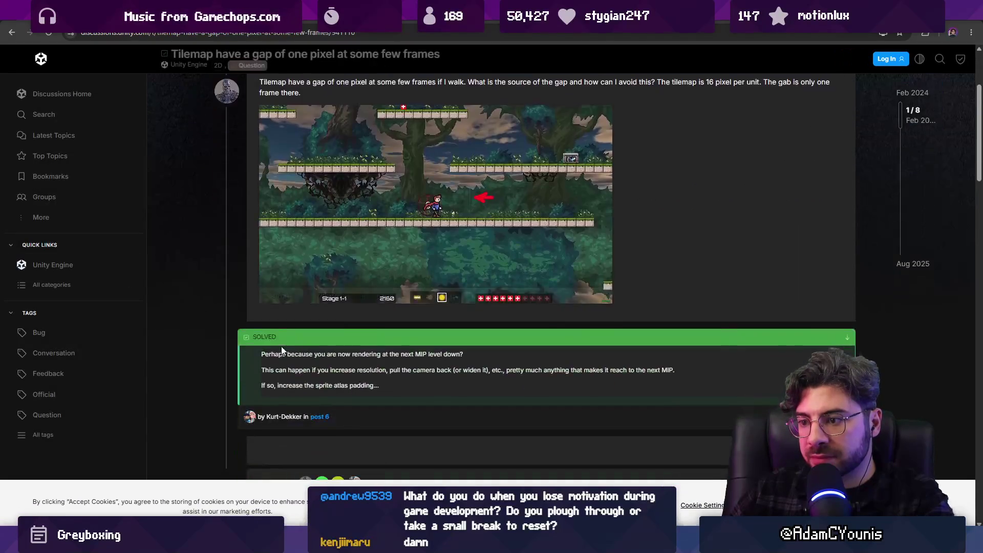
{"action": "scroll", "coordinate": [230, 329], "scroll_direction": "down", "scroll_amount": 4}
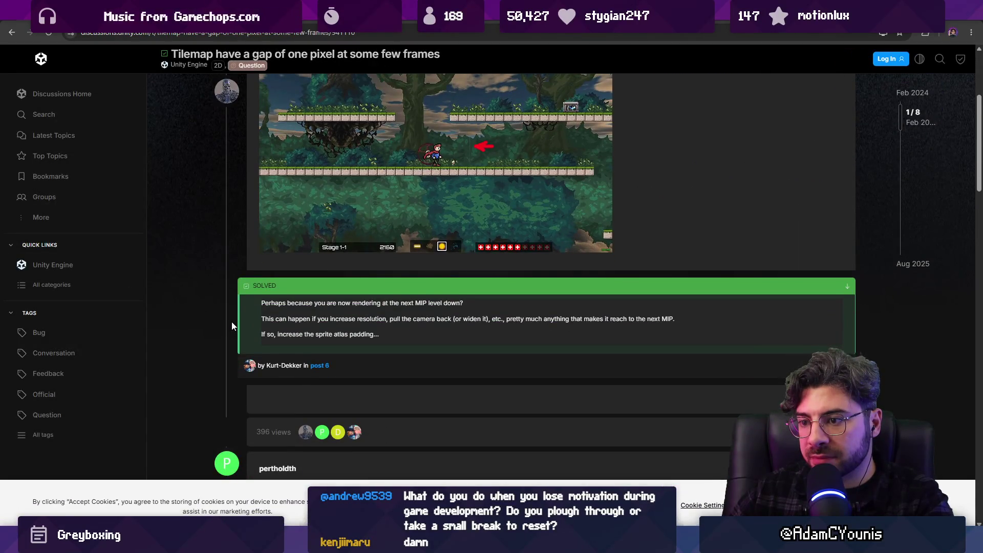
{"action": "scroll", "coordinate": [232, 322], "scroll_direction": "down", "scroll_amount": 1}
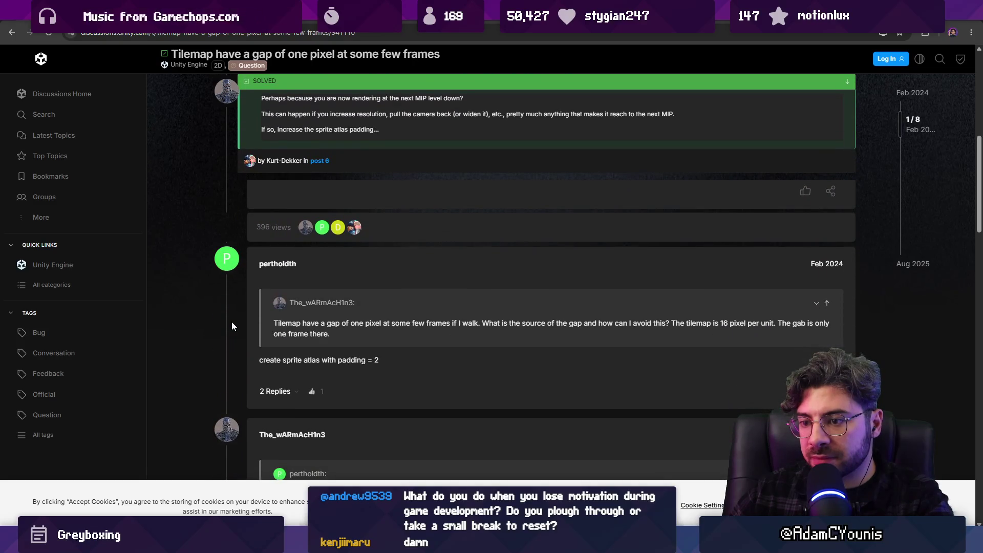
{"action": "scroll", "coordinate": [234, 324], "scroll_direction": "down", "scroll_amount": 1}
{"action": "scroll", "coordinate": [297, 319], "scroll_direction": "down", "scroll_amount": 2}
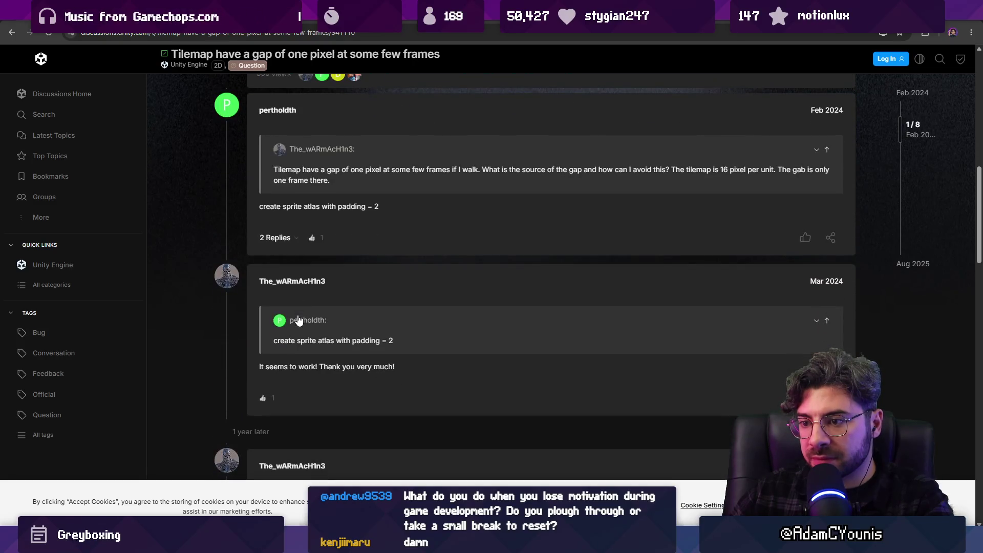
{"action": "scroll", "coordinate": [297, 320], "scroll_direction": "down", "scroll_amount": 2}
{"action": "scroll", "coordinate": [333, 403], "scroll_direction": "down", "scroll_amount": 2}
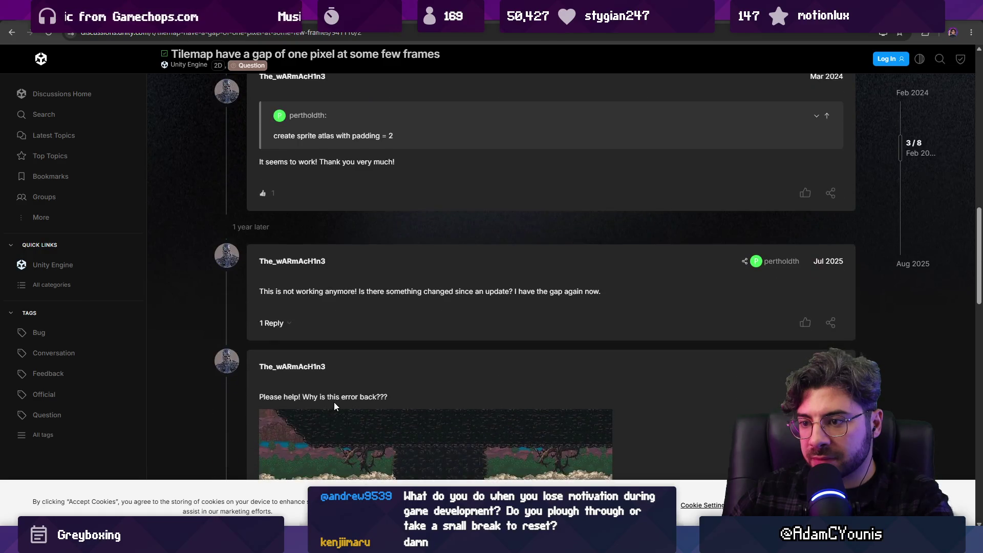
{"action": "scroll", "coordinate": [433, 382], "scroll_direction": "down", "scroll_amount": 6}
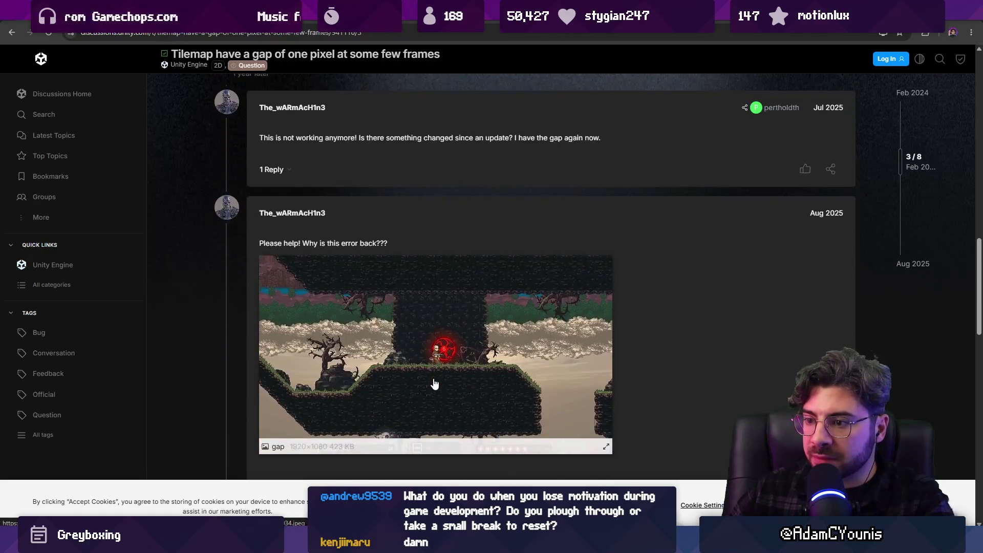
{"action": "scroll", "coordinate": [432, 383], "scroll_direction": "down", "scroll_amount": 2}
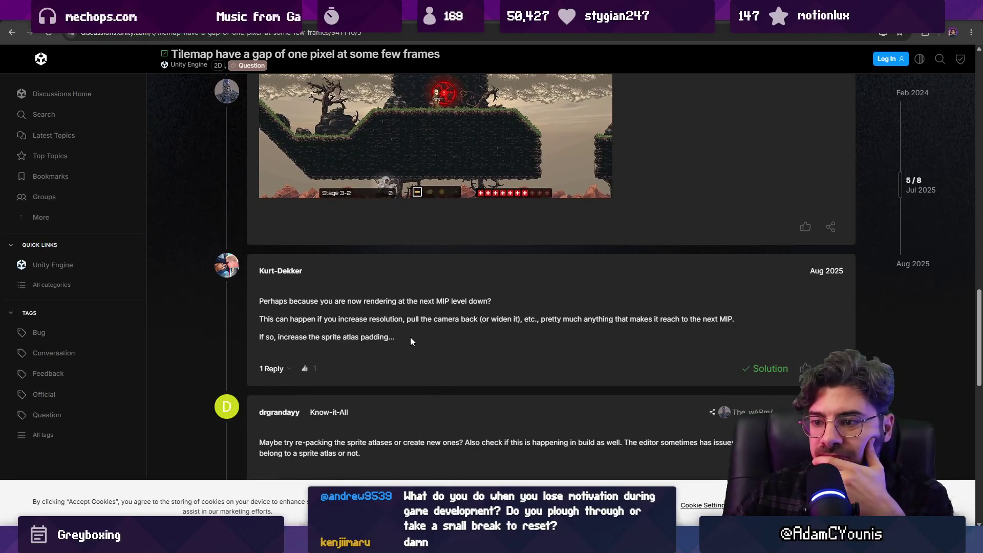
{"action": "scroll", "coordinate": [419, 340], "scroll_direction": "down", "scroll_amount": 2}
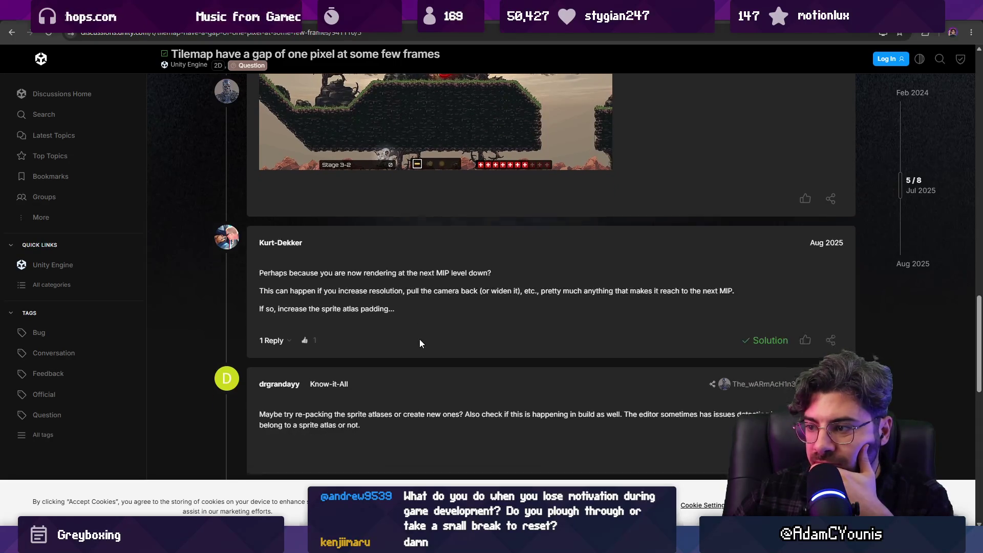
{"action": "scroll", "coordinate": [421, 338], "scroll_direction": "down", "scroll_amount": 1}
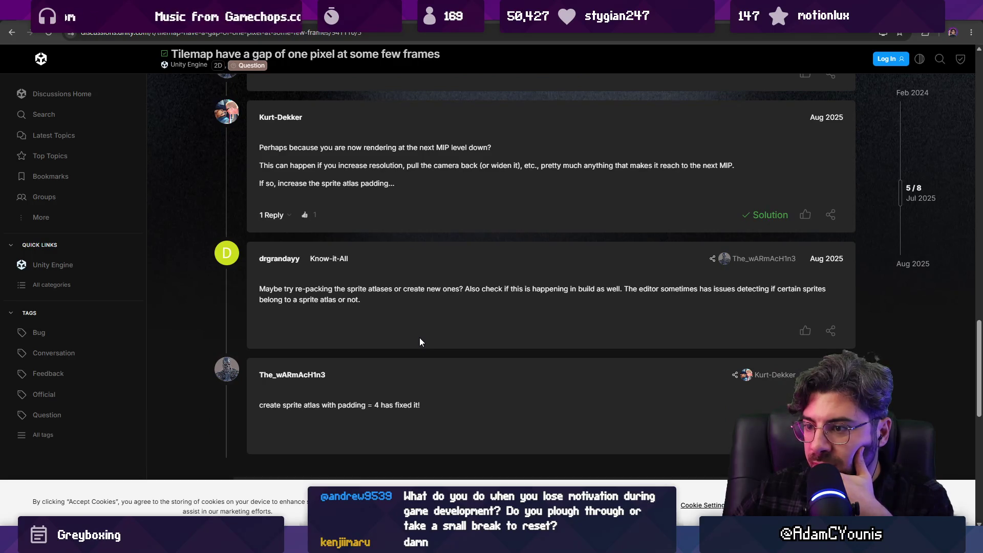
{"action": "scroll", "coordinate": [420, 340], "scroll_direction": "down", "scroll_amount": 1}
{"action": "scroll", "coordinate": [419, 340], "scroll_direction": "down", "scroll_amount": 1}
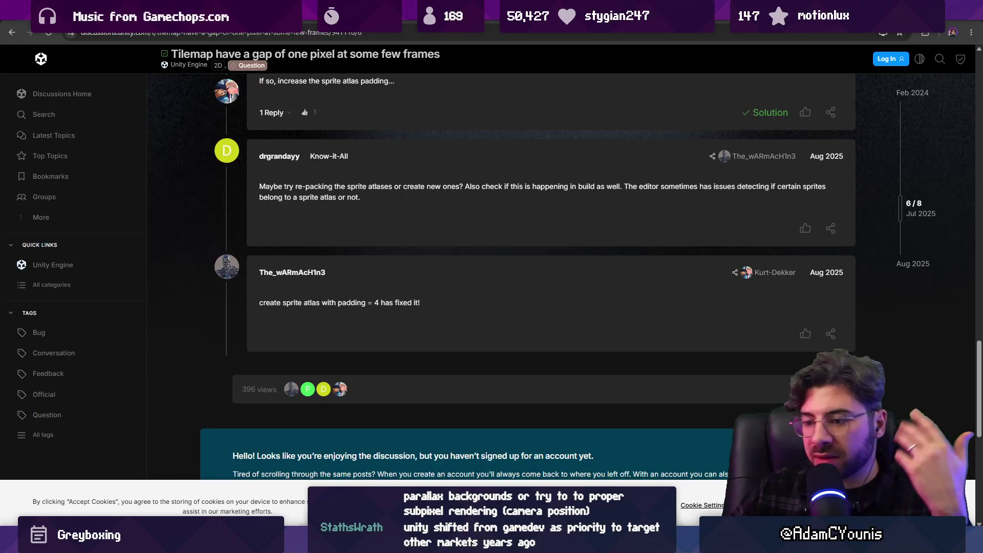
{"action": "key", "text": "alt+Tab"}
{"action": "key", "text": "super"}
{"action": "key", "text": "super"}
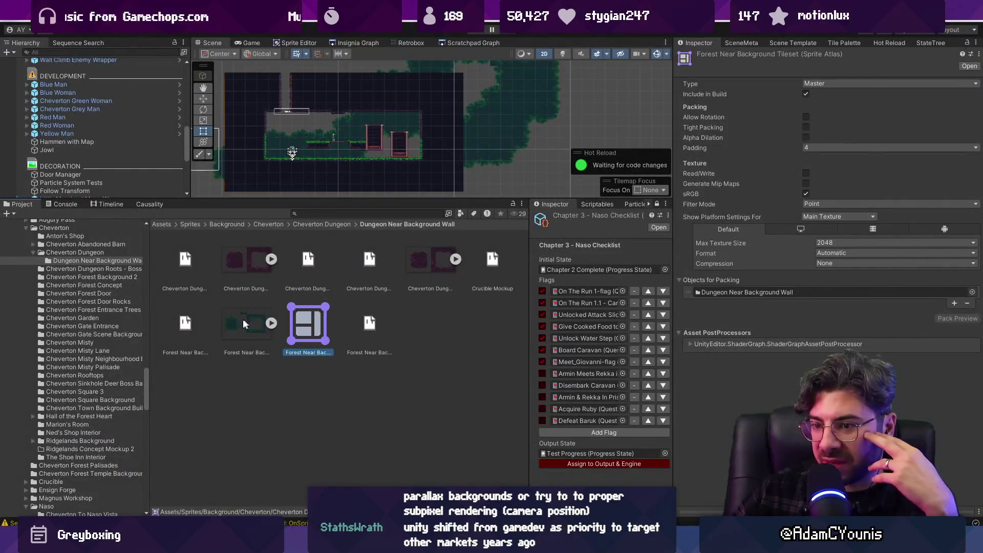
- Confirm the Forest Near Background atlas padding stays at 4 and make the scene view taller
{"action": "left_click", "coordinate": [810, 152]}
{"action": "left_click", "coordinate": [786, 149]}
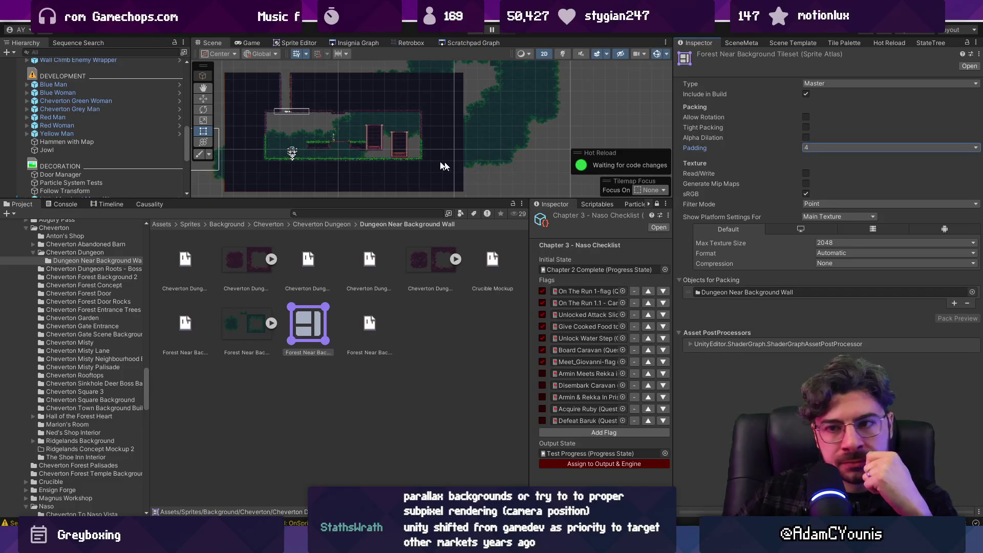
{"action": "mouse_move", "coordinate": [410, 198]}
{"action": "left_mouse_down"}
{"action": "mouse_move", "coordinate": [420, 313]}
{"action": "mouse_move", "coordinate": [432, 331]}
{"action": "left_mouse_up"}
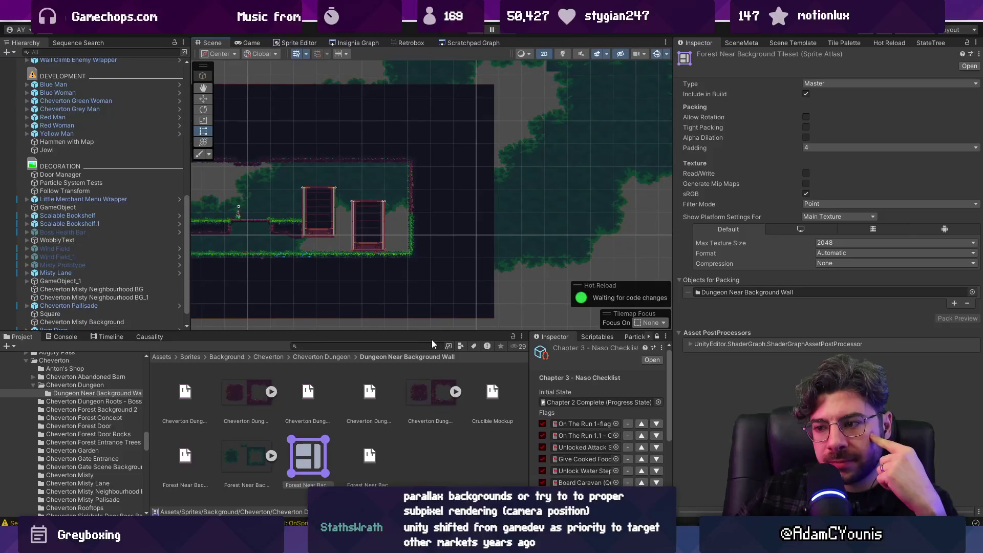
{"action": "left_click", "coordinate": [309, 456]}
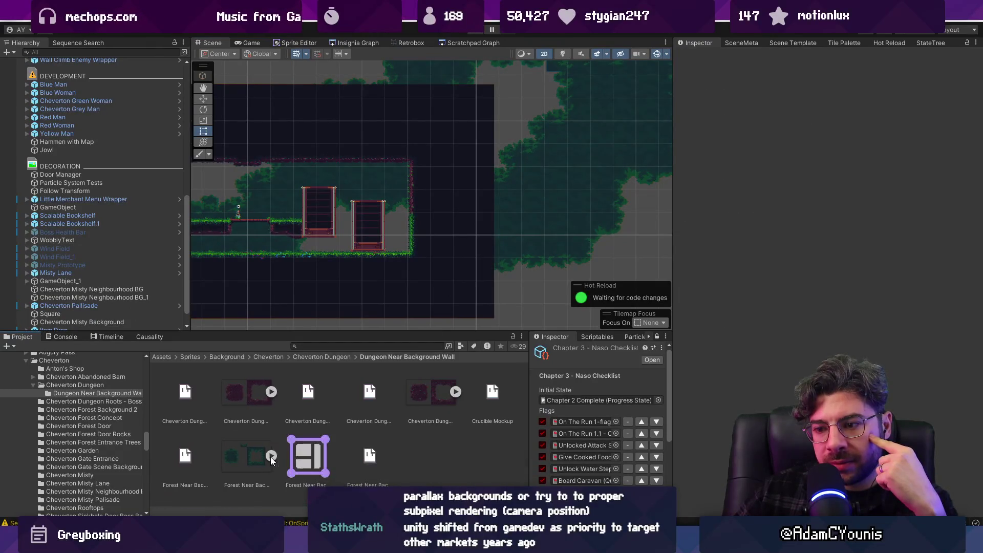
{"action": "left_click", "coordinate": [410, 448]}
- Select and frame the Main Insignia Camera Rig, expand Render Camera Control, and enter play mode
{"action": "scroll", "coordinate": [64, 77], "scroll_direction": "up", "scroll_amount": 10}
{"action": "scroll", "coordinate": [72, 87], "scroll_direction": "up", "scroll_amount": 3}
{"action": "left_click", "coordinate": [90, 87]}
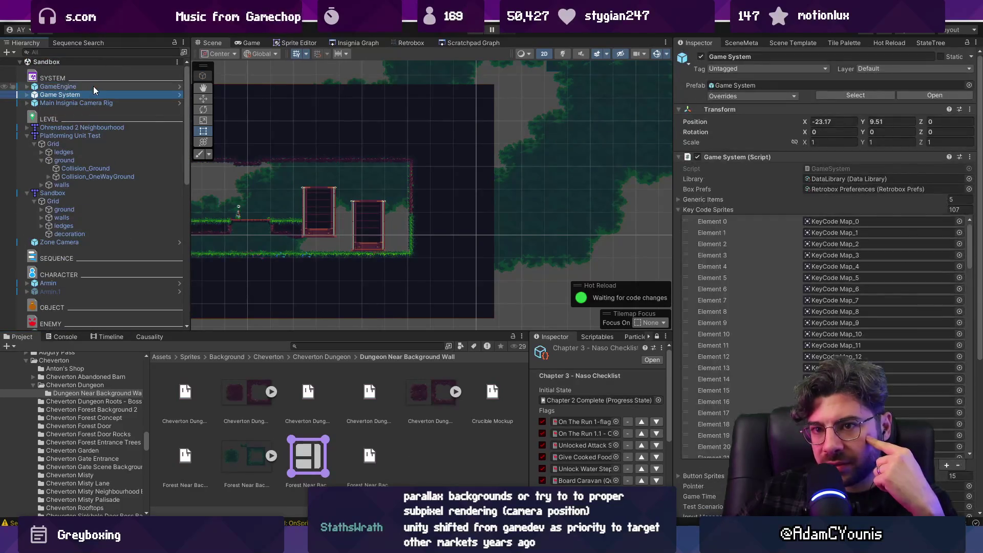
{"action": "left_click", "coordinate": [95, 94]}
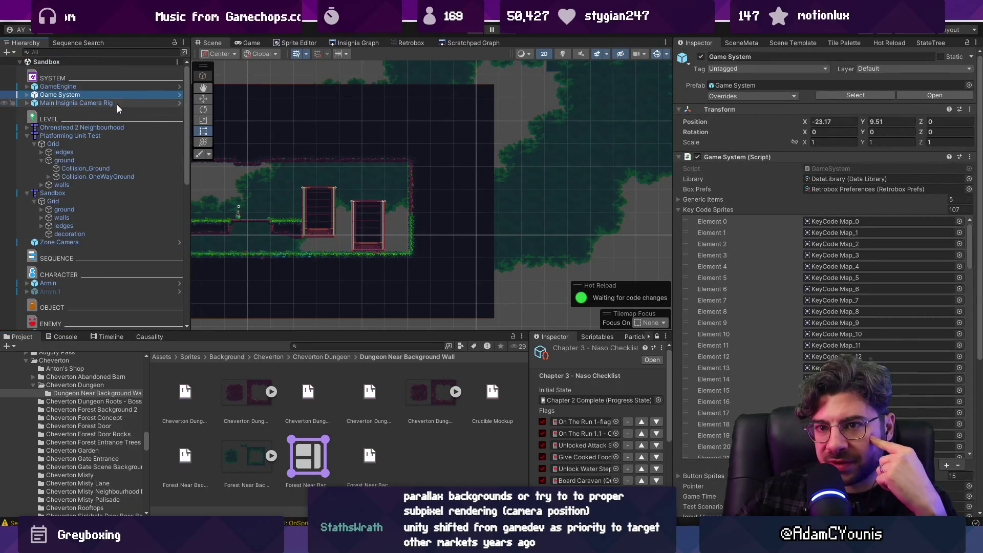
{"action": "left_click", "coordinate": [117, 103]}
{"action": "key", "text": "f"}
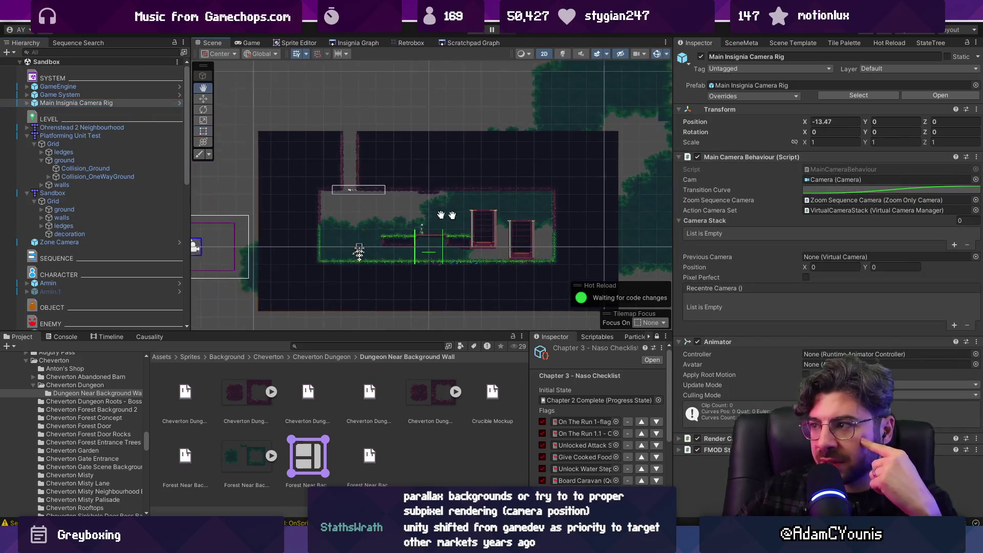
{"action": "scroll", "coordinate": [481, 236], "scroll_direction": "up", "scroll_amount": 2}
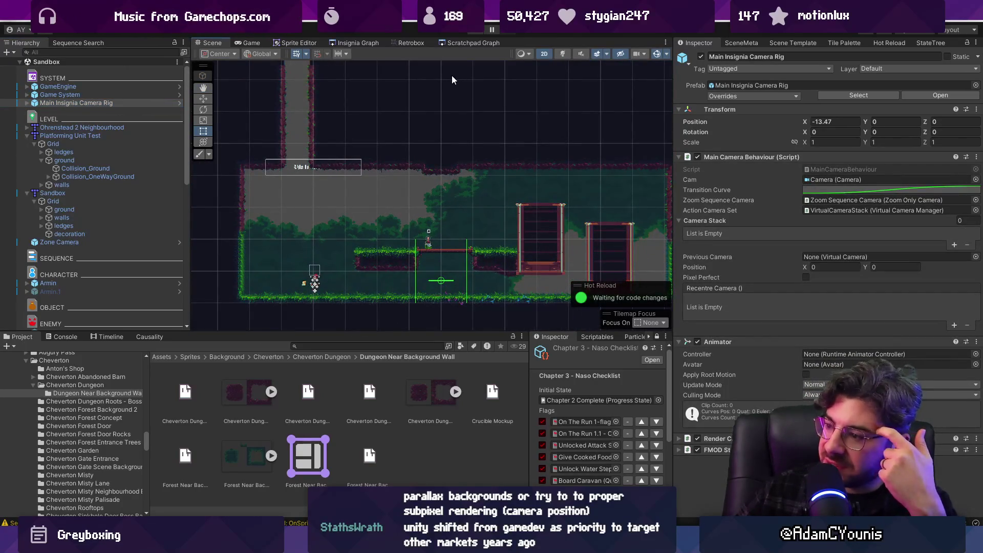
{"action": "left_click", "coordinate": [727, 439]}
{"action": "scroll", "coordinate": [772, 395], "scroll_direction": "down", "scroll_amount": 3}
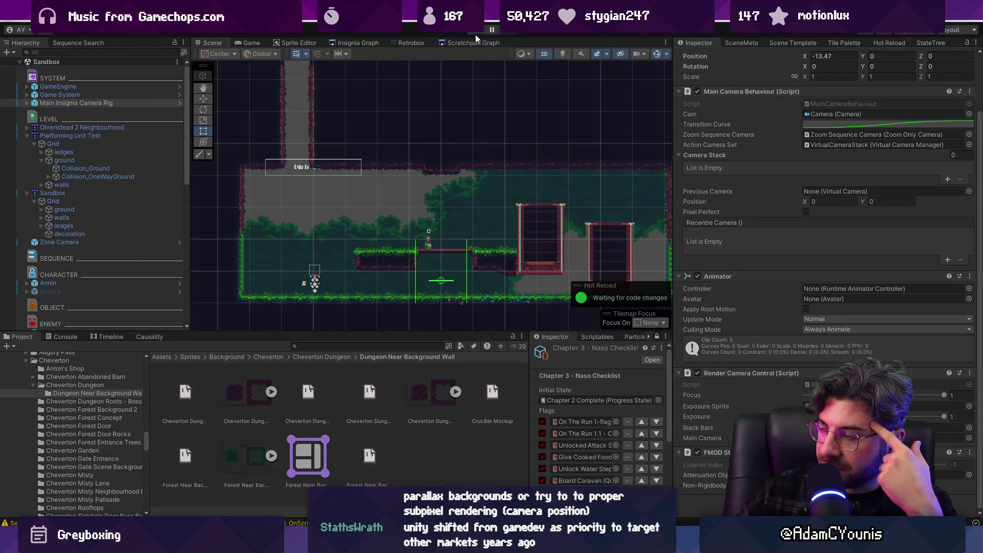
{"action": "left_click", "coordinate": [475, 35]}
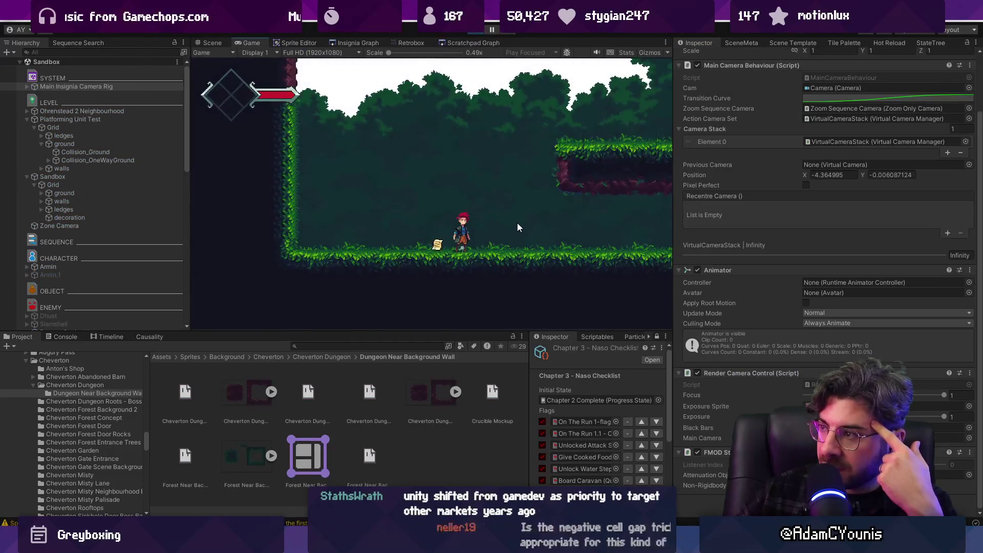
- Turn on pixel perfect for the camera and walk the character left through the forest
{"action": "scroll", "coordinate": [964, 220], "scroll_direction": "up", "scroll_amount": 3}
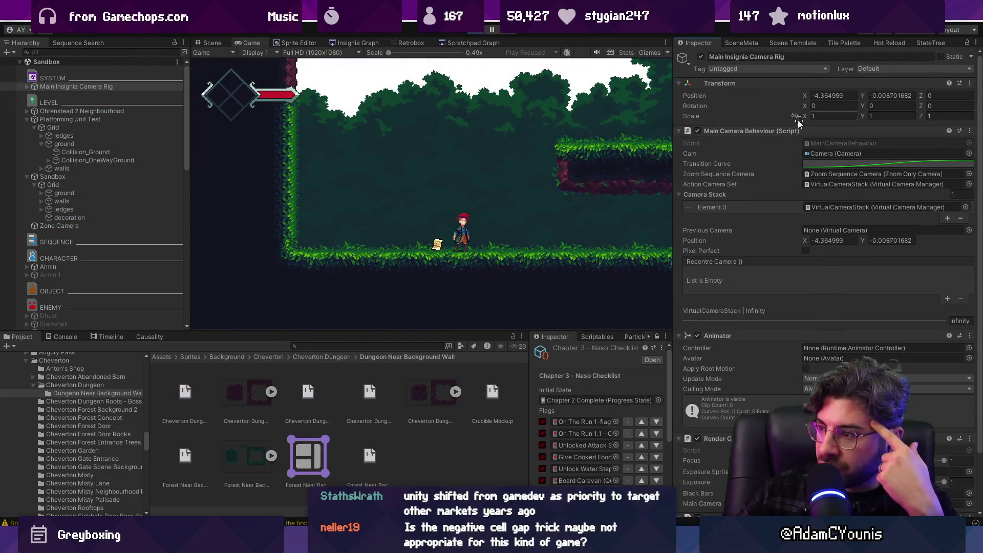
{"action": "left_click", "coordinate": [805, 250]}
{"action": "key", "text": "Left"}
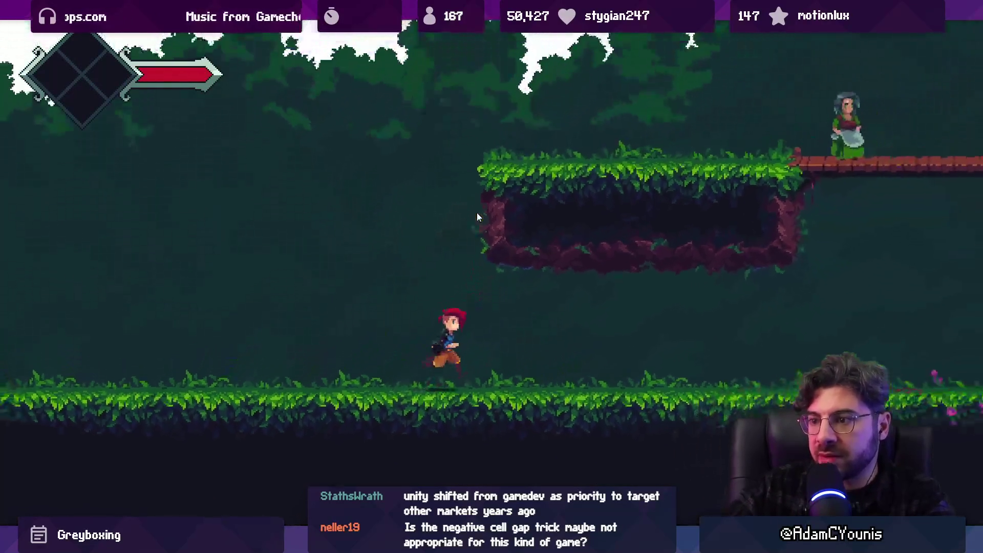
{"action": "key", "text": "Left"}
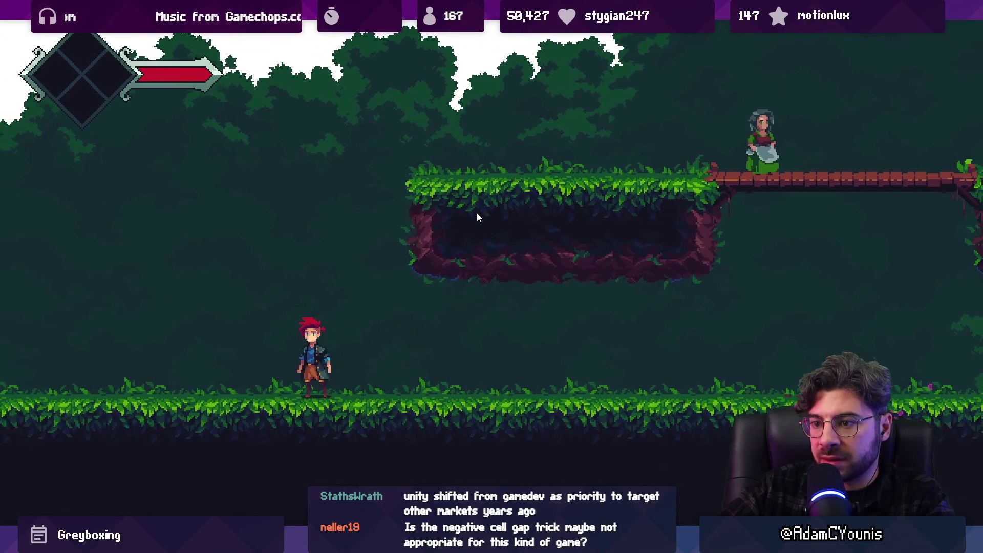
{"action": "key", "text": "Left"}
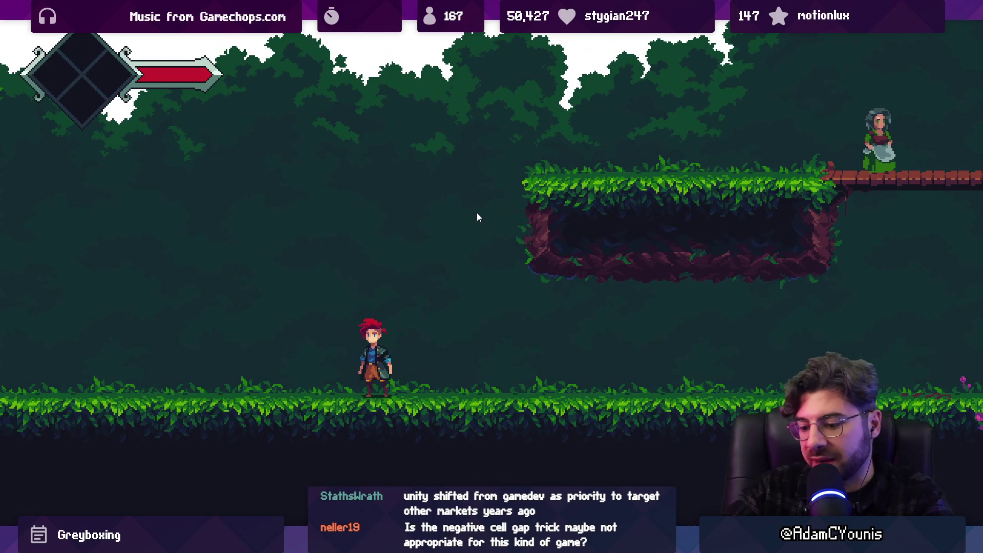
{"action": "key", "text": "shift+space"}
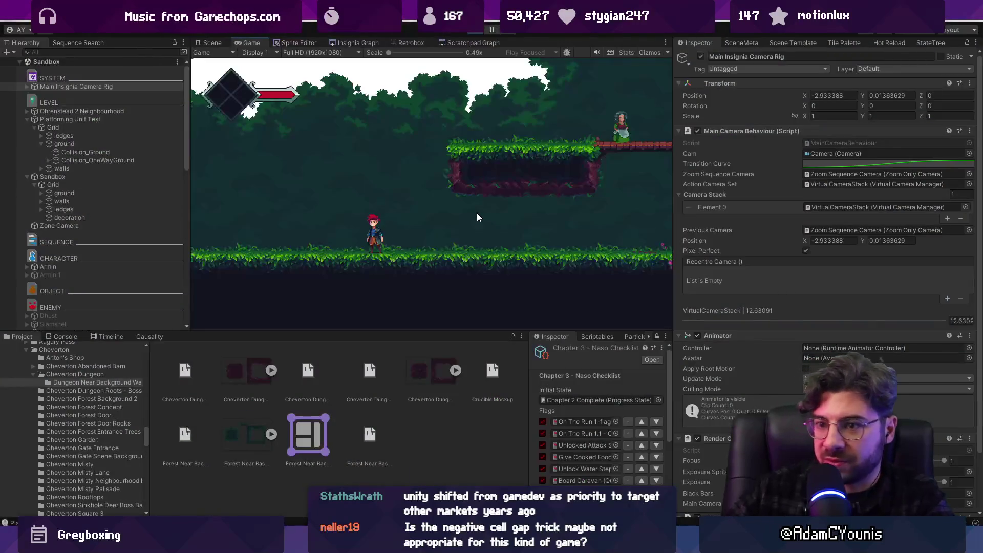
- Set Near Background Forest's Position to X 15.72 and Y 1.9
{"action": "scroll", "coordinate": [108, 169], "scroll_direction": "down", "scroll_amount": 10}
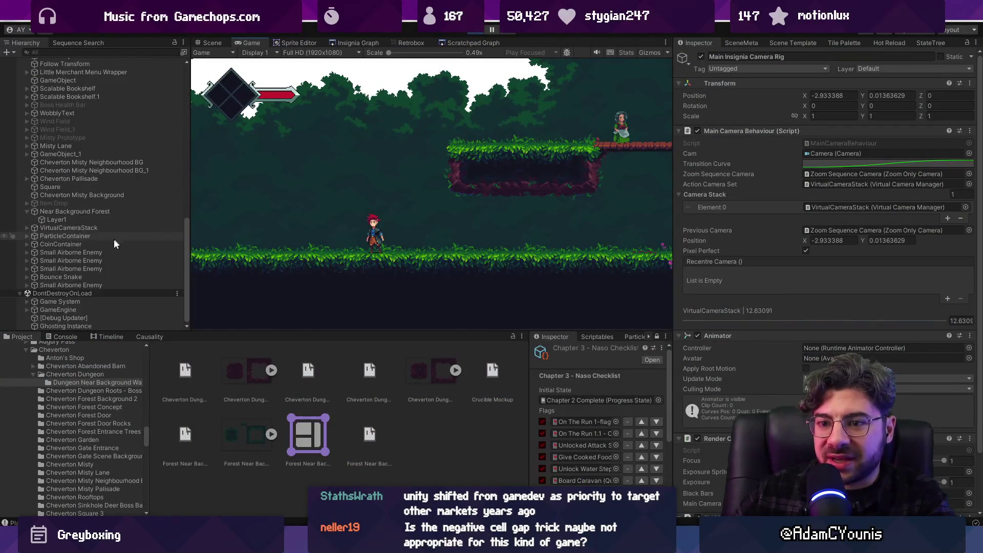
{"action": "left_click", "coordinate": [107, 212]}
{"action": "left_click", "coordinate": [827, 96]}
{"action": "key", "text": "BackSpace"}
{"action": "key", "text": "BackSpace"}
{"action": "key", "text": "BackSpace"}
{"action": "left_click", "coordinate": [902, 95]}
{"action": "key", "text": "BackSpace"}
{"action": "key", "text": "BackSpace"}
{"action": "key", "text": "Tab"}
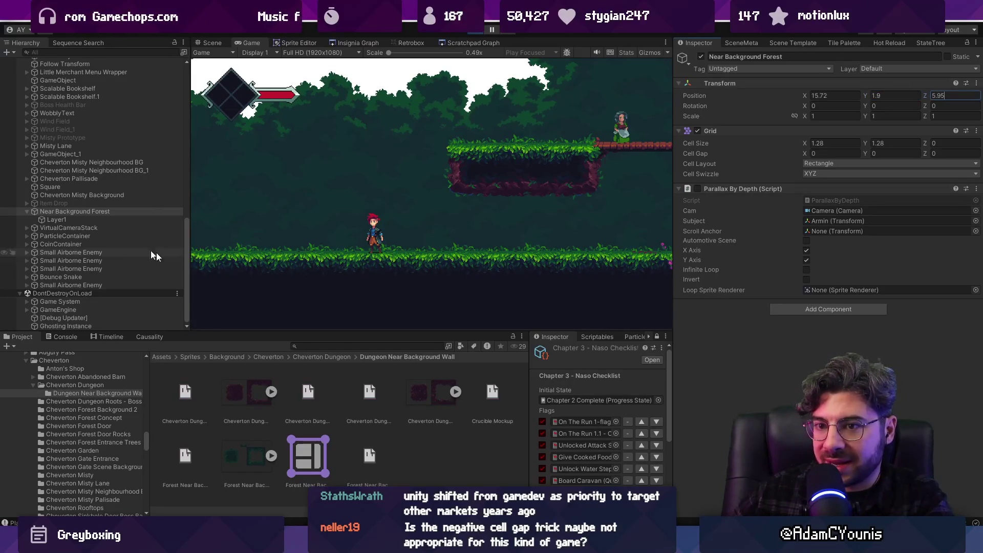
{"action": "left_click", "coordinate": [101, 222]}
- Walk the character across the forest platforms in a maximized Game view, watching for tile seams
{"action": "key", "text": "shift+space"}
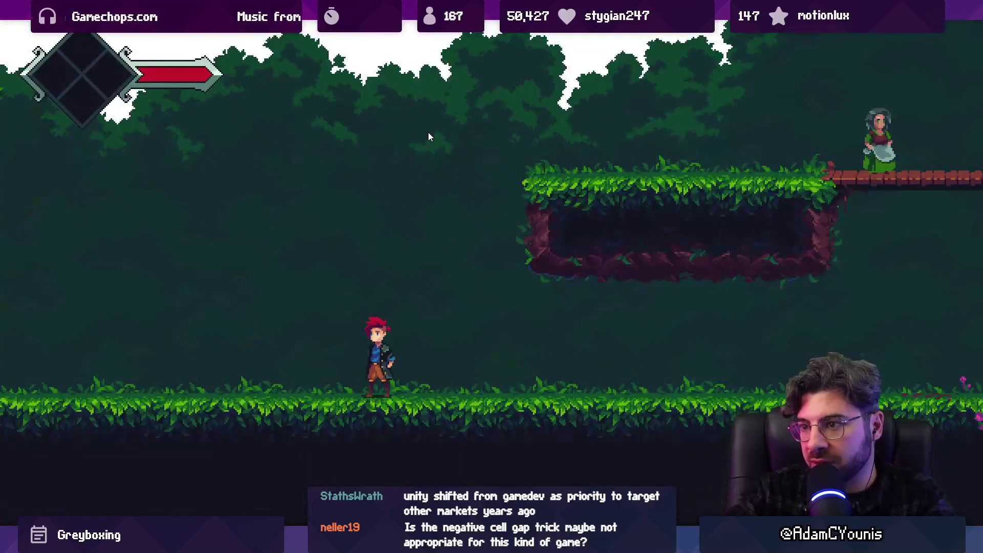
{"action": "key", "text": "shift+space"}
{"action": "key", "text": "shift+space"}
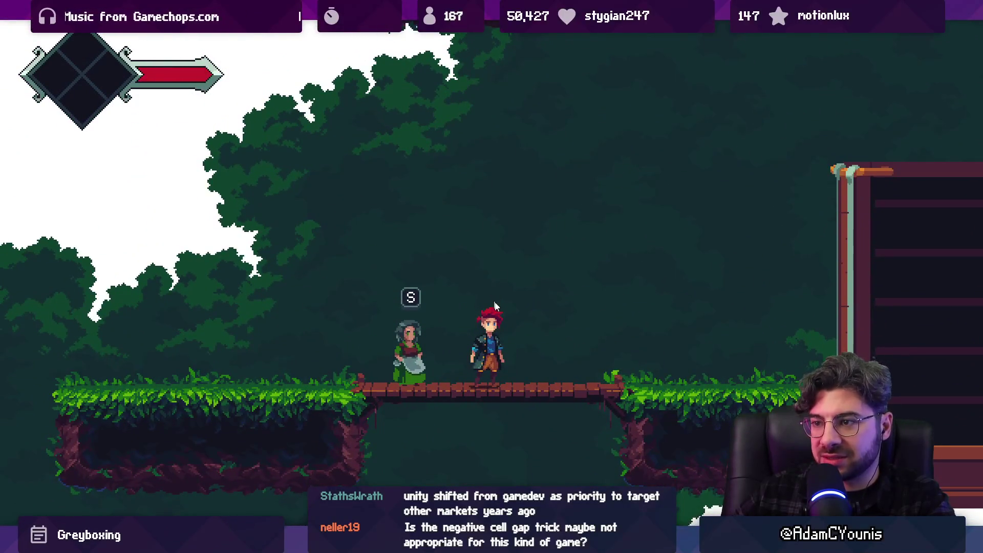
{"action": "key", "text": "shift+space"}
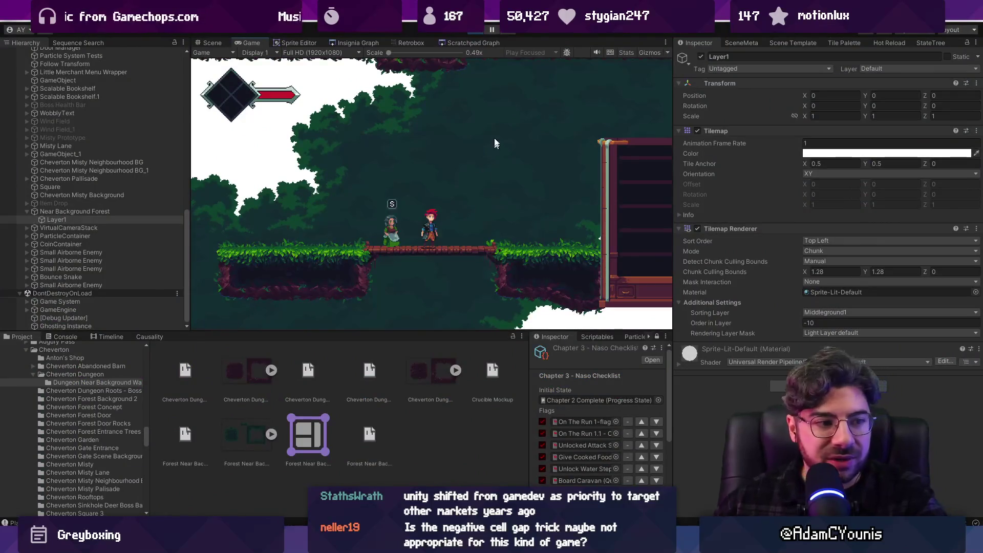
- Expand the Main Insignia Camera Rig and drag its Camera out to the Hierarchy's top level
{"action": "scroll", "coordinate": [129, 158], "scroll_direction": "up", "scroll_amount": 10}
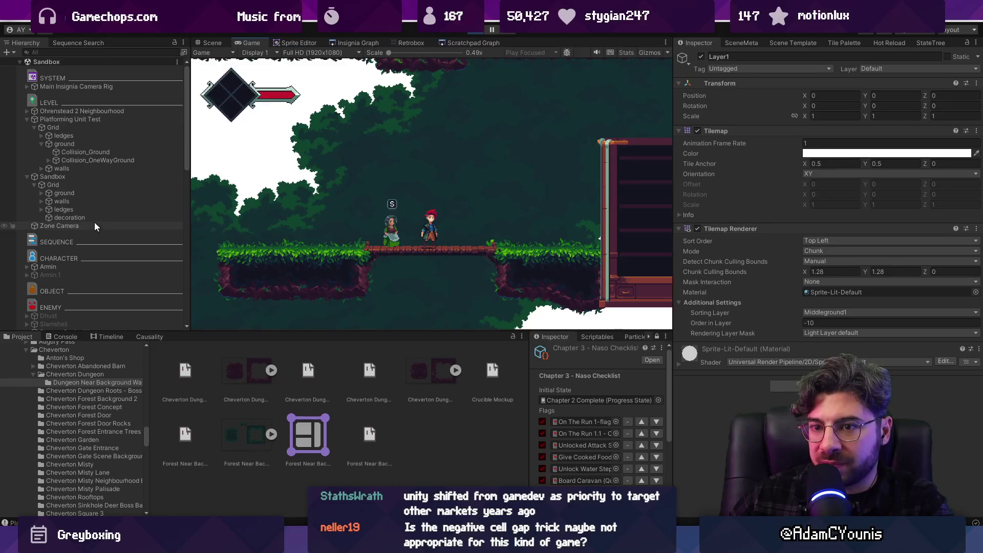
{"action": "left_click", "coordinate": [78, 87]}
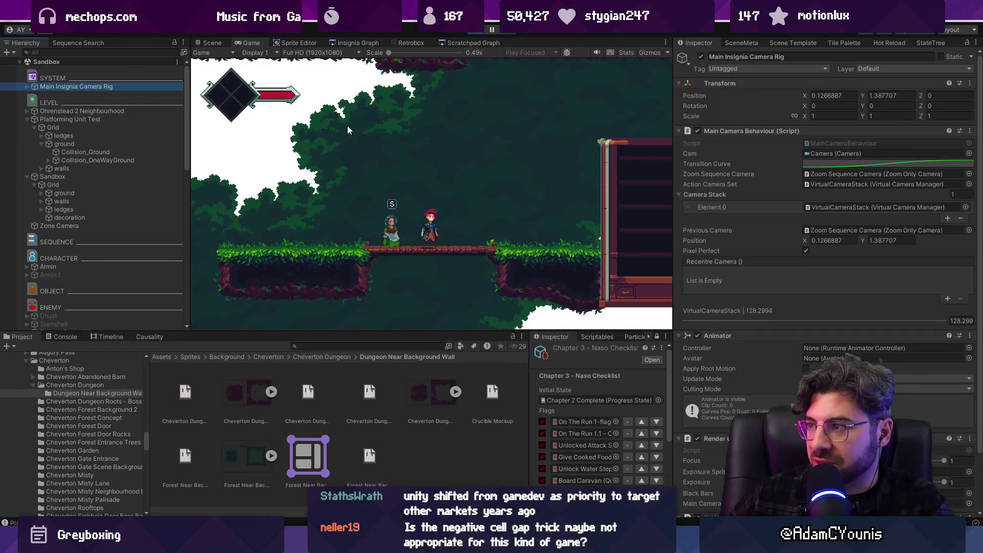
{"action": "left_click", "coordinate": [27, 86]}
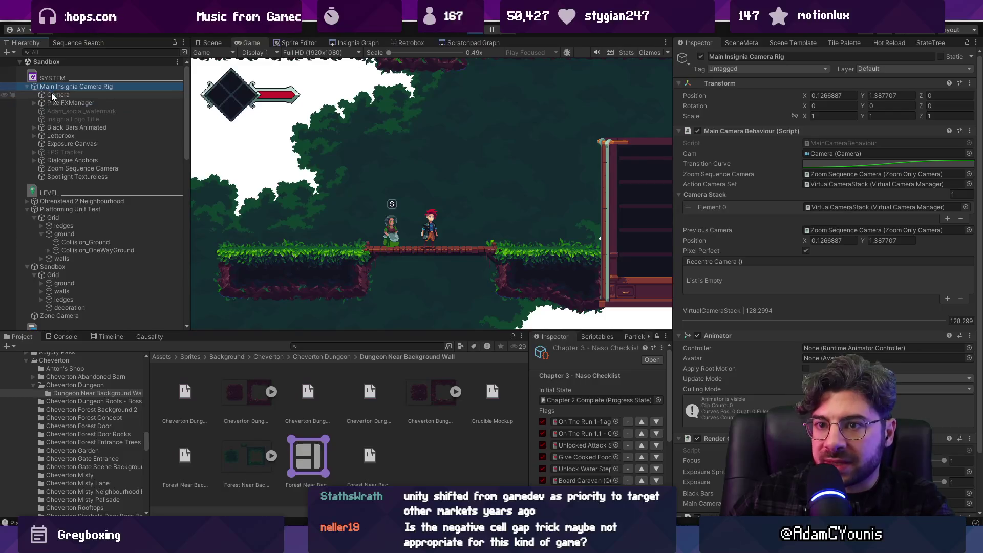
{"action": "left_click", "coordinate": [51, 94]}
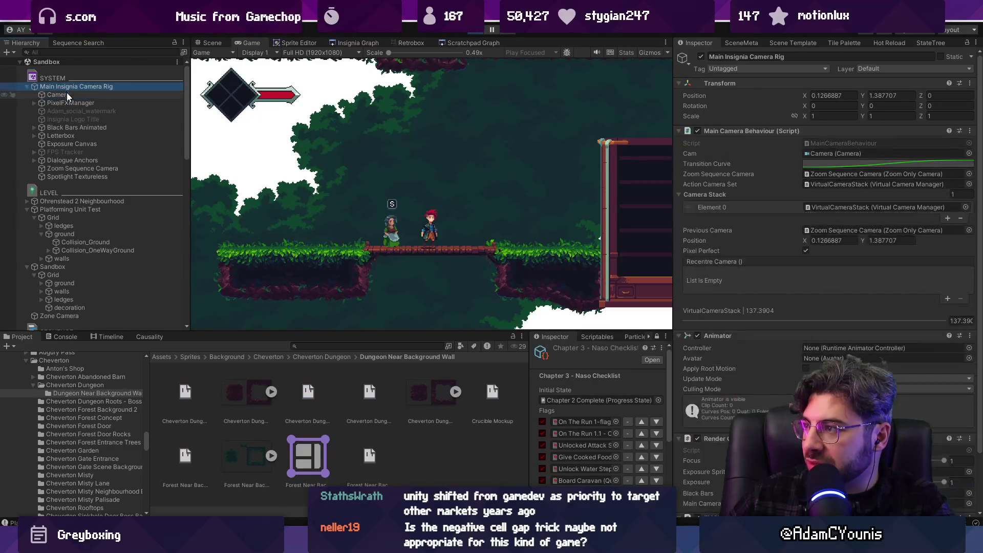
{"action": "left_click_drag", "start_coordinate": [67, 95], "coordinate": [64, 84]}
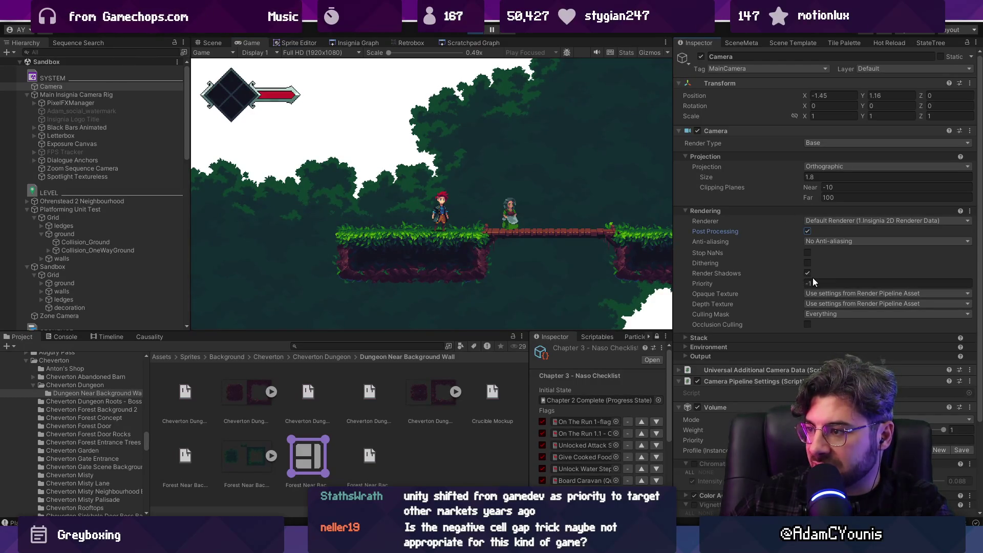
- Reselect the camera rig and open its MainCameraBehaviour script
{"action": "scroll", "coordinate": [776, 262], "scroll_direction": "down", "scroll_amount": 1}
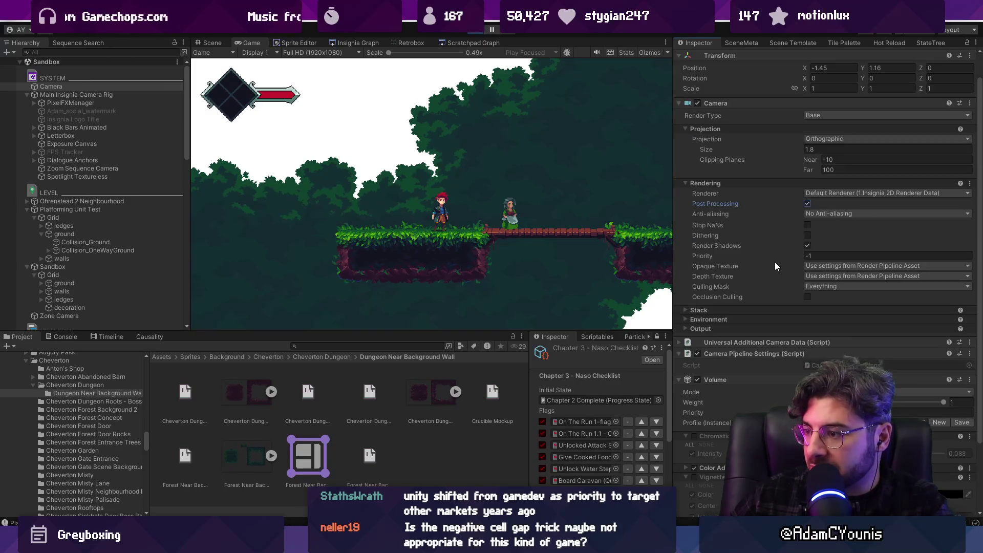
{"action": "scroll", "coordinate": [772, 262], "scroll_direction": "up", "scroll_amount": 1}
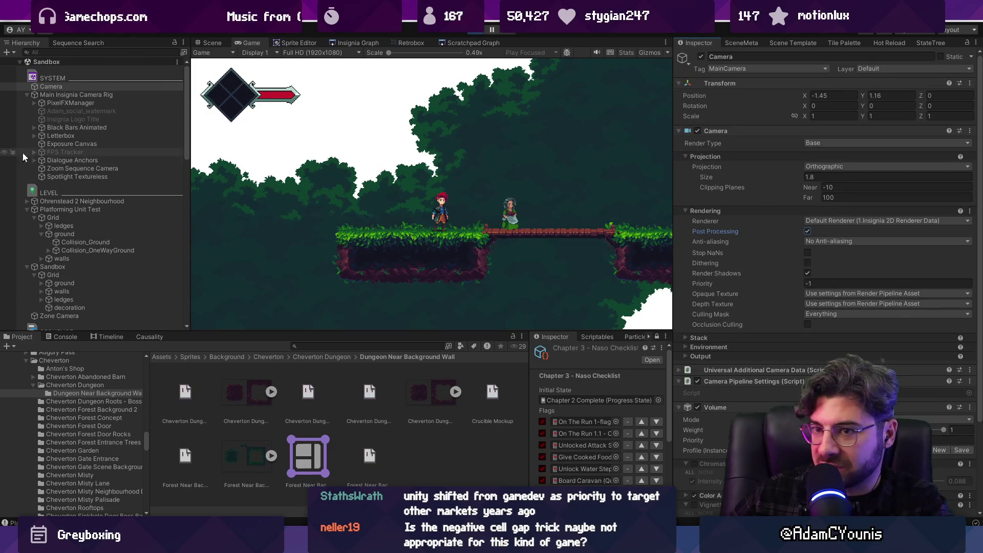
{"action": "left_click", "coordinate": [68, 96]}
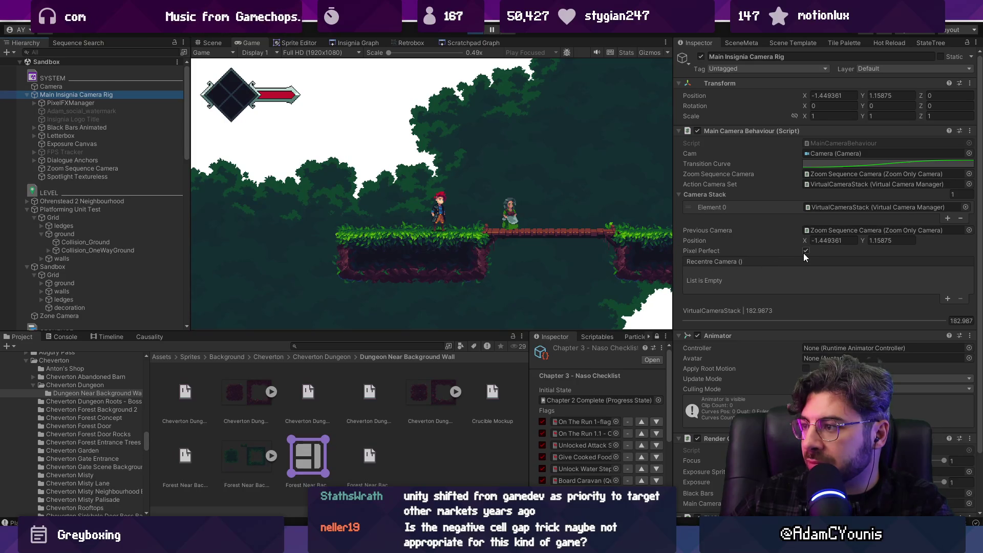
{"action": "left_click", "coordinate": [833, 145]}
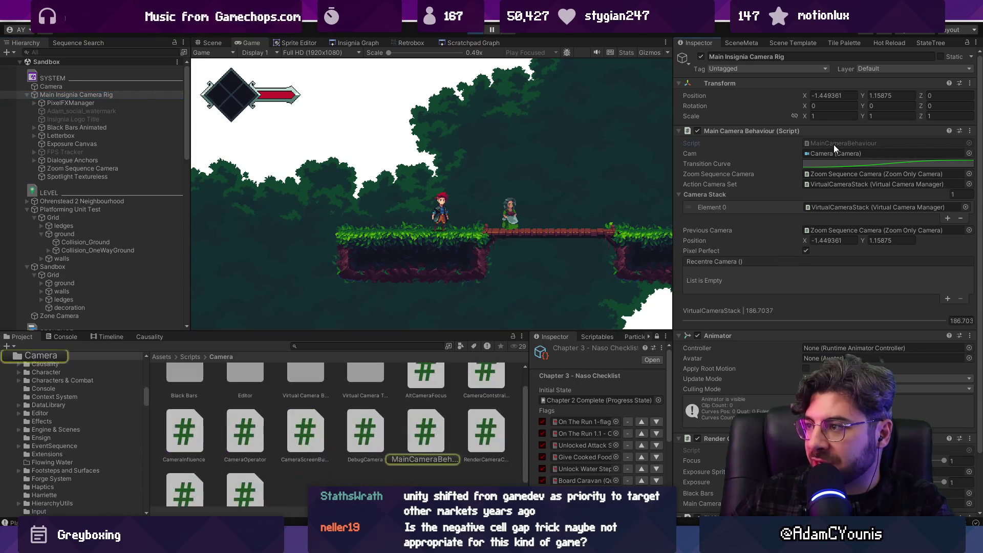
{"action": "double_click", "coordinate": [834, 144]}
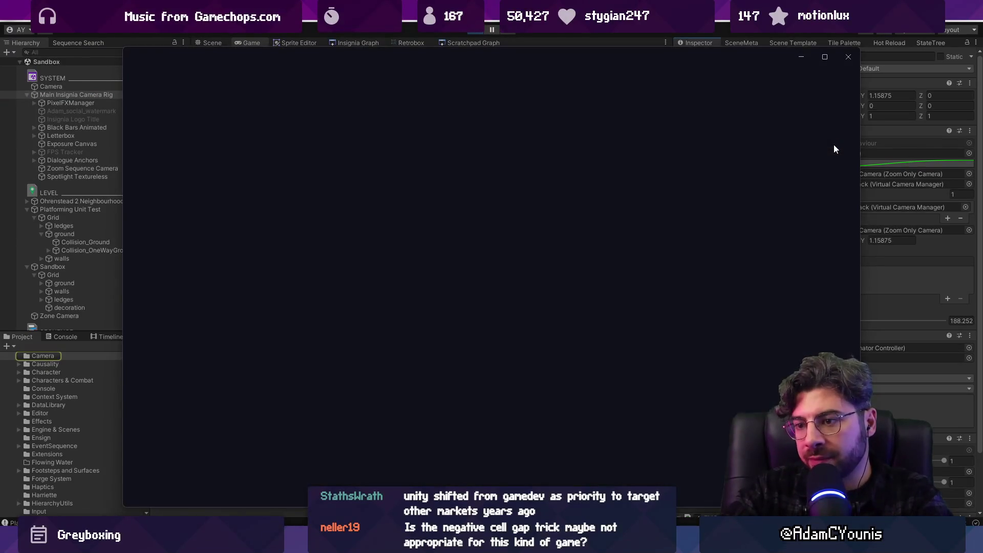
- Bring the MainCameraBehaviour.cs window in Visual Studio Code to the front
{"action": "key", "text": "alt+Tab"}
{"action": "key", "text": "alt+Tab"}
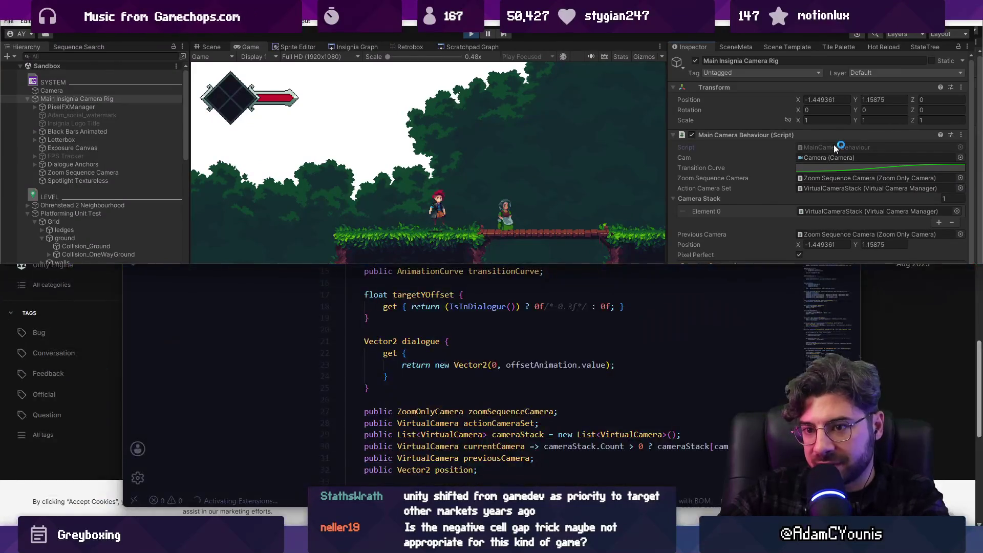
{"action": "key", "text": "alt+Tab"}
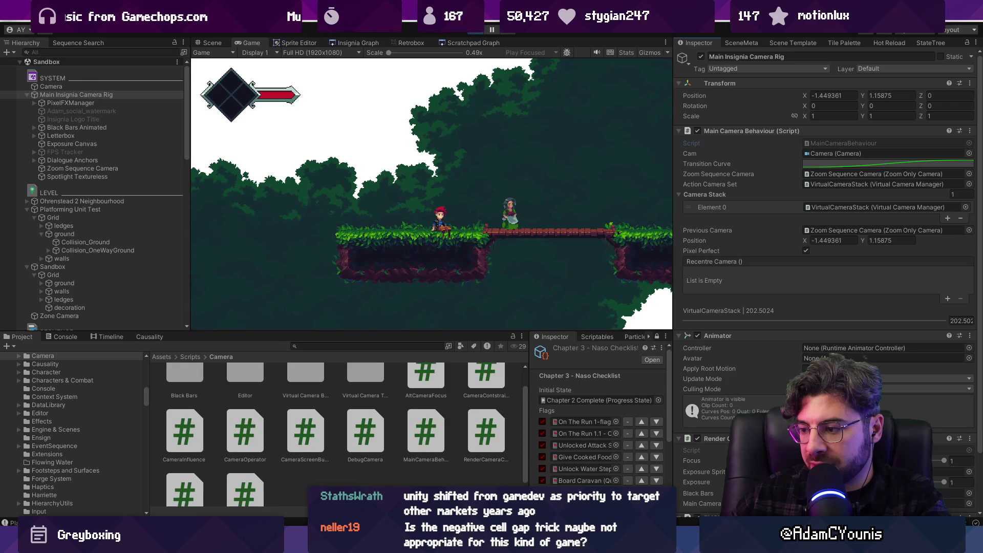
{"action": "key", "text": "alt+Tab"}
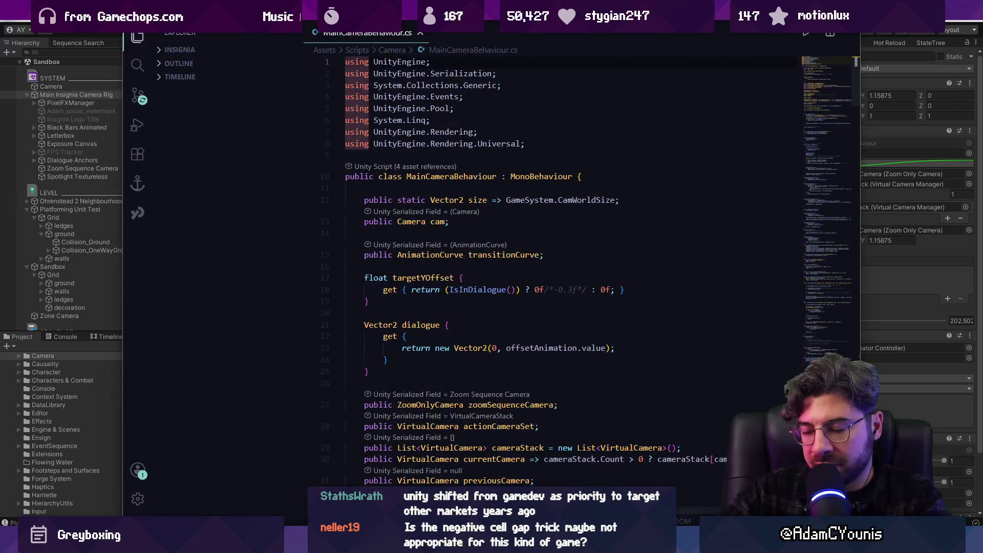
- Search the script for 'pixelperfect' and jump to the ApplyPixelPerfect method definition
{"action": "key", "text": "ctrl+f"}
{"action": "type", "text": "pixel per"}
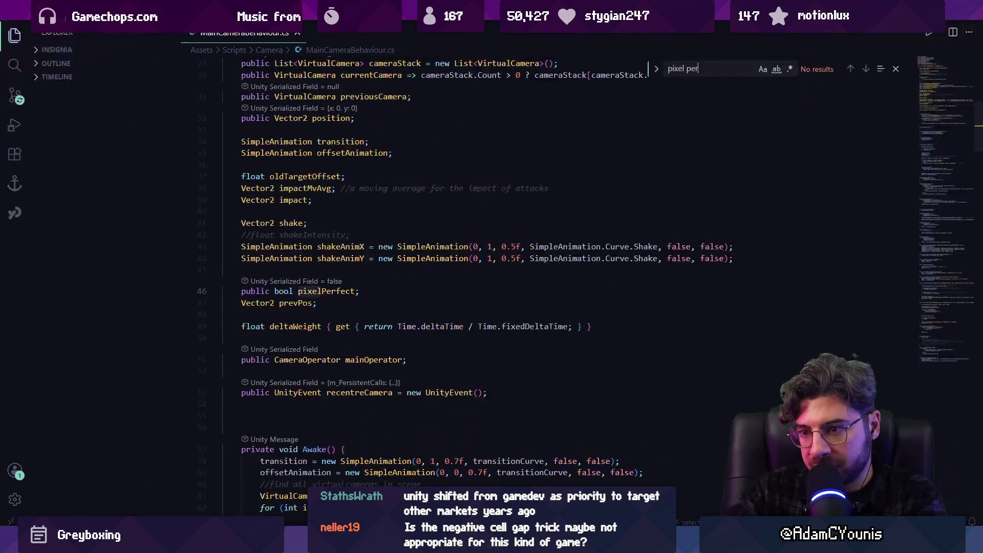
{"action": "key", "text": "BackSpace"}
{"action": "key", "text": "BackSpace"}
{"action": "key", "text": "BackSpace"}
{"action": "type", "text": "perf"}
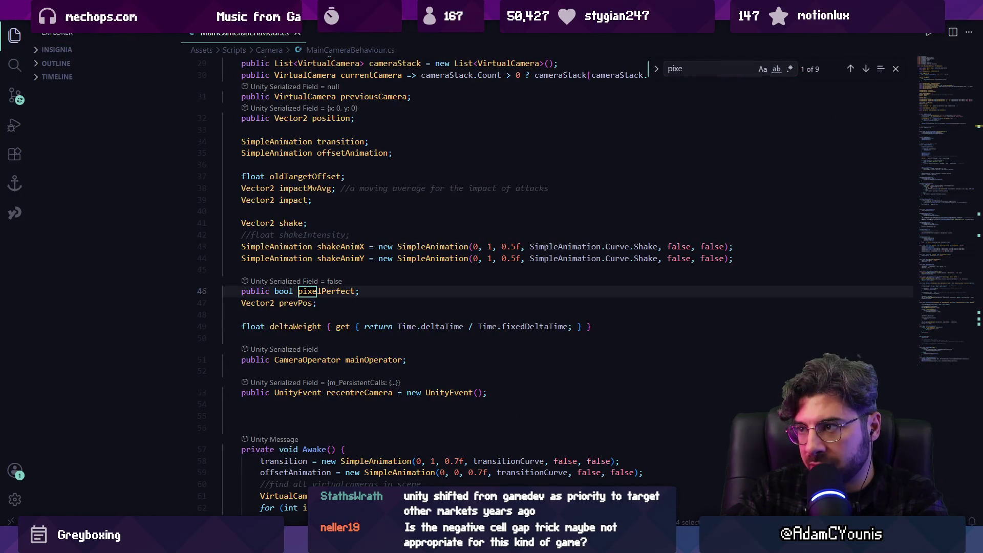
{"action": "type", "text": "ect"}
{"action": "key", "text": "Return"}
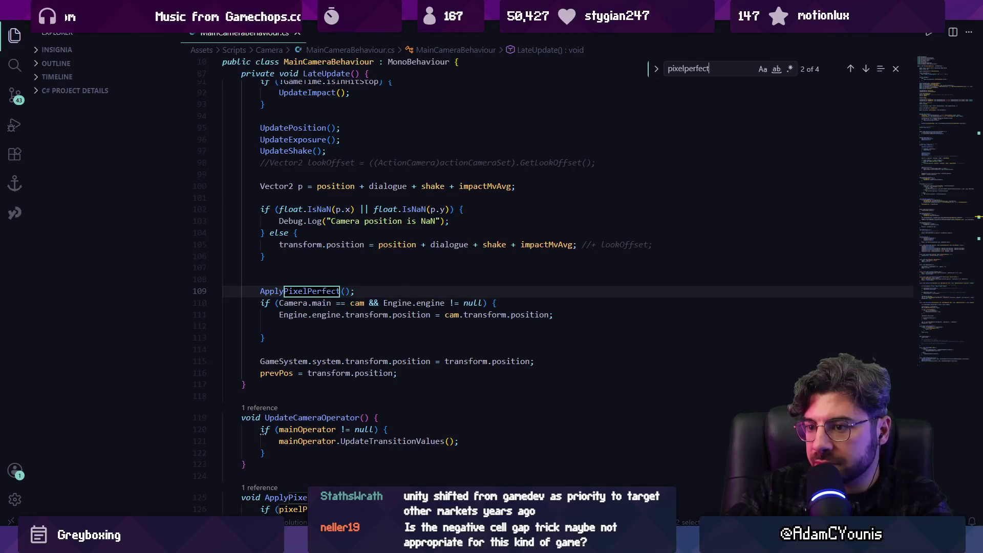
{"action": "key", "text": "Escape"}
{"action": "key", "text": "F12"}
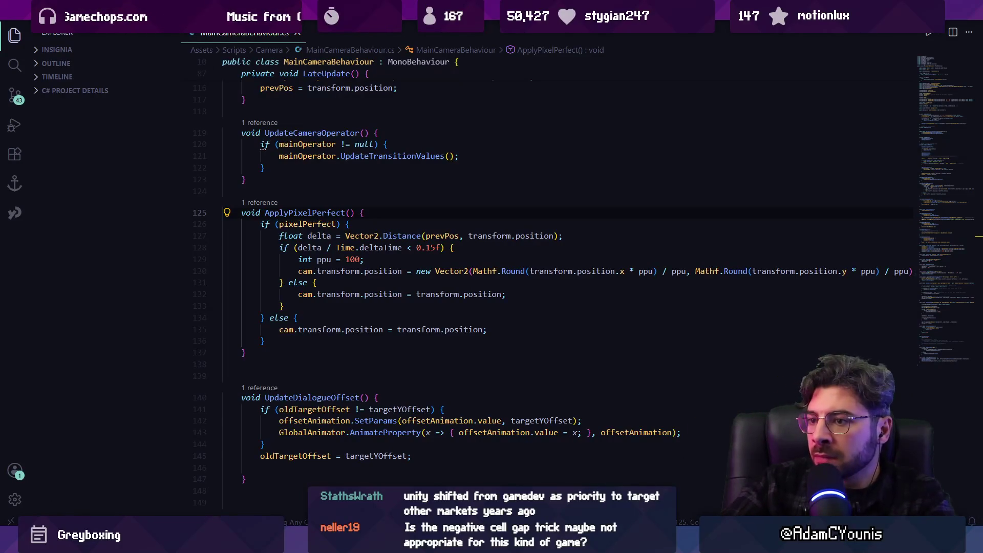
- Copy the camera position rounding line to the top of the pixelPerfect block
{"action": "left_click", "coordinate": [265, 224]}
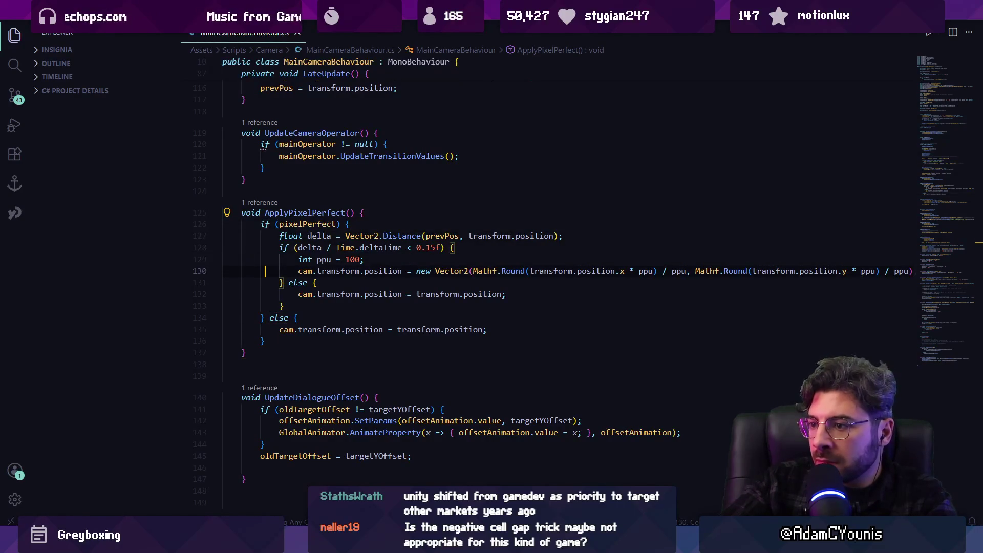
{"action": "triple_click", "coordinate": [348, 270]}
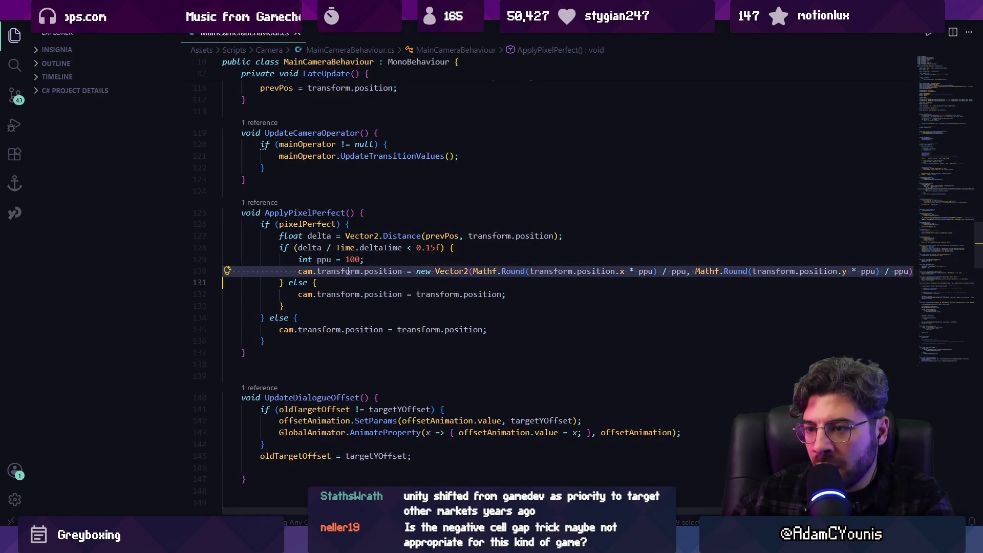
{"action": "left_click_drag", "start_coordinate": [338, 265], "coordinate": [385, 225]}
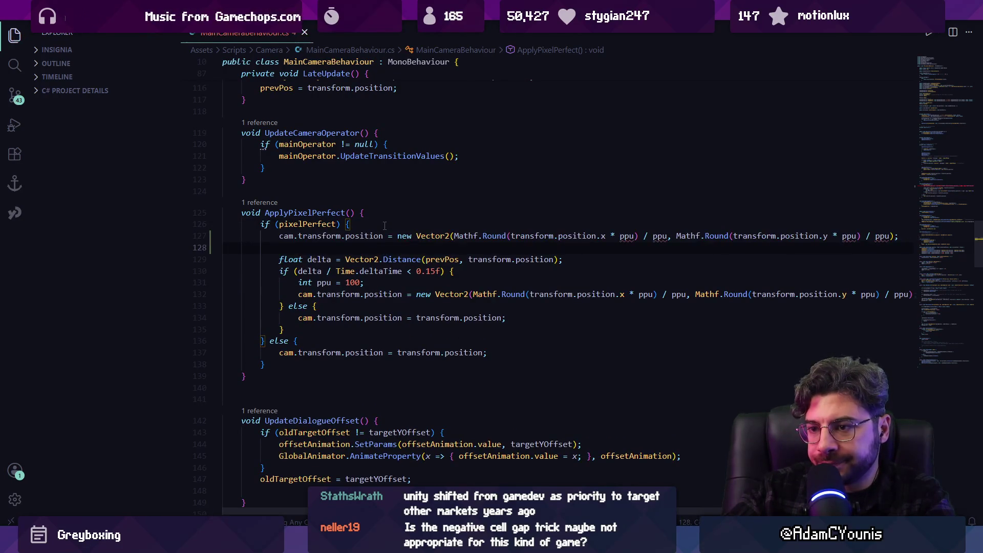
- Try commenting out the old delta-check lines with // one by one, then undo it
{"action": "key", "text": "ctrl+shift+Left"}
{"action": "type", "text": "//"}
{"action": "key", "text": "Down"}
{"action": "key", "text": "Home"}
{"action": "type", "text": "//"}
{"action": "key", "text": "Escape"}
{"action": "key", "text": "Down"}
{"action": "key", "text": "Up"}
{"action": "type", "text": "//"}
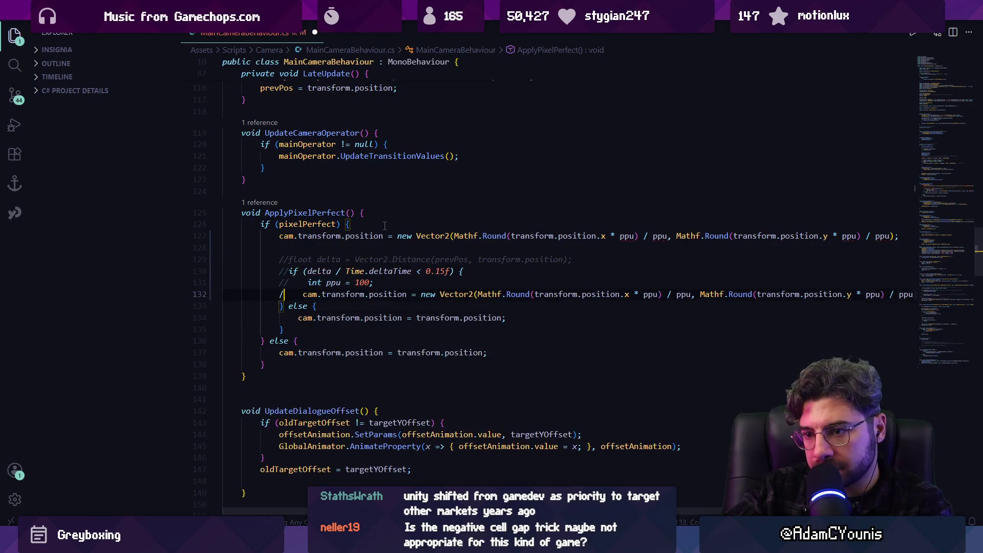
{"action": "key", "text": "Down"}
{"action": "type", "text": "//"}
{"action": "key", "text": "Escape"}
{"action": "key", "text": "Down"}
{"action": "type", "text": "//"}
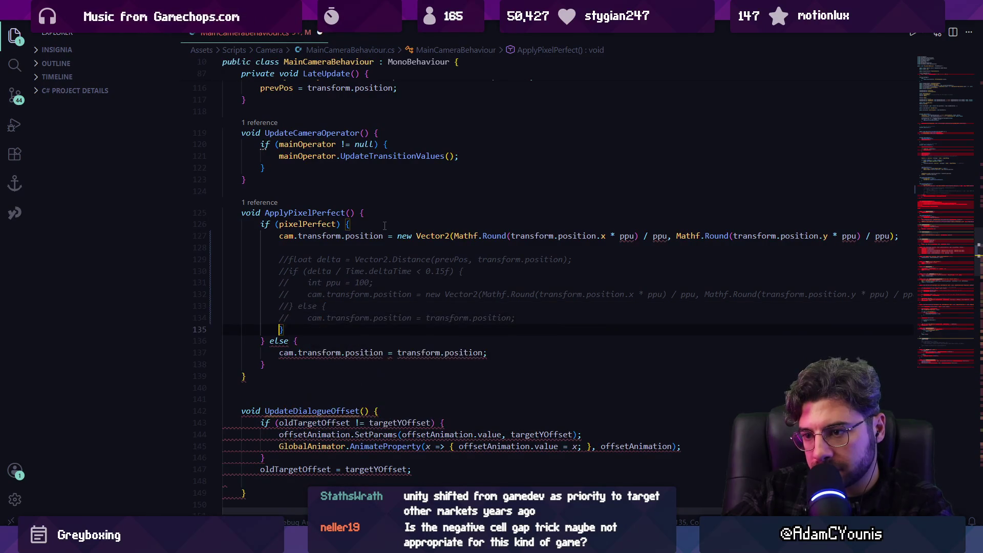
{"action": "key", "text": "Down"}
{"action": "key", "text": "Home"}
{"action": "type", "text": "//"}
{"action": "key", "text": "ctrl+z"}
{"action": "key", "text": "ctrl+z"}
{"action": "key", "text": "ctrl+z"}
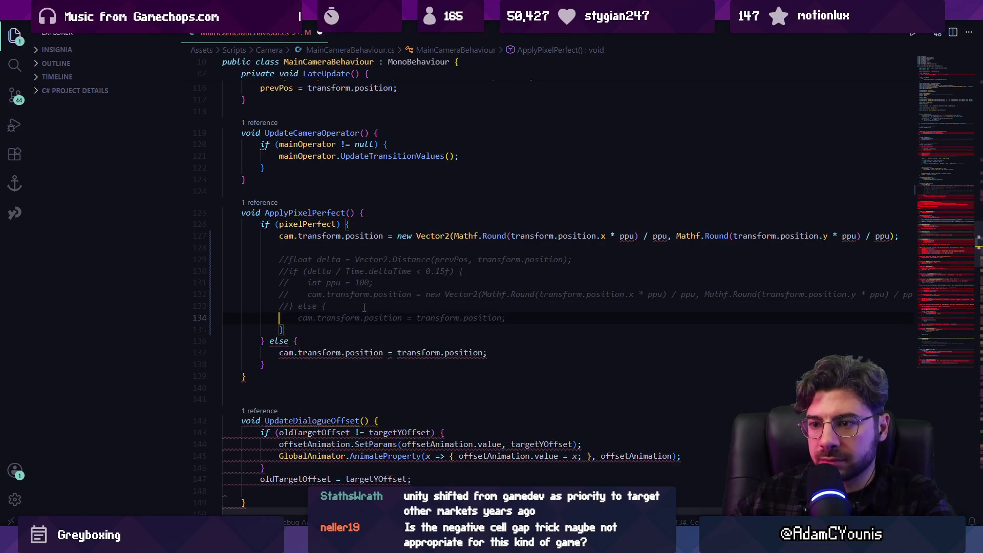
- Wrap the old delta-based rounding code in a /* */ block comment and return to Unity
{"action": "key", "text": "Up"}
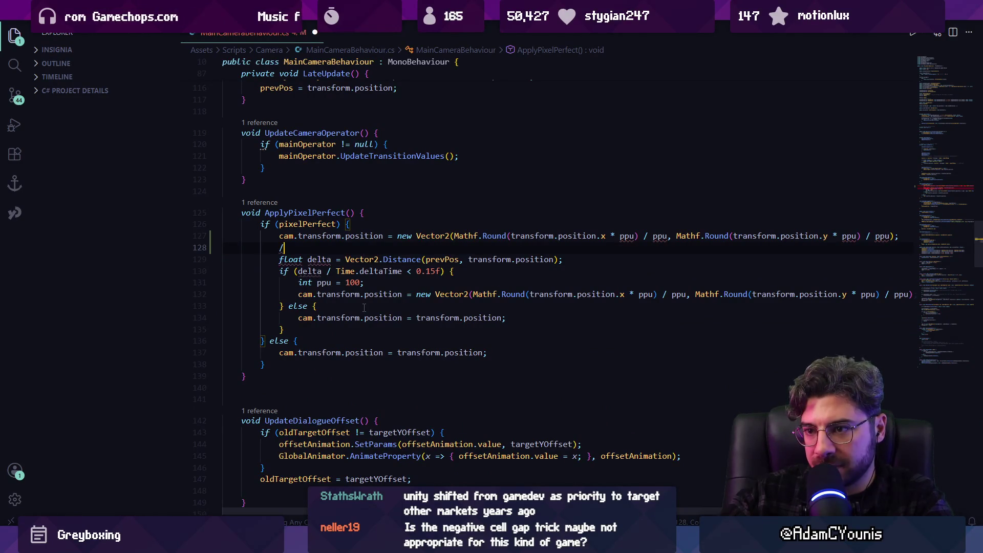
{"action": "type", "text": "*"}
{"action": "key", "text": "Down"}
{"action": "key", "text": "Home"}
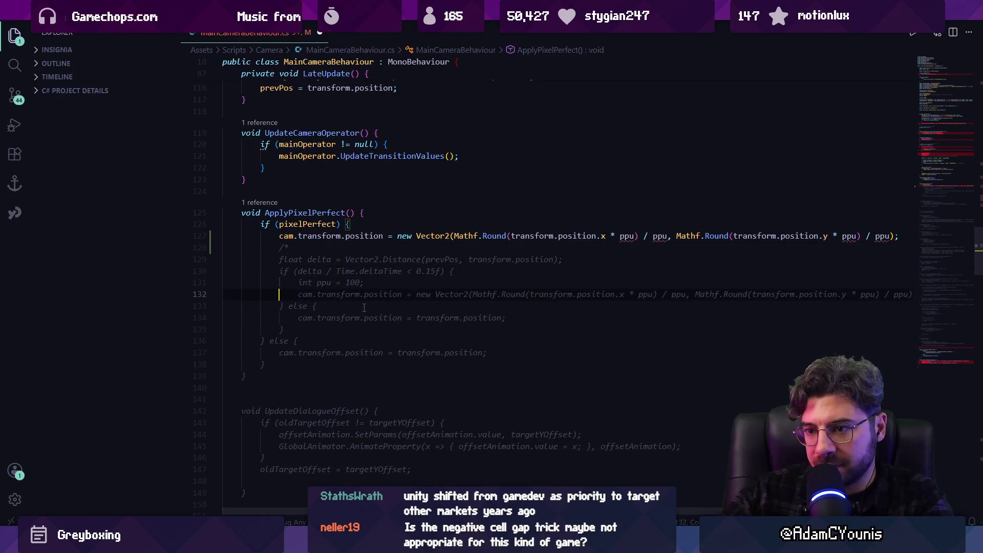
{"action": "key", "text": "Down"}
{"action": "key", "text": "Return"}
{"action": "type", "text": "*/"}
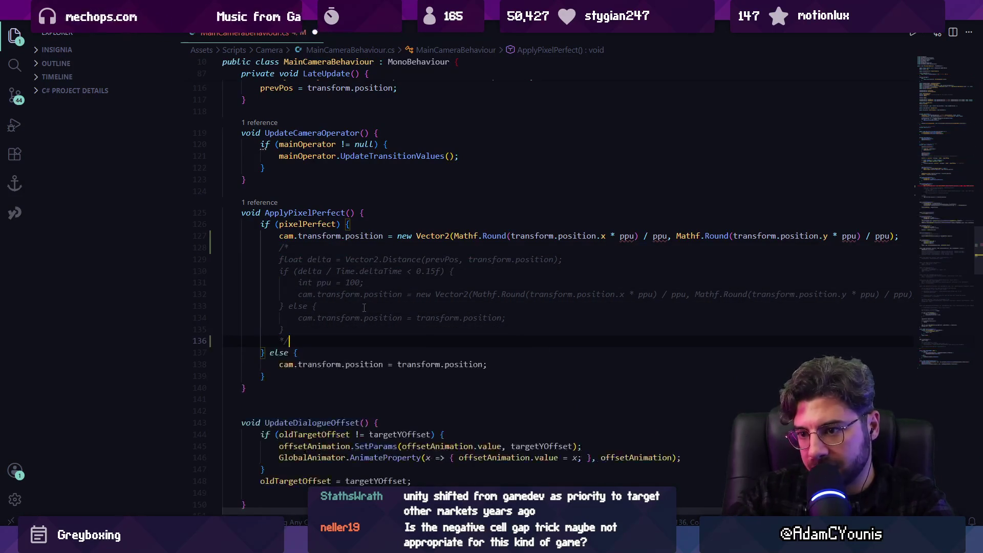
{"action": "key", "text": "alt+Tab"}
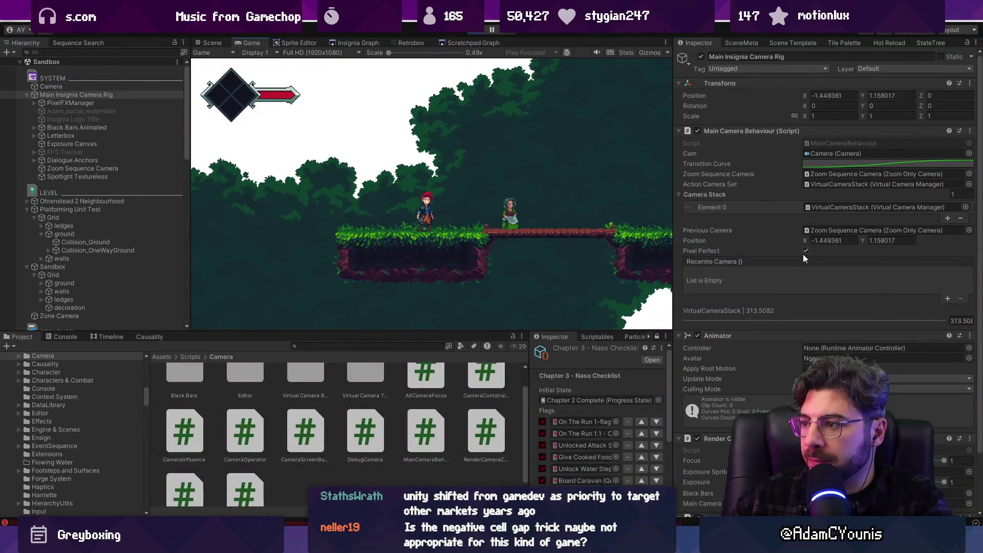
- Fix the Console's ppu error by declaring int ppu = 100 in ApplyPixelPerfect, then play full-screen
{"action": "left_click", "coordinate": [104, 86]}
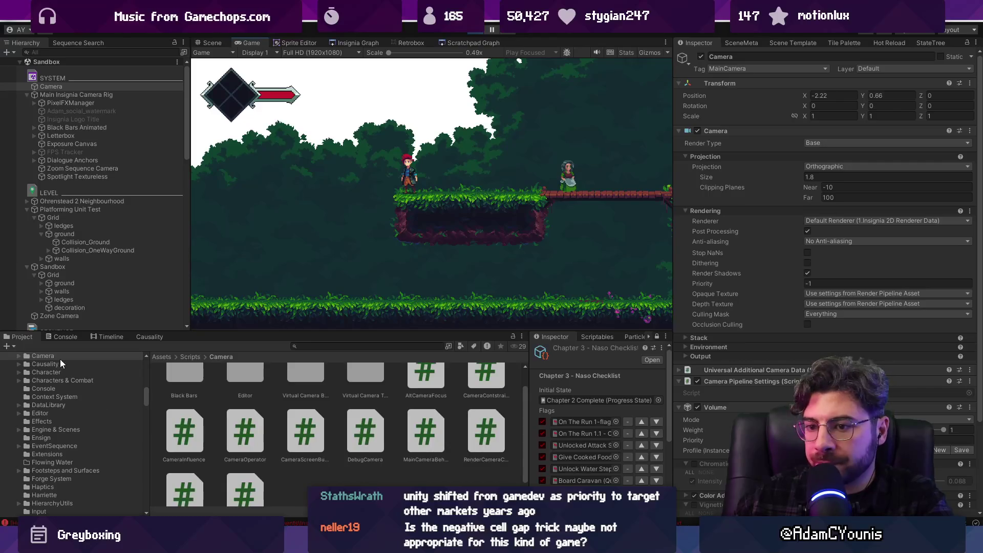
{"action": "left_click", "coordinate": [62, 336]}
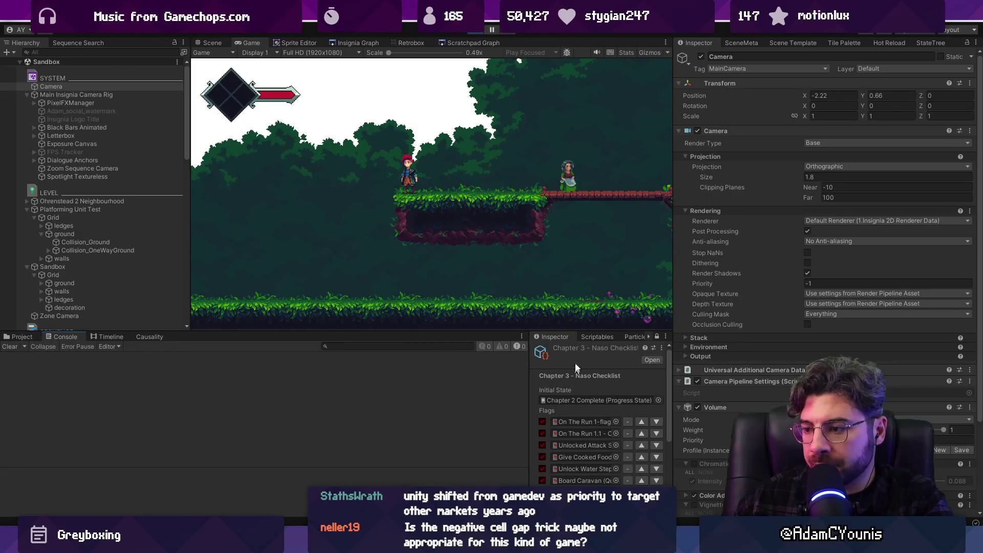
{"action": "key", "text": "alt+Tab"}
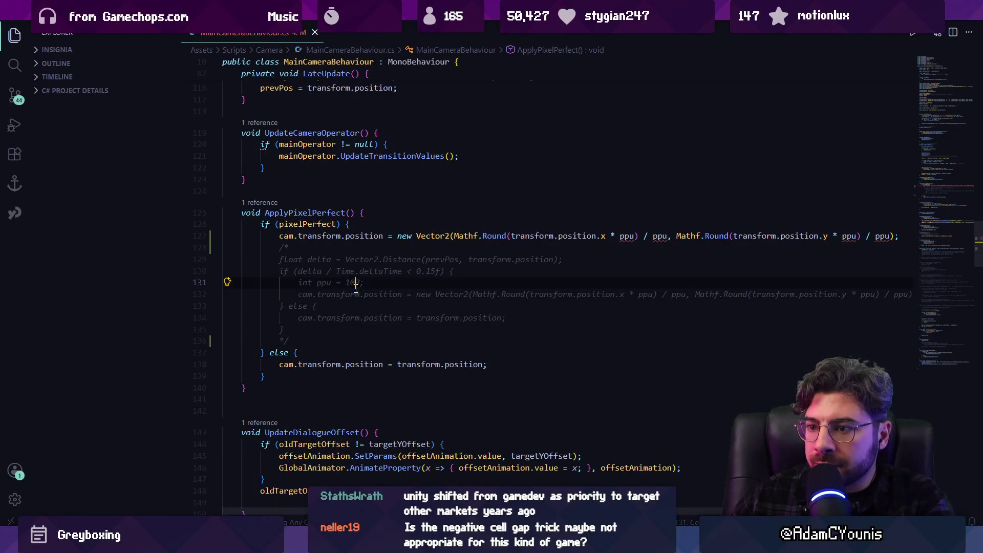
{"action": "key", "text": "Return"}
{"action": "key", "text": "ctrl+v"}
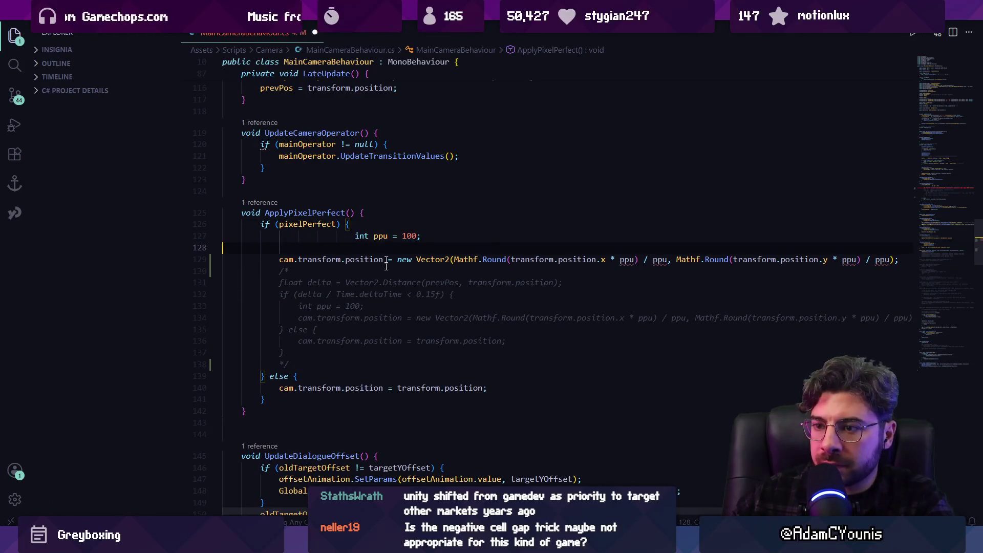
{"action": "key", "text": "alt+Tab"}
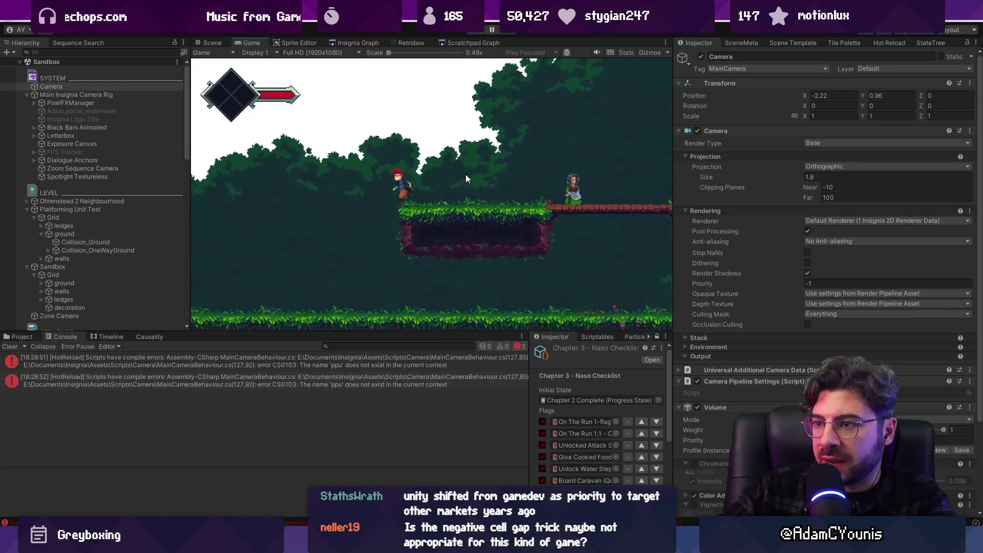
{"action": "key", "text": "shift+space"}
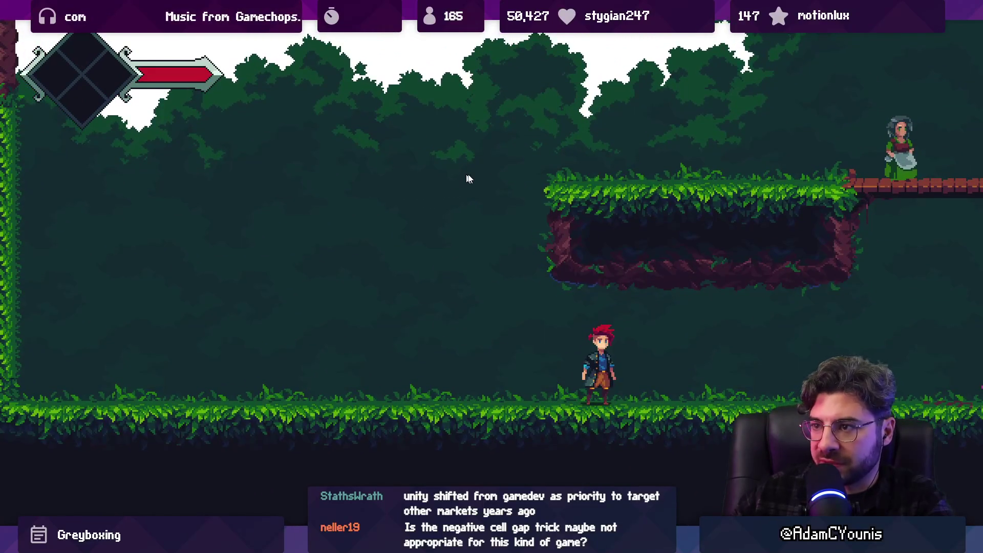
- Run and jump the character around the bridge, ledges, bookshelf and villager, watching for tile seams
{"action": "key", "text": "space"}
{"action": "key", "text": "Right"}
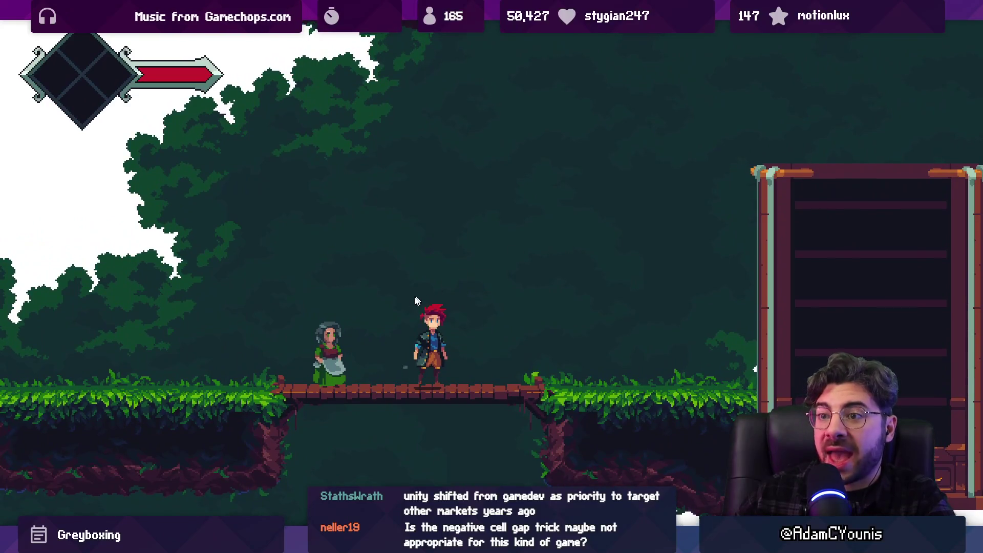
{"action": "key", "text": "Left"}
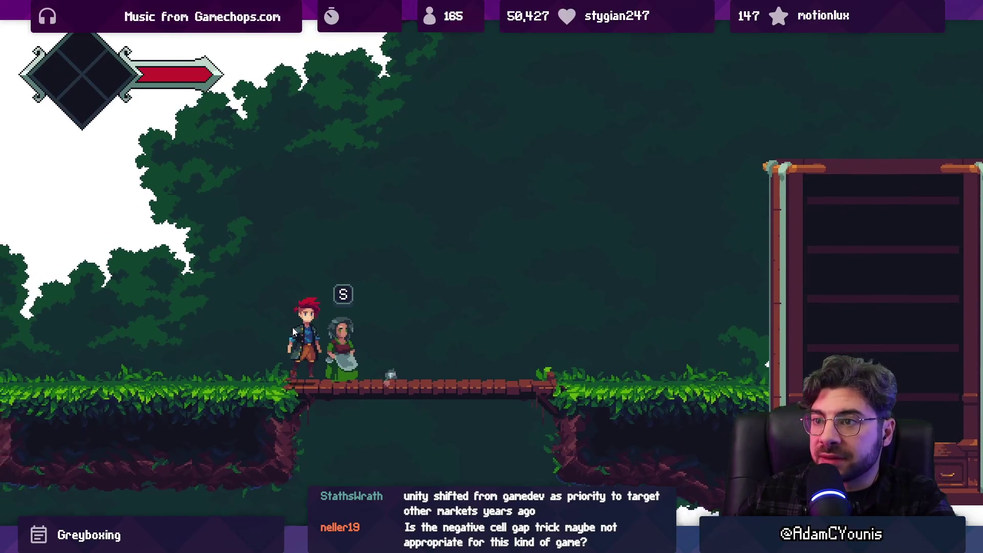
{"action": "key", "text": "Left"}
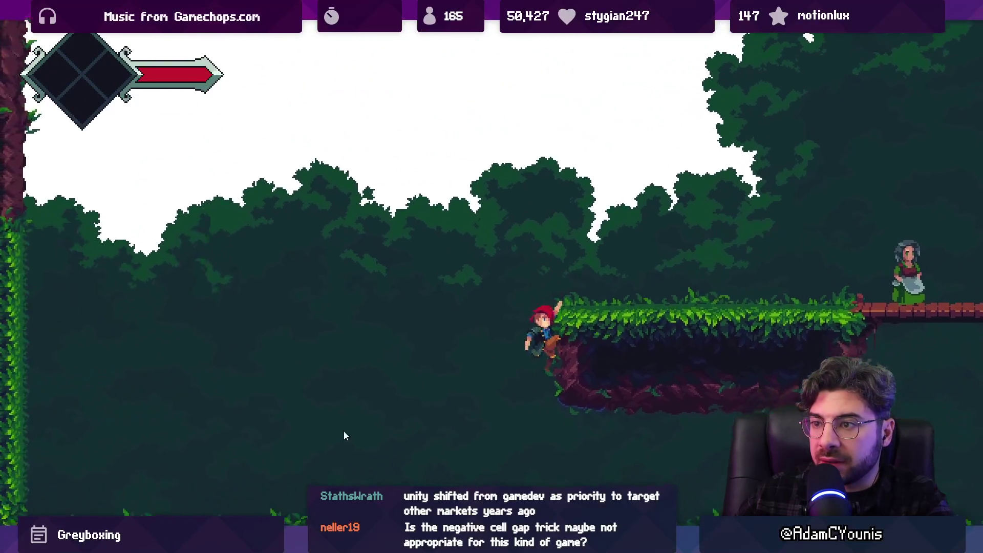
{"action": "key", "text": "Down"}
{"action": "key", "text": "Right"}
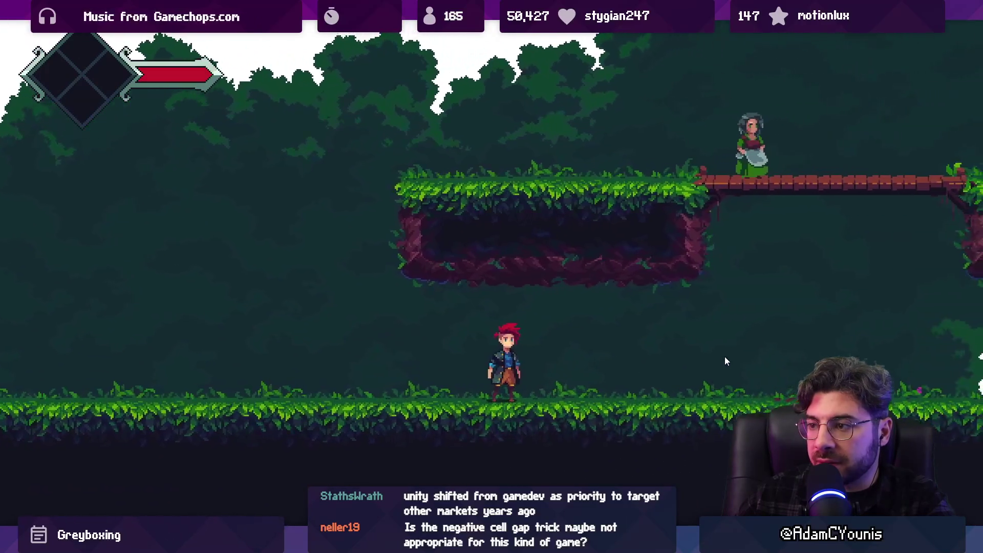
{"action": "key", "text": "Right"}
{"action": "key", "text": "space"}
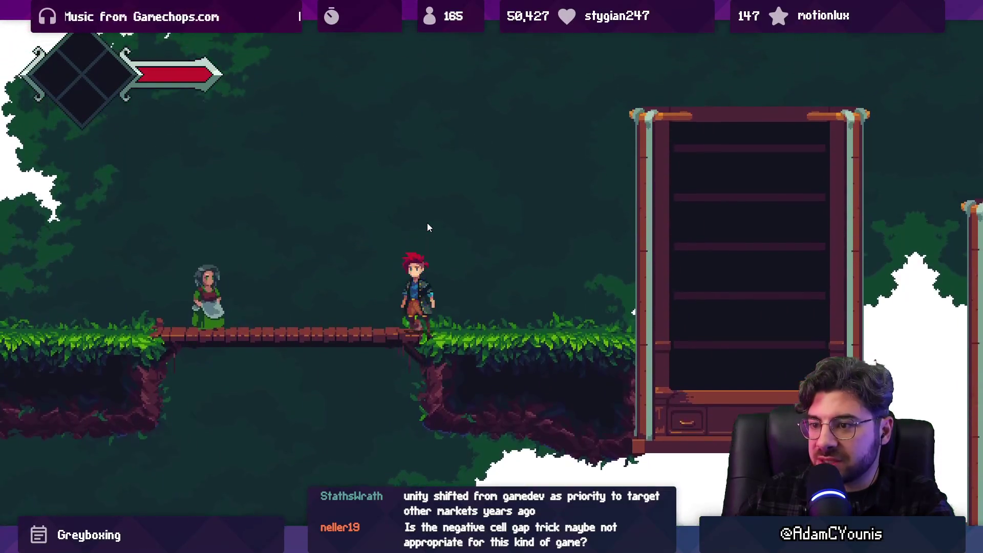
{"action": "key", "text": "space"}
{"action": "key", "text": "Left"}
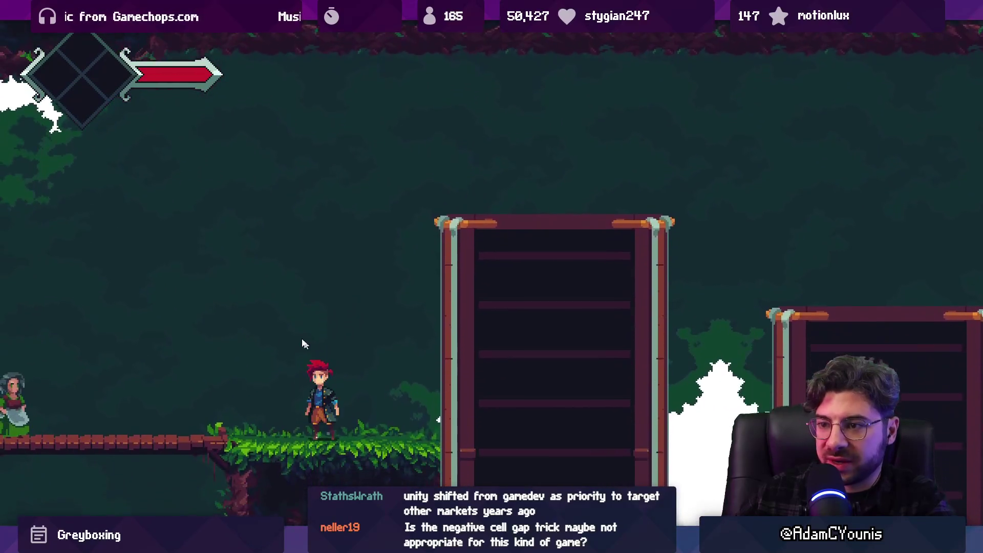
{"action": "key", "text": "Left"}
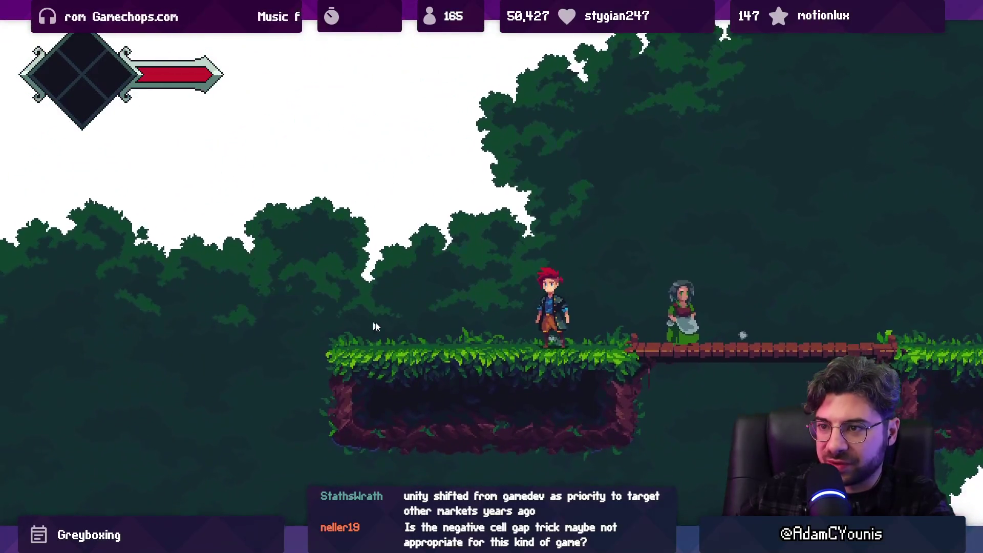
{"action": "key", "text": "Left"}
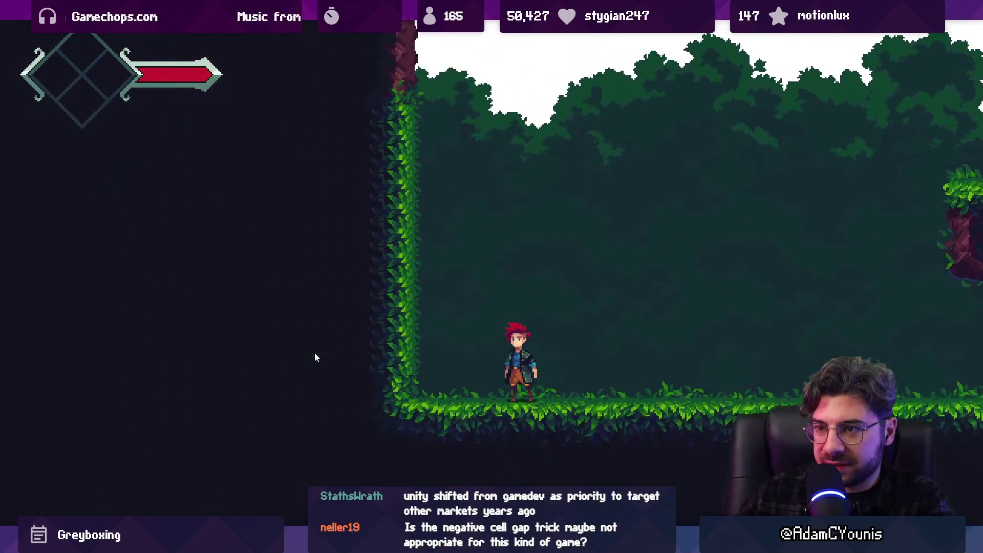
{"action": "key", "text": "space"}
{"action": "key", "text": "Right"}
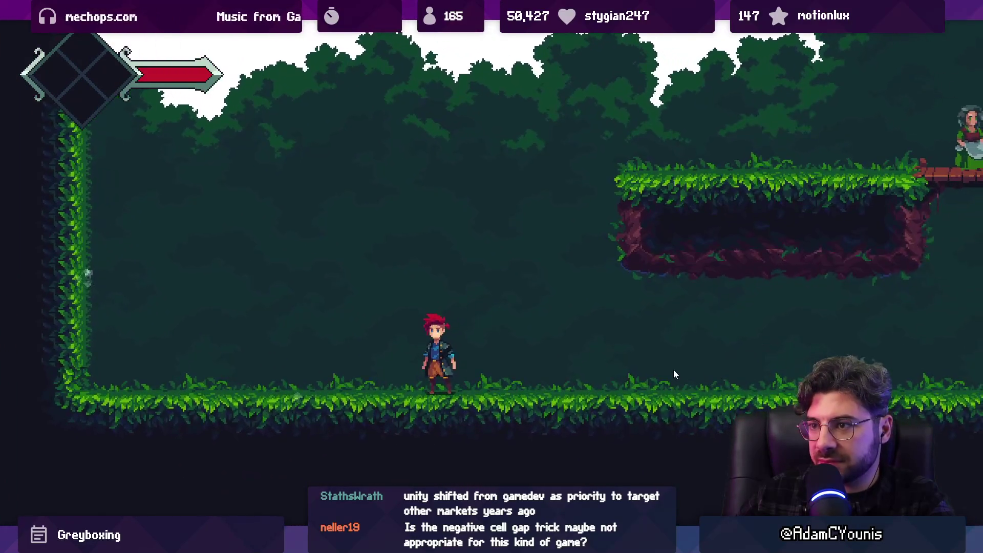
{"action": "key", "text": "Right"}
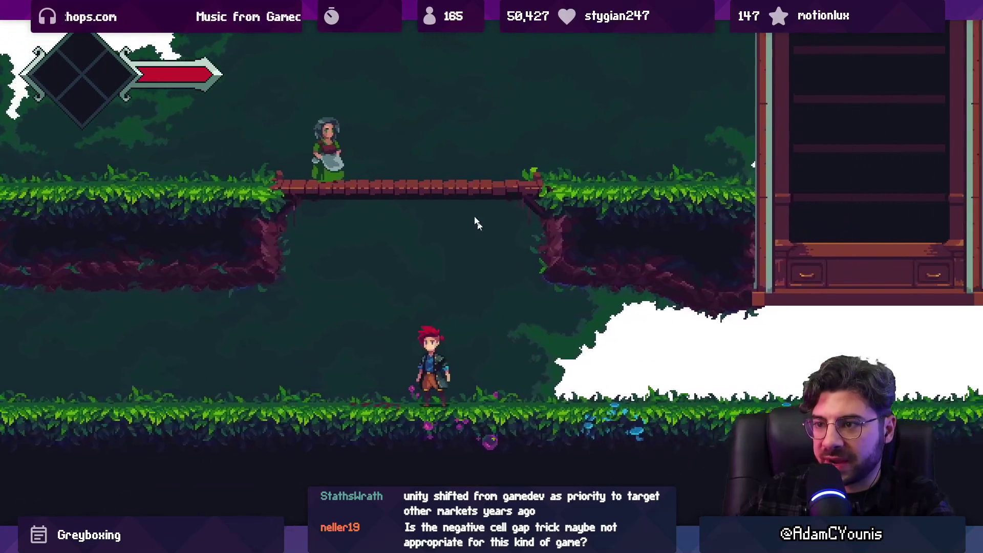
{"action": "key", "text": "space"}
{"action": "key", "text": "Left"}
{"action": "key", "text": "space"}
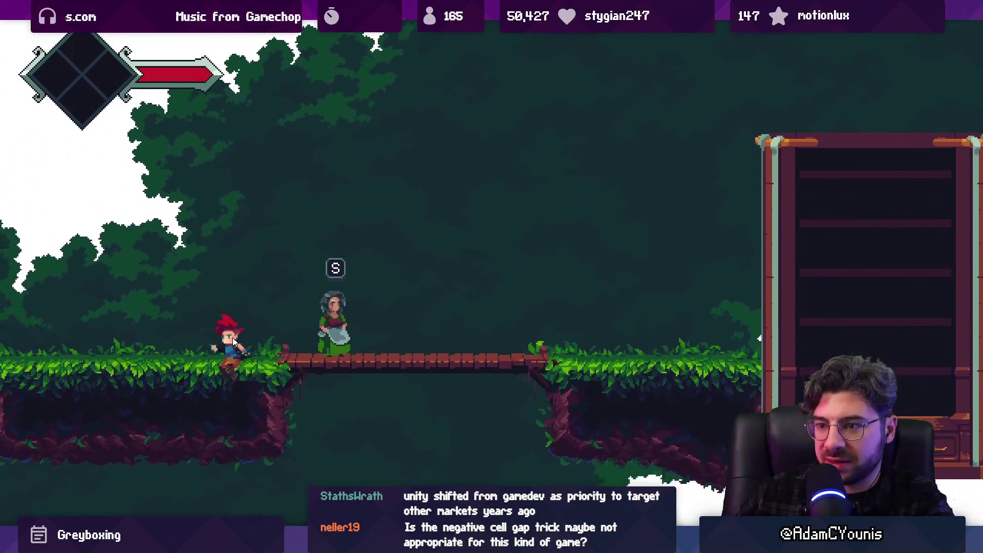
{"action": "key", "text": "Left"}
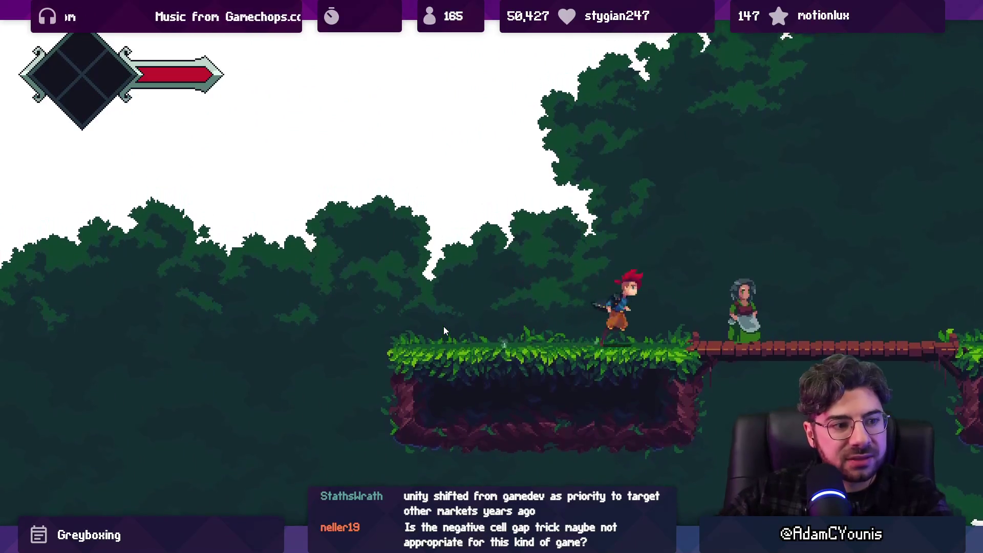
{"action": "key", "text": "Right"}
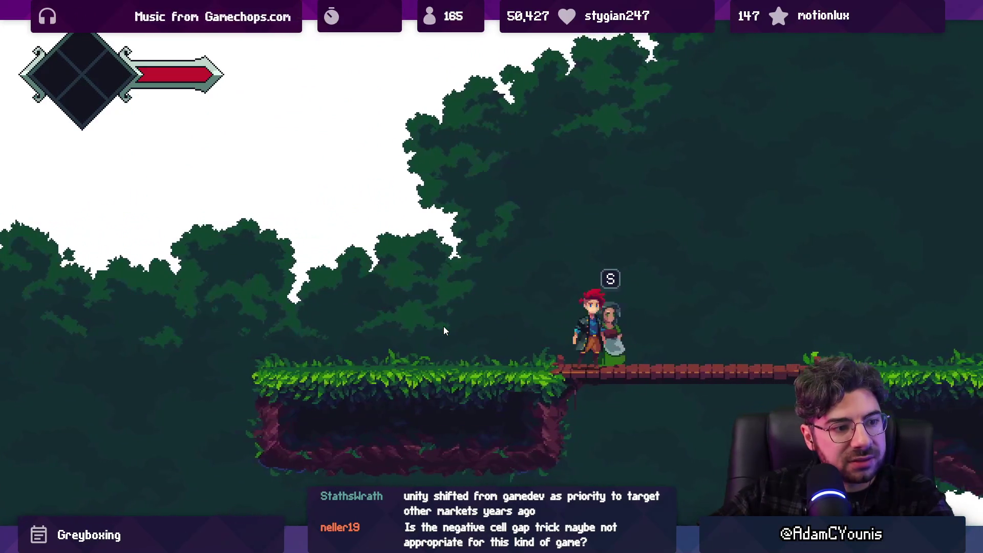
{"action": "key", "text": "Right"}
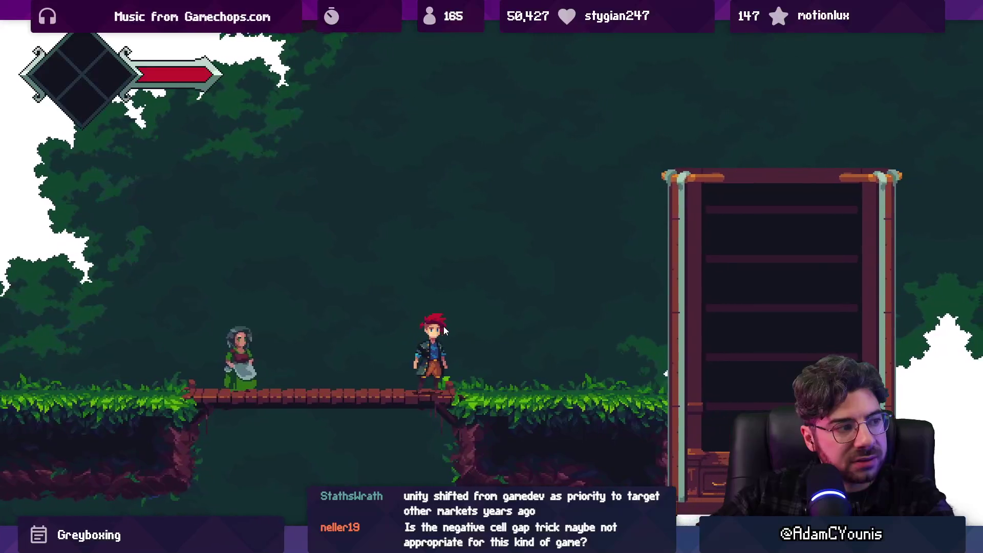
{"action": "key", "text": "Left"}
{"action": "key", "text": "space"}
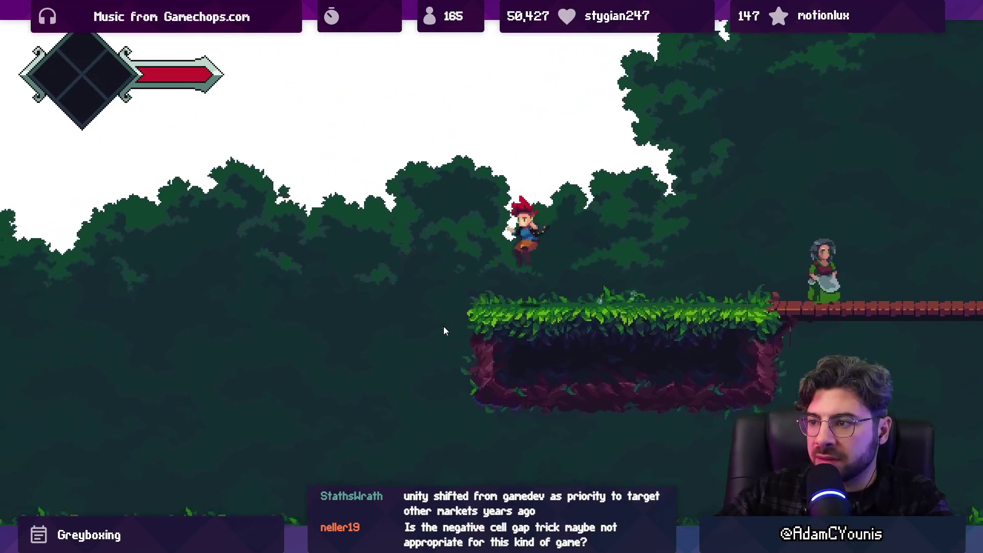
{"action": "key", "text": "Left"}
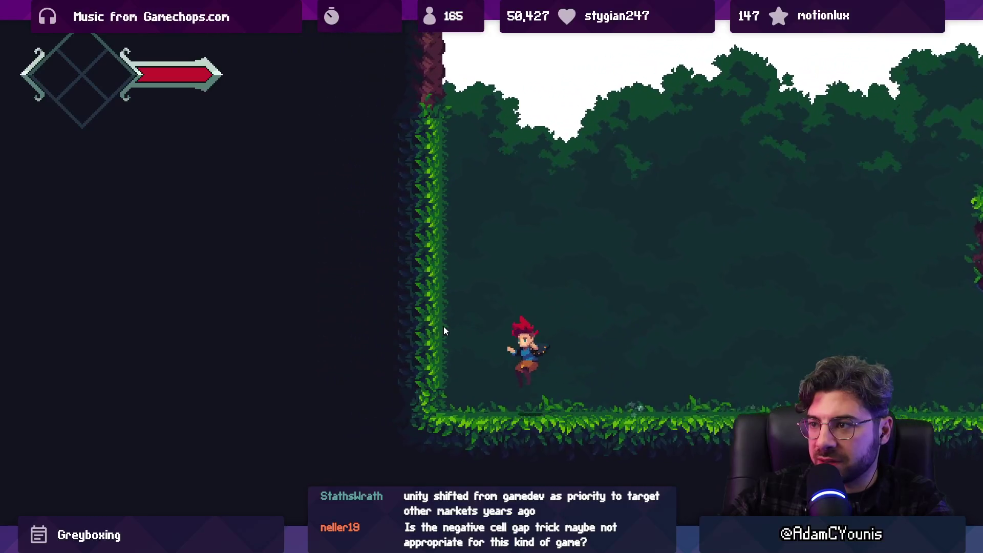
{"action": "key", "text": "Right"}
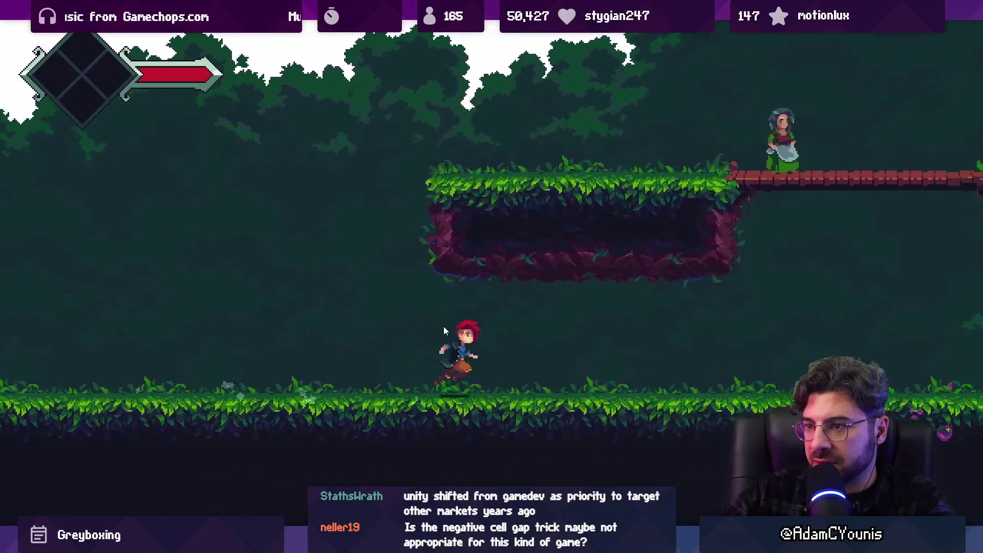
{"action": "key", "text": "Right"}
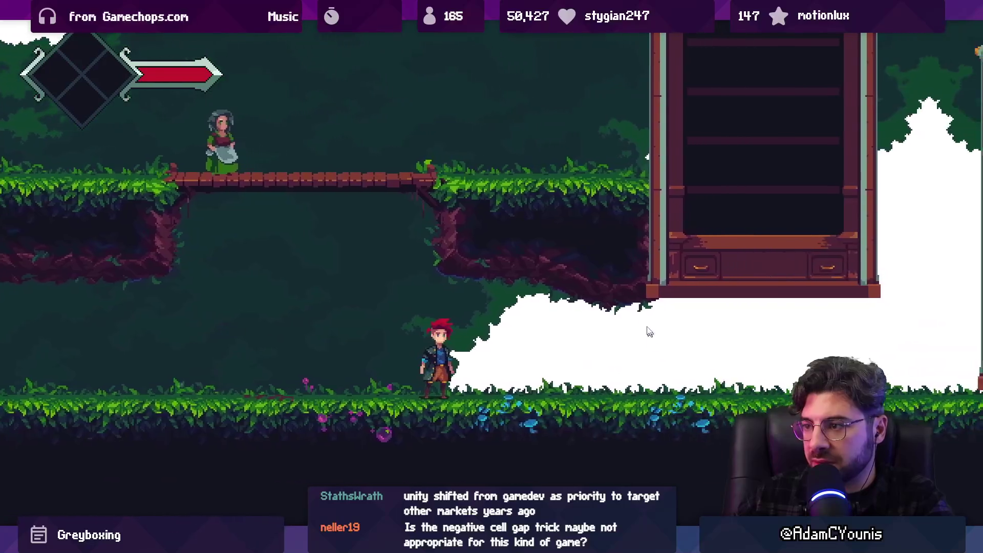
{"action": "key", "text": "space"}
{"action": "key", "text": "Right"}
{"action": "key", "text": "space"}
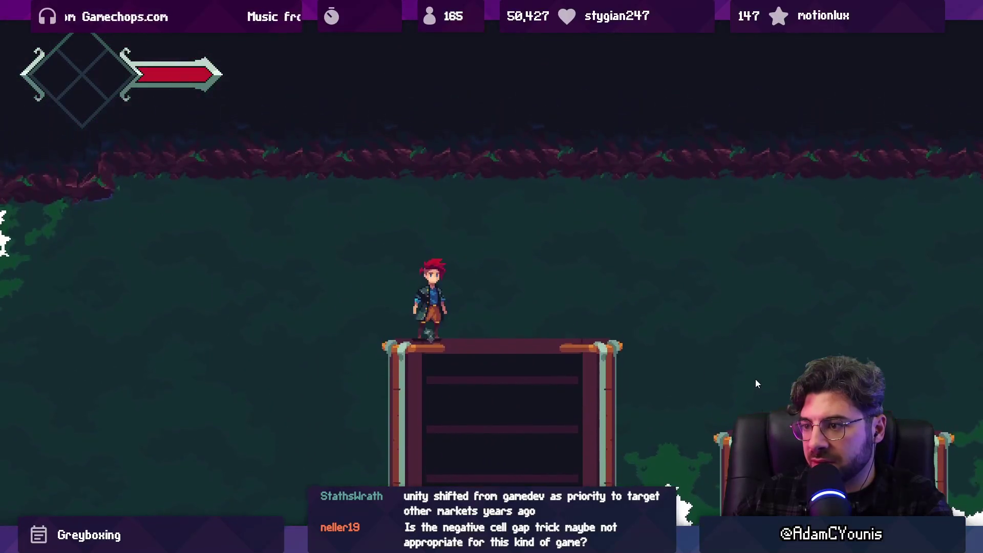
{"action": "key", "text": "Left"}
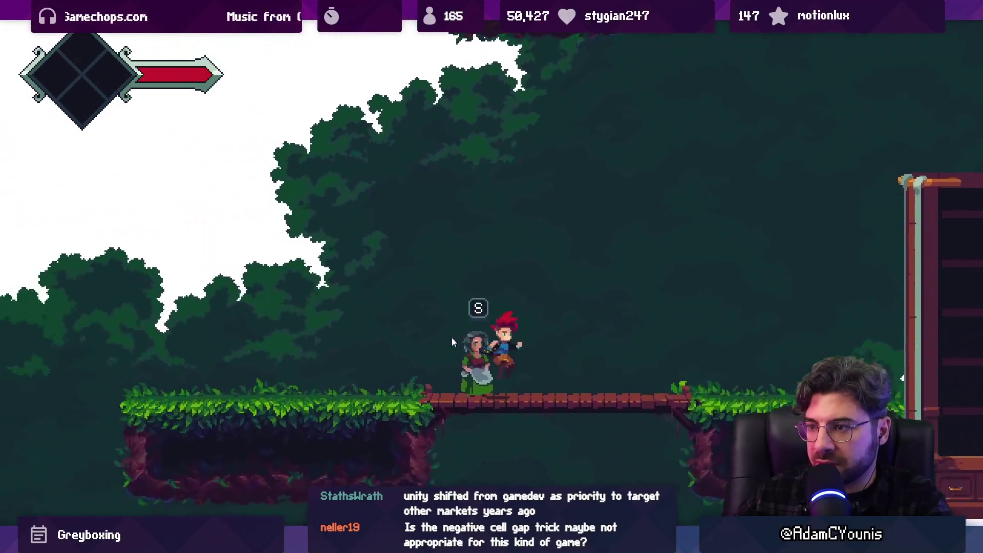
{"action": "key", "text": "Left"}
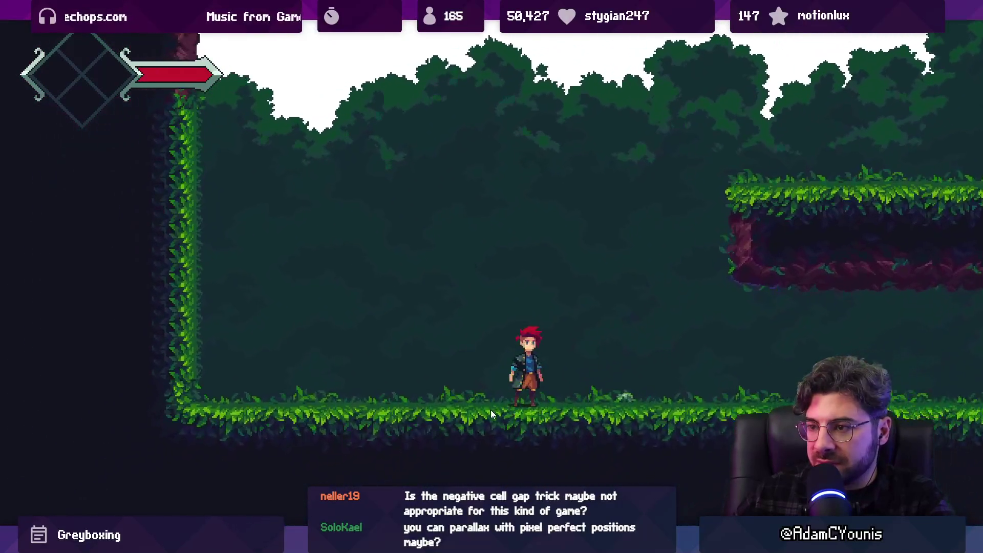
- Jump on and off the floating platform repeatedly to check its tiles for seams
{"action": "key", "text": "Right"}
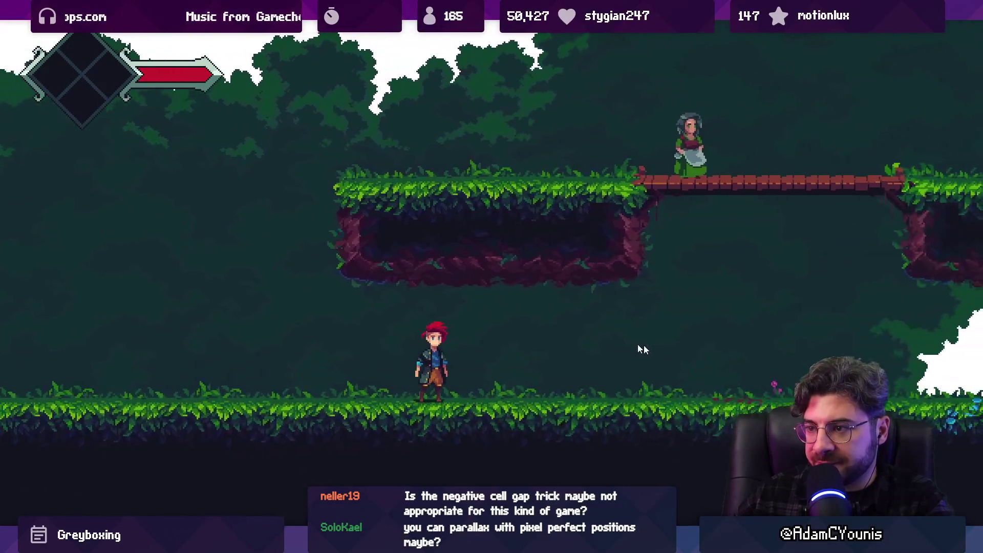
{"action": "key", "text": "Right"}
{"action": "key", "text": "space"}
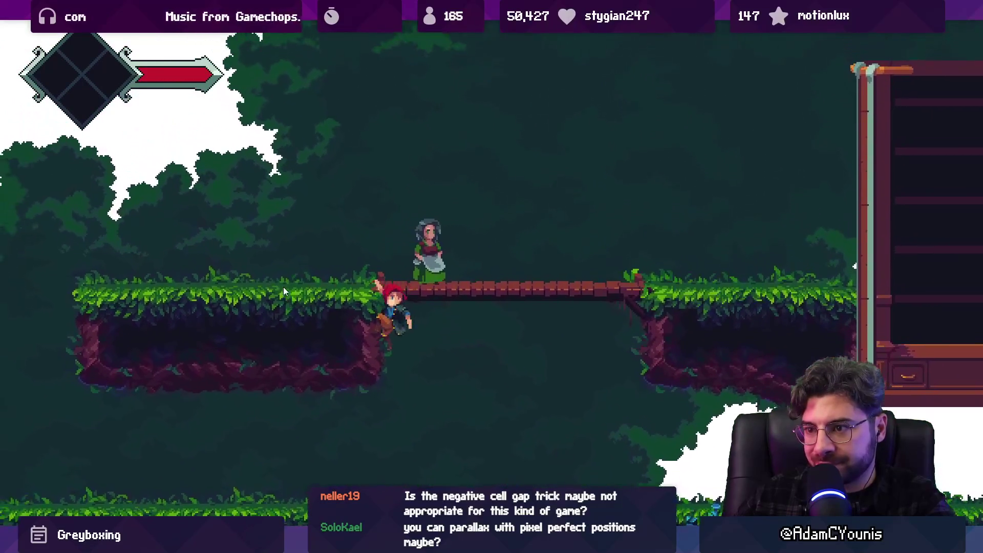
{"action": "key", "text": "Left"}
{"action": "key", "text": "space"}
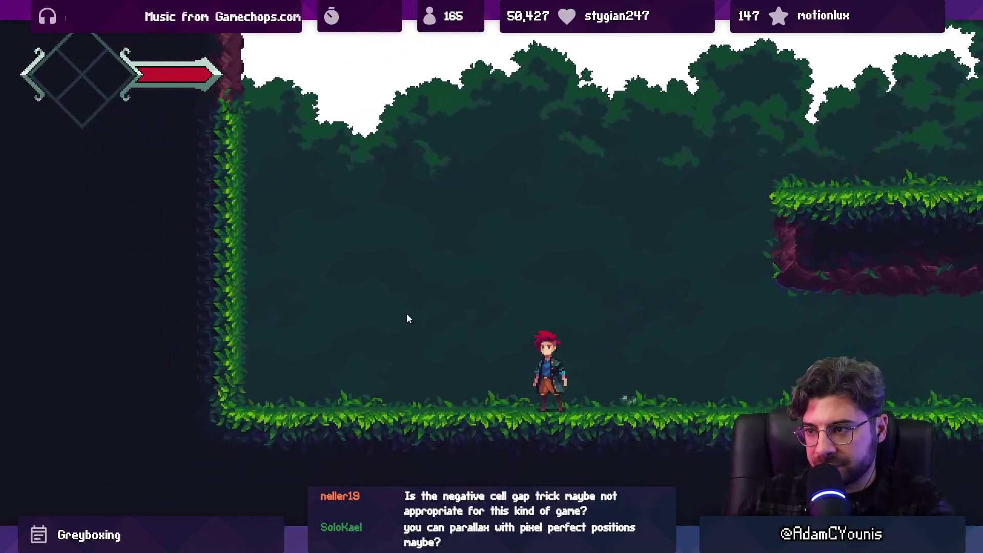
{"action": "key", "text": "Right"}
{"action": "key", "text": "space"}
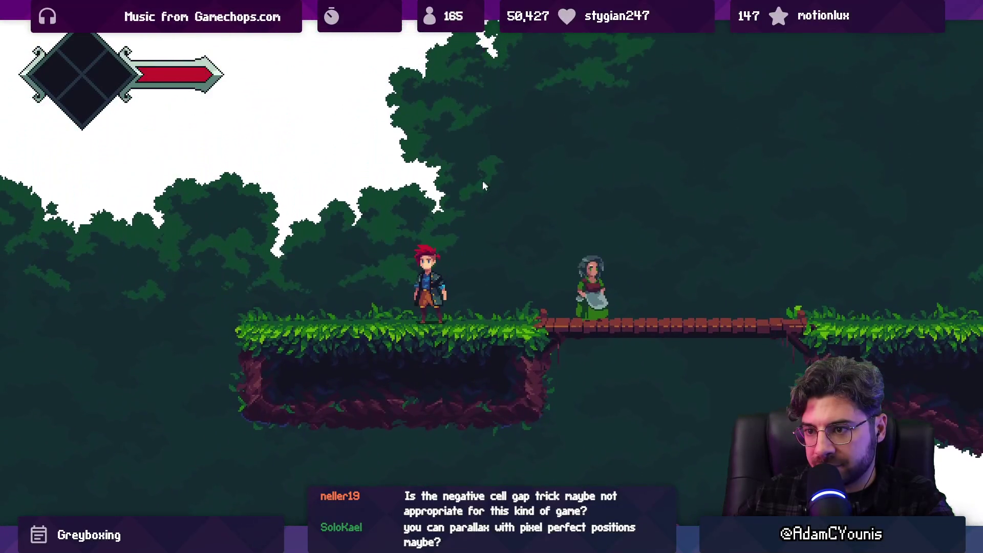
{"action": "key", "text": "Left"}
{"action": "key", "text": "Right"}
{"action": "key", "text": "space"}
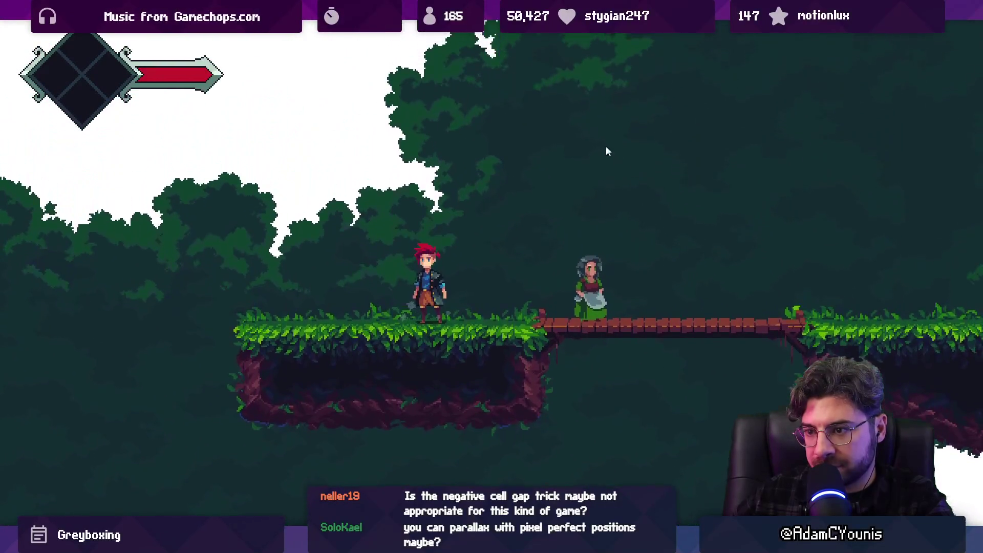
{"action": "key", "text": "Left"}
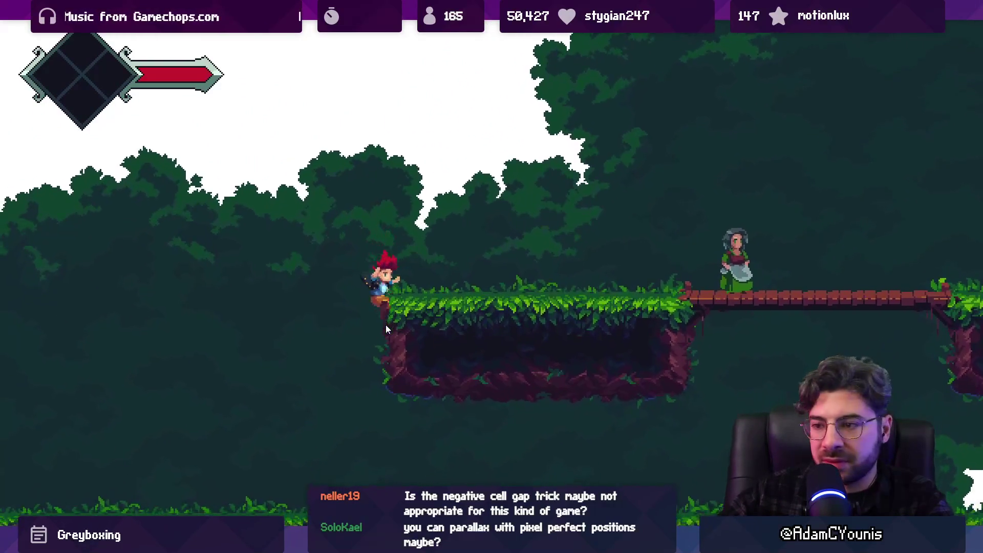
{"action": "key", "text": "Left"}
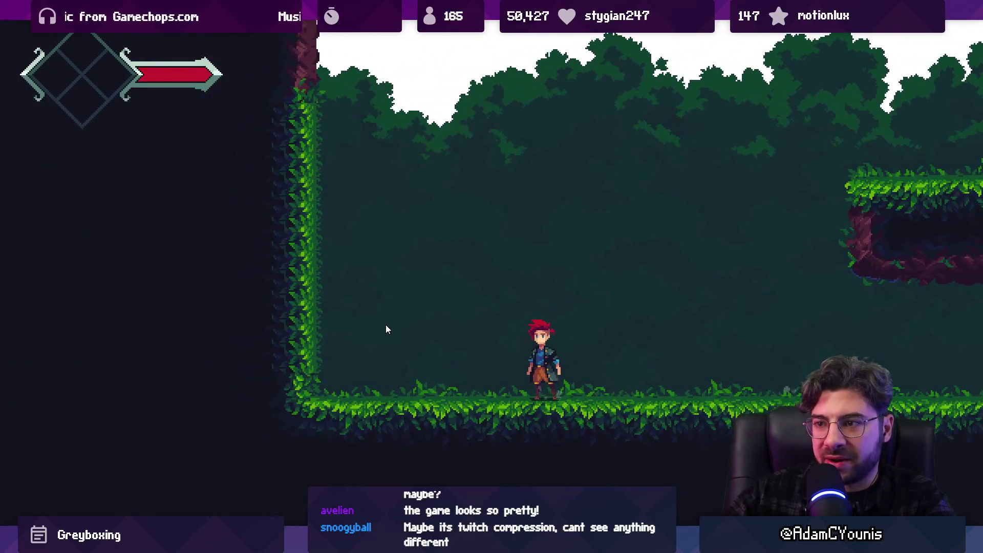
- Run to the upper platform by the NPC, drop through the grass, then return across it
{"action": "key", "text": "Right"}
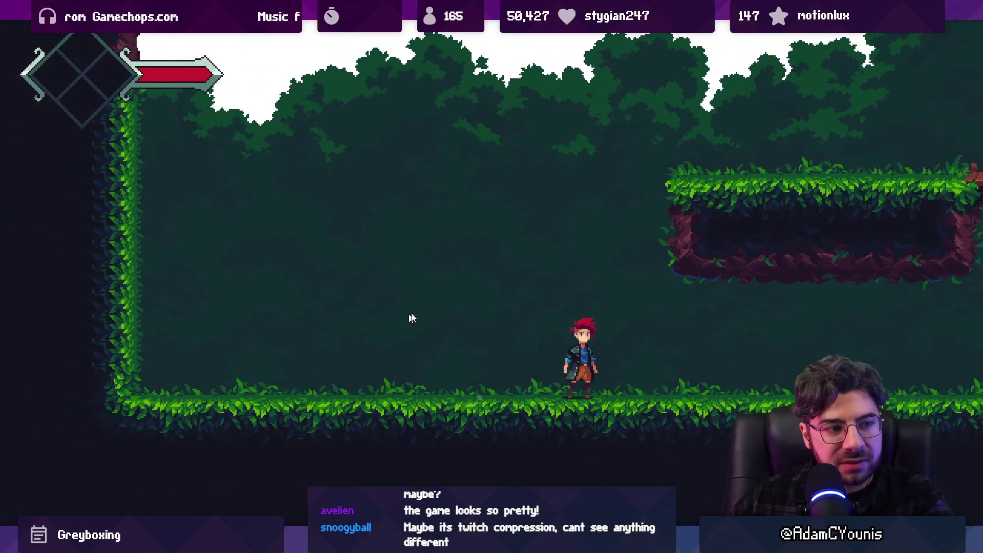
{"action": "key", "text": "Right"}
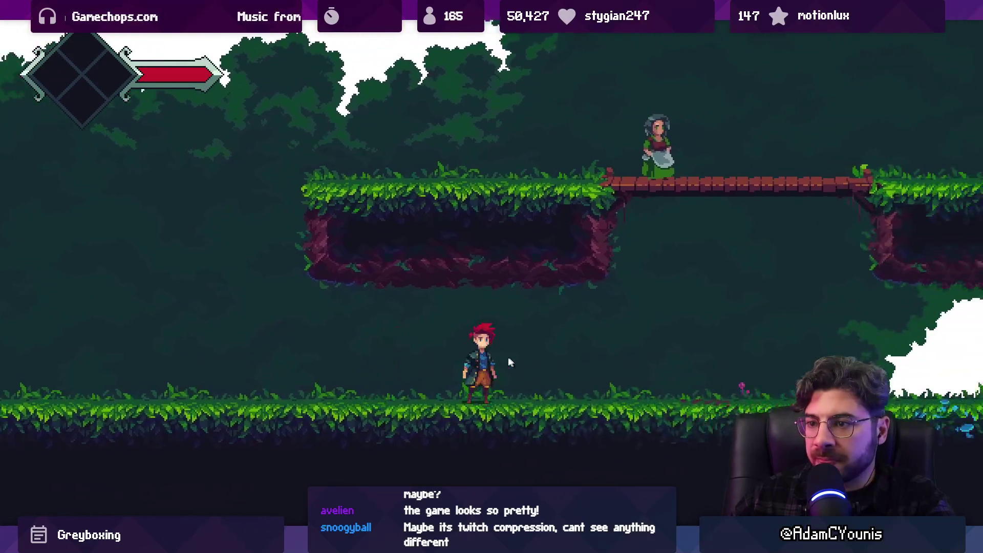
{"action": "key", "text": "Right"}
{"action": "key", "text": "space"}
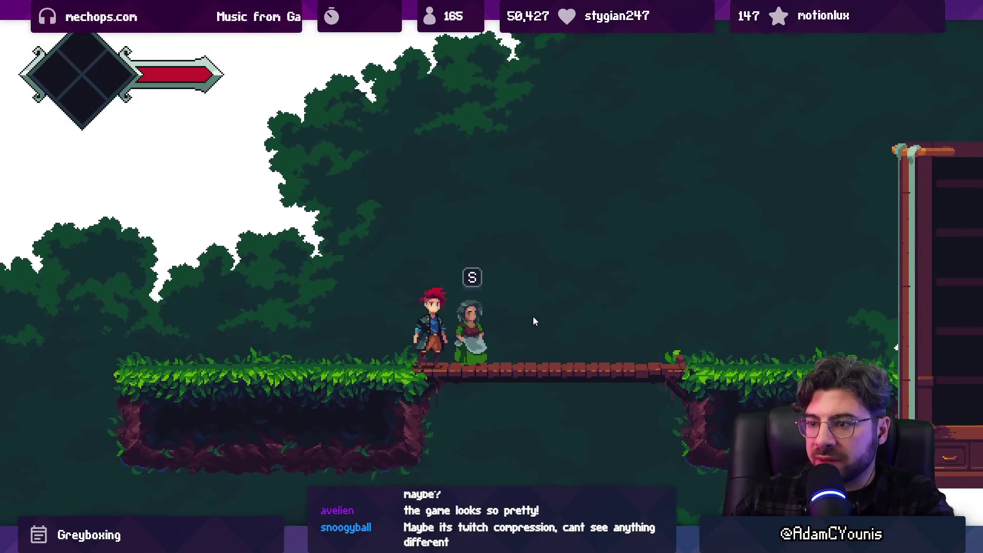
{"action": "key", "text": "Right"}
{"action": "key", "text": "Left"}
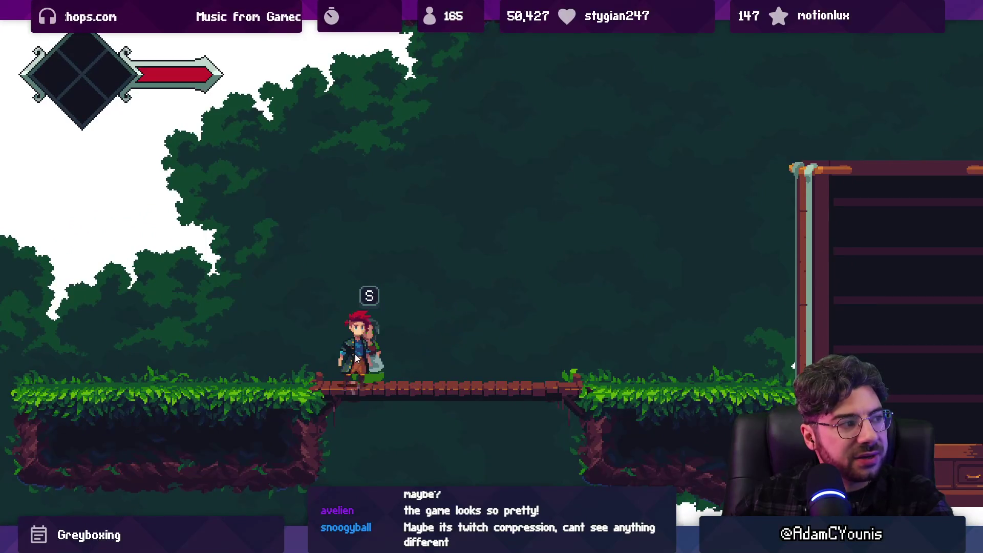
{"action": "key", "text": "s"}
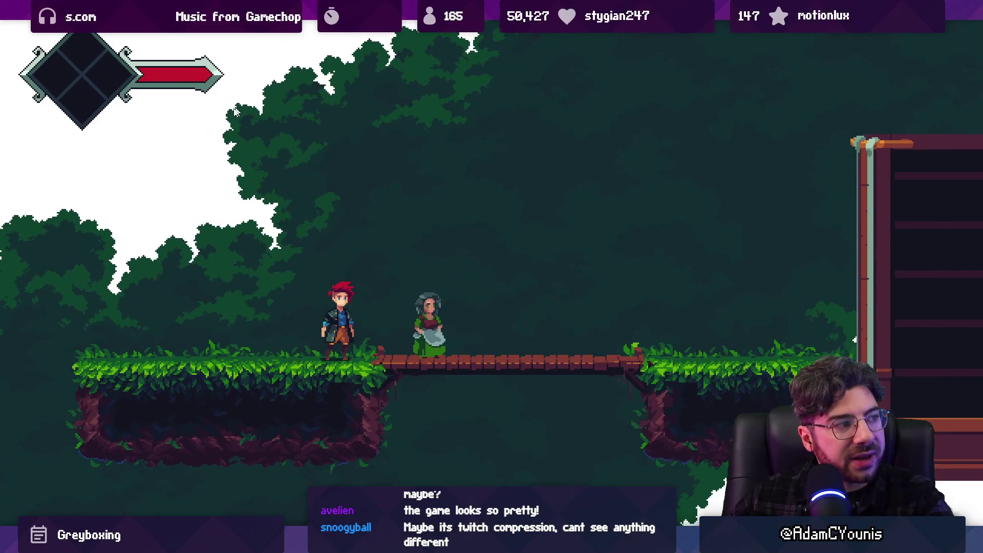
{"action": "key", "text": "Left"}
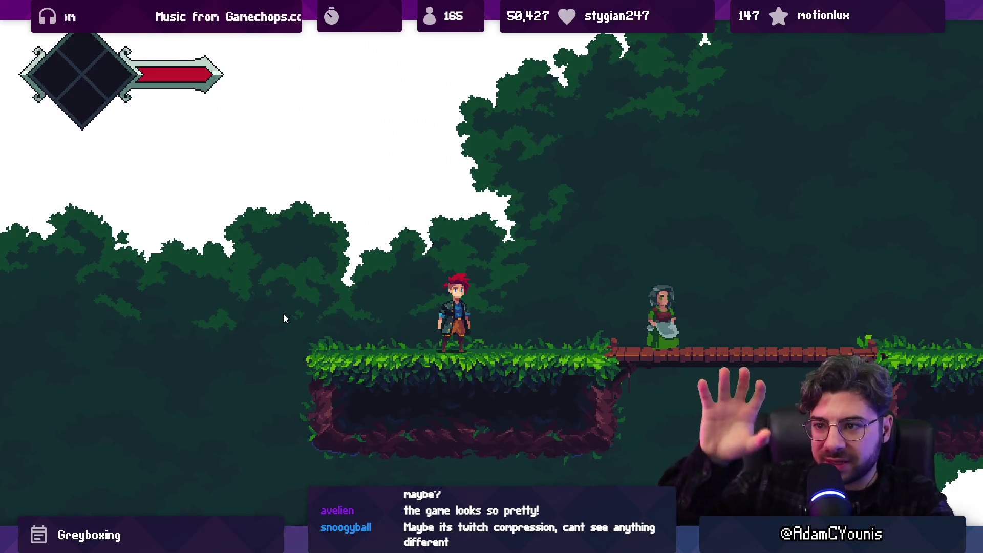
{"action": "key", "text": "Down"}
{"action": "key", "text": "Left"}
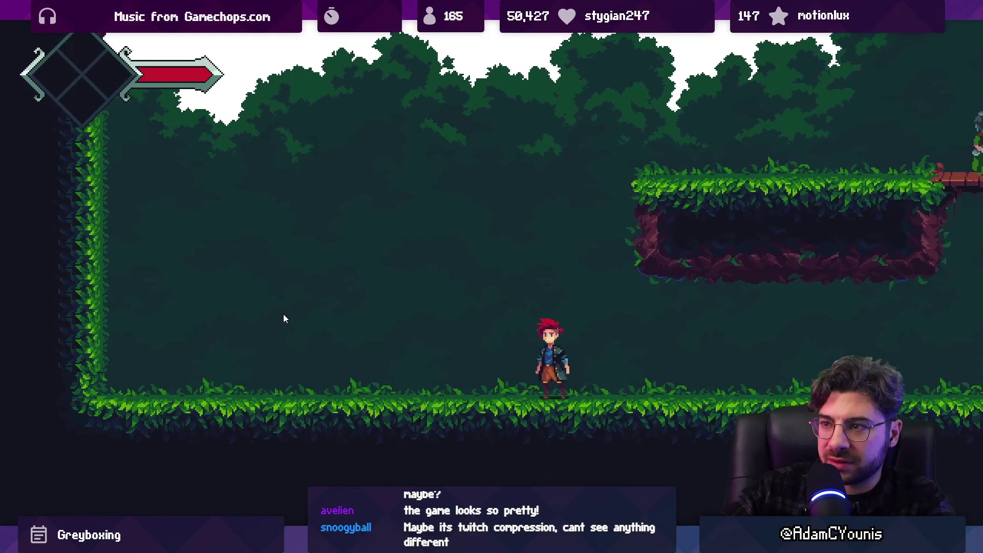
{"action": "key", "text": "Left"}
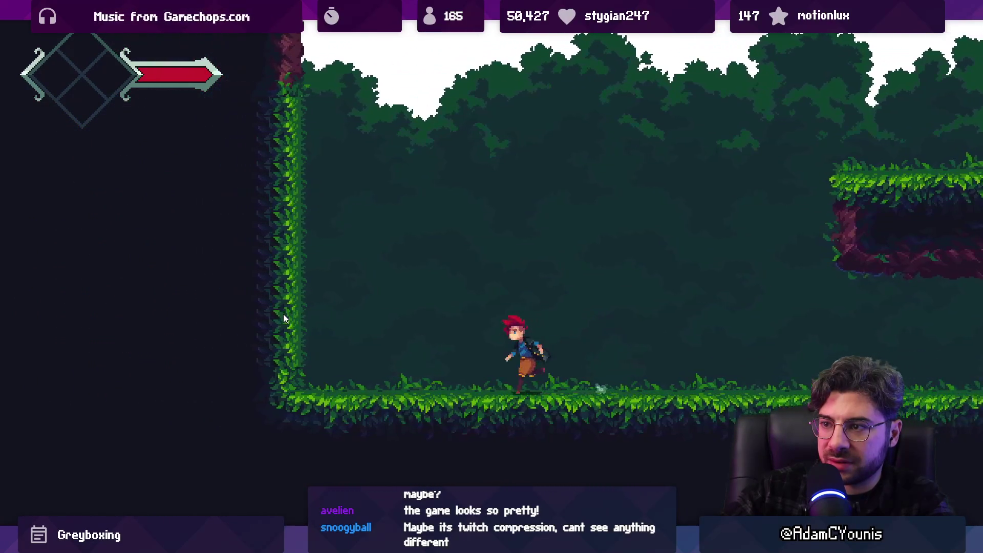
{"action": "key", "text": "Right"}
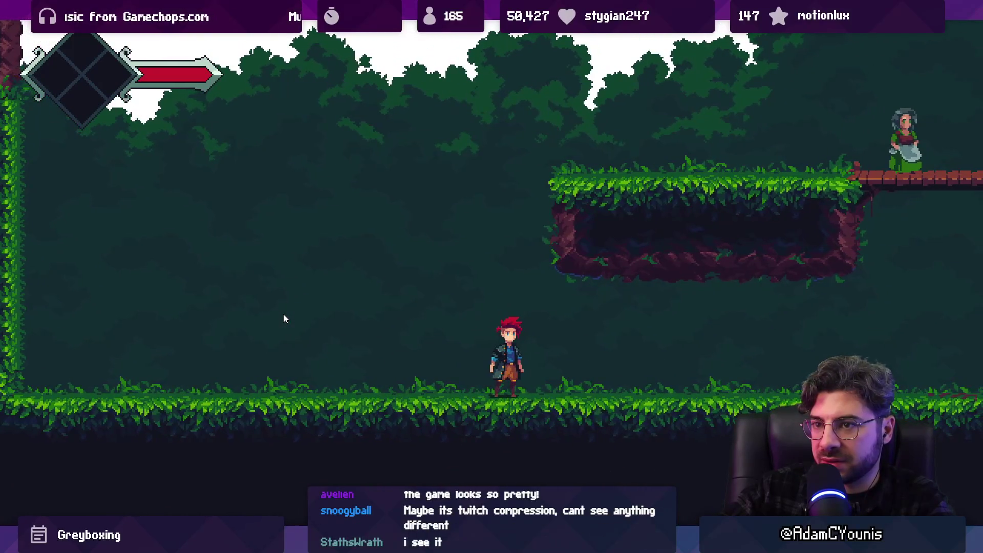
{"action": "key", "text": "Right"}
{"action": "key", "text": "space"}
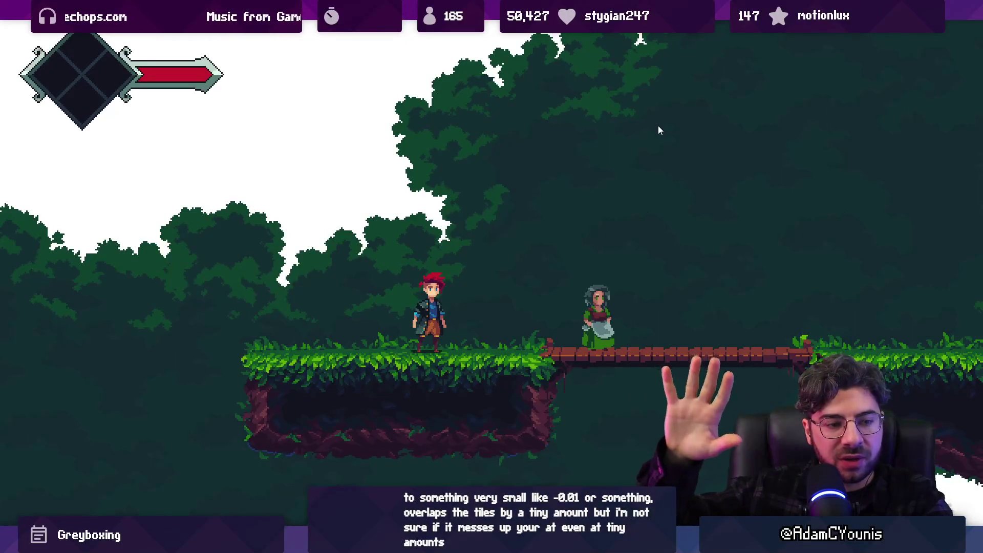
- Run back and forth across the platform to watch the tiles, then exit the maximized Game view
{"action": "key", "text": "Right"}
{"action": "key", "text": "Left"}
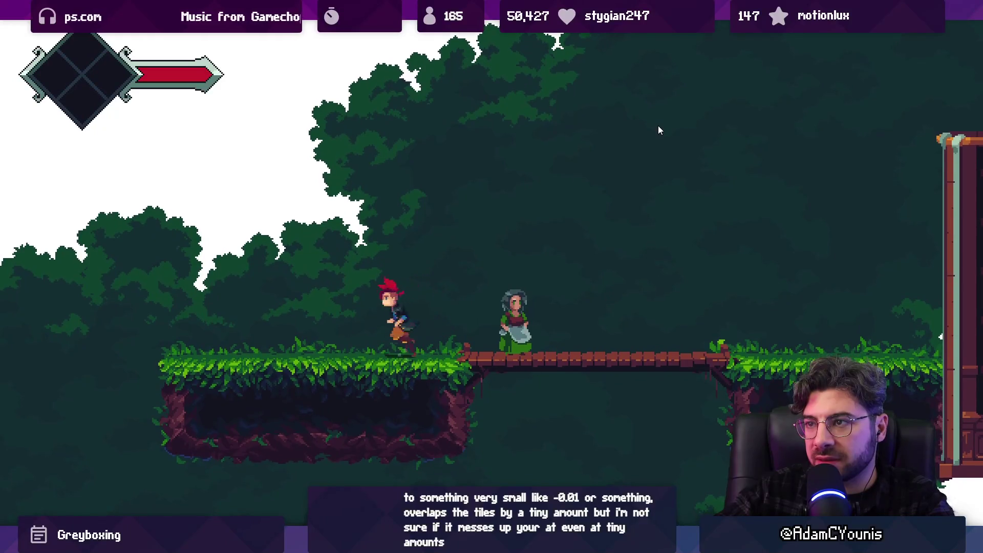
{"action": "key", "text": "Right"}
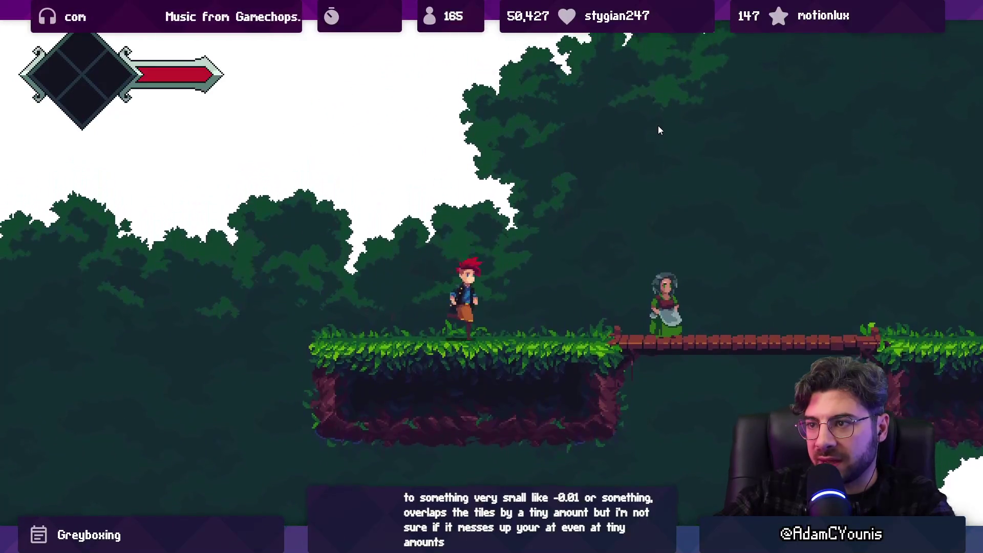
{"action": "key", "text": "Left"}
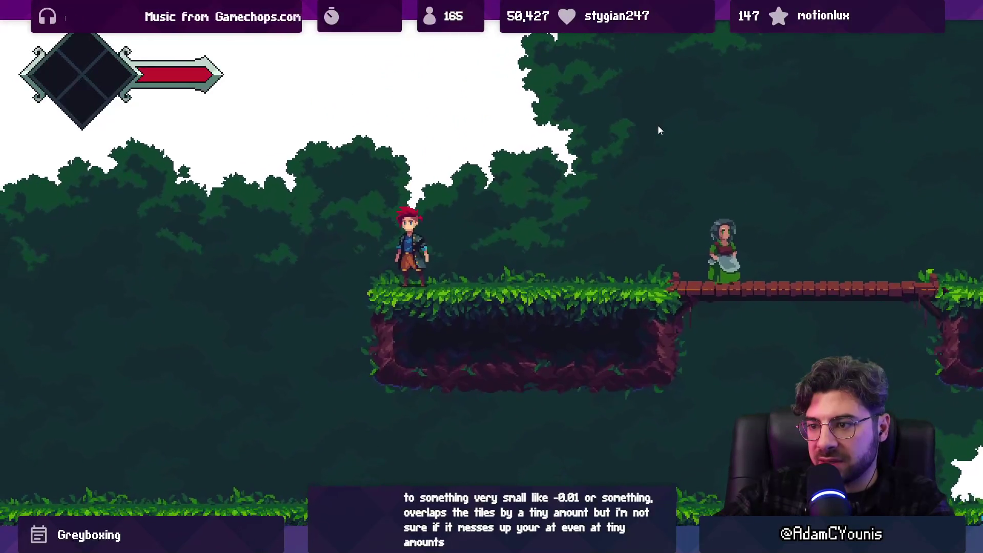
{"action": "key", "text": "Right"}
{"action": "key", "text": "Left"}
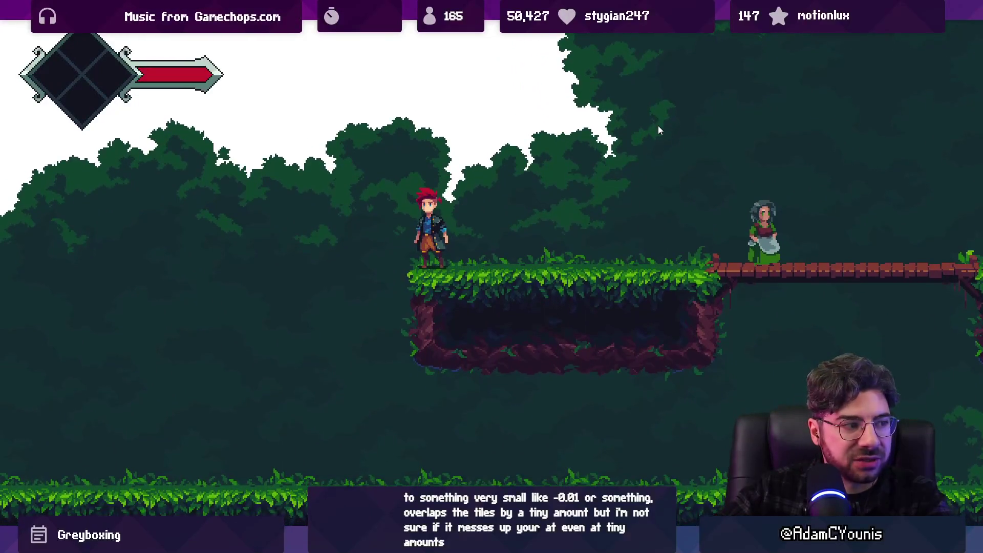
{"action": "key", "text": "Right"}
{"action": "key", "text": "Right"}
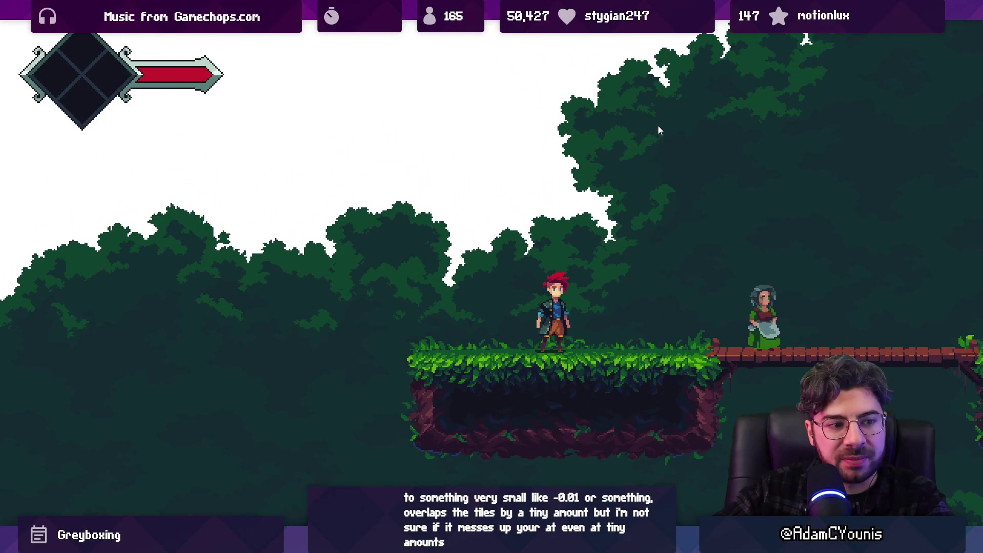
{"action": "key", "text": "Left"}
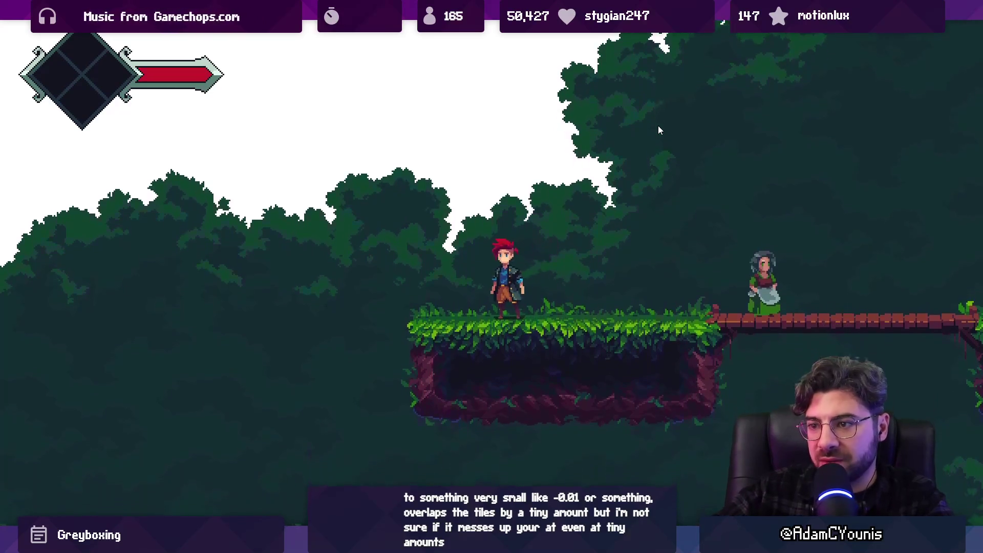
{"action": "key", "text": "Right"}
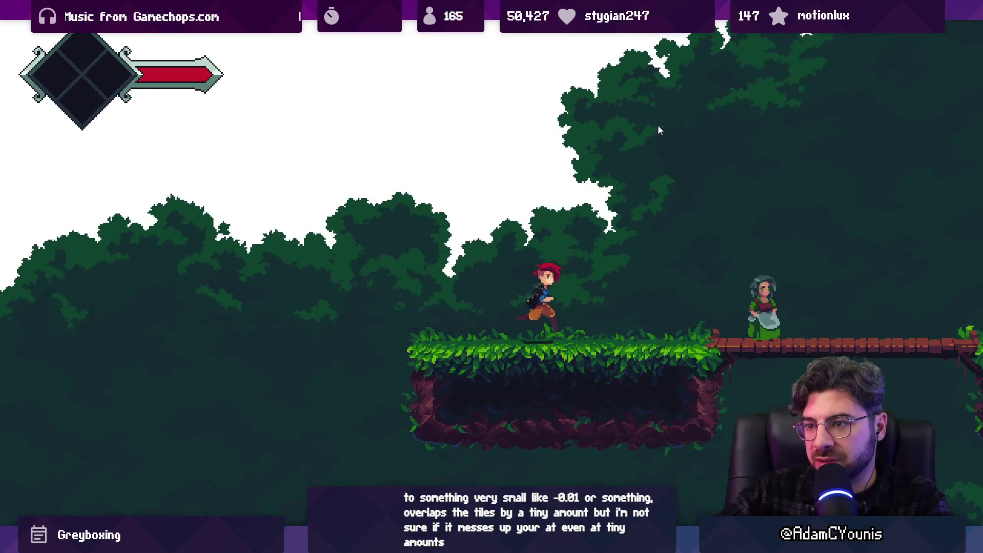
{"action": "key", "text": "Right"}
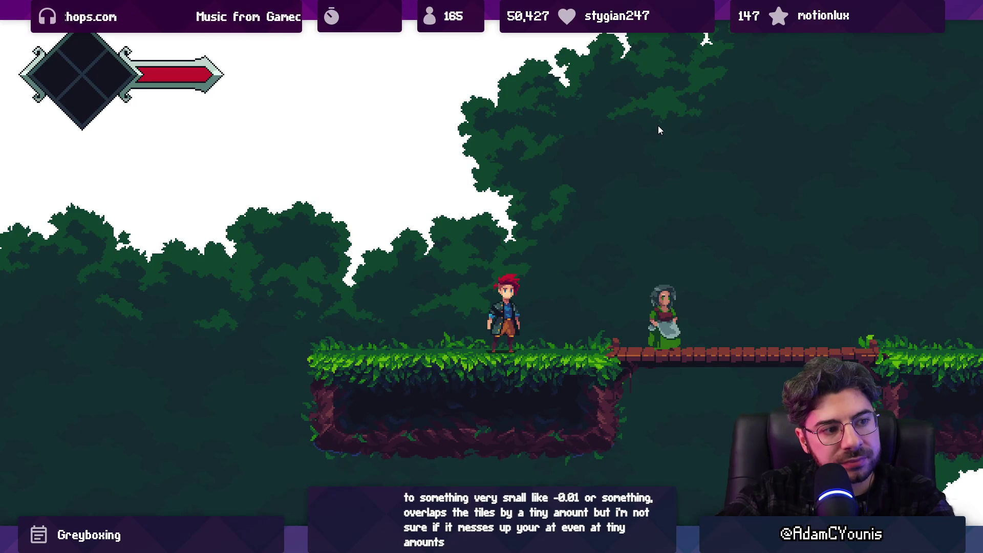
{"action": "key", "text": "Left"}
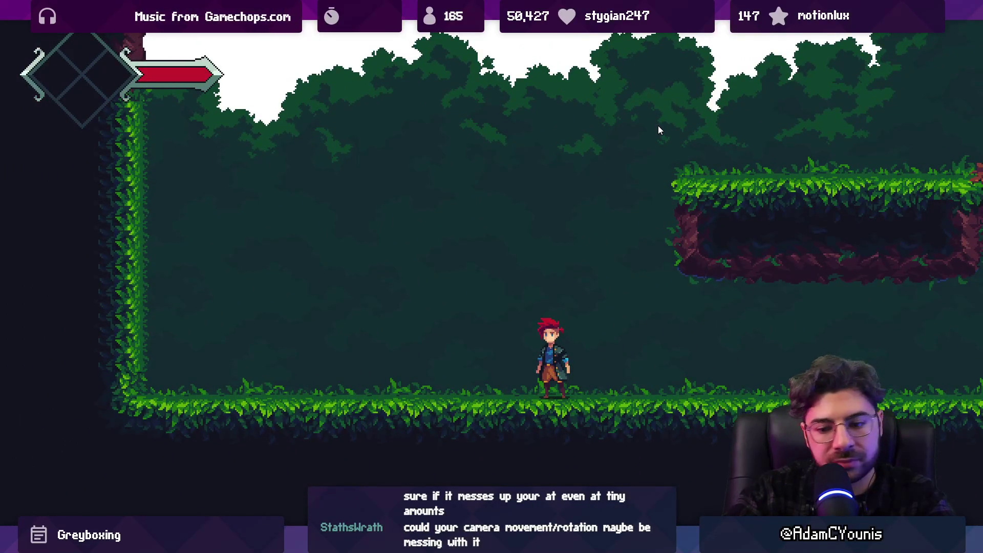
{"action": "key", "text": "F11"}
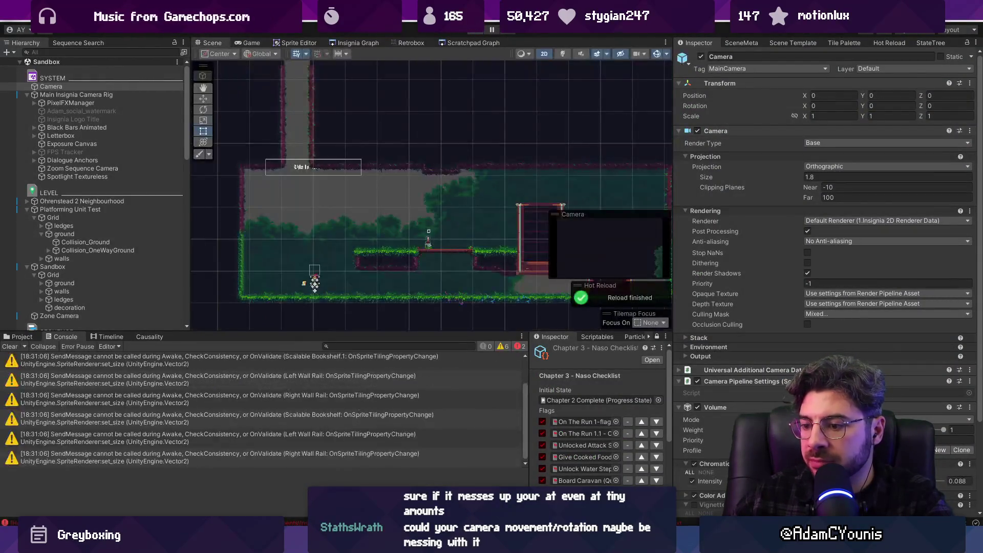
- Undo the speed-based snapping edit in MainCameraBehaviour.cs, then clear Unity's Console and replay the scene
{"action": "key", "text": "alt+Tab"}
{"action": "key", "text": "ctrl+z"}
{"action": "key", "text": "ctrl+z"}
{"action": "key", "text": "ctrl+z"}
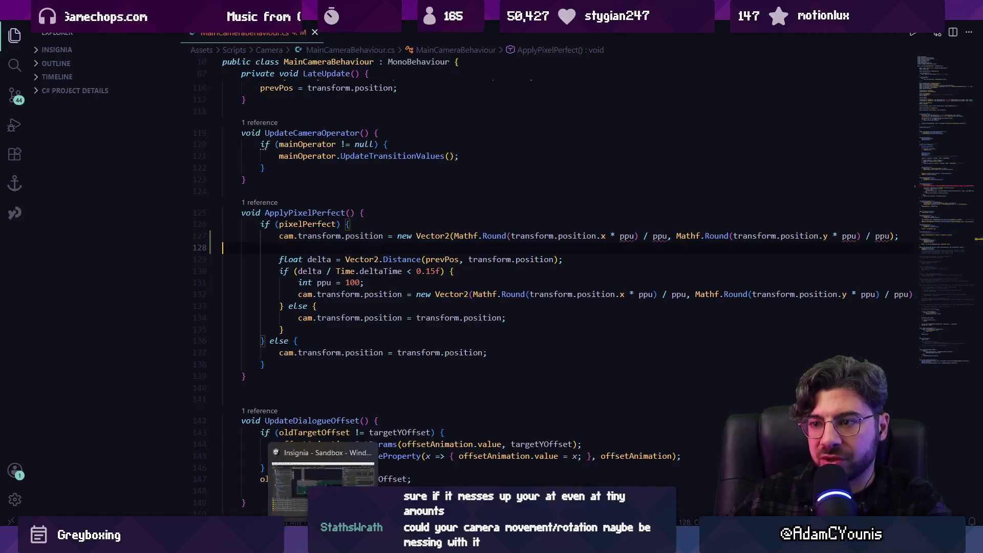
{"action": "left_click", "coordinate": [322, 476]}
{"action": "left_click", "coordinate": [10, 346]}
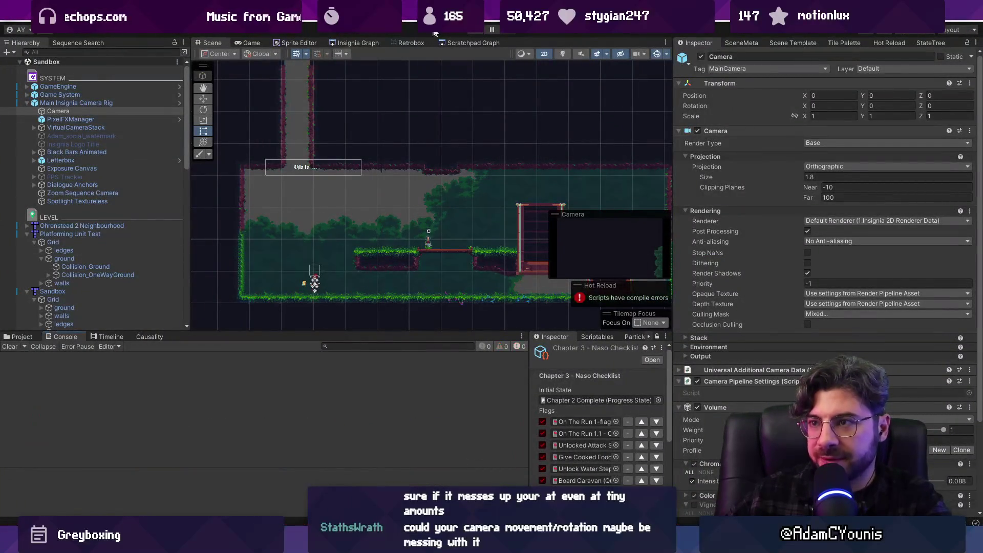
{"action": "left_click", "coordinate": [471, 33]}
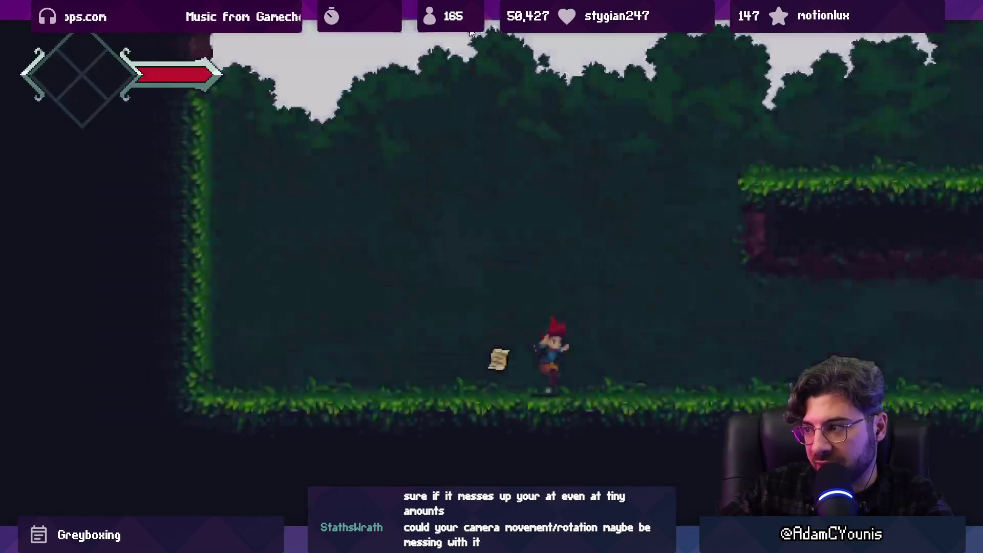
- Jump around the NPC's platform, drop through the bridge, and walk to the left wall for the scroll
{"action": "key", "text": "space"}
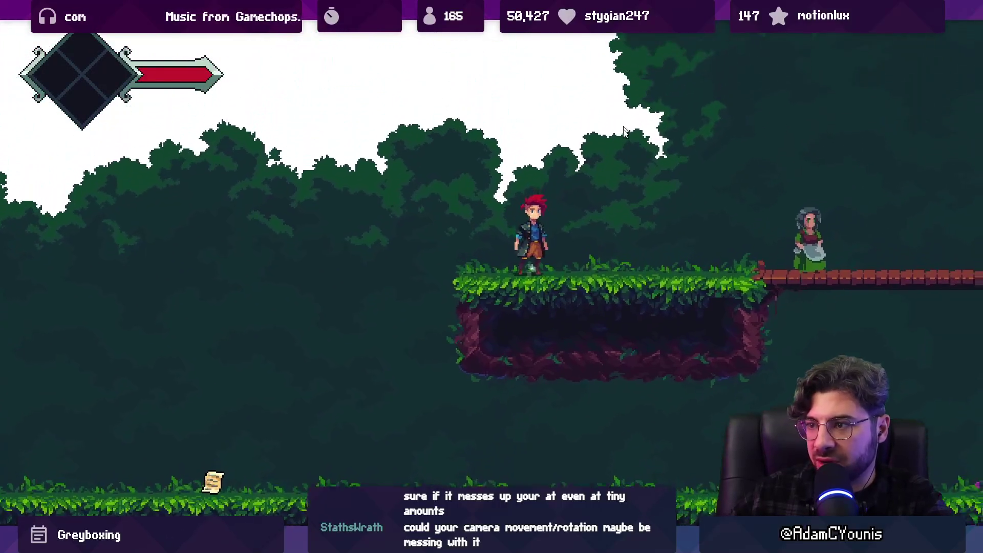
{"action": "key", "text": "space"}
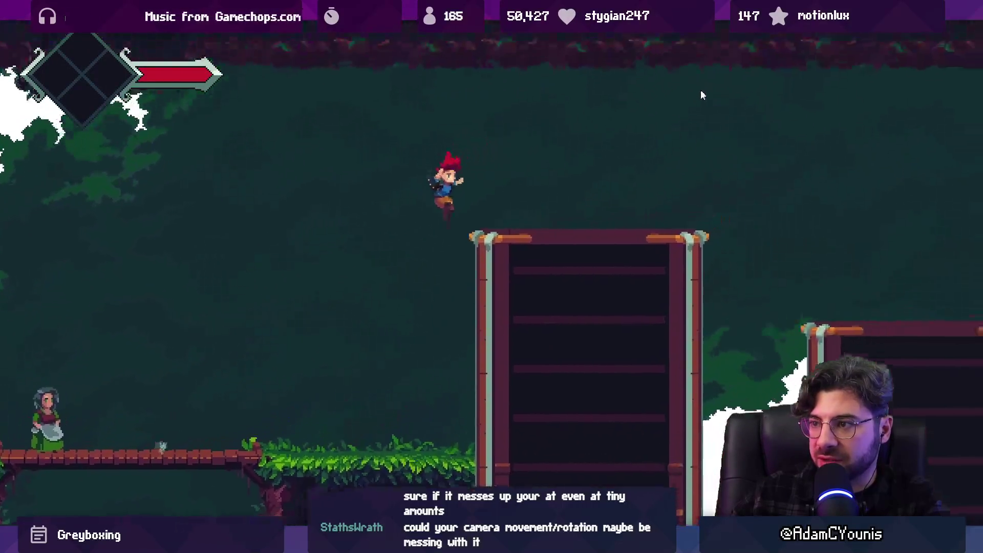
{"action": "key", "text": "Left"}
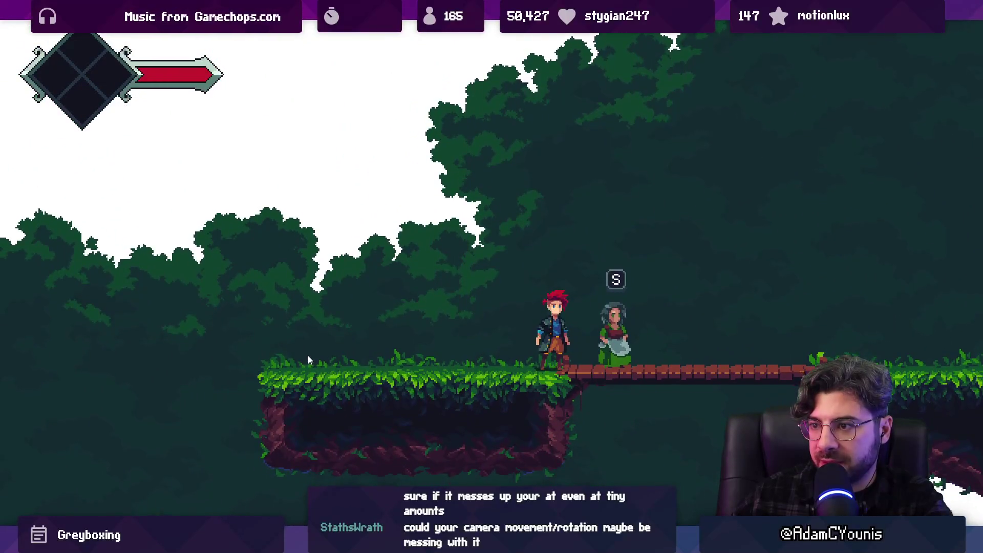
{"action": "key", "text": "Left"}
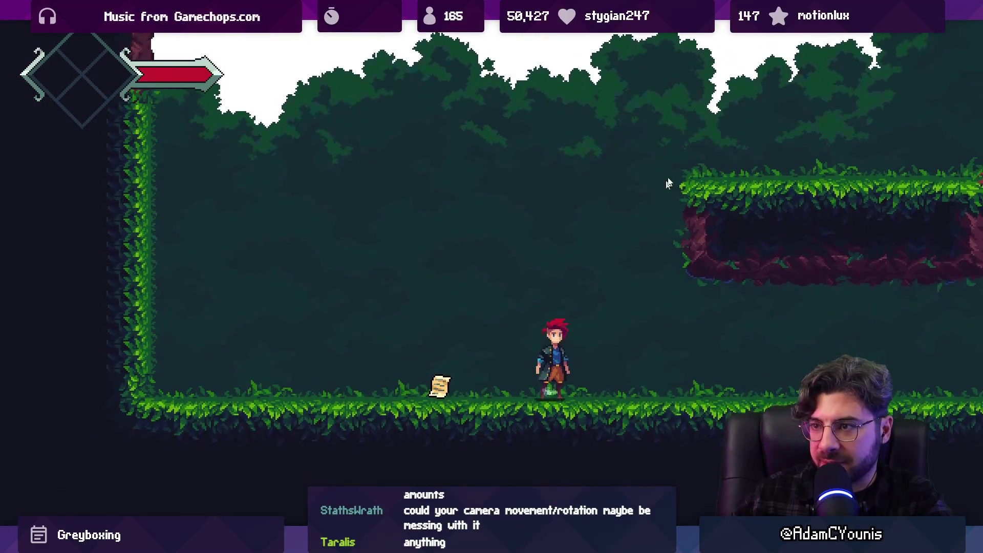
{"action": "key", "text": "Right"}
{"action": "key", "text": "space"}
{"action": "key", "text": "Right"}
{"action": "key", "text": "Down"}
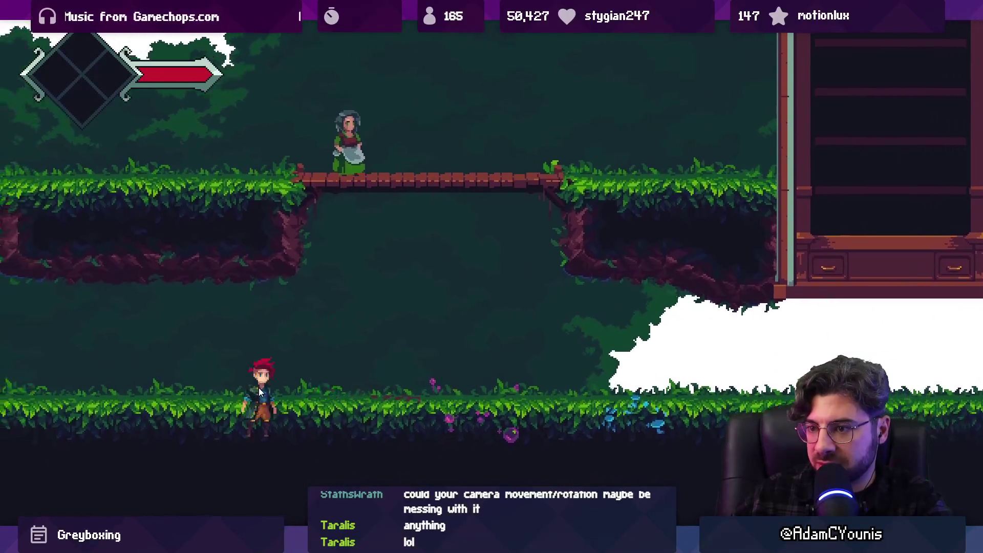
{"action": "key", "text": "Left"}
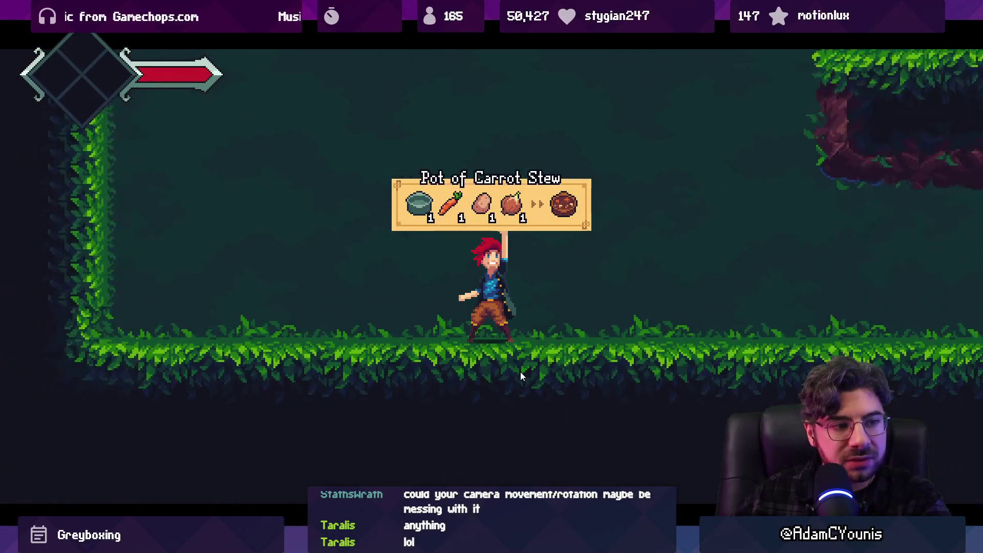
{"action": "key", "text": "Right"}
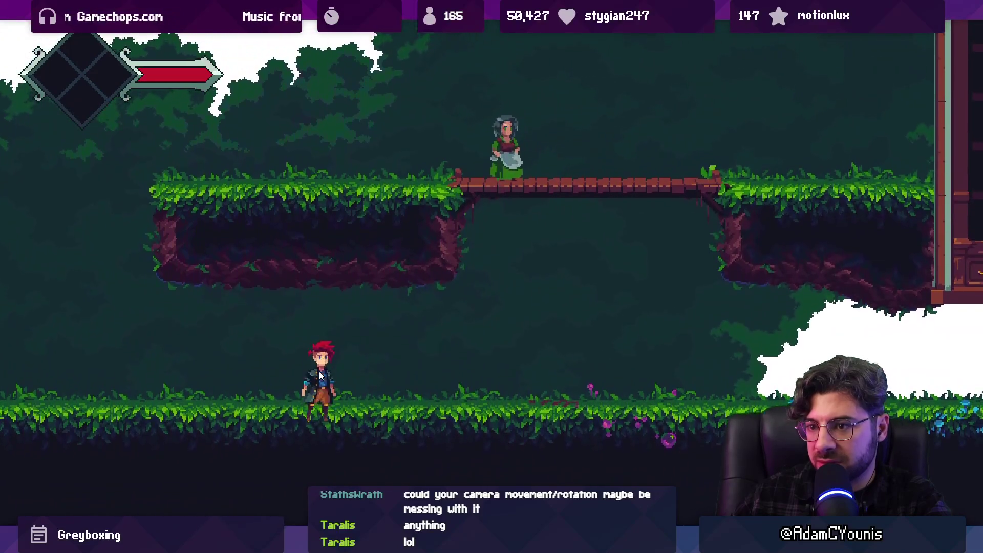
{"action": "key", "text": "Left"}
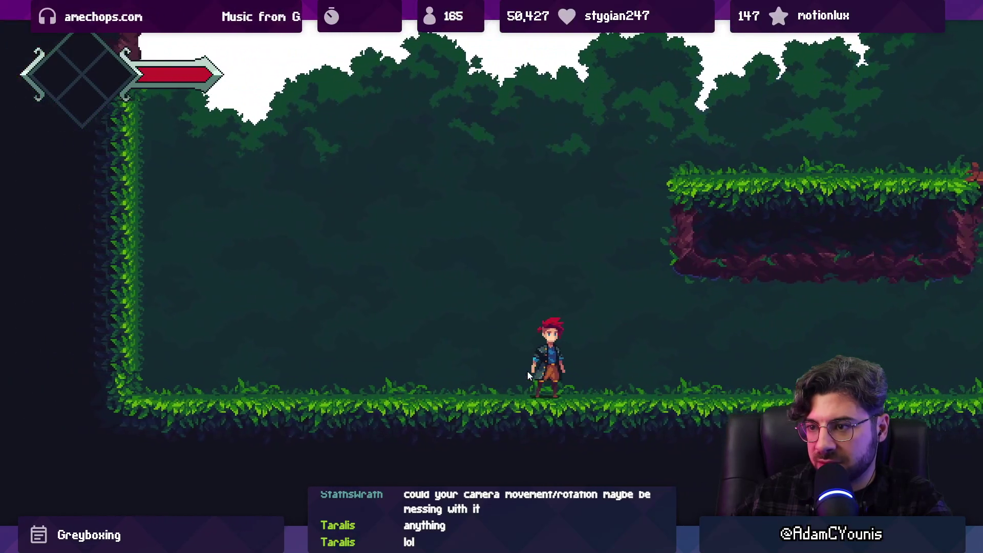
{"action": "key", "text": "Left"}
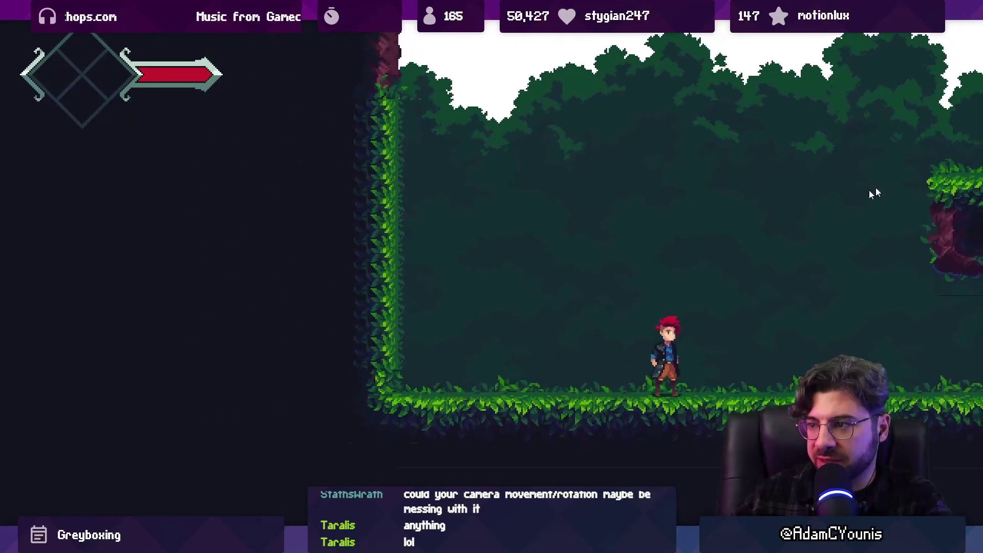
- Jump onto the floating platform and tall tower, then run and jump across the platform by the villager
{"action": "key", "text": "space"}
{"action": "key", "text": "Right"}
{"action": "key", "text": "space"}
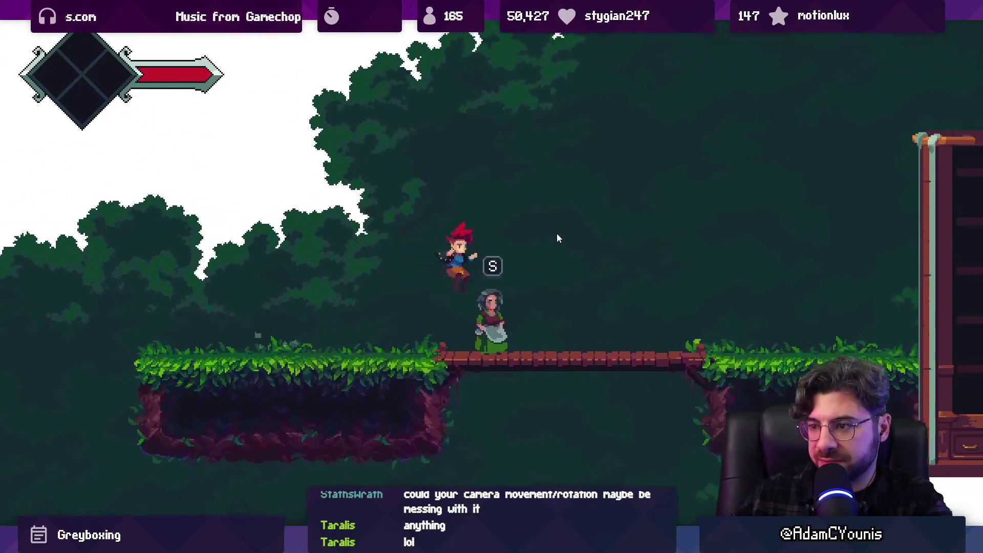
{"action": "key", "text": "space"}
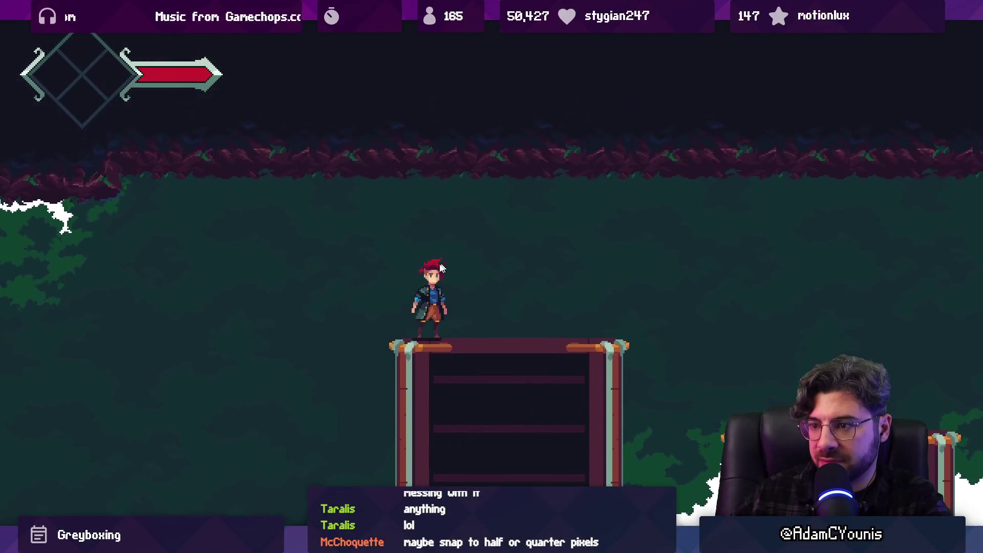
{"action": "key", "text": "Left"}
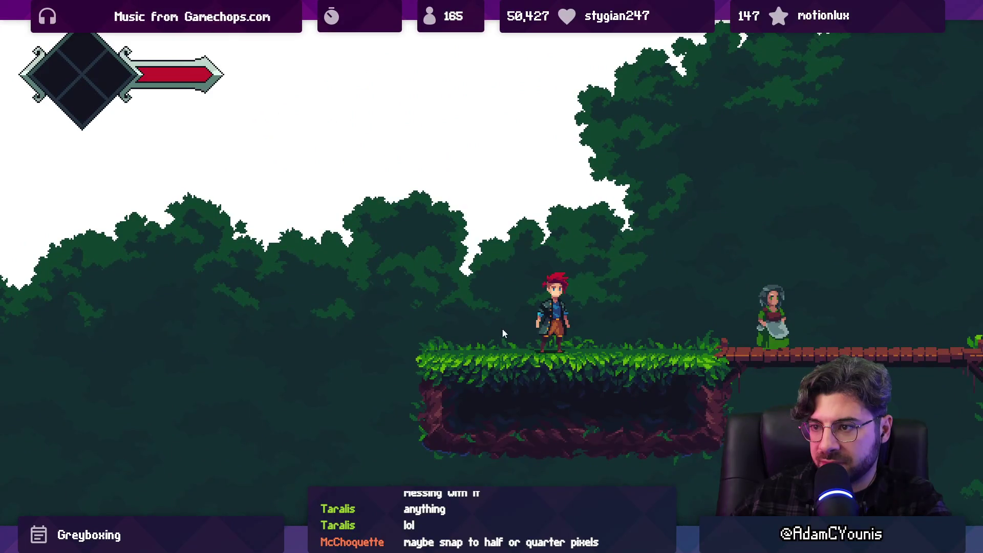
{"action": "key", "text": "Right"}
{"action": "key", "text": "Right"}
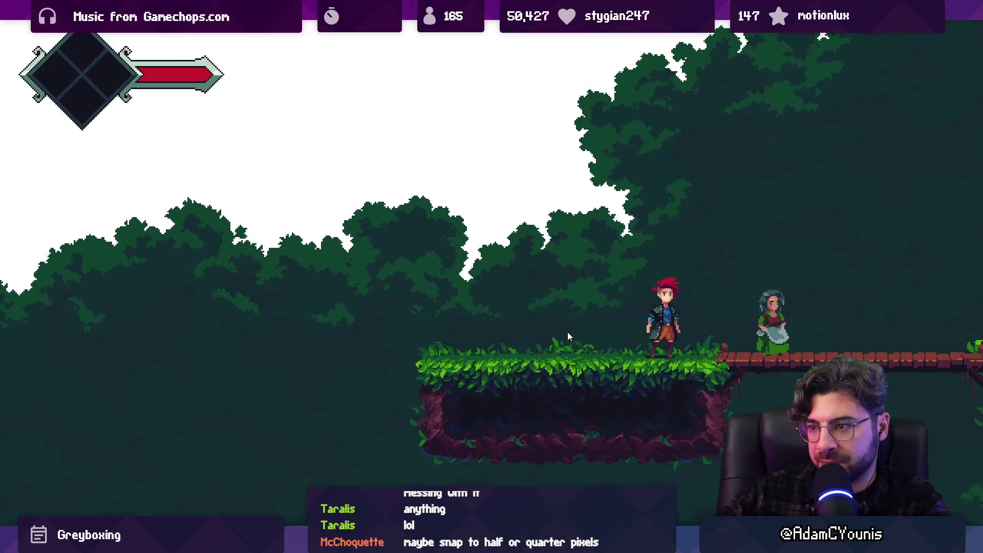
{"action": "key", "text": "Left"}
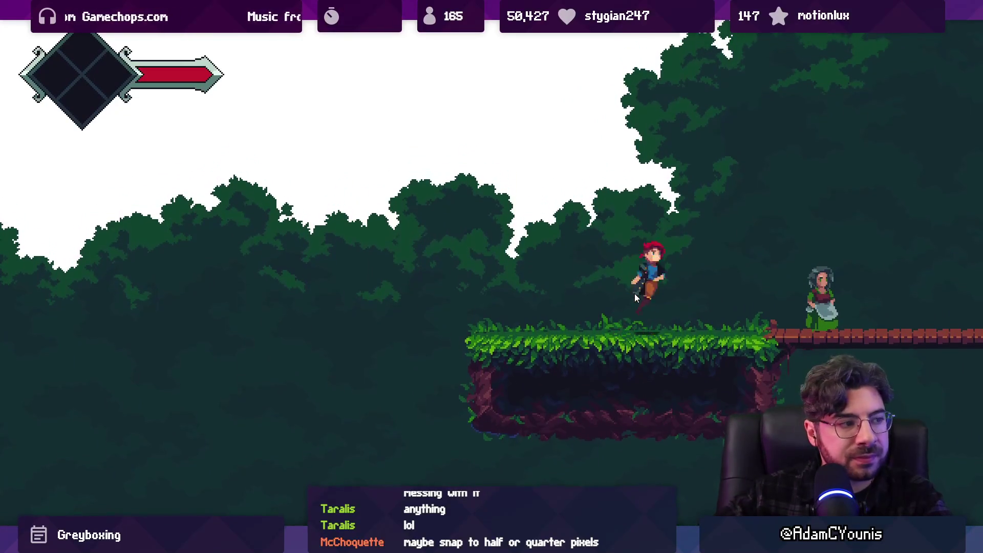
{"action": "key", "text": "space"}
{"action": "key", "text": "Left"}
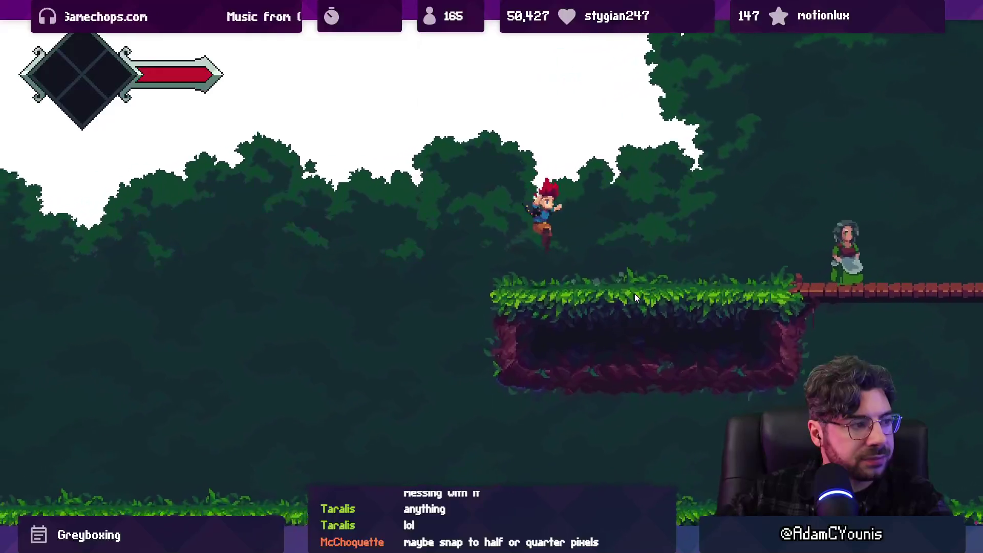
{"action": "key", "text": "Right"}
{"action": "key", "text": "space"}
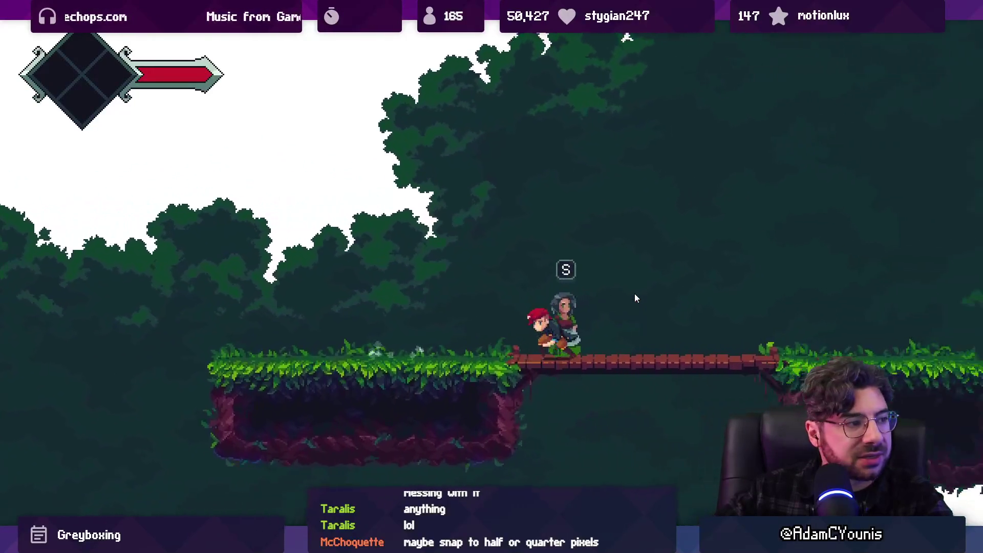
{"action": "key", "text": "Left"}
{"action": "key", "text": "space"}
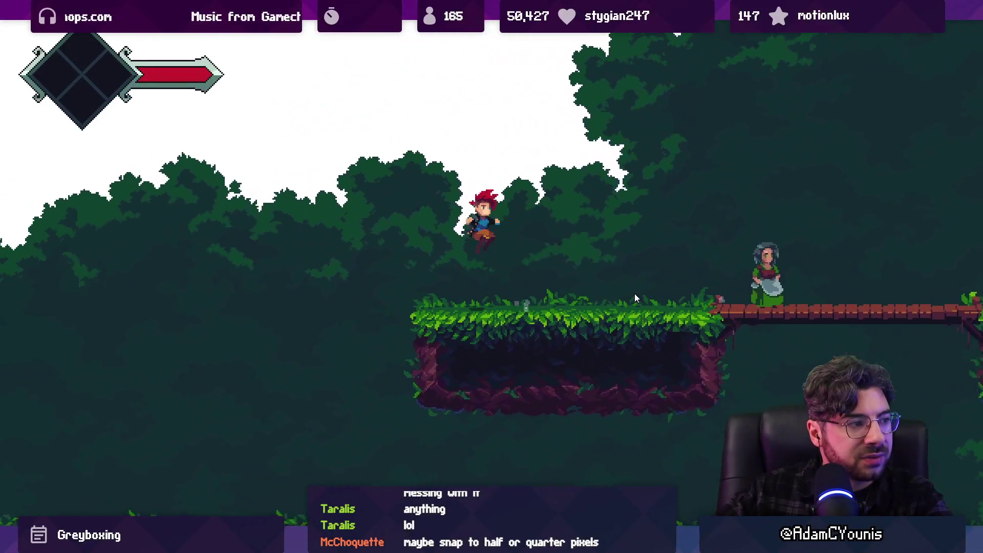
{"action": "key", "text": "Right"}
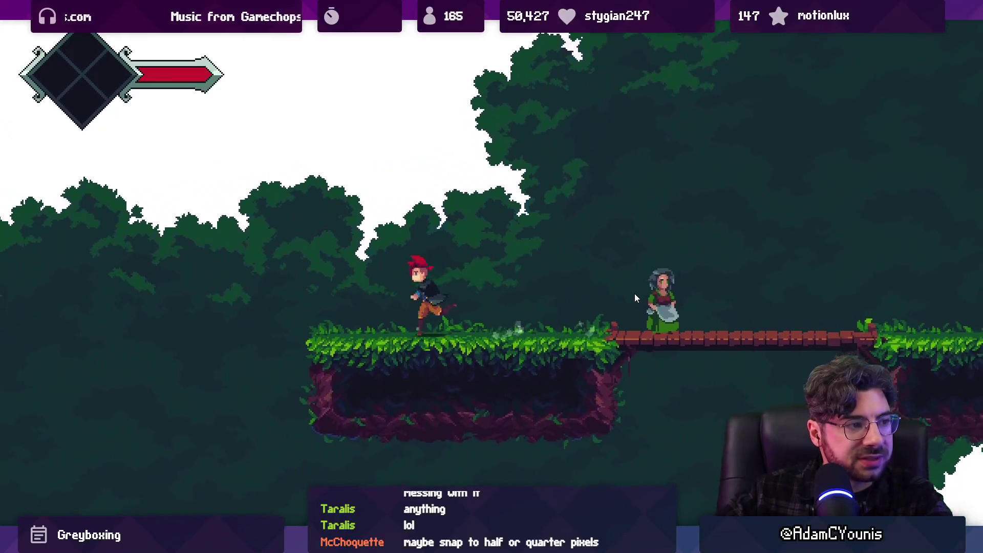
- Run off the platform to the ground beneath it, then un-maximize the Game view
{"action": "key", "text": "Left"}
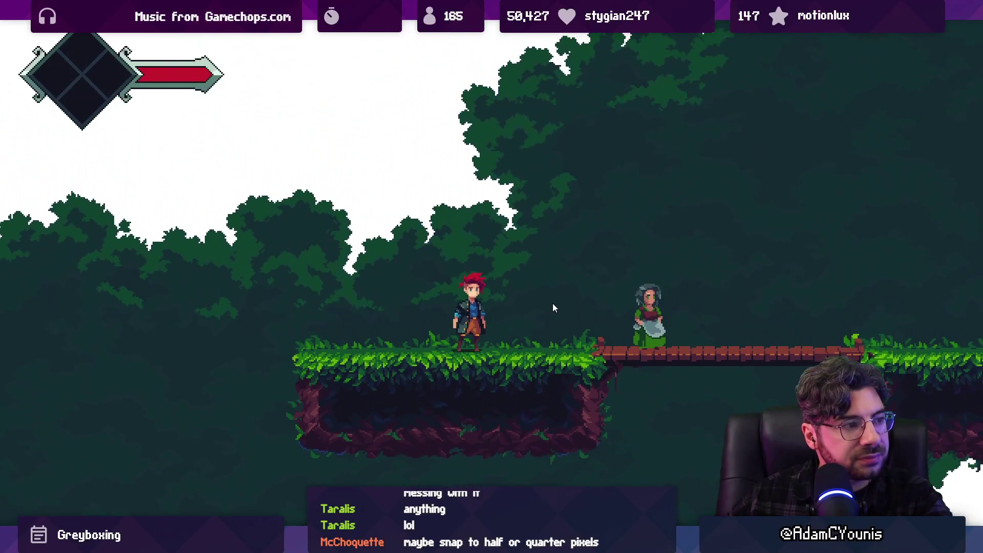
{"action": "key", "text": "Right"}
{"action": "key", "text": "Left"}
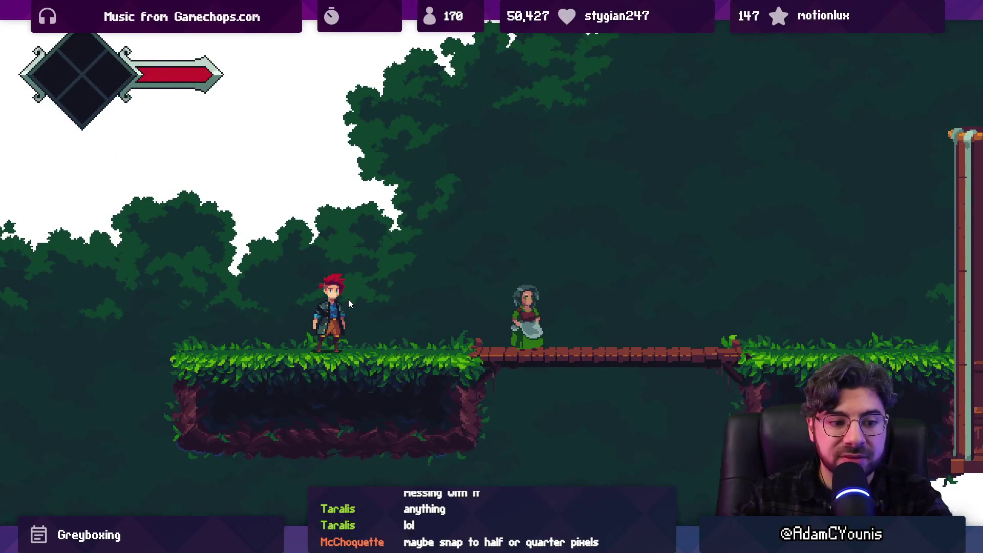
{"action": "key", "text": "Left"}
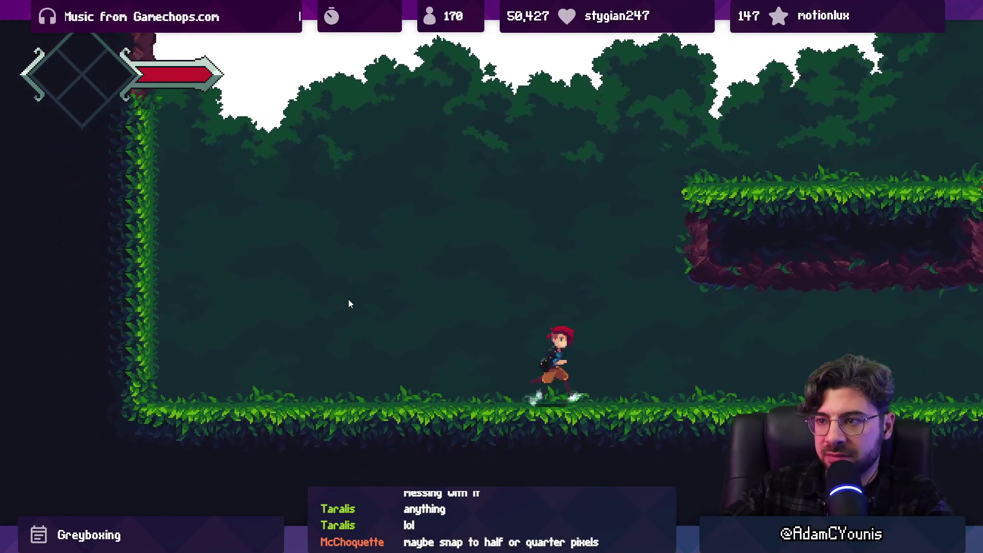
{"action": "key", "text": "space"}
{"action": "key", "text": "Right"}
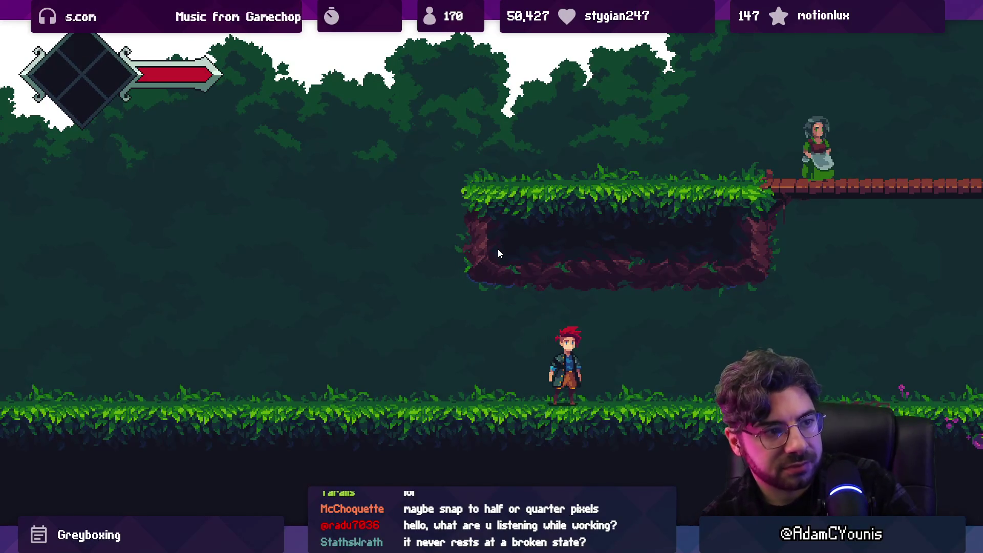
{"action": "key", "text": "shift+space"}
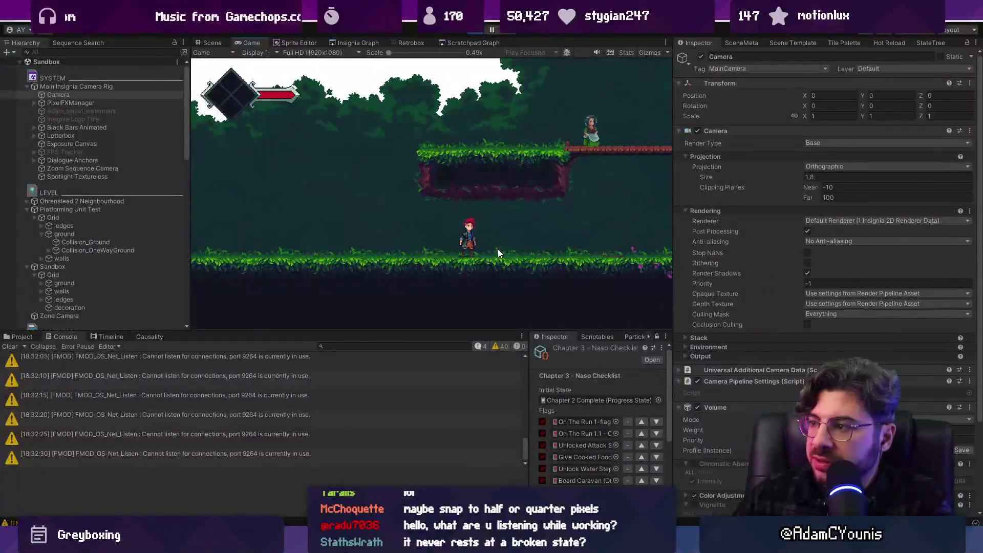
- Select the Main Insignia Camera Rig, then run and jump in a maximized Game view checking for seams
{"action": "left_click", "coordinate": [108, 86]}
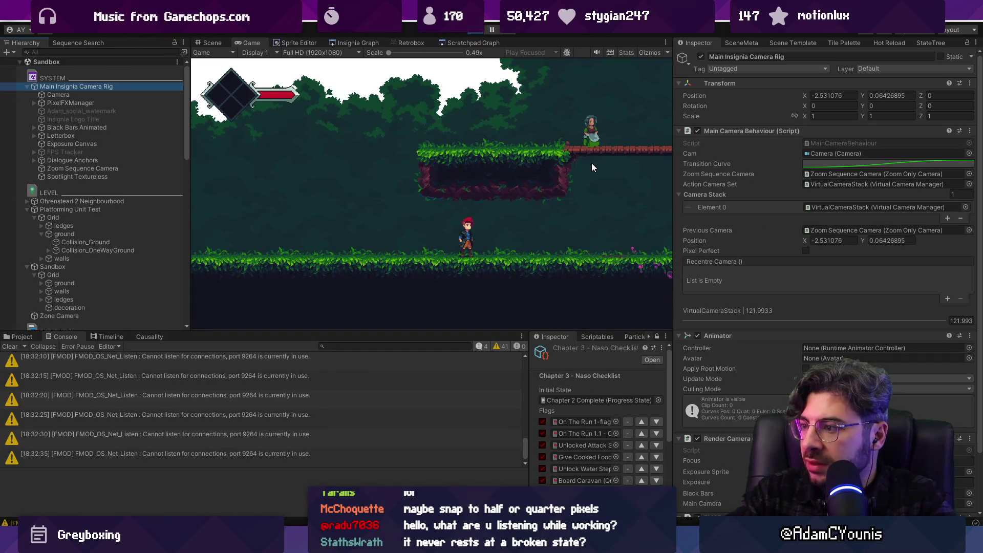
{"action": "key", "text": "shift+space"}
{"action": "key", "text": "Left"}
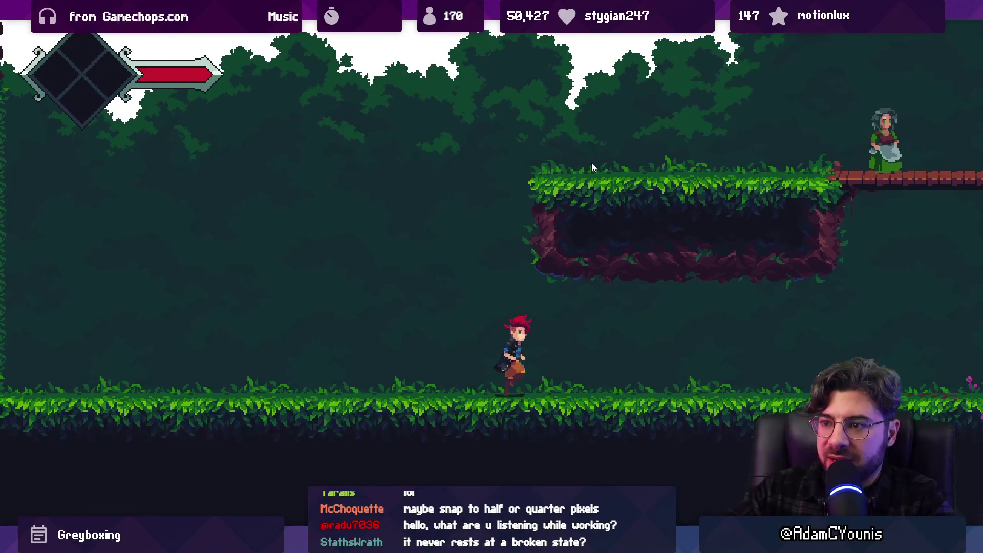
{"action": "key", "text": "Right"}
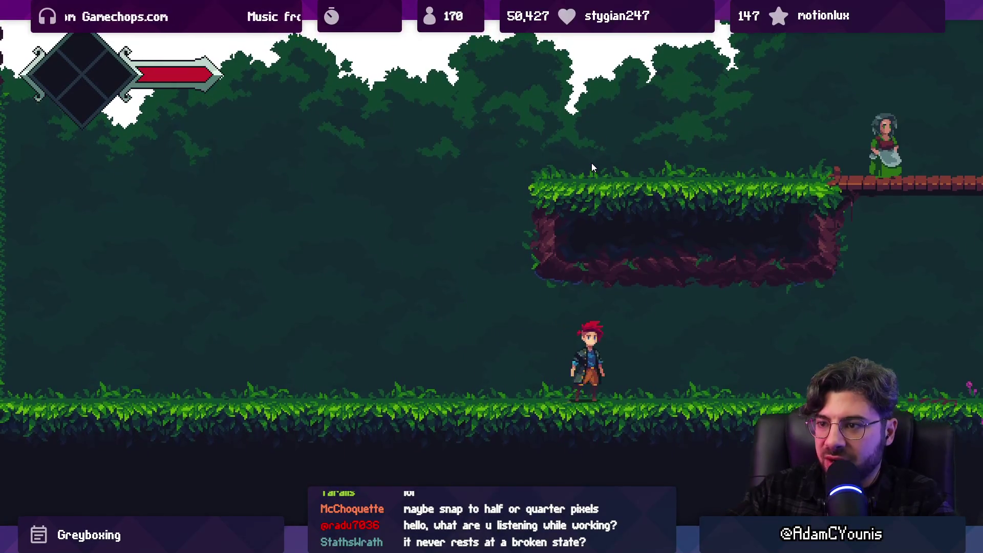
{"action": "key", "text": "Left"}
{"action": "key", "text": "space"}
{"action": "key", "text": "Left"}
{"action": "key", "text": "space"}
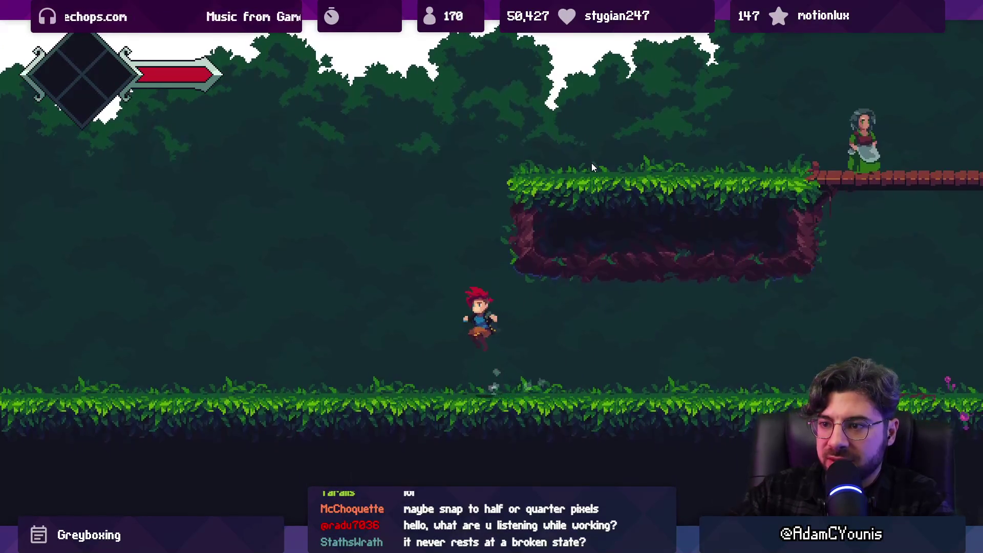
{"action": "key", "text": "Right"}
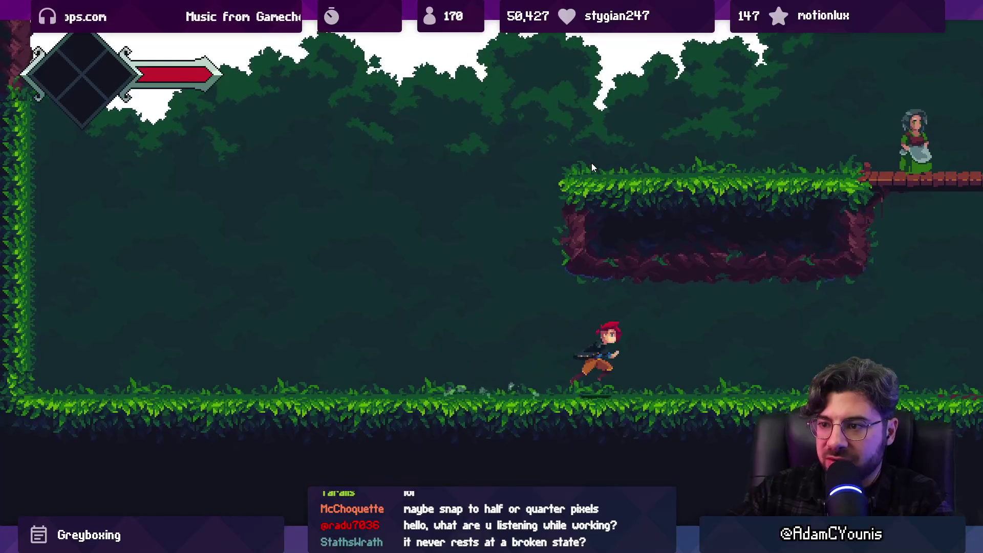
{"action": "key", "text": "Left"}
{"action": "key", "text": "shift+space"}
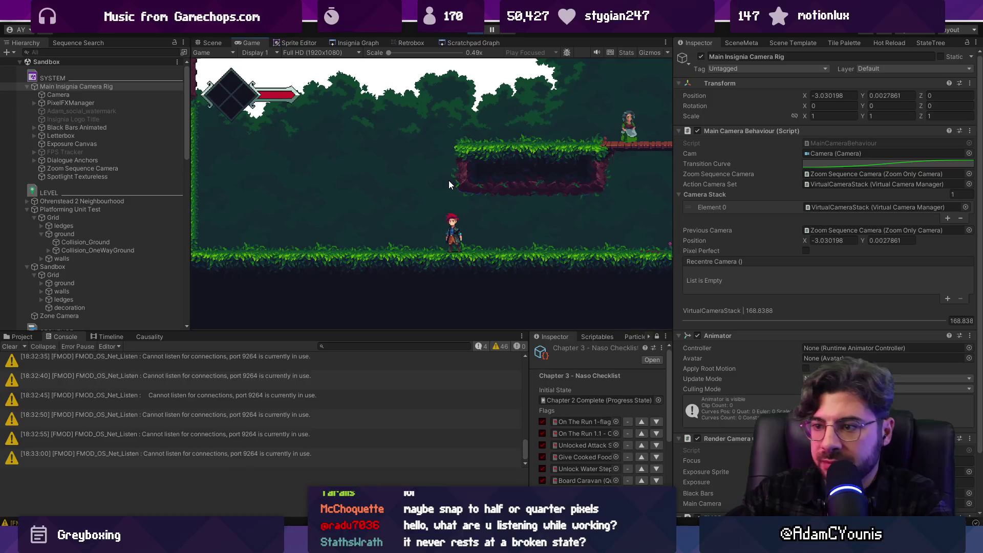
- Run the character left and right while watching the camera follow across the tilemaps
{"action": "key", "text": "space"}
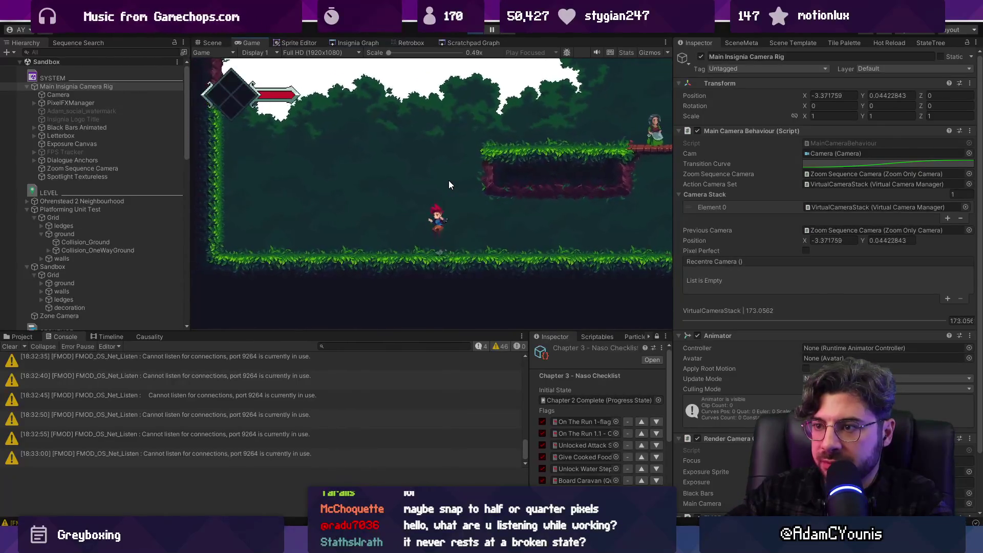
{"action": "key", "text": "Right"}
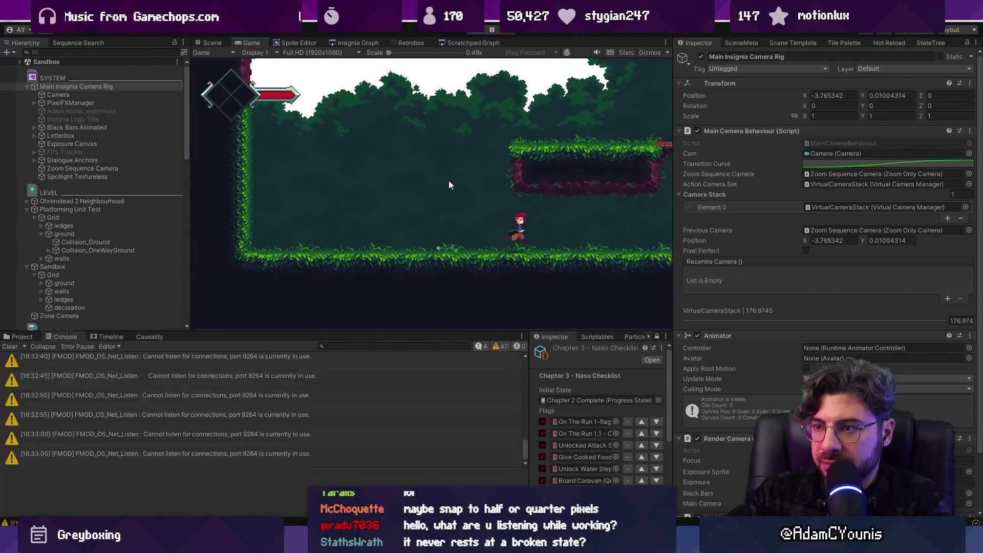
{"action": "key", "text": "Left"}
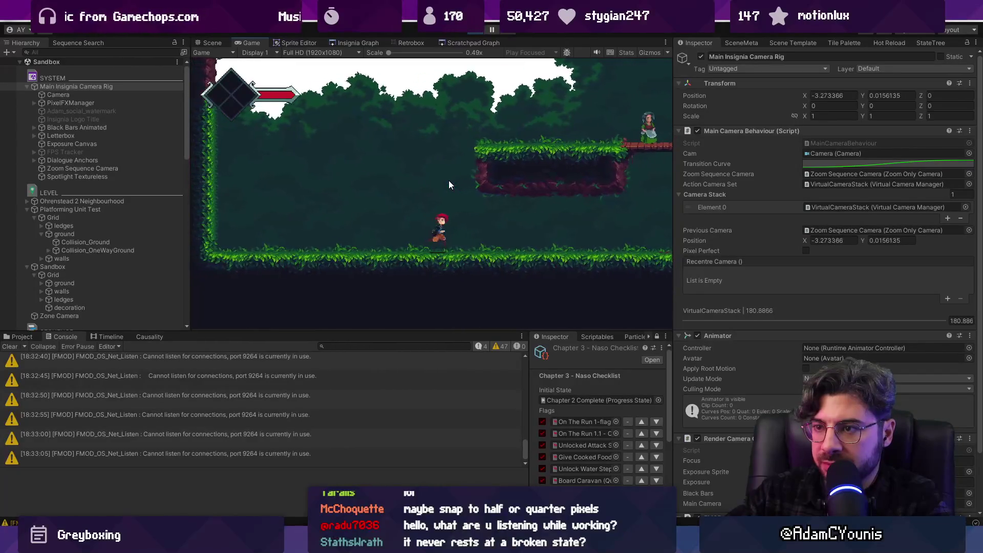
{"action": "key", "text": "Right"}
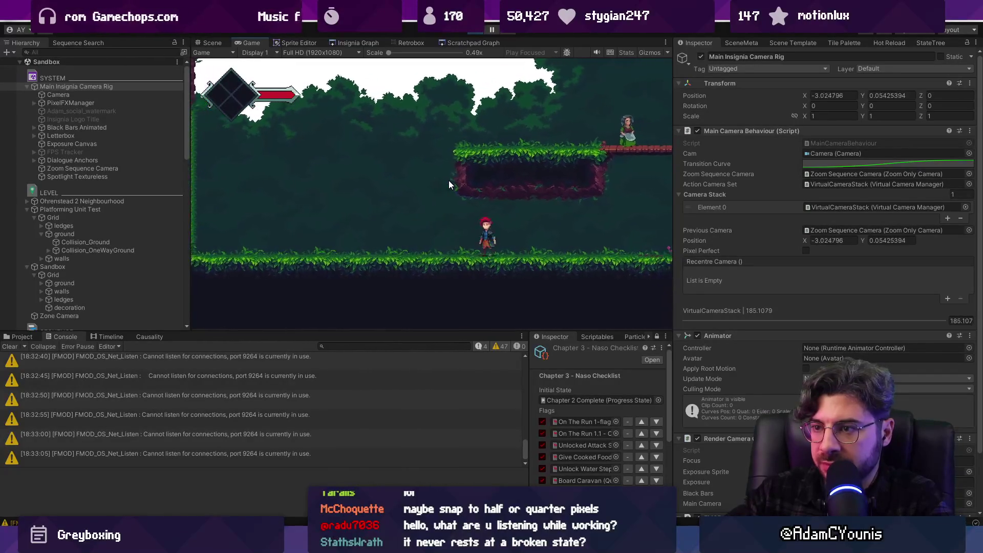
{"action": "key", "text": "Right"}
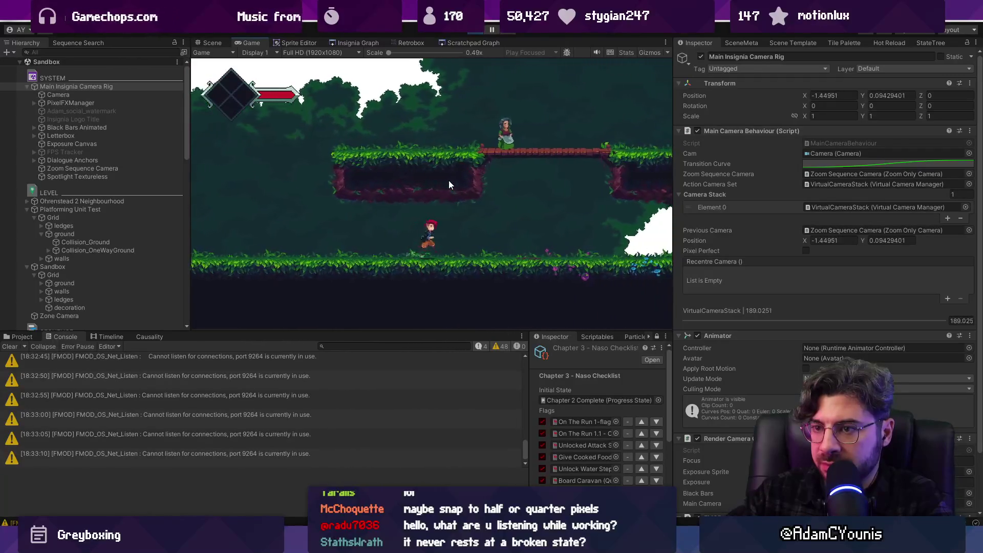
{"action": "key", "text": "Right"}
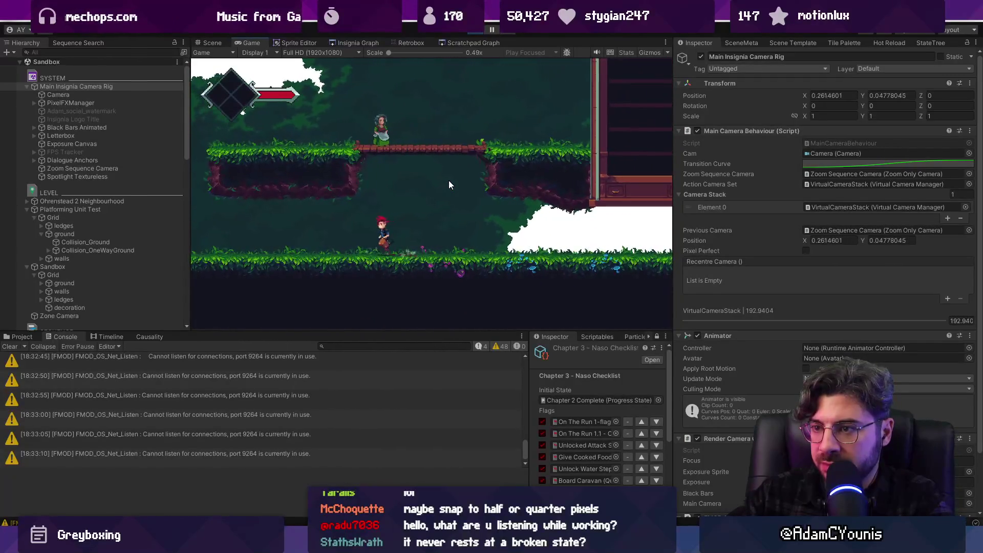
{"action": "key", "text": "Left"}
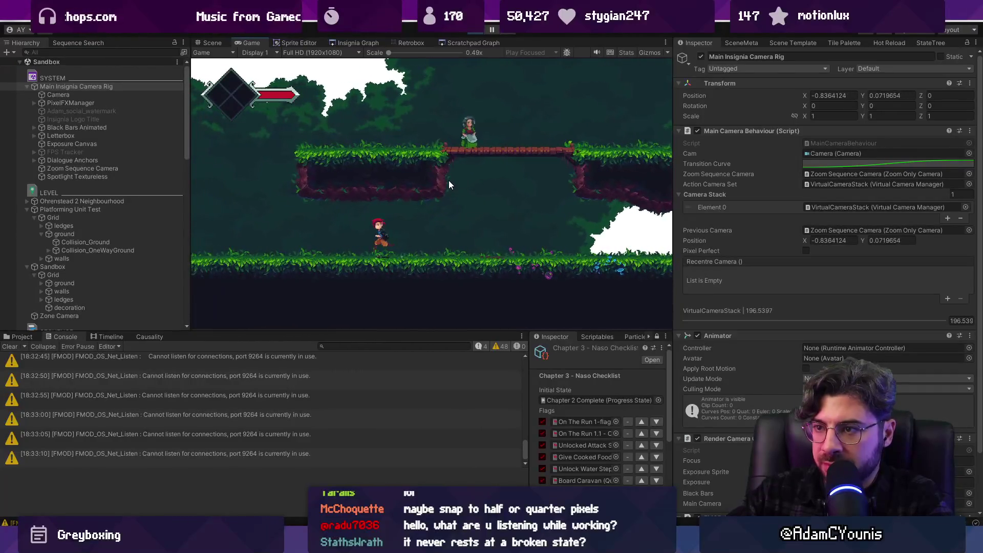
{"action": "key", "text": "Left"}
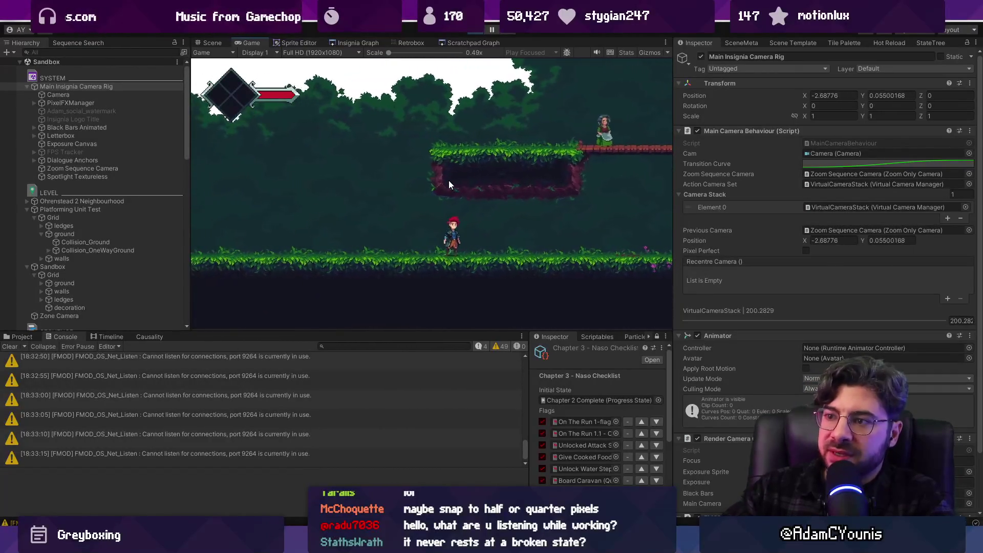
{"action": "key", "text": "Left"}
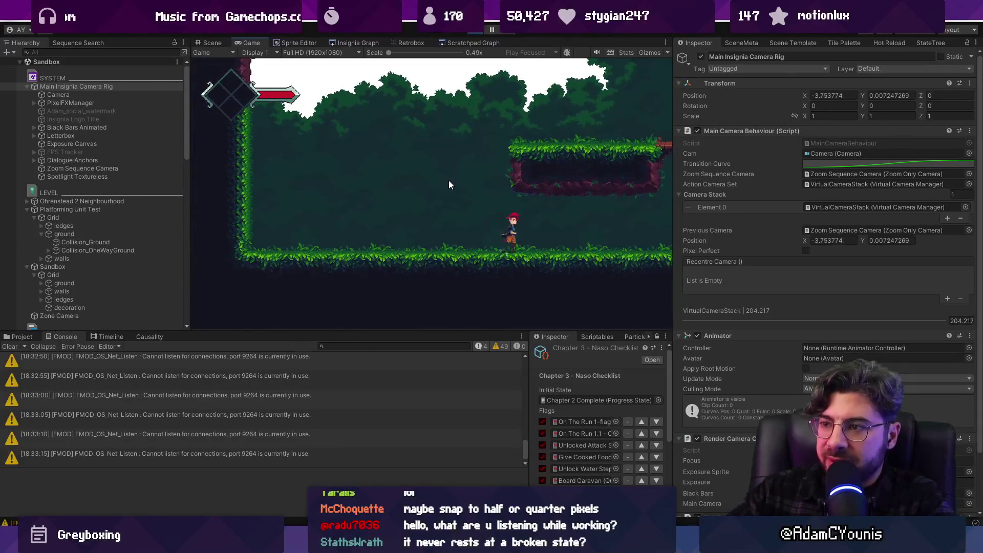
{"action": "key", "text": "Right"}
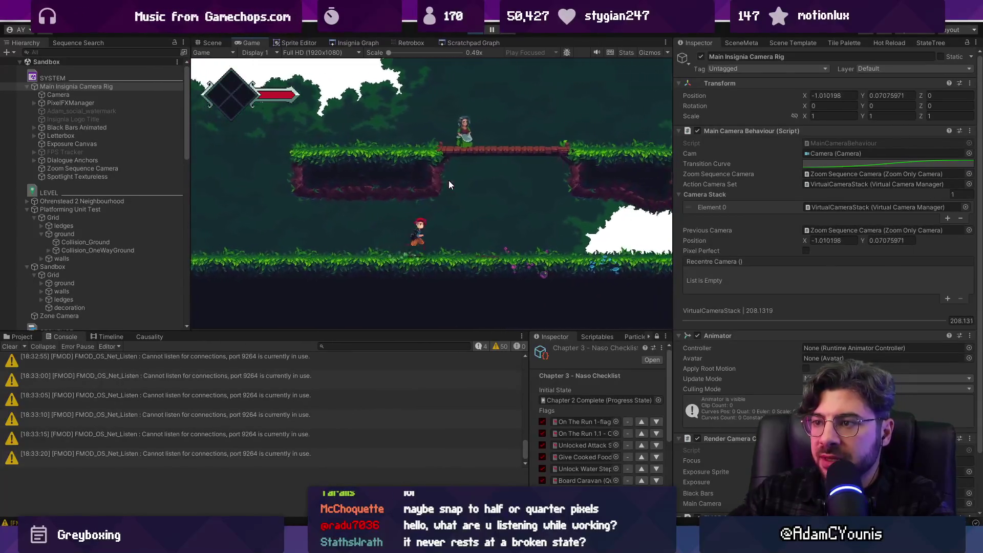
{"action": "key", "text": "Right"}
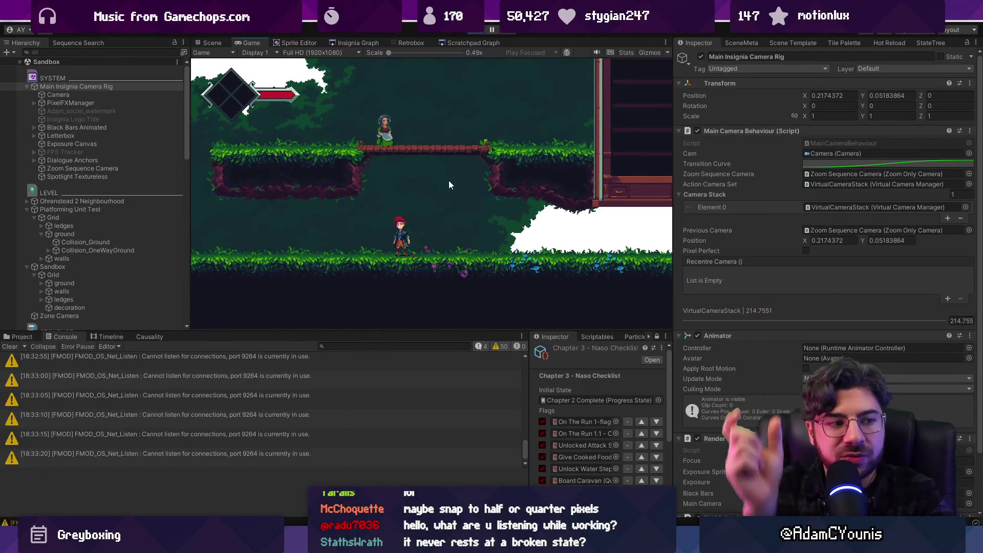
{"action": "key", "text": "Left"}
{"action": "key", "text": "space"}
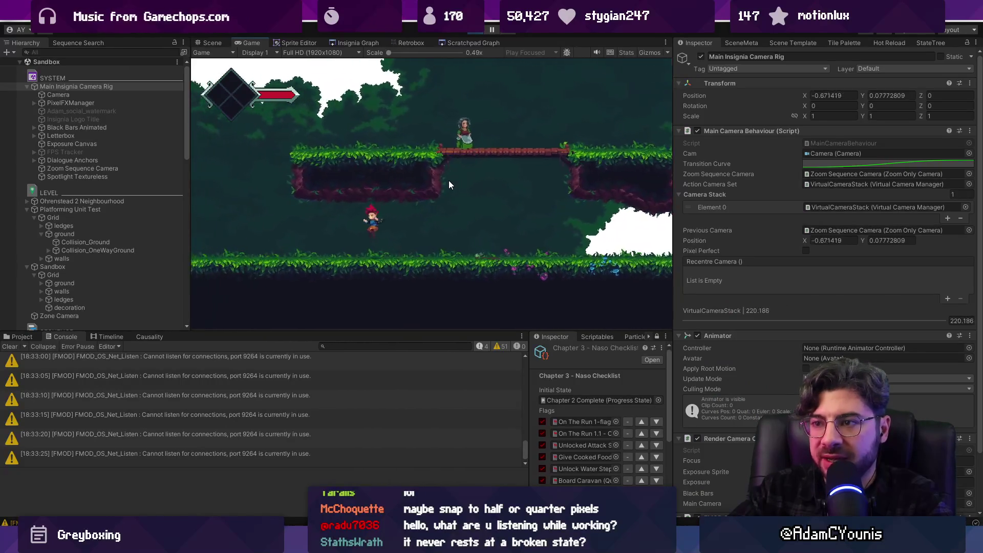
{"action": "key", "text": "Right"}
- Maximize and restore the Game view once more, then stop Play mode
{"action": "key", "text": "shift+space"}
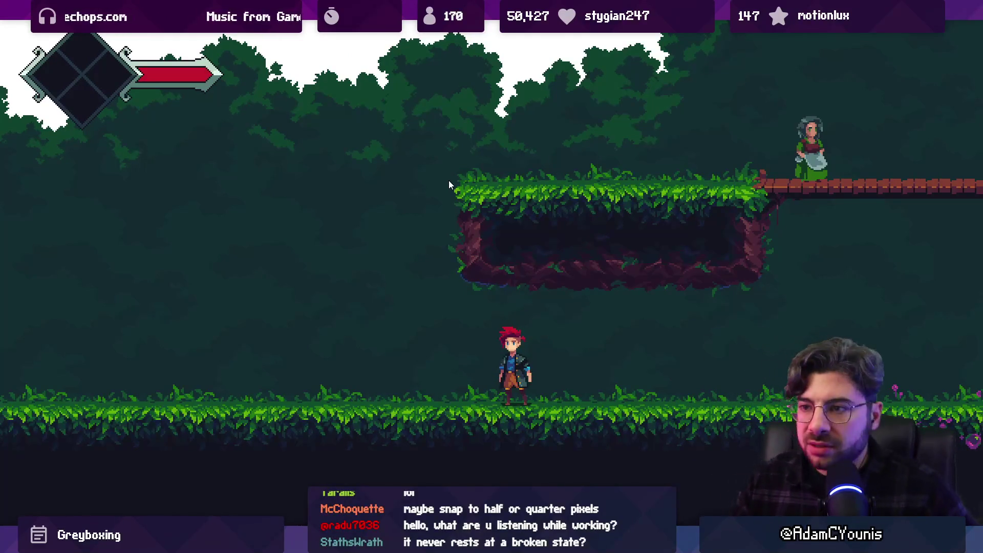
{"action": "key", "text": "shift+space"}
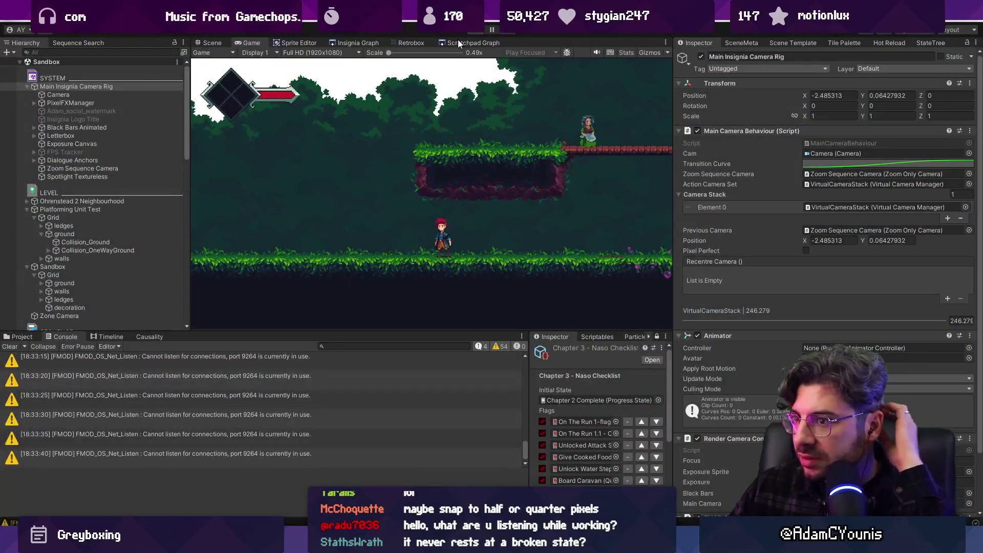
{"action": "key", "text": "ctrl+p"}
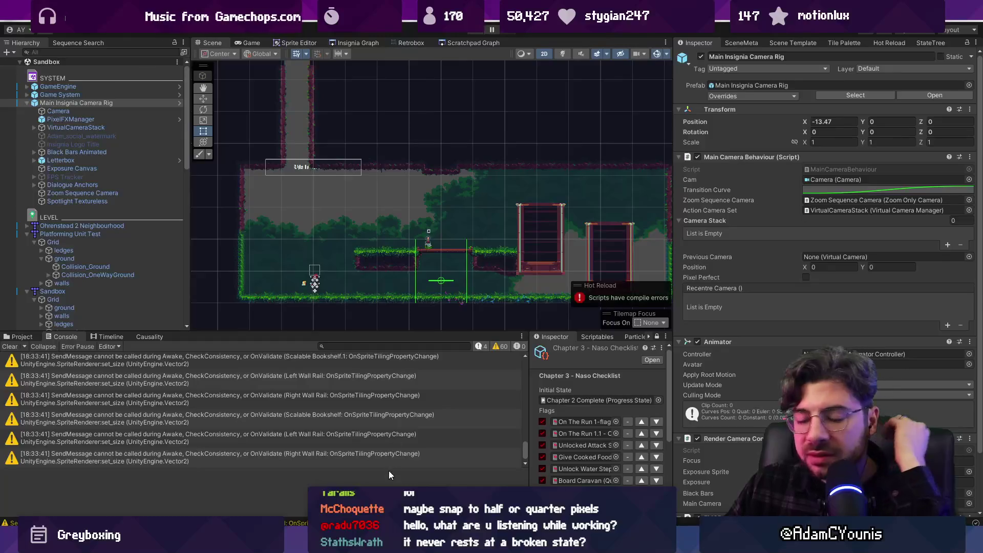
- Select Near Background Forest and its Layer1 tilemap in the Hierarchy
{"action": "scroll", "coordinate": [372, 260], "scroll_direction": "down", "scroll_amount": 2}
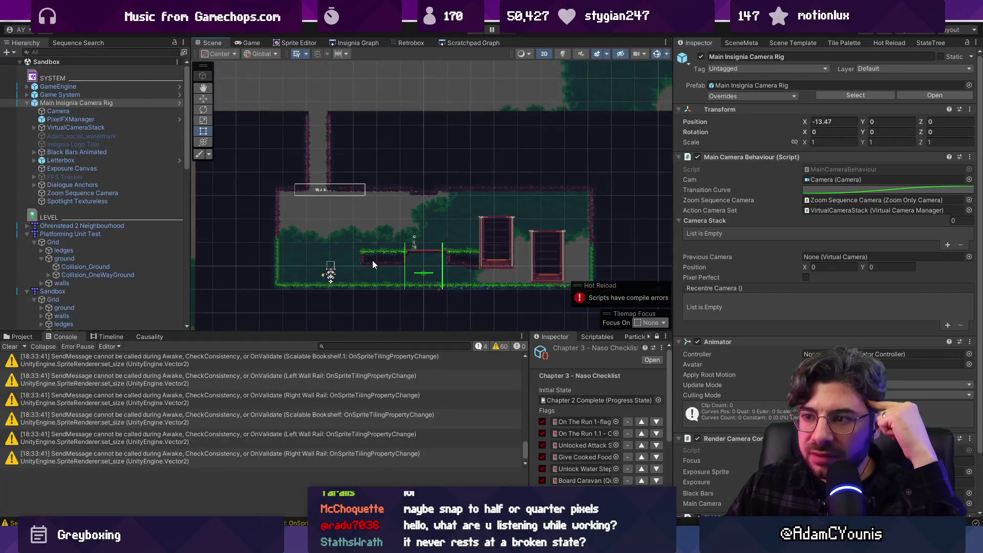
{"action": "left_click", "coordinate": [328, 260]}
{"action": "scroll", "coordinate": [329, 260], "scroll_direction": "down", "scroll_amount": 2}
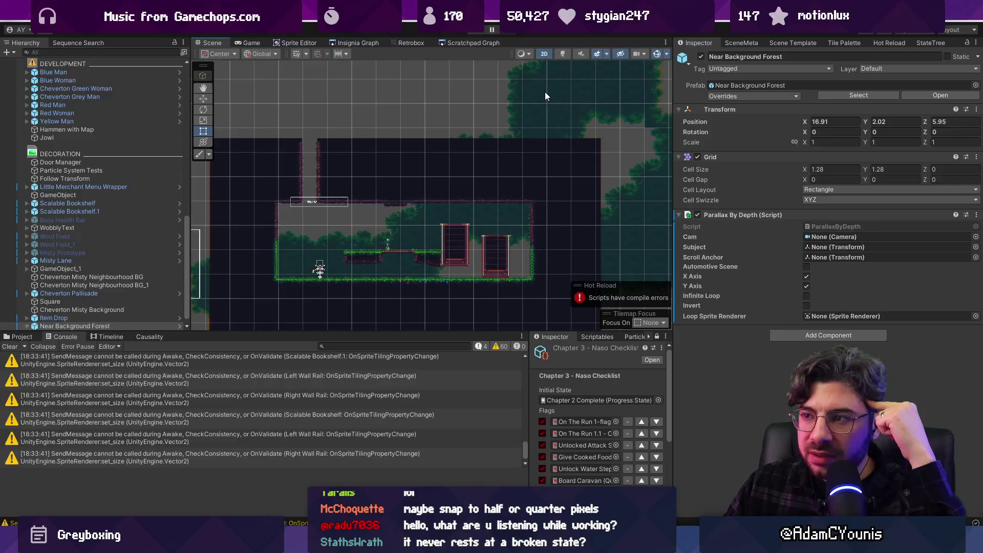
{"action": "left_click", "coordinate": [545, 91]}
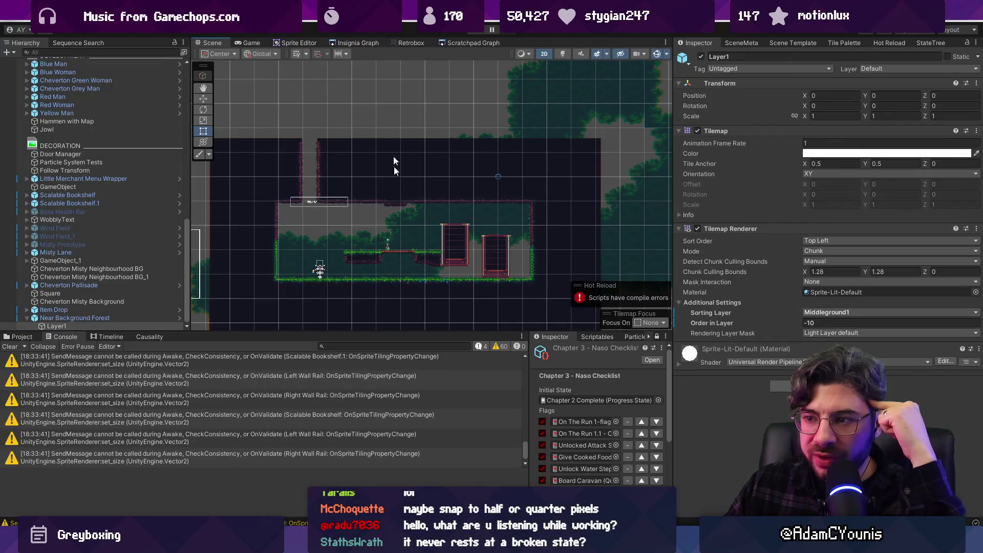
{"action": "left_click", "coordinate": [120, 318]}
{"action": "left_click", "coordinate": [121, 327]}
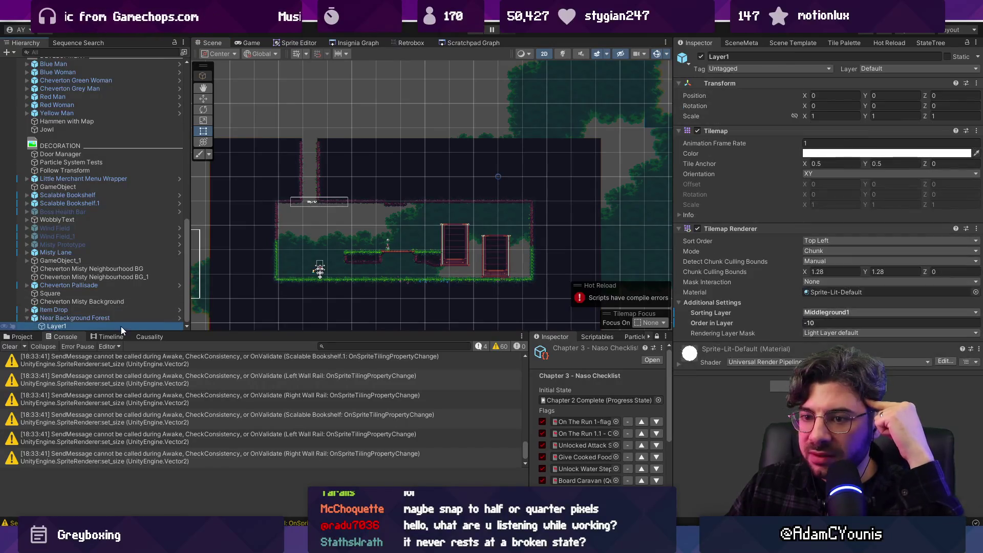
- Review Layer1's Tilemap settings, reselect Near Background Forest, then switch to Chrome
{"action": "scroll", "coordinate": [441, 247], "scroll_direction": "up", "scroll_amount": 2}
{"action": "scroll", "coordinate": [414, 241], "scroll_direction": "up", "scroll_amount": 2}
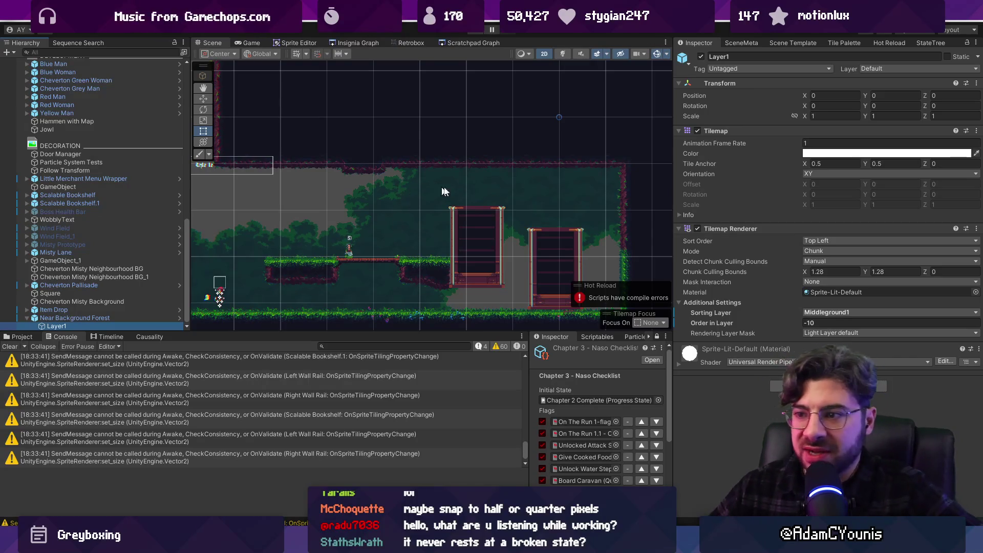
{"action": "scroll", "coordinate": [574, 224], "scroll_direction": "down", "scroll_amount": 2}
{"action": "scroll", "coordinate": [441, 223], "scroll_direction": "up", "scroll_amount": 2}
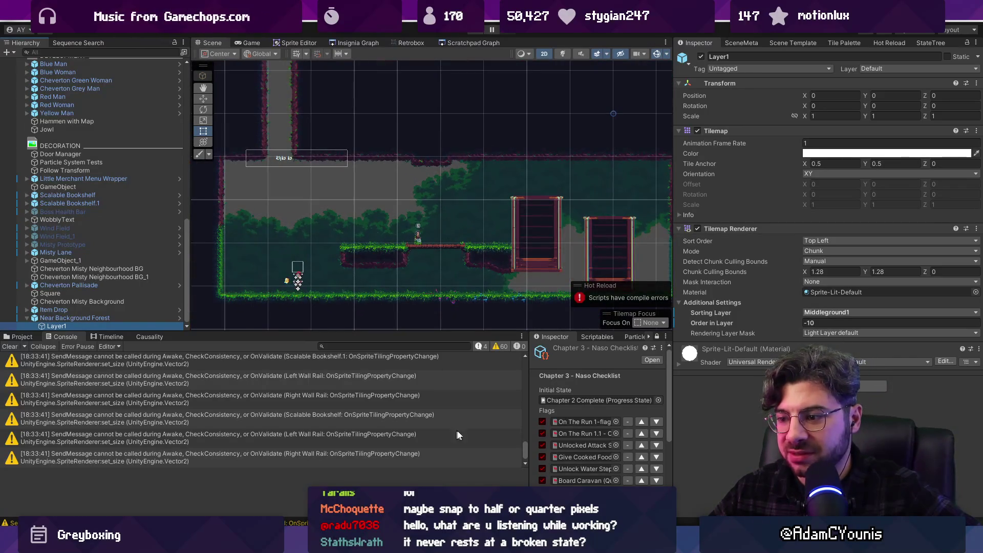
{"action": "scroll", "coordinate": [276, 150], "scroll_direction": "up", "scroll_amount": 2}
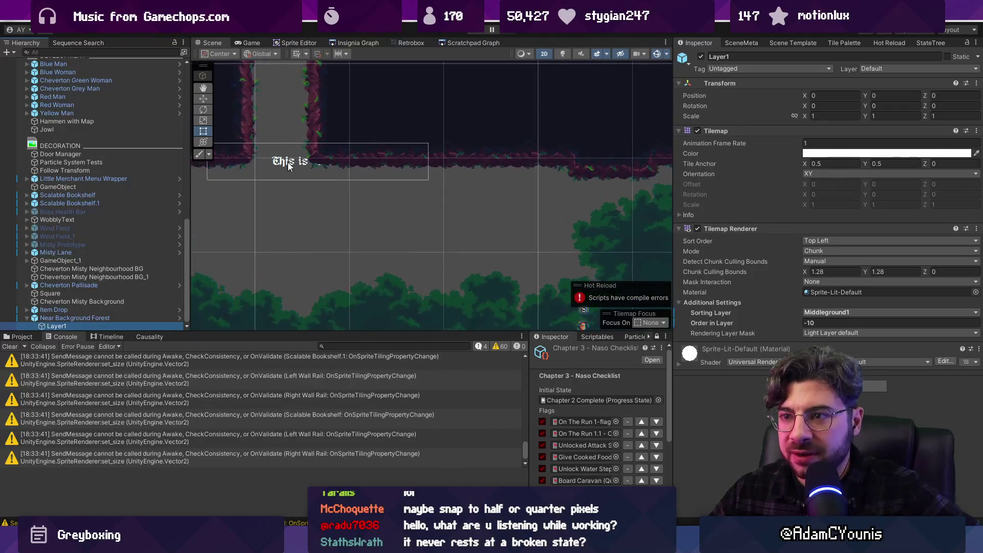
{"action": "left_click", "coordinate": [394, 207]}
{"action": "scroll", "coordinate": [416, 197], "scroll_direction": "down", "scroll_amount": 2}
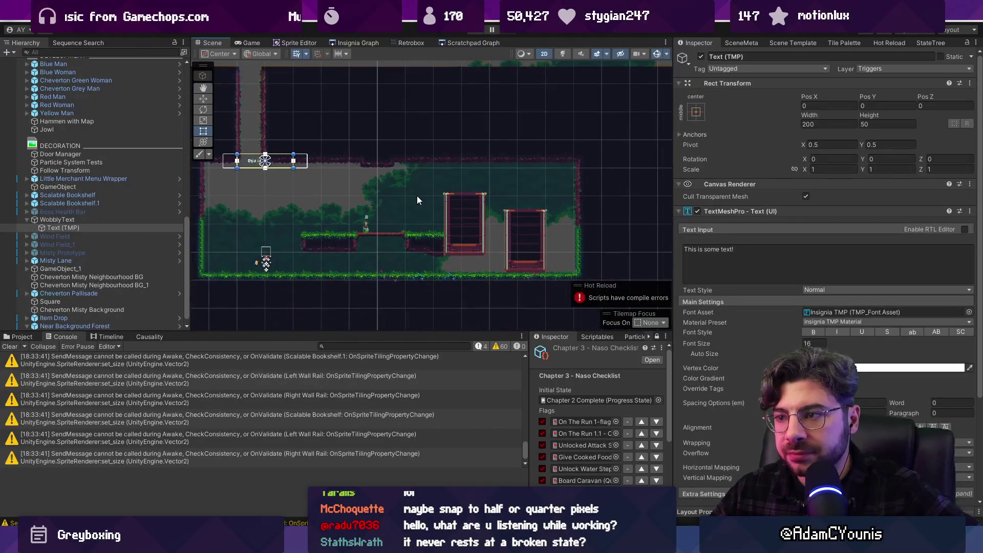
{"action": "left_click", "coordinate": [408, 194]}
{"action": "left_click_drag", "start_coordinate": [408, 198], "coordinate": [443, 201]}
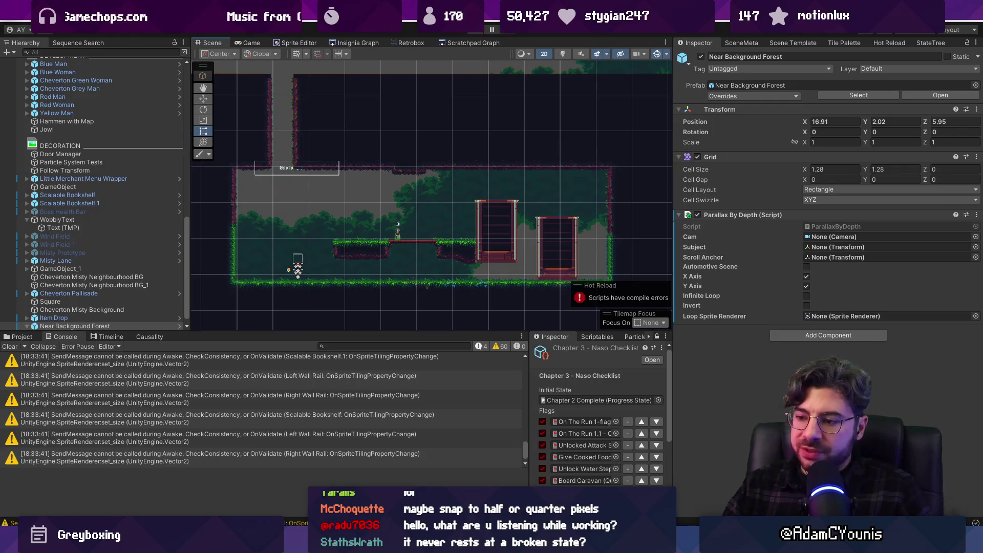
{"action": "key", "text": "alt+Tab"}
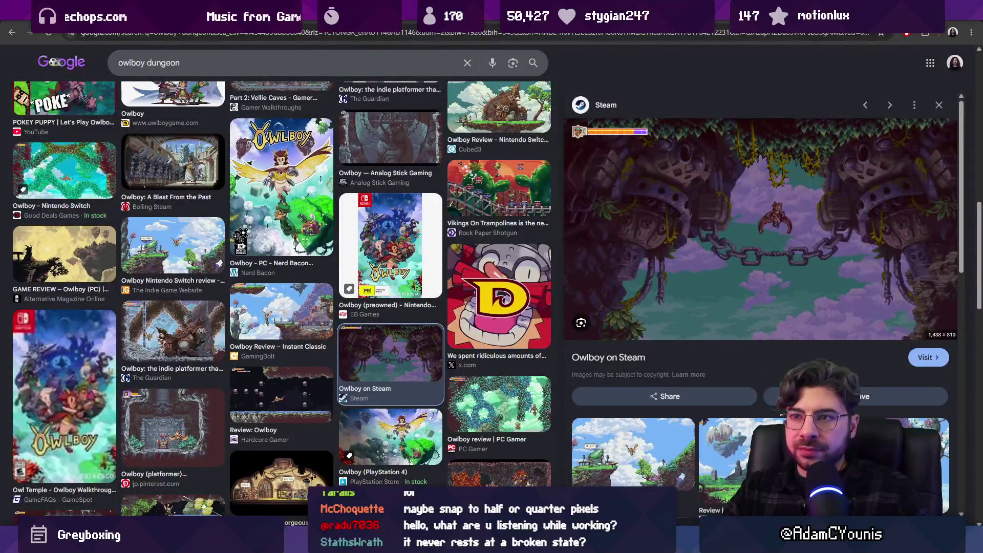
- Search Google for 'unity tile renderer gaps at subpixel positions'
{"action": "left_click", "coordinate": [261, 35]}
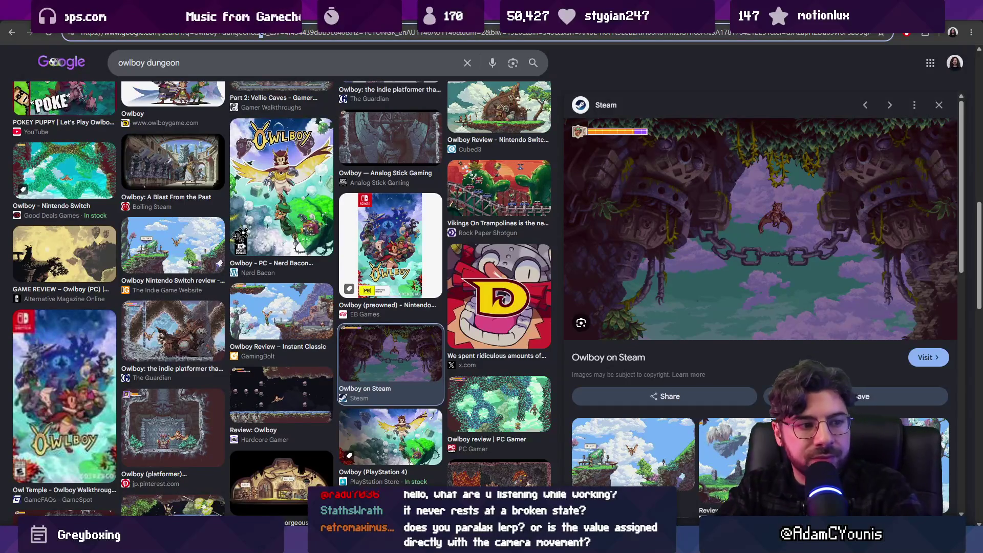
{"action": "key", "text": "shift+End"}
{"action": "type", "text": "unity"}
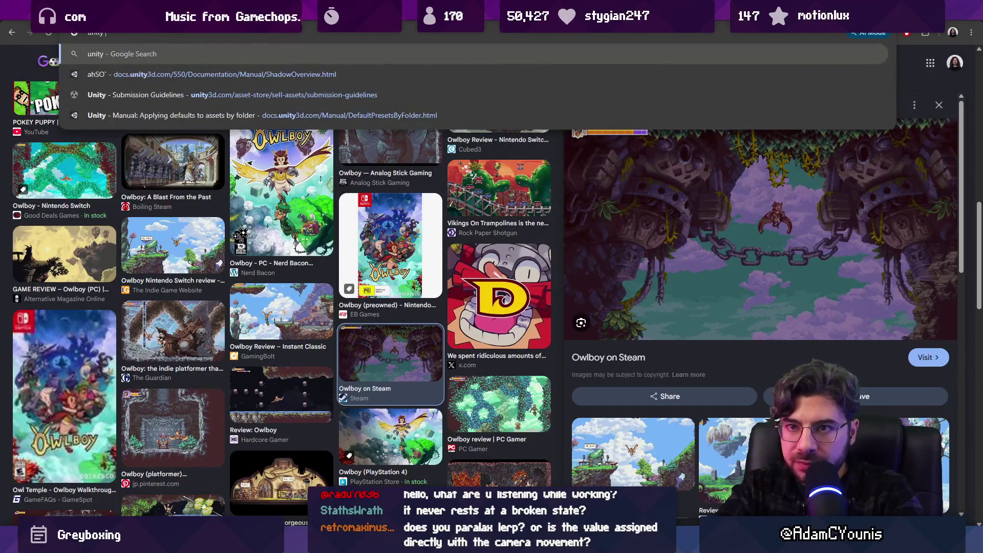
{"action": "type", "text": " tile renderer gaps at subpixel"}
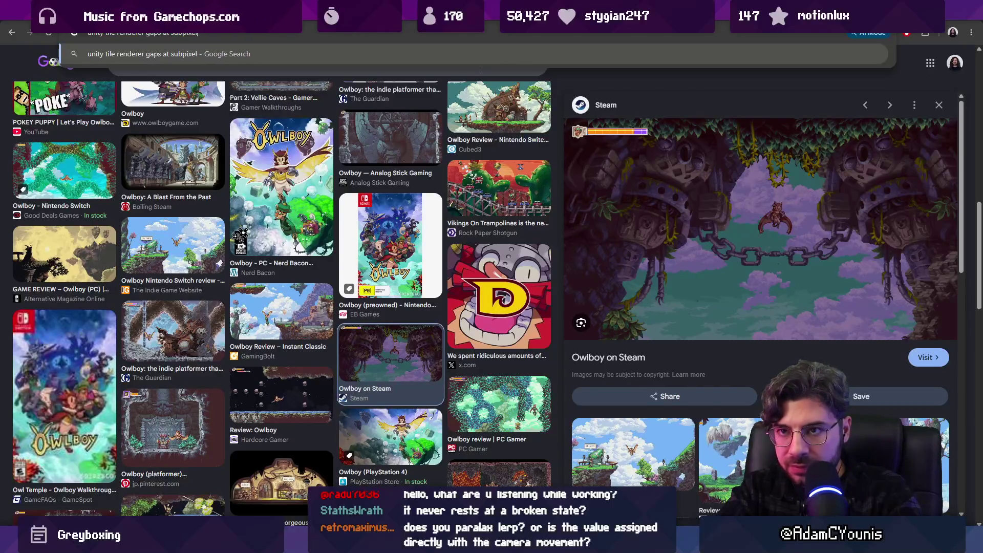
{"action": "type", "text": "itions"}
{"action": "key", "text": "Return"}
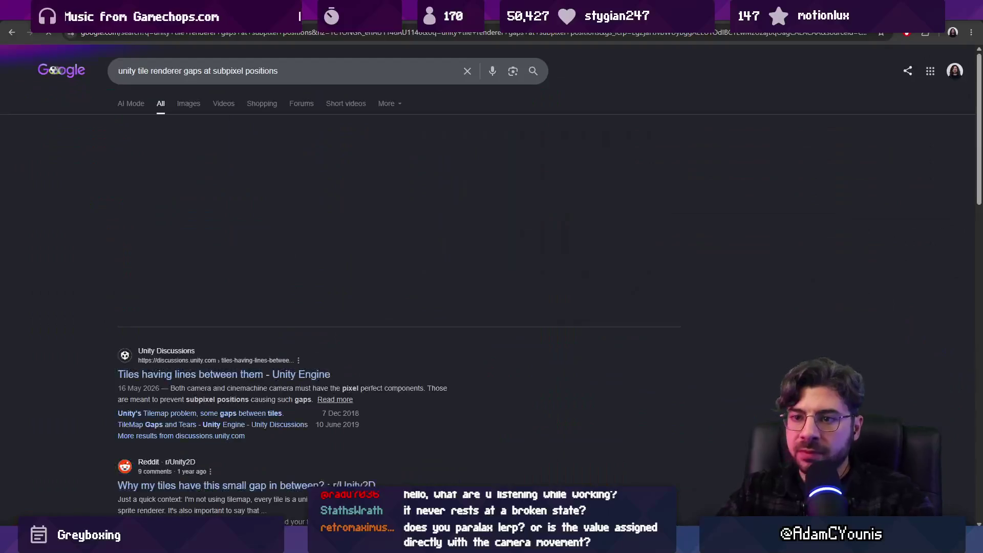
- Open the Unity Discussions and Reddit results in new tabs, then view the Discussions thread
{"action": "right_click", "coordinate": [262, 352]}
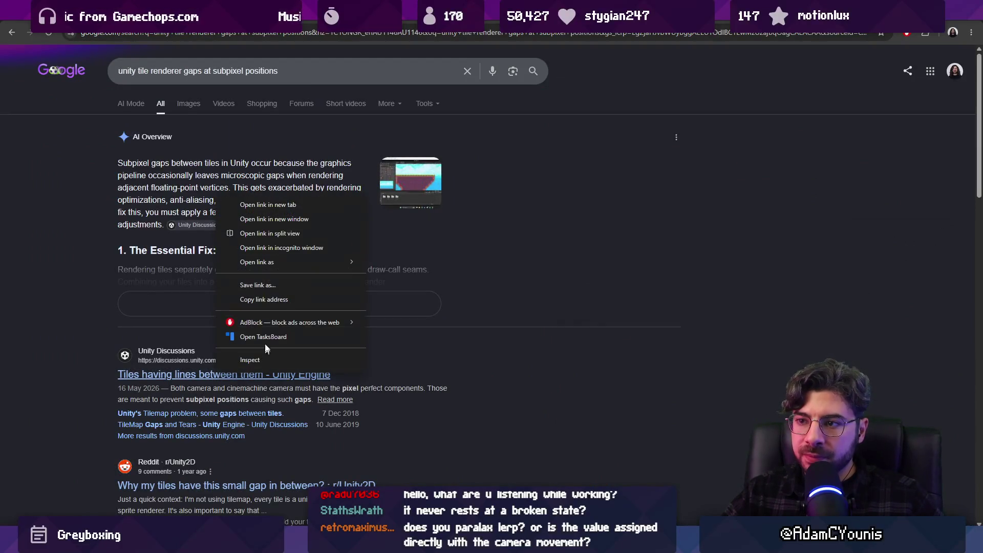
{"action": "left_click", "coordinate": [266, 203]}
{"action": "scroll", "coordinate": [97, 263], "scroll_direction": "down", "scroll_amount": 2}
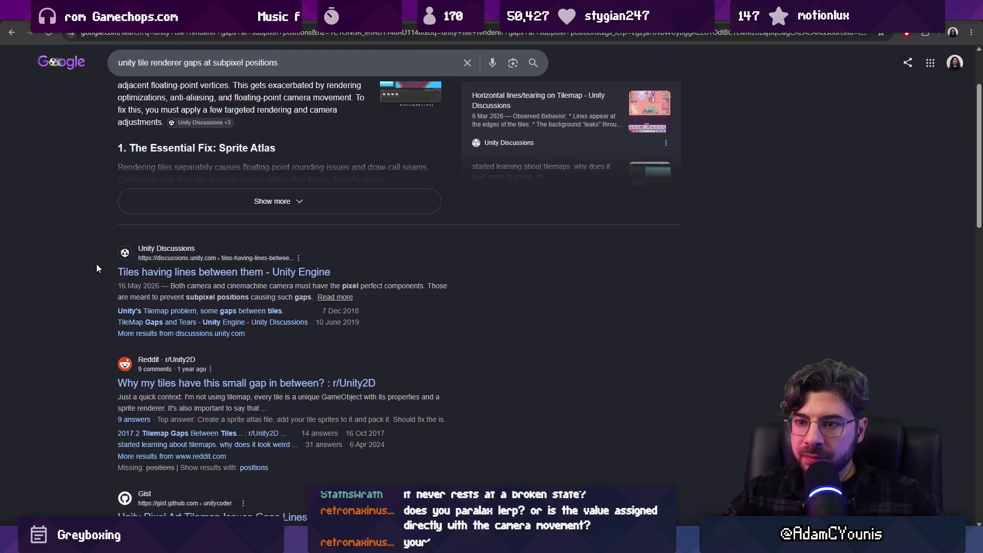
{"action": "scroll", "coordinate": [99, 263], "scroll_direction": "down", "scroll_amount": 1}
{"action": "scroll", "coordinate": [100, 262], "scroll_direction": "down", "scroll_amount": 1}
{"action": "right_click", "coordinate": [156, 281]}
{"action": "left_click", "coordinate": [174, 288]}
{"action": "scroll", "coordinate": [87, 302], "scroll_direction": "down", "scroll_amount": 1}
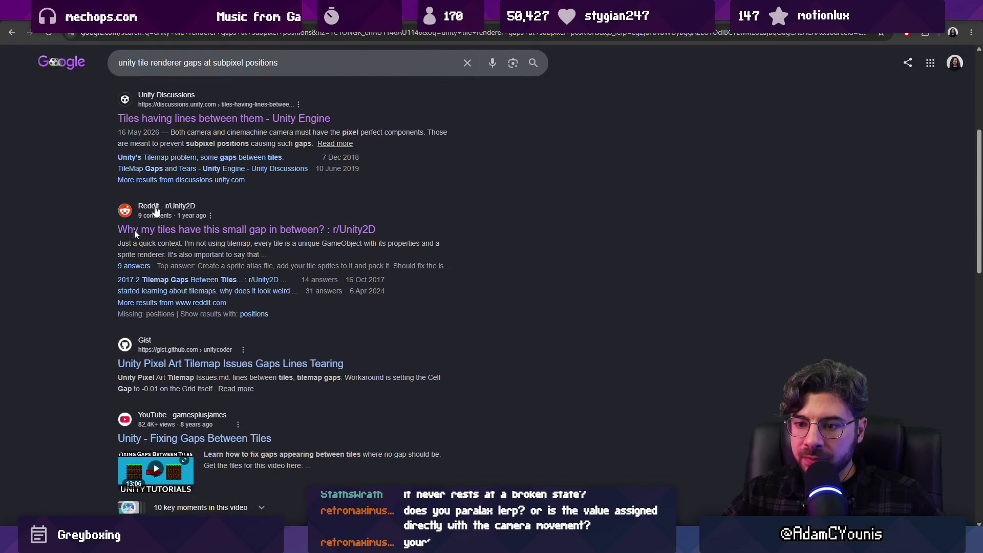
{"action": "key", "text": "ctrl+Tab"}
- Read the thread's advice about pixel perfect components
{"action": "scroll", "coordinate": [261, 210], "scroll_direction": "down", "scroll_amount": 4}
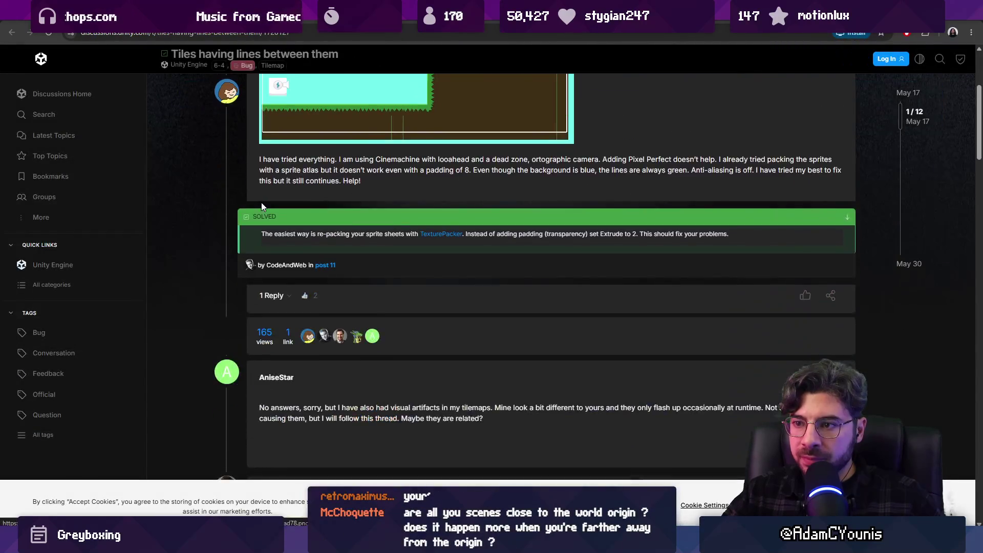
{"action": "scroll", "coordinate": [263, 198], "scroll_direction": "down", "scroll_amount": 4}
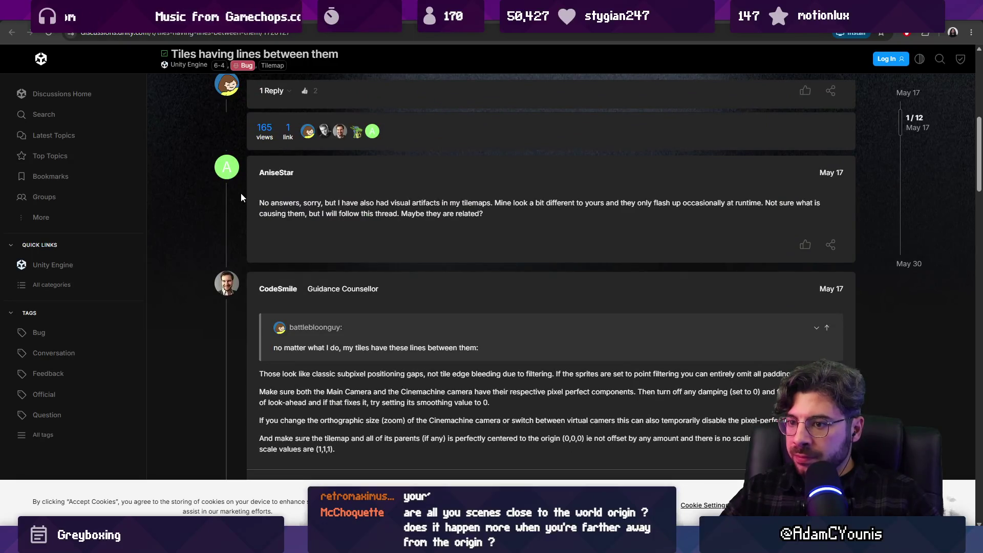
{"action": "scroll", "coordinate": [242, 197], "scroll_direction": "down", "scroll_amount": 3}
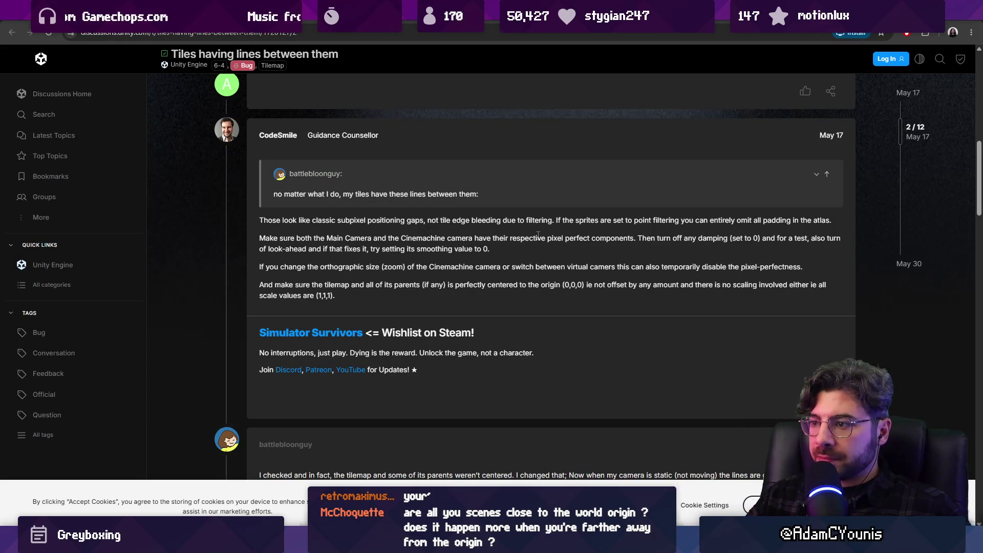
{"action": "left_click_drag", "start_coordinate": [590, 238], "coordinate": [675, 235]}
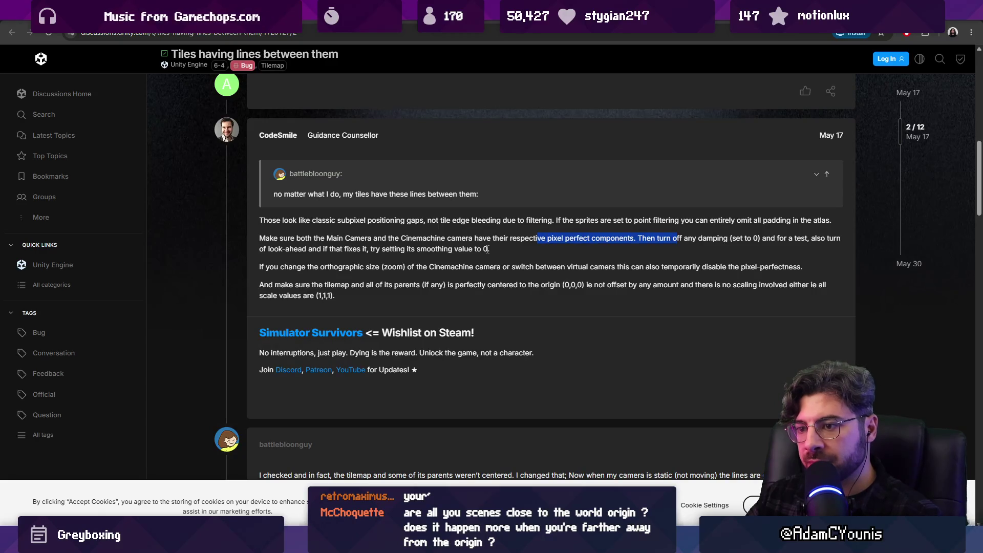
{"action": "mouse_move", "coordinate": [262, 220]}
{"action": "left_mouse_down"}
{"action": "mouse_move", "coordinate": [428, 248]}
{"action": "mouse_move", "coordinate": [438, 282]}
{"action": "left_mouse_up"}
{"action": "left_click", "coordinate": [439, 282]}
- Read the reply recommending extrude instead of padding, then return to the Unity Editor
{"action": "scroll", "coordinate": [438, 282], "scroll_direction": "down", "scroll_amount": 3}
{"action": "scroll", "coordinate": [438, 284], "scroll_direction": "down", "scroll_amount": 6}
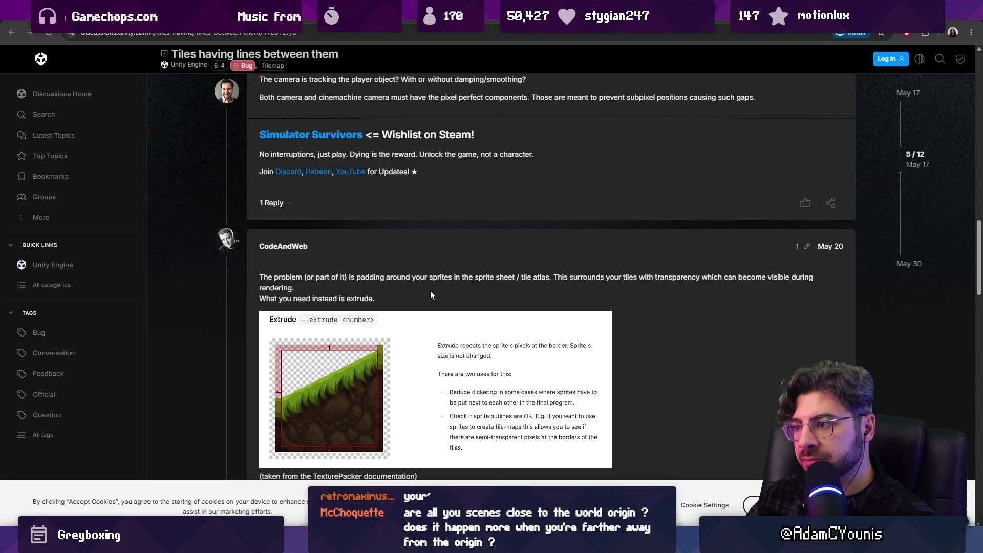
{"action": "scroll", "coordinate": [430, 290], "scroll_direction": "down", "scroll_amount": 1}
{"action": "mouse_move", "coordinate": [267, 226]}
{"action": "left_mouse_down"}
{"action": "mouse_move", "coordinate": [476, 226]}
{"action": "mouse_move", "coordinate": [512, 235]}
{"action": "mouse_move", "coordinate": [520, 226]}
{"action": "mouse_move", "coordinate": [693, 227]}
{"action": "mouse_move", "coordinate": [692, 236]}
{"action": "left_mouse_up"}
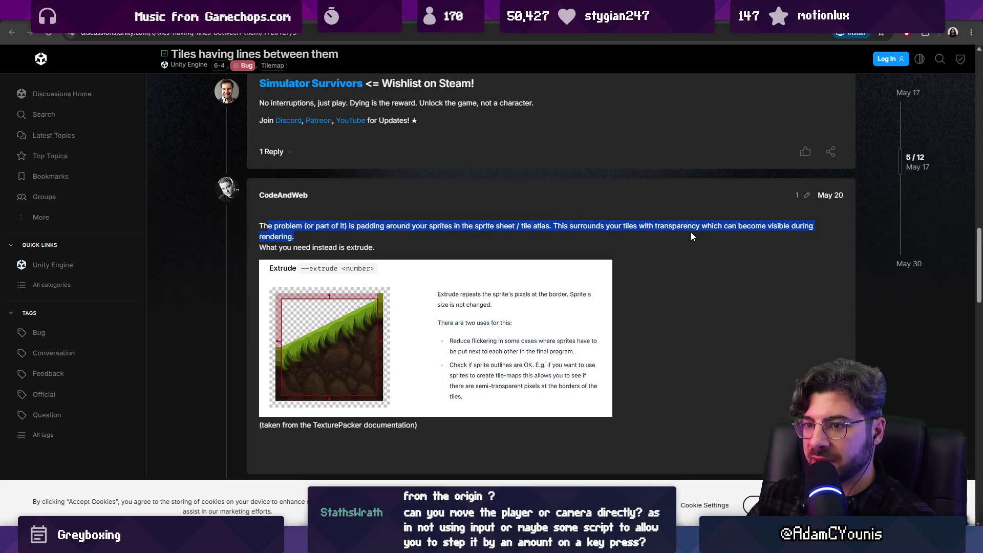
{"action": "left_click", "coordinate": [486, 243]}
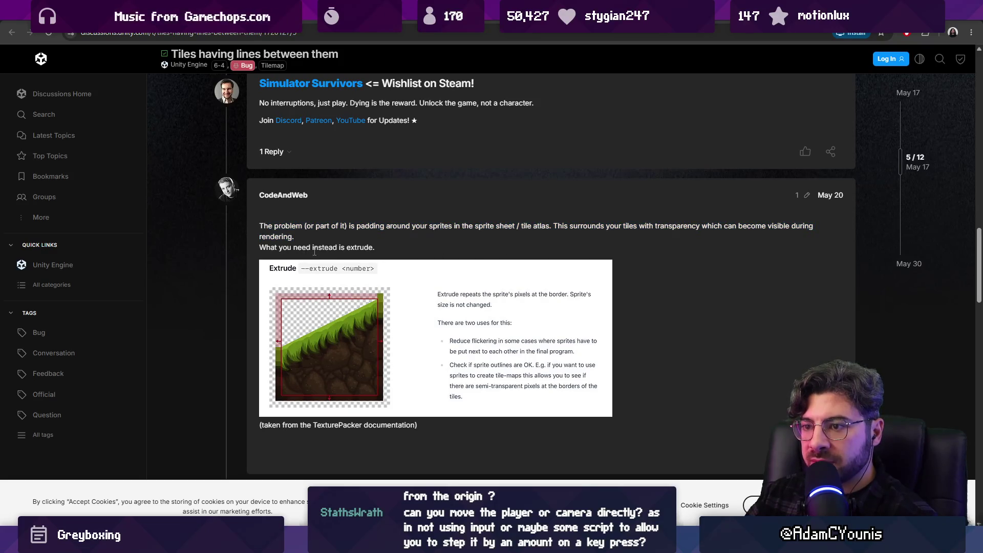
{"action": "left_click_drag", "start_coordinate": [312, 250], "coordinate": [379, 253]}
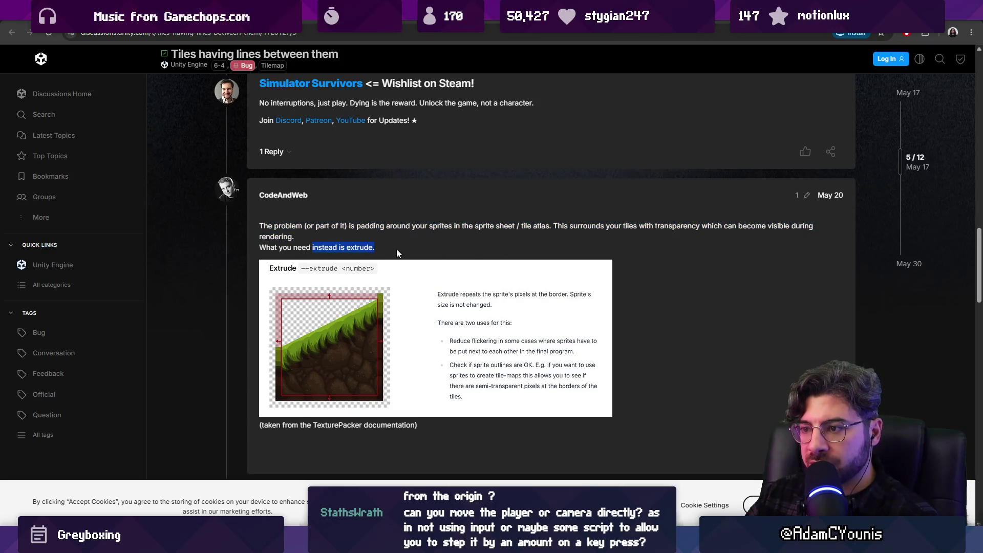
{"action": "scroll", "coordinate": [396, 249], "scroll_direction": "down", "scroll_amount": 3}
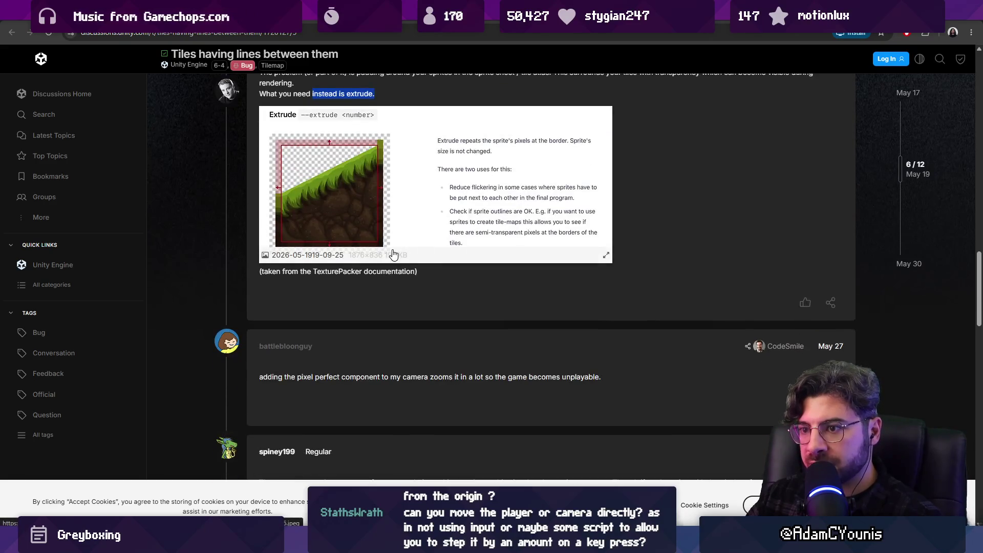
{"action": "scroll", "coordinate": [394, 252], "scroll_direction": "up", "scroll_amount": 1}
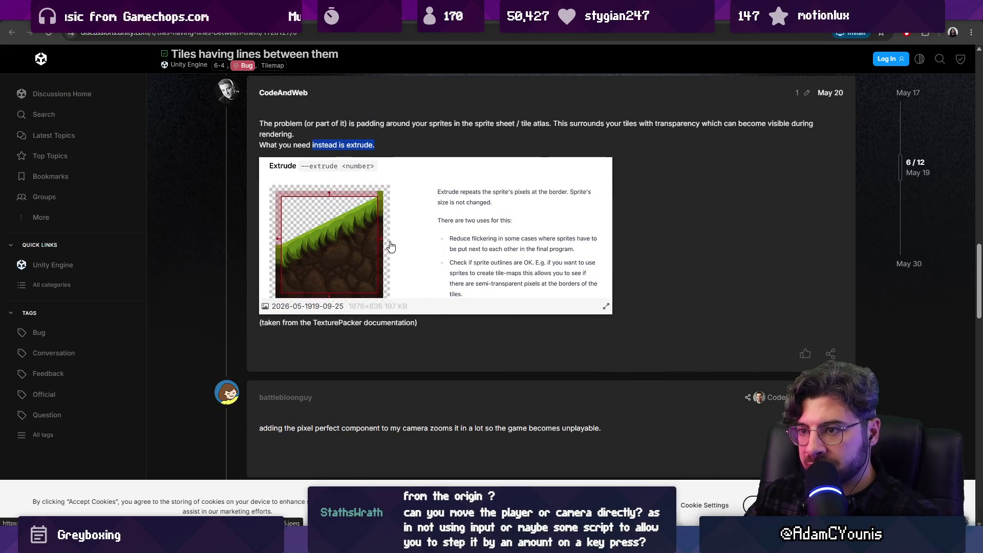
{"action": "mouse_move", "coordinate": [323, 542]}
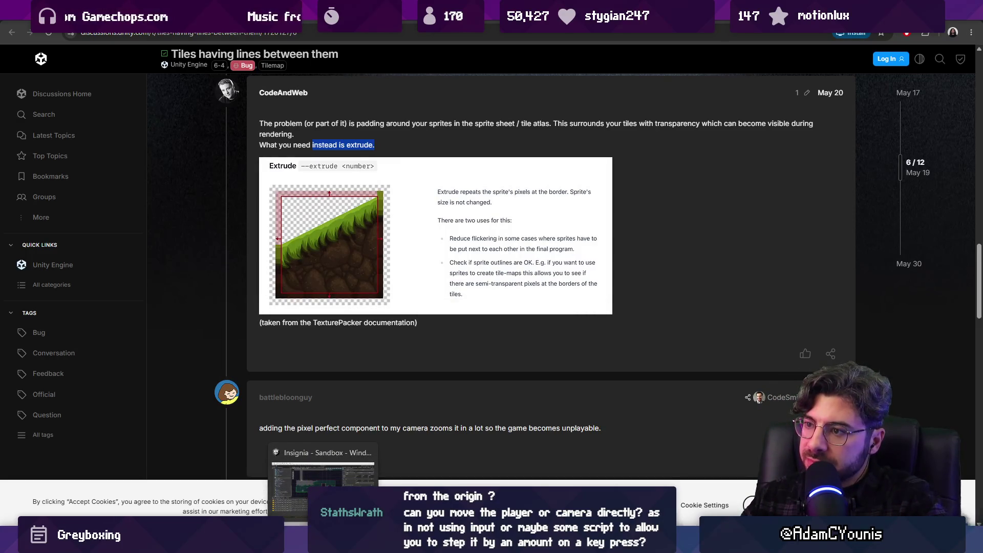
{"action": "left_click", "coordinate": [323, 476]}
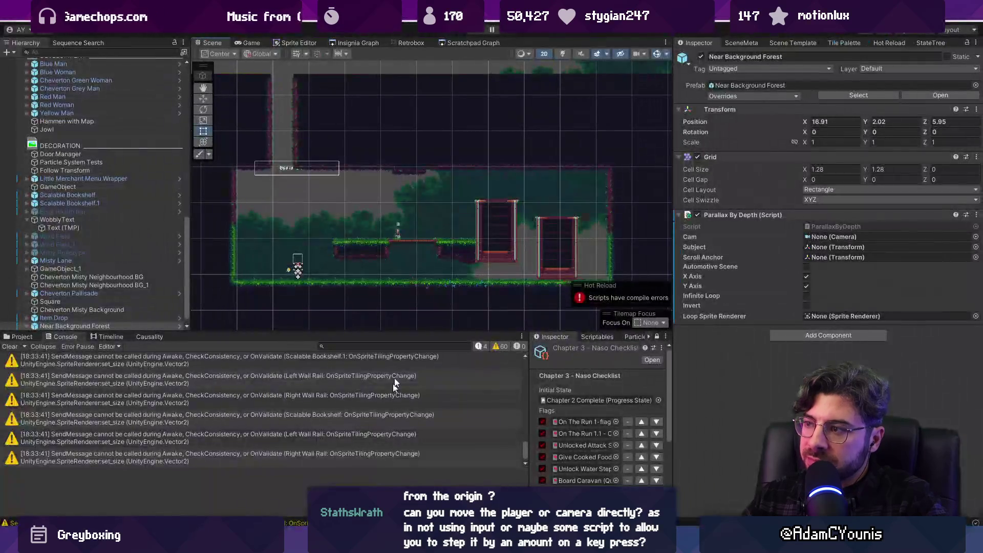
- Search the Project window for 'forest near' and select the Forest Near Background tileset
{"action": "left_click", "coordinate": [22, 336]}
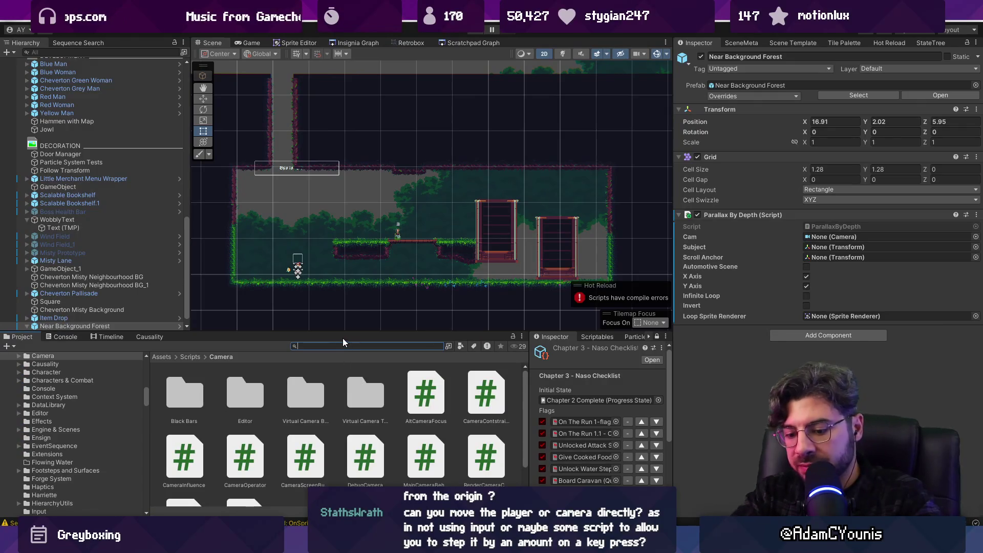
{"action": "type", "text": "forest near"}
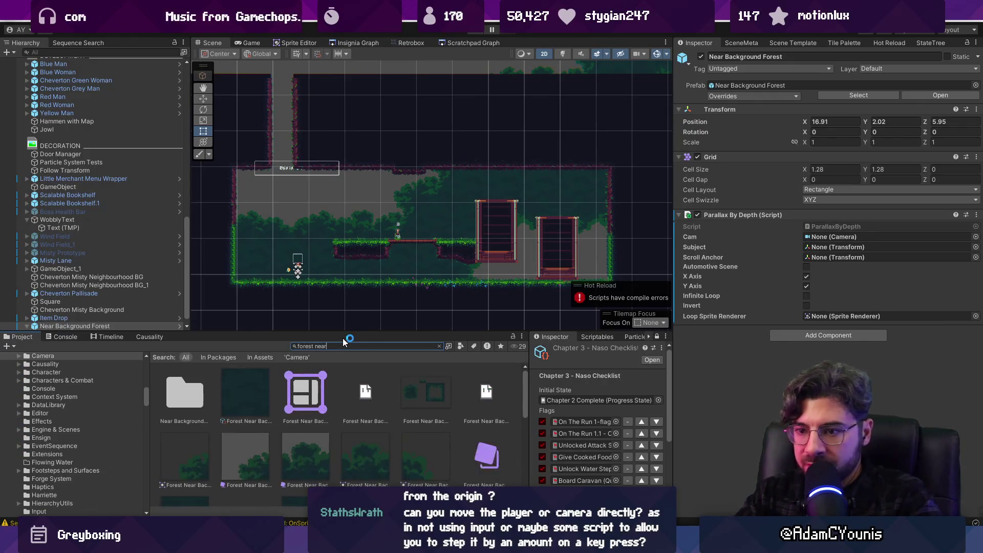
{"action": "scroll", "coordinate": [394, 422], "scroll_direction": "up", "scroll_amount": 2}
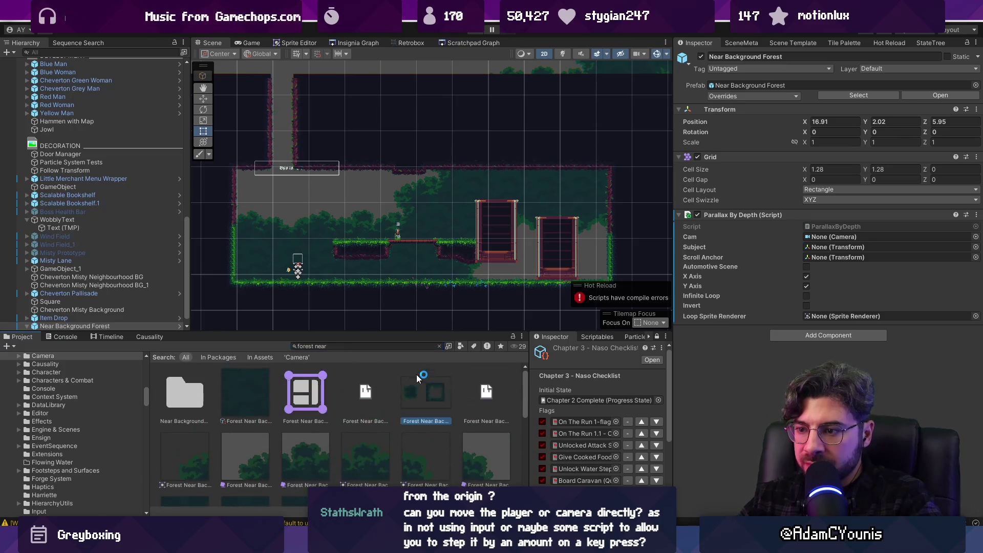
{"action": "left_click", "coordinate": [417, 377]}
- Confirm import settings: Multiple sprite mode, Full Rect mesh, Input Texture Alpha, Clamp wrap, Point filter
{"action": "left_click", "coordinate": [844, 124]}
{"action": "left_click", "coordinate": [846, 113]}
{"action": "left_click", "coordinate": [837, 135]}
{"action": "left_click", "coordinate": [837, 134]}
{"action": "left_click", "coordinate": [837, 144]}
{"action": "left_click", "coordinate": [834, 197]}
{"action": "left_click", "coordinate": [838, 219]}
{"action": "left_click", "coordinate": [837, 242]}
{"action": "left_click", "coordinate": [849, 246]}
{"action": "left_click", "coordinate": [848, 250]}
{"action": "left_click", "coordinate": [844, 250]}
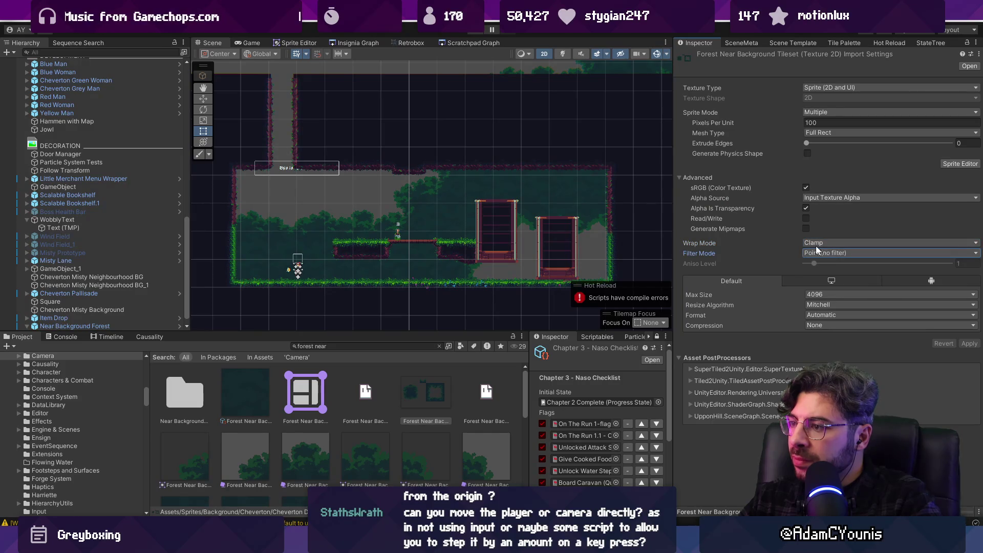
{"action": "left_click", "coordinate": [960, 163]}
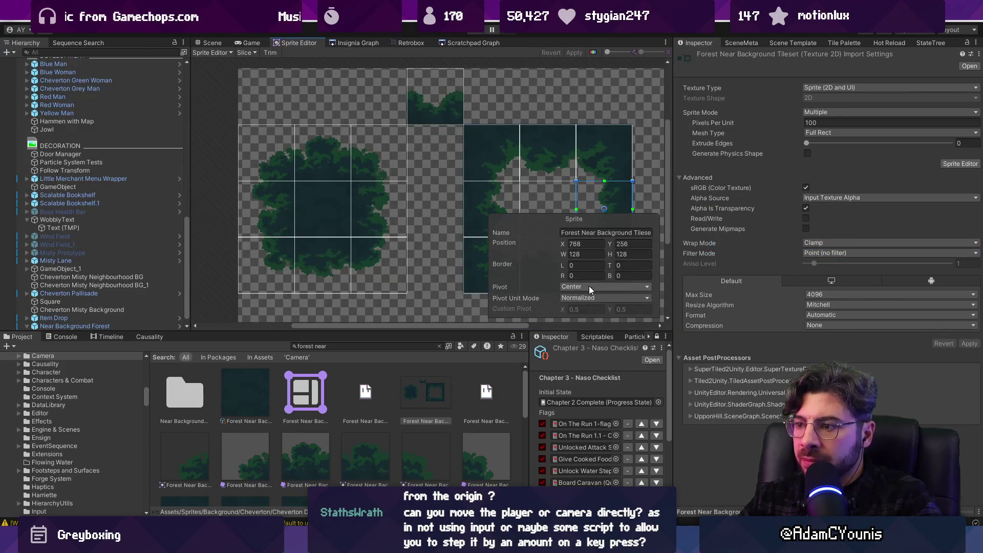
- Inspect tile sprites and slicing options in the Sprite Editor, keeping wrap mode at Clamp
{"action": "left_click", "coordinate": [481, 141]}
{"action": "left_click", "coordinate": [432, 102]}
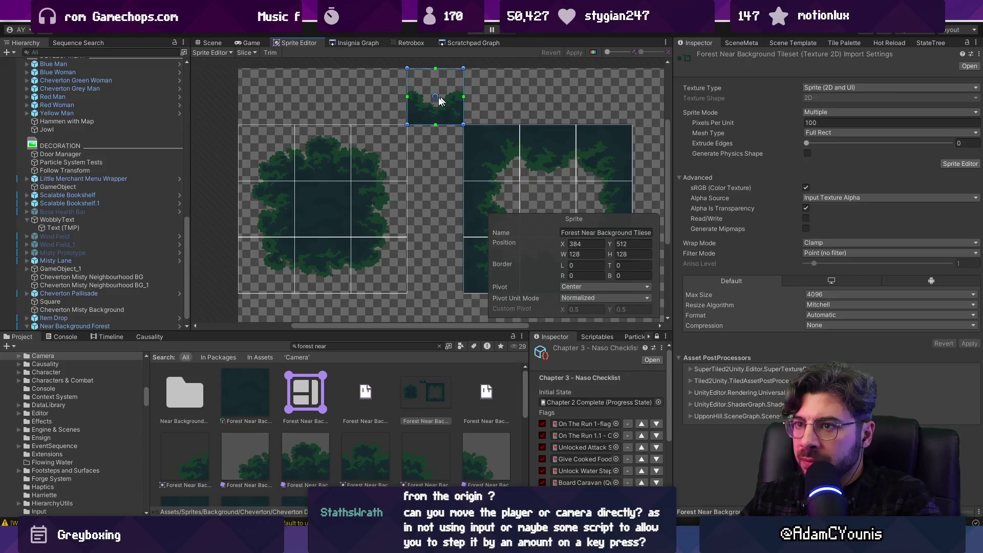
{"action": "left_click", "coordinate": [214, 53]}
{"action": "left_click", "coordinate": [241, 53]}
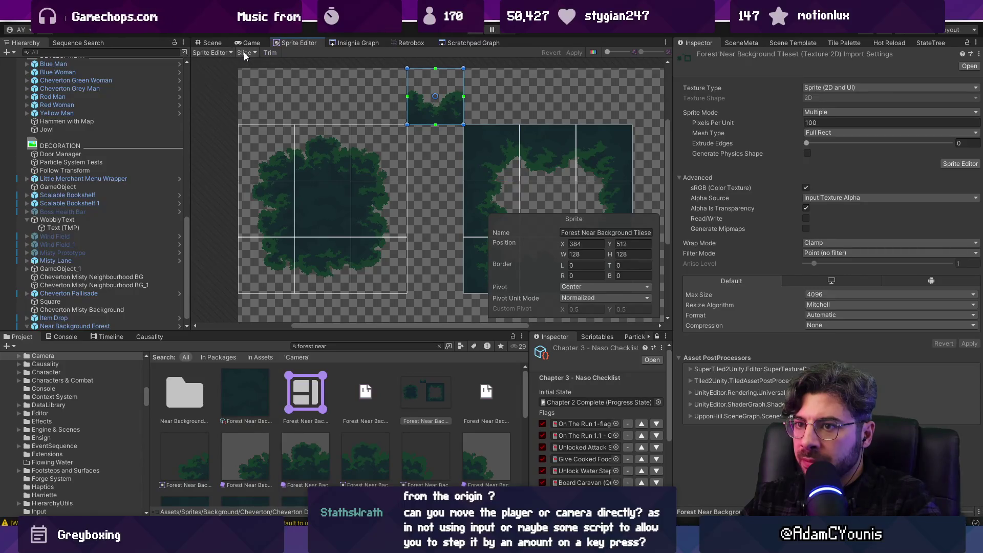
{"action": "left_click", "coordinate": [246, 54]}
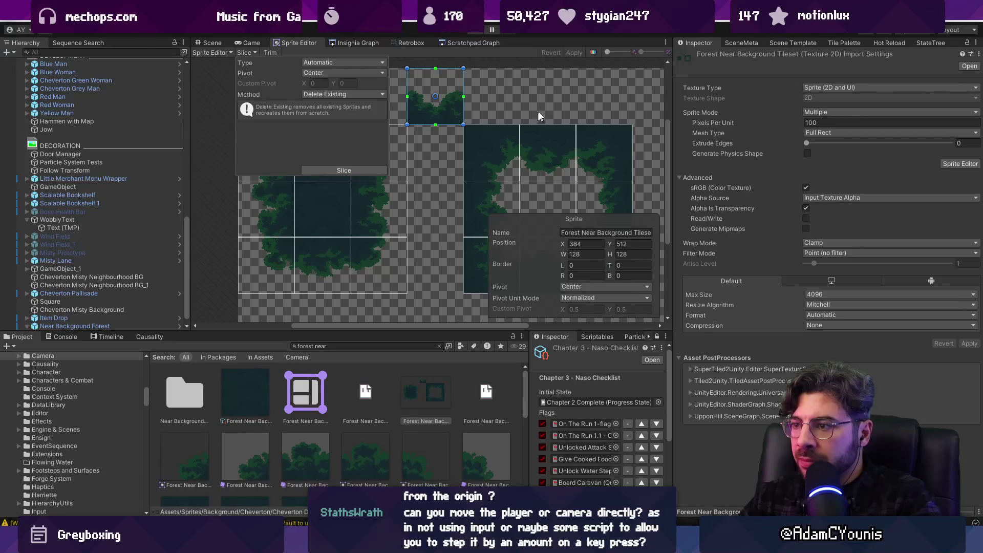
{"action": "left_click", "coordinate": [552, 99]}
{"action": "left_click", "coordinate": [812, 252]}
{"action": "left_click", "coordinate": [819, 243]}
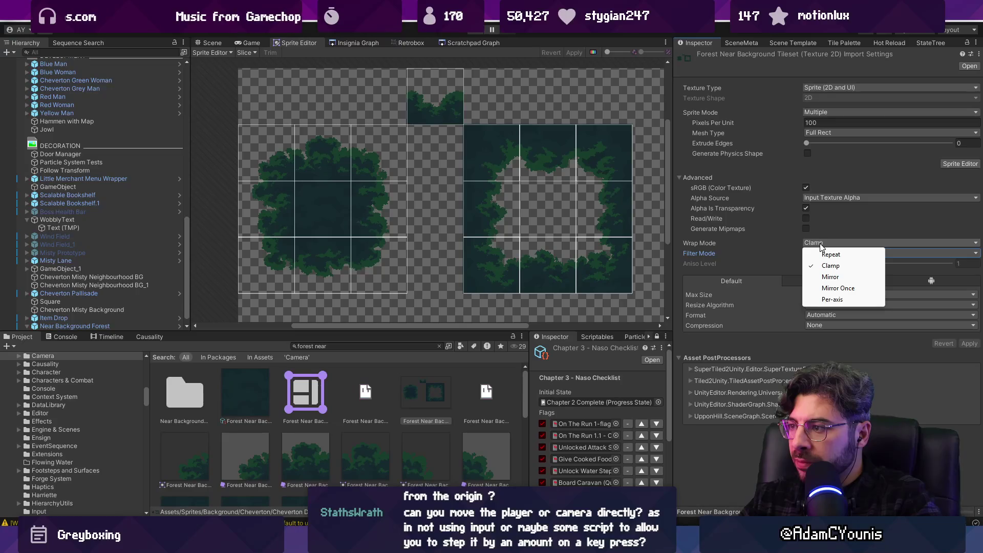
{"action": "left_click", "coordinate": [819, 245]}
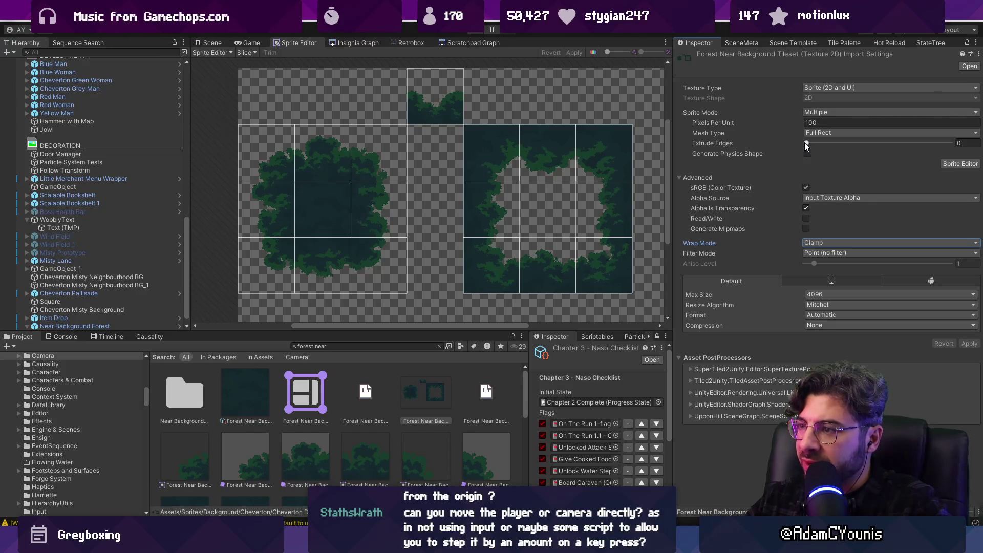
- Set the tileset's Extrude Edges to 2 and apply the import settings
{"action": "scroll", "coordinate": [589, 155], "scroll_direction": "up", "scroll_amount": 5}
{"action": "scroll", "coordinate": [573, 159], "scroll_direction": "down", "scroll_amount": 5}
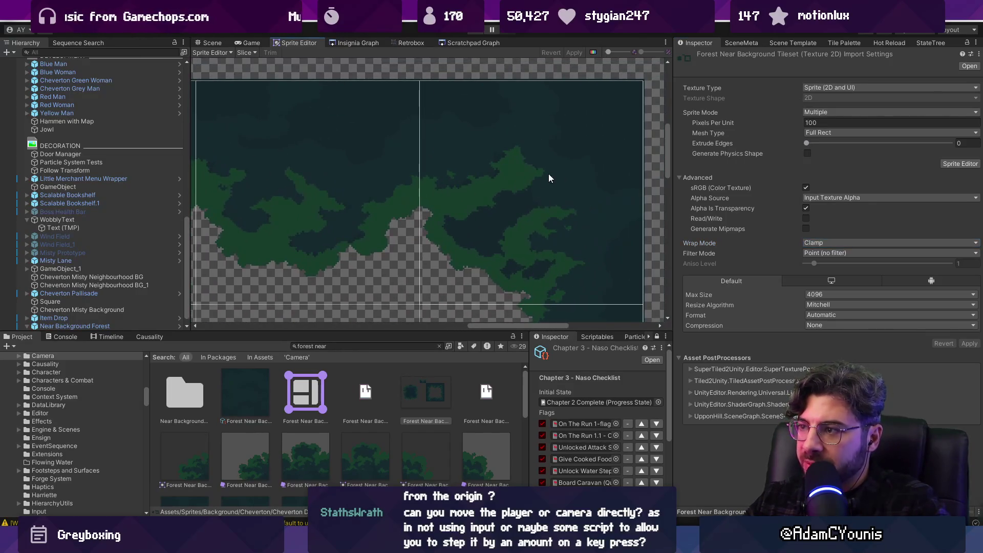
{"action": "left_click", "coordinate": [806, 144]}
{"action": "left_click_drag", "start_coordinate": [808, 146], "coordinate": [815, 143]}
{"action": "left_click", "coordinate": [969, 344]}
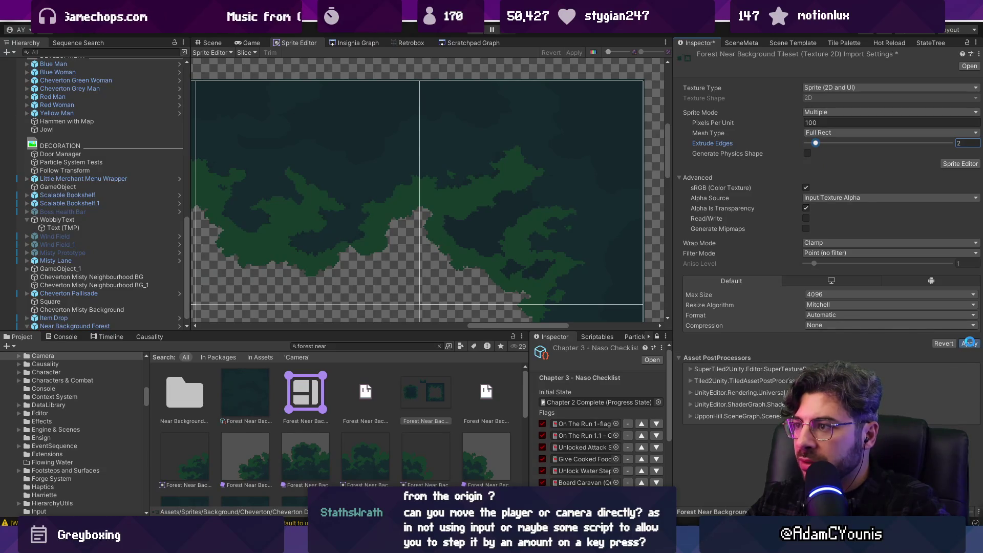
{"action": "left_click", "coordinate": [461, 132]}
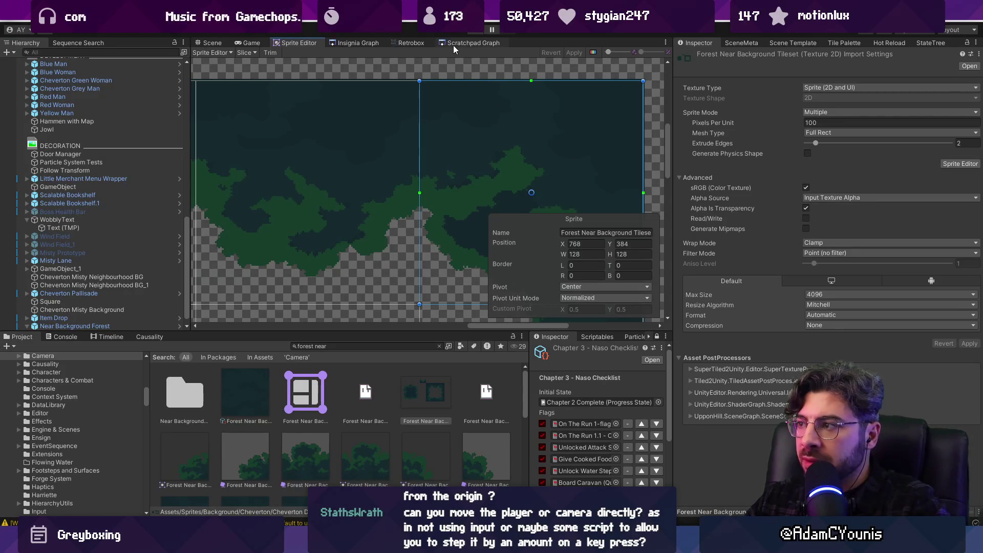
- Search for the golden assets and inspect the two Ohrenstead Golden tilesets for comparison
{"action": "left_click", "coordinate": [335, 344]}
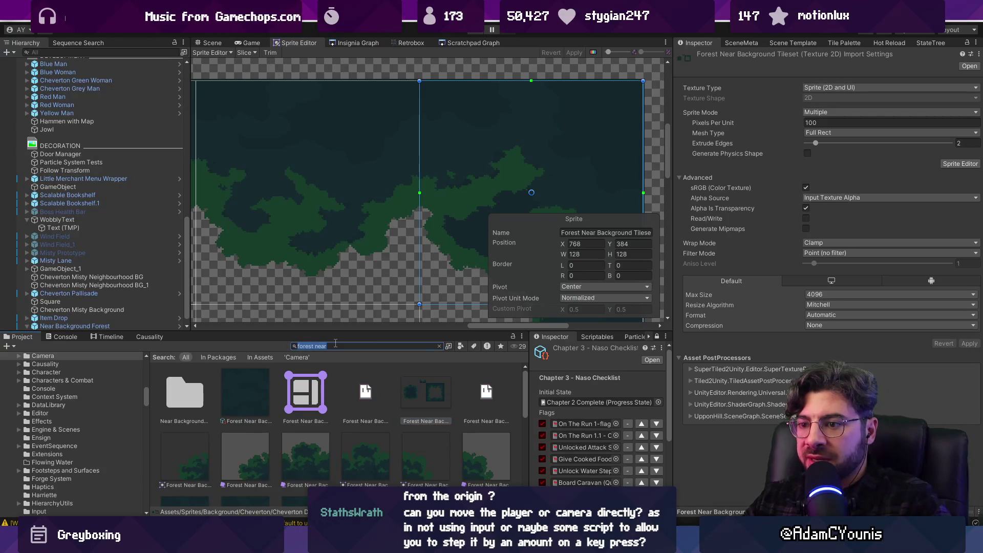
{"action": "type", "text": "golden"}
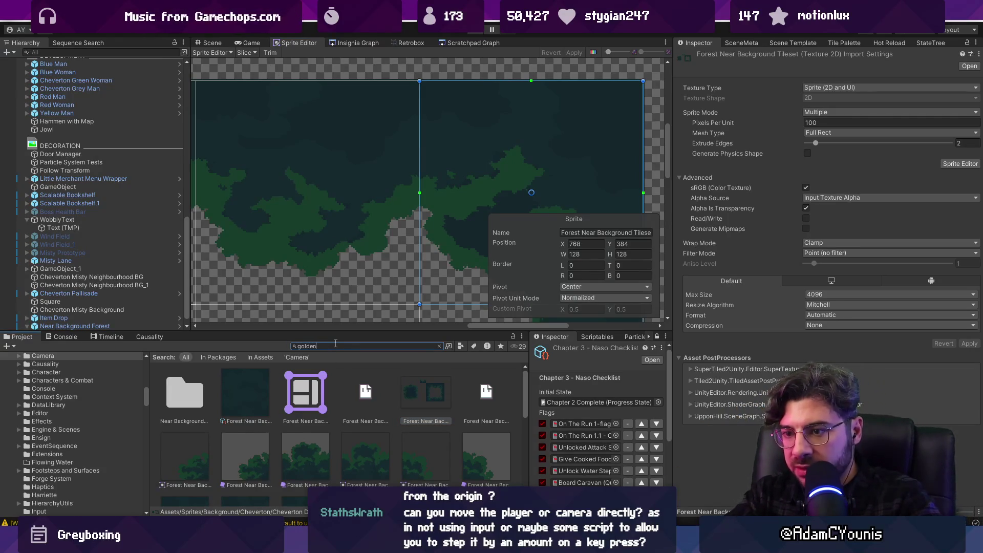
{"action": "scroll", "coordinate": [347, 398], "scroll_direction": "down", "scroll_amount": 3}
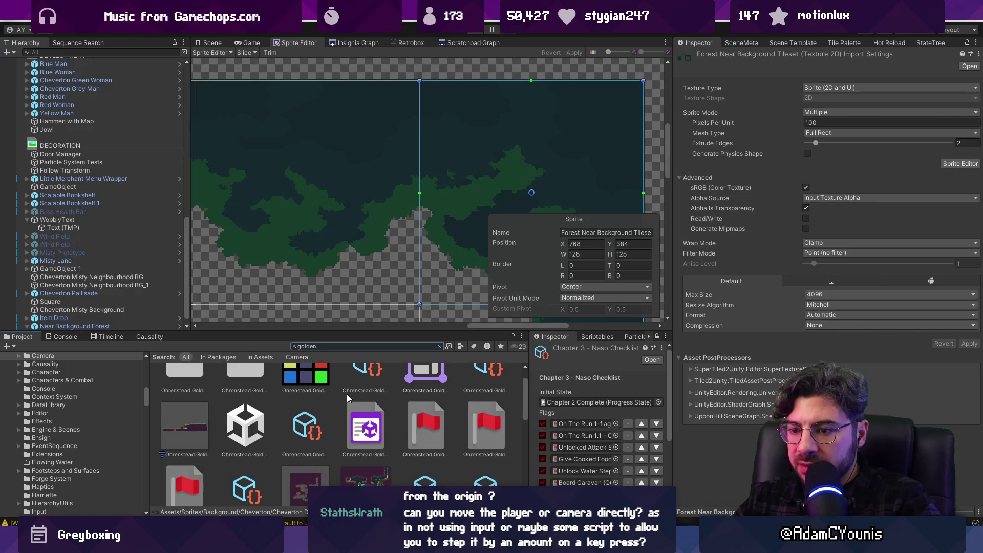
{"action": "scroll", "coordinate": [347, 397], "scroll_direction": "down", "scroll_amount": 5}
{"action": "scroll", "coordinate": [347, 398], "scroll_direction": "down", "scroll_amount": 1}
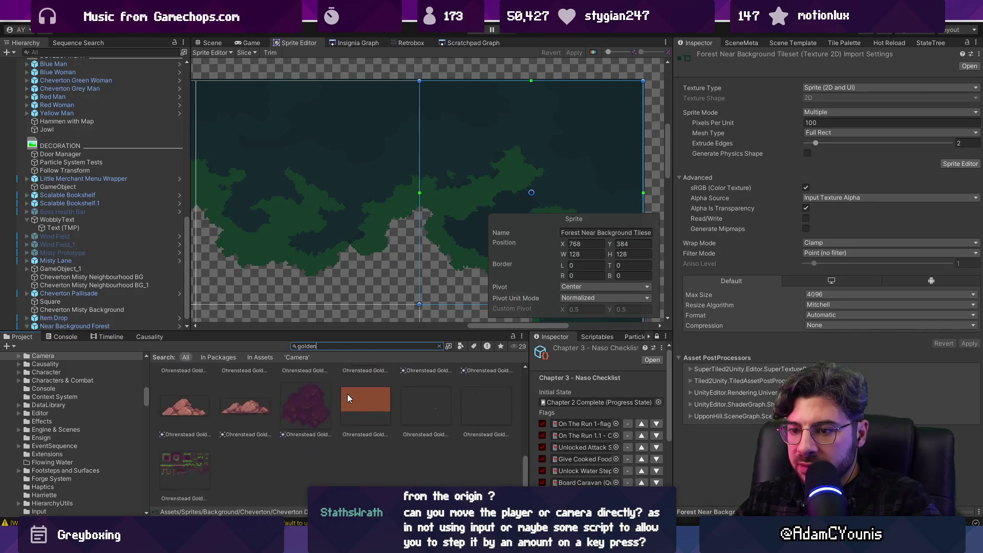
{"action": "scroll", "coordinate": [481, 423], "scroll_direction": "down", "scroll_amount": 3}
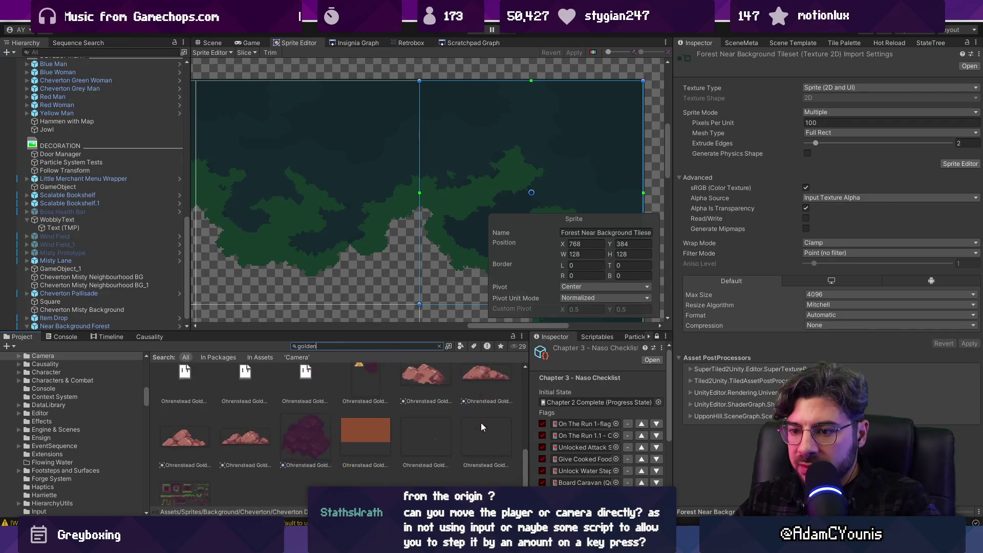
{"action": "left_click", "coordinate": [189, 469]}
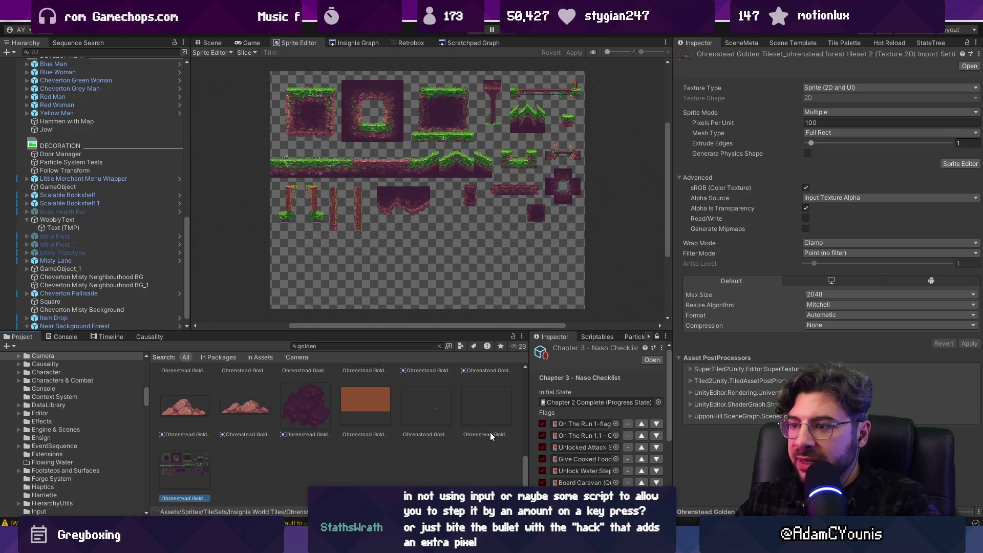
{"action": "scroll", "coordinate": [490, 431], "scroll_direction": "up", "scroll_amount": 2}
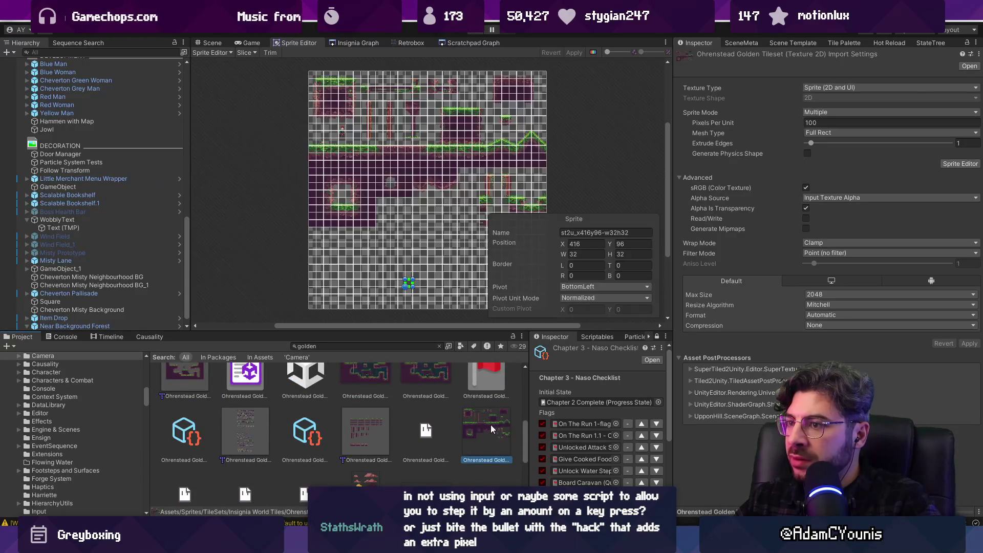
{"action": "scroll", "coordinate": [346, 409], "scroll_direction": "down", "scroll_amount": 3}
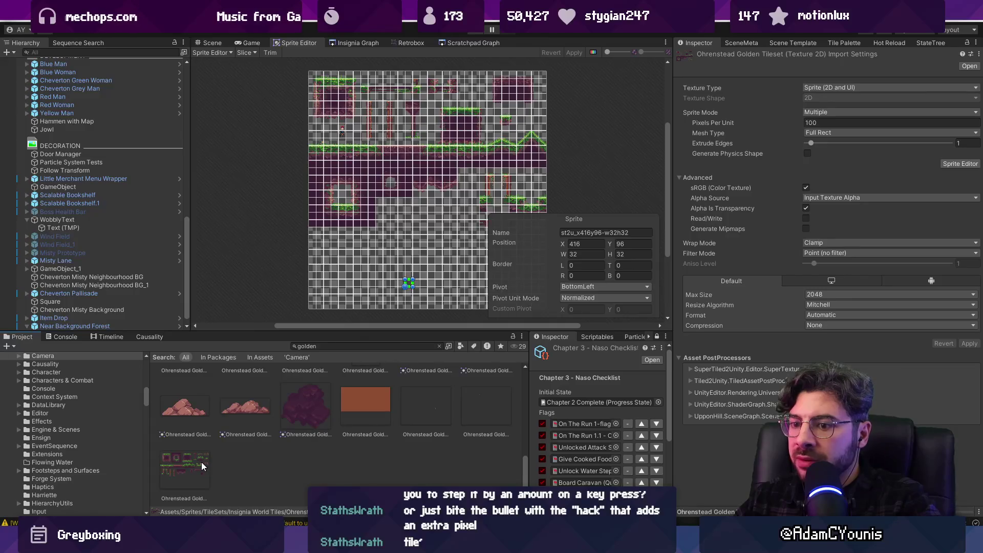
{"action": "left_click", "coordinate": [201, 462]}
{"action": "scroll", "coordinate": [299, 431], "scroll_direction": "up", "scroll_amount": 2}
- Find the Forest Near Background tileset again, lower Extrude Edges to 1 and apply
{"action": "left_click", "coordinate": [326, 346]}
{"action": "type", "text": "for"}
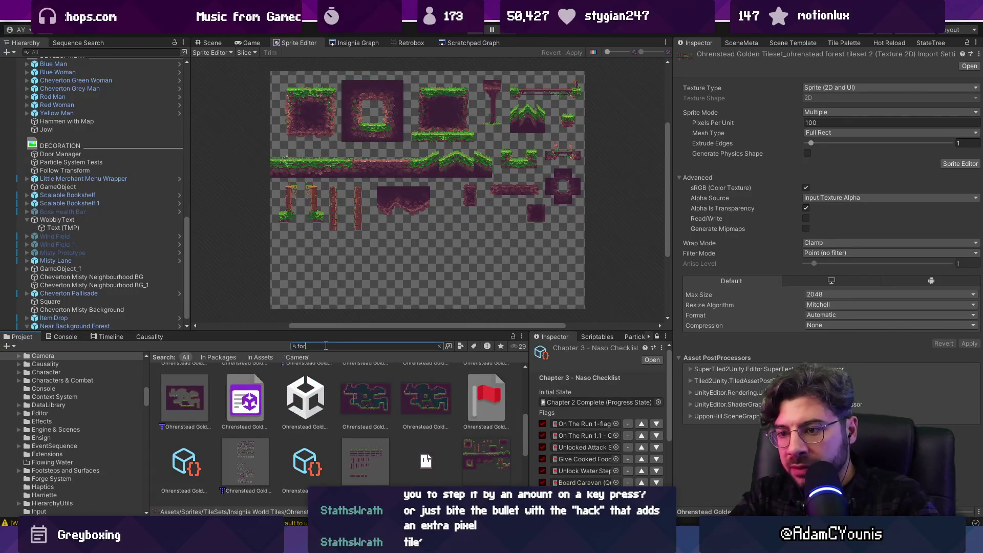
{"action": "type", "text": "est near"}
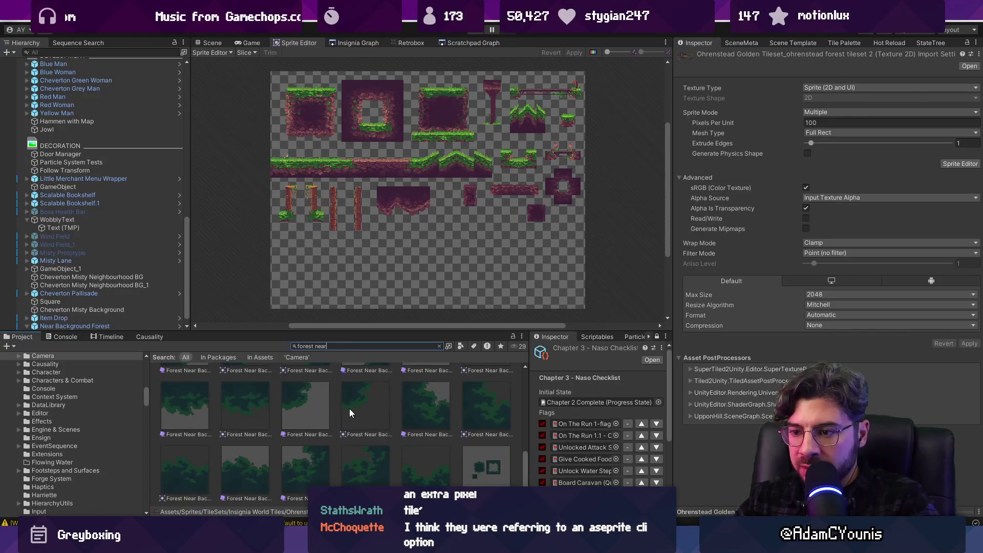
{"action": "left_click", "coordinate": [507, 457]}
{"action": "scroll", "coordinate": [342, 425], "scroll_direction": "up", "scroll_amount": 3}
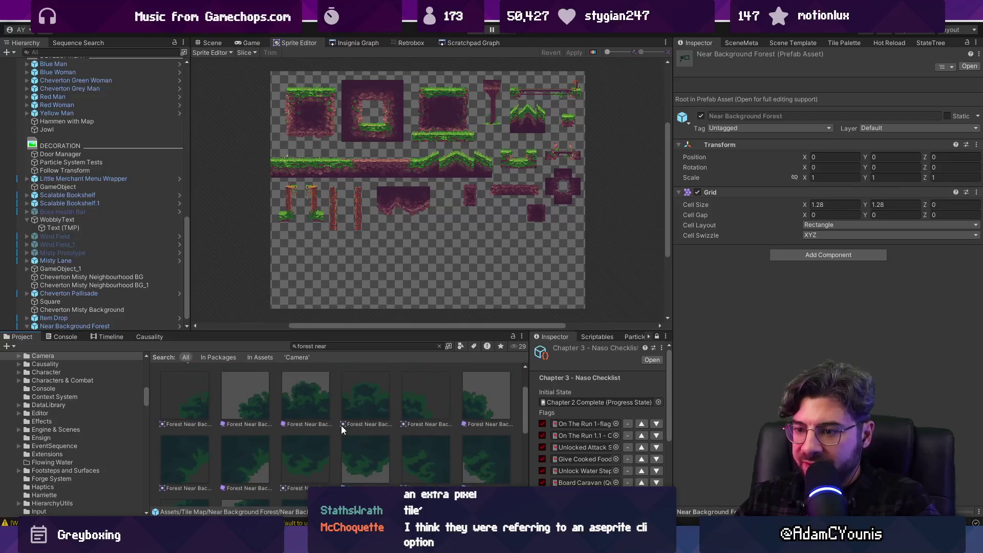
{"action": "left_click", "coordinate": [443, 386]}
{"action": "left_click", "coordinate": [816, 143]}
{"action": "left_click_drag", "start_coordinate": [815, 143], "coordinate": [812, 142]}
{"action": "left_click", "coordinate": [969, 344]}
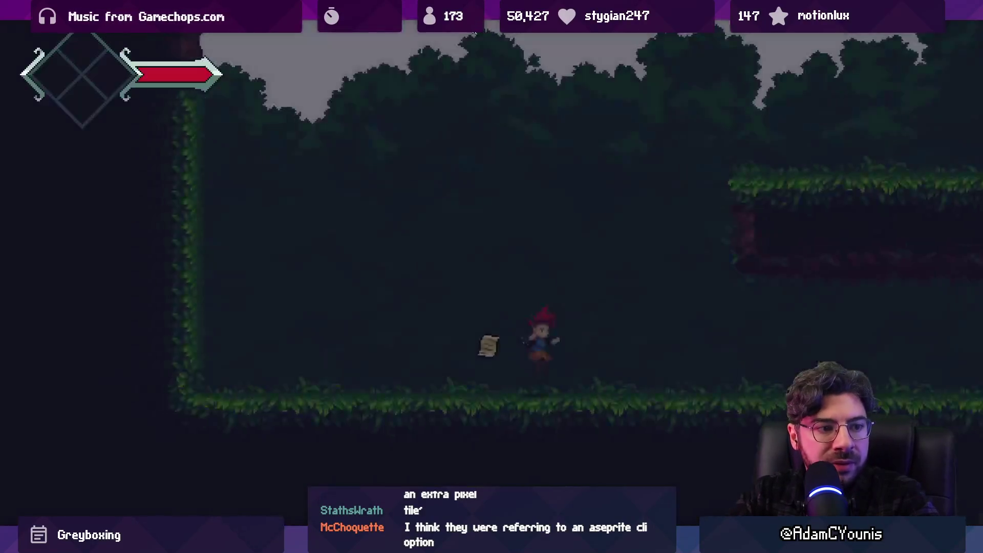
{"action": "key", "text": "Right"}
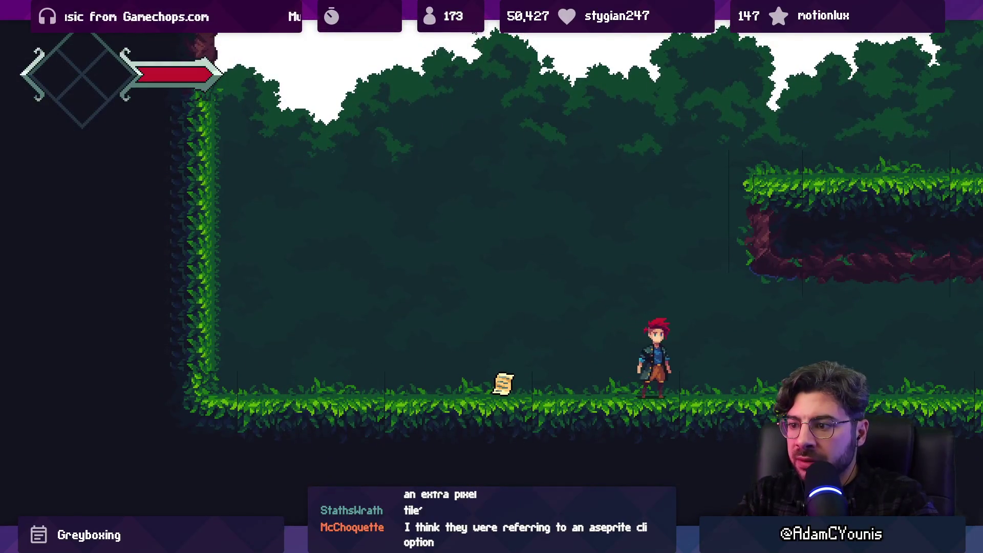
- Run the player right through the forest level, stop play mode, and switch to the forum thread
{"action": "key", "text": "Right"}
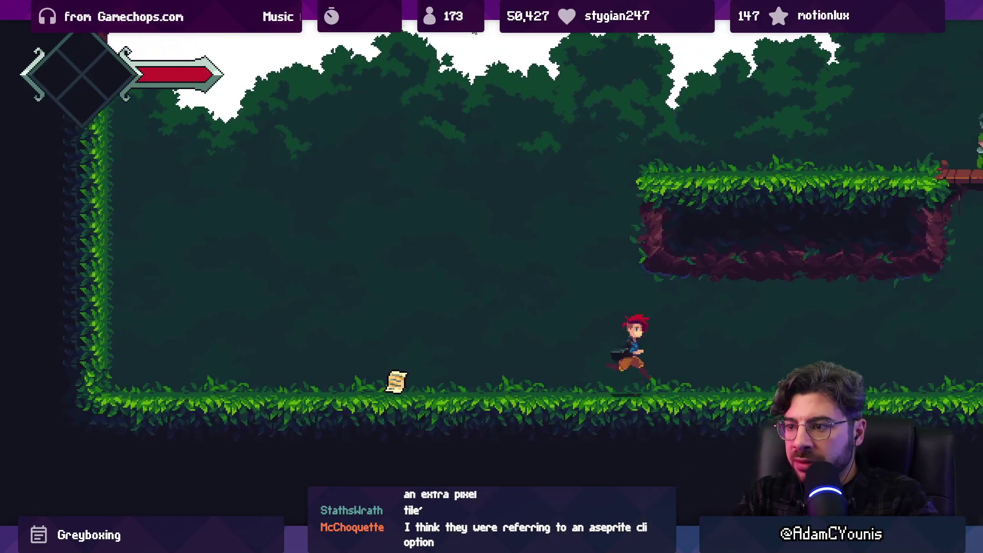
{"action": "key", "text": "Right"}
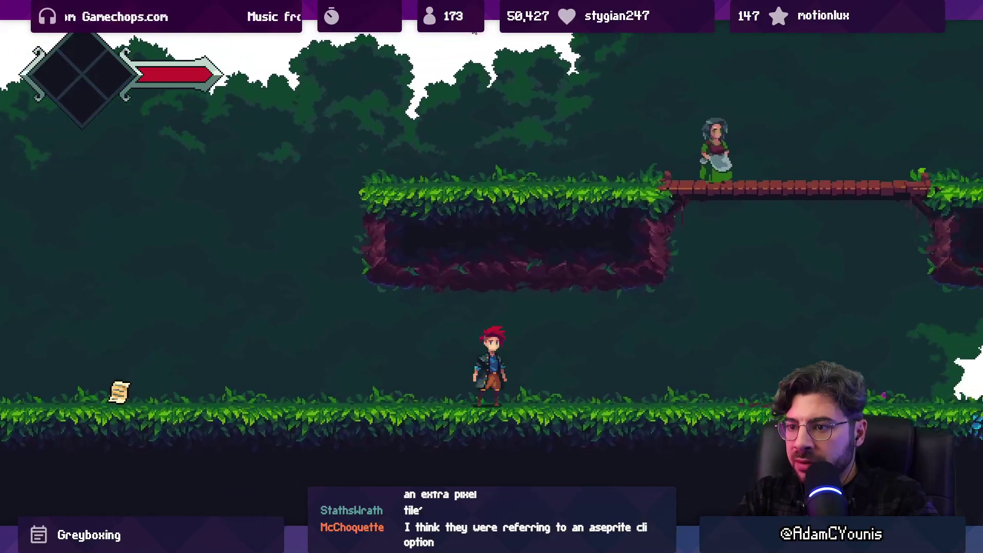
{"action": "key", "text": "ctrl+p"}
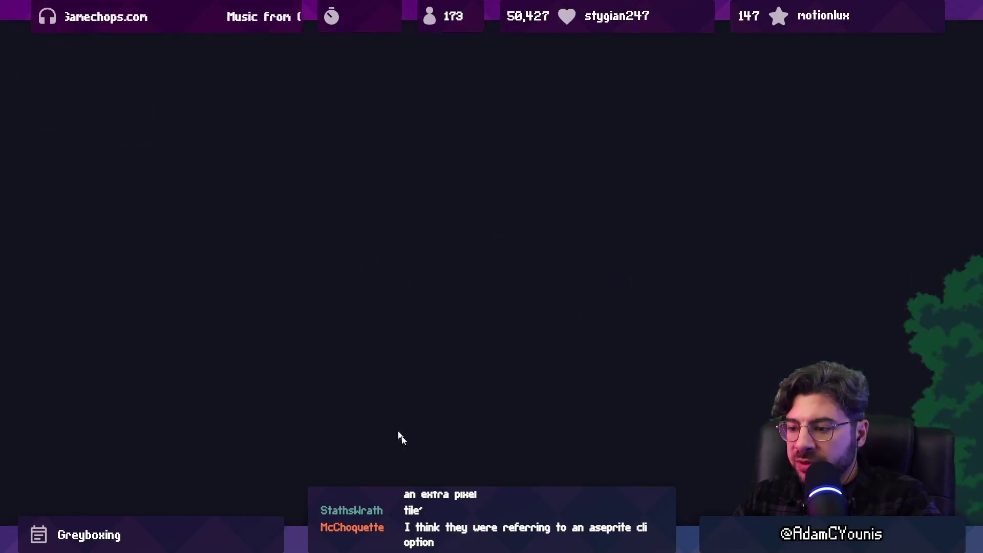
{"action": "key", "text": "alt+Tab"}
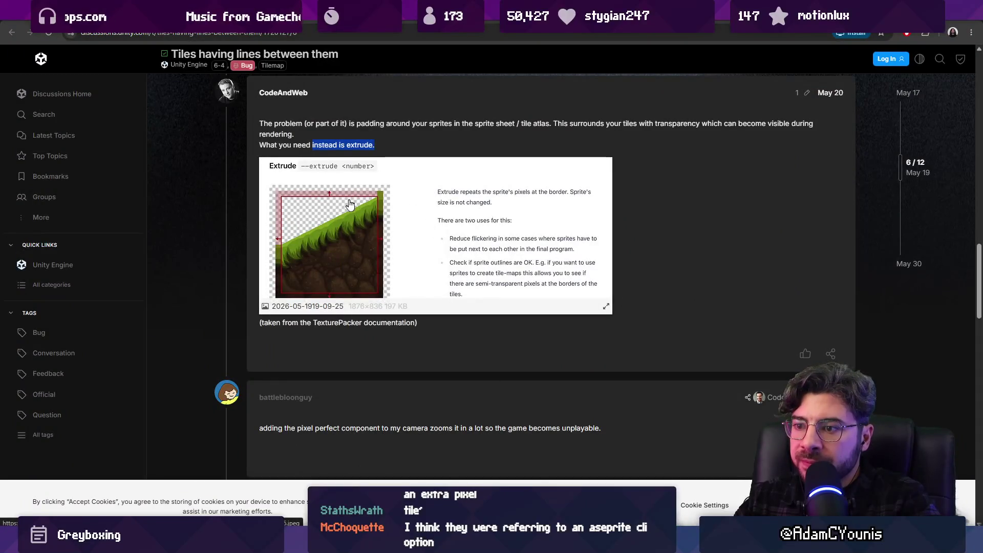
- Reread the extrude reply and its TexturePacker documentation credit, then switch back to Unity
{"action": "scroll", "coordinate": [333, 377], "scroll_direction": "up", "scroll_amount": 1}
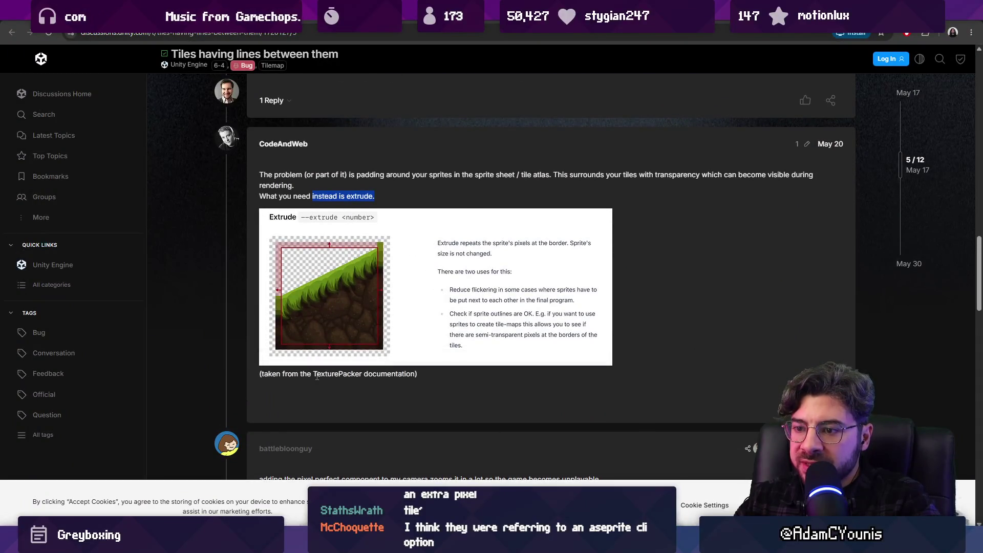
{"action": "left_click_drag", "start_coordinate": [316, 373], "coordinate": [360, 374]}
{"action": "left_click", "coordinate": [382, 377]}
{"action": "scroll", "coordinate": [408, 374], "scroll_direction": "up", "scroll_amount": 1}
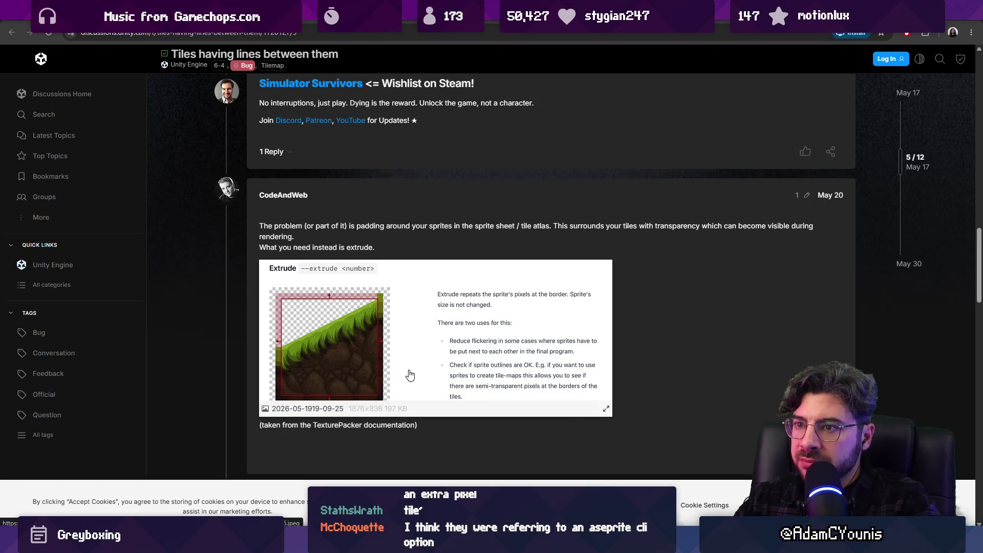
{"action": "scroll", "coordinate": [411, 373], "scroll_direction": "down", "scroll_amount": 2}
{"action": "scroll", "coordinate": [413, 367], "scroll_direction": "up", "scroll_amount": 1}
{"action": "scroll", "coordinate": [412, 368], "scroll_direction": "down", "scroll_amount": 2}
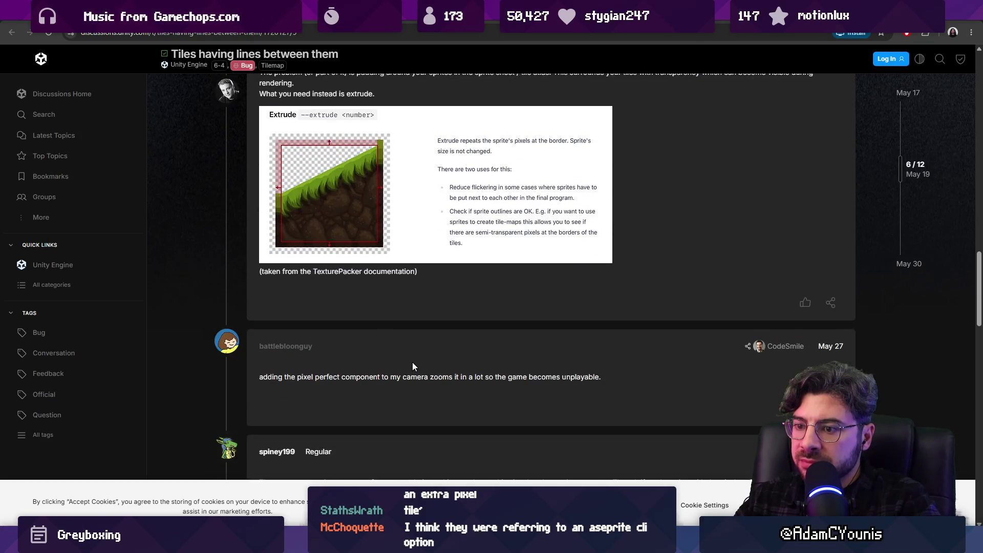
{"action": "scroll", "coordinate": [413, 363], "scroll_direction": "up", "scroll_amount": 2}
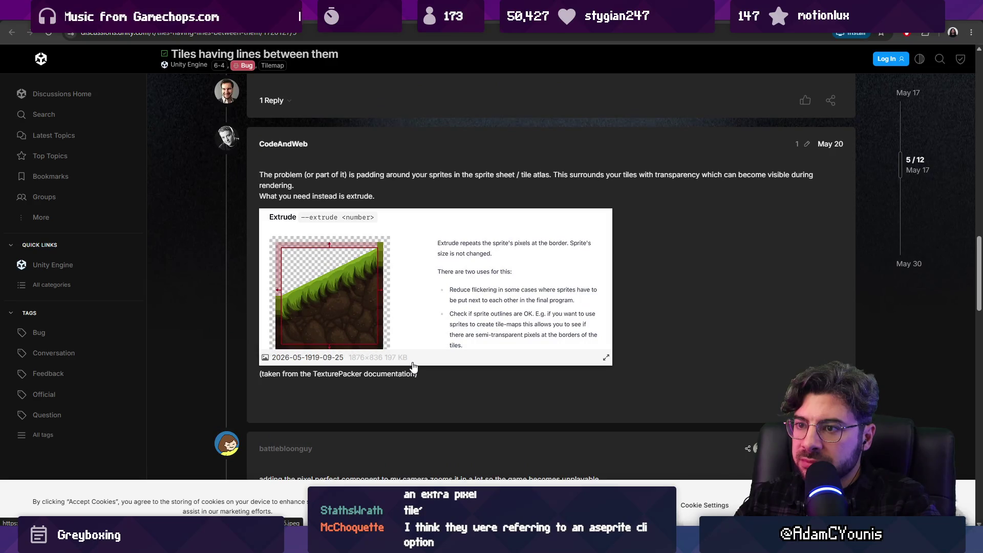
{"action": "key", "text": "alt+Tab"}
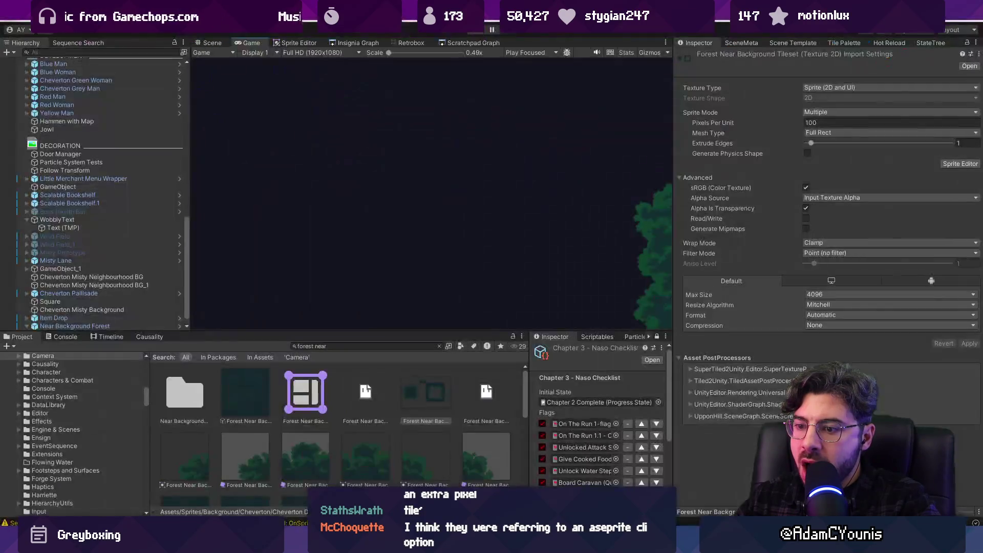
- Check the Forest Near Background sprite atlas padding, keeping it at 4, then return to the thread
{"action": "left_click", "coordinate": [305, 393]}
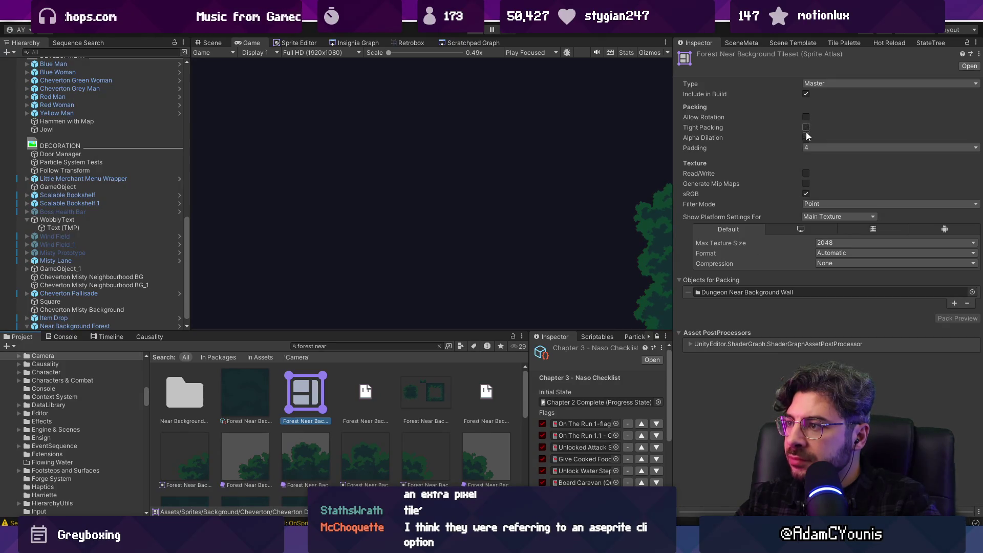
{"action": "left_click", "coordinate": [806, 148]}
{"action": "left_click", "coordinate": [791, 153]}
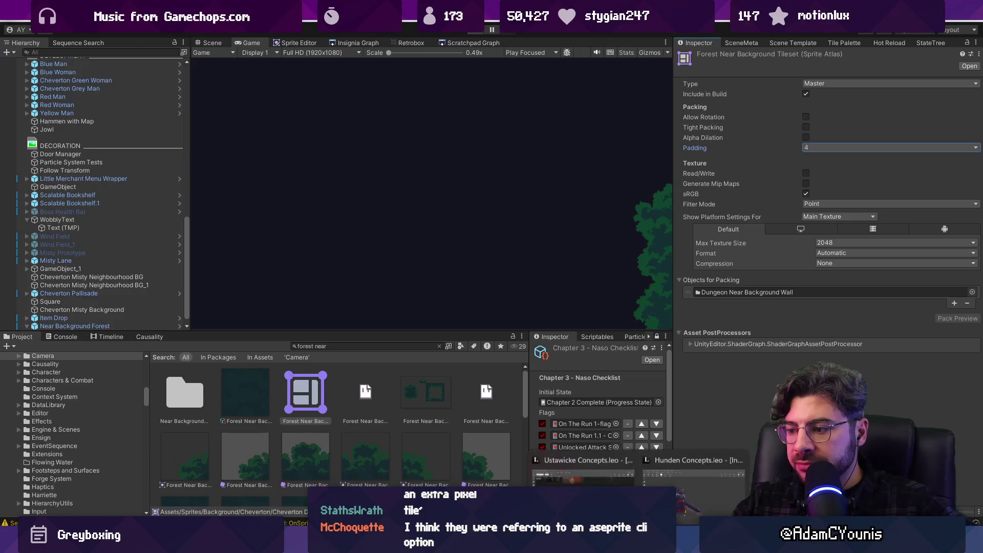
{"action": "left_click", "coordinate": [581, 465]}
{"action": "scroll", "coordinate": [565, 349], "scroll_direction": "down", "scroll_amount": 4}
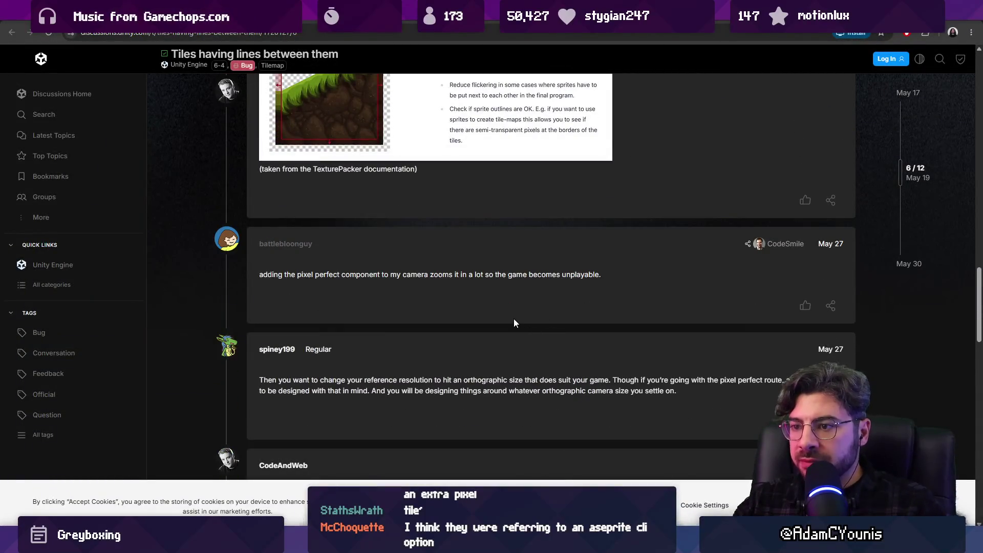
{"action": "scroll", "coordinate": [514, 321], "scroll_direction": "down", "scroll_amount": 4}
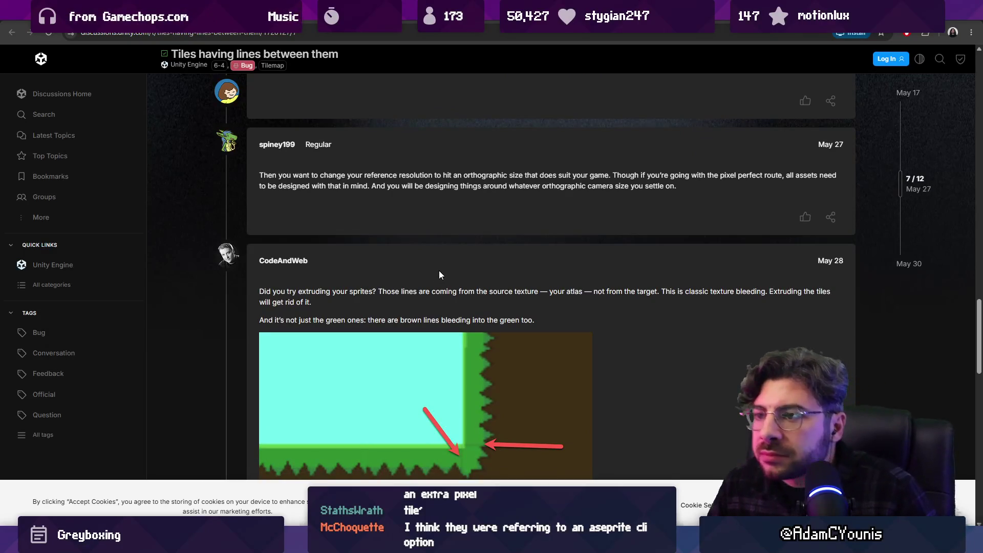
{"action": "scroll", "coordinate": [438, 279], "scroll_direction": "down", "scroll_amount": 4}
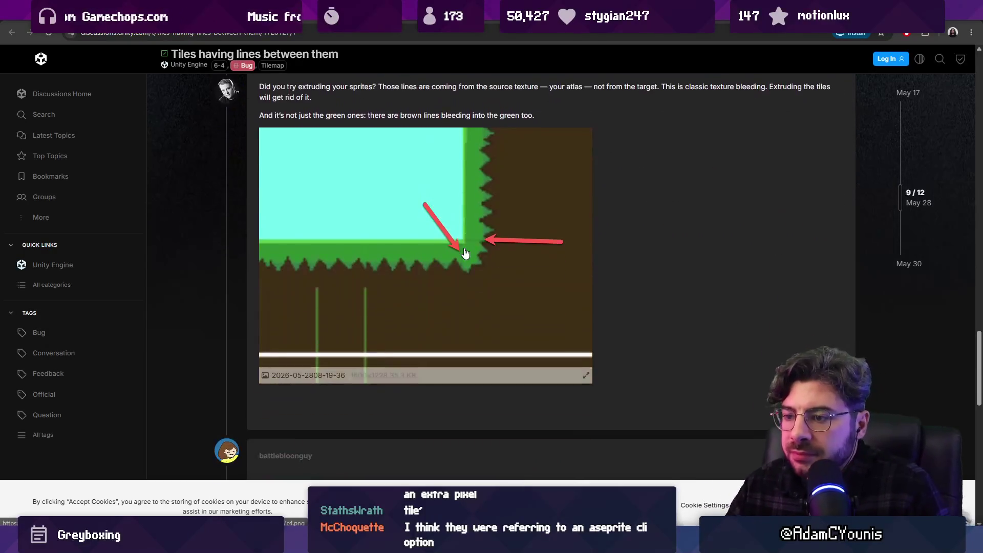
{"action": "scroll", "coordinate": [464, 251], "scroll_direction": "up", "scroll_amount": 1}
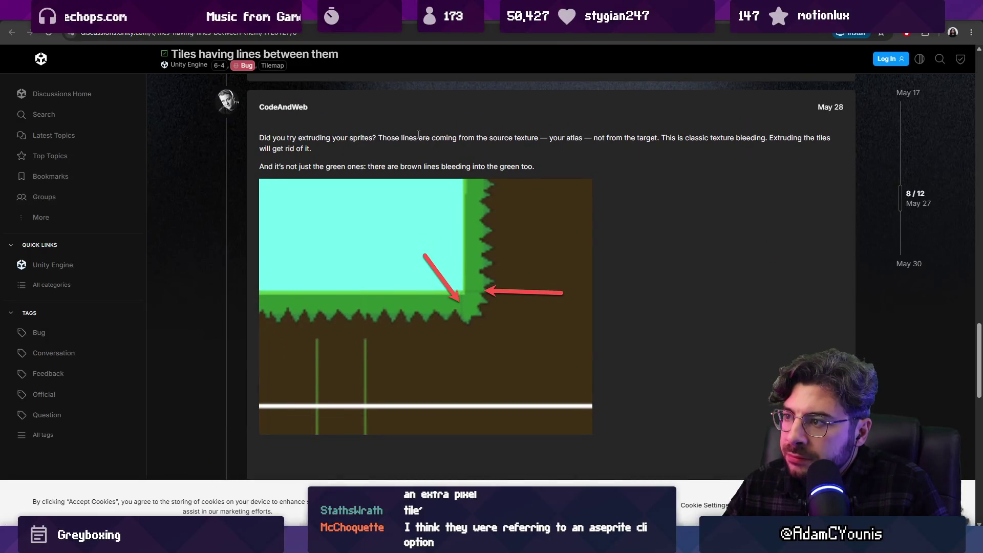
{"action": "scroll", "coordinate": [418, 134], "scroll_direction": "down", "scroll_amount": 7}
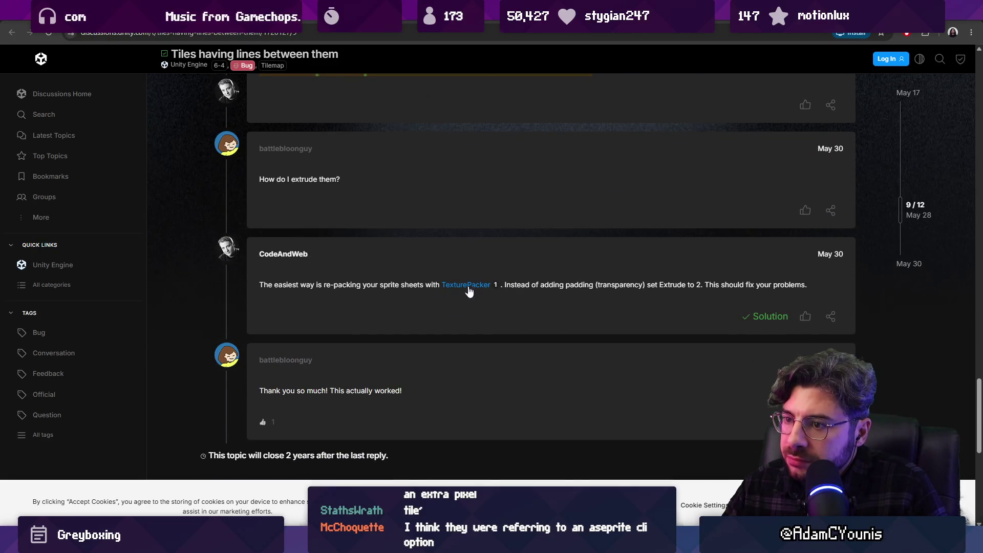
{"action": "right_click", "coordinate": [469, 290]}
{"action": "left_click", "coordinate": [487, 299]}
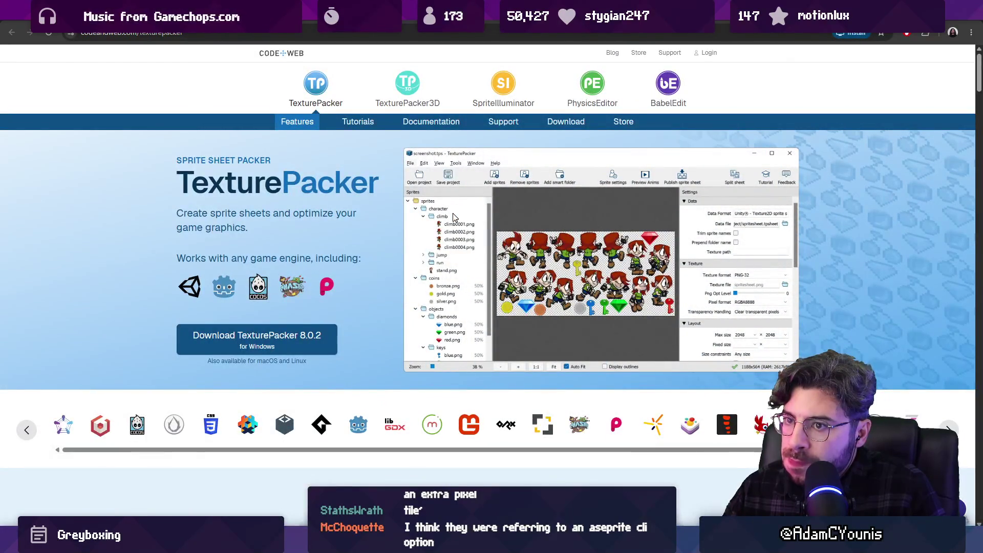
{"action": "scroll", "coordinate": [455, 216], "scroll_direction": "down", "scroll_amount": 15}
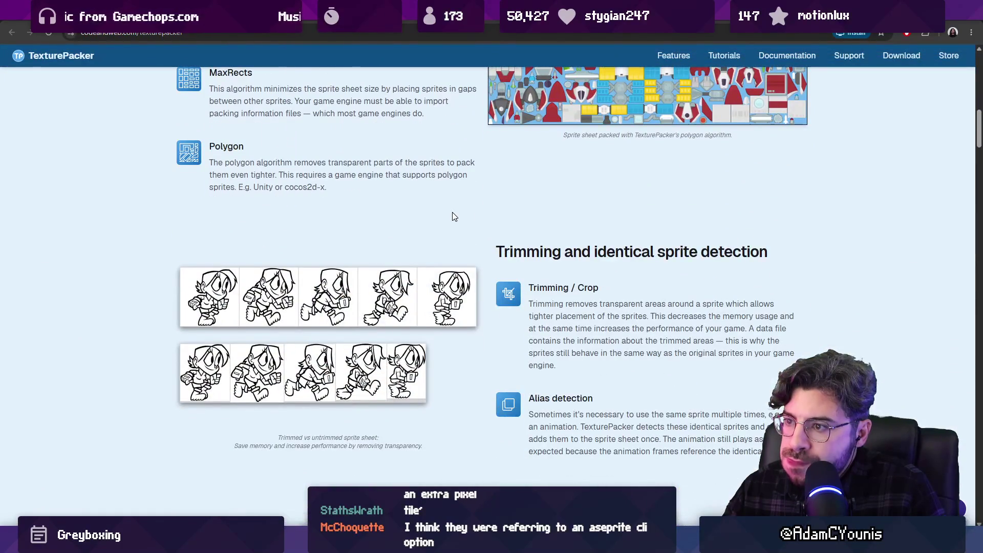
{"action": "key", "text": "alt+Left"}
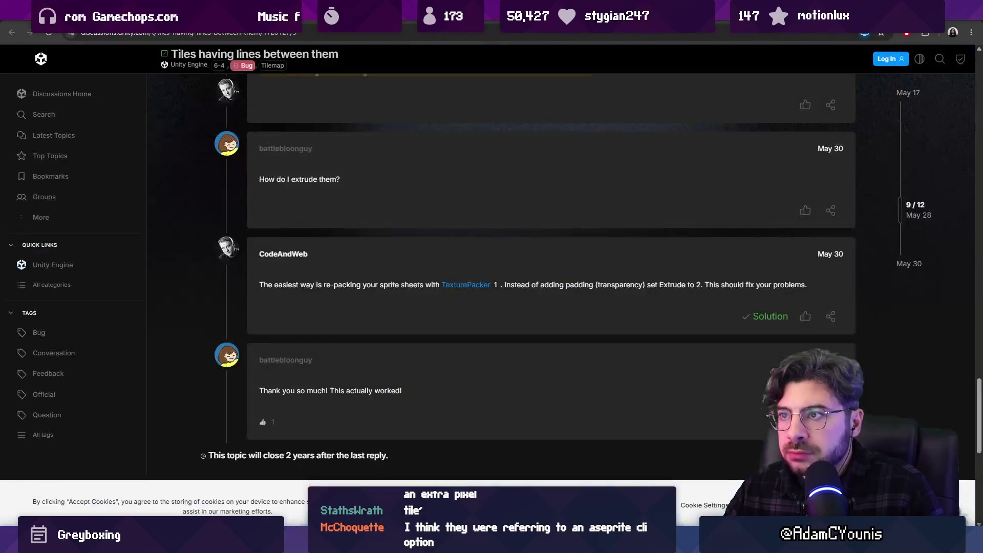
{"action": "scroll", "coordinate": [486, 131], "scroll_direction": "down", "scroll_amount": 3}
{"action": "scroll", "coordinate": [484, 136], "scroll_direction": "up", "scroll_amount": 2}
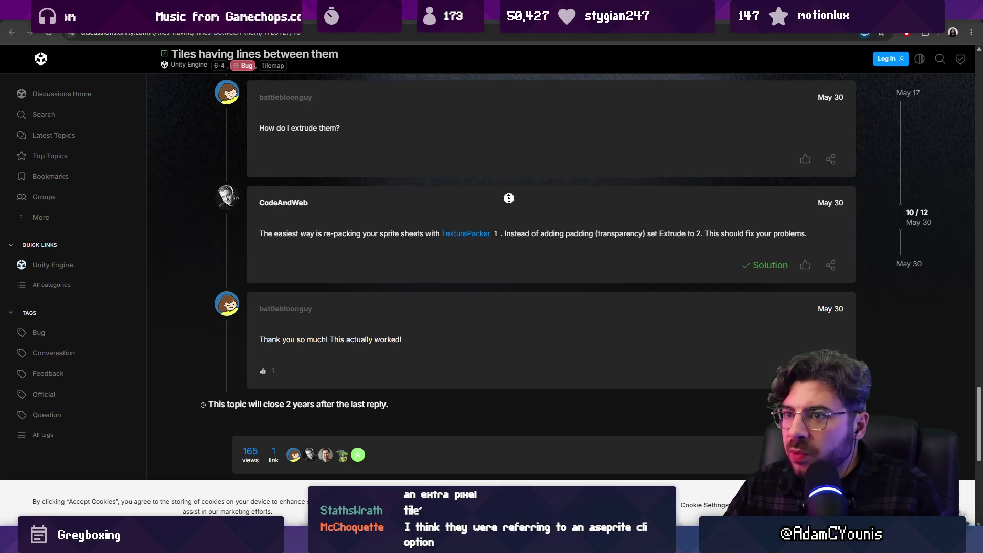
{"action": "scroll", "coordinate": [508, 198], "scroll_direction": "up", "scroll_amount": 15}
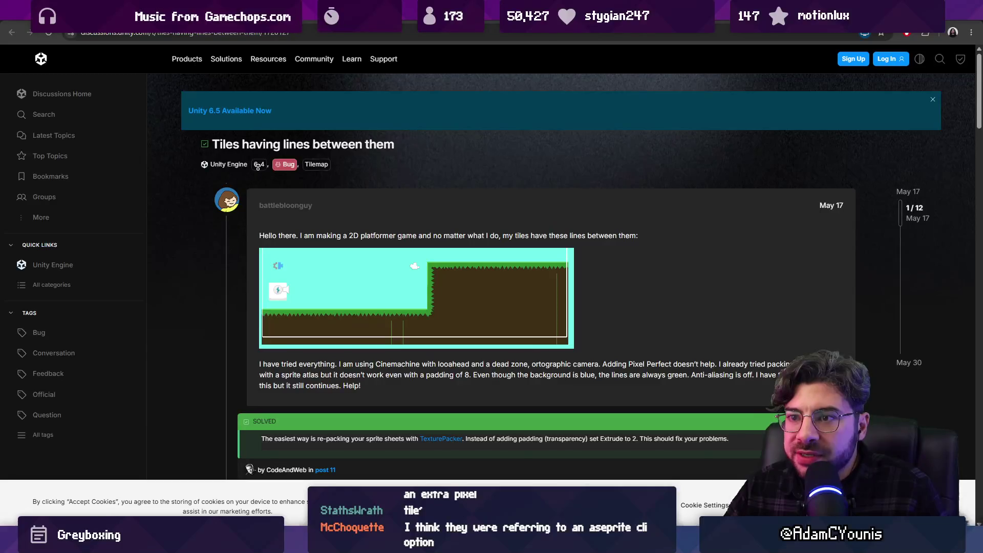
- Browse the 6-4 tagged topics, revisit the tiles thread, then go back to the Reddit post
{"action": "left_click", "coordinate": [260, 165]}
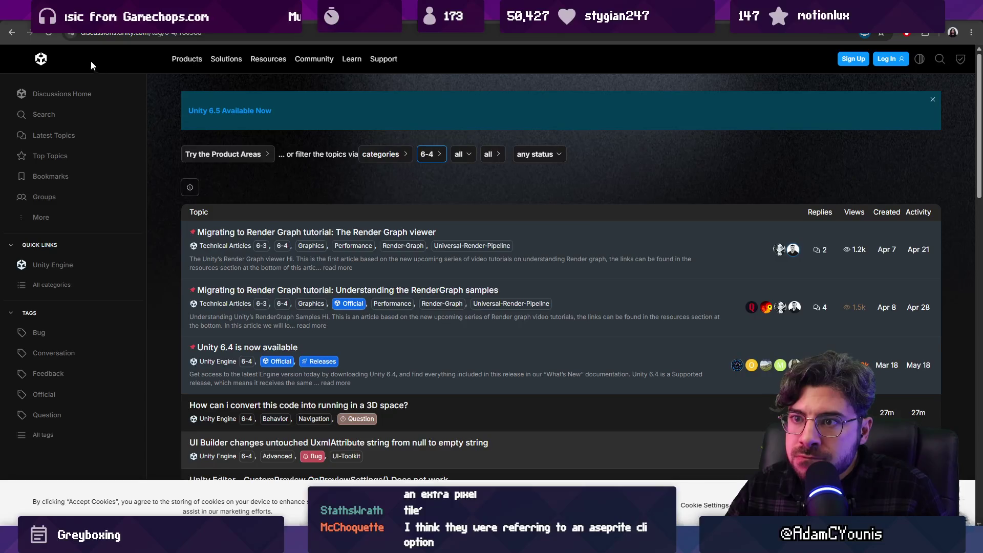
{"action": "left_click", "coordinate": [11, 33]}
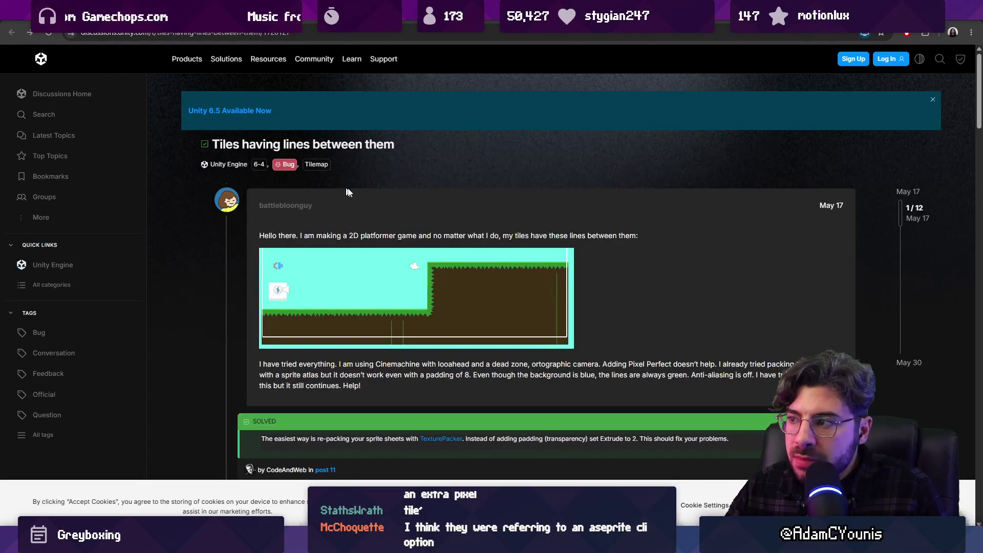
{"action": "scroll", "coordinate": [600, 214], "scroll_direction": "down", "scroll_amount": 10}
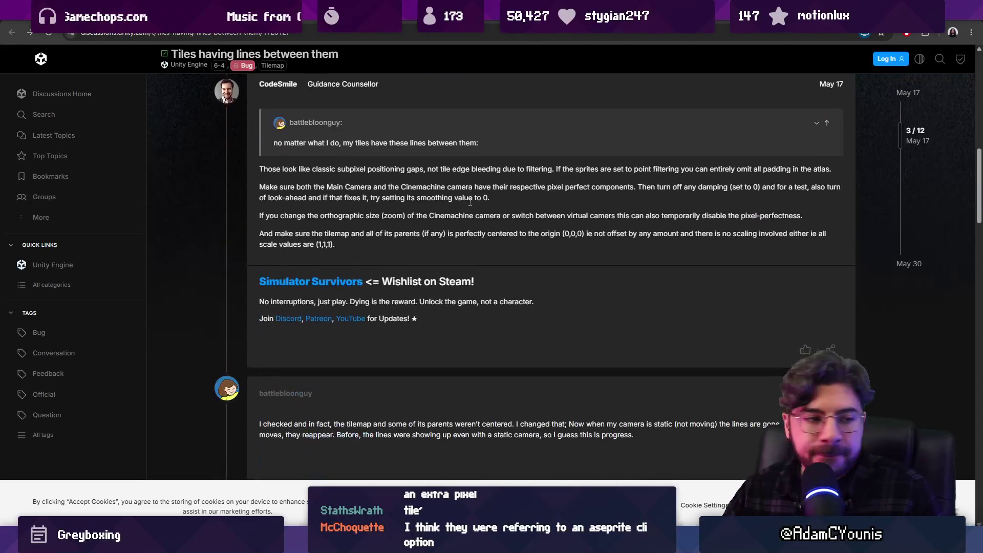
{"action": "scroll", "coordinate": [461, 210], "scroll_direction": "down", "scroll_amount": 5}
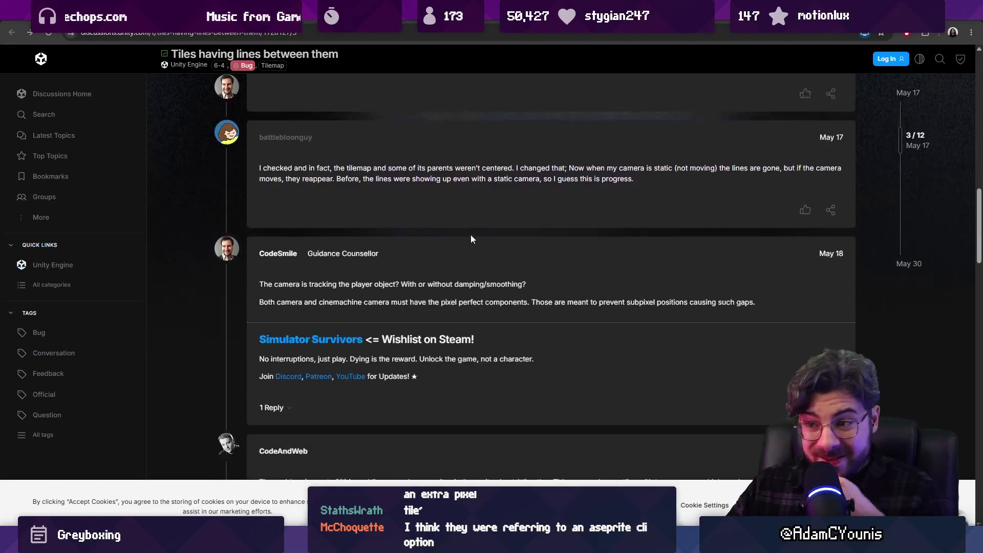
{"action": "scroll", "coordinate": [467, 247], "scroll_direction": "down", "scroll_amount": 20}
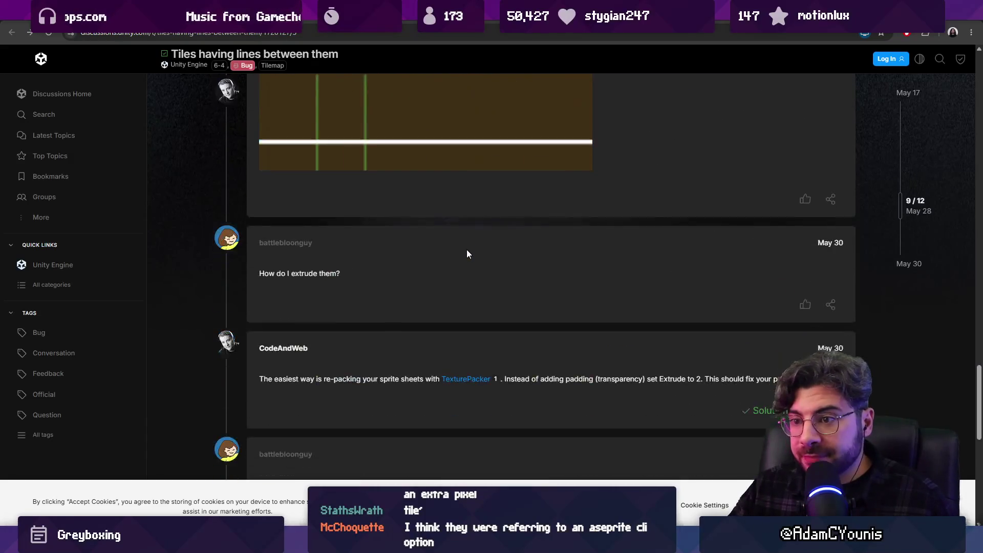
{"action": "scroll", "coordinate": [466, 250], "scroll_direction": "up", "scroll_amount": 6}
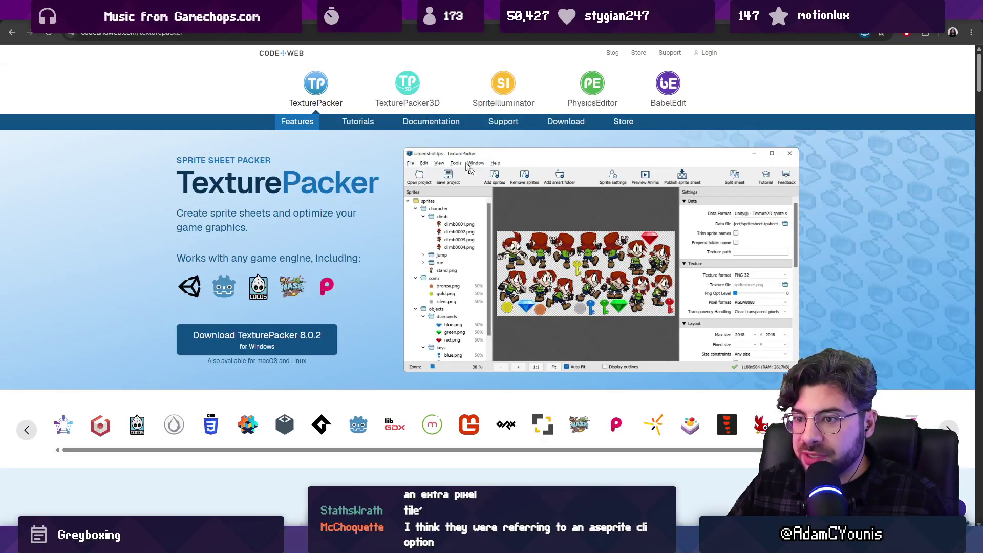
{"action": "key", "text": "alt+Left"}
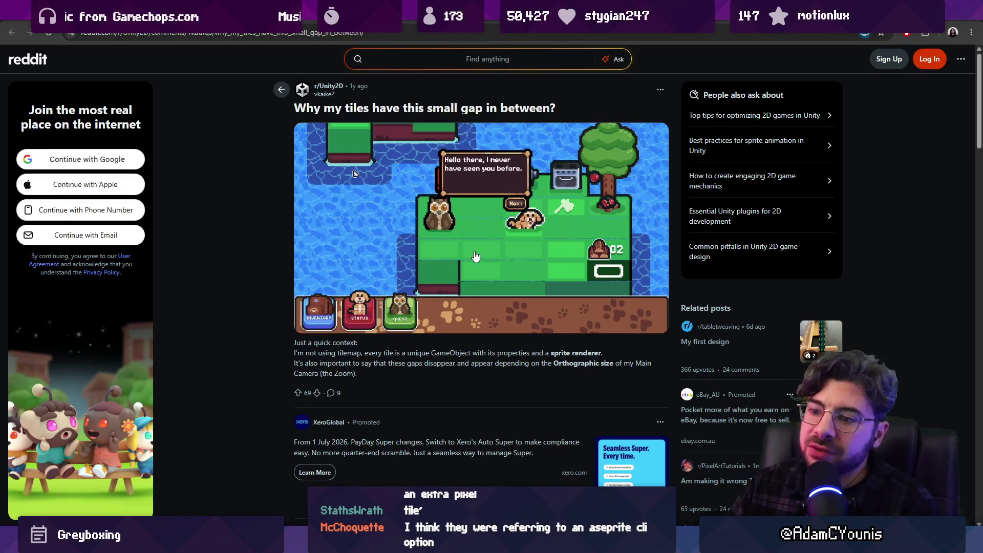
- Read the remaining Reddit tile-gap comments, then return to the Google subpixel-gaps results
{"action": "scroll", "coordinate": [471, 269], "scroll_direction": "down", "scroll_amount": 1}
{"action": "scroll", "coordinate": [471, 269], "scroll_direction": "down", "scroll_amount": 3}
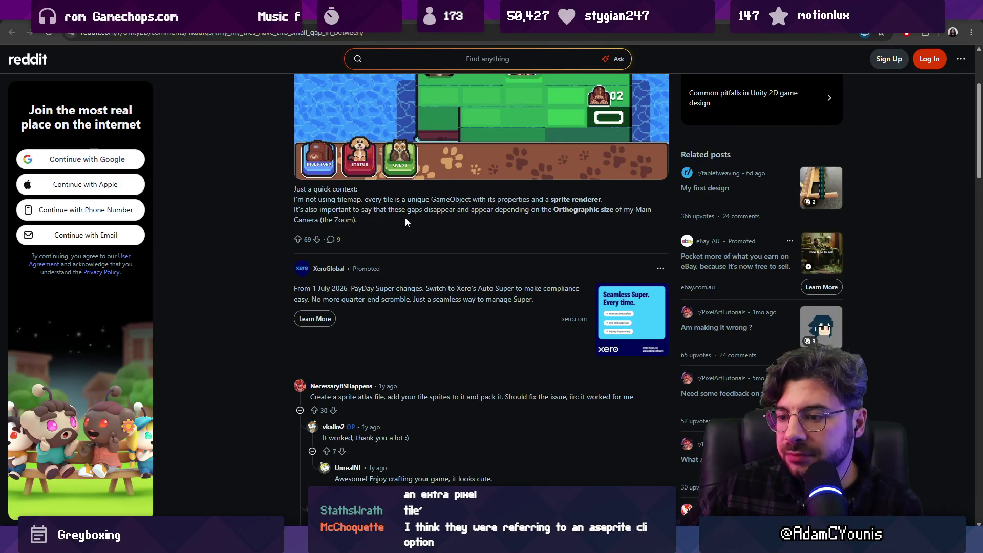
{"action": "scroll", "coordinate": [416, 245], "scroll_direction": "down", "scroll_amount": 4}
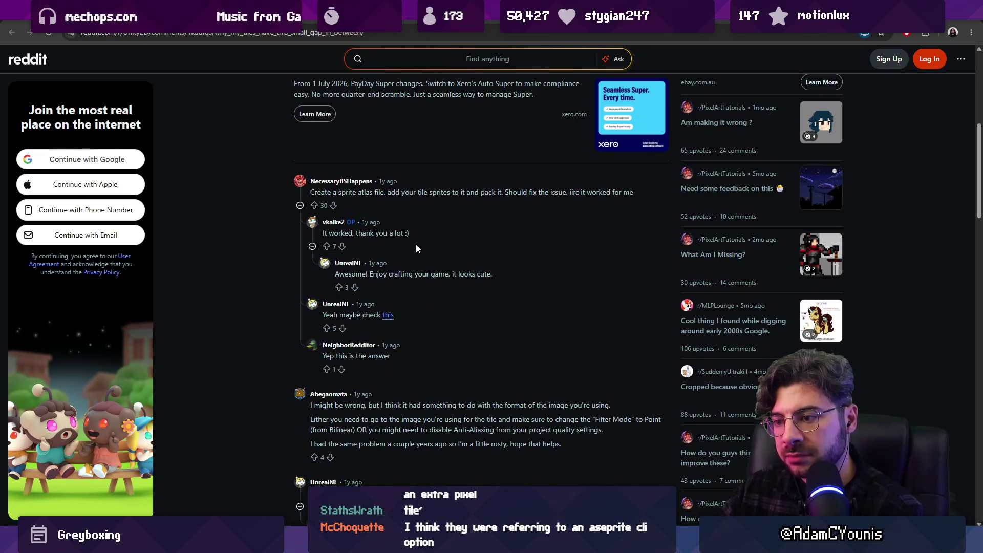
{"action": "scroll", "coordinate": [416, 245], "scroll_direction": "down", "scroll_amount": 8}
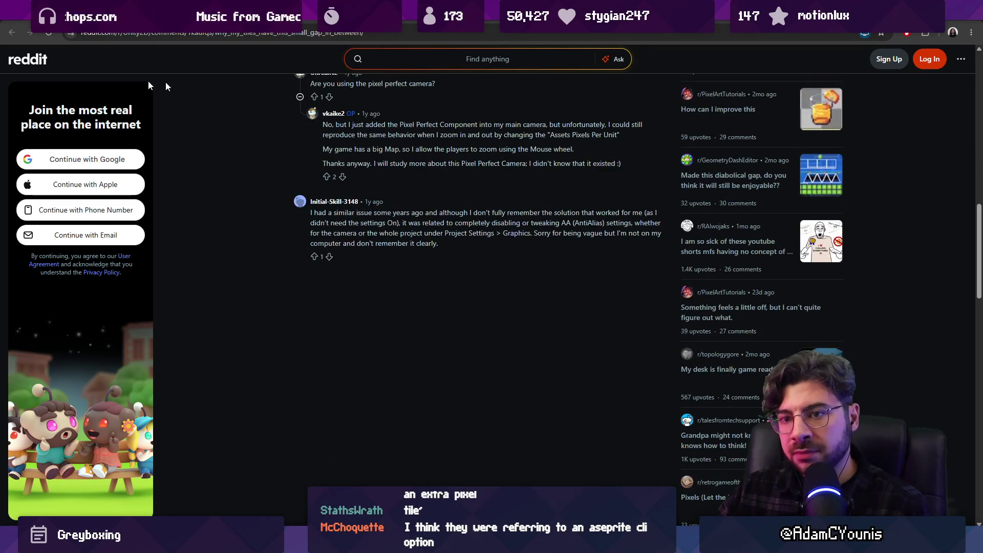
{"action": "left_click", "coordinate": [10, 37]}
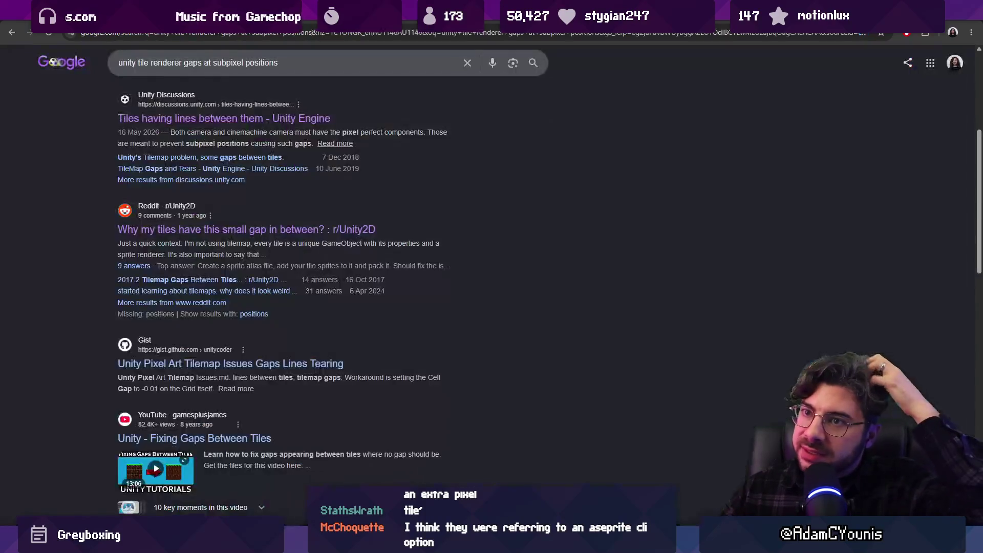
- Add 'large' to the subpixel tile-gaps query and rerun the search
{"action": "left_click", "coordinate": [203, 63]}
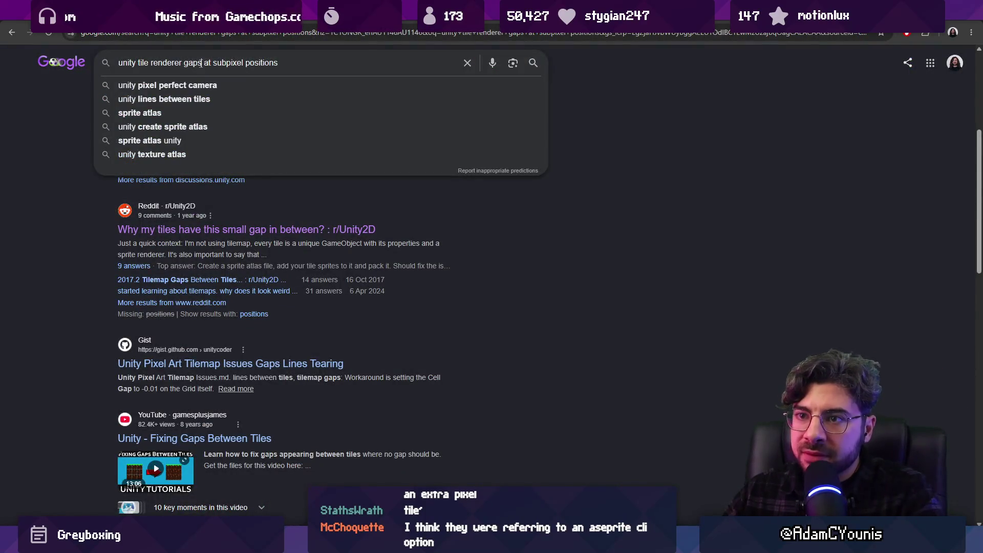
{"action": "type", "text": "large"}
{"action": "key", "text": "Return"}
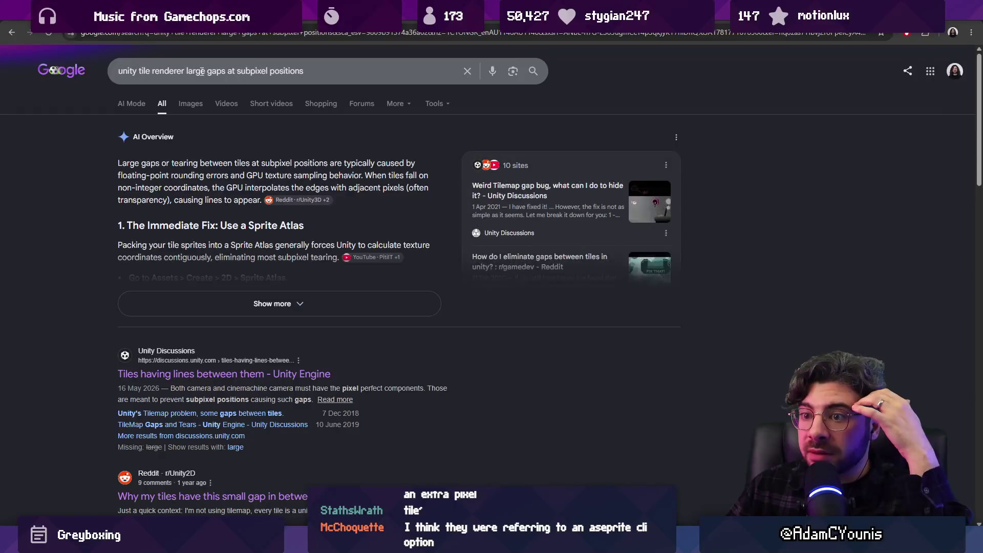
- Replace 'large' with 'along the whole axis', search, and read the sprite extrusion advice
{"action": "double_click", "coordinate": [210, 71]}
{"action": "key", "text": "ctrl+BackSpace"}
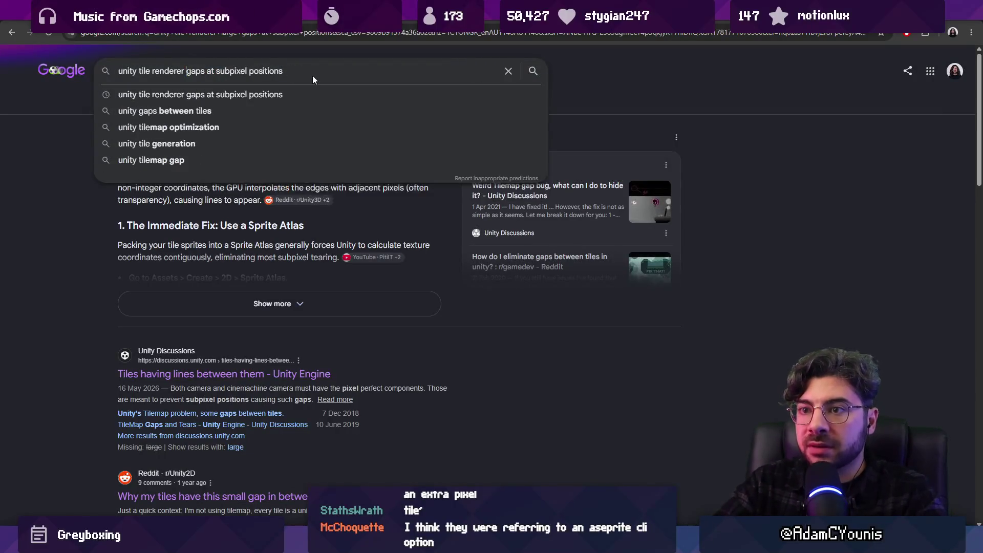
{"action": "type", "text": "along the whole a"}
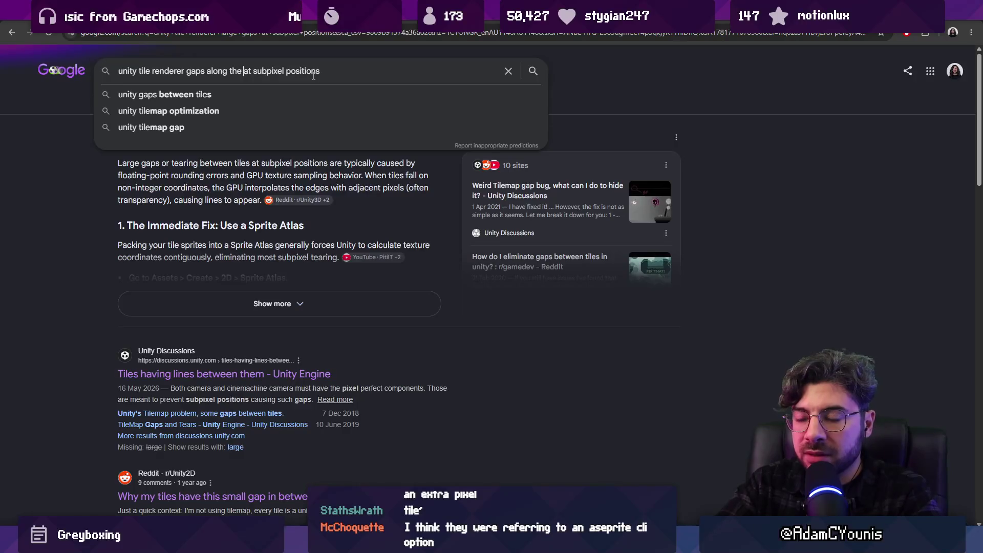
{"action": "type", "text": "xis"}
{"action": "key", "text": "Return"}
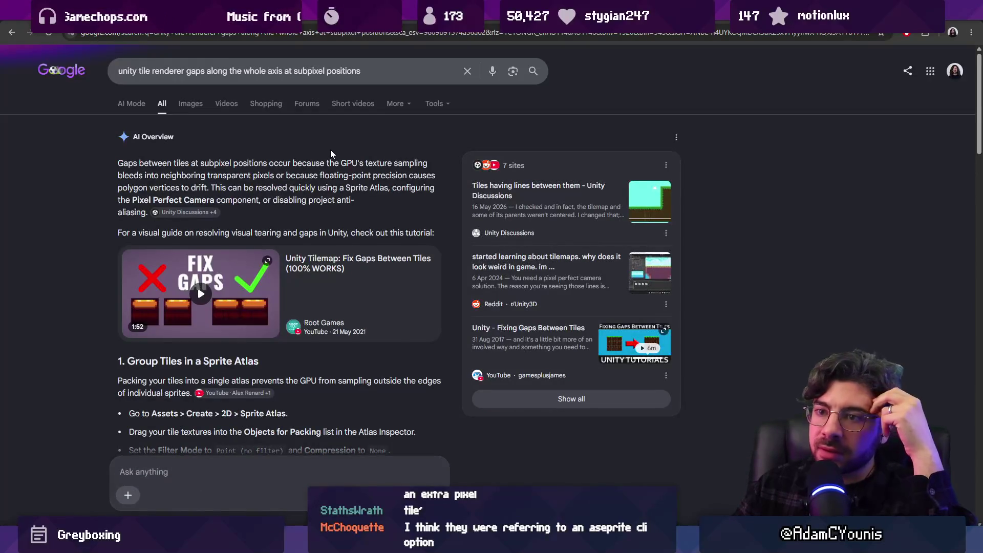
{"action": "scroll", "coordinate": [291, 169], "scroll_direction": "down", "scroll_amount": 10}
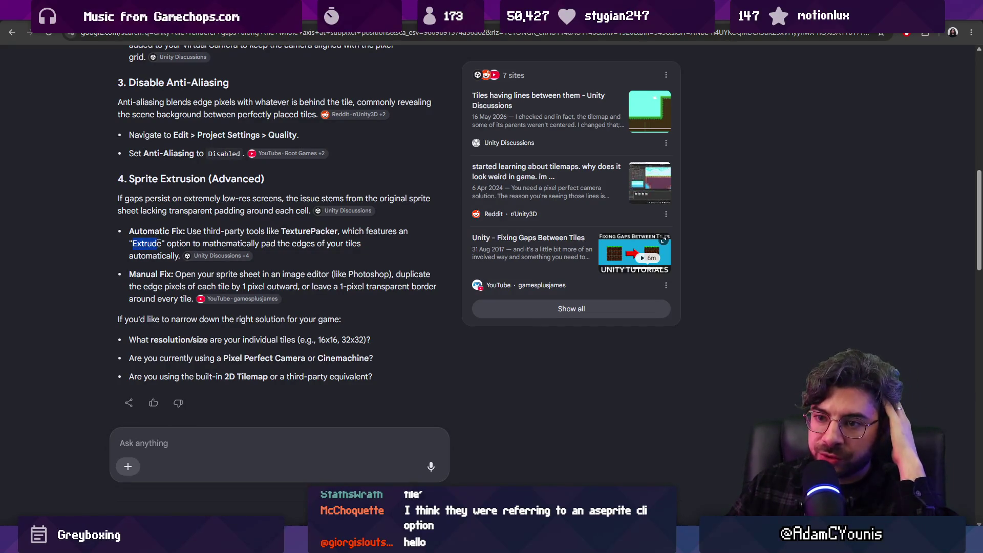
{"action": "key", "text": "alt+Tab"}
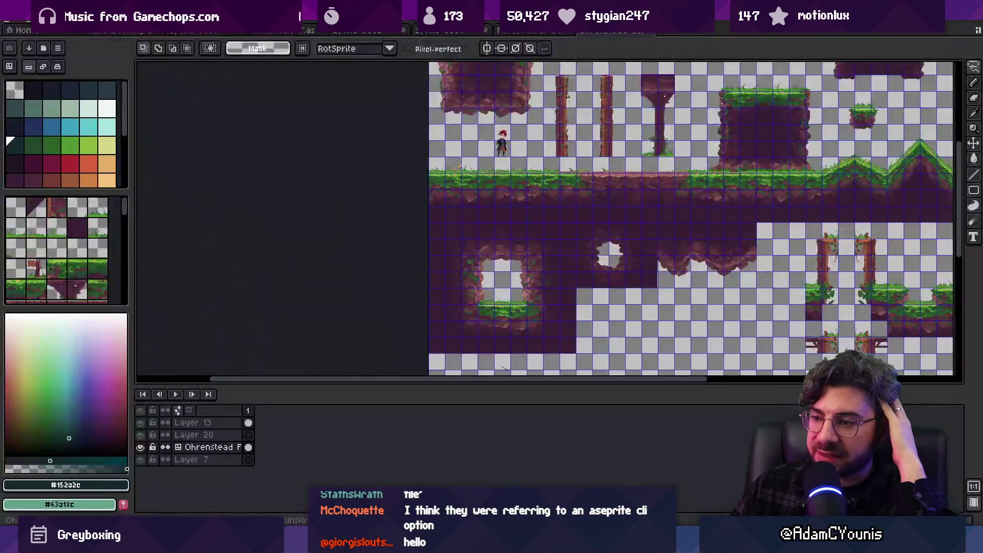
- Zoom into the Aseprite forest tileset to inspect tile edges, then return to the browser
{"action": "scroll", "coordinate": [505, 271], "scroll_direction": "up", "scroll_amount": 4}
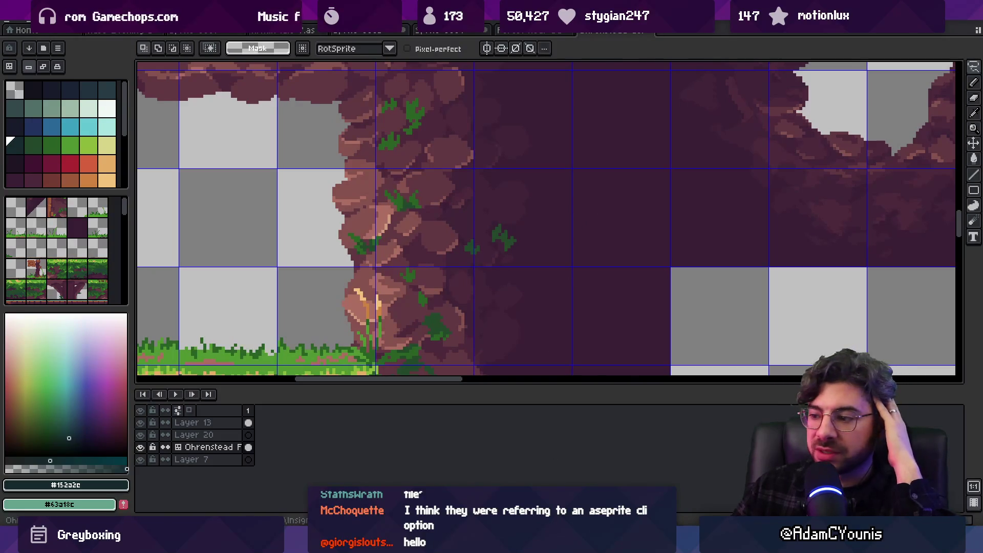
{"action": "key", "text": "alt+Tab"}
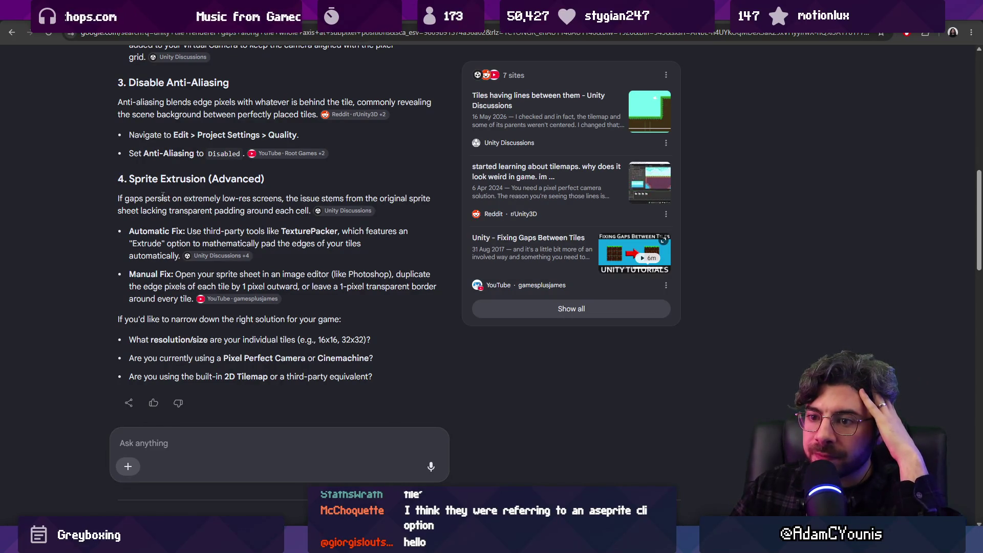
- Highlight the Manual Fix paragraph, then open the 'Unity Quick Fix: Fix Tile Gaps in Under 1min!' video
{"action": "mouse_move", "coordinate": [230, 300]}
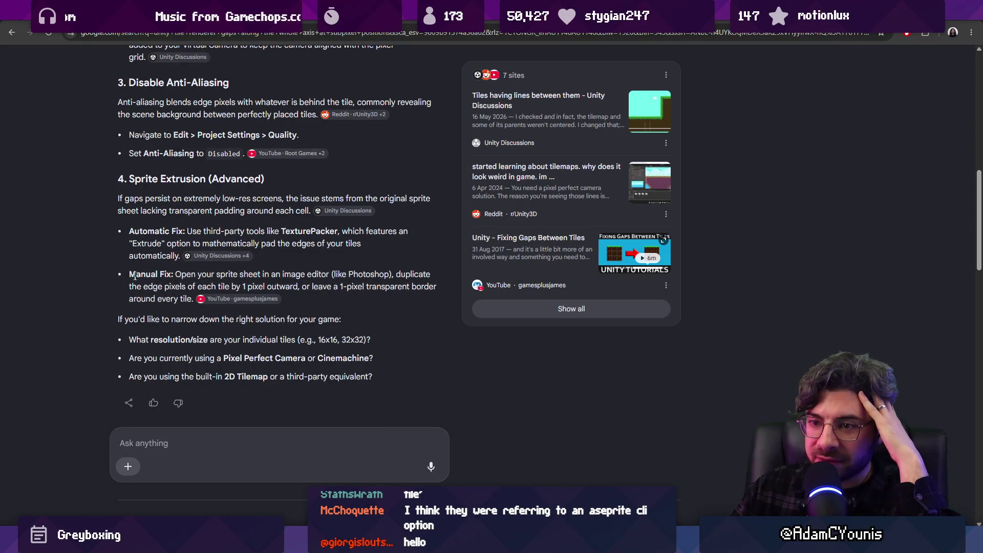
{"action": "left_click_drag", "start_coordinate": [147, 282], "coordinate": [196, 297]}
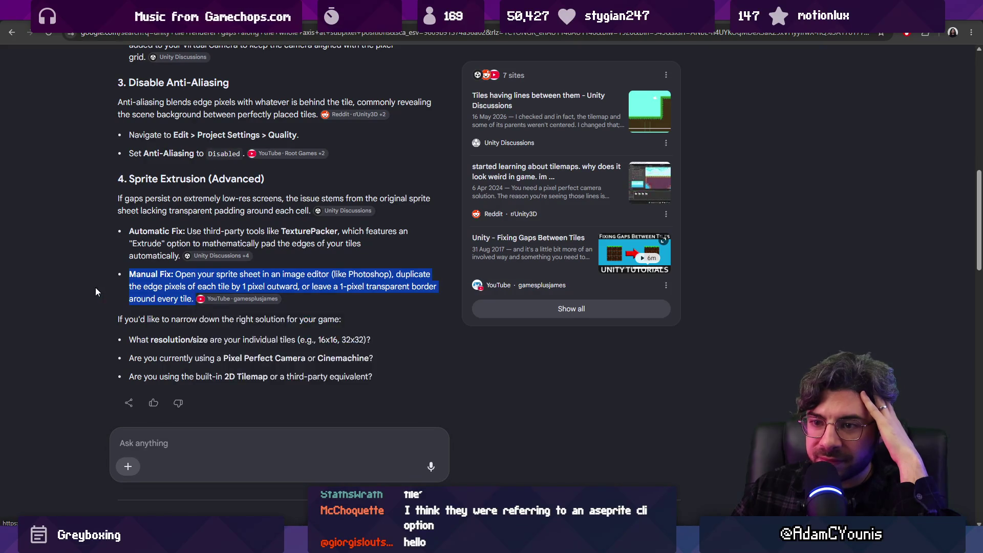
{"action": "scroll", "coordinate": [103, 244], "scroll_direction": "down", "scroll_amount": 2}
{"action": "scroll", "coordinate": [81, 244], "scroll_direction": "down", "scroll_amount": 4}
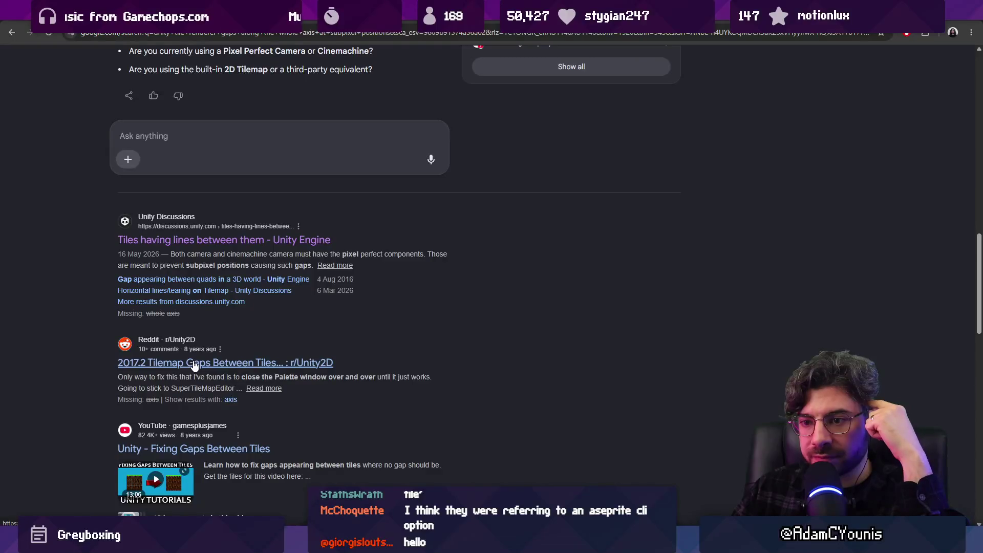
{"action": "scroll", "coordinate": [194, 364], "scroll_direction": "down", "scroll_amount": 6}
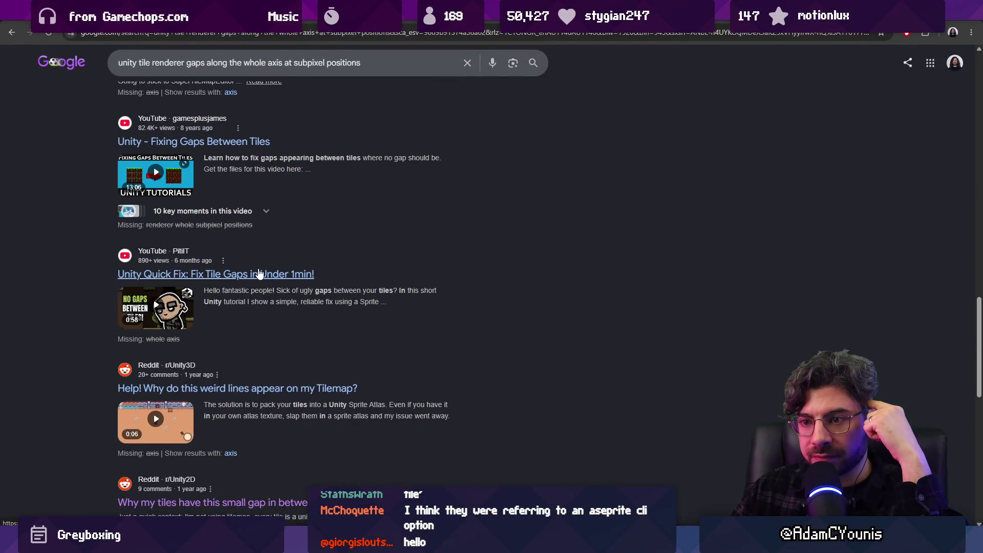
{"action": "right_click", "coordinate": [257, 279]}
{"action": "left_click", "coordinate": [297, 304]}
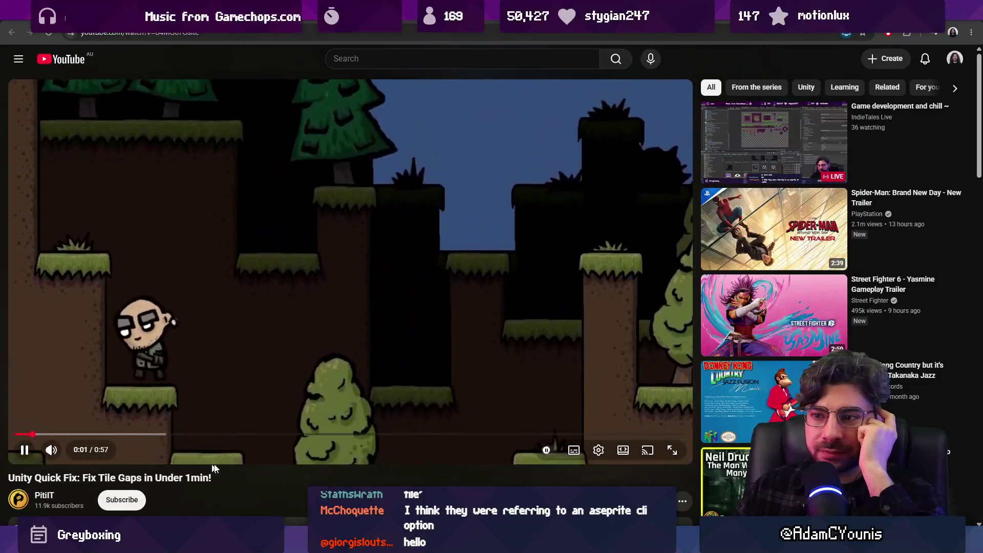
- Set the tile-gap video's playback speed to 1.5x
{"action": "scroll", "coordinate": [161, 490], "scroll_direction": "down", "scroll_amount": 1}
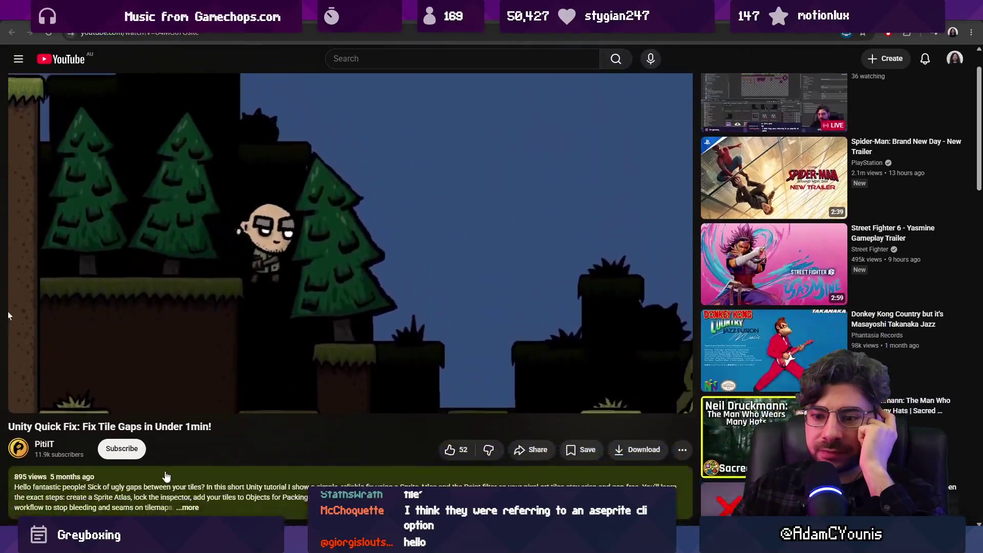
{"action": "scroll", "coordinate": [192, 475], "scroll_direction": "up", "scroll_amount": 1}
{"action": "mouse_move", "coordinate": [548, 543]}
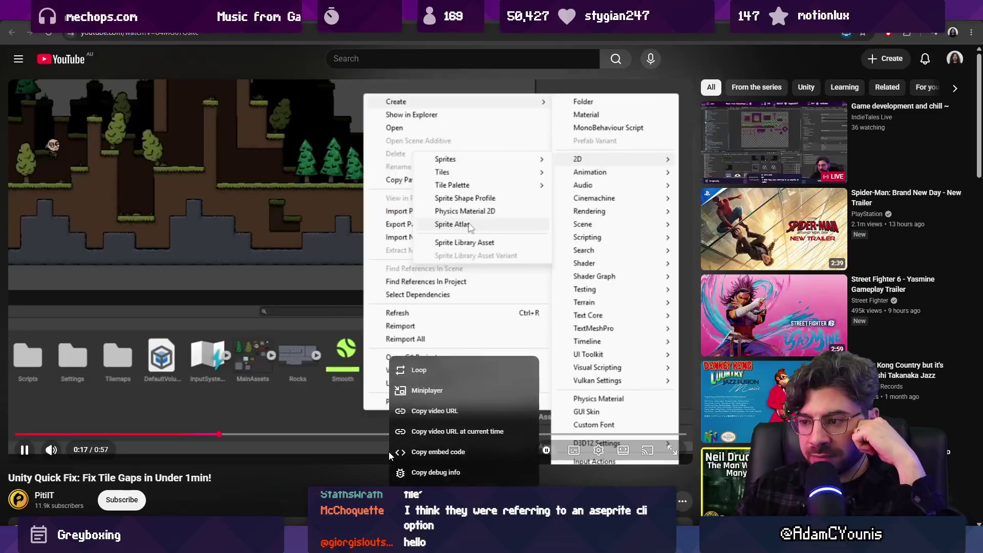
{"action": "left_click", "coordinate": [599, 450]}
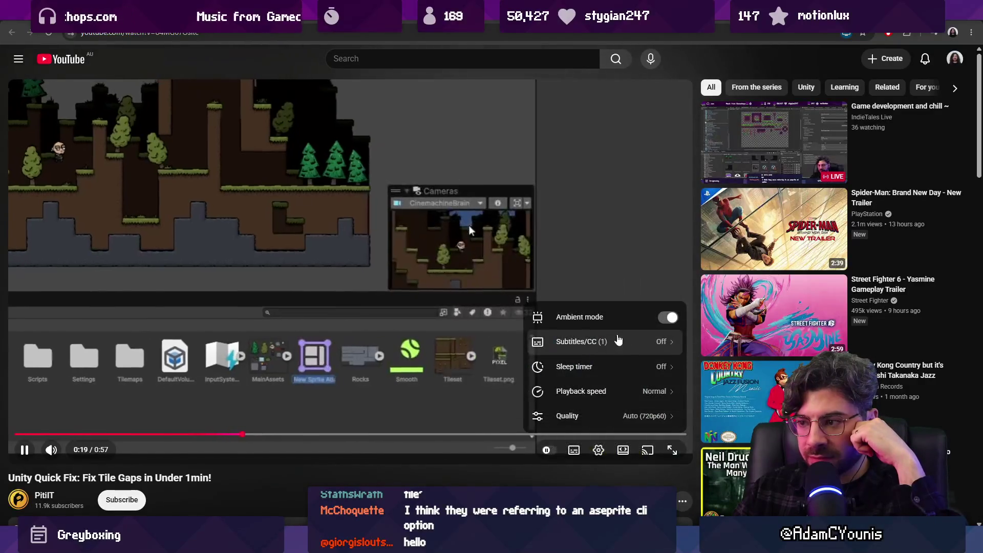
{"action": "left_click", "coordinate": [634, 401]}
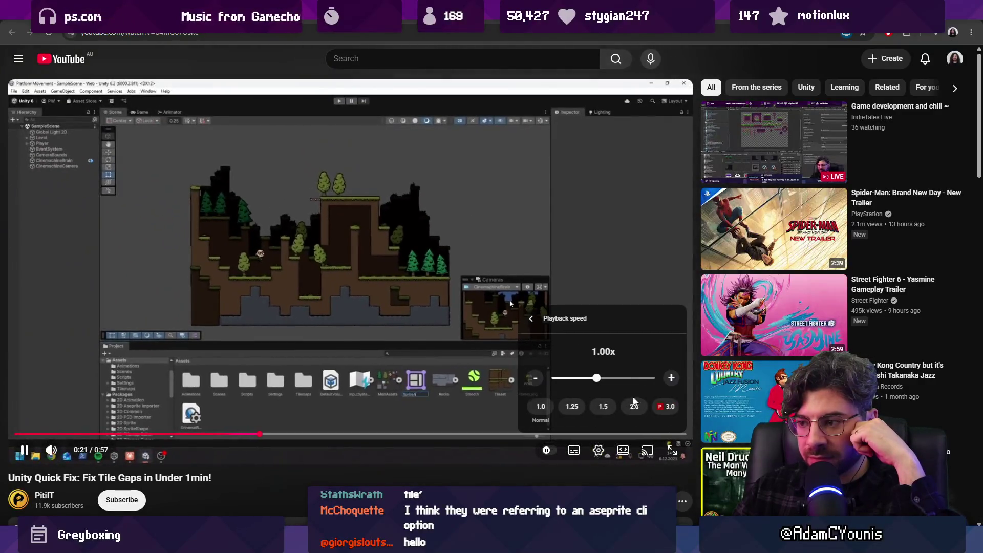
{"action": "left_click", "coordinate": [602, 407]}
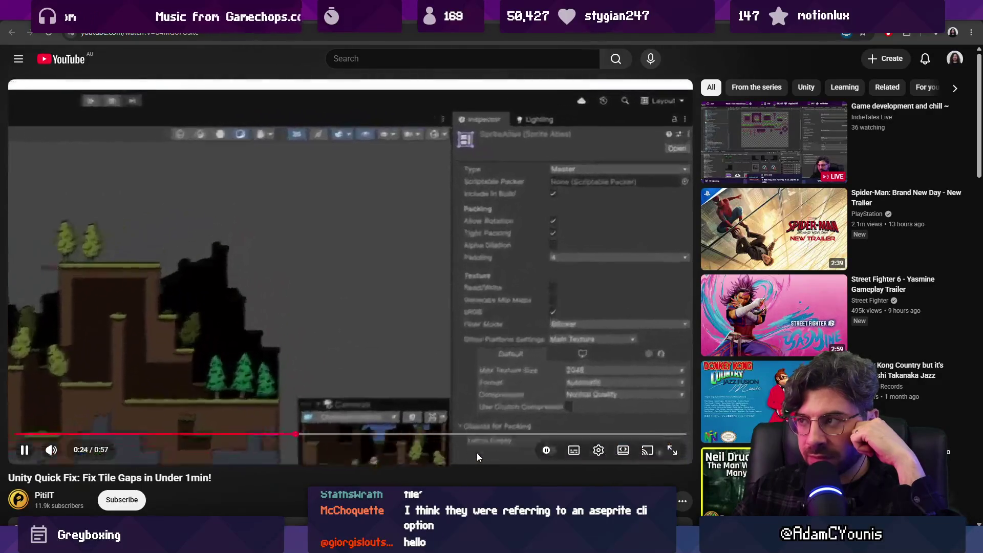
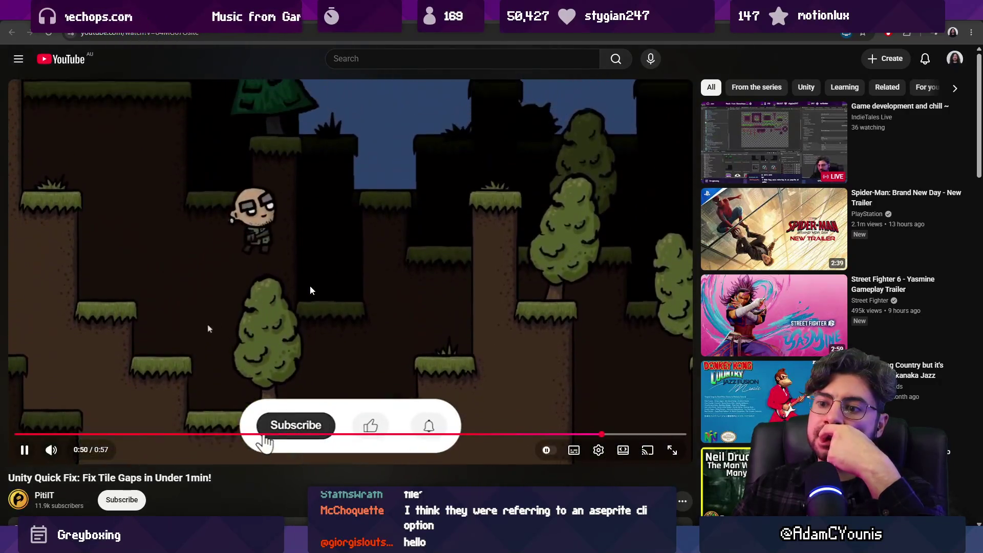
- Pause the tile-gap quick-fix video, glance at the Reddit tab, and return to the Google results
{"action": "left_click", "coordinate": [296, 263]}
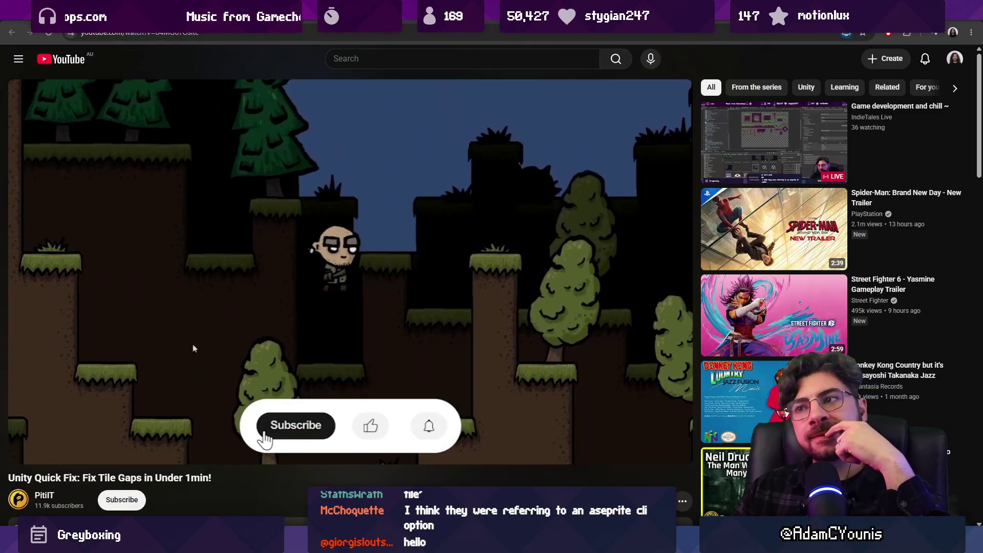
{"action": "key", "text": "ctrl+Tab"}
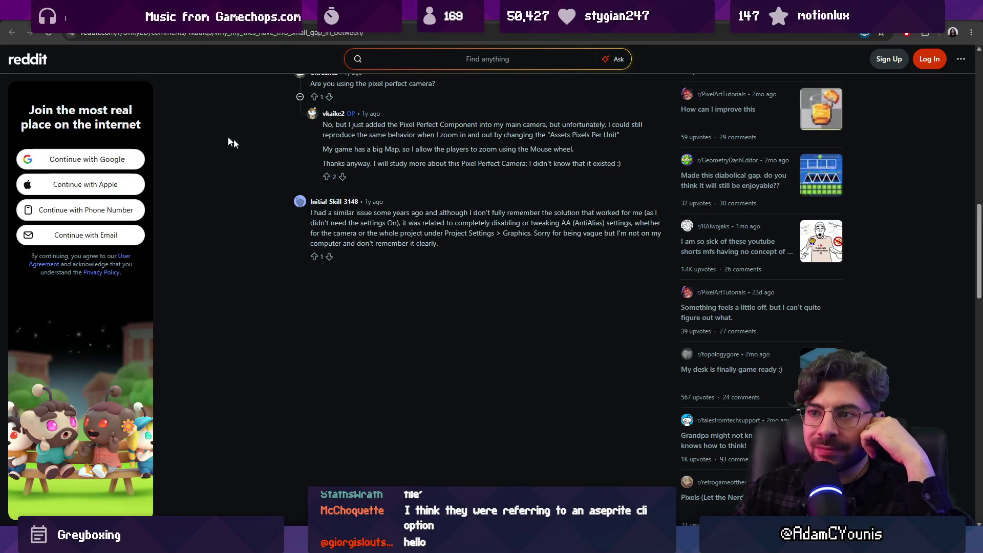
{"action": "scroll", "coordinate": [274, 182], "scroll_direction": "up", "scroll_amount": 10}
{"action": "key", "text": "alt+Left"}
{"action": "scroll", "coordinate": [97, 265], "scroll_direction": "down", "scroll_amount": 3}
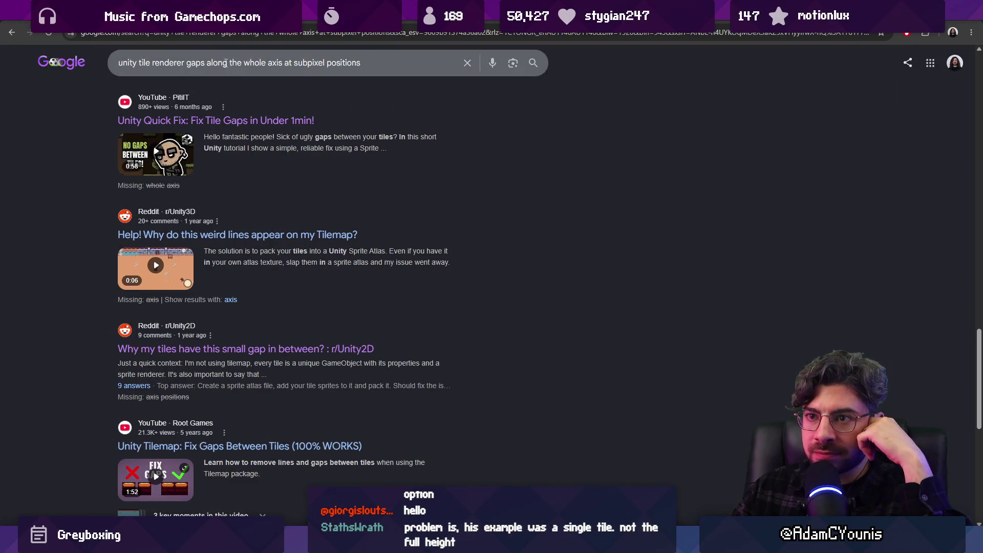
- Shorten the Google query to a 'tilemap' gaps search and run it
{"action": "left_click", "coordinate": [226, 62]}
{"action": "left_click", "coordinate": [149, 63]}
{"action": "type", "text": "map"}
{"action": "left_click_drag", "start_coordinate": [222, 63], "coordinate": [256, 79]}
{"action": "key", "text": "ctrl+shift+Right"}
{"action": "key", "text": "ctrl+shift+Right"}
{"action": "key", "text": "ctrl+shift+Right"}
{"action": "key", "text": "BackSpace"}
{"action": "key", "text": "Return"}
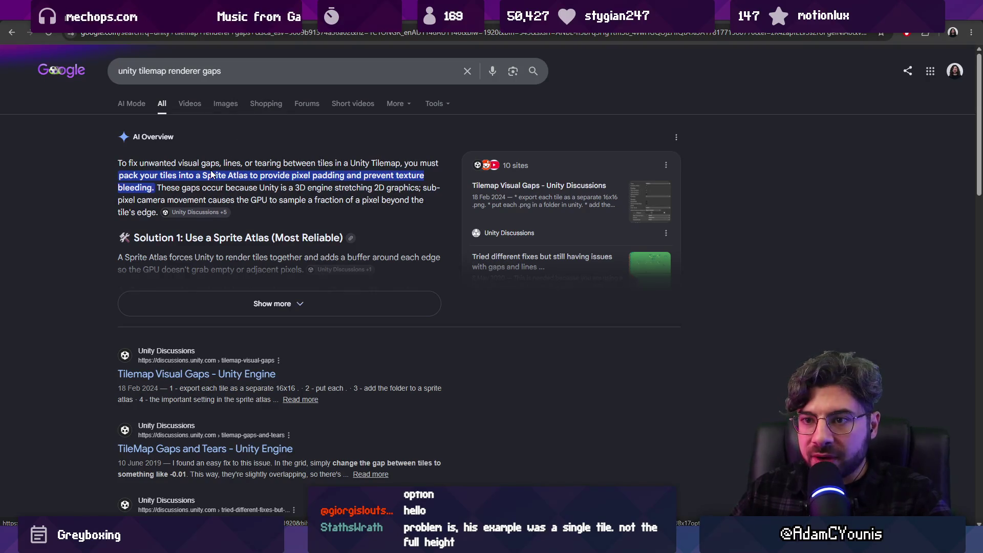
- Add 'not individual tiles' to the query and search again
{"action": "scroll", "coordinate": [151, 177], "scroll_direction": "down", "scroll_amount": 1}
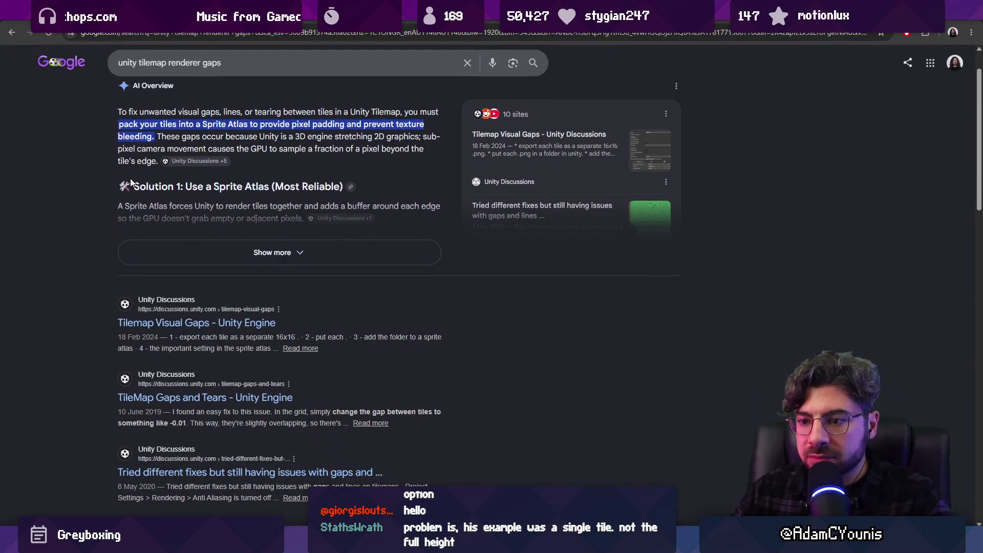
{"action": "scroll", "coordinate": [130, 182], "scroll_direction": "up", "scroll_amount": 1}
{"action": "left_click", "coordinate": [229, 70]}
{"action": "type", "text": "no"}
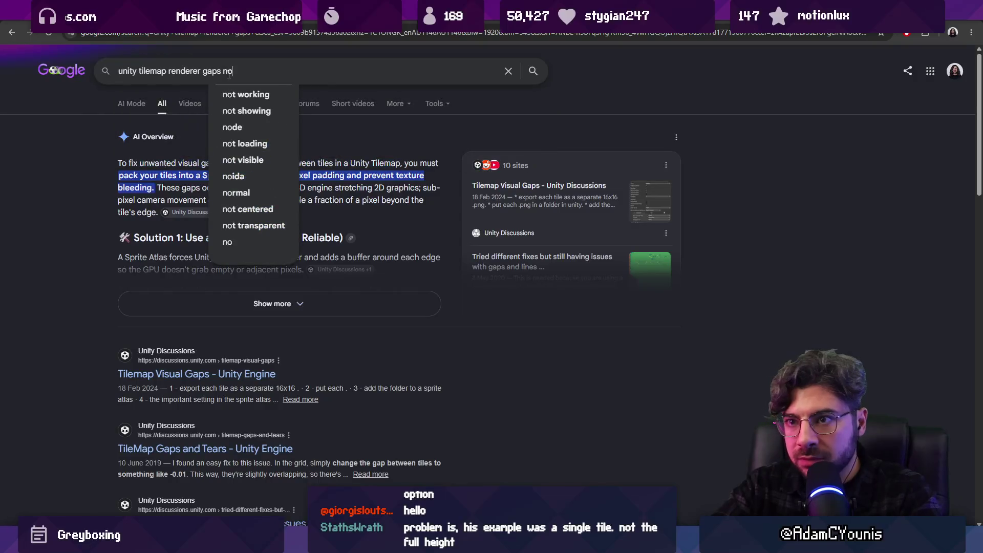
{"action": "type", "text": "t betwew"}
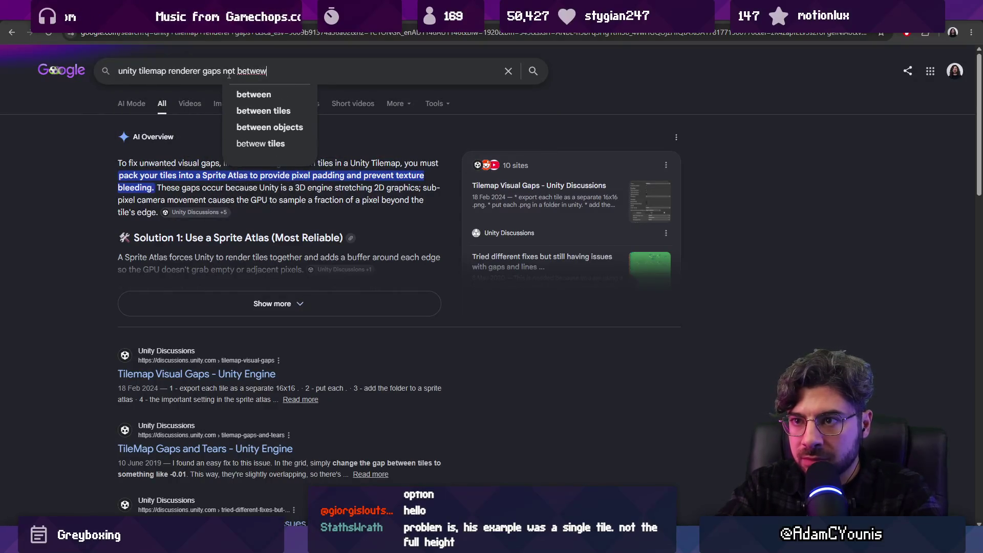
{"action": "key", "text": "BackSpace"}
{"action": "key", "text": "BackSpace"}
{"action": "key", "text": "BackSpace"}
{"action": "type", "text": "indivisu"}
{"action": "key", "text": "BackSpace"}
{"action": "key", "text": "BackSpace"}
{"action": "type", "text": "dual tiles"}
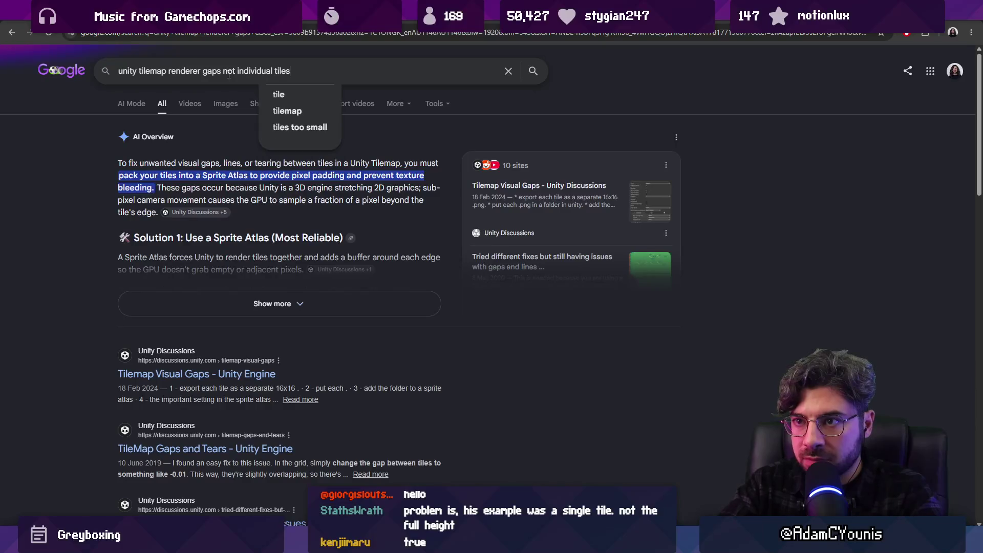
{"action": "key", "text": "Return"}
- Add 'gaps along whole axis' to the query, then open the Unity Discussions thread from the results
{"action": "left_click", "coordinate": [223, 72]}
{"action": "type", "text": "aps a "}
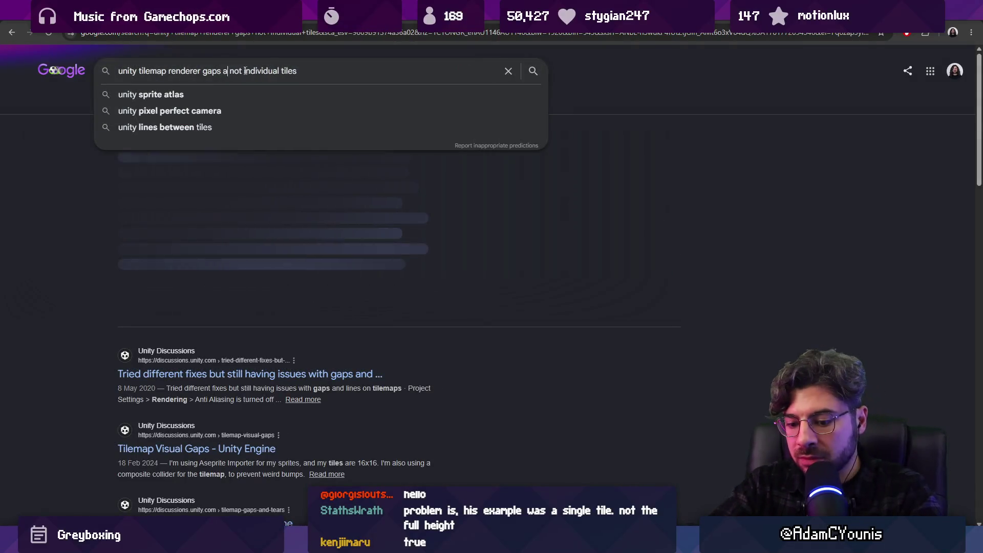
{"action": "type", "text": "long whole axi"}
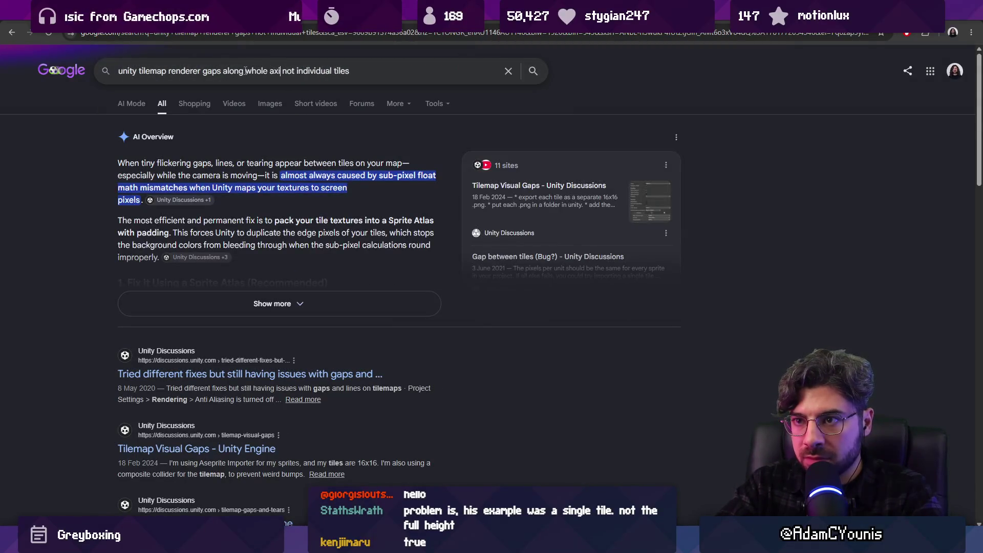
{"action": "type", "text": "s"}
{"action": "key", "text": "Return"}
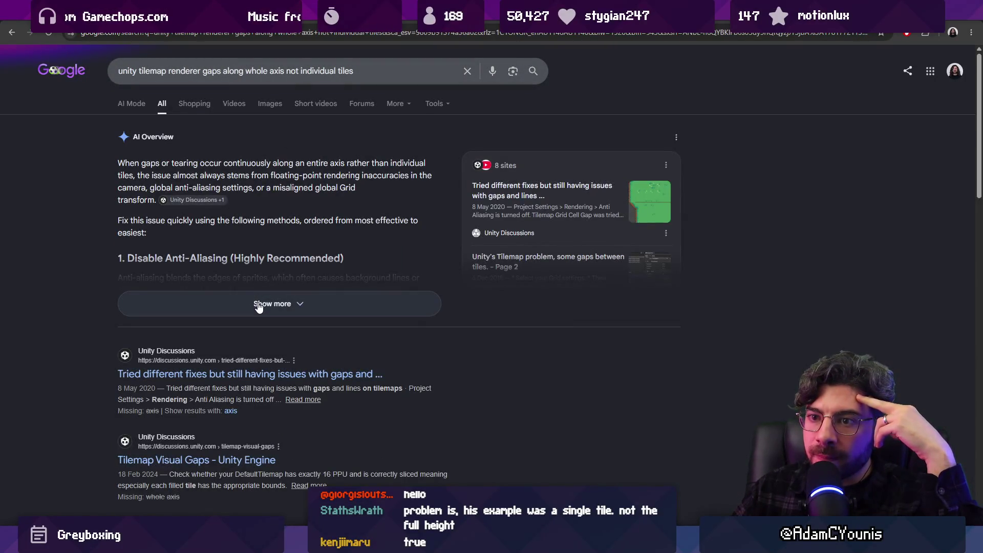
{"action": "mouse_move", "coordinate": [206, 201]}
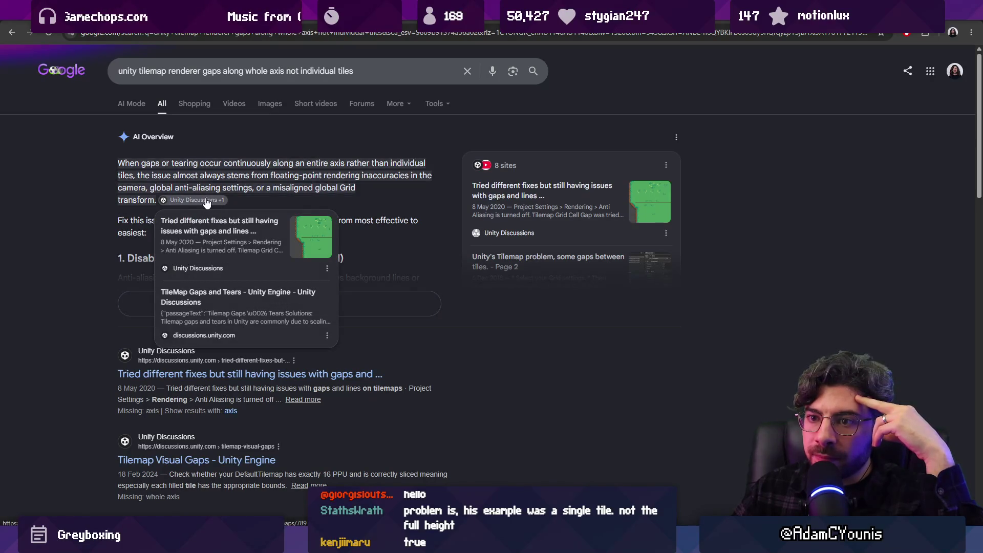
{"action": "left_click", "coordinate": [207, 203]}
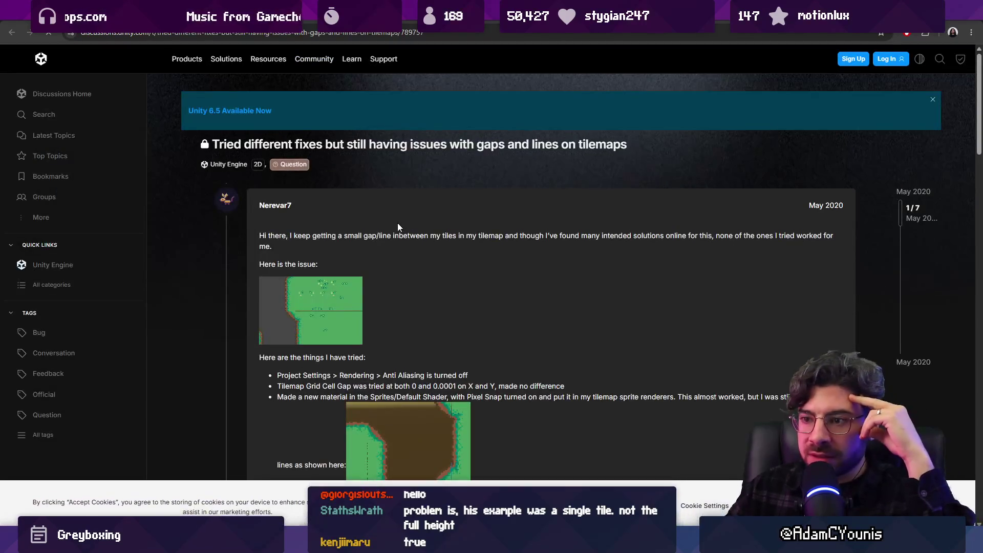
- Skim the gaps-and-lines thread with a find-in-page search, then go back to the Google results
{"action": "scroll", "coordinate": [396, 226], "scroll_direction": "down", "scroll_amount": 2}
{"action": "key", "text": "ctrl+f"}
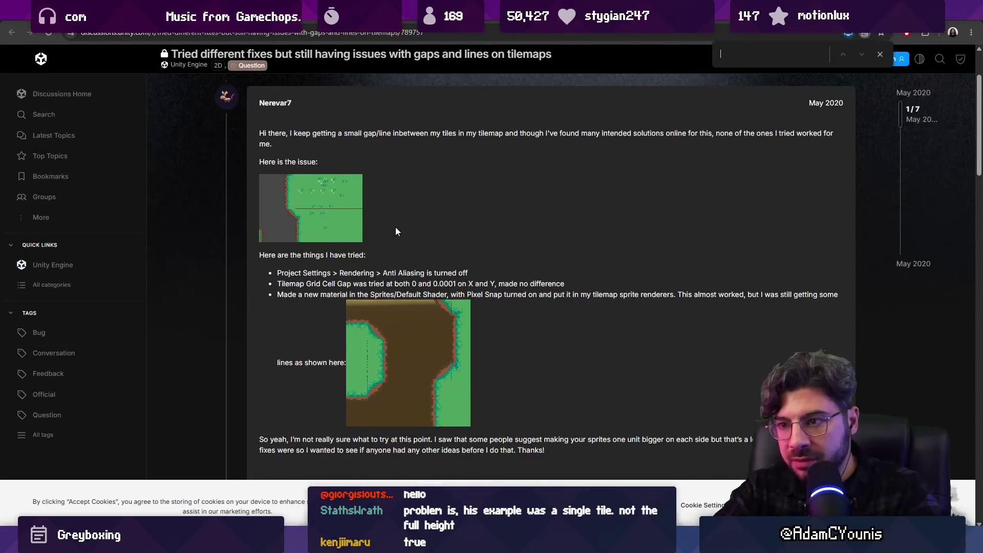
{"action": "type", "text": "axis"}
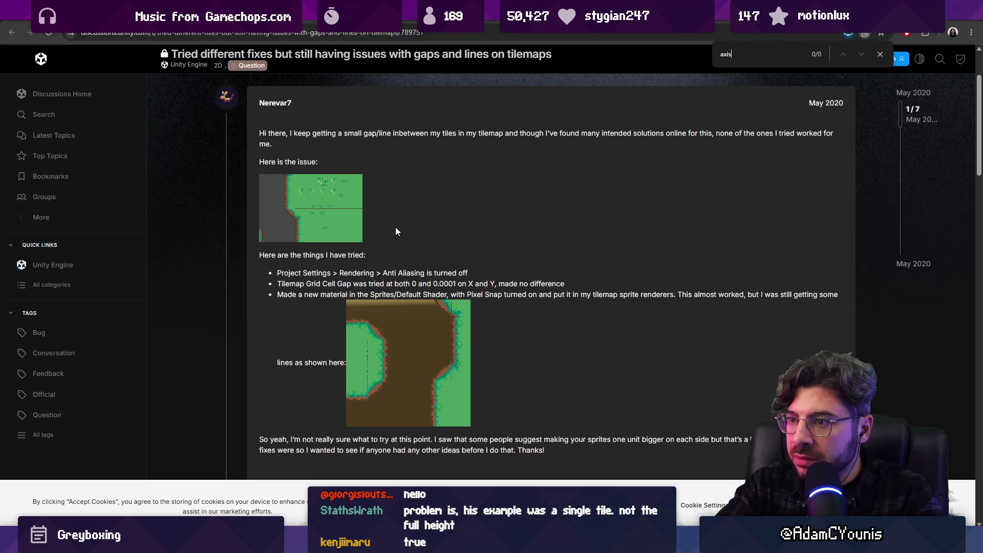
{"action": "key", "text": "Escape"}
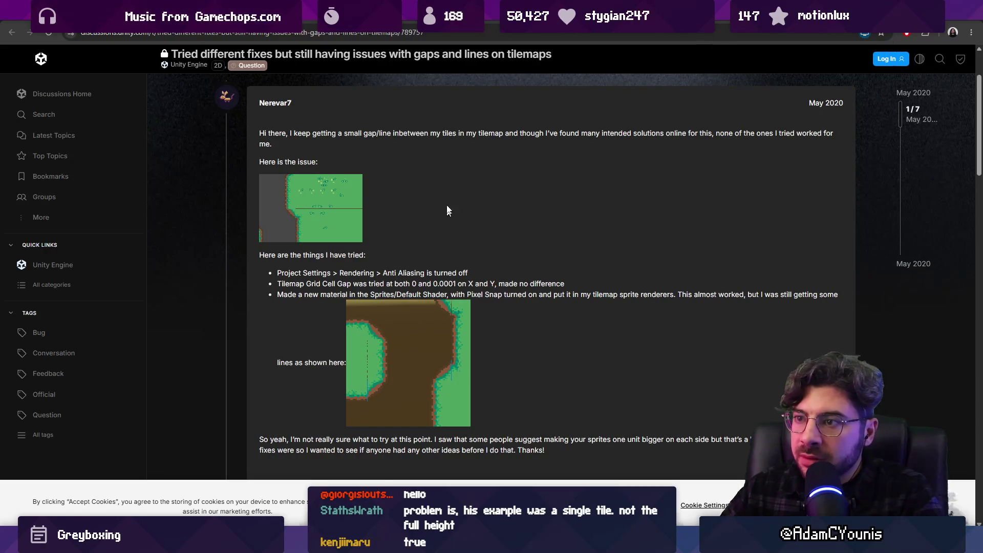
{"action": "scroll", "coordinate": [395, 194], "scroll_direction": "down", "scroll_amount": 7}
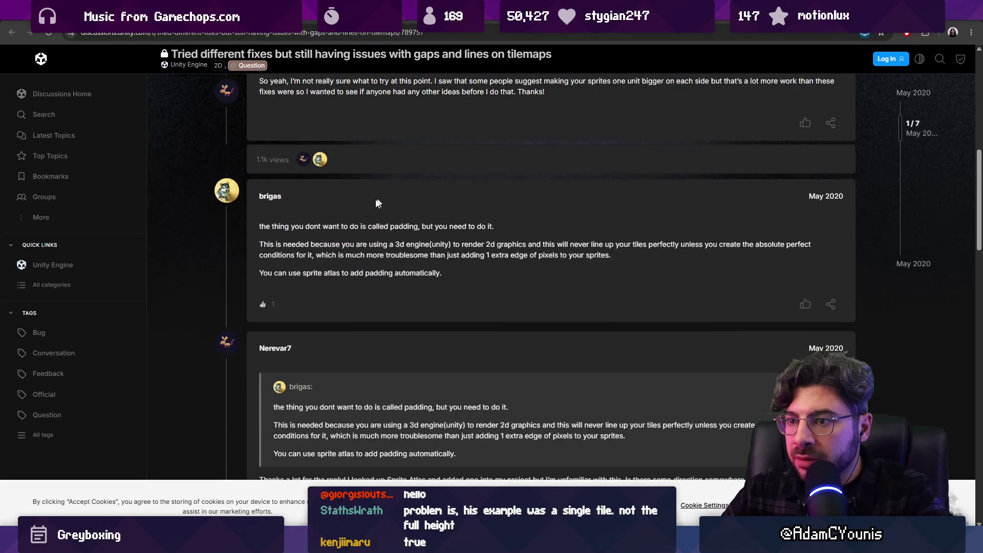
{"action": "scroll", "coordinate": [441, 219], "scroll_direction": "down", "scroll_amount": 2}
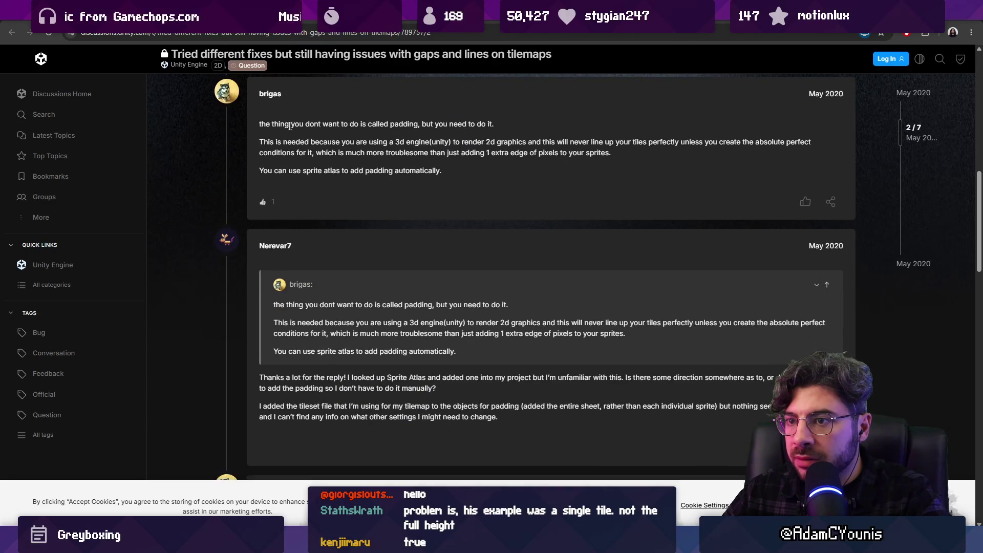
{"action": "scroll", "coordinate": [291, 127], "scroll_direction": "down", "scroll_amount": 15}
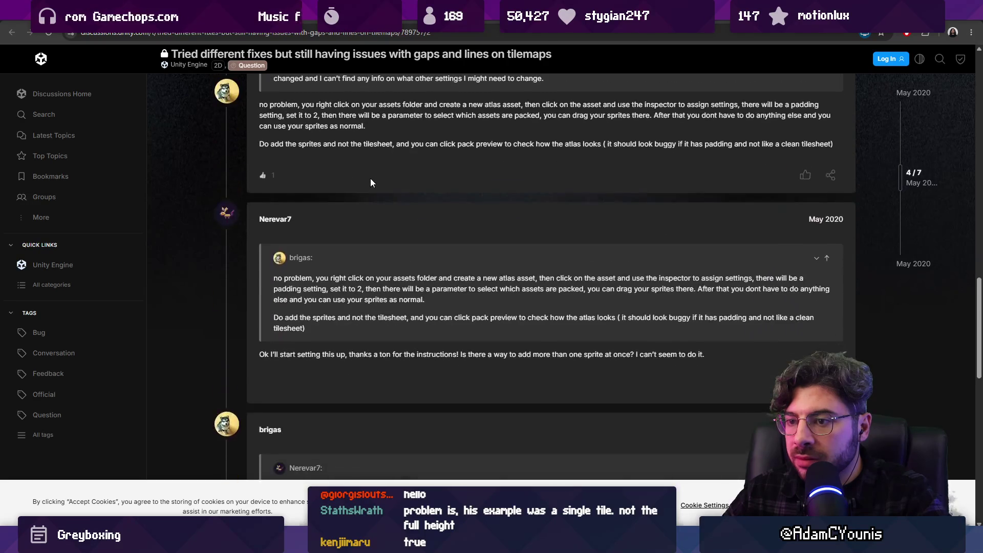
{"action": "scroll", "coordinate": [381, 187], "scroll_direction": "down", "scroll_amount": 2}
{"action": "scroll", "coordinate": [395, 196], "scroll_direction": "up", "scroll_amount": 6}
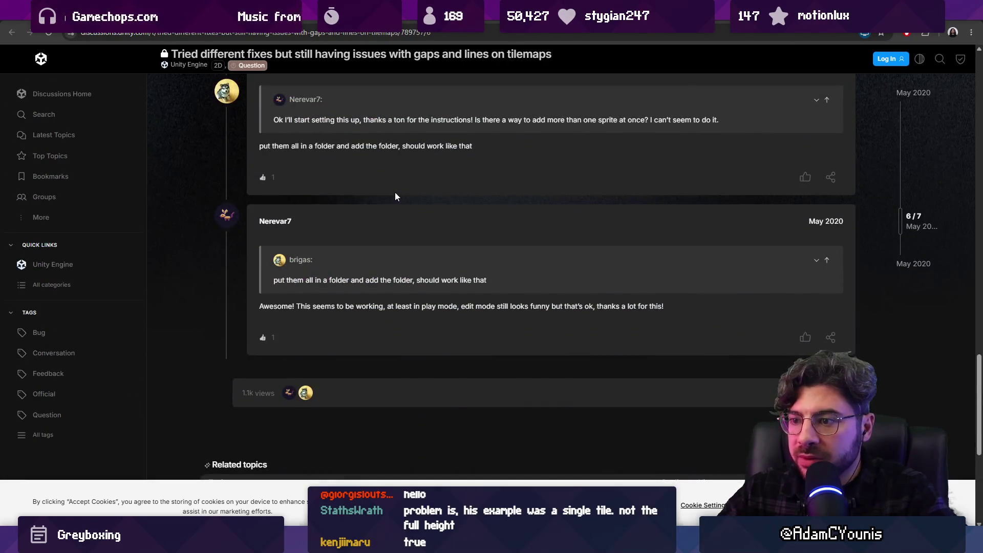
{"action": "key", "text": "alt+Left"}
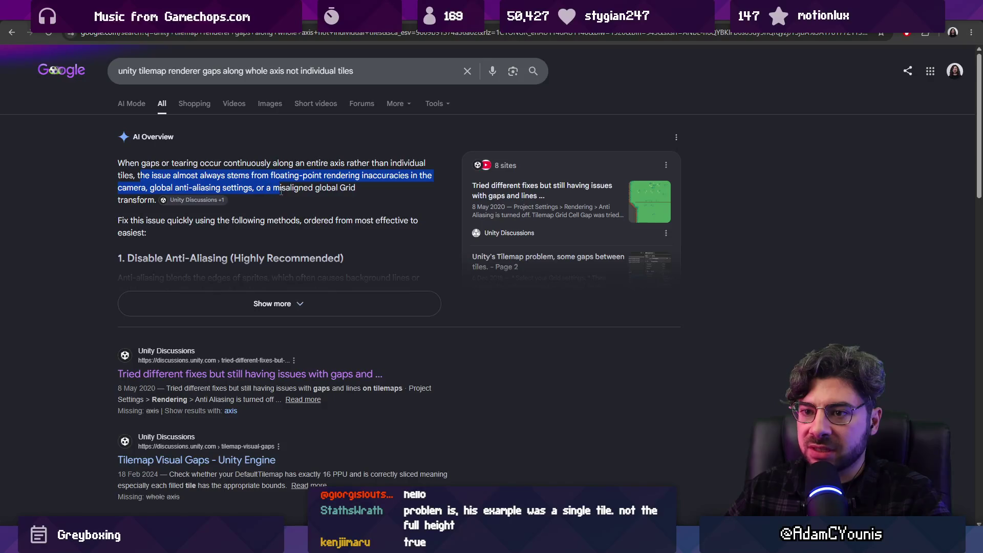
- Open 'TileMap Gaps and Tears', read down to the -0.01 cell gap reply, then switch to Unity
{"action": "mouse_move", "coordinate": [169, 203]}
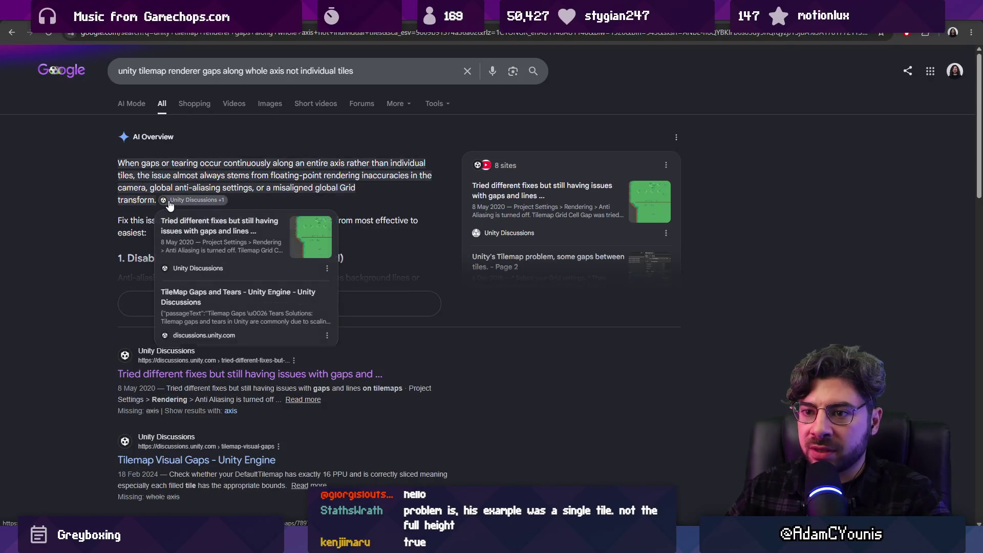
{"action": "left_click", "coordinate": [239, 297]}
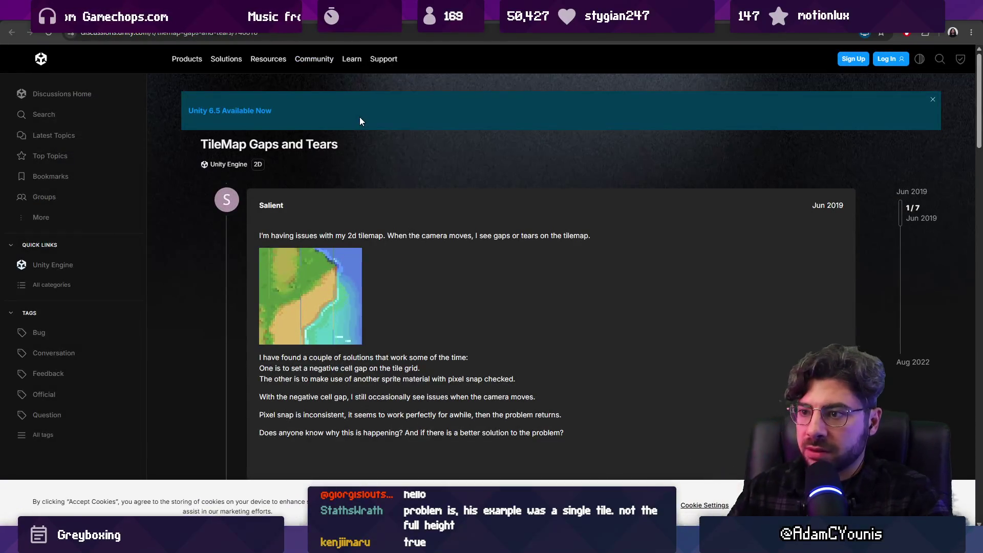
{"action": "scroll", "coordinate": [447, 196], "scroll_direction": "down", "scroll_amount": 1}
{"action": "scroll", "coordinate": [446, 196], "scroll_direction": "down", "scroll_amount": 5}
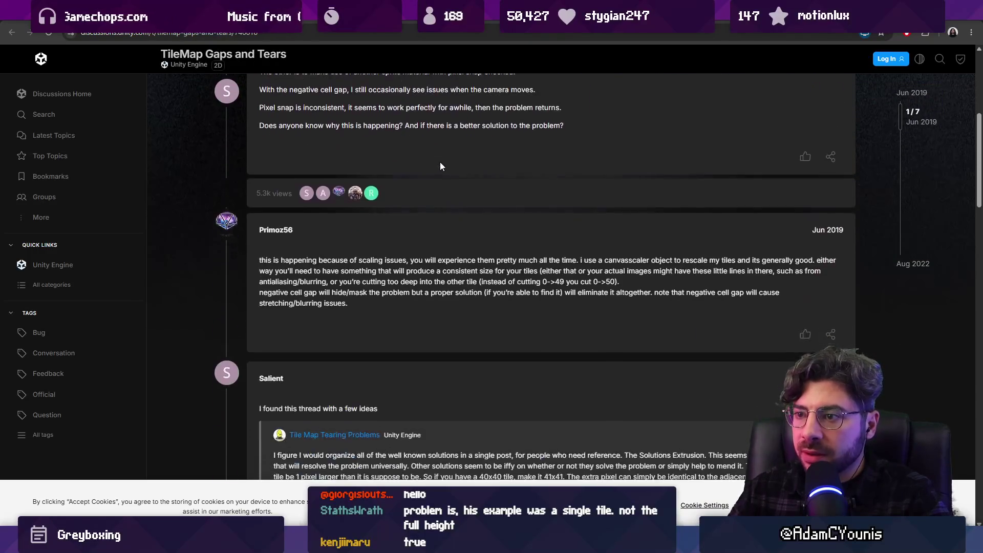
{"action": "scroll", "coordinate": [440, 165], "scroll_direction": "down", "scroll_amount": 1}
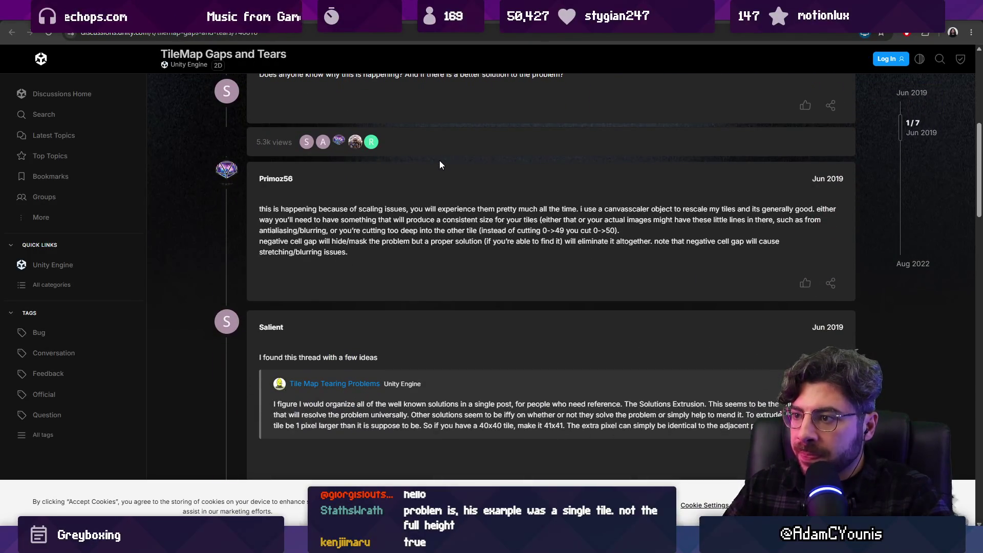
{"action": "scroll", "coordinate": [439, 163], "scroll_direction": "down", "scroll_amount": 7}
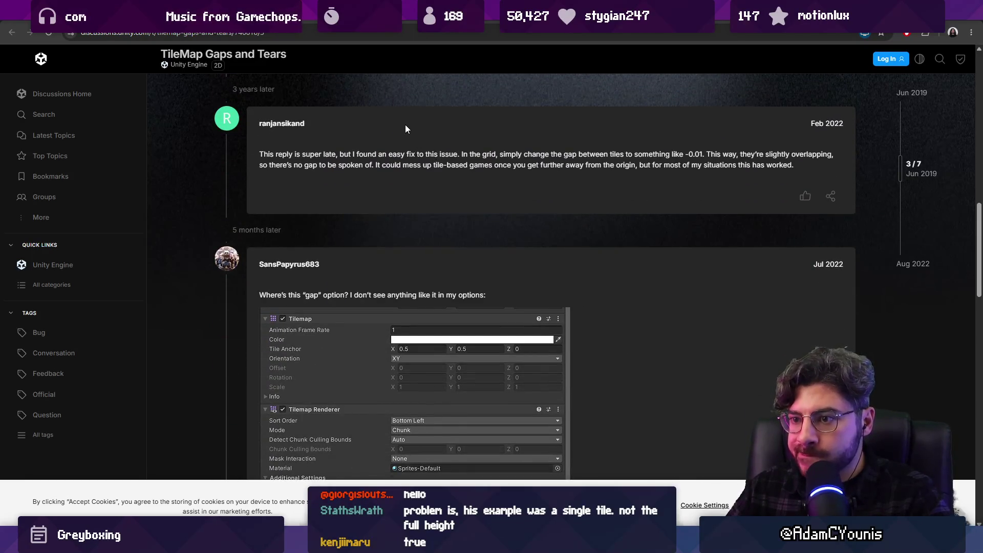
{"action": "scroll", "coordinate": [406, 128], "scroll_direction": "down", "scroll_amount": 2}
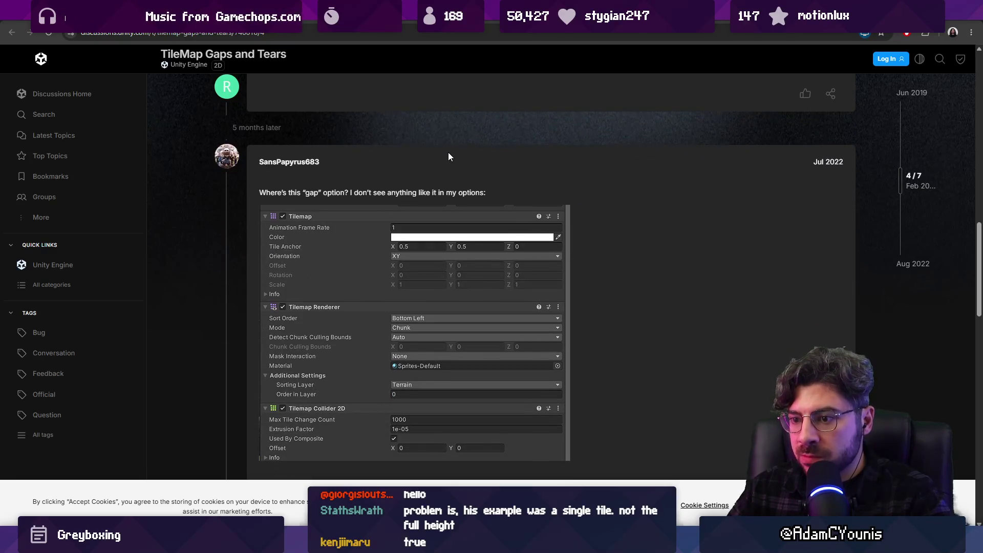
{"action": "scroll", "coordinate": [489, 151], "scroll_direction": "down", "scroll_amount": 7}
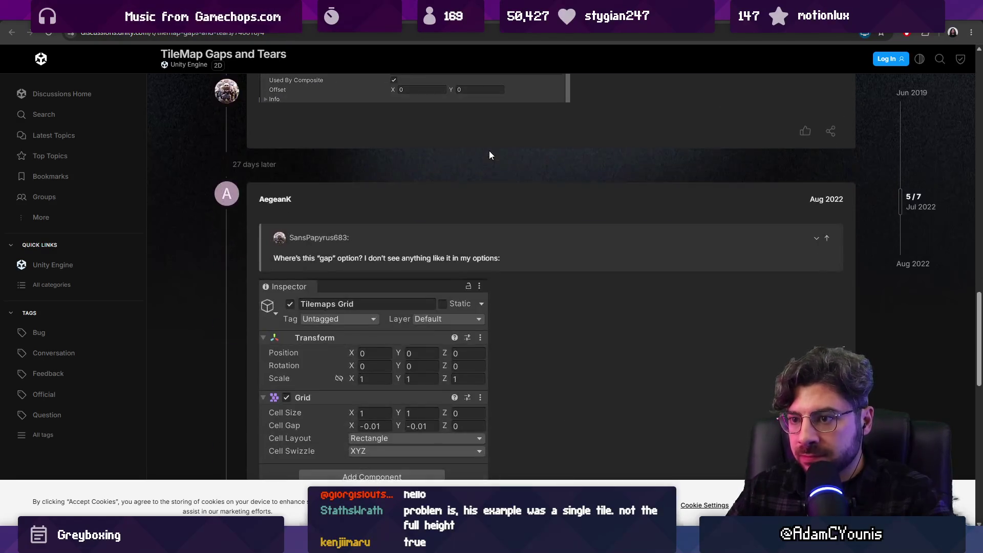
{"action": "scroll", "coordinate": [489, 153], "scroll_direction": "down", "scroll_amount": 1}
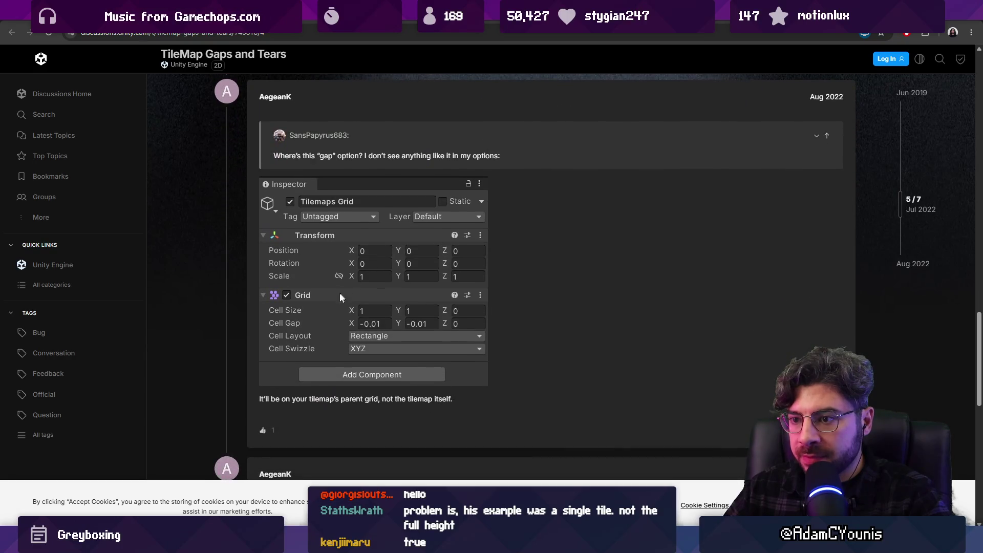
{"action": "scroll", "coordinate": [444, 176], "scroll_direction": "down", "scroll_amount": 3}
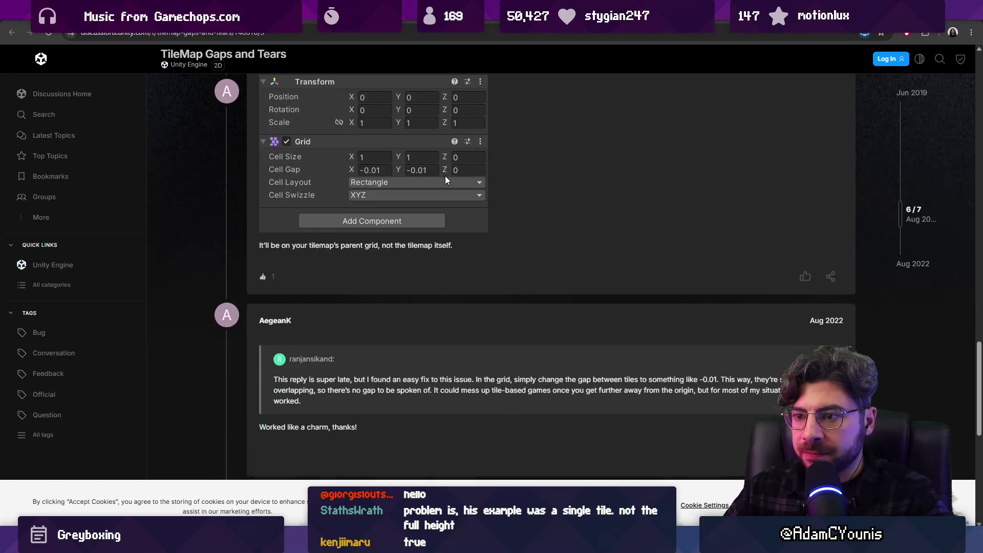
{"action": "scroll", "coordinate": [445, 180], "scroll_direction": "down", "scroll_amount": 2}
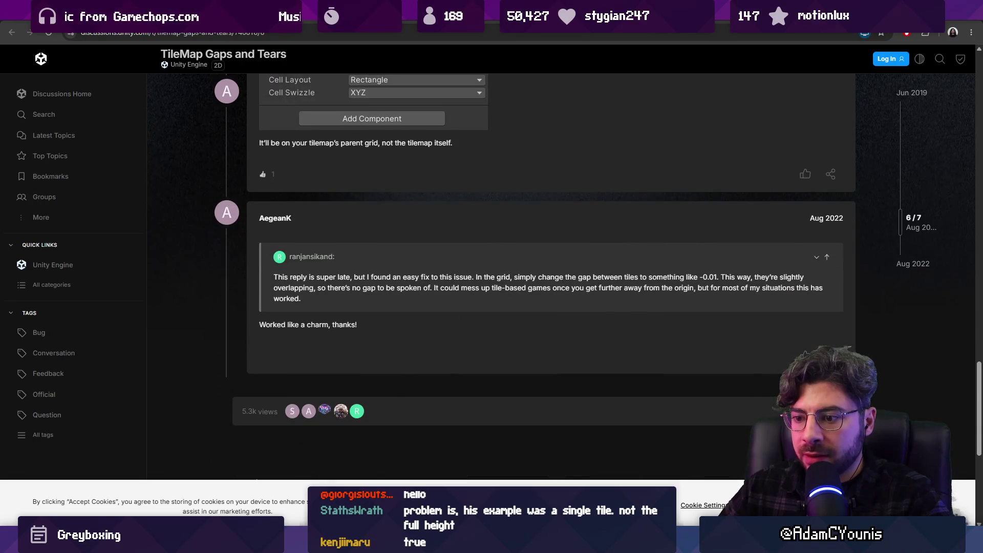
{"action": "key", "text": "alt+Tab"}
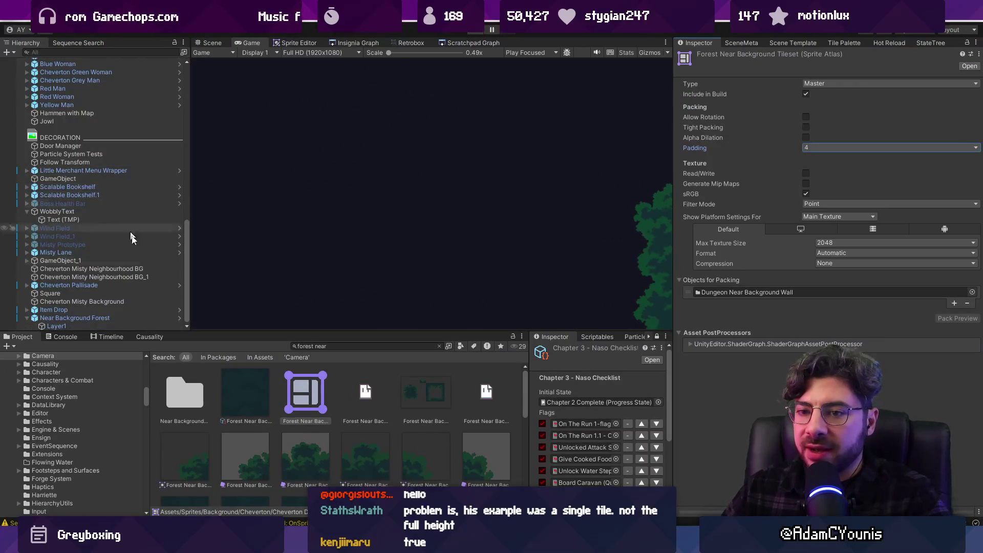
- In the Near Background Forest prefab, set the Grid's Cell Gap X and Y to -0.01
{"action": "left_click", "coordinate": [180, 326]}
{"action": "left_click", "coordinate": [85, 84]}
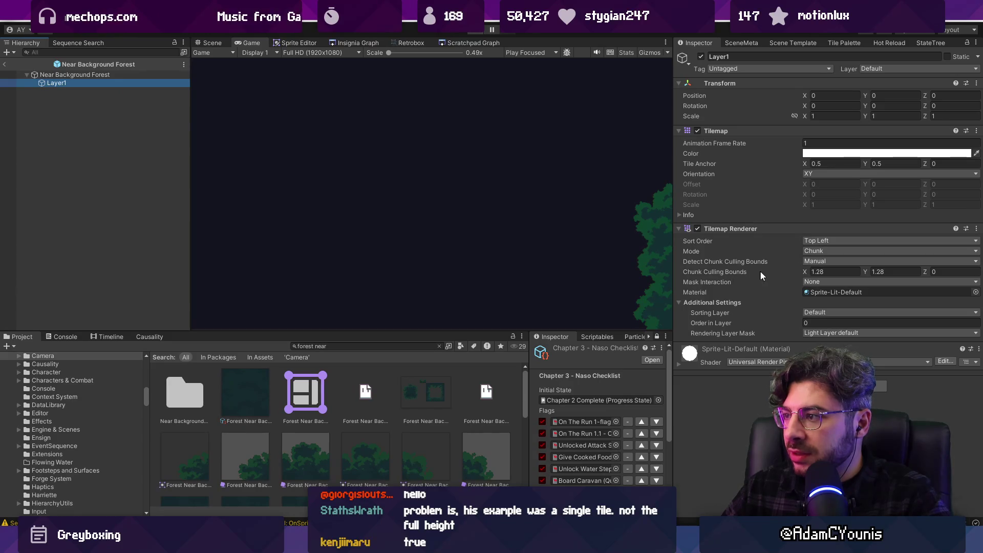
{"action": "left_click", "coordinate": [116, 74]}
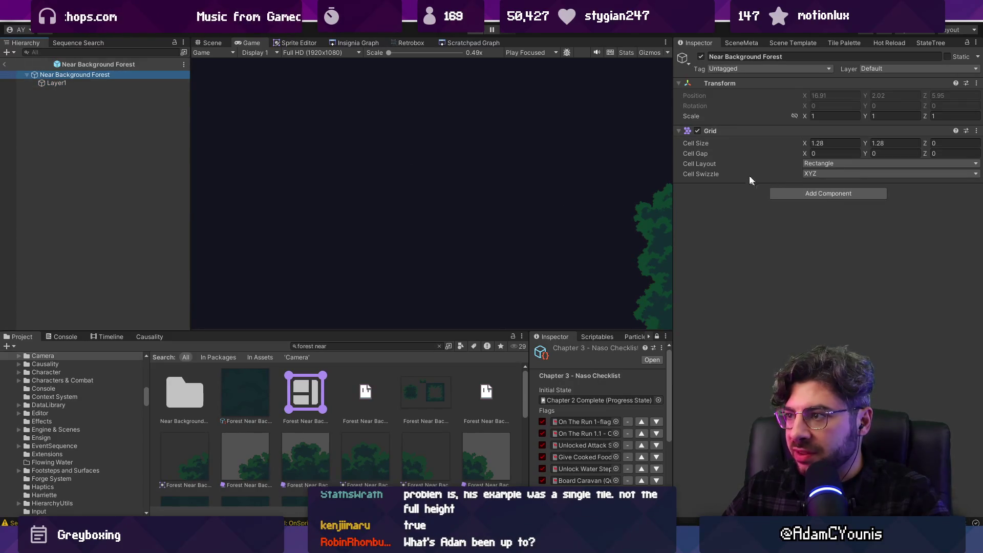
{"action": "type", "text": "-0.01"}
{"action": "key", "text": "Tab"}
{"action": "type", "text": "-0.01"}
{"action": "key", "text": "Tab"}
{"action": "type", "text": "-0.01"}
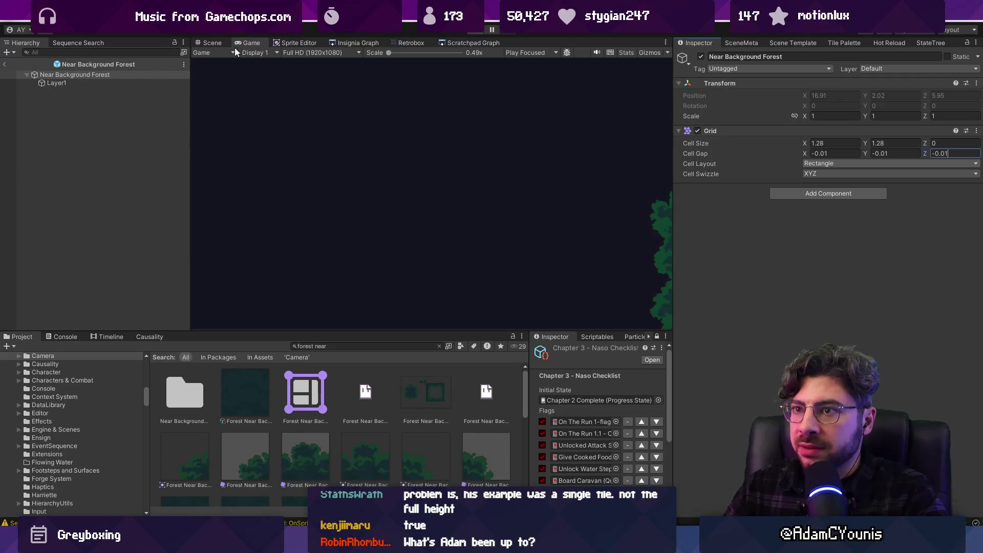
- Leave prefab mode back to the scene and enter Play mode to test the seams
{"action": "left_click", "coordinate": [214, 44]}
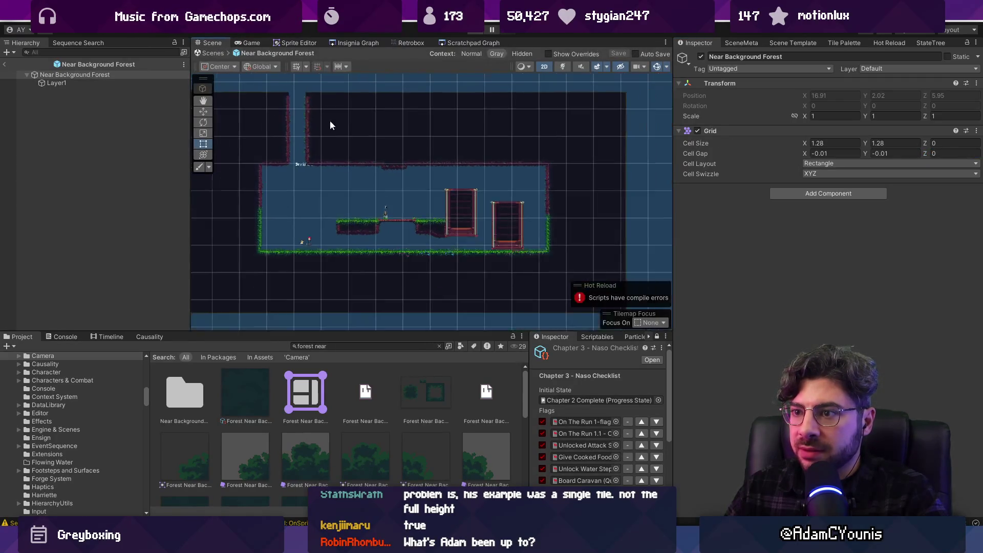
{"action": "scroll", "coordinate": [374, 123], "scroll_direction": "down", "scroll_amount": 5}
{"action": "scroll", "coordinate": [409, 126], "scroll_direction": "down", "scroll_amount": 2}
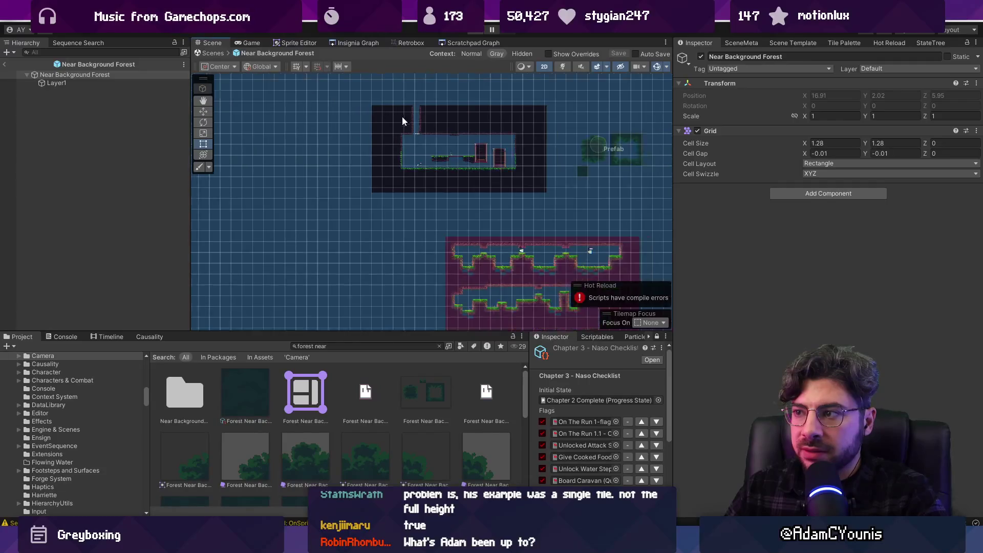
{"action": "left_click", "coordinate": [210, 53]}
{"action": "scroll", "coordinate": [435, 122], "scroll_direction": "up", "scroll_amount": 4}
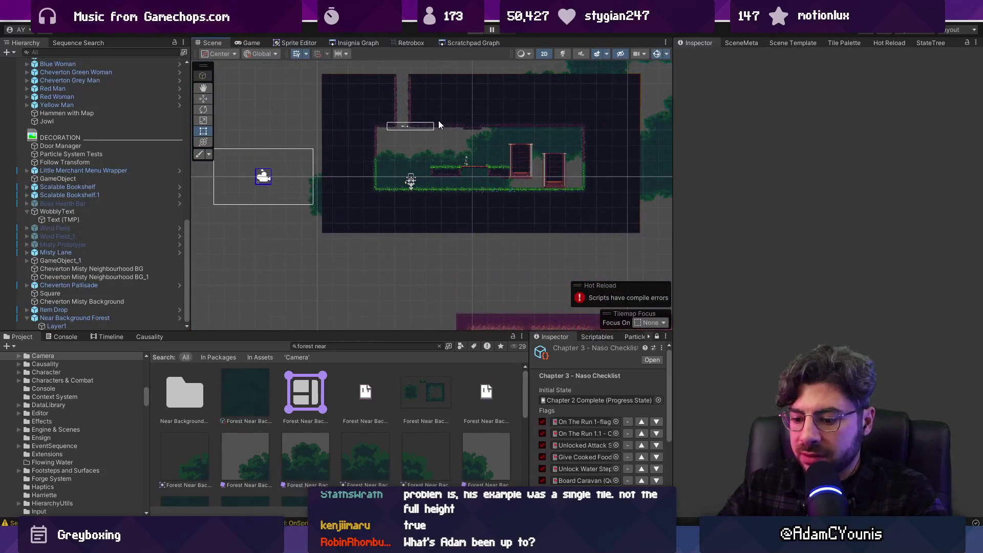
{"action": "key", "text": "ctrl+p"}
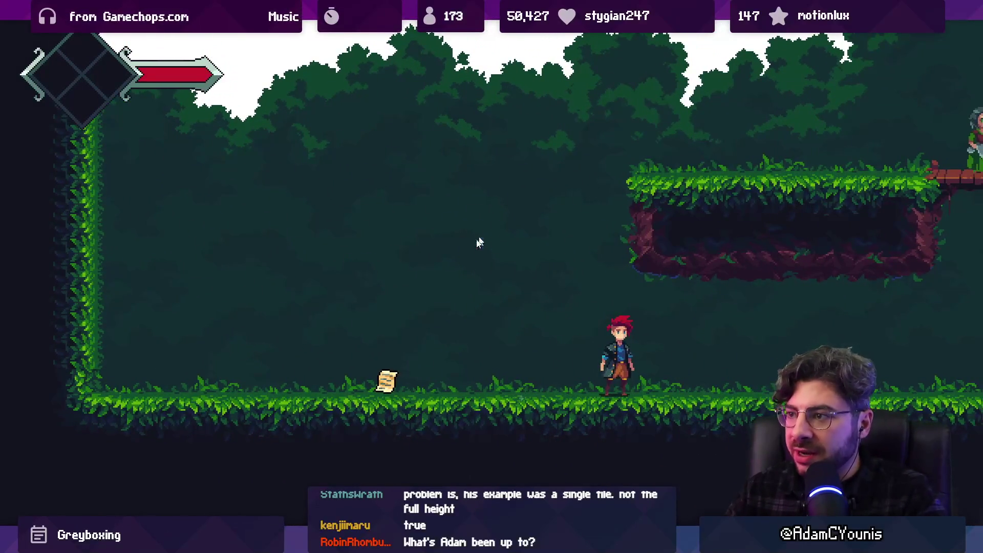
- Run Armin onto the grassy platform, pick up the recipe scroll, and head left then right
{"action": "key", "text": "Left"}
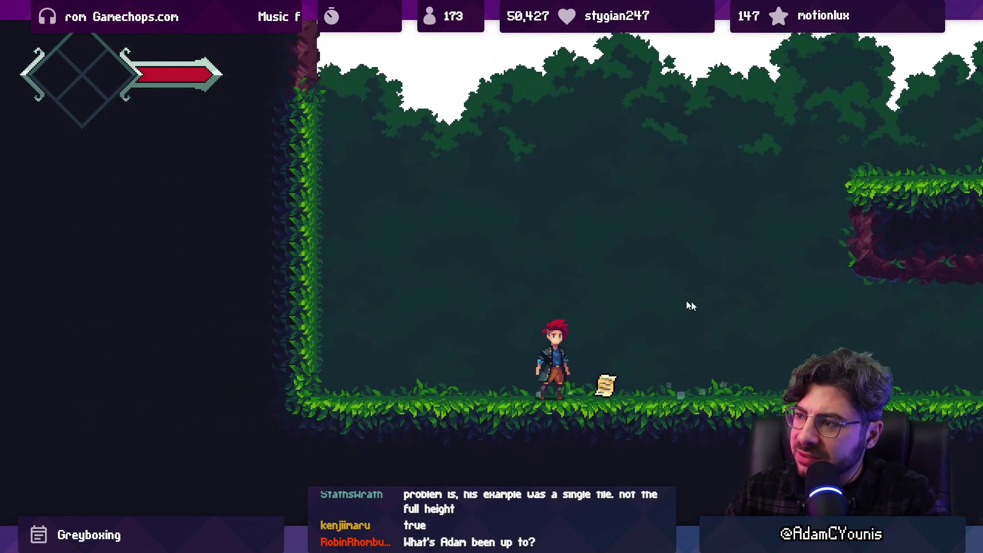
{"action": "key", "text": "Right"}
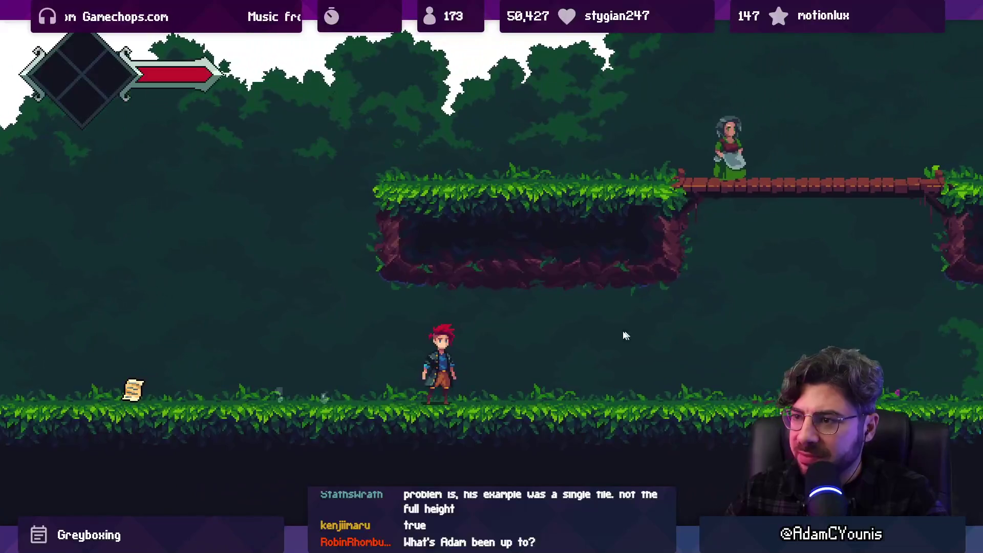
{"action": "key", "text": "space"}
{"action": "key", "text": "Right"}
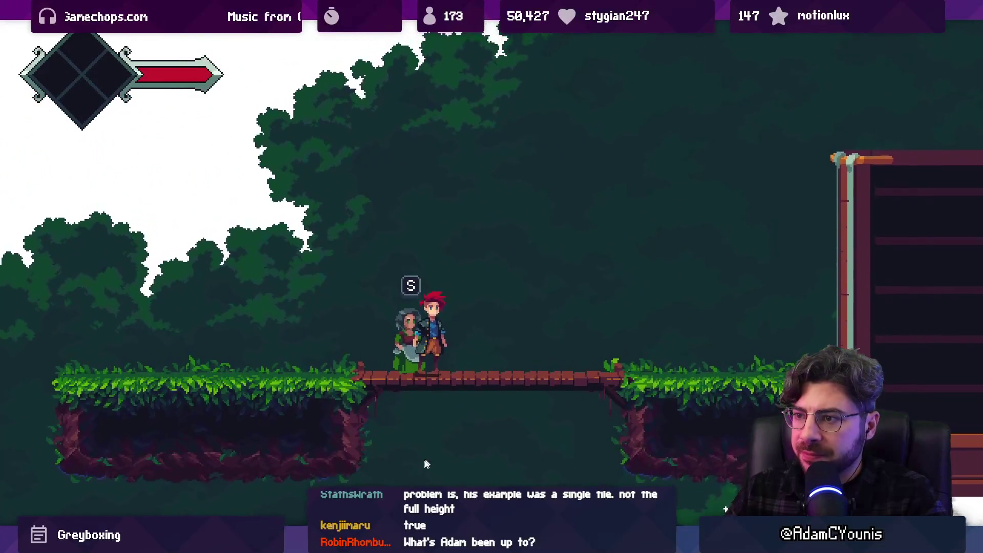
{"action": "key", "text": "Down"}
{"action": "key", "text": "Left"}
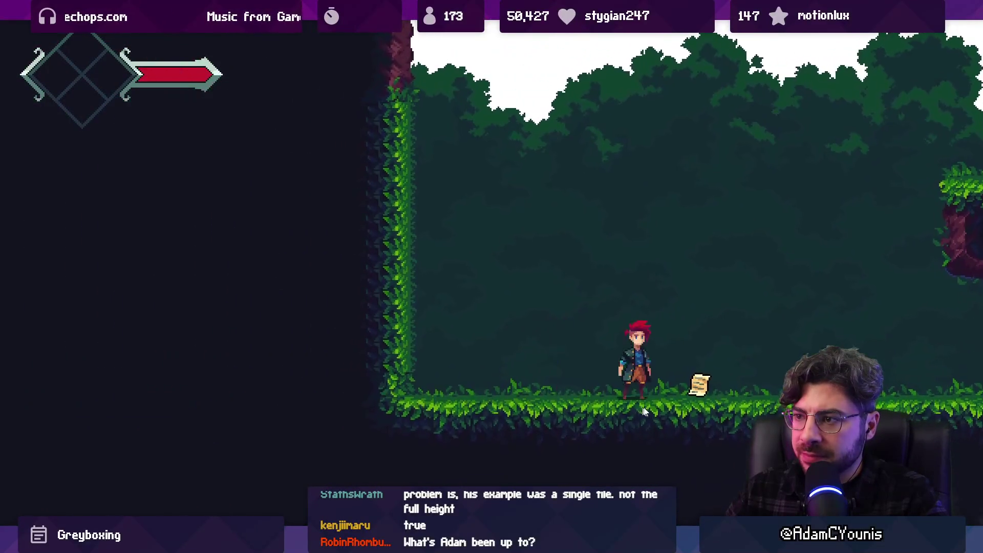
{"action": "key", "text": "space"}
{"action": "key", "text": "Left"}
{"action": "key", "text": "space"}
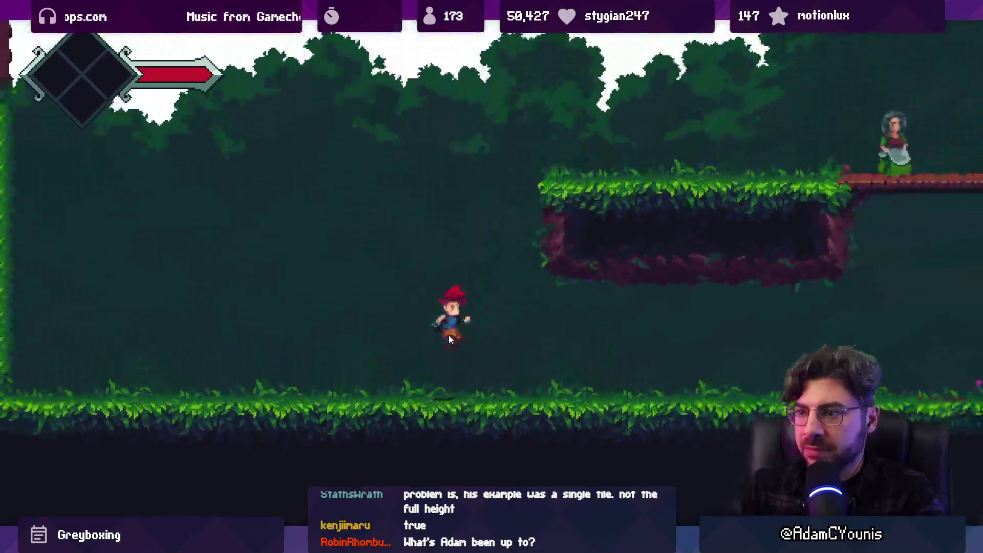
{"action": "key", "text": "Left"}
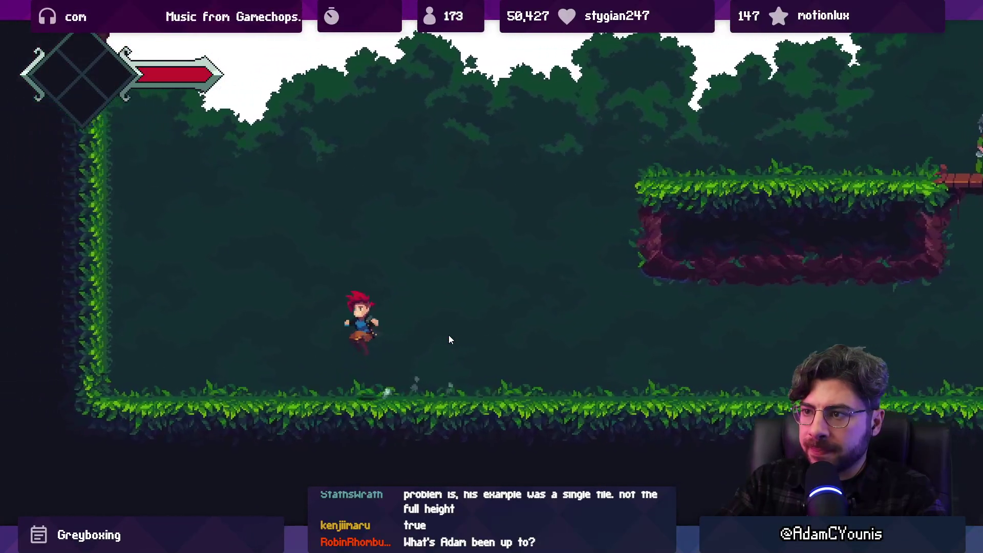
{"action": "key", "text": "space"}
{"action": "key", "text": "Right"}
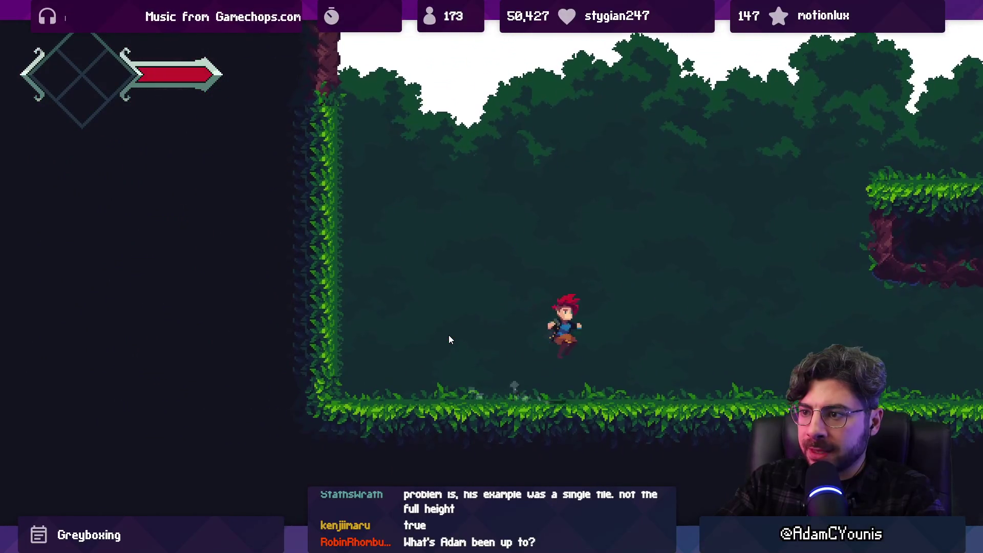
{"action": "key", "text": "Right"}
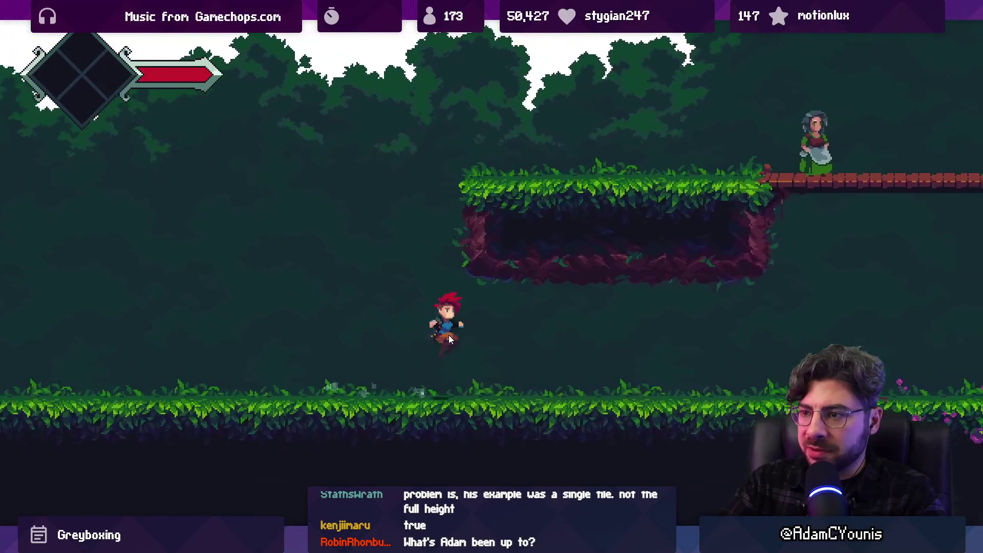
{"action": "key", "text": "Right"}
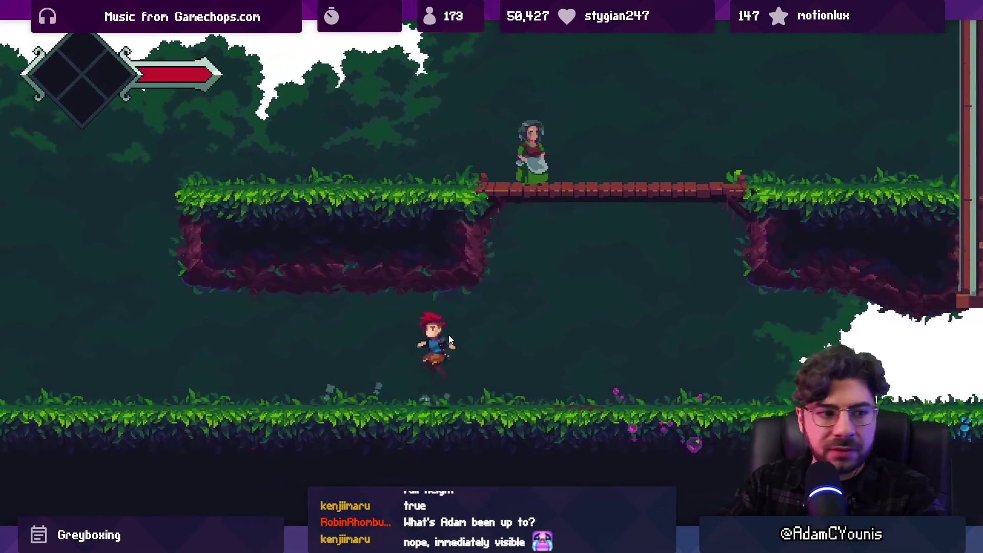
- Keep running and jumping around the NPC's platform, then exit the full-screen Game view
{"action": "key", "text": "Left"}
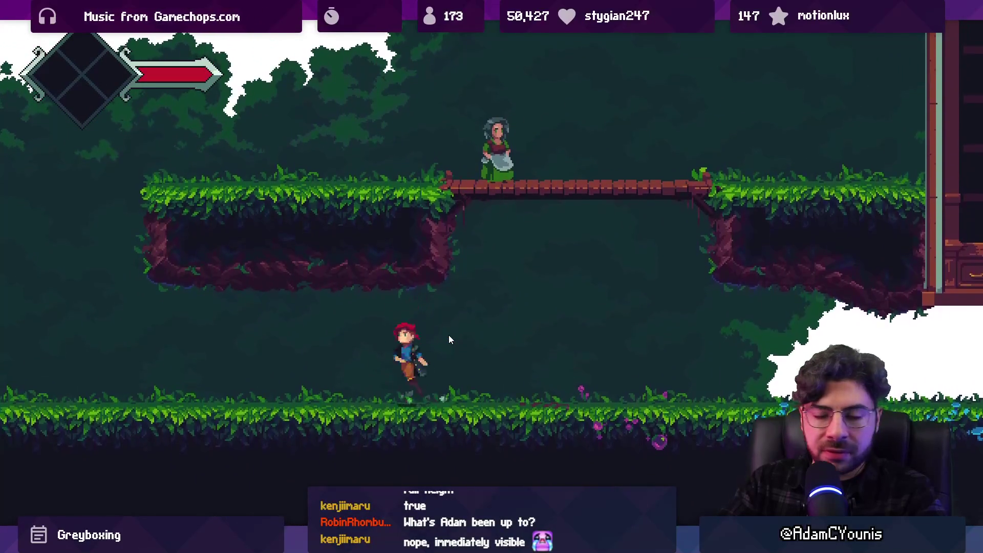
{"action": "key", "text": "Right"}
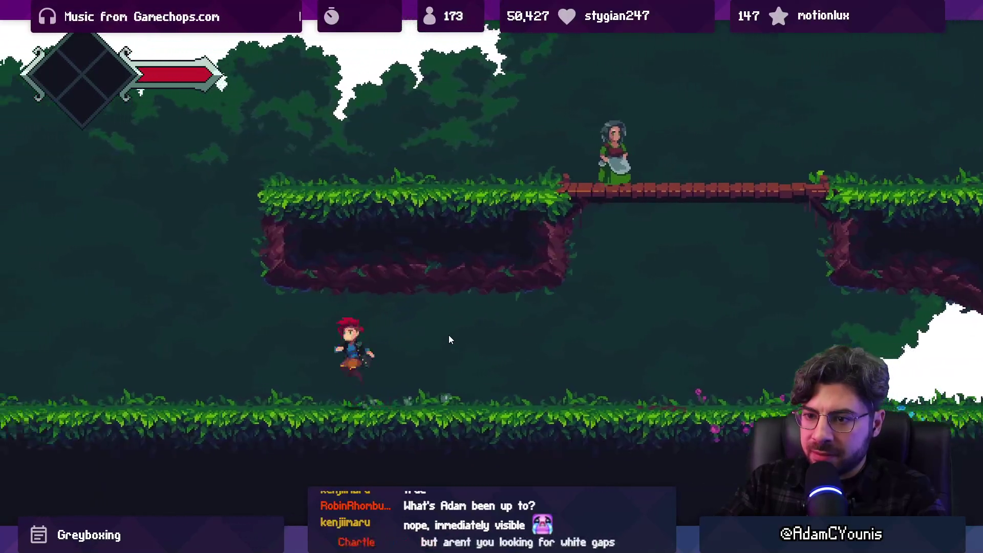
{"action": "key", "text": "Left"}
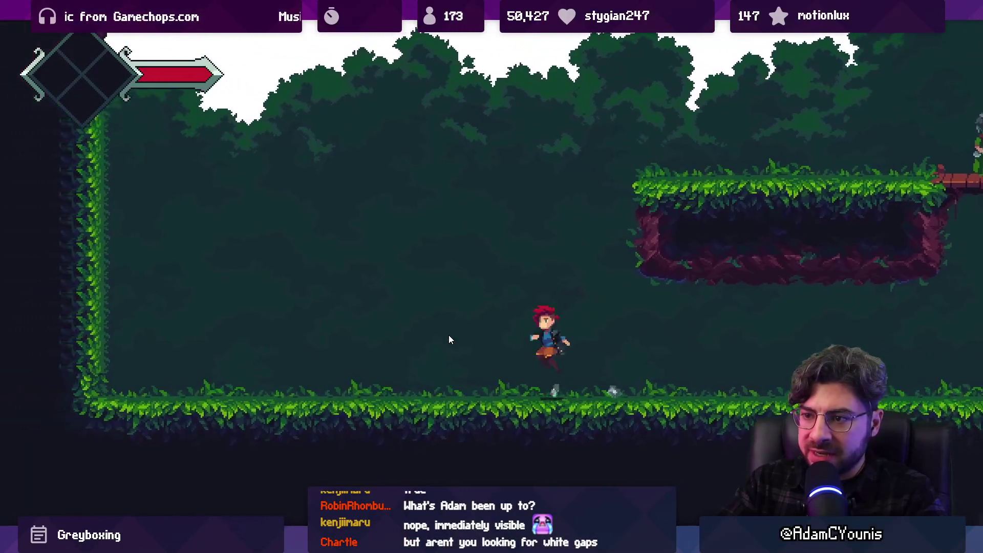
{"action": "key", "text": "Left"}
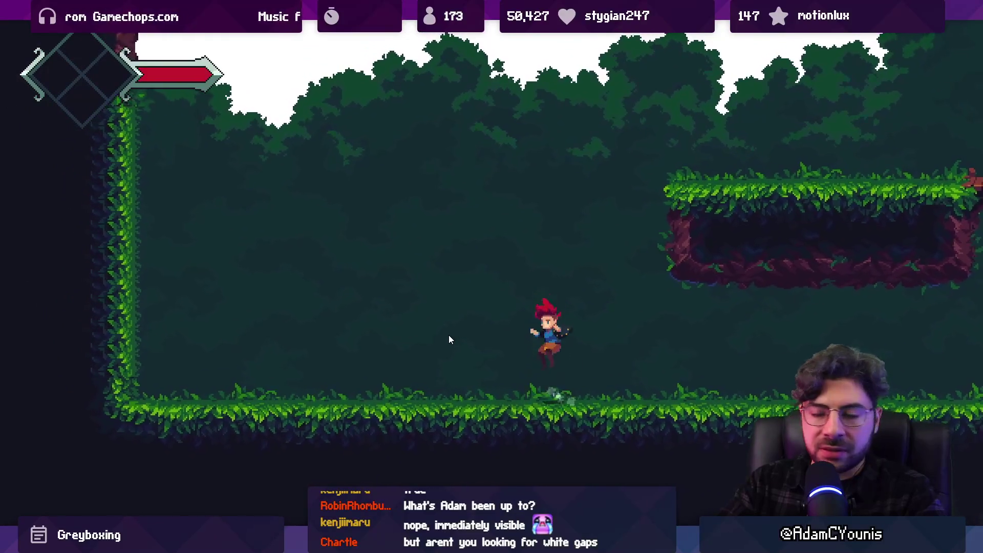
{"action": "key", "text": "space"}
{"action": "key", "text": "Left"}
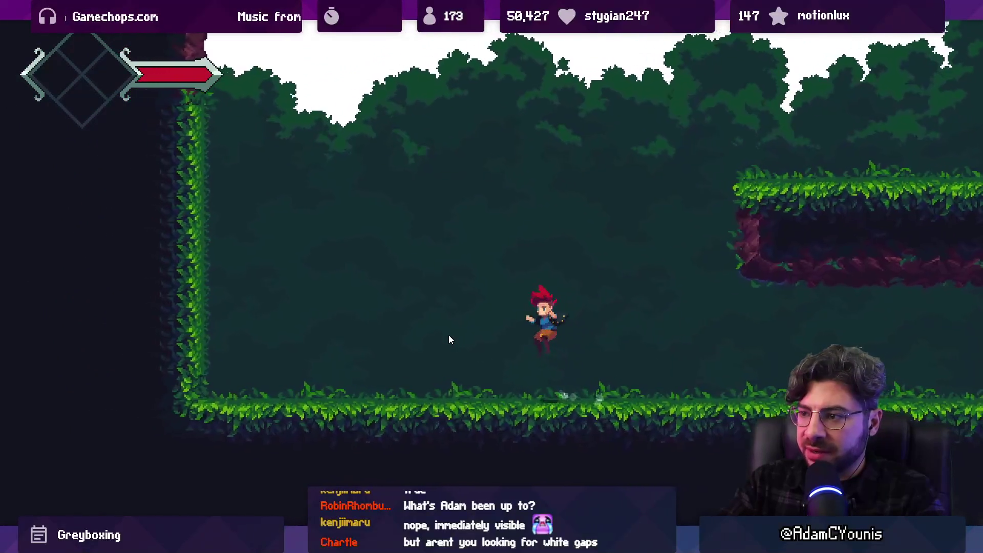
{"action": "key", "text": "Left"}
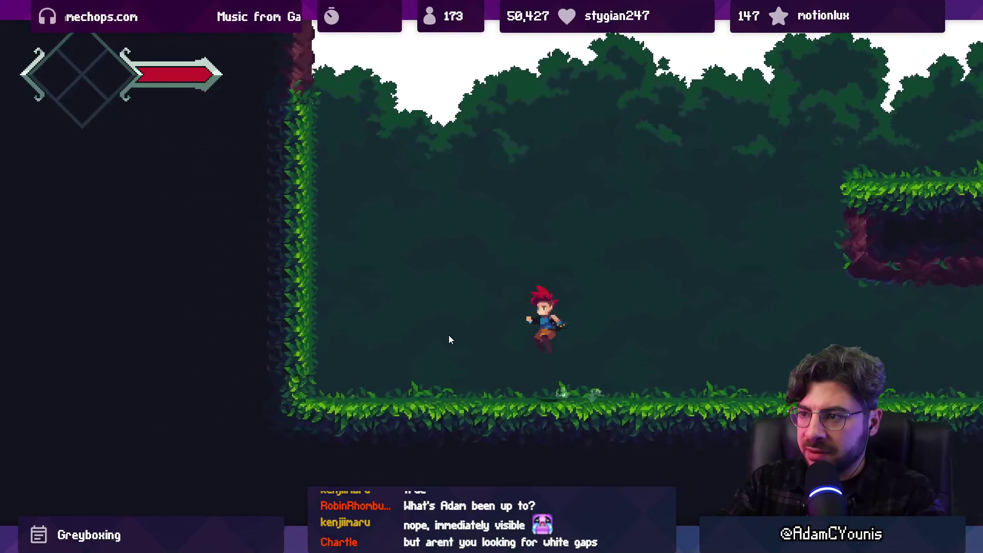
{"action": "key", "text": "Right"}
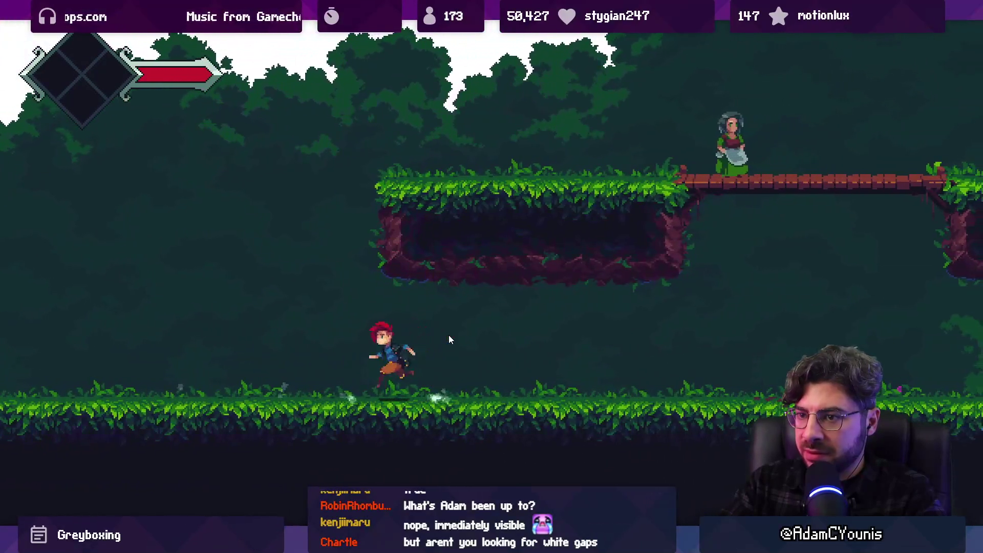
{"action": "key", "text": "Left"}
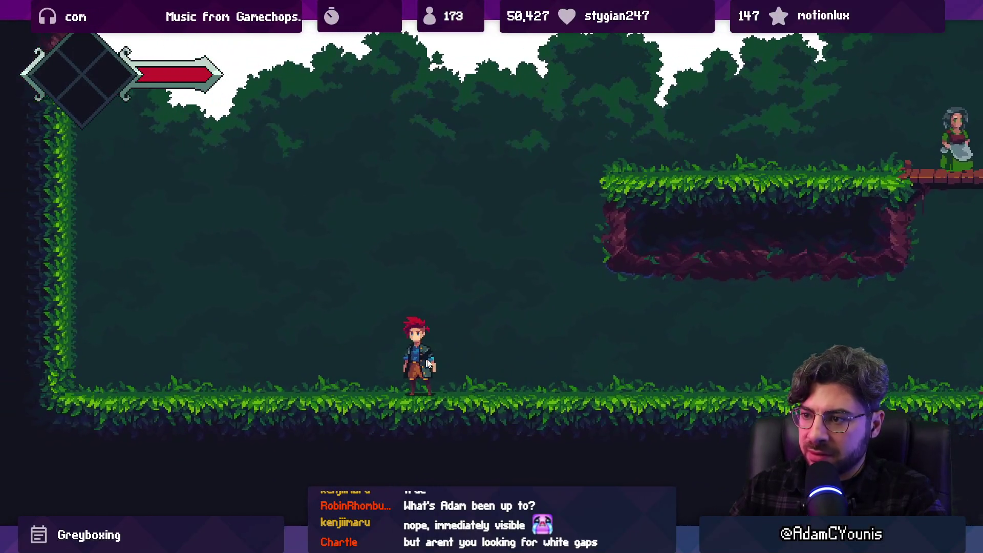
{"action": "key", "text": "Right"}
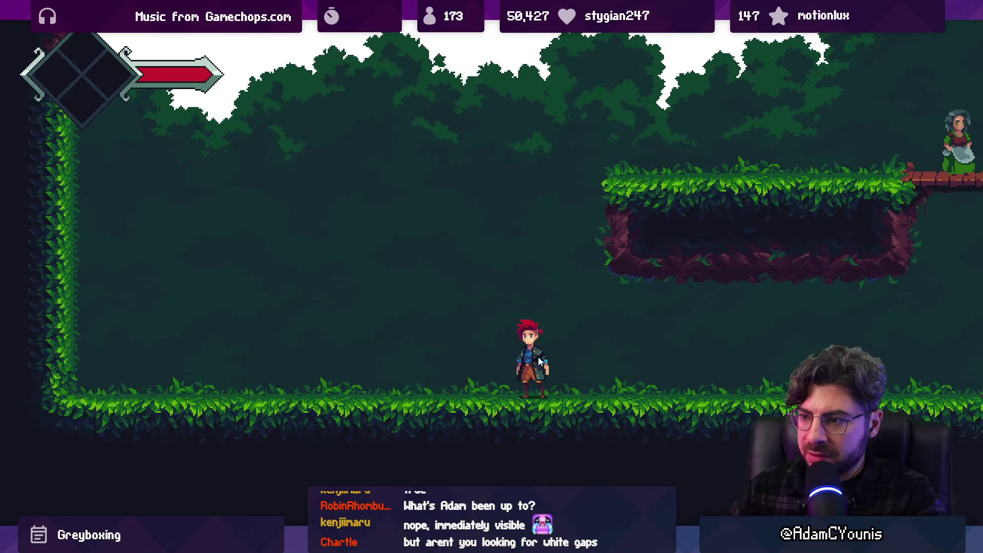
{"action": "key", "text": "Right"}
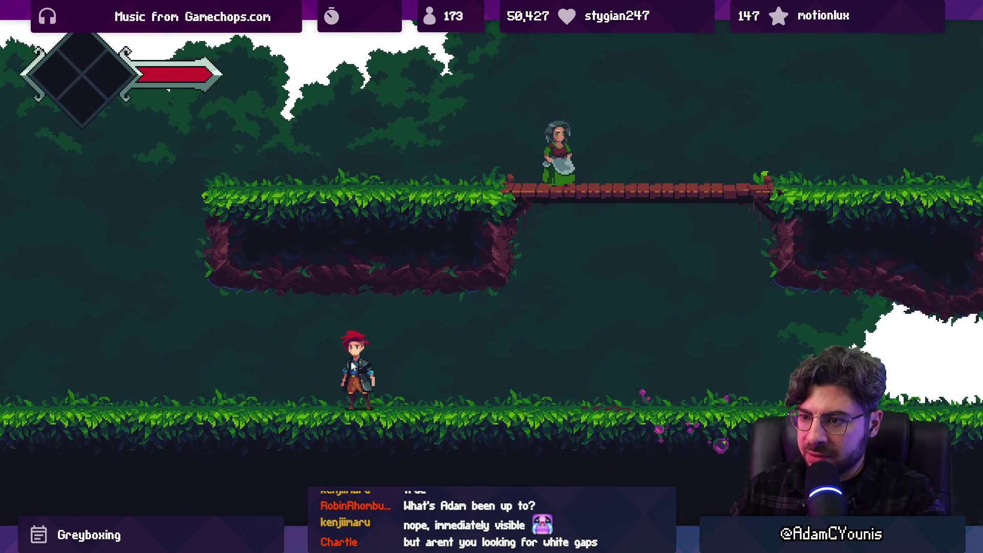
{"action": "key", "text": "Left"}
{"action": "key", "text": "Right"}
{"action": "key", "text": "space"}
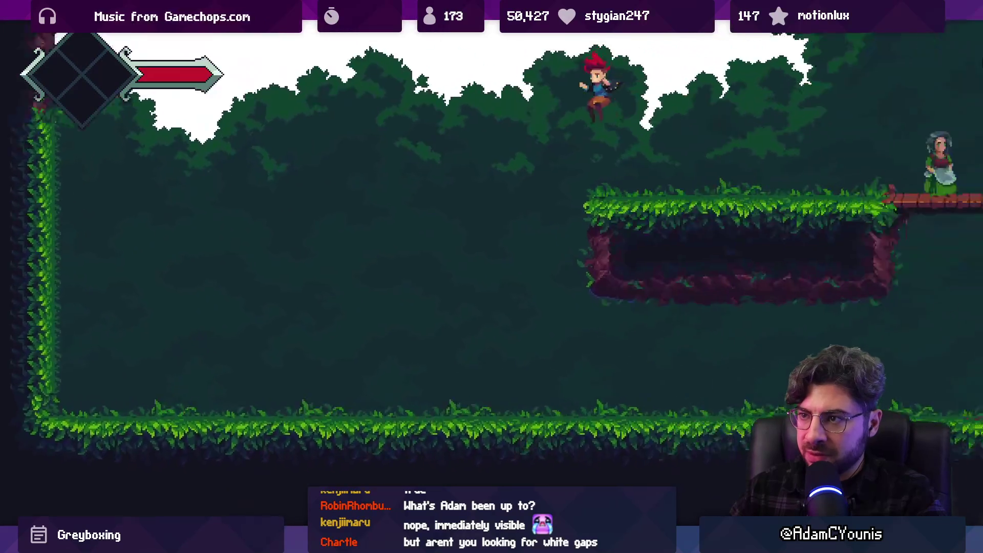
{"action": "key", "text": "space"}
{"action": "key", "text": "Left"}
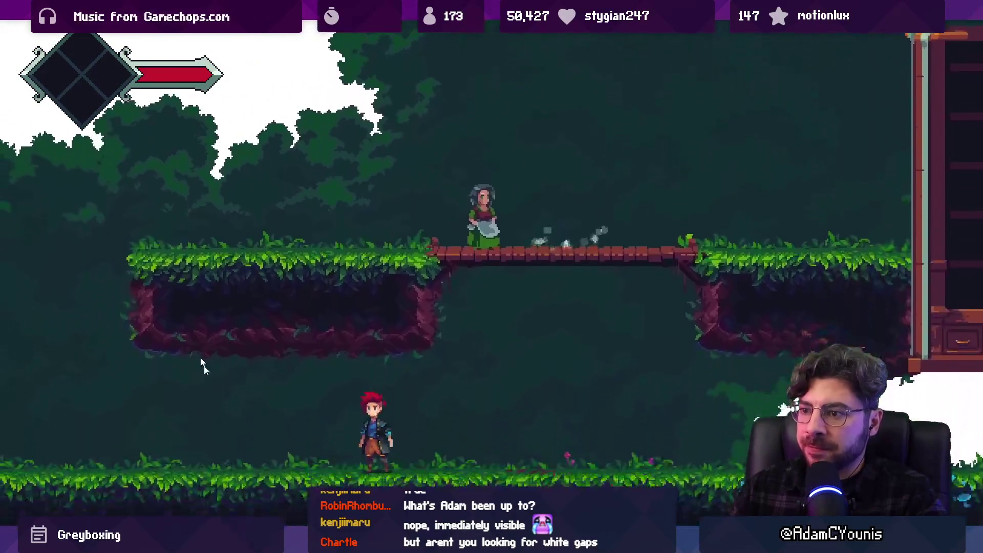
{"action": "key", "text": "Left"}
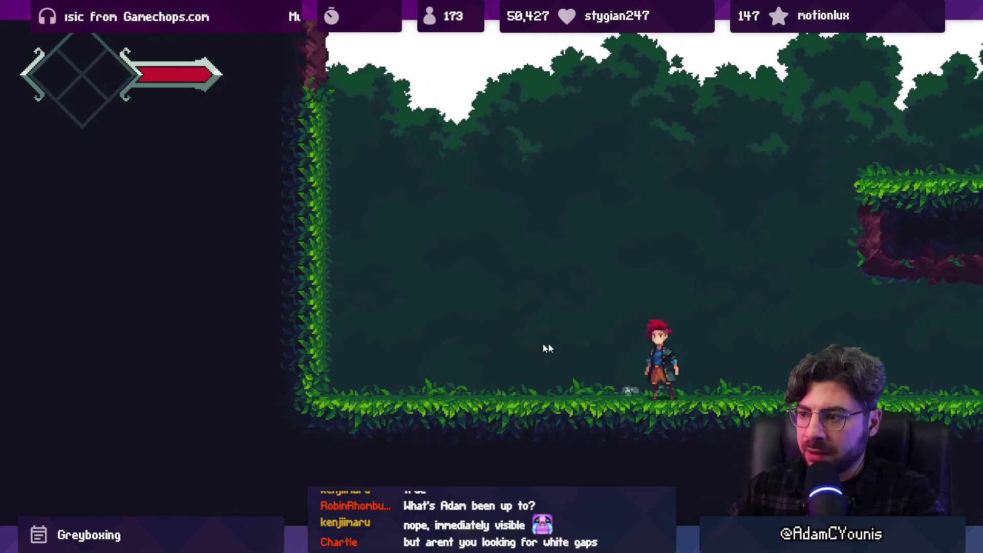
{"action": "key", "text": "shift+space"}
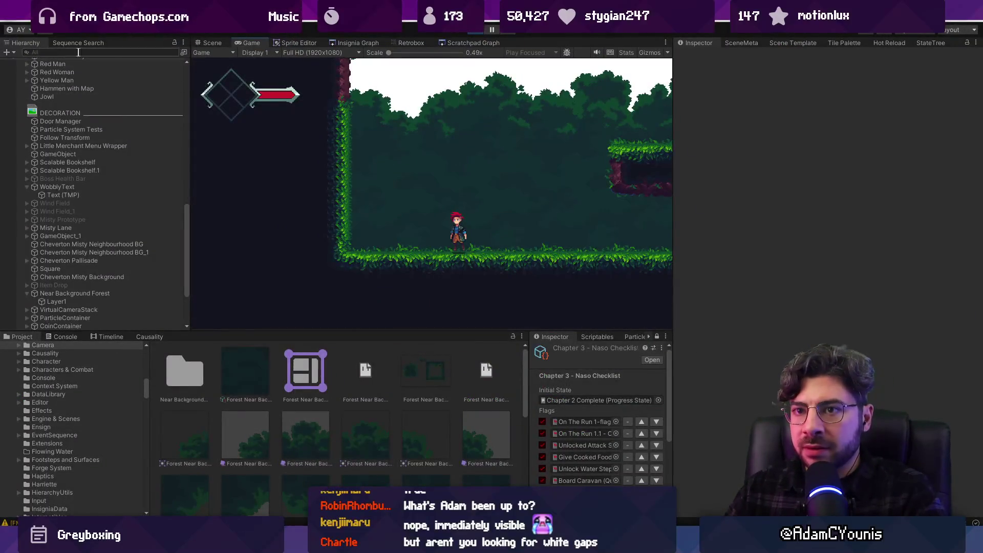
- Filter the Hierarchy to Armin, add the Smooth Mc Movement component, and walk him left and right
{"action": "type", "text": "armin"}
{"action": "left_click", "coordinate": [106, 71]}
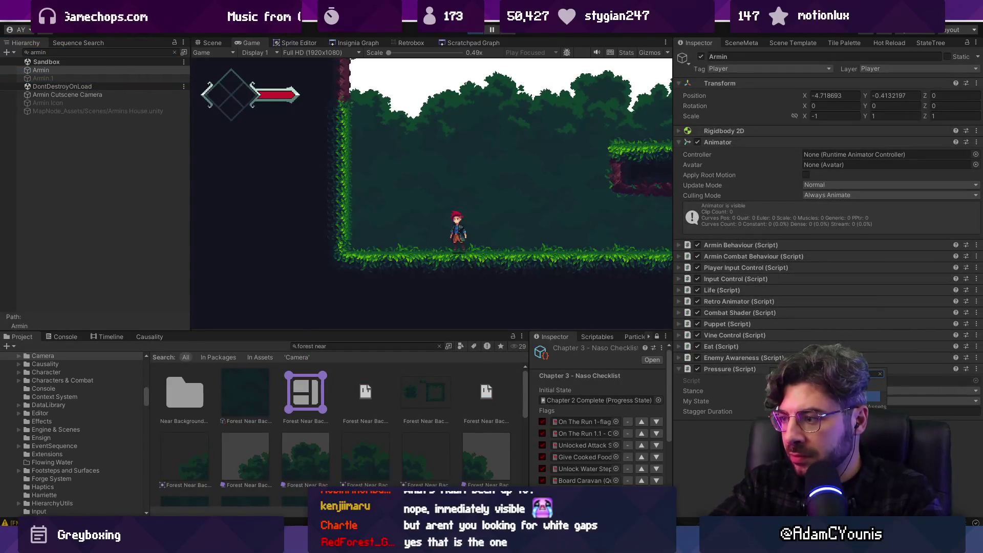
{"action": "key", "text": "Return"}
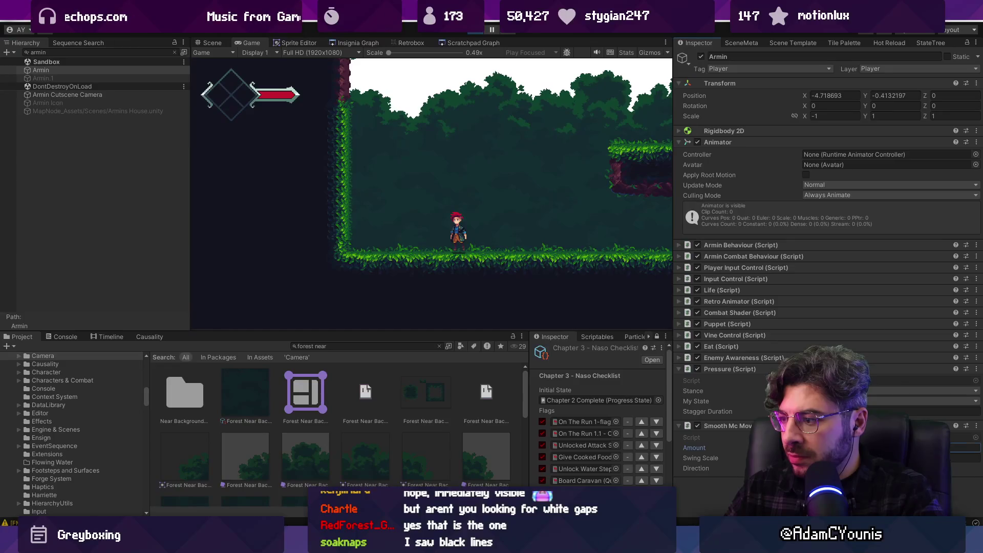
{"action": "key", "text": "Tab"}
{"action": "key", "text": "Left"}
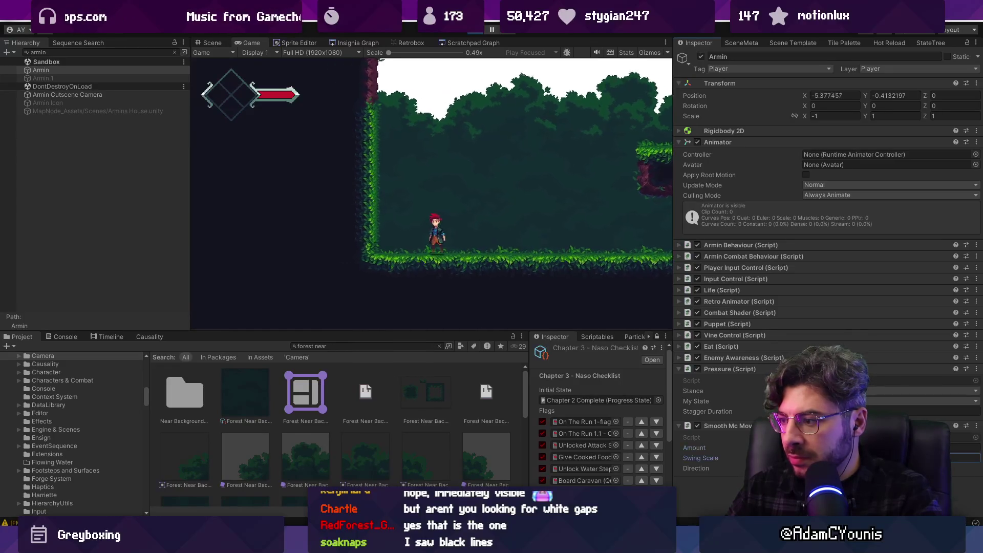
{"action": "key", "text": "Tab"}
{"action": "key", "text": "Right"}
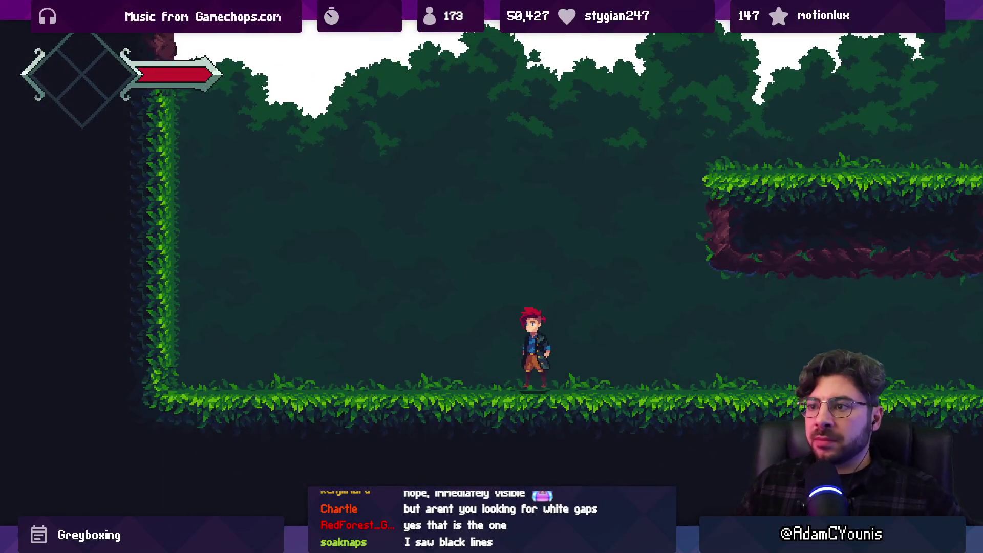
- Walk Armin between the left wall and the ledge several times checking seams, then un-maximize the Game view
{"action": "key", "text": "Left"}
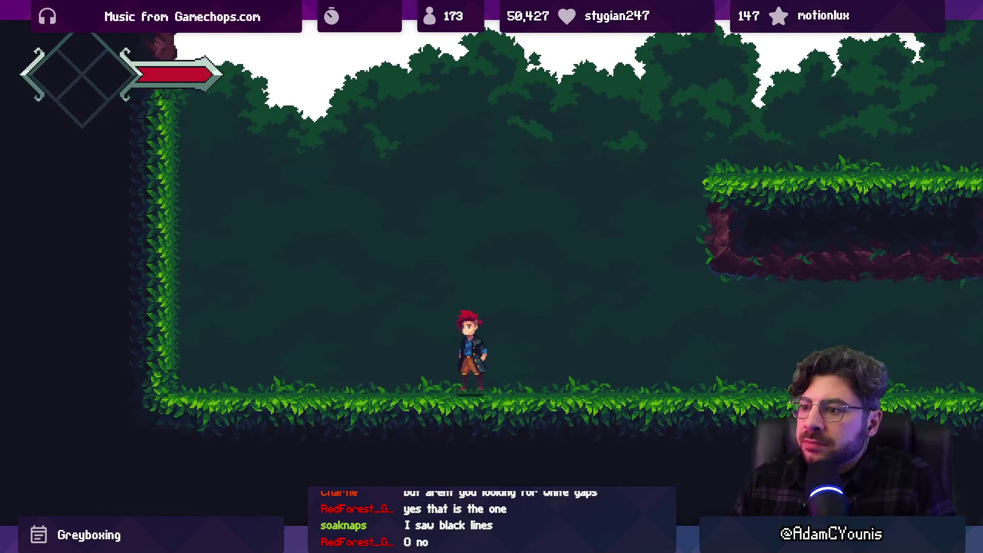
{"action": "key", "text": "Left"}
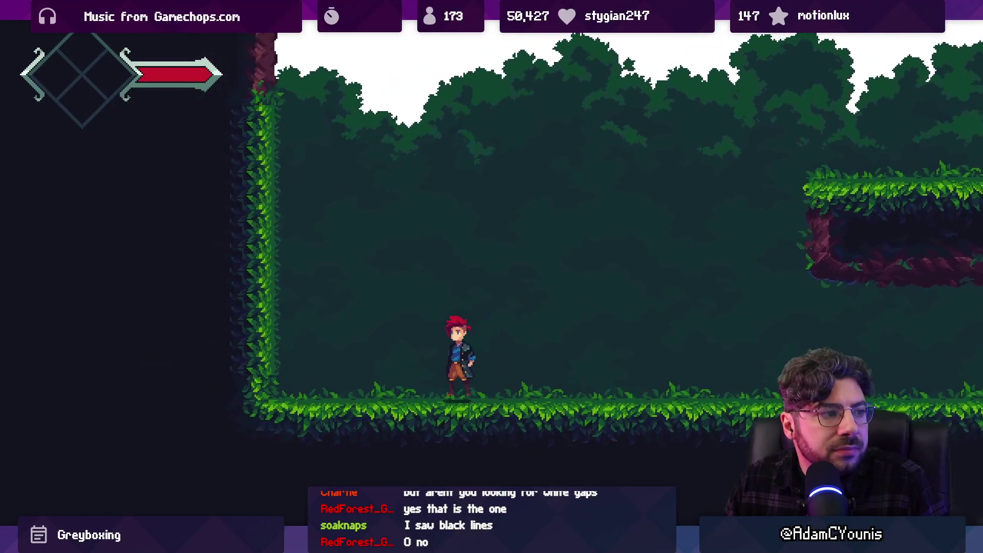
{"action": "key", "text": "Left"}
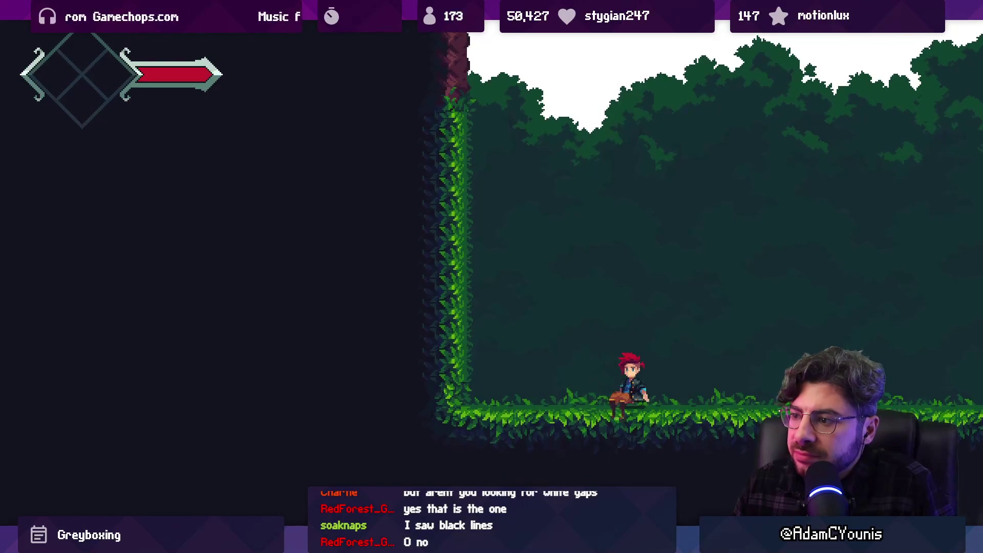
{"action": "key", "text": "Right"}
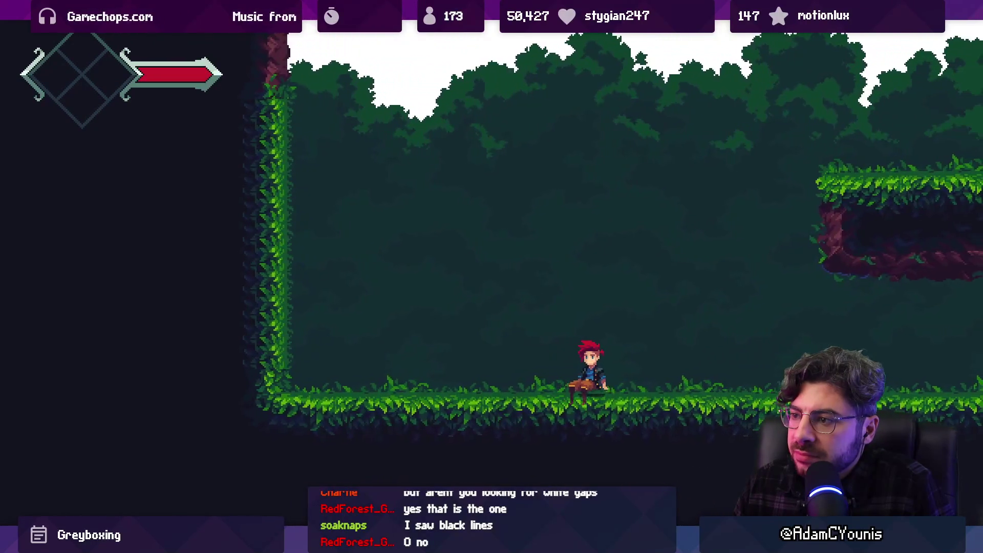
{"action": "key", "text": "Right"}
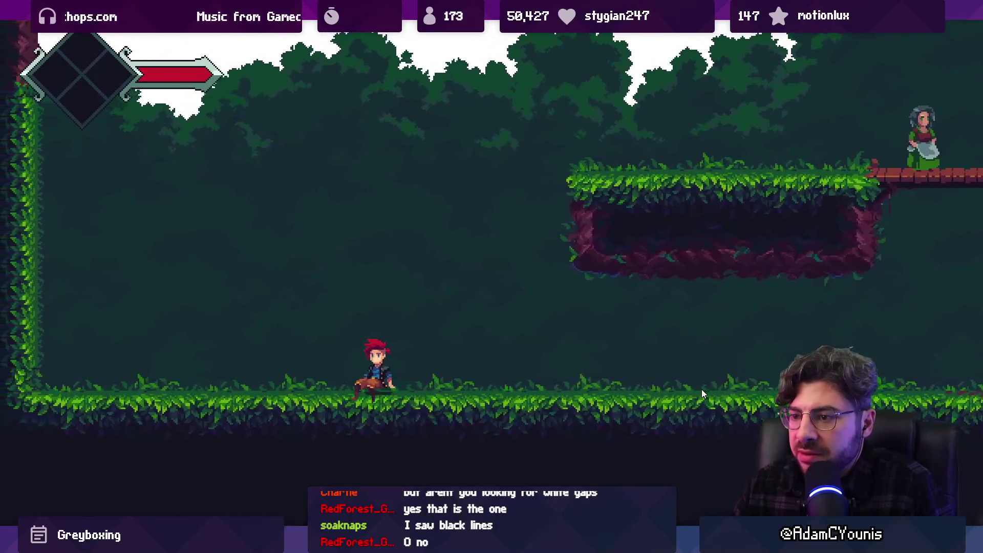
{"action": "key", "text": "Left"}
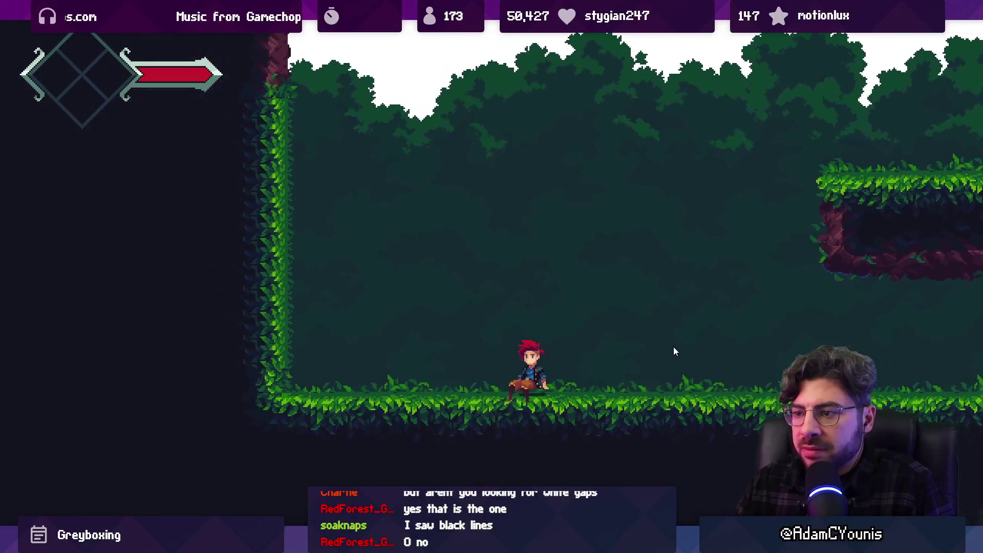
{"action": "key", "text": "Left"}
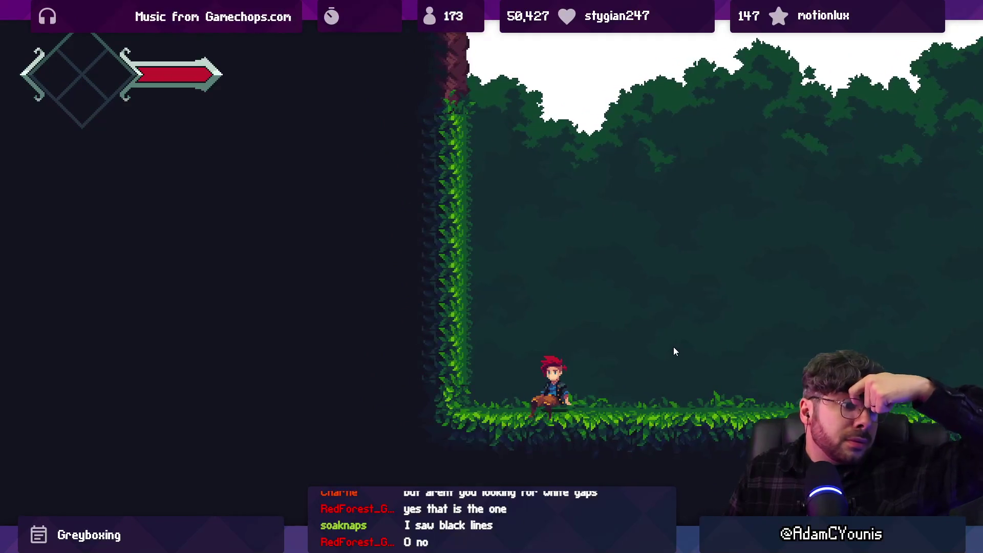
{"action": "key", "text": "Right"}
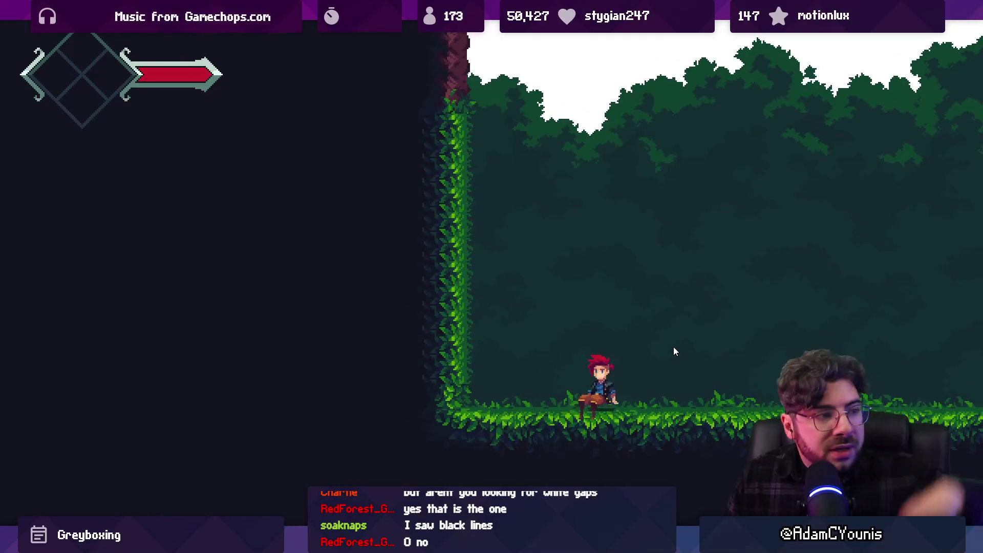
{"action": "key", "text": "Right"}
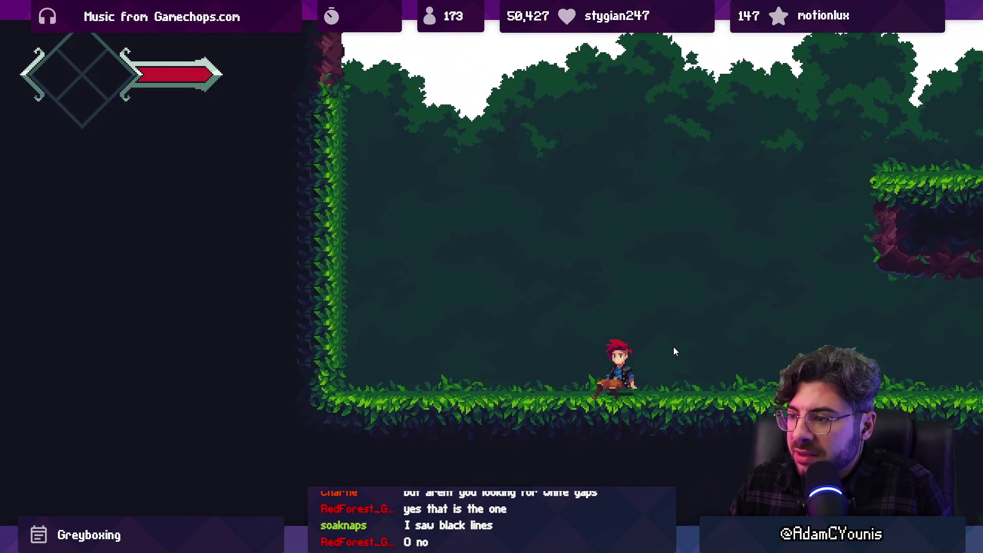
{"action": "key", "text": "Right"}
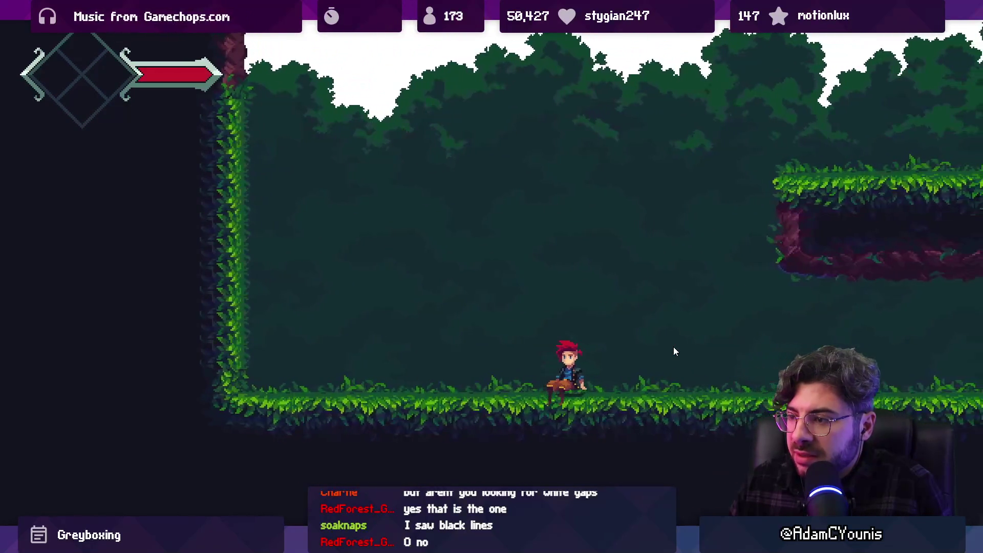
{"action": "key", "text": "Left"}
{"action": "key", "text": "Left"}
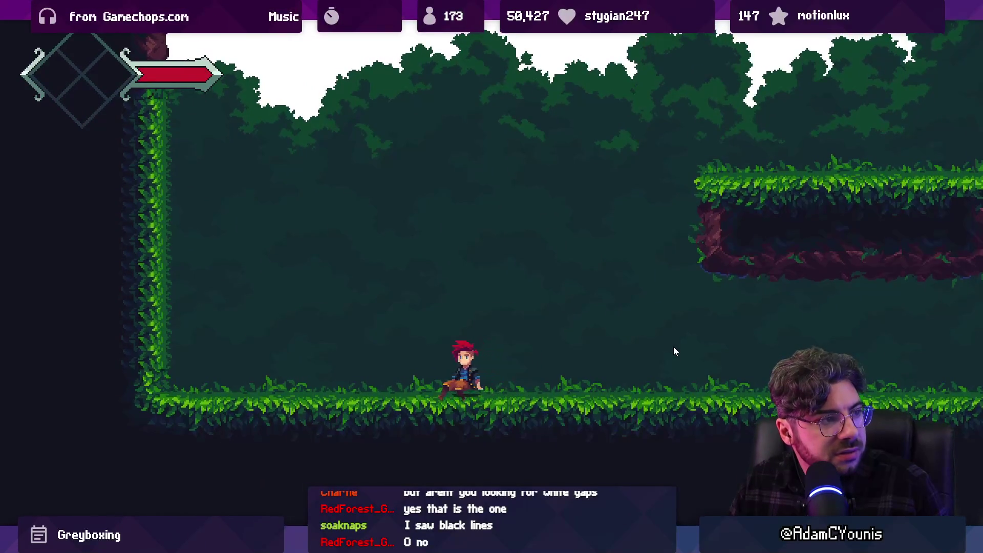
{"action": "key", "text": "Left"}
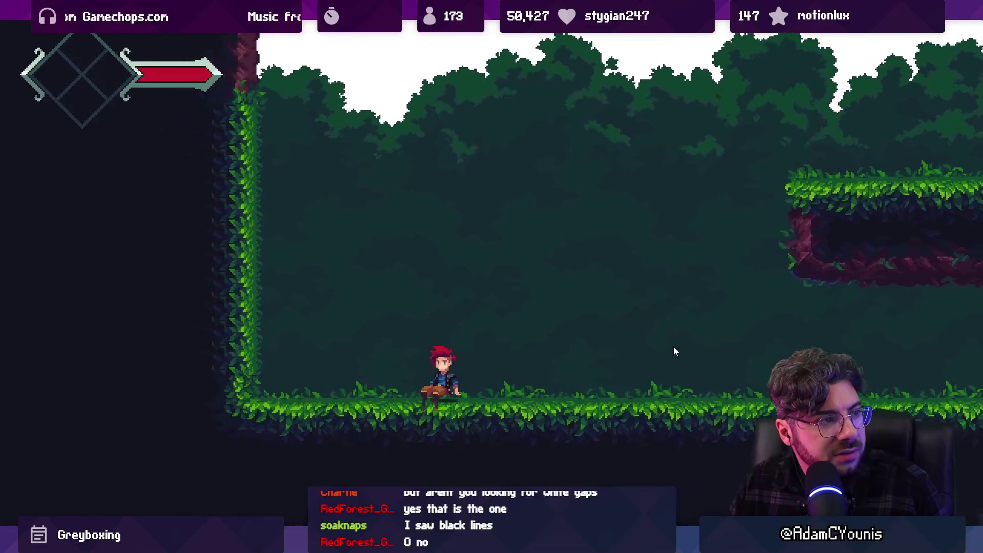
{"action": "key", "text": "Left"}
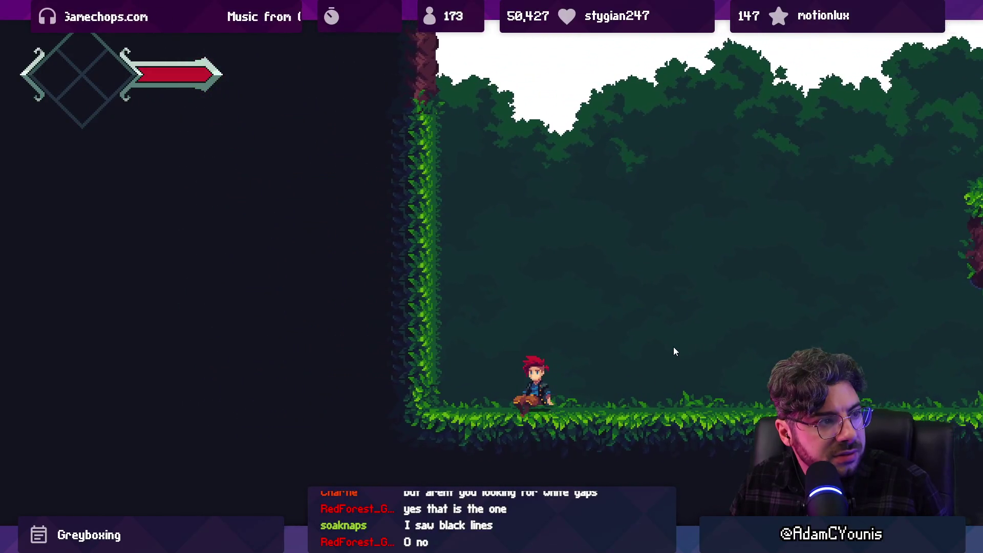
{"action": "key", "text": "Right"}
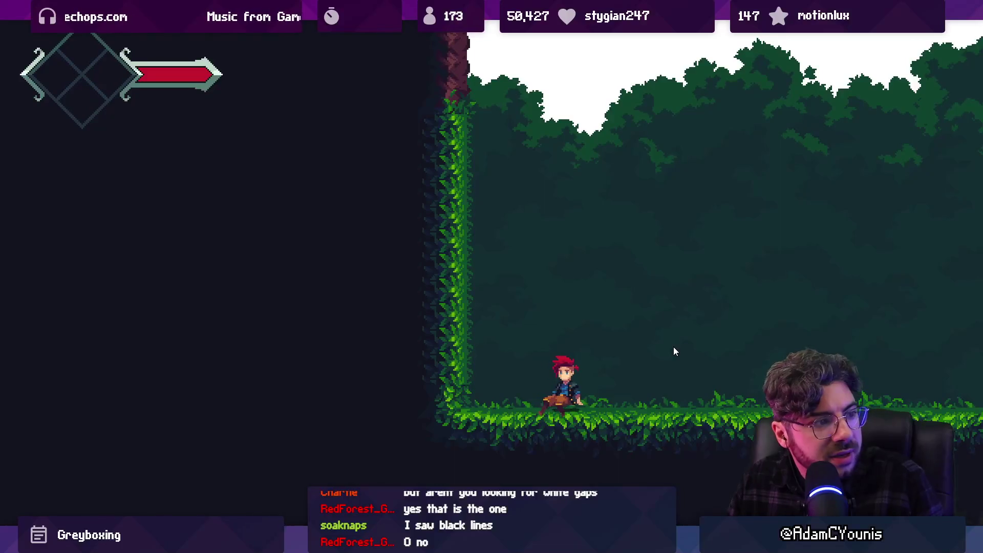
{"action": "key", "text": "Right"}
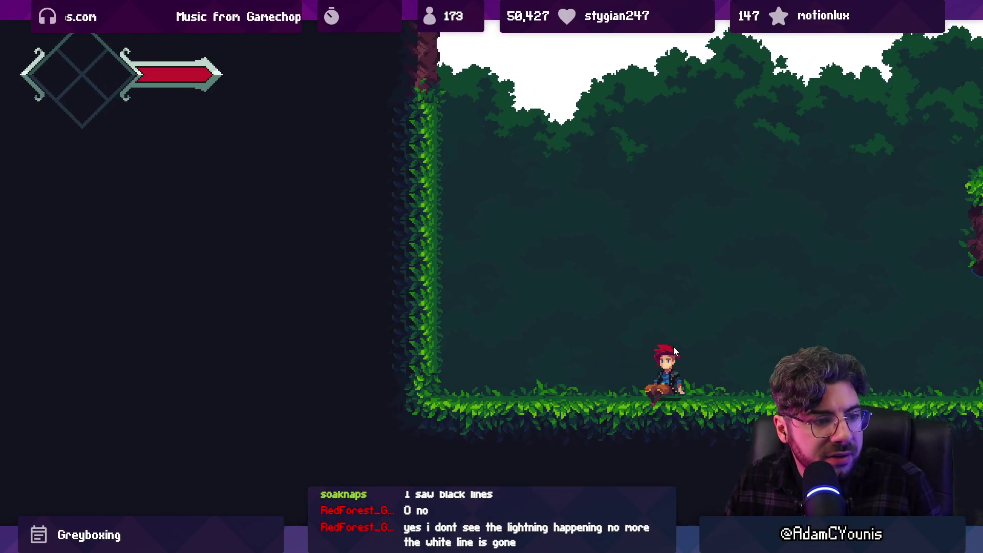
{"action": "key", "text": "Right"}
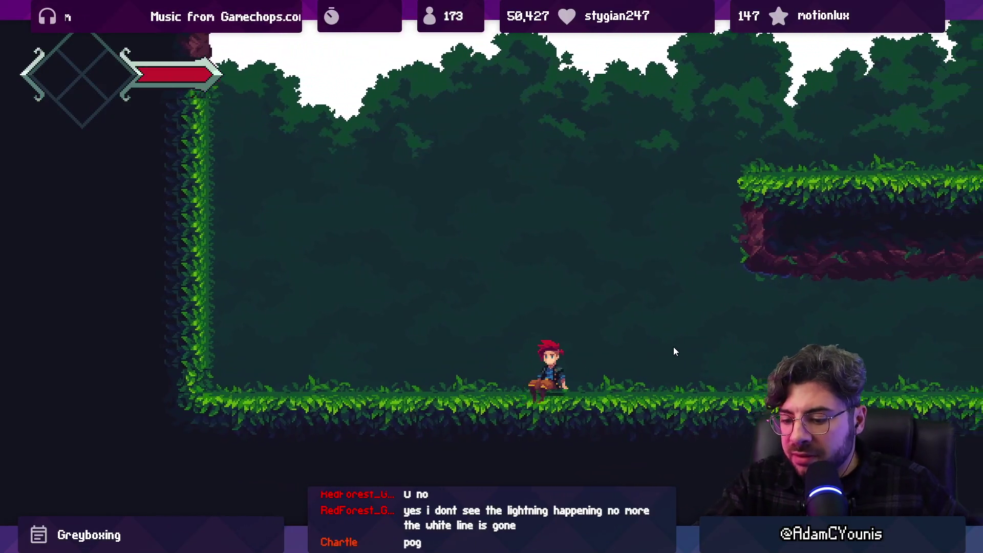
{"action": "key", "text": "shift+space"}
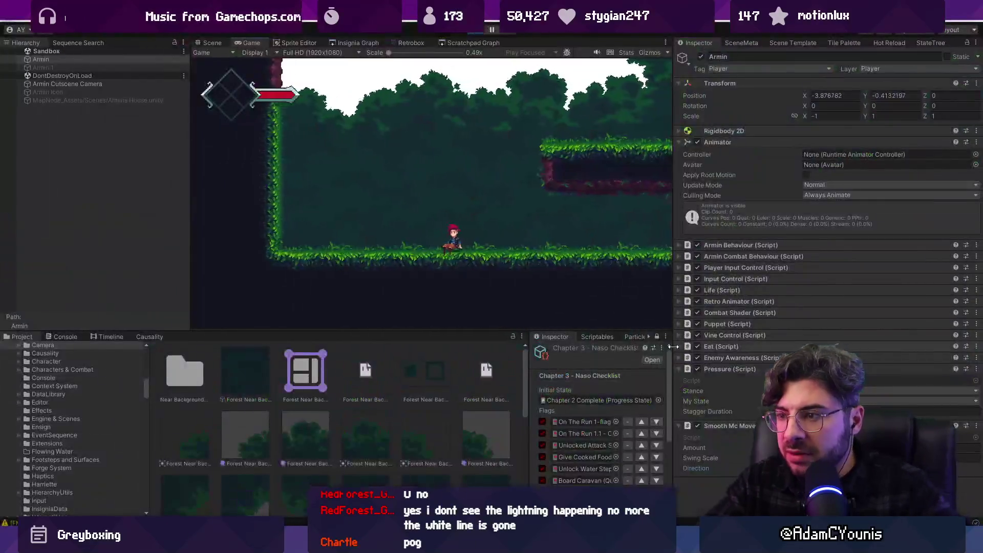
- Restart Play mode full screen and run Armin onto the upper grassy platform
{"action": "key", "text": "ctrl+p"}
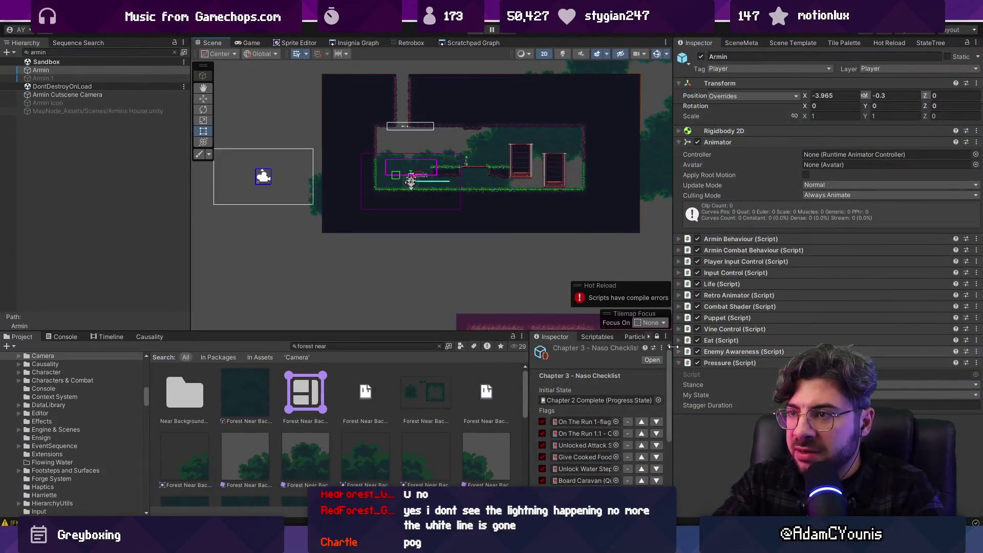
{"action": "key", "text": "ctrl+p"}
{"action": "key", "text": "shift+space"}
{"action": "key", "text": "Right"}
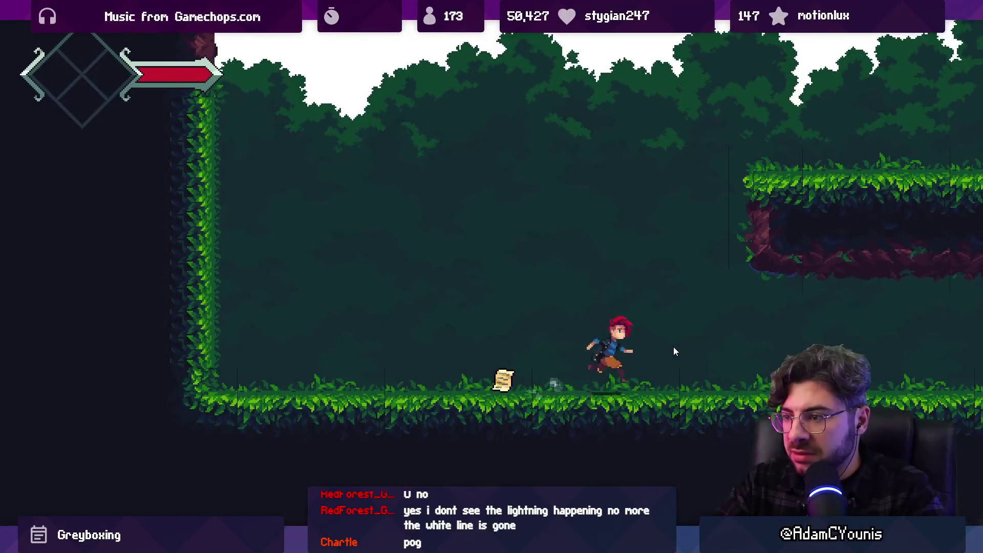
{"action": "key", "text": "Left"}
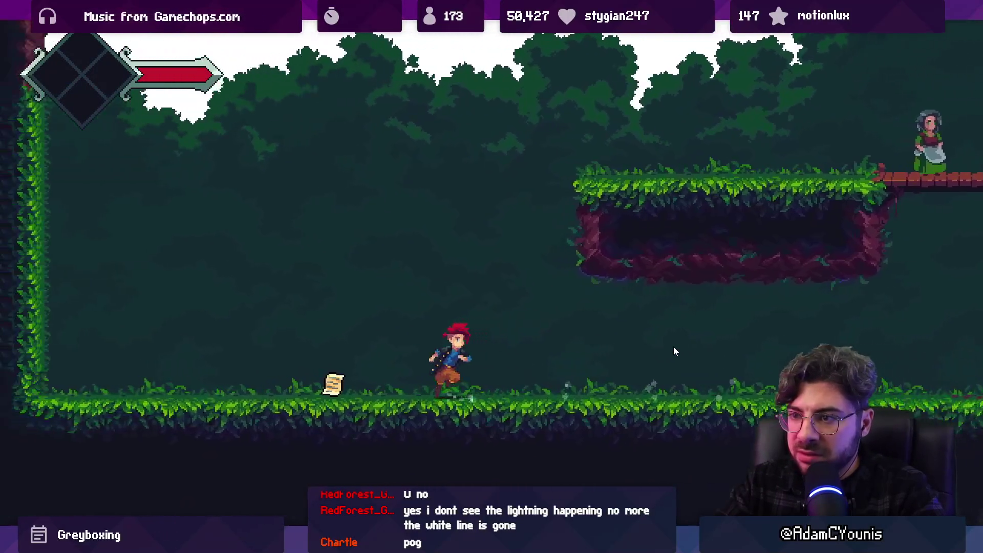
{"action": "key", "text": "Right"}
{"action": "key", "text": "Left"}
{"action": "key", "text": "space"}
- Run past the villager onto the wooden cabinet, back left to the wall, and exit fullscreen
{"action": "key", "text": "Right"}
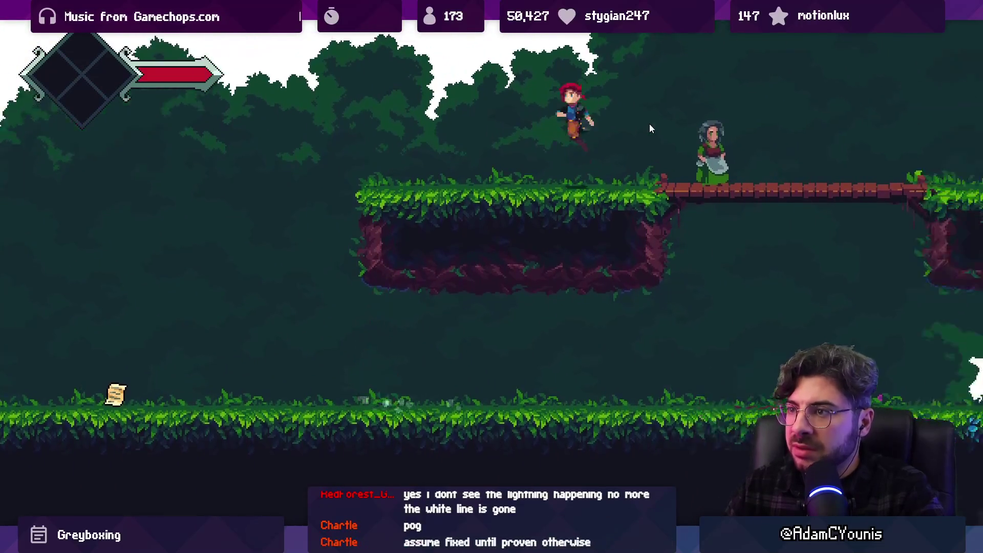
{"action": "key", "text": "Right"}
{"action": "key", "text": "space"}
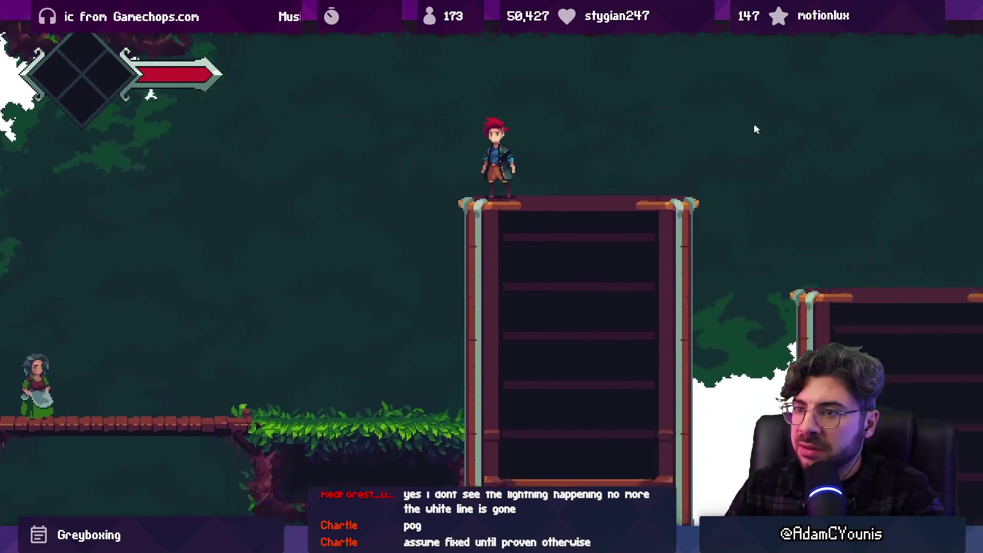
{"action": "key", "text": "Right"}
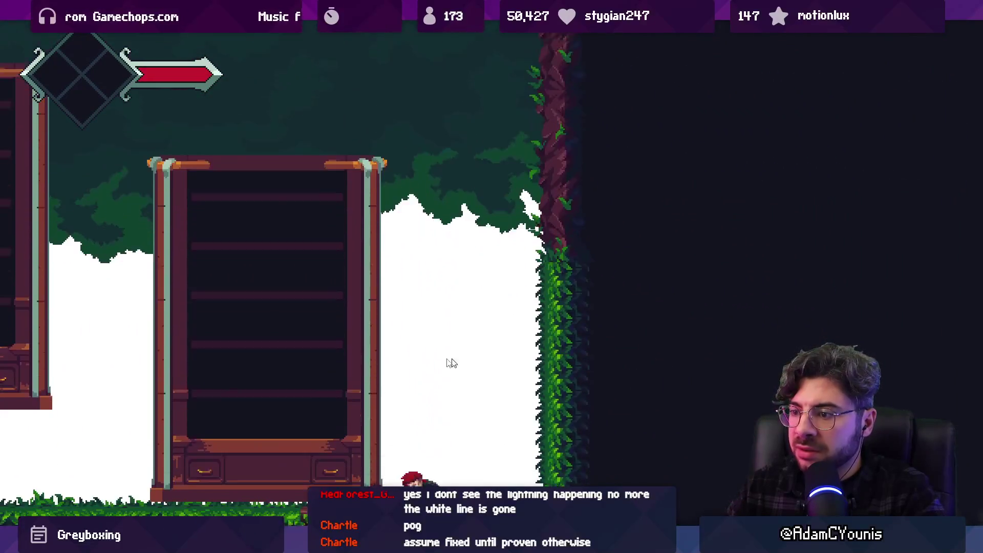
{"action": "key", "text": "Left"}
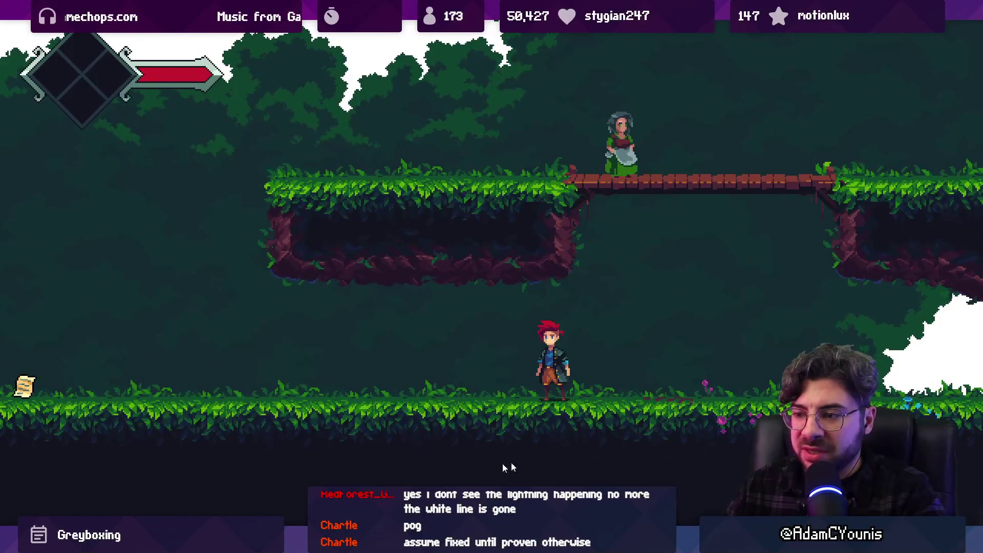
{"action": "key", "text": "Left"}
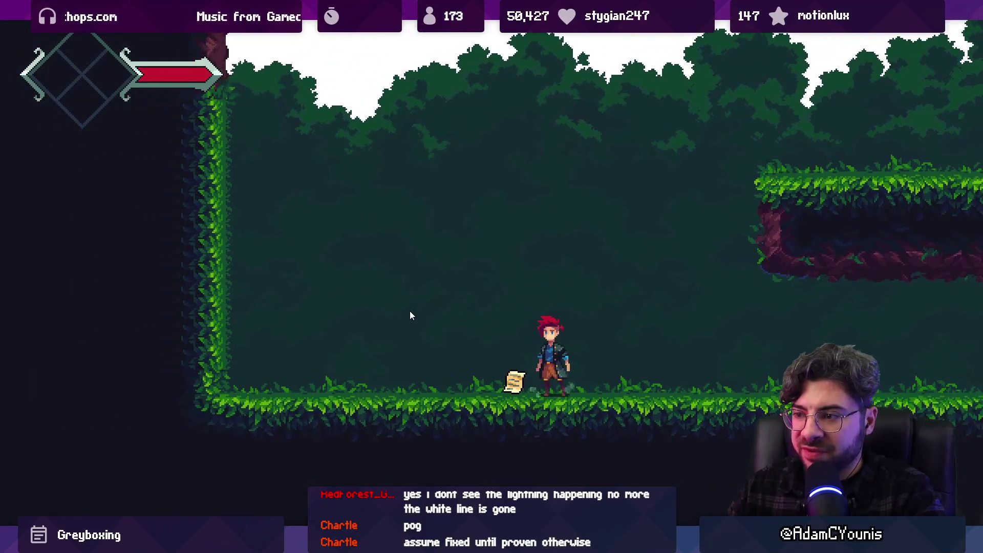
{"action": "key", "text": "shift+space"}
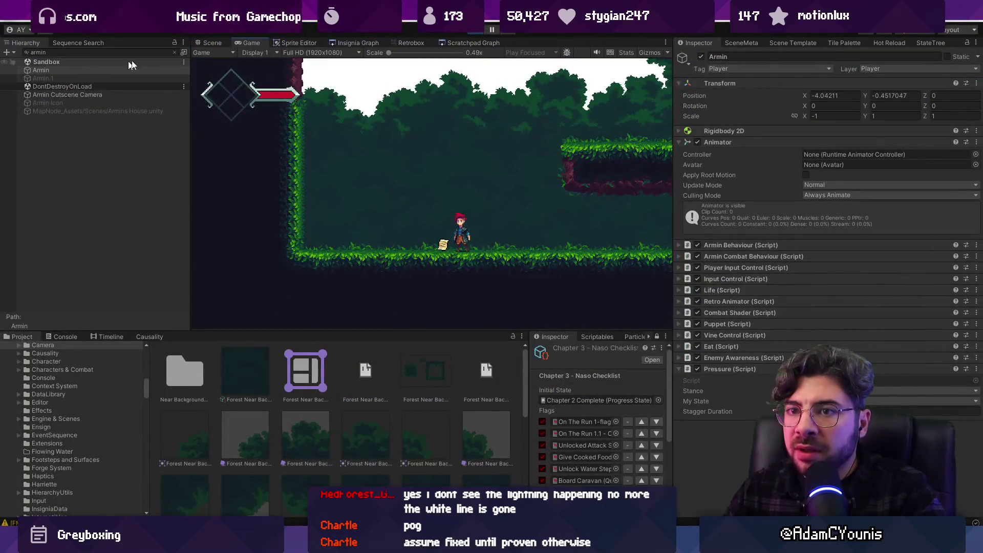
- Clear the 'armin' Hierarchy filter, select Main Insignia Camera Rig, and make the running game full screen
{"action": "left_click", "coordinate": [175, 54]}
{"action": "scroll", "coordinate": [125, 98], "scroll_direction": "up", "scroll_amount": 7}
{"action": "left_click", "coordinate": [132, 86]}
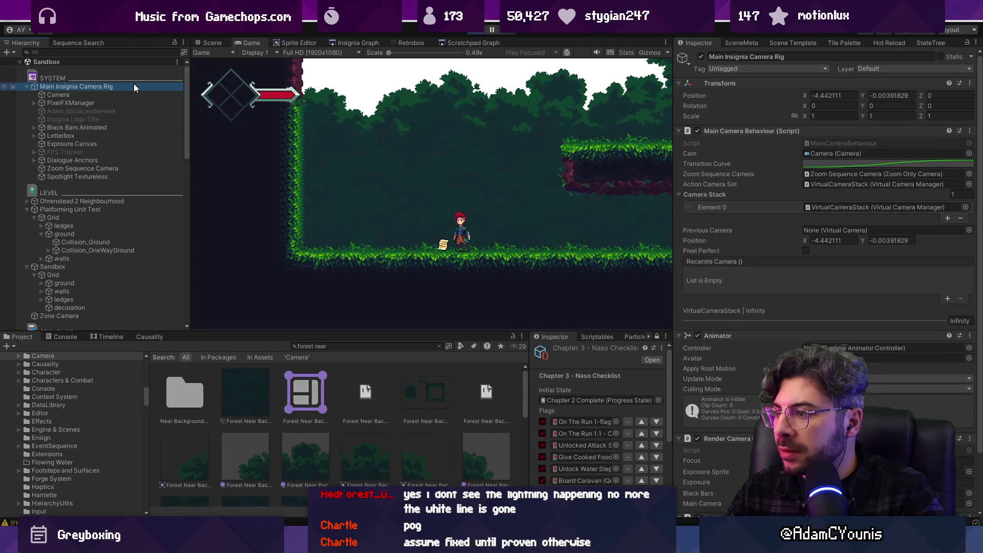
{"action": "left_click", "coordinate": [558, 198]}
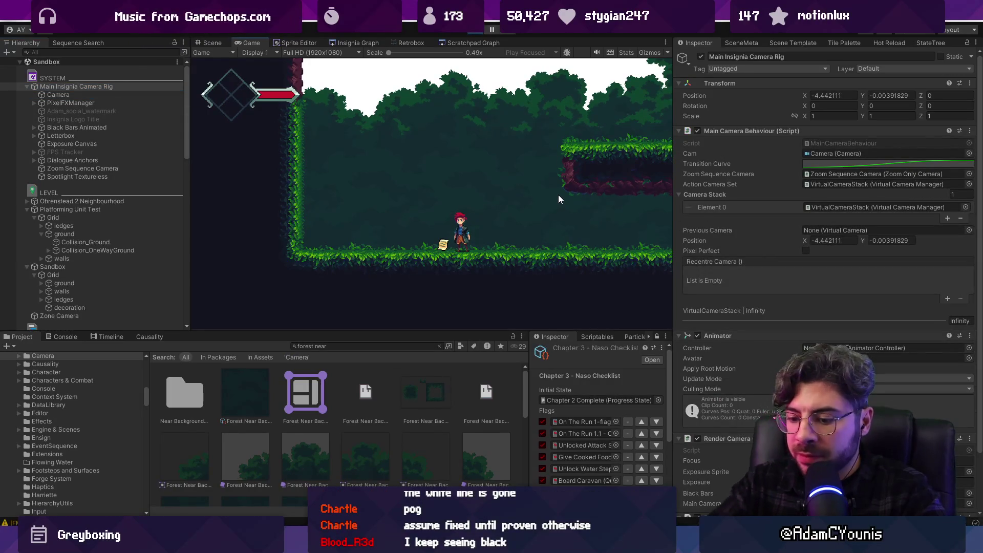
{"action": "key", "text": "F11"}
{"action": "key", "text": "Right"}
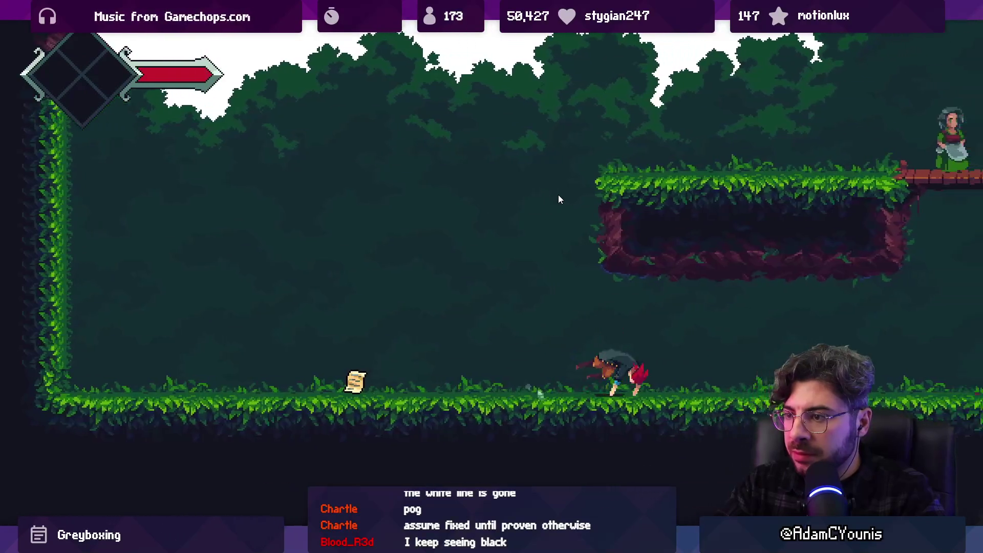
- Play the first forest room, grabbing the scroll and running right into the next room
{"action": "key", "text": "Left"}
{"action": "key", "text": "space"}
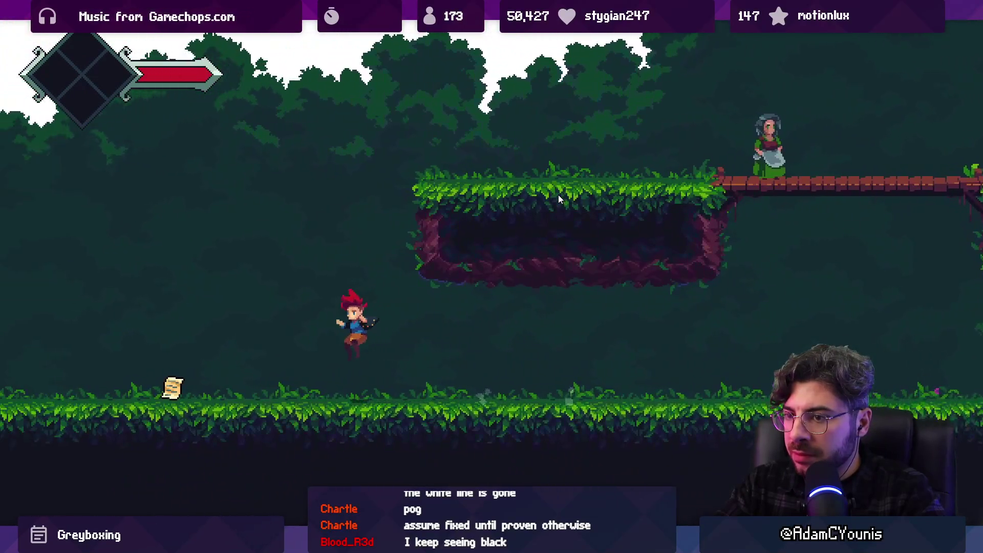
{"action": "key", "text": "Left"}
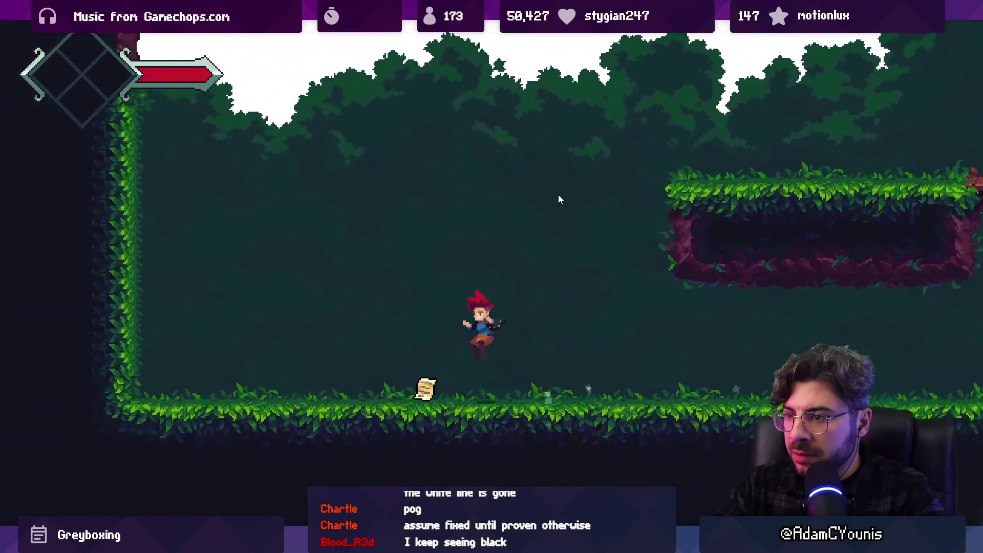
{"action": "key", "text": "Right"}
{"action": "key", "text": "space"}
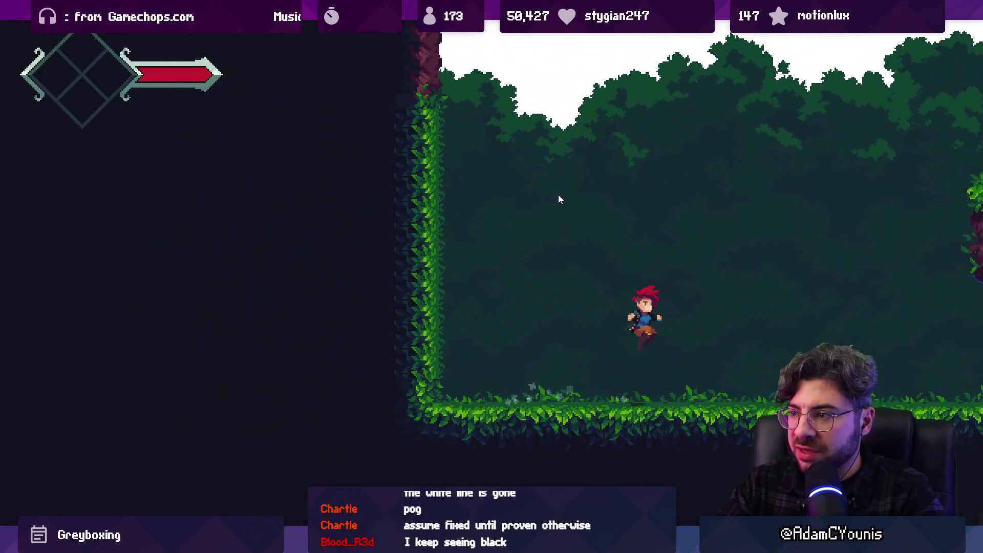
{"action": "key", "text": "Right"}
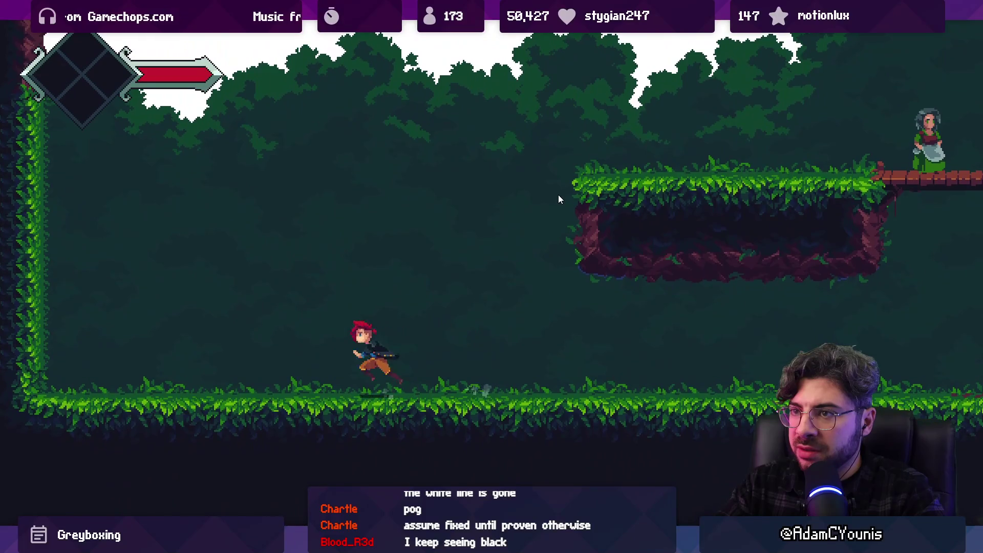
- Run back and forth by the vine wall, jumping to check the tiles for seams
{"action": "key", "text": "Left"}
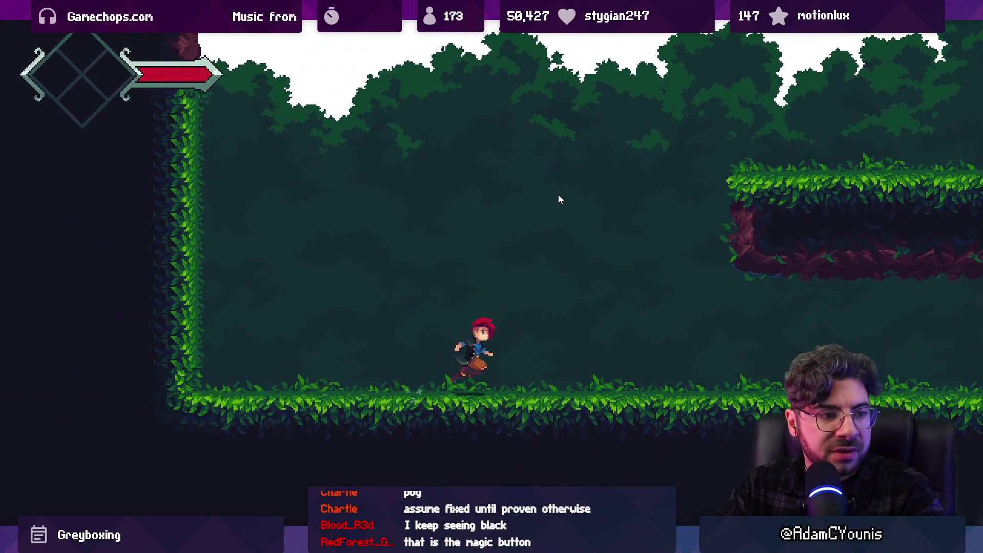
{"action": "key", "text": "Right"}
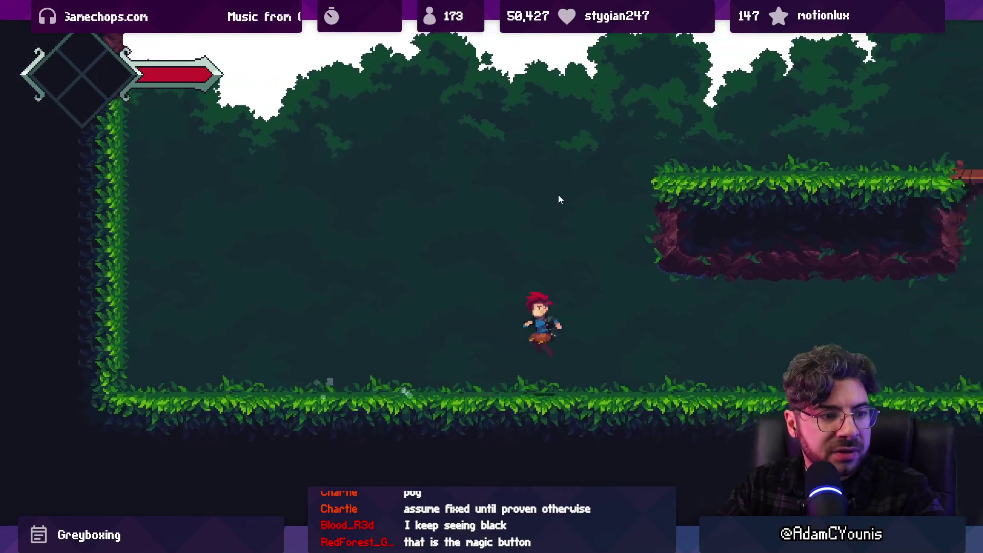
{"action": "key", "text": "Left"}
{"action": "key", "text": "space"}
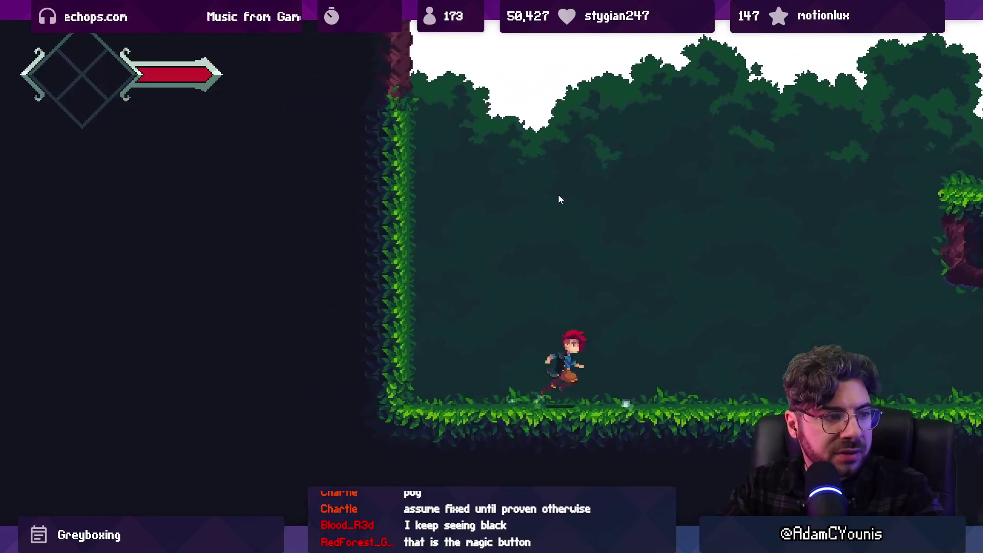
{"action": "key", "text": "Right"}
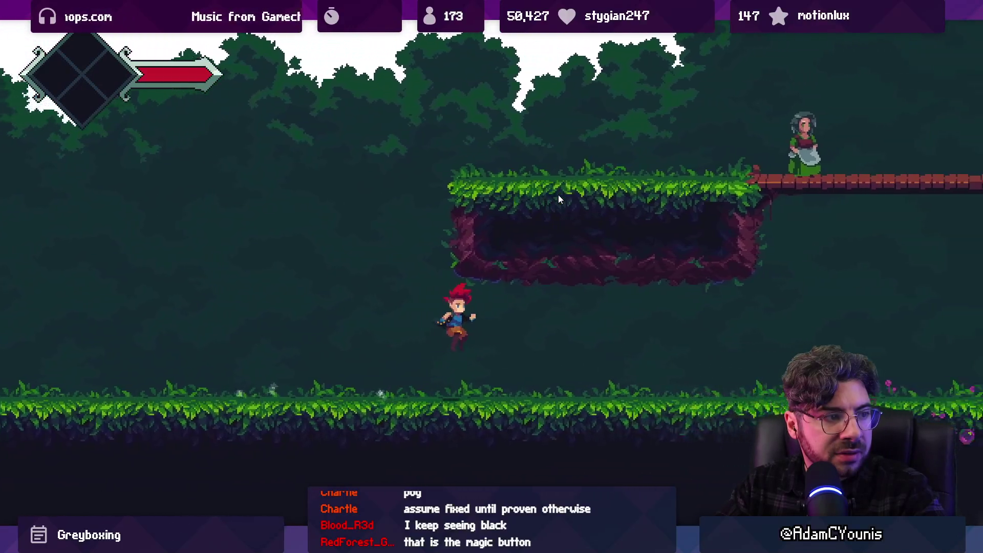
{"action": "key", "text": "Right"}
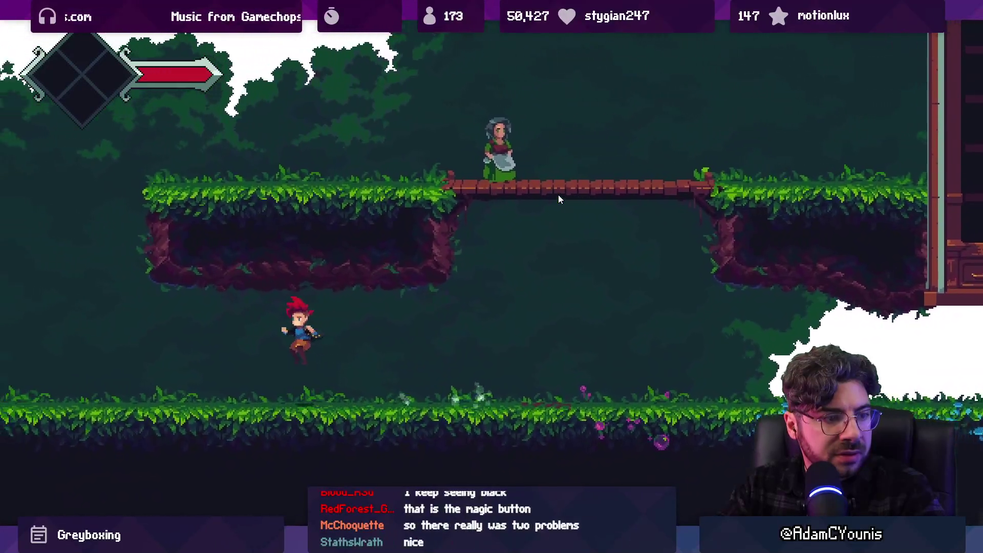
{"action": "key", "text": "Left"}
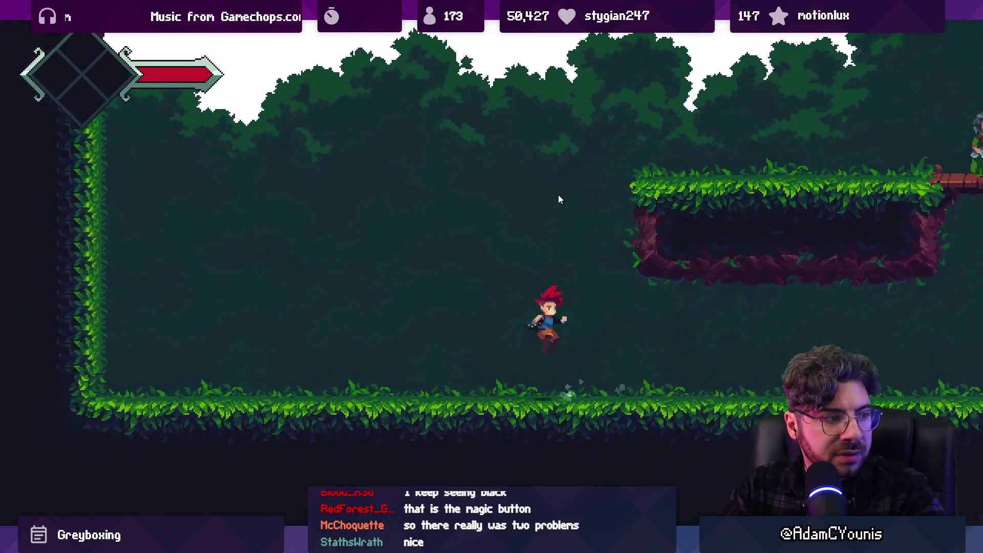
{"action": "key", "text": "Left"}
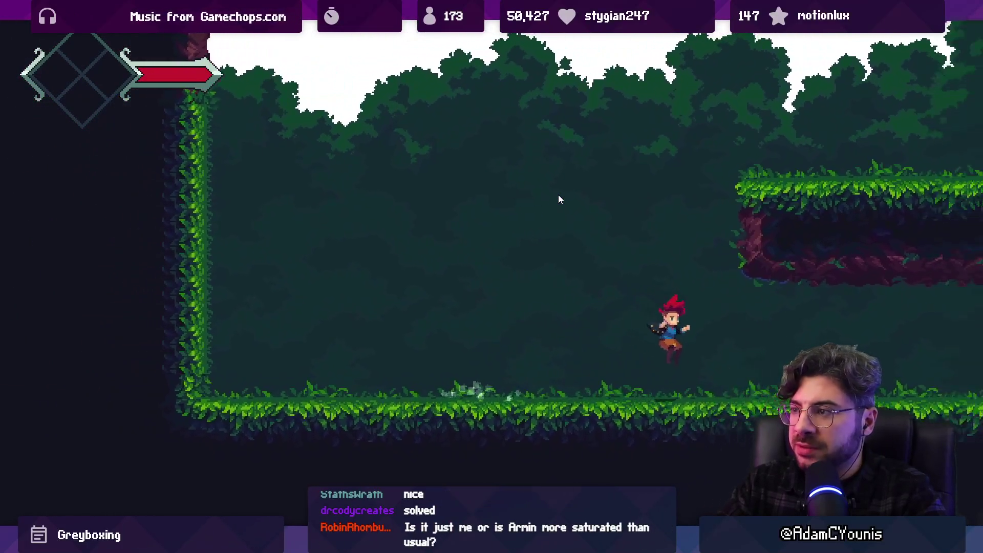
- Cross the floating platform to the villager on the bridge, then restore the editor layout
{"action": "key", "text": "Right"}
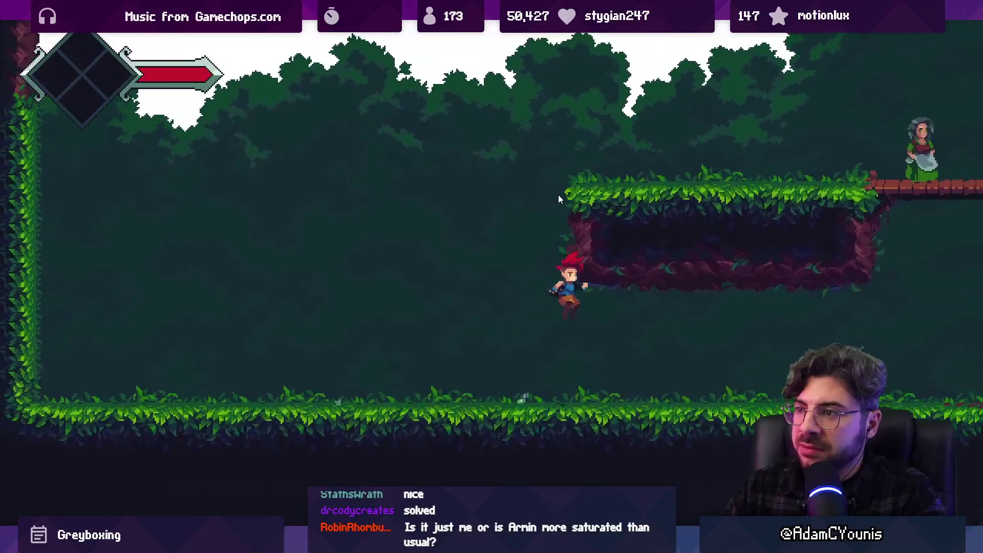
{"action": "key", "text": "Left"}
{"action": "key", "text": "Right"}
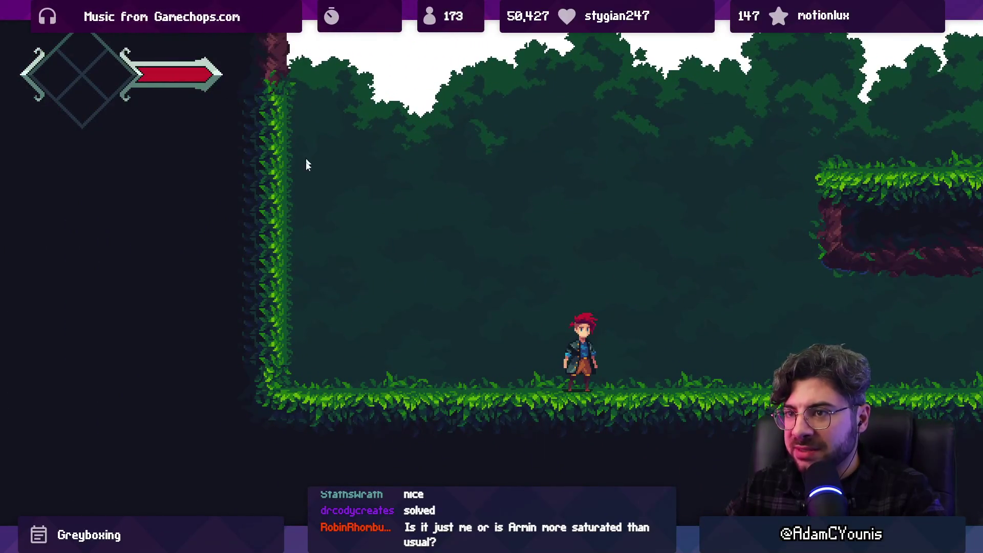
{"action": "key", "text": "Right"}
{"action": "key", "text": "Right"}
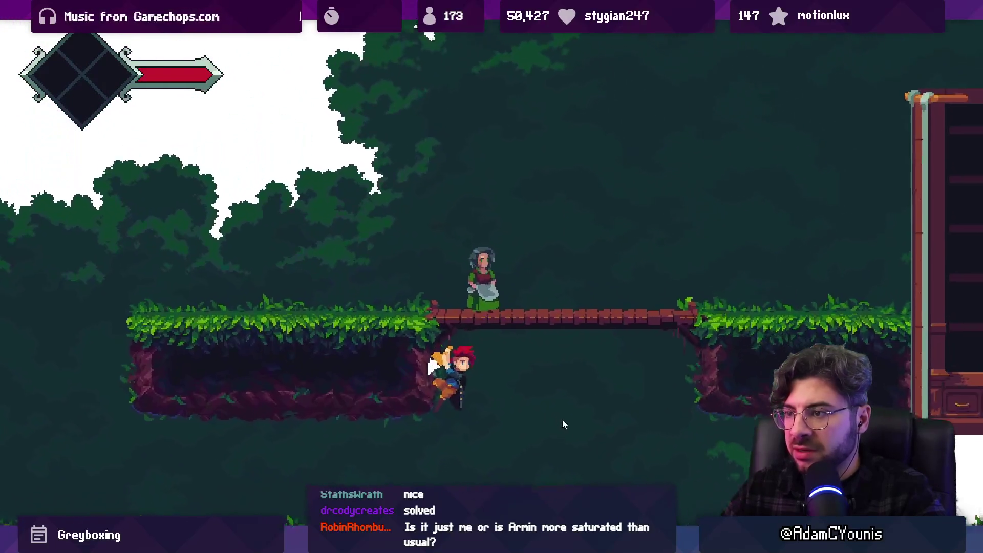
{"action": "key", "text": "space"}
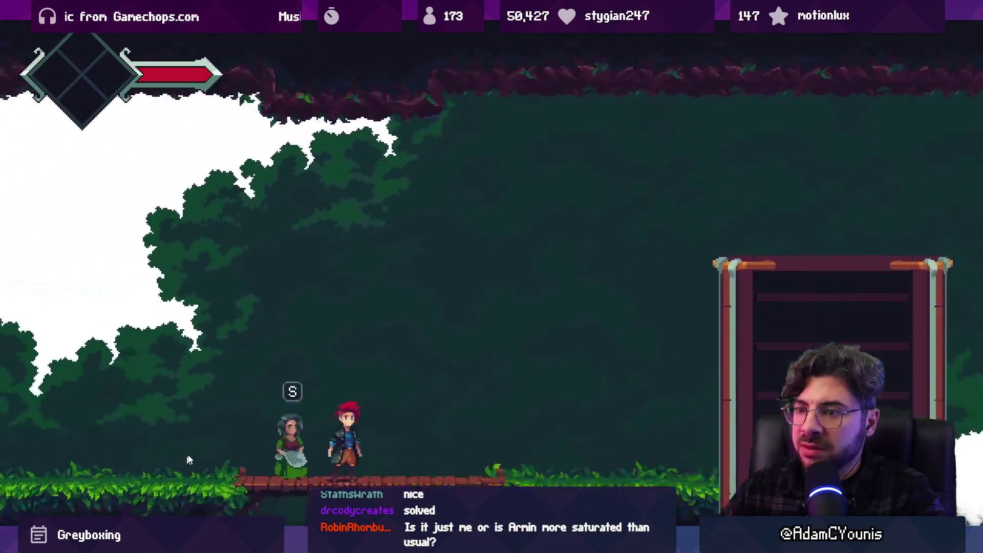
{"action": "key", "text": "shift+space"}
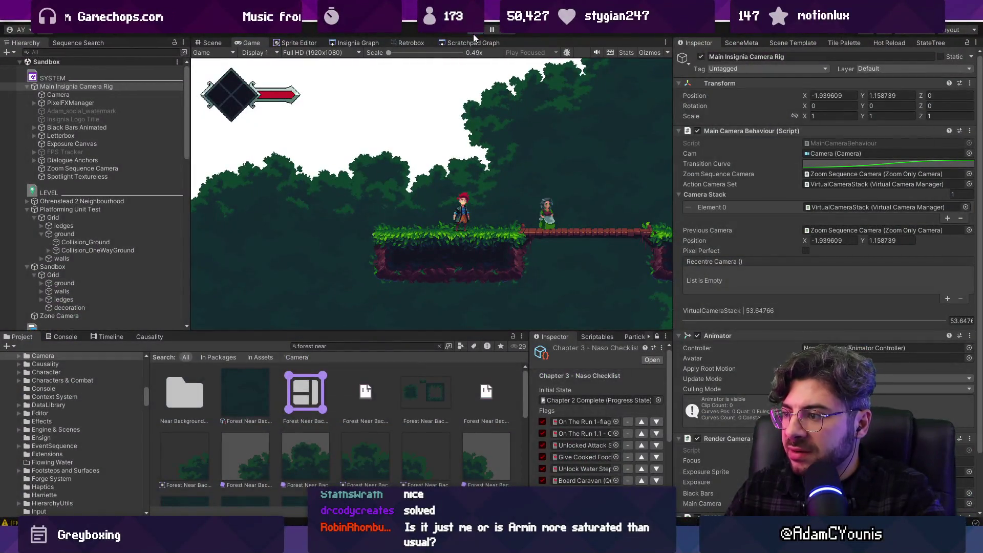
- Stop play mode and select the Near Background Forest grid via the forest tilemap
{"action": "left_click", "coordinate": [473, 33]}
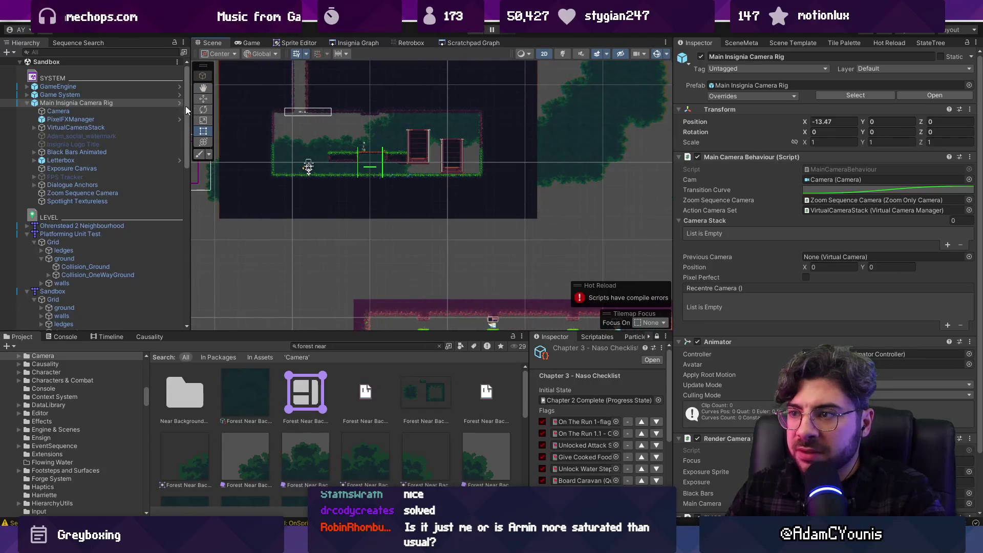
{"action": "left_click", "coordinate": [118, 234]}
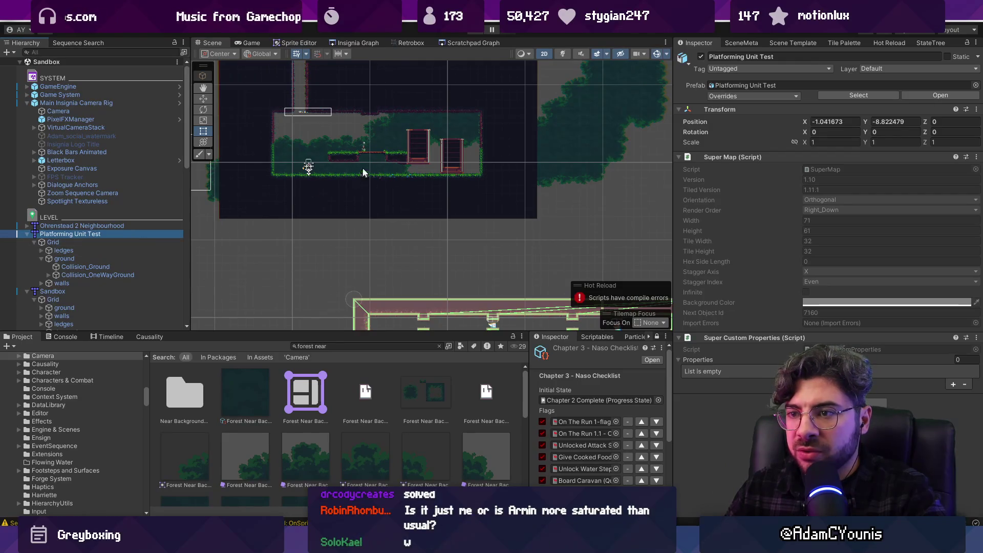
{"action": "left_click", "coordinate": [576, 112]}
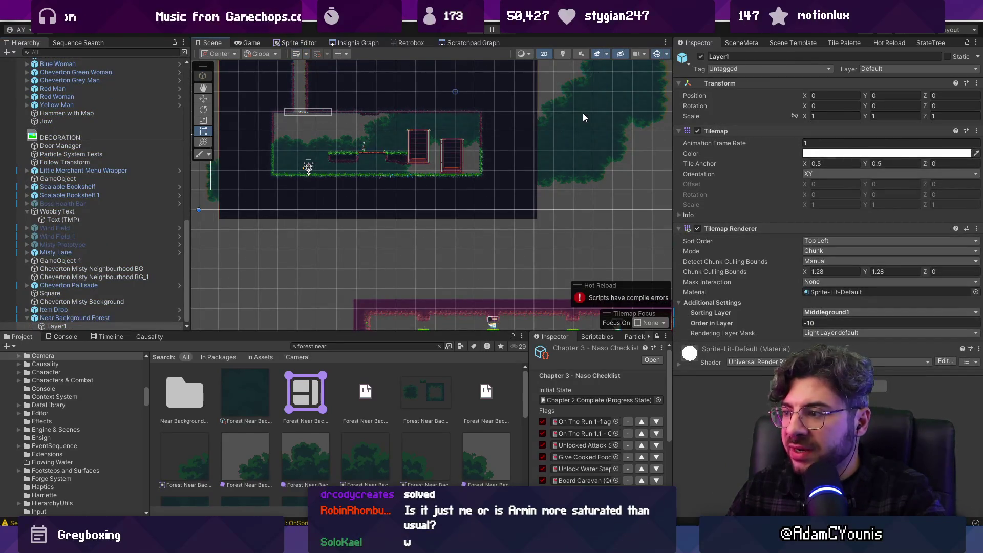
{"action": "scroll", "coordinate": [582, 116], "scroll_direction": "down", "scroll_amount": 1}
{"action": "left_click", "coordinate": [583, 116]}
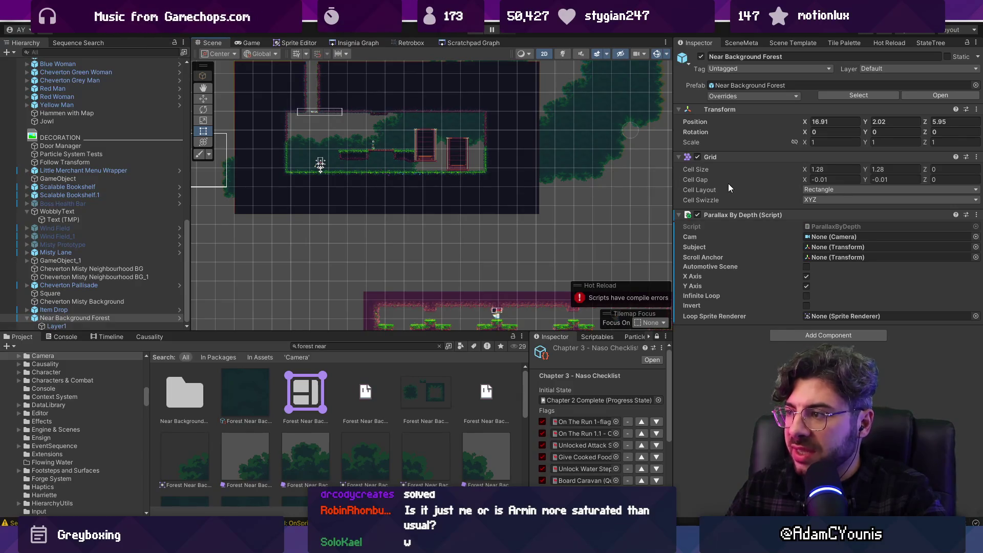
- Zoom the 2D Scene view in on the forest tiles to inspect the -0.01 cell gap
{"action": "scroll", "coordinate": [340, 146], "scroll_direction": "up", "scroll_amount": 5}
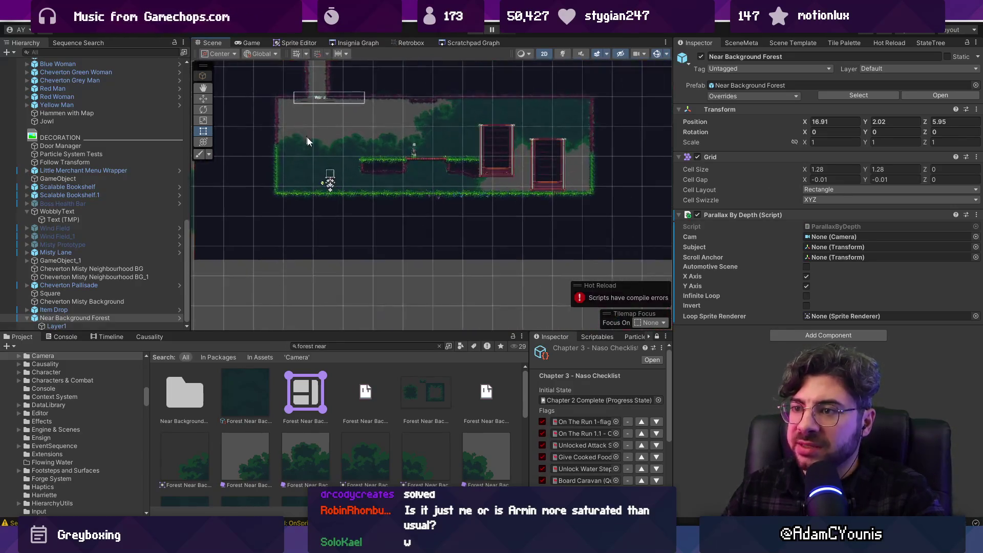
{"action": "scroll", "coordinate": [340, 147], "scroll_direction": "up", "scroll_amount": 1}
{"action": "key", "text": "2"}
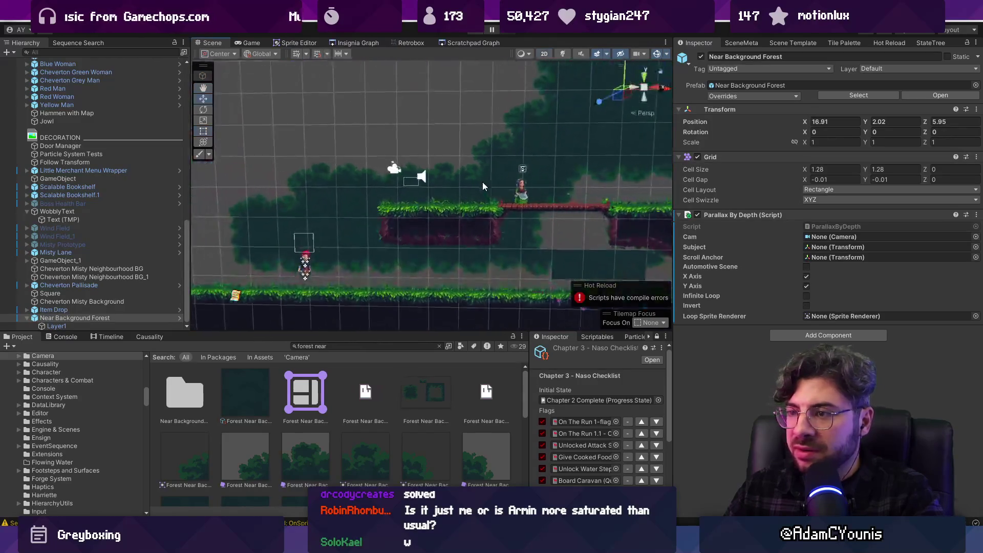
{"action": "scroll", "coordinate": [554, 150], "scroll_direction": "up", "scroll_amount": 5}
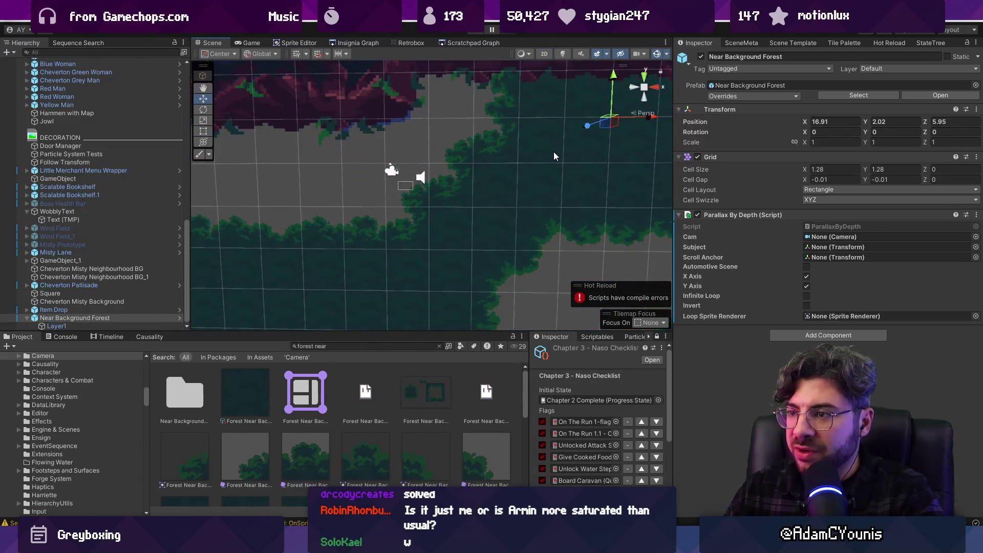
{"action": "key", "text": "2"}
{"action": "scroll", "coordinate": [512, 179], "scroll_direction": "up", "scroll_amount": 3}
{"action": "scroll", "coordinate": [514, 174], "scroll_direction": "up", "scroll_amount": 8}
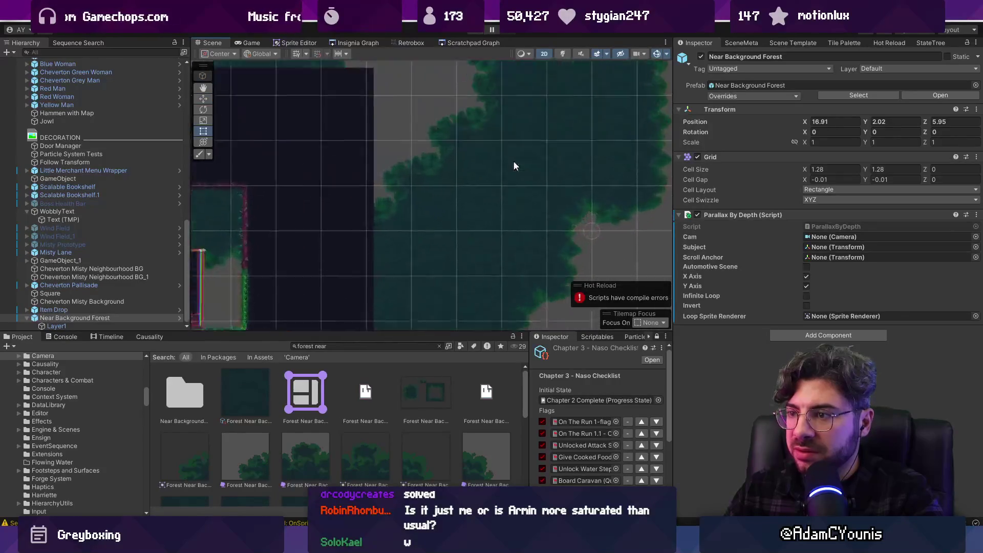
{"action": "scroll", "coordinate": [542, 241], "scroll_direction": "up", "scroll_amount": 3}
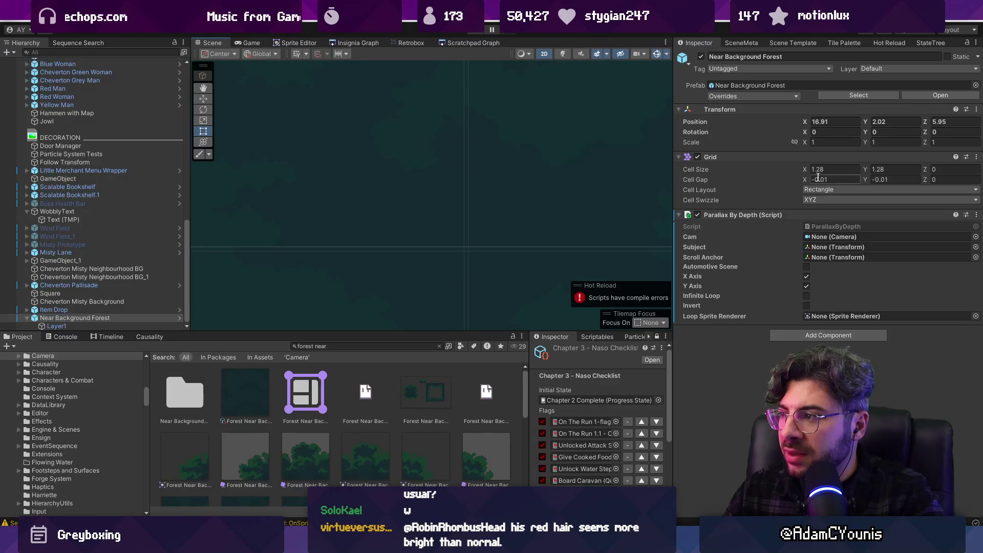
- Try more negative X cell gaps down to -0.13, then undo back to -0.01
{"action": "mouse_move", "coordinate": [804, 180]}
{"action": "left_mouse_down"}
{"action": "mouse_move", "coordinate": [819, 181]}
{"action": "mouse_move", "coordinate": [804, 179]}
{"action": "left_mouse_up"}
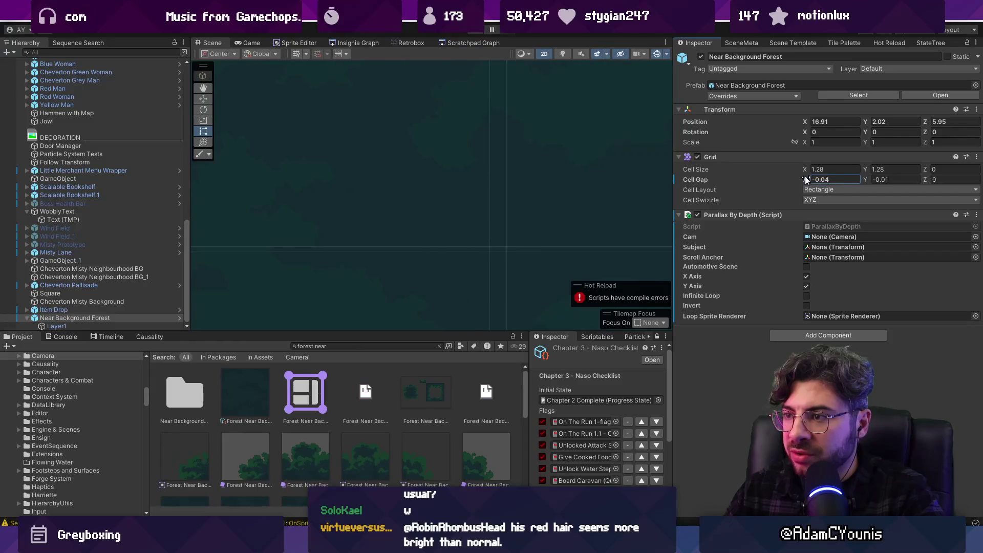
{"action": "left_click_drag", "start_coordinate": [805, 179], "coordinate": [805, 176]}
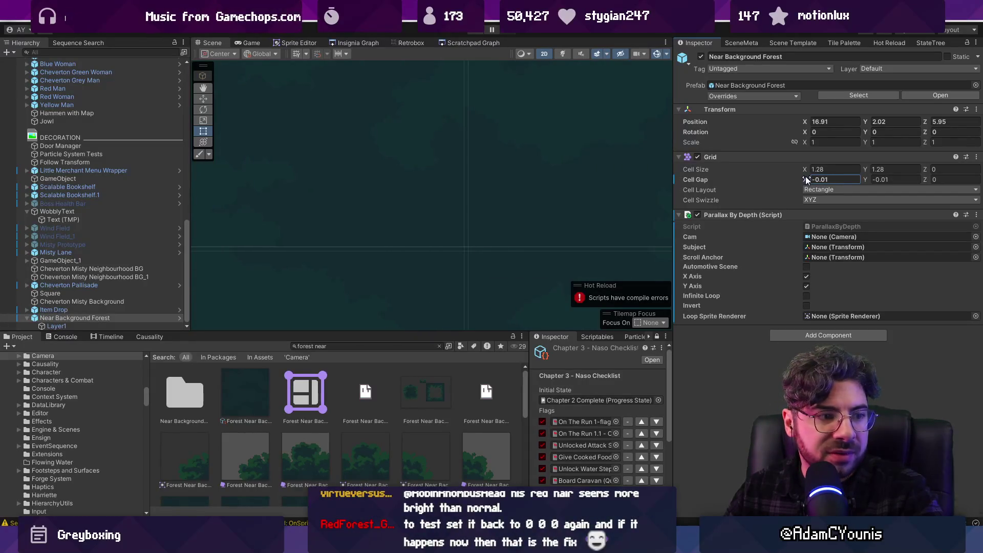
{"action": "scroll", "coordinate": [492, 232], "scroll_direction": "down", "scroll_amount": 5}
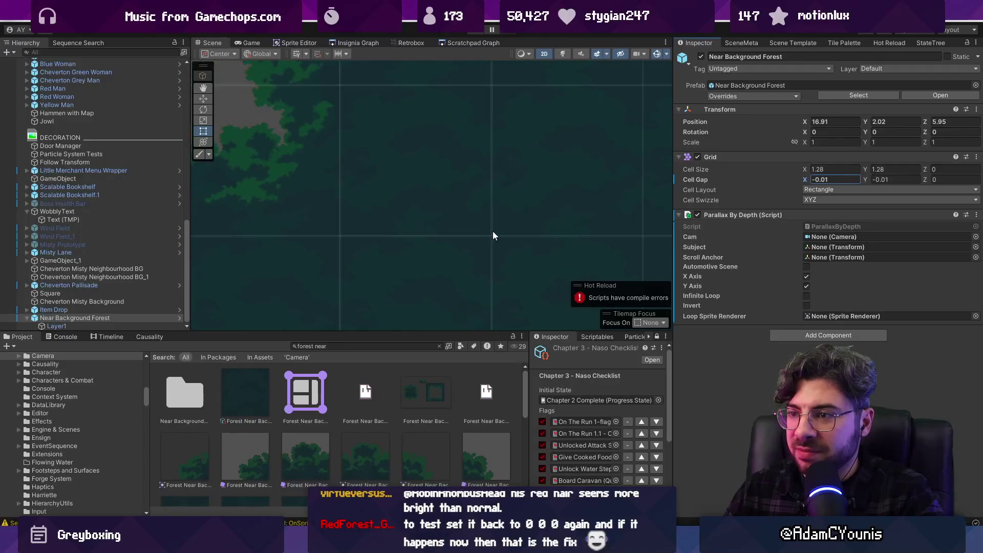
{"action": "scroll", "coordinate": [413, 77], "scroll_direction": "up", "scroll_amount": 10}
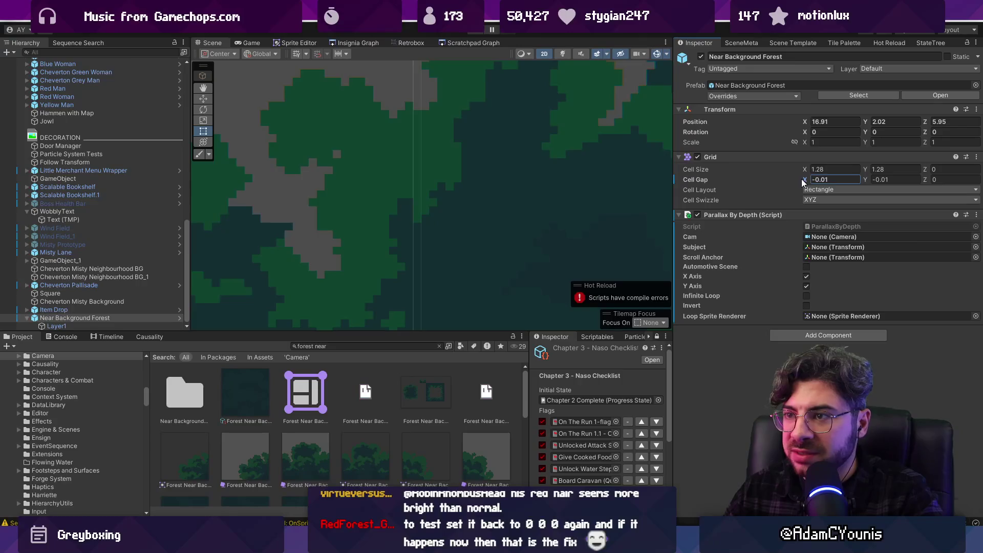
{"action": "left_click_drag", "start_coordinate": [801, 179], "coordinate": [799, 179]}
{"action": "left_click_drag", "start_coordinate": [437, 167], "coordinate": [429, 140]}
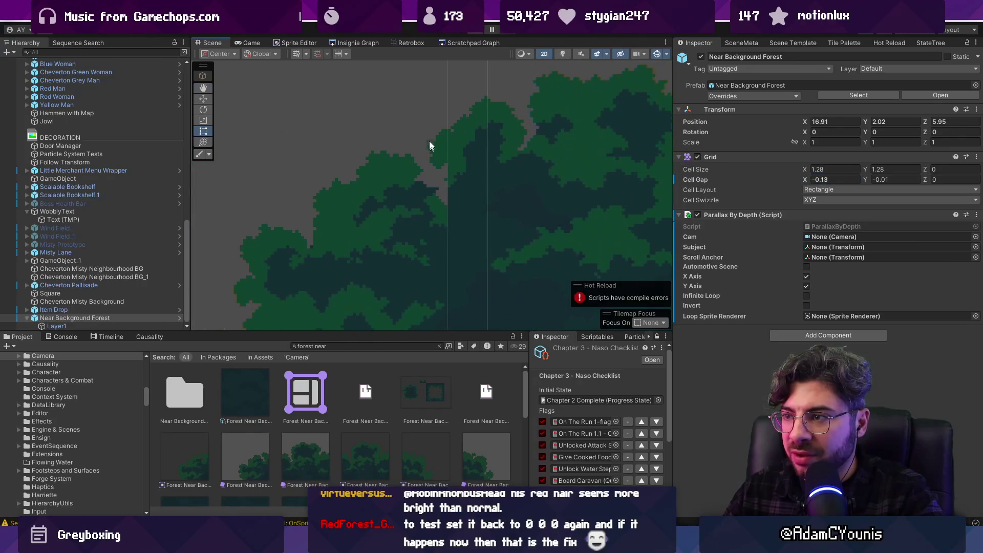
{"action": "key", "text": "ctrl+z"}
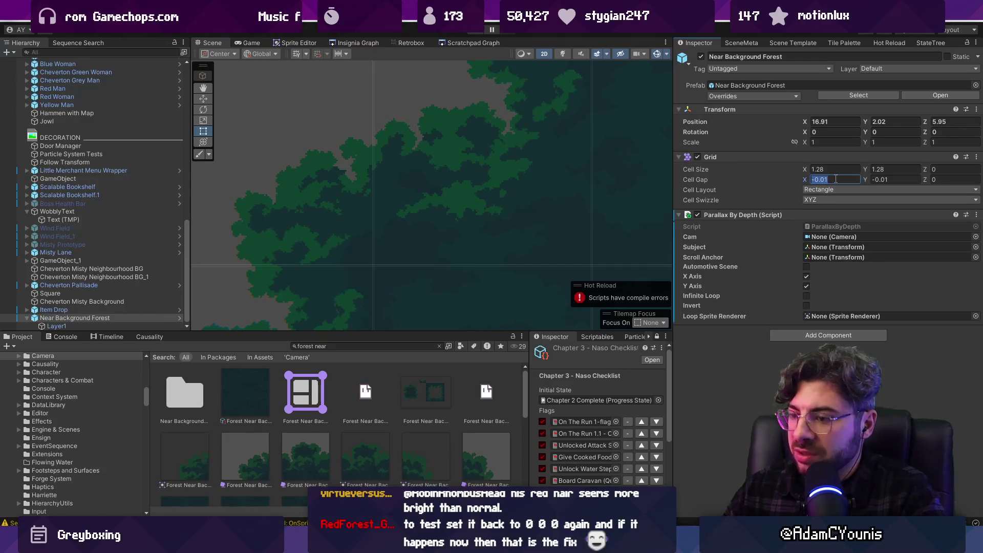
- Revert the instance's cell gap to the prefab value and set X to 0 inside the Near Background Forest prefab
{"action": "type", "text": "0"}
{"action": "key", "text": "Tab"}
{"action": "type", "text": "0"}
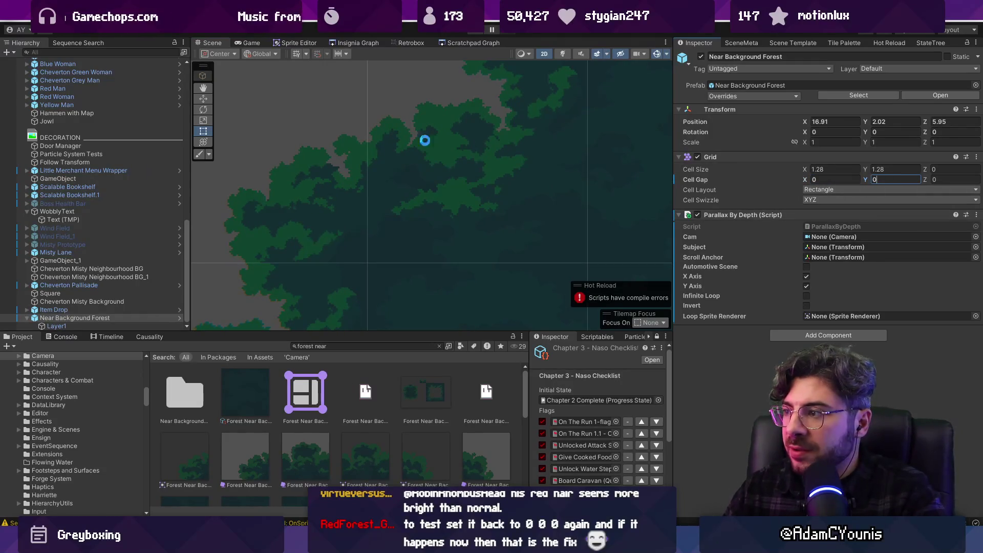
{"action": "right_click", "coordinate": [727, 177]}
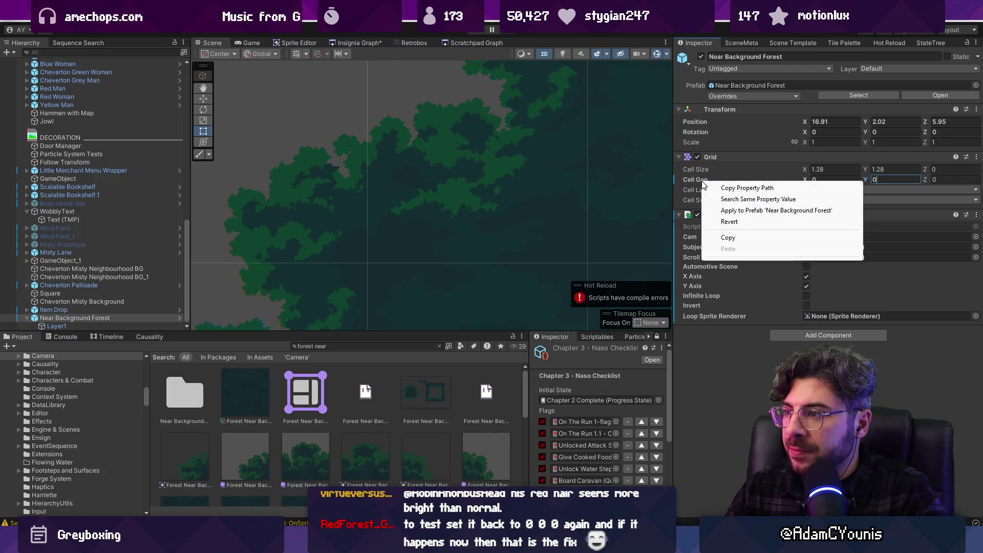
{"action": "left_click", "coordinate": [727, 221]}
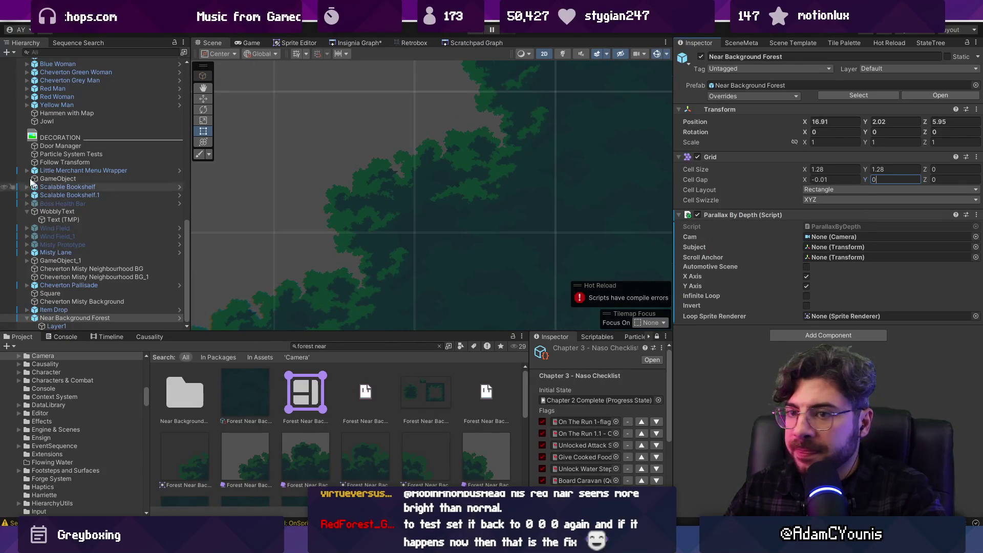
{"action": "left_click", "coordinate": [180, 317]}
{"action": "type", "text": "0"}
{"action": "key", "text": "Tab"}
{"action": "type", "text": "0"}
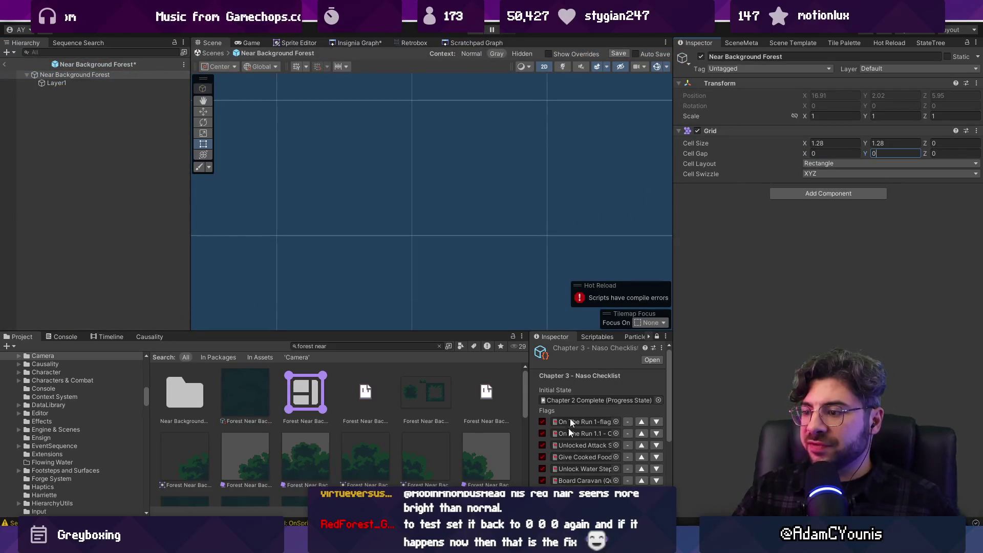
- Reread the tilemap gaps forum thread in Chrome
{"action": "key", "text": "alt+Tab"}
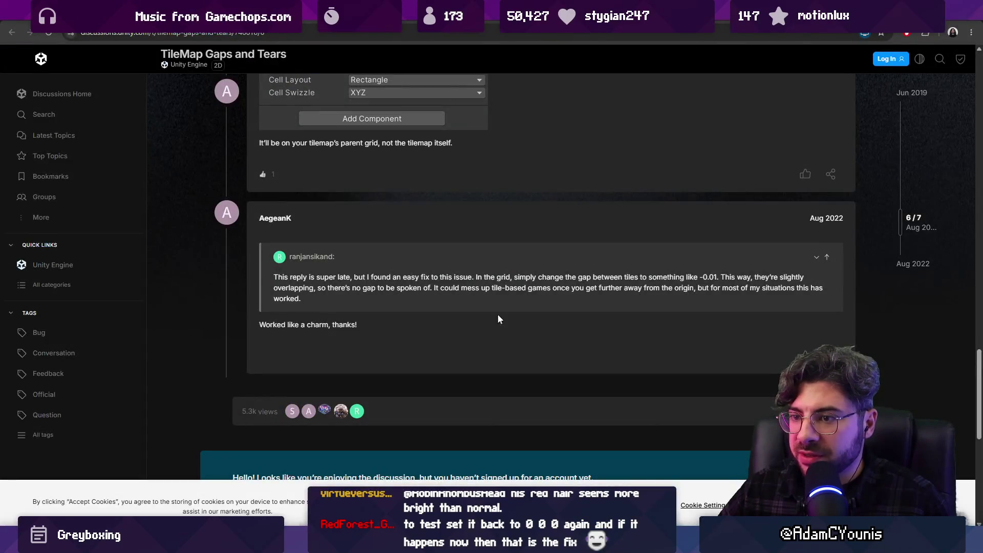
{"action": "scroll", "coordinate": [497, 315], "scroll_direction": "down", "scroll_amount": 1}
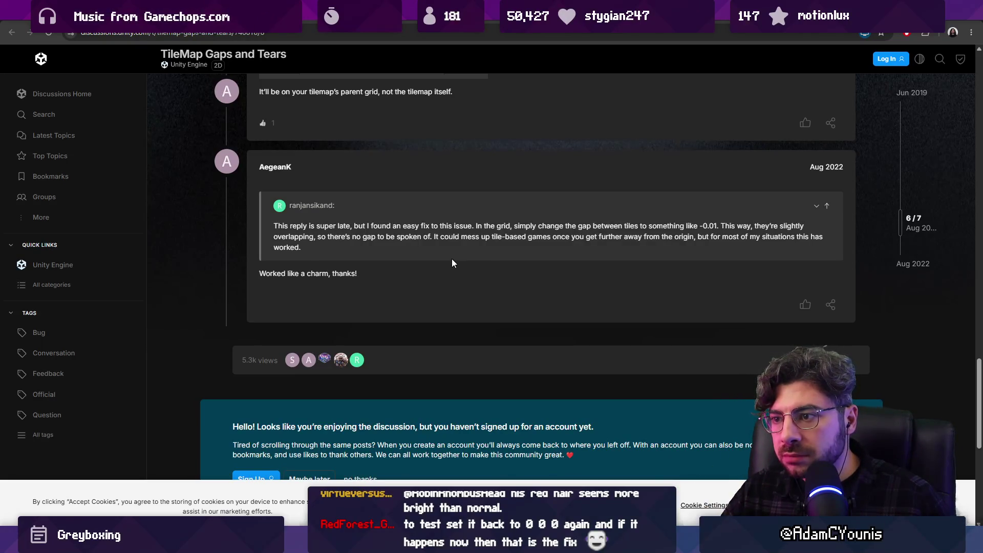
{"action": "scroll", "coordinate": [452, 259], "scroll_direction": "up", "scroll_amount": 7}
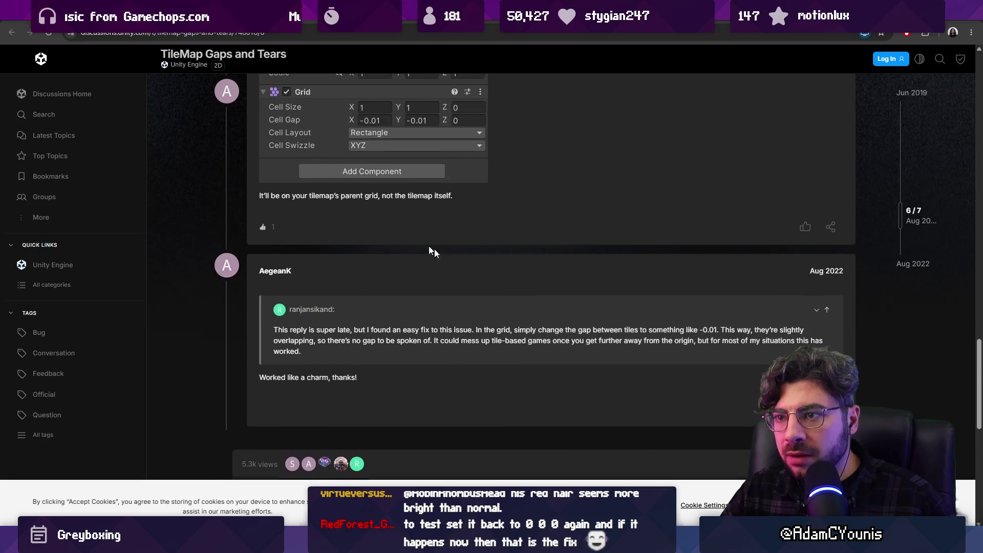
- Expand Google's AI Overview to its Disable Anti-Aliasing advice, then return to Unity
{"action": "key", "text": "alt+Left"}
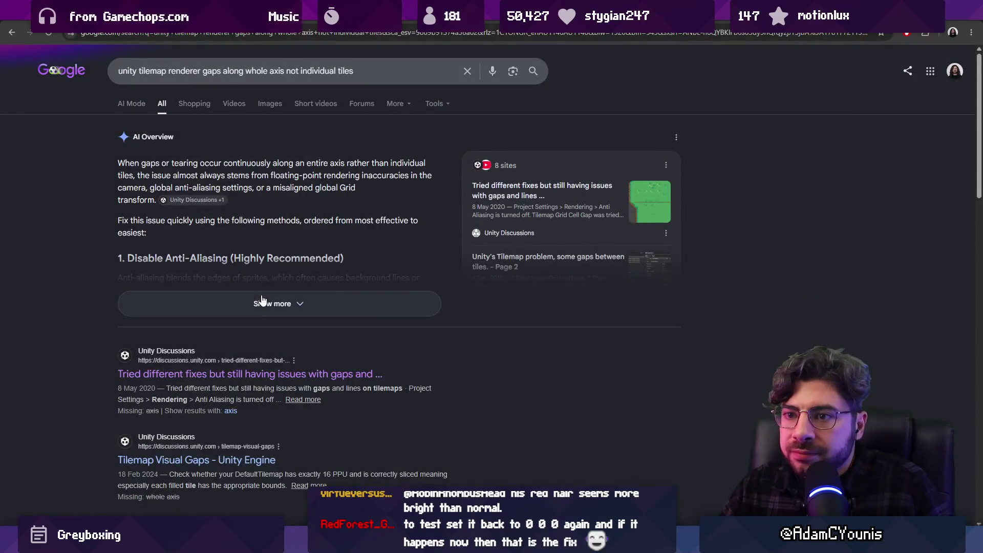
{"action": "left_click", "coordinate": [259, 302]}
{"action": "scroll", "coordinate": [130, 228], "scroll_direction": "down", "scroll_amount": 1}
{"action": "left_click_drag", "start_coordinate": [137, 205], "coordinate": [229, 208]}
{"action": "left_click", "coordinate": [240, 211]}
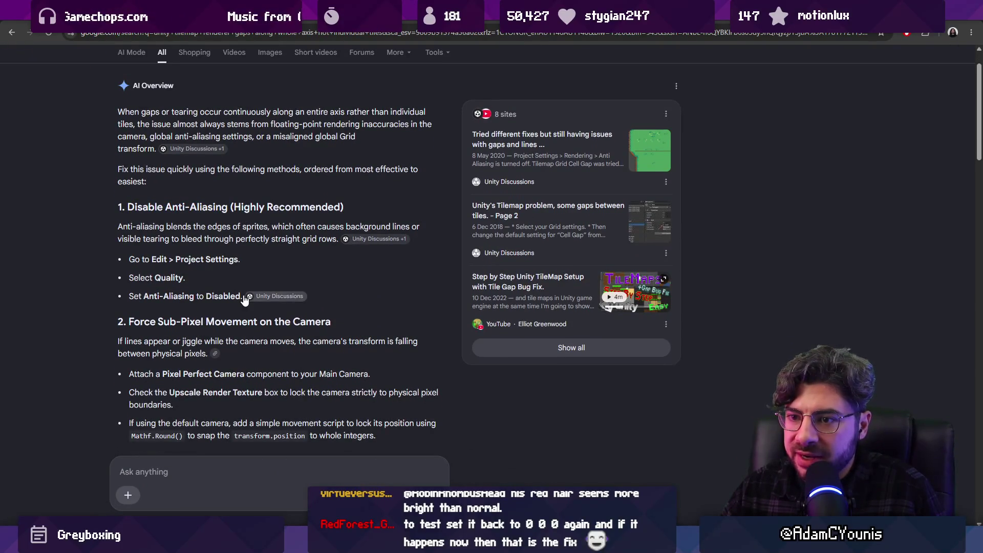
{"action": "key", "text": "alt+Tab"}
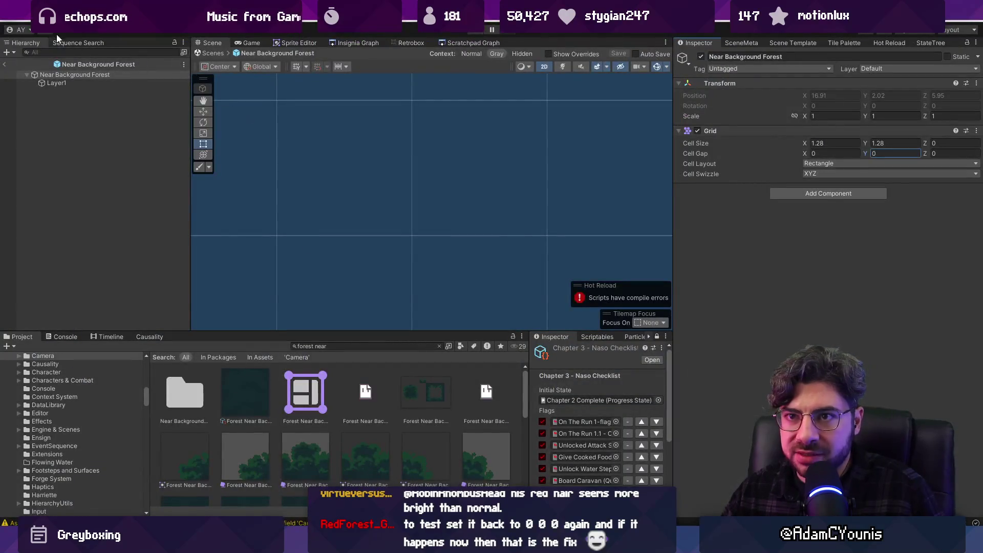
- Open the Project Settings window, glancing back at the anti-aliasing advice
{"action": "left_click", "coordinate": [12, 18]}
{"action": "mouse_move", "coordinate": [29, 18]}
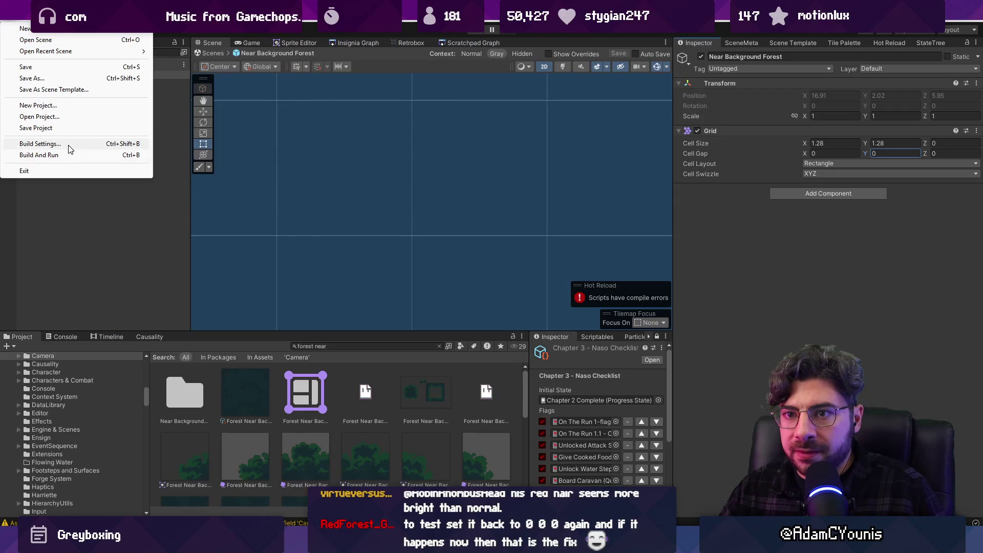
{"action": "left_click", "coordinate": [57, 362]}
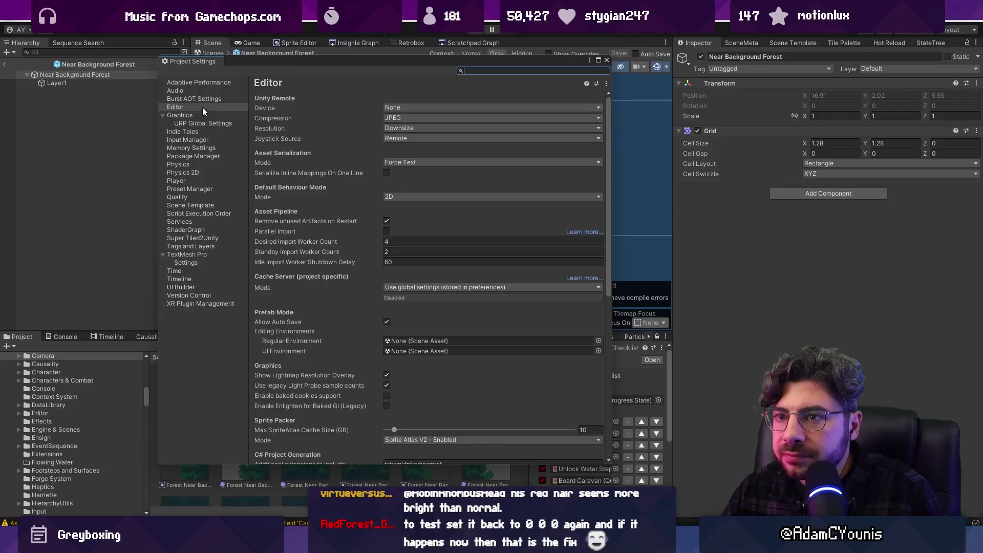
{"action": "key", "text": "alt+Tab"}
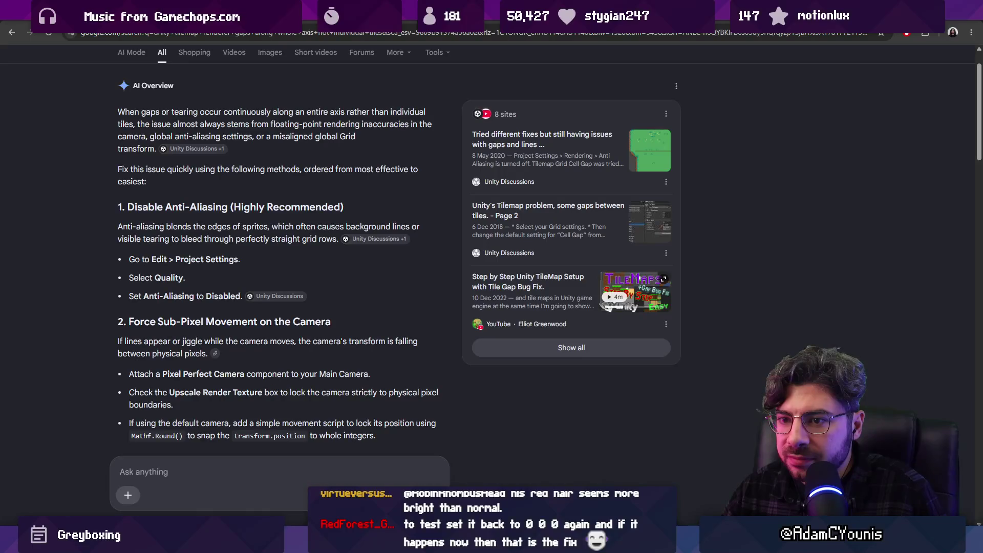
{"action": "key", "text": "alt+Tab"}
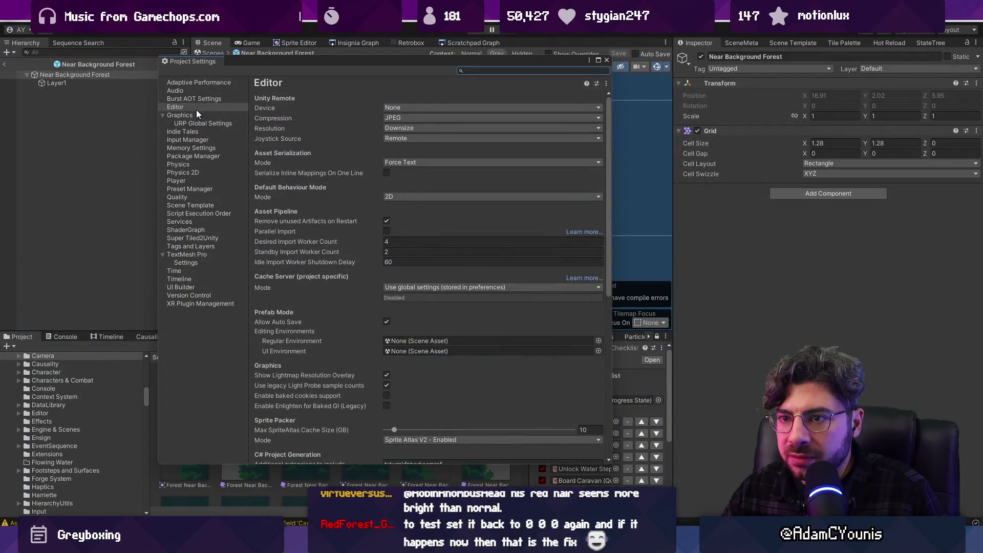
- Browse the Quality settings page
{"action": "left_click", "coordinate": [177, 197]}
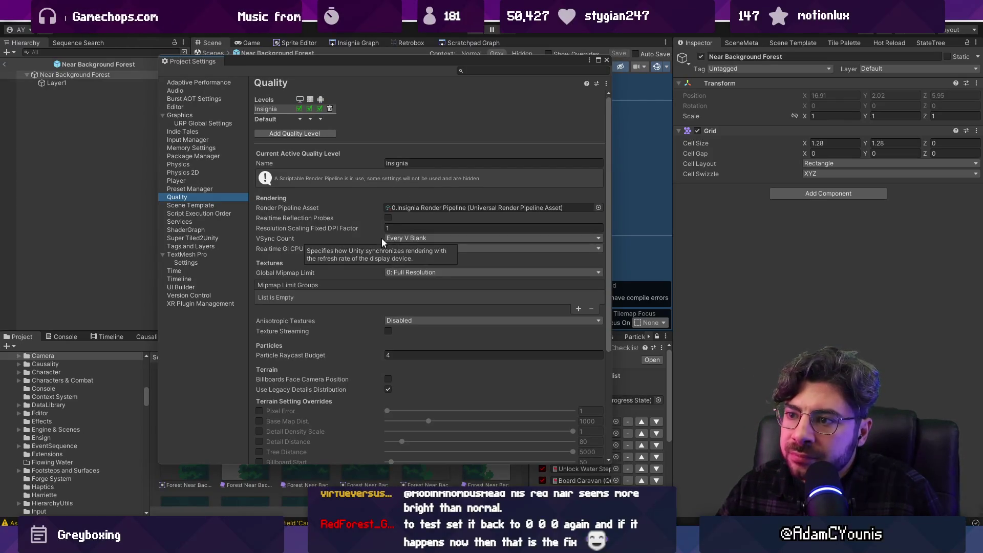
{"action": "scroll", "coordinate": [361, 236], "scroll_direction": "down", "scroll_amount": 5}
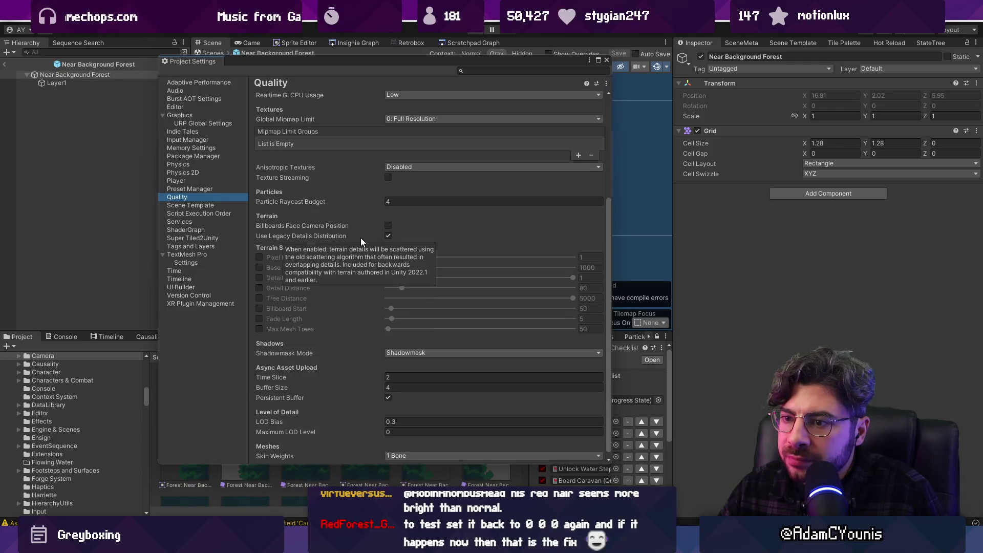
{"action": "scroll", "coordinate": [363, 343], "scroll_direction": "down", "scroll_amount": 1}
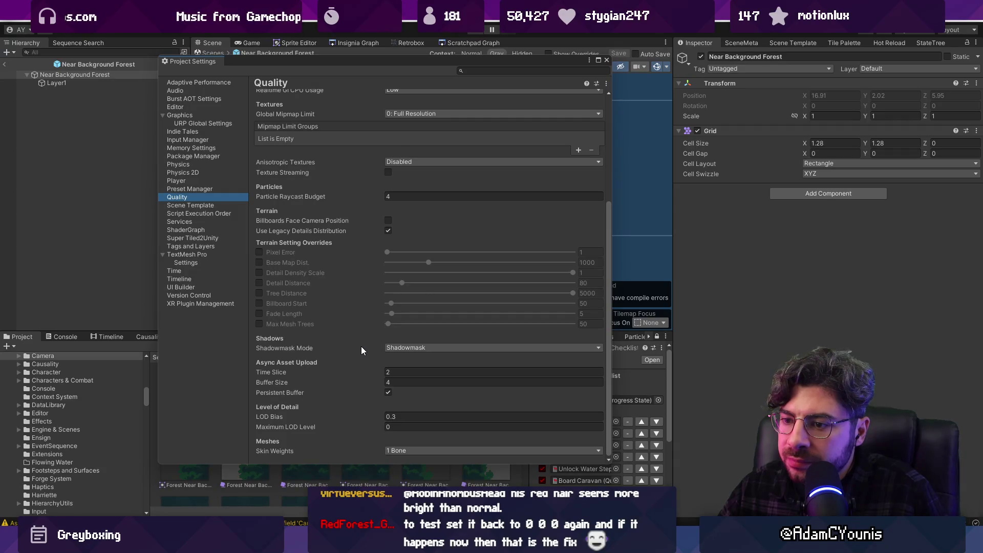
{"action": "scroll", "coordinate": [361, 348], "scroll_direction": "up", "scroll_amount": 4}
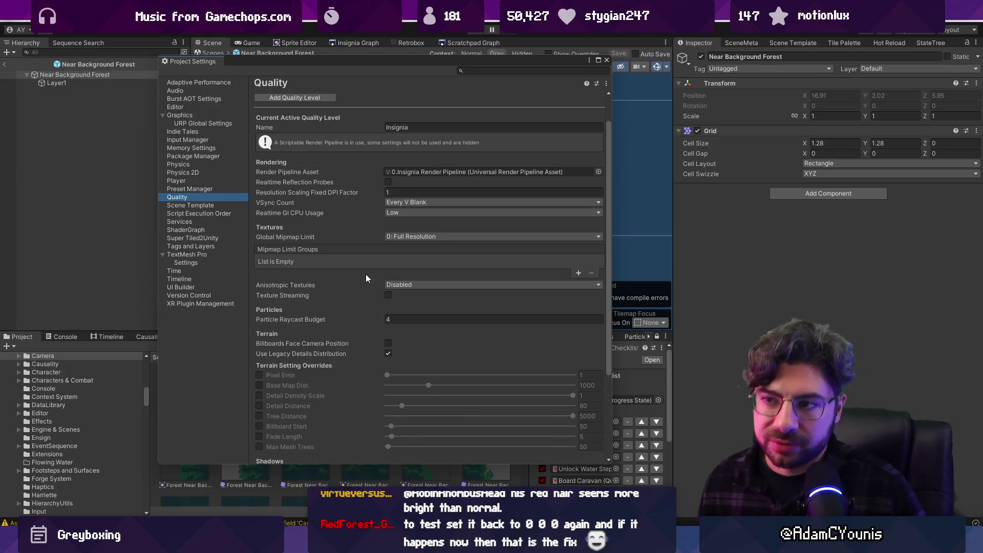
{"action": "scroll", "coordinate": [376, 265], "scroll_direction": "up", "scroll_amount": 1}
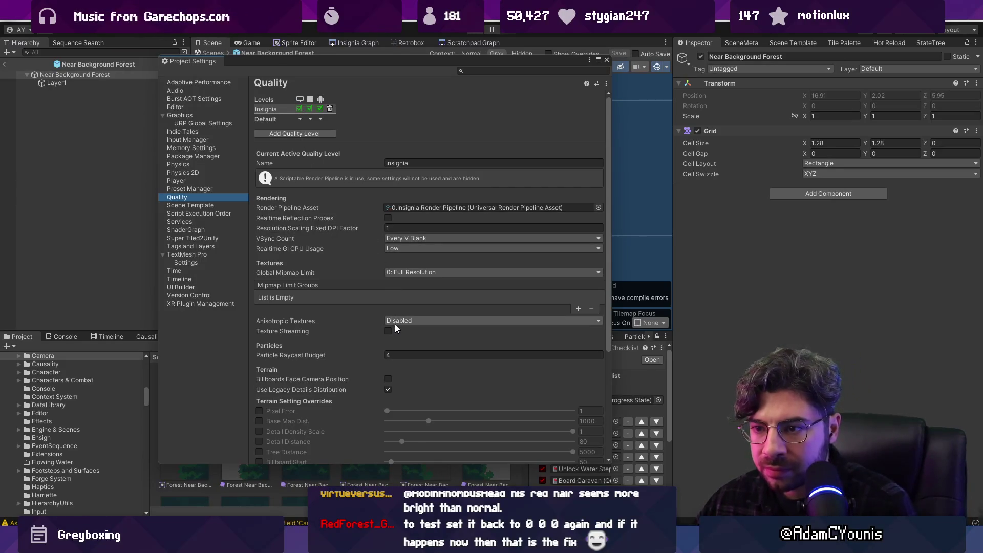
- Search the settings for 'anti aliasing' and scroll through the filtered Quality results
{"action": "left_click", "coordinate": [486, 71]}
{"action": "type", "text": "anti aliasing"}
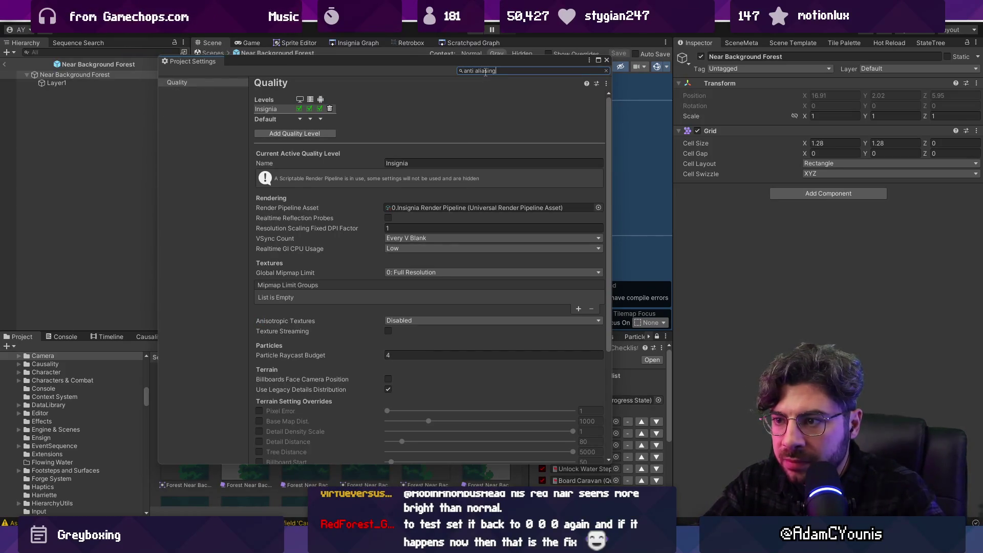
{"action": "scroll", "coordinate": [450, 241], "scroll_direction": "down", "scroll_amount": 5}
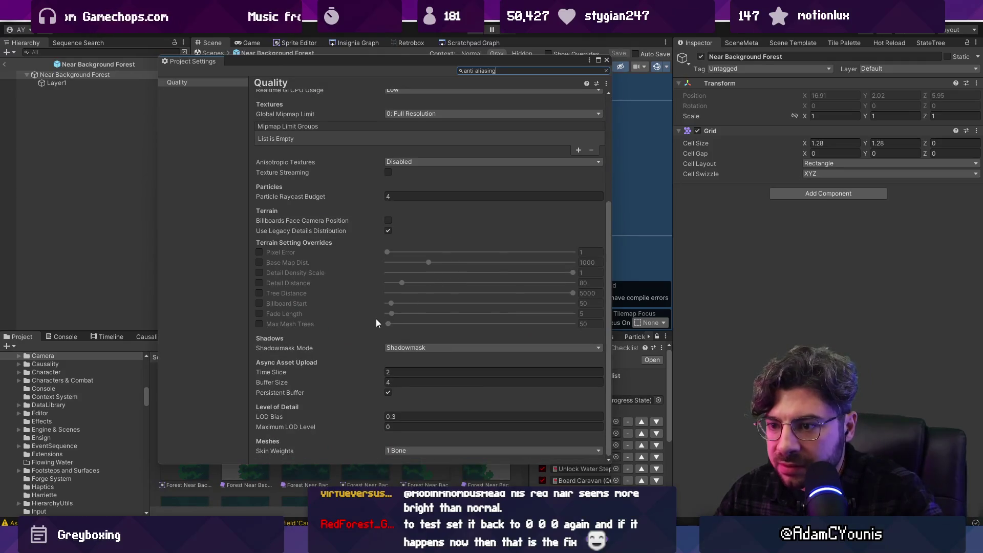
{"action": "scroll", "coordinate": [334, 316], "scroll_direction": "up", "scroll_amount": 5}
{"action": "left_click", "coordinate": [175, 83]}
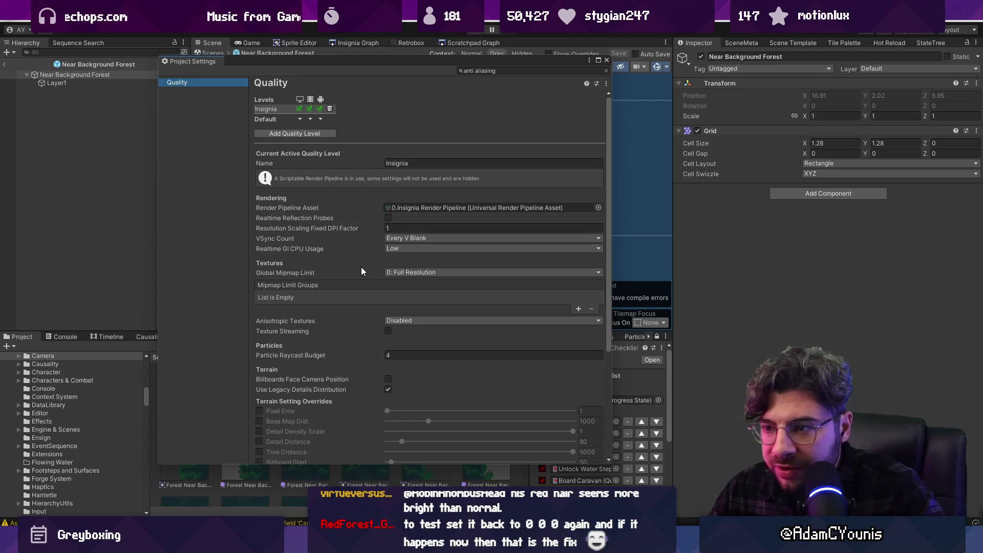
{"action": "scroll", "coordinate": [386, 290], "scroll_direction": "down", "scroll_amount": 2}
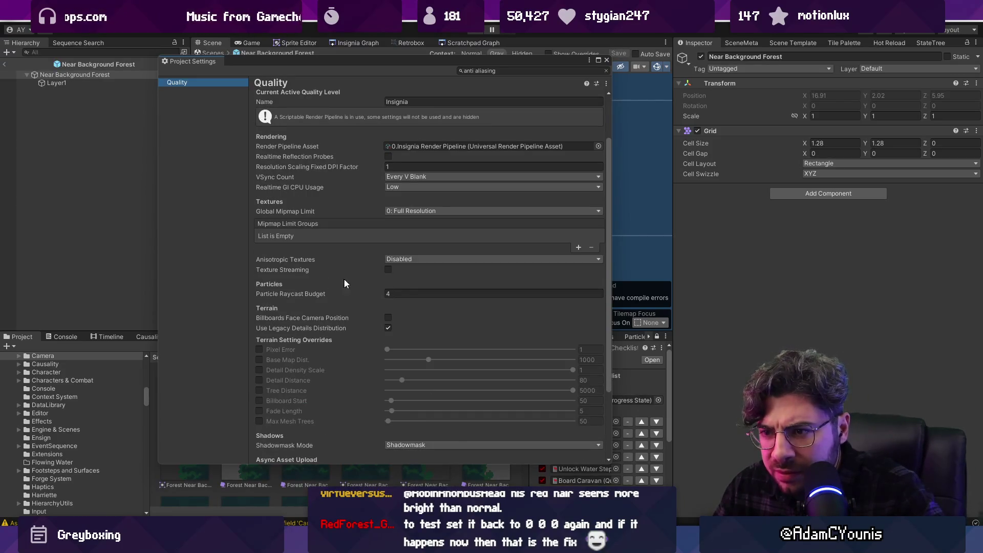
{"action": "scroll", "coordinate": [409, 290], "scroll_direction": "down", "scroll_amount": 3}
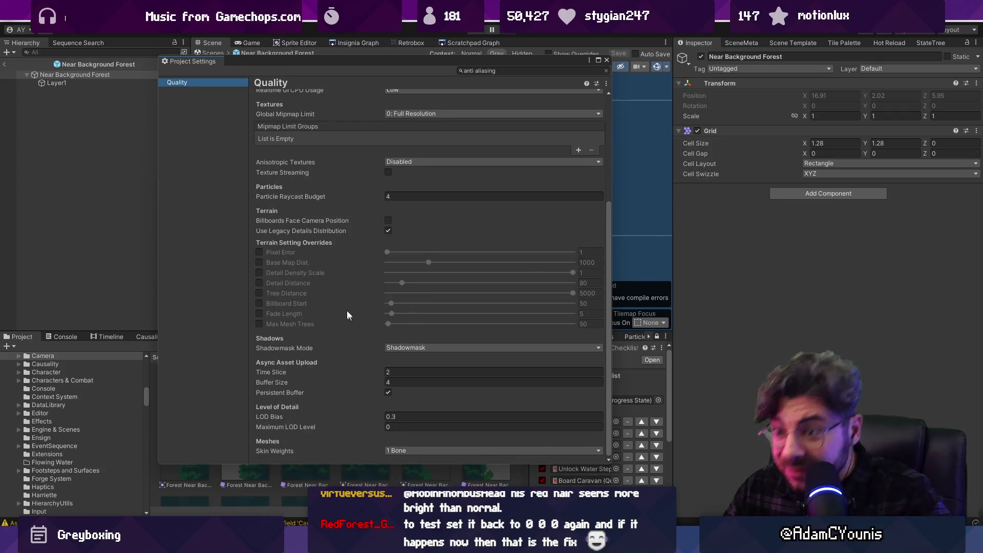
{"action": "scroll", "coordinate": [331, 312], "scroll_direction": "up", "scroll_amount": 5}
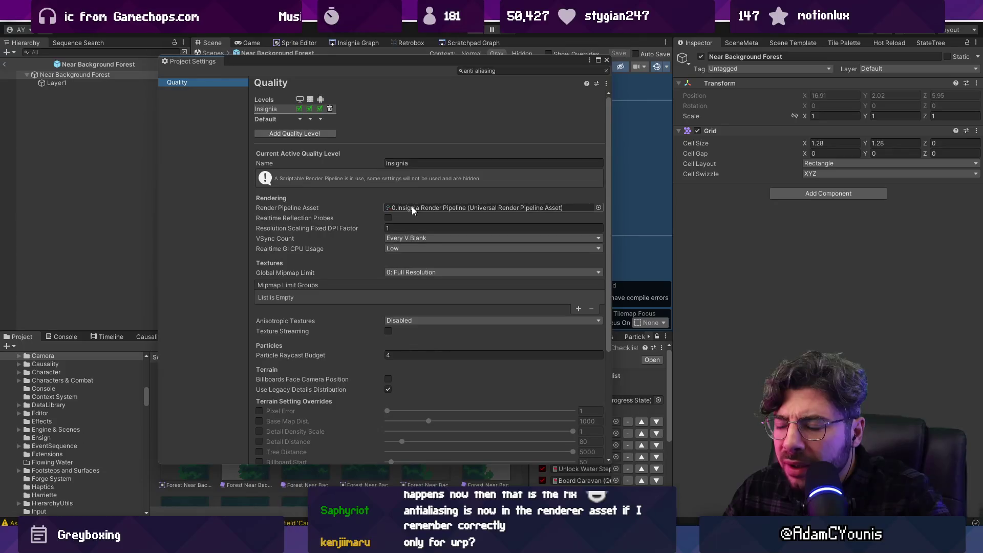
- Restore the anti aliasing search on the Quality page and open the render pipeline asset
{"action": "left_click", "coordinate": [606, 71]}
{"action": "left_click", "coordinate": [213, 83]}
{"action": "left_click", "coordinate": [510, 71]}
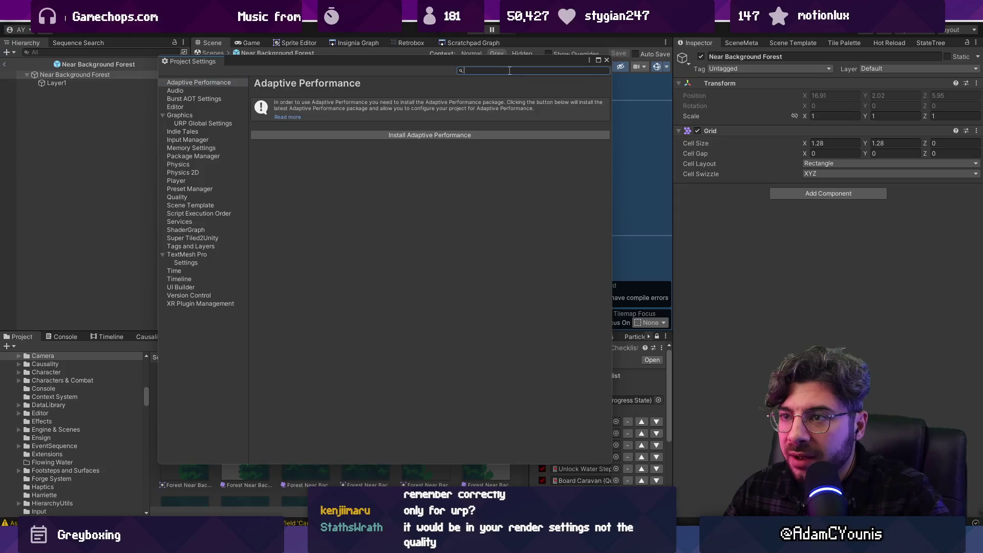
{"action": "key", "text": "ctrl+z"}
{"action": "left_click", "coordinate": [177, 82]}
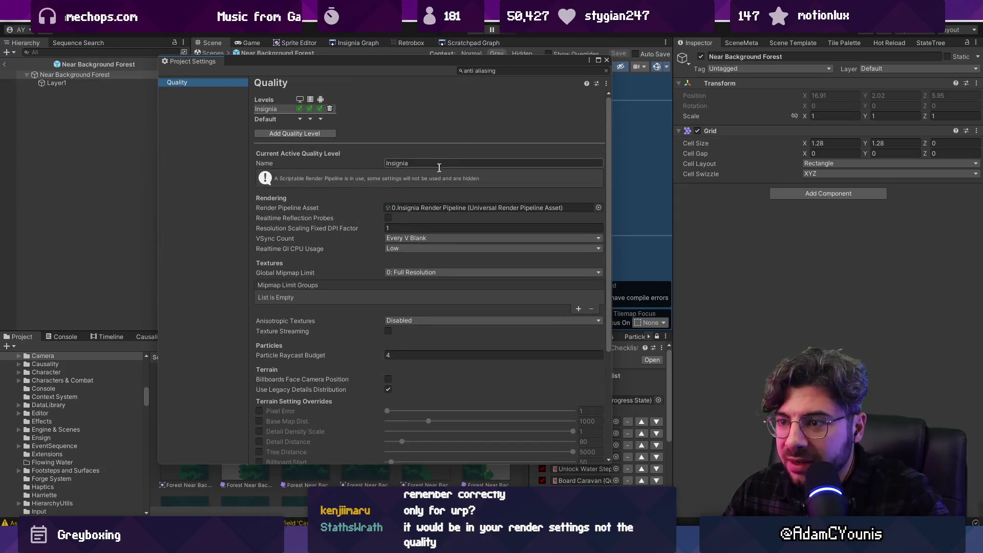
{"action": "scroll", "coordinate": [358, 241], "scroll_direction": "down", "scroll_amount": 3}
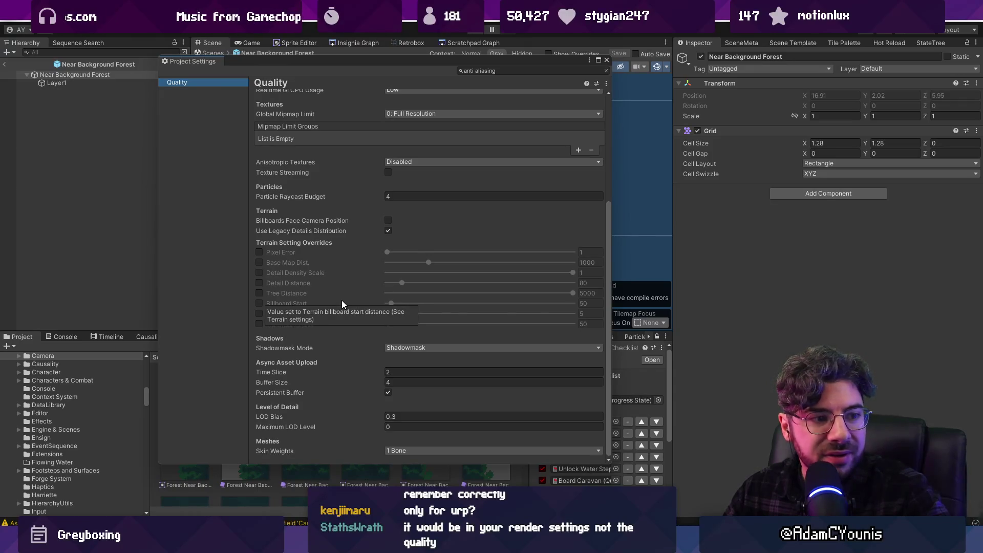
{"action": "scroll", "coordinate": [351, 279], "scroll_direction": "up", "scroll_amount": 3}
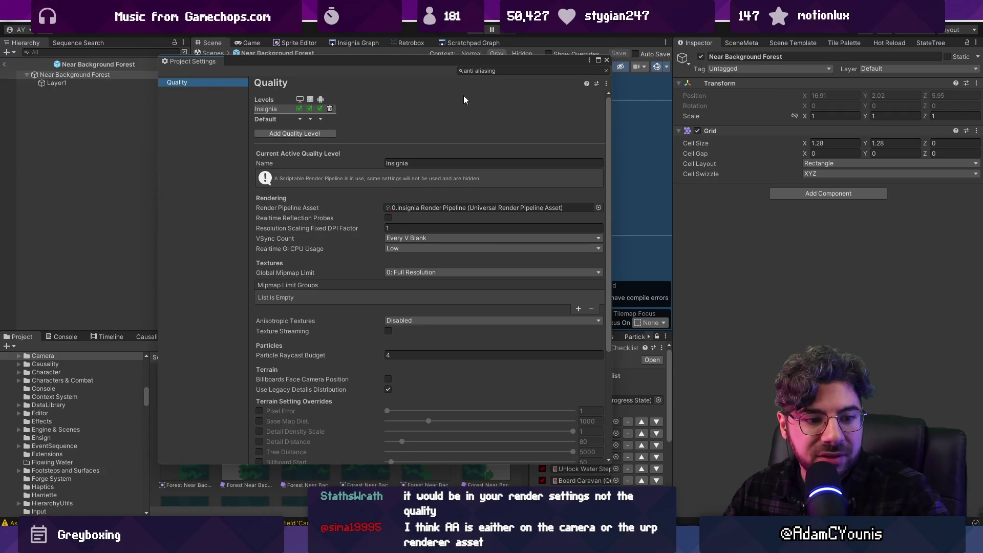
{"action": "left_click", "coordinate": [472, 72]}
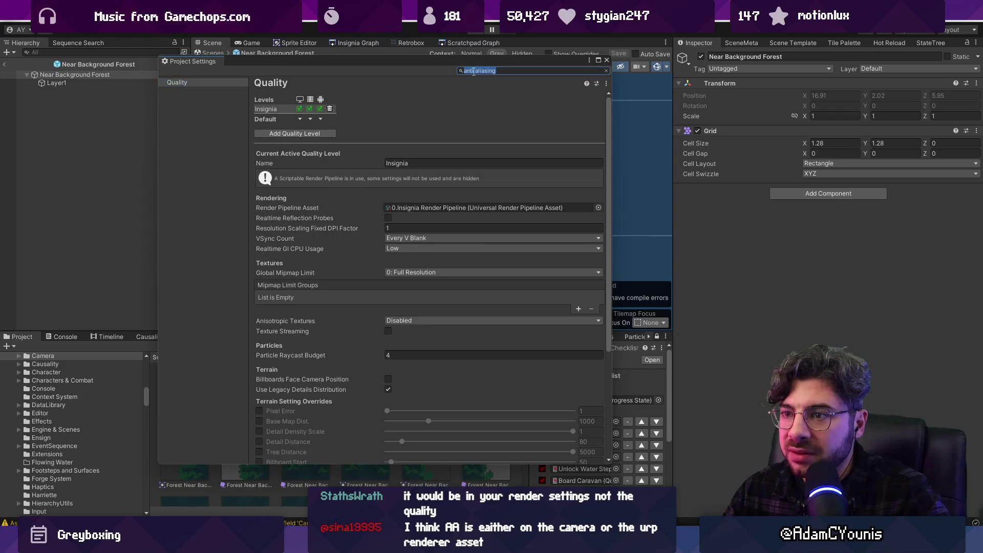
{"action": "double_click", "coordinate": [422, 207]}
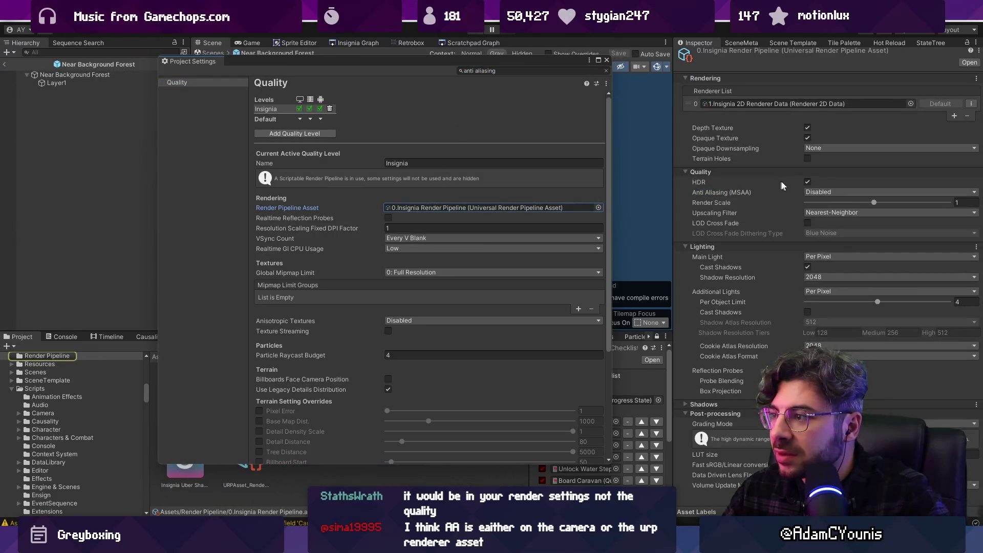
- Confirm Anti Aliasing (MSAA) is Disabled on the pipeline asset and review its shadow settings
{"action": "left_click", "coordinate": [732, 192]}
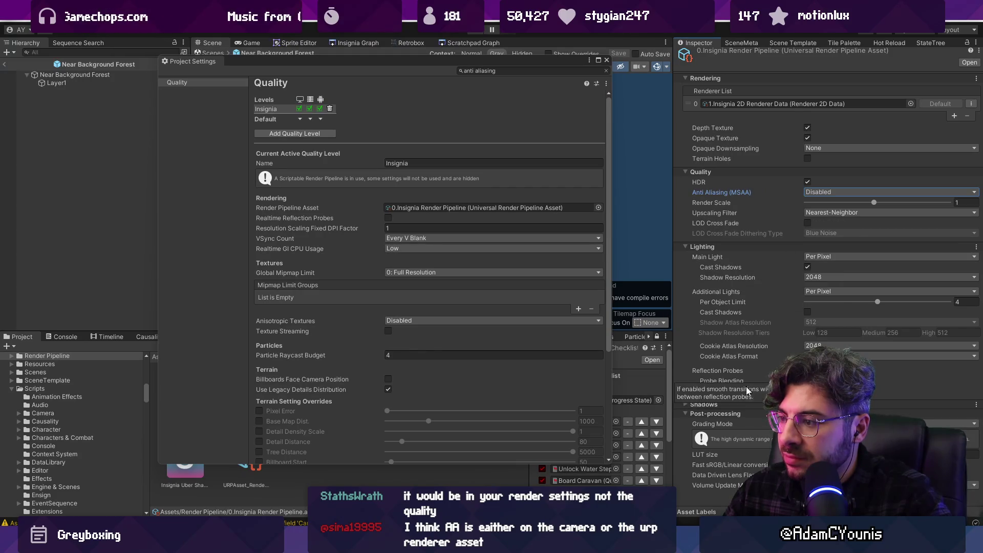
{"action": "left_click", "coordinate": [747, 404]}
{"action": "scroll", "coordinate": [751, 352], "scroll_direction": "down", "scroll_amount": 5}
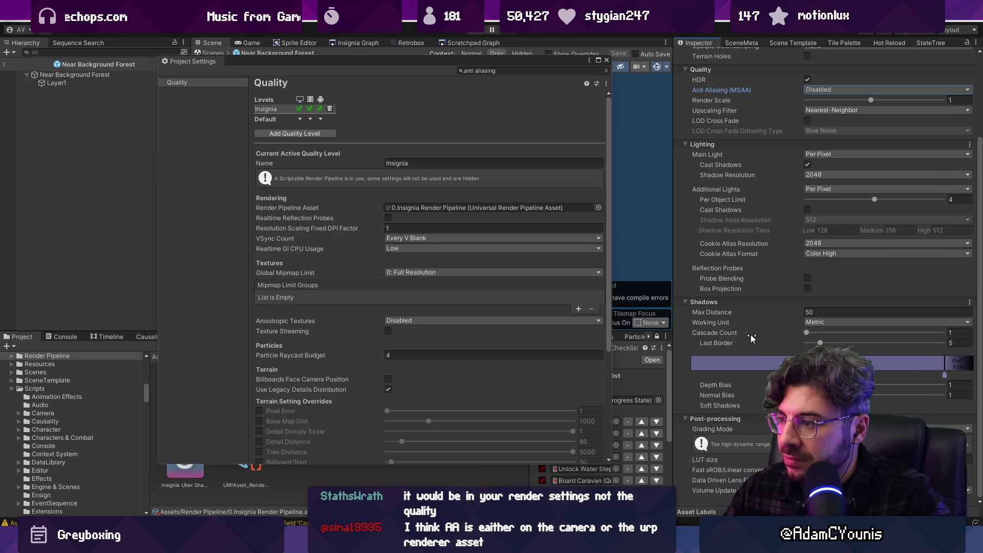
{"action": "scroll", "coordinate": [760, 305], "scroll_direction": "up", "scroll_amount": 5}
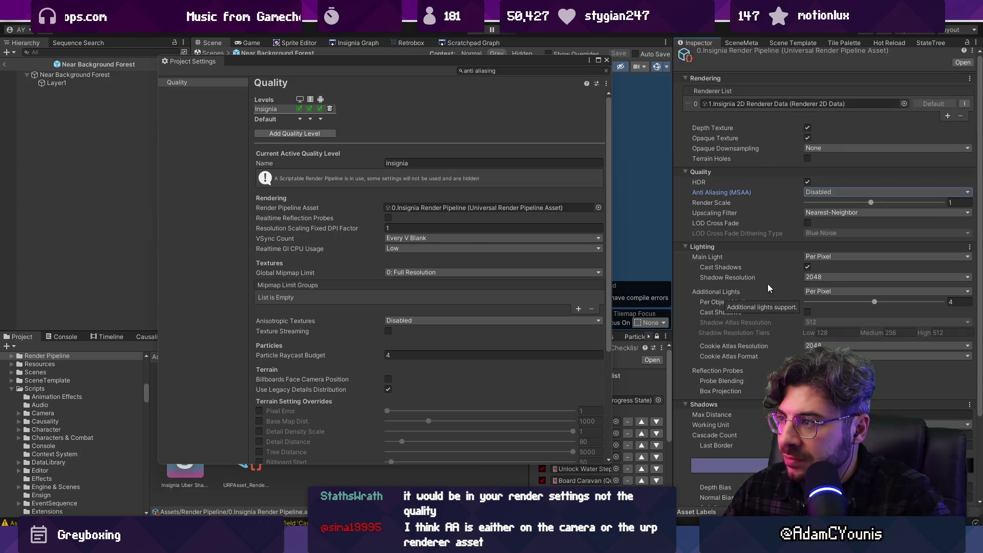
- Close Project Settings, open 1.Insignia 2D Renderer Data, and switch to the Chrome results
{"action": "left_click", "coordinate": [605, 60]}
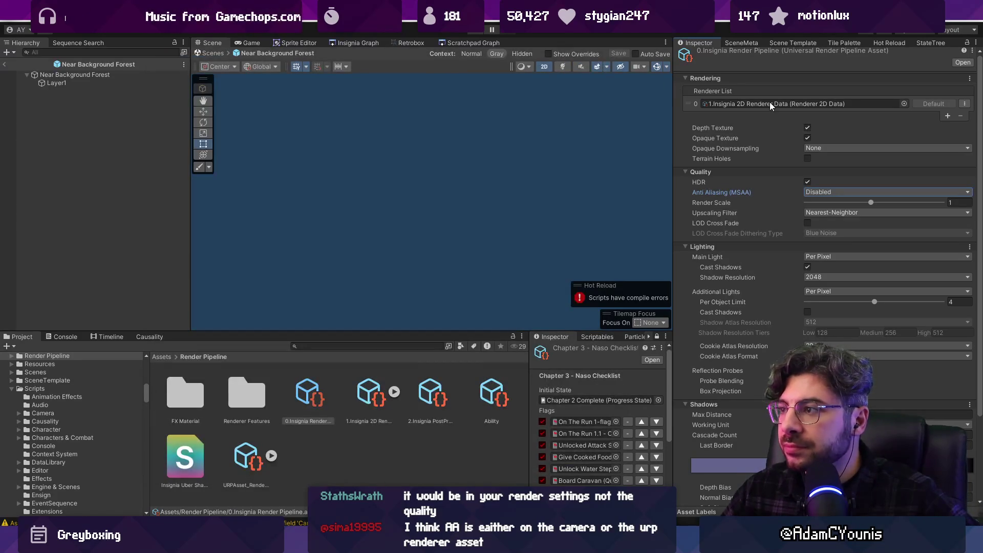
{"action": "double_click", "coordinate": [769, 103]}
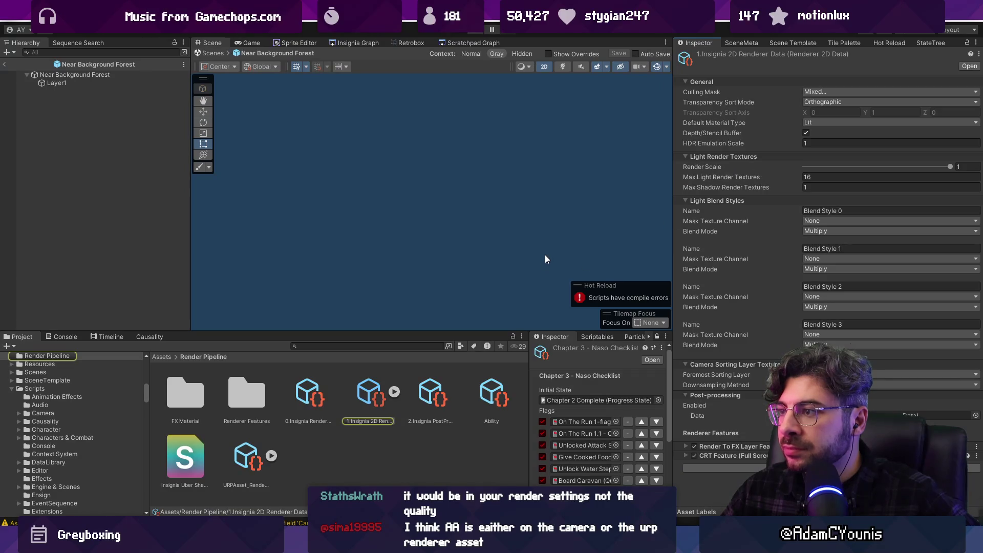
{"action": "key", "text": "alt+Tab"}
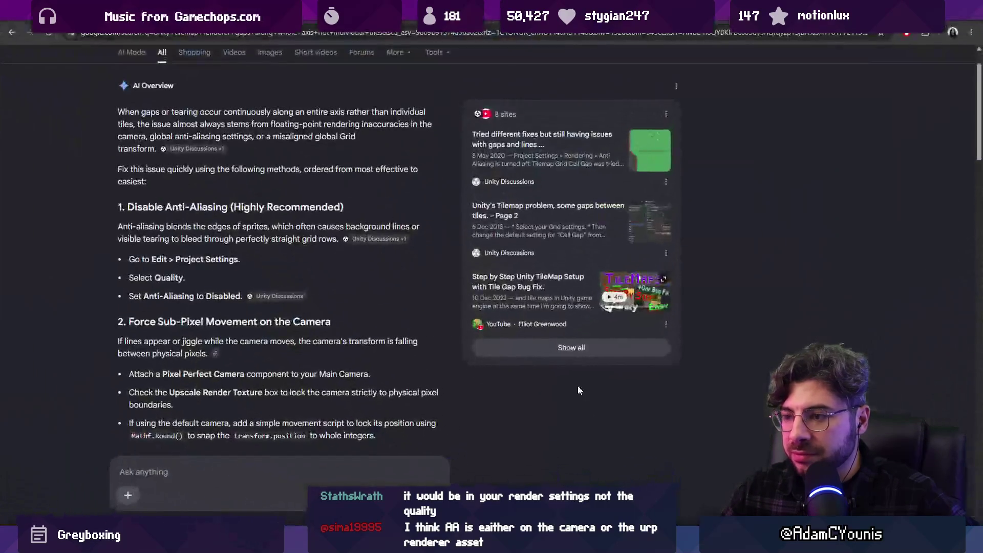
- Read down through the AI Overview on tilemap gaps
{"action": "scroll", "coordinate": [172, 272], "scroll_direction": "down", "scroll_amount": 2}
{"action": "scroll", "coordinate": [172, 272], "scroll_direction": "down", "scroll_amount": 2}
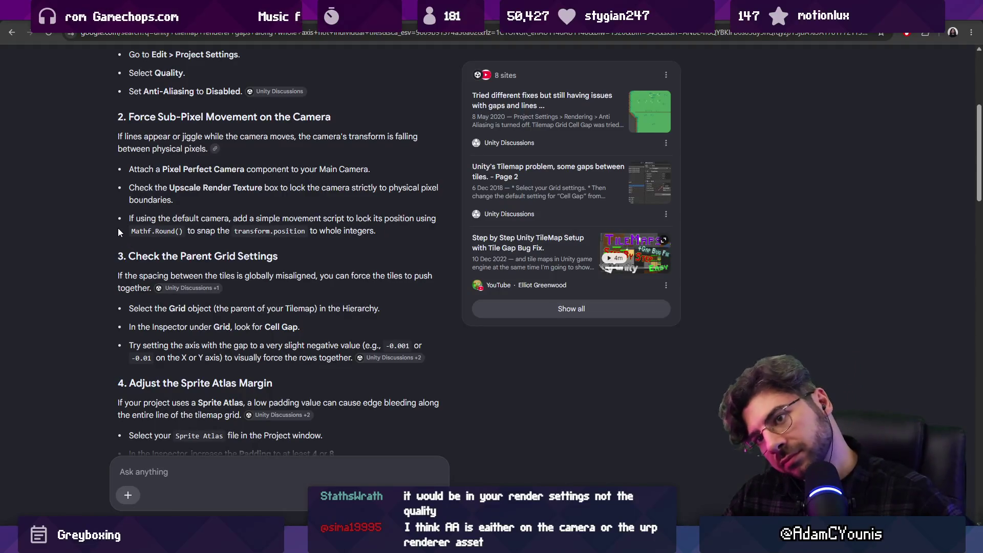
{"action": "scroll", "coordinate": [119, 225], "scroll_direction": "down", "scroll_amount": 1}
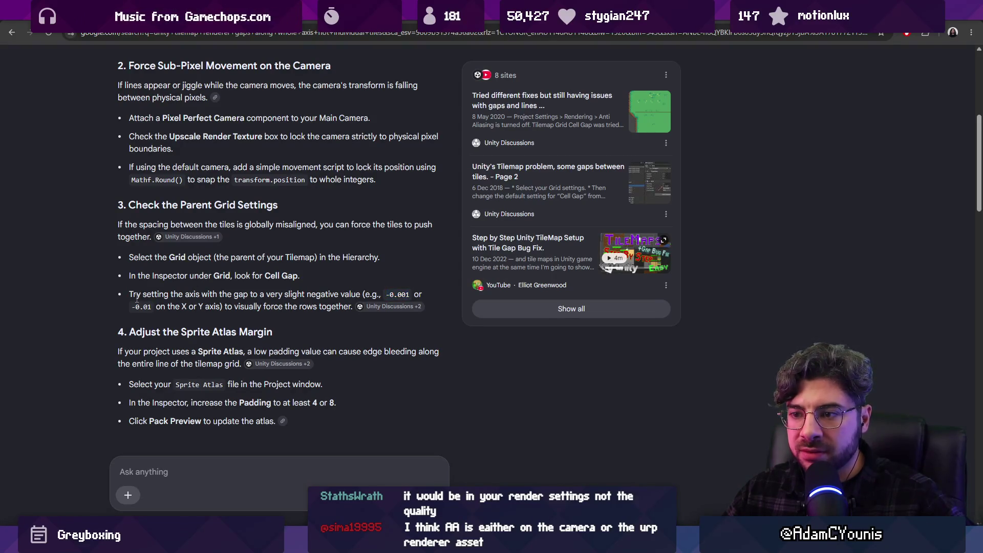
{"action": "scroll", "coordinate": [137, 298], "scroll_direction": "down", "scroll_amount": 1}
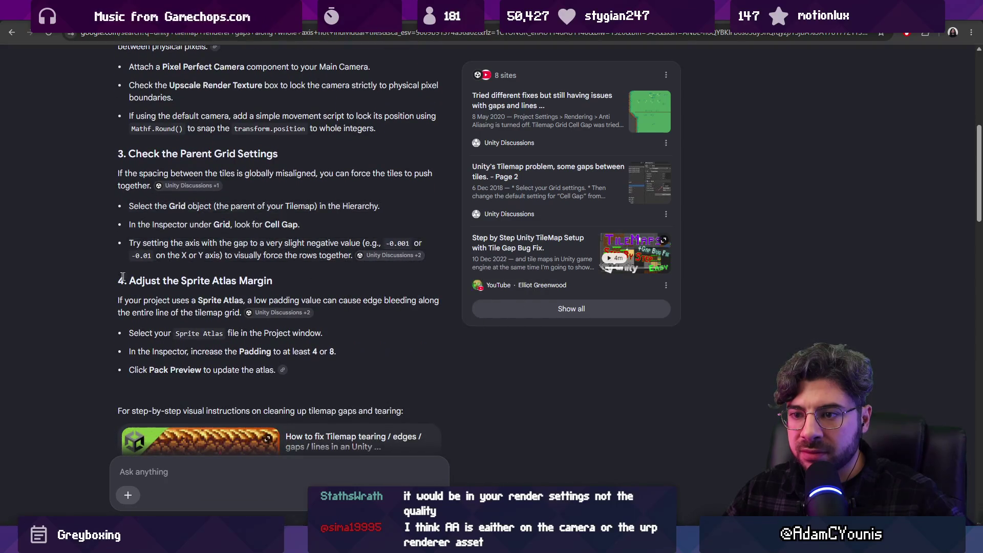
{"action": "scroll", "coordinate": [93, 276], "scroll_direction": "down", "scroll_amount": 10}
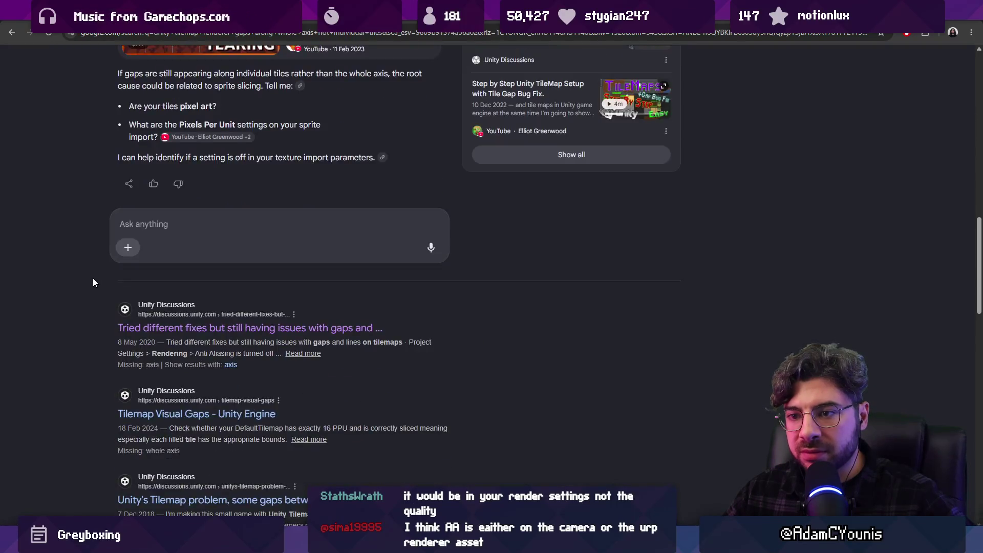
{"action": "scroll", "coordinate": [93, 278], "scroll_direction": "down", "scroll_amount": 3}
- Open the Tilemap Visual Gaps and Unity Tilemap problem results in new tabs, then view Tilemap Visual Gaps
{"action": "right_click", "coordinate": [186, 262]}
{"action": "left_click", "coordinate": [194, 277]}
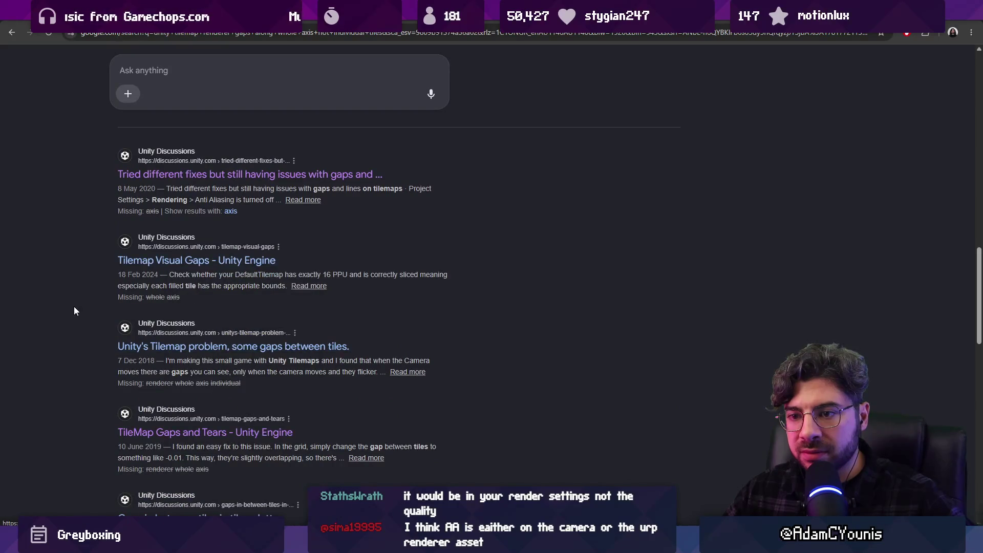
{"action": "right_click", "coordinate": [154, 346]}
{"action": "left_click", "coordinate": [194, 358]}
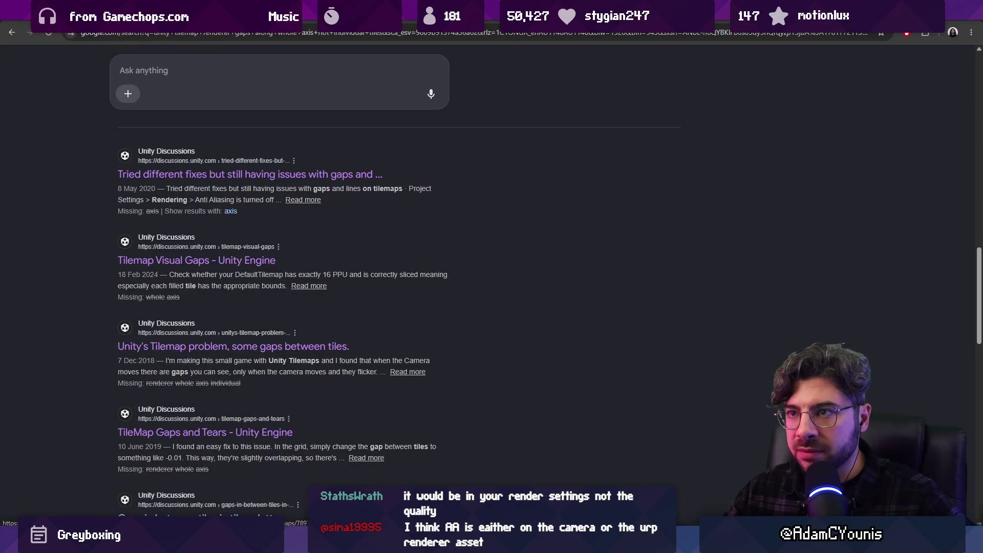
{"action": "key", "text": "ctrl+Tab"}
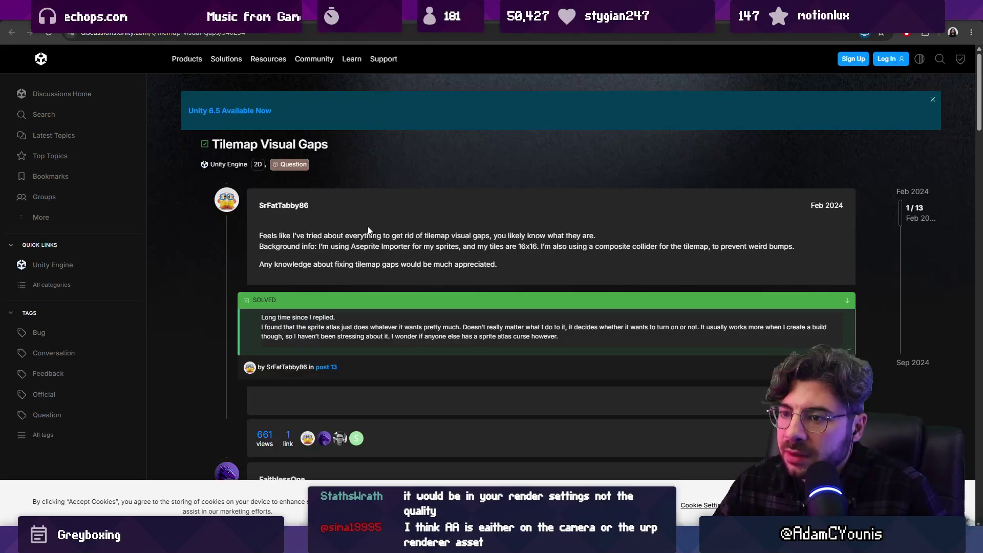
- Read through the replies in the Tilemap Visual Gaps thread
{"action": "scroll", "coordinate": [367, 229], "scroll_direction": "down", "scroll_amount": 5}
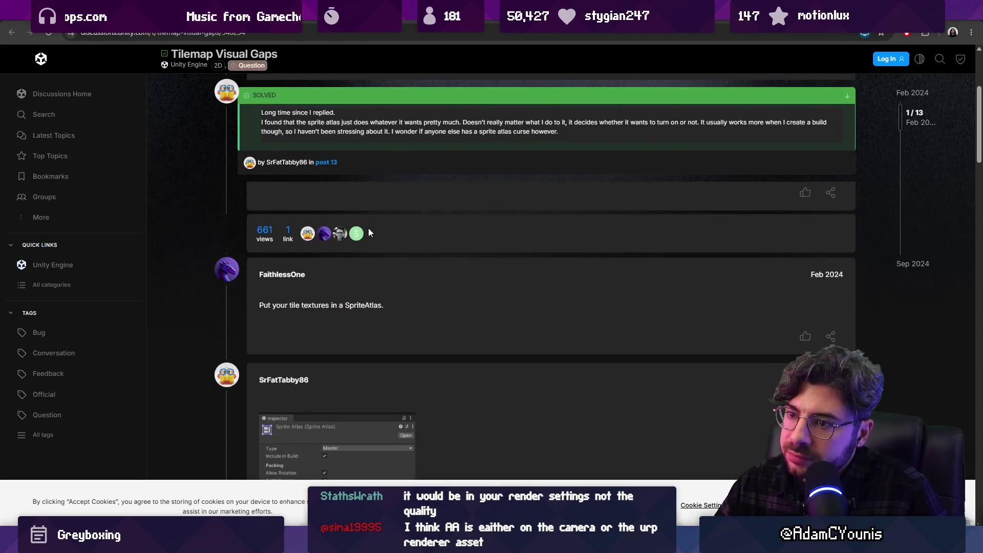
{"action": "scroll", "coordinate": [401, 222], "scroll_direction": "down", "scroll_amount": 4}
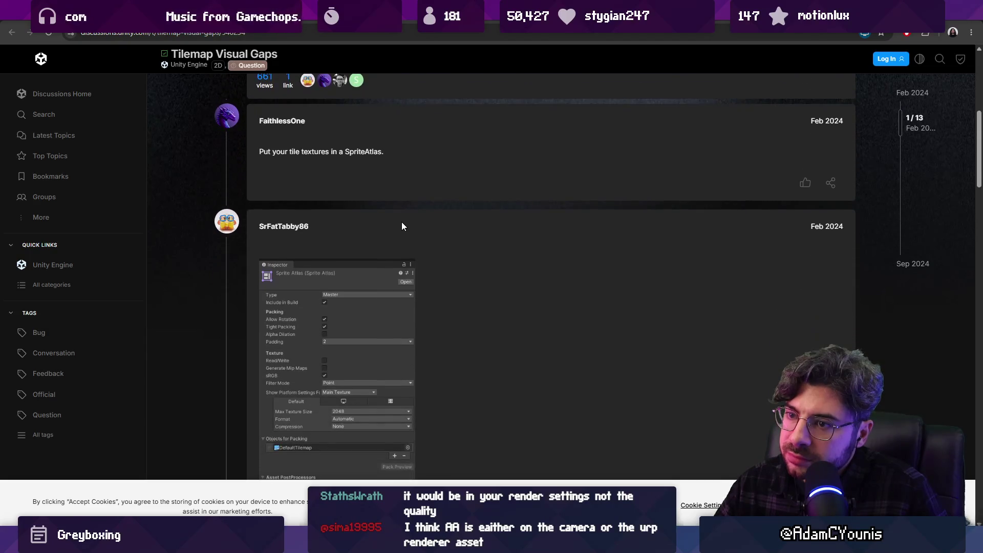
{"action": "scroll", "coordinate": [408, 228], "scroll_direction": "down", "scroll_amount": 5}
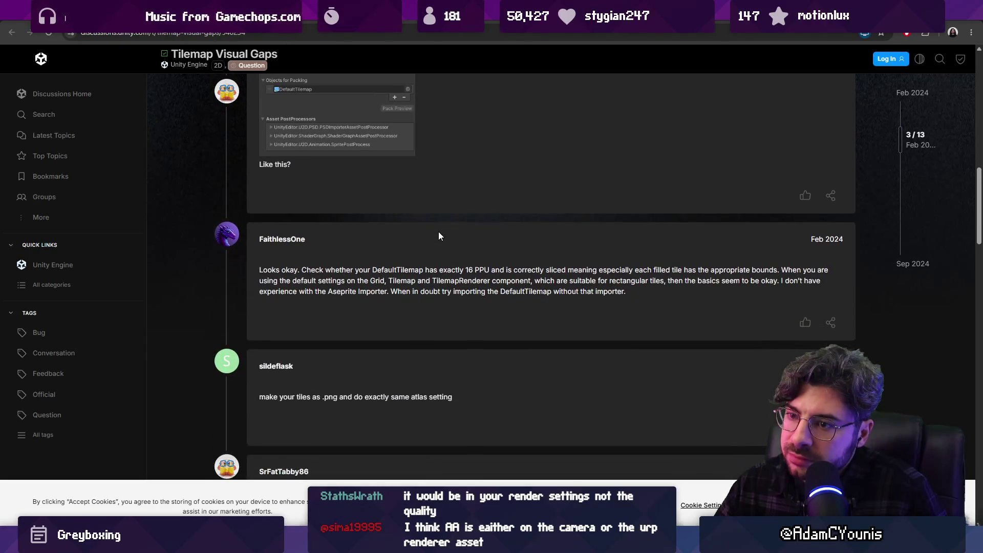
{"action": "scroll", "coordinate": [438, 235], "scroll_direction": "down", "scroll_amount": 3}
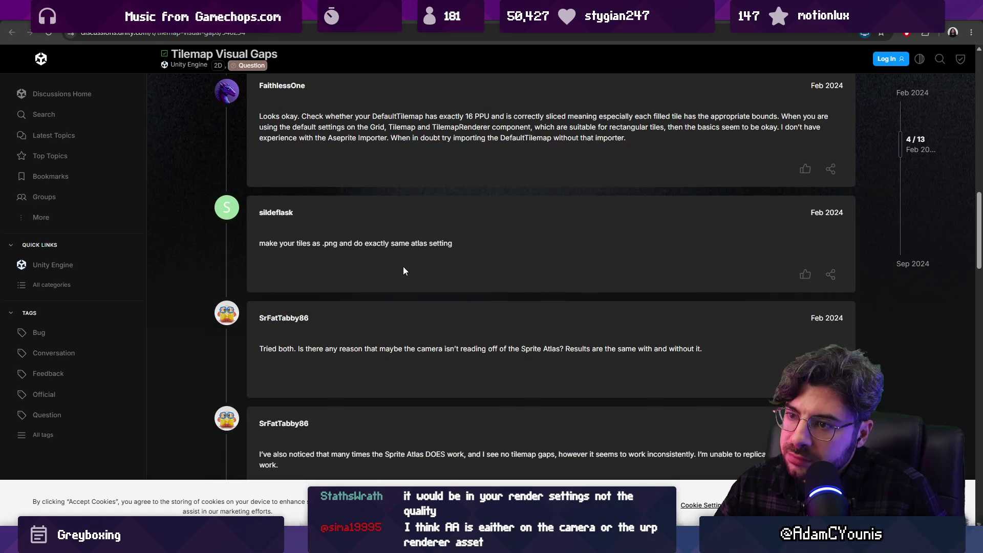
{"action": "scroll", "coordinate": [402, 260], "scroll_direction": "down", "scroll_amount": 6}
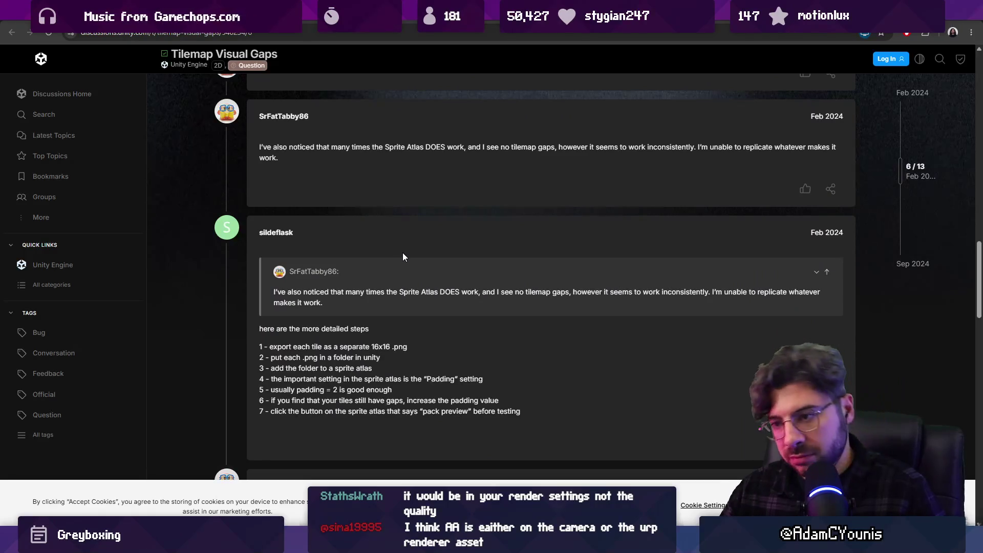
{"action": "scroll", "coordinate": [403, 254], "scroll_direction": "down", "scroll_amount": 1}
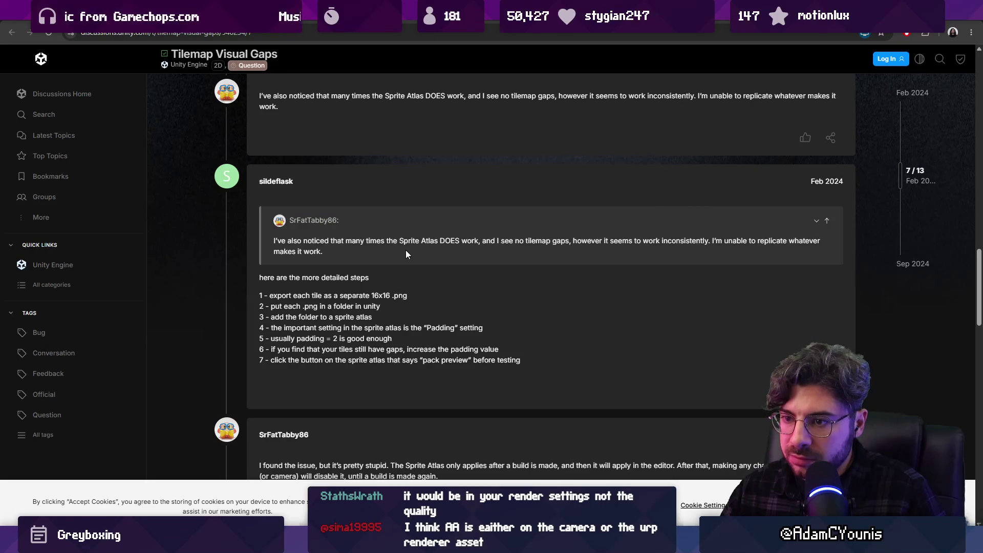
{"action": "scroll", "coordinate": [405, 250], "scroll_direction": "down", "scroll_amount": 4}
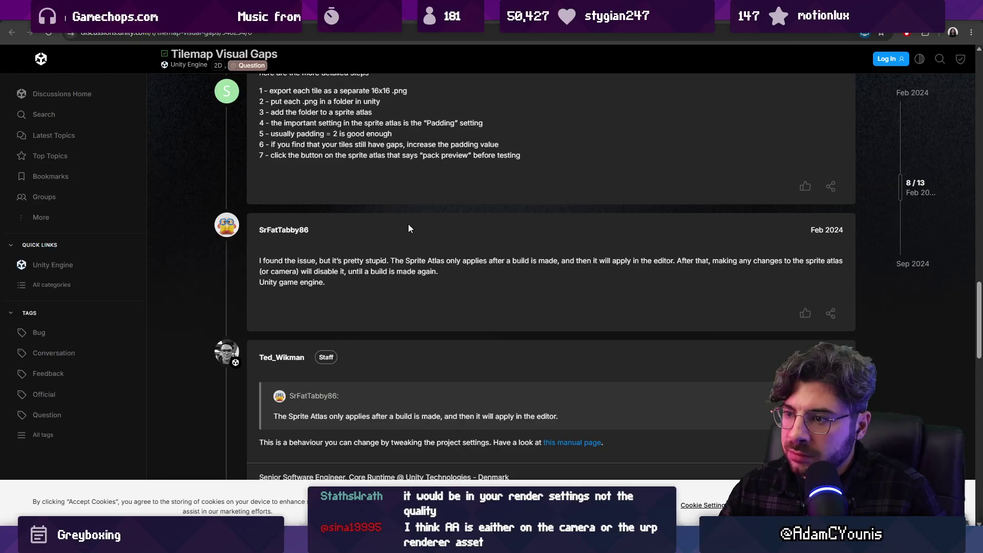
{"action": "scroll", "coordinate": [408, 223], "scroll_direction": "down", "scroll_amount": 3}
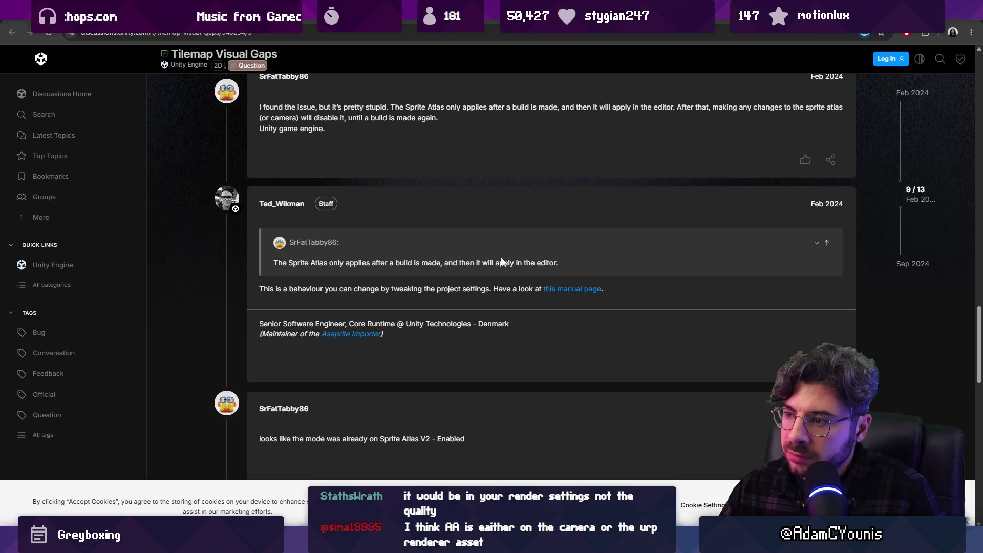
- Finish the thread, check the TileMap Gaps and Tears tab, then return to Unity
{"action": "right_click", "coordinate": [563, 291]}
{"action": "scroll", "coordinate": [496, 303], "scroll_direction": "down", "scroll_amount": 3}
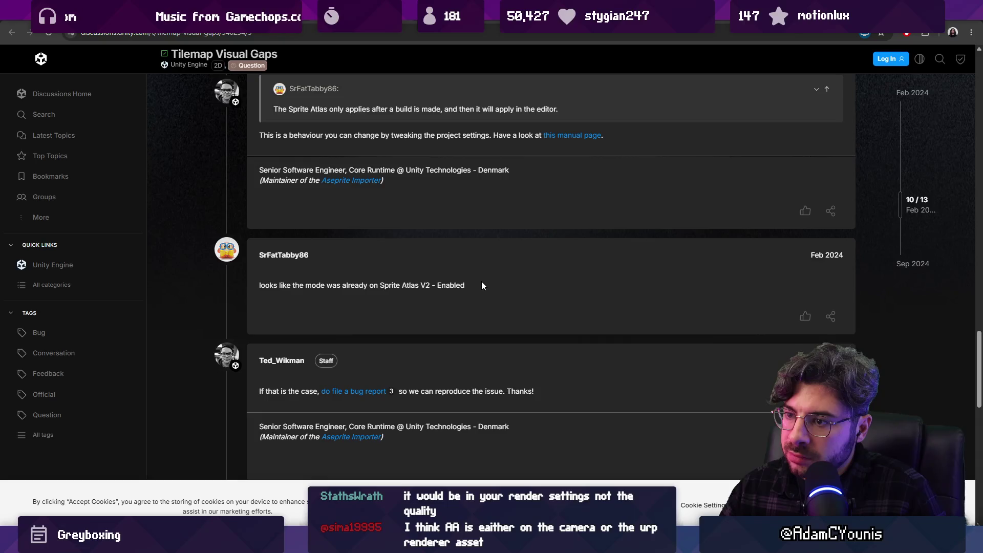
{"action": "scroll", "coordinate": [481, 281], "scroll_direction": "down", "scroll_amount": 3}
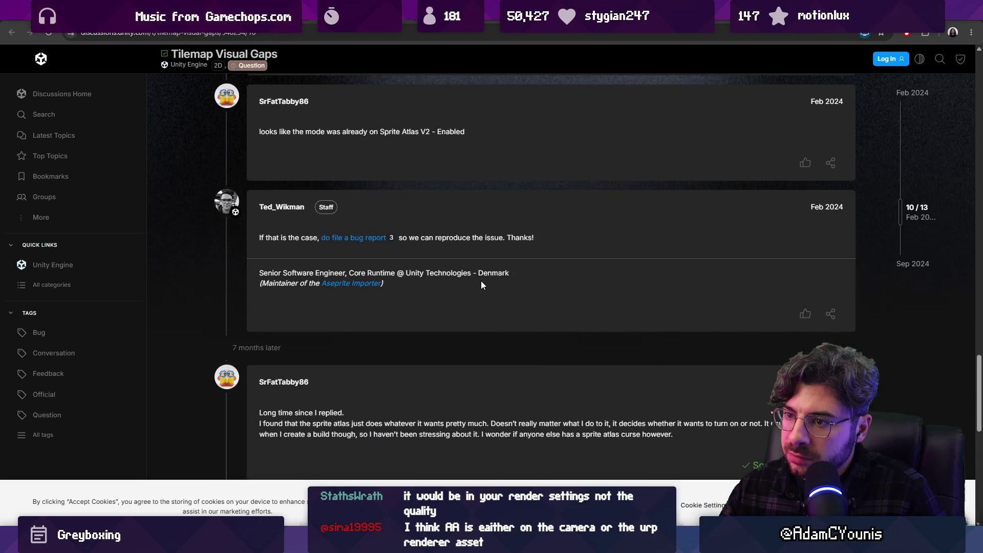
{"action": "scroll", "coordinate": [481, 281], "scroll_direction": "down", "scroll_amount": 2}
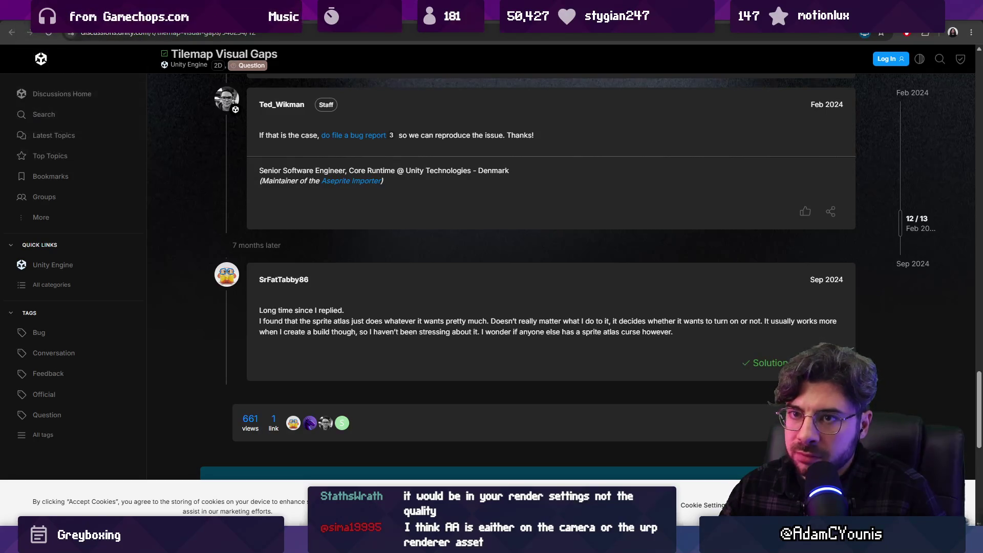
{"action": "key", "text": "ctrl+Tab"}
{"action": "key", "text": "ctrl+Tab"}
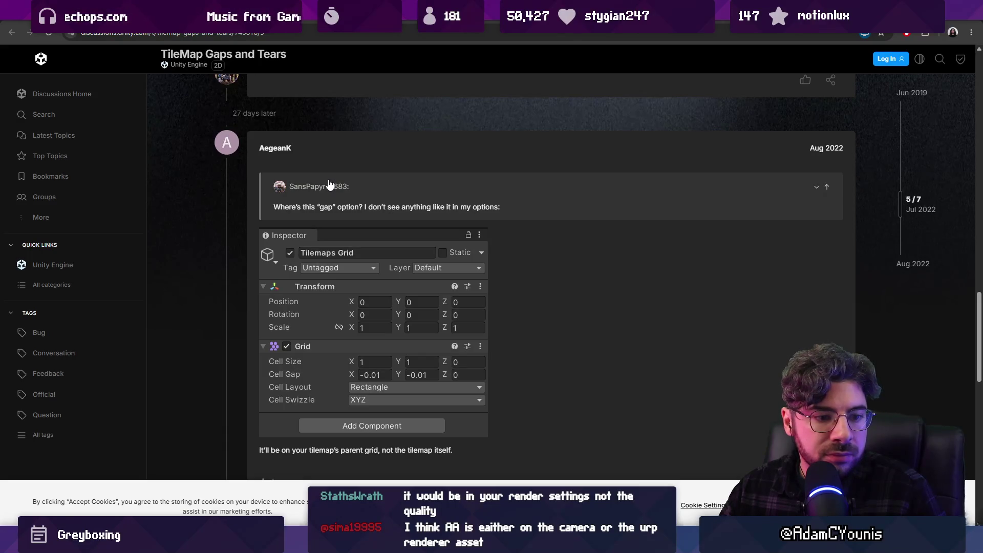
{"action": "key", "text": "alt+Tab"}
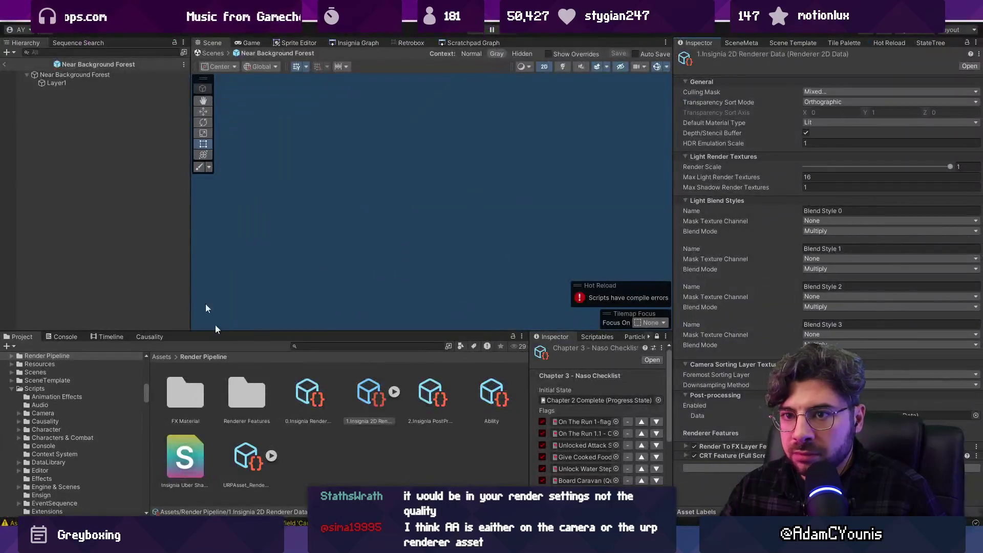
- Leave the forest prefab, select the Main Insignia Camera Rig's Camera, and tick Stop NaNs
{"action": "scroll", "coordinate": [70, 102], "scroll_direction": "up", "scroll_amount": 5}
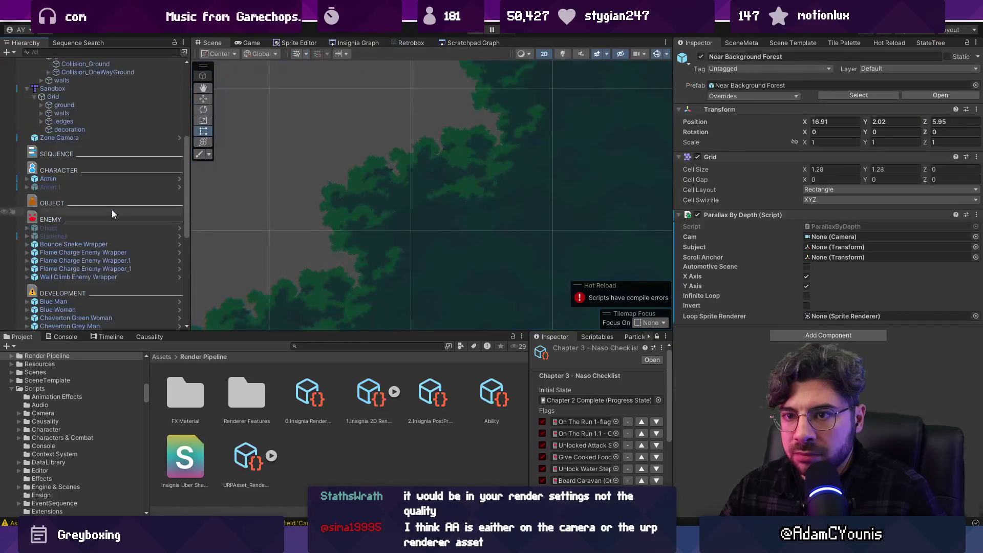
{"action": "scroll", "coordinate": [112, 210], "scroll_direction": "up", "scroll_amount": 10}
{"action": "left_click", "coordinate": [95, 85]}
{"action": "left_click", "coordinate": [102, 86]}
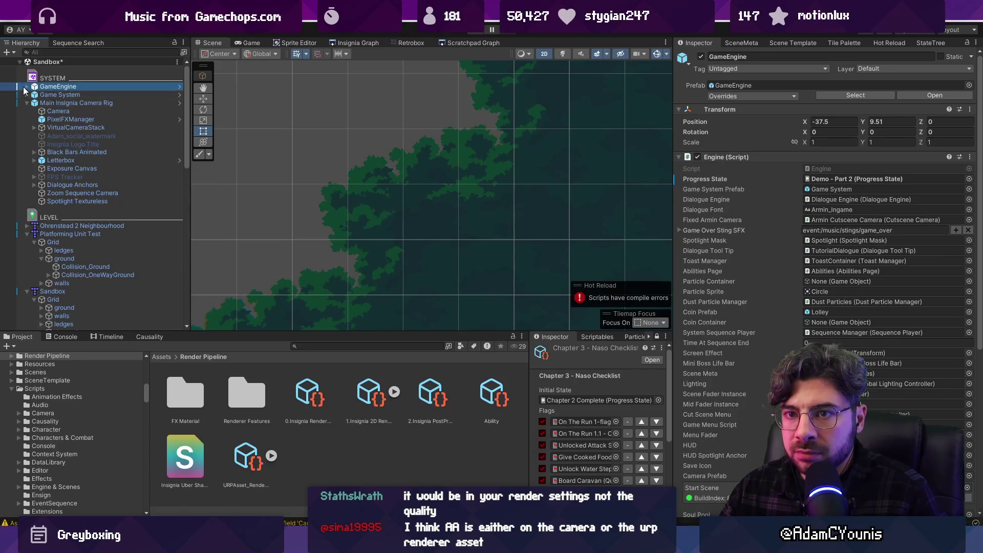
{"action": "left_click", "coordinate": [30, 104]}
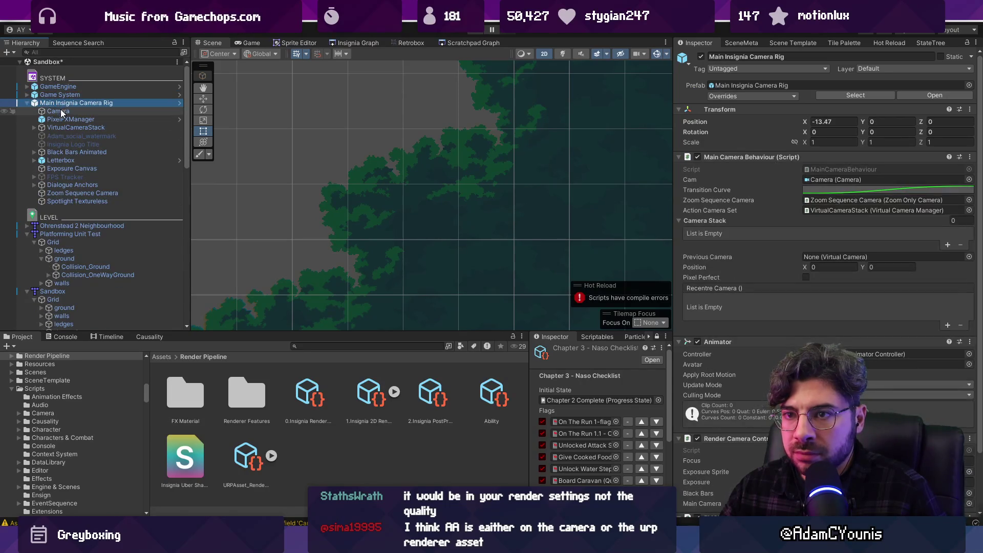
{"action": "left_click", "coordinate": [58, 111]}
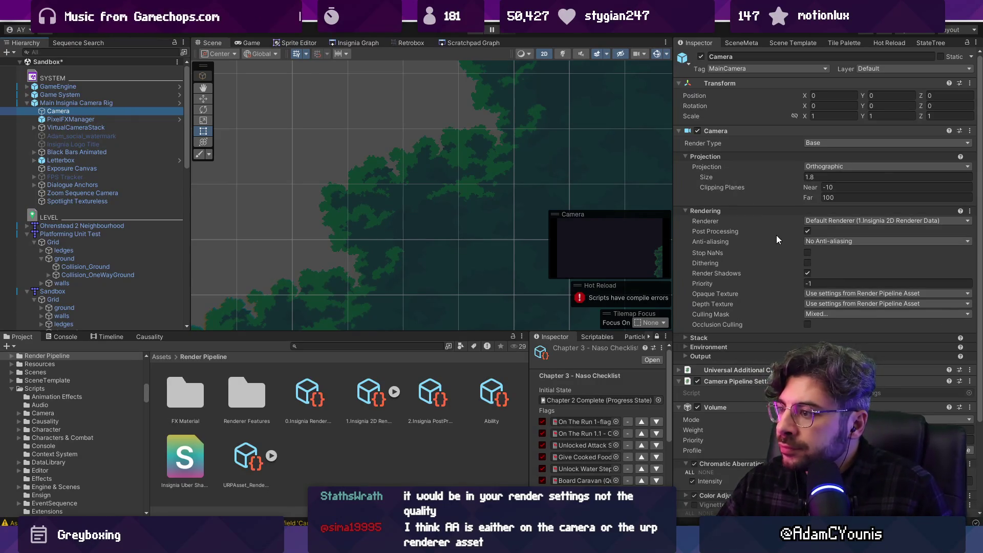
{"action": "left_click", "coordinate": [808, 253]}
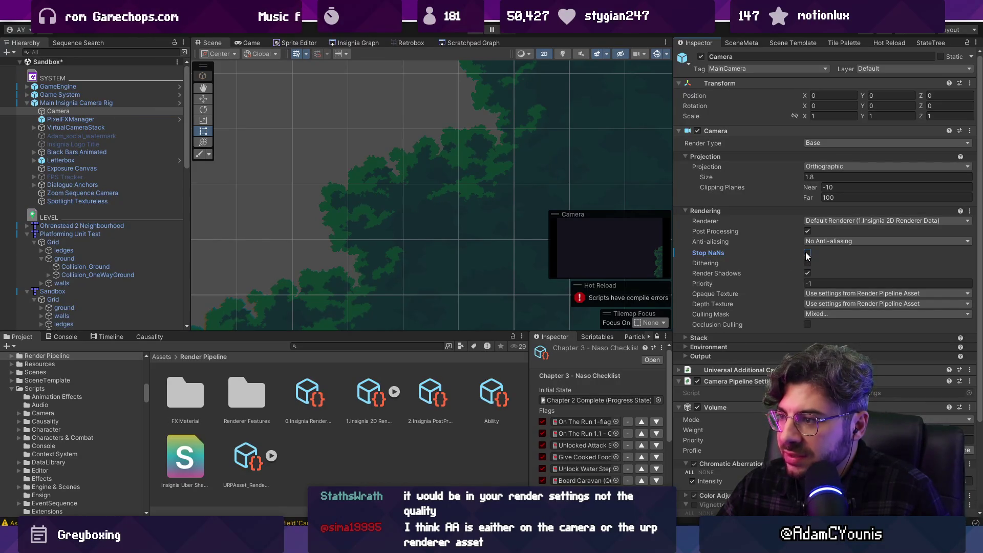
{"action": "right_click", "coordinate": [719, 253]}
{"action": "left_click", "coordinate": [758, 290]}
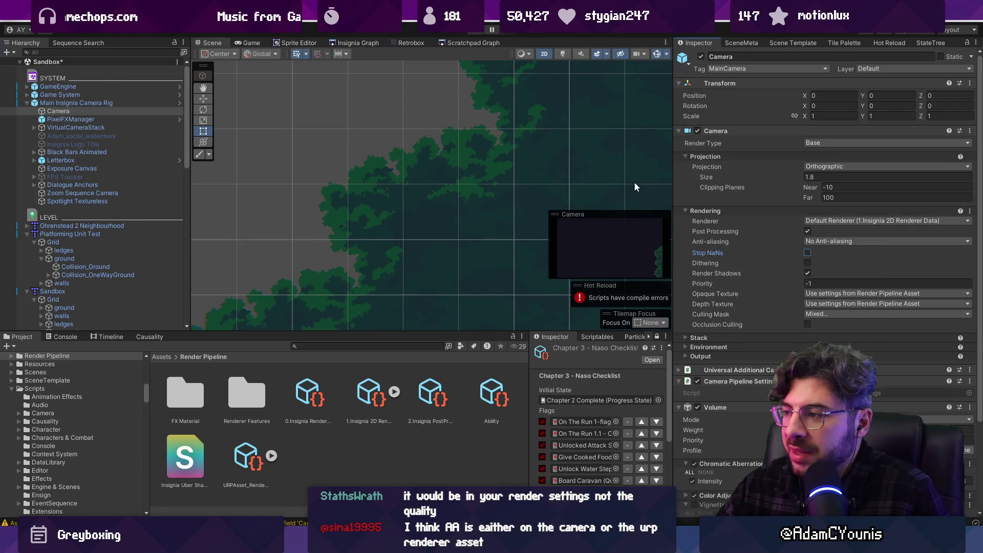
- Enable Stop NaNs inside the camera rig prefab, save, exit to Sandbox, and return to the forum
{"action": "left_click", "coordinate": [178, 104]}
{"action": "left_click", "coordinate": [807, 253]}
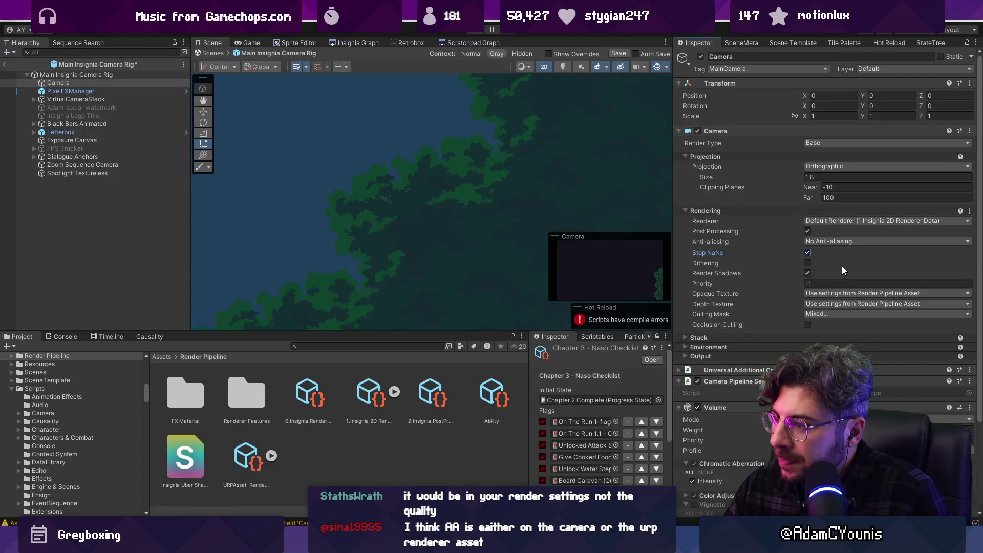
{"action": "scroll", "coordinate": [841, 266], "scroll_direction": "down", "scroll_amount": 5}
{"action": "scroll", "coordinate": [834, 268], "scroll_direction": "up", "scroll_amount": 5}
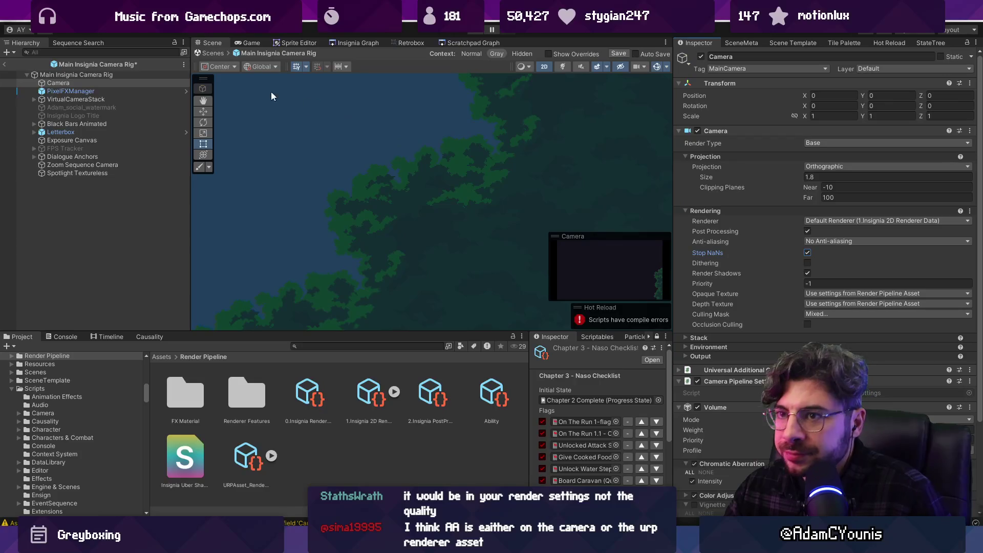
{"action": "key", "text": "ctrl+s"}
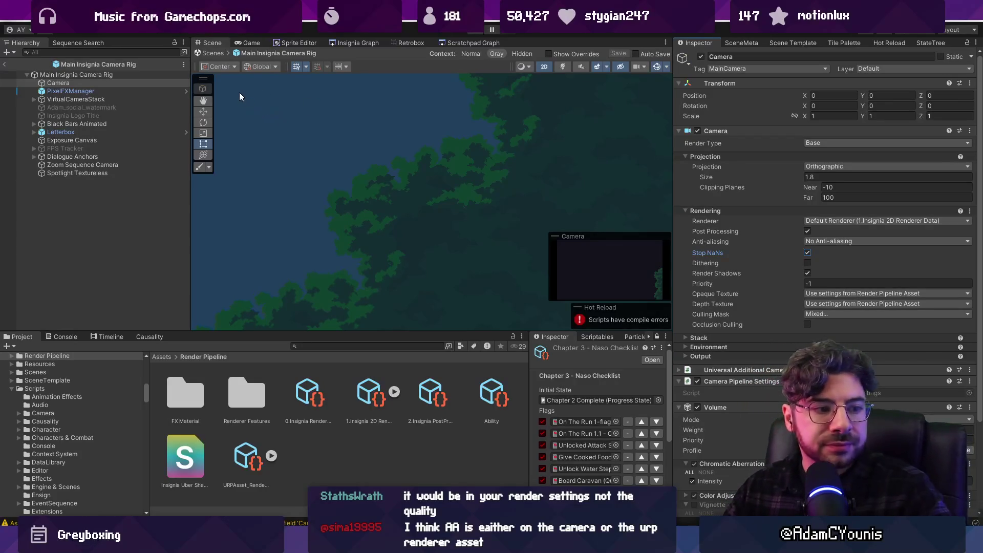
{"action": "left_click", "coordinate": [213, 54]}
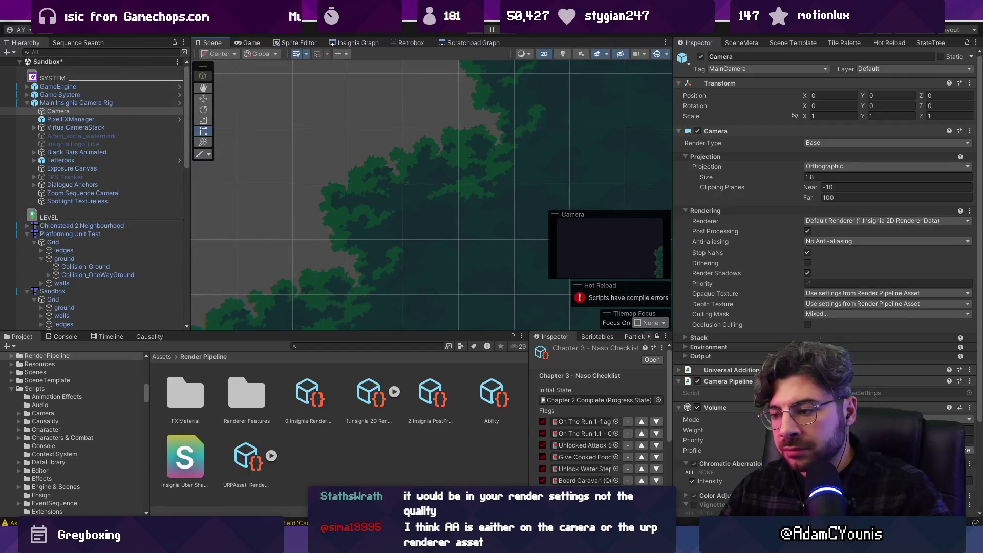
{"action": "key", "text": "alt+Tab"}
{"action": "scroll", "coordinate": [503, 259], "scroll_direction": "down", "scroll_amount": 5}
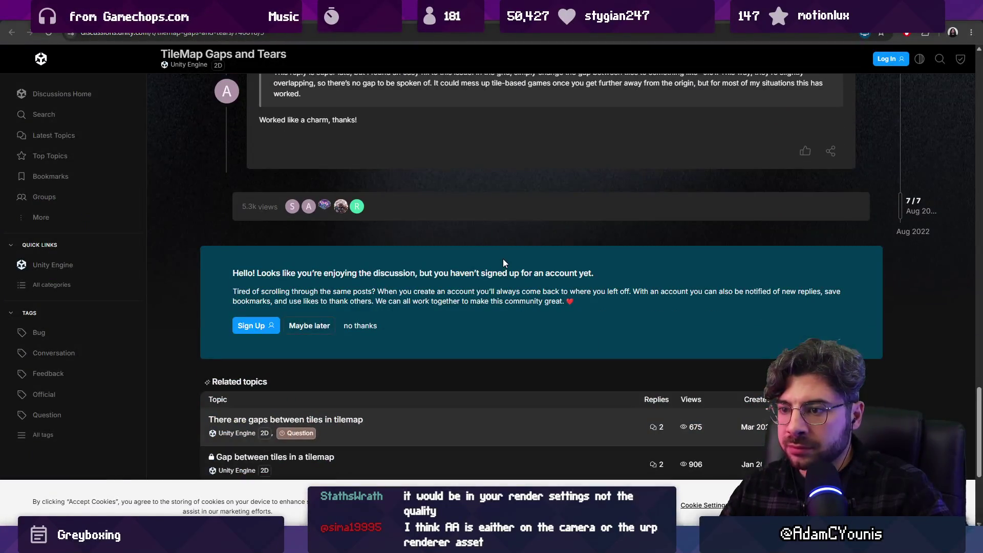
- Read through the related gaps-between-tiles topic, then return to the Google results
{"action": "left_click", "coordinate": [351, 425]}
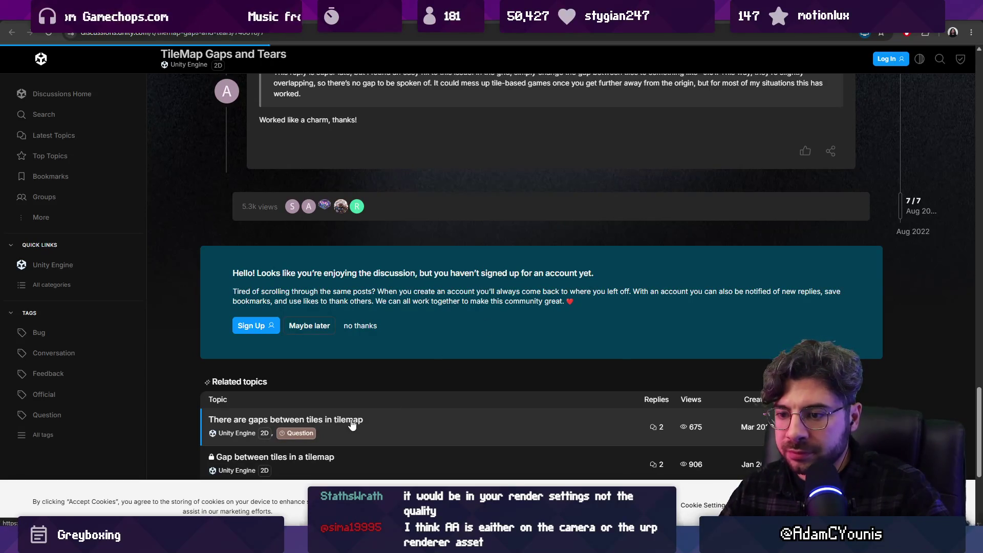
{"action": "scroll", "coordinate": [459, 299], "scroll_direction": "down", "scroll_amount": 3}
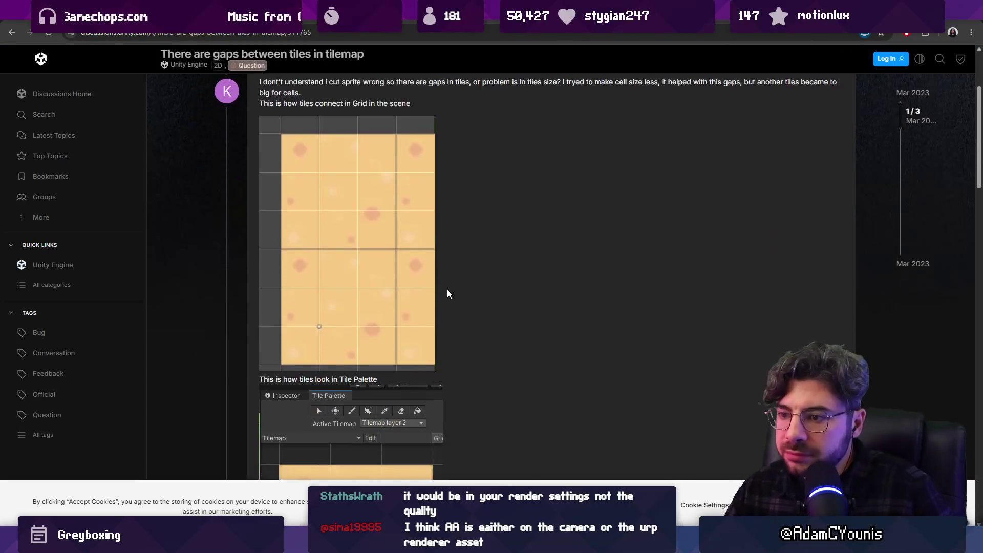
{"action": "scroll", "coordinate": [447, 294], "scroll_direction": "down", "scroll_amount": 12}
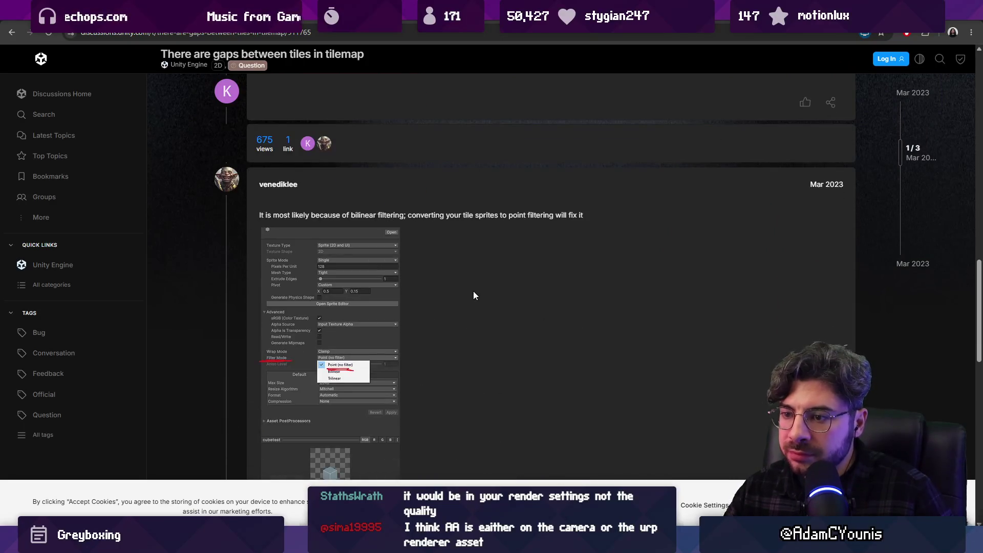
{"action": "scroll", "coordinate": [424, 291], "scroll_direction": "down", "scroll_amount": 1}
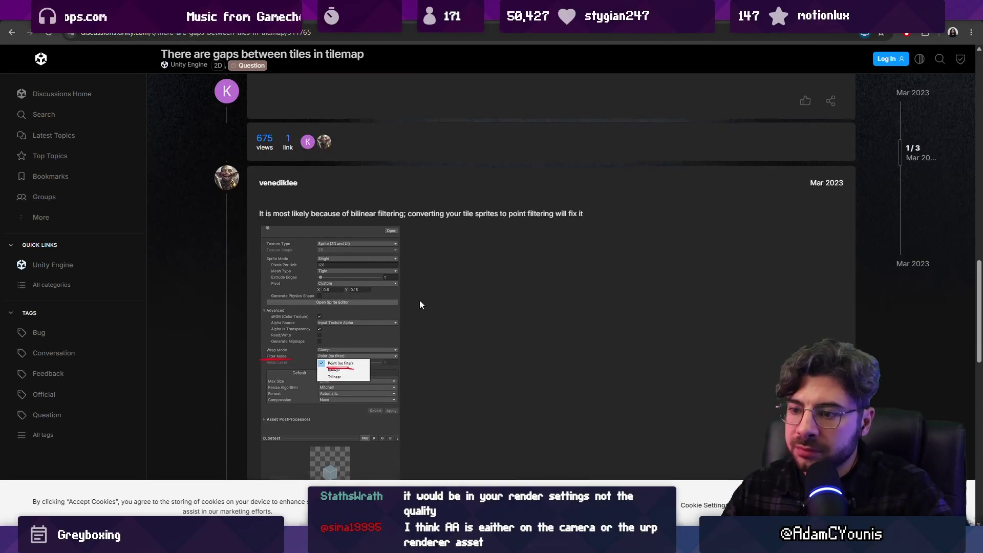
{"action": "scroll", "coordinate": [420, 302], "scroll_direction": "down", "scroll_amount": 10}
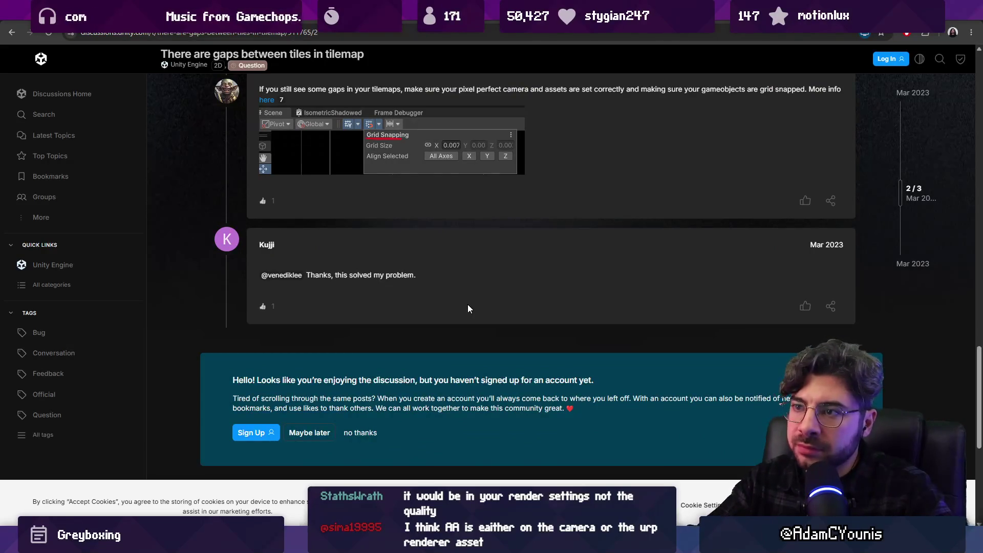
{"action": "key", "text": "alt+Left"}
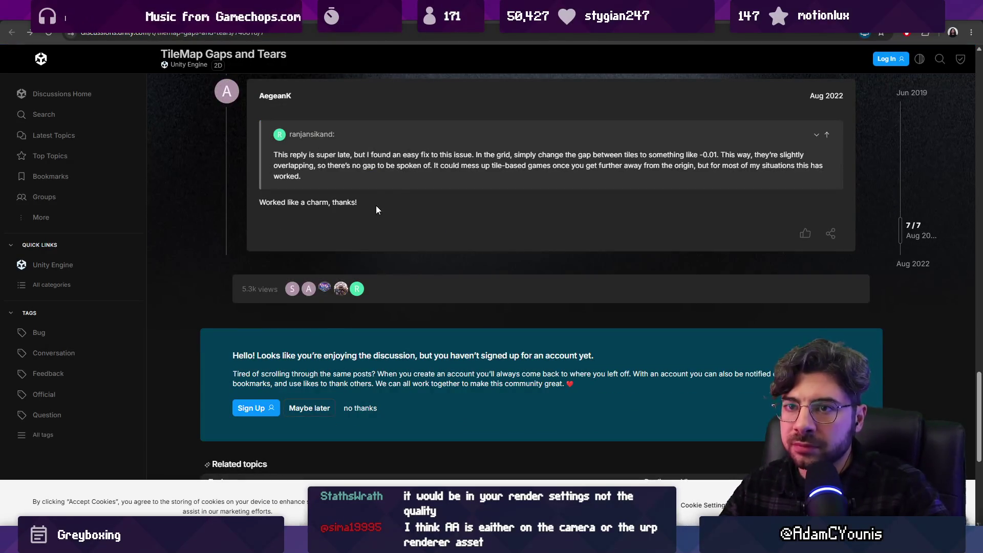
{"action": "key", "text": "alt+Left"}
{"action": "key", "text": "alt+Left"}
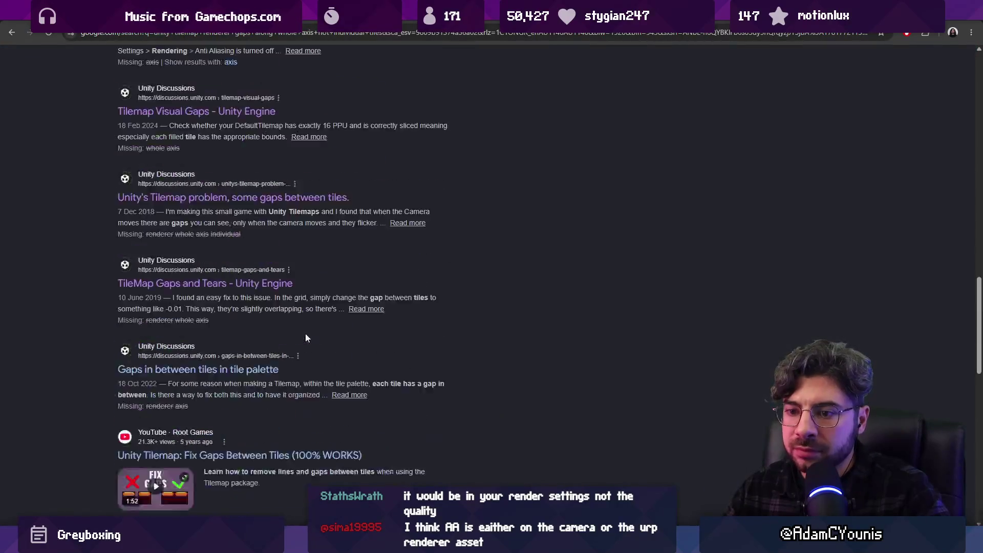
- Search again with "tilemap renderer" as a quoted exact phrase
{"action": "scroll", "coordinate": [306, 337], "scroll_direction": "down", "scroll_amount": 2}
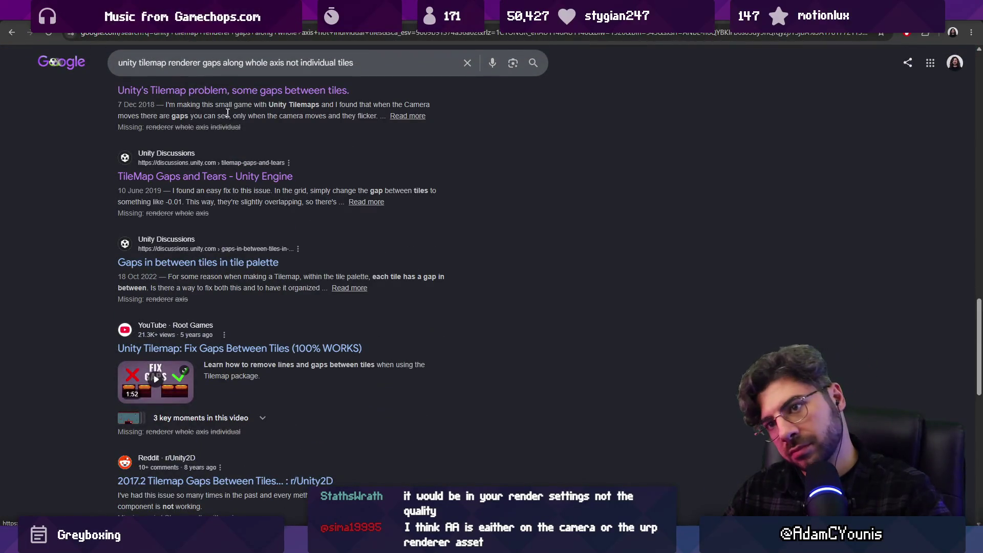
{"action": "left_click", "coordinate": [140, 63]}
{"action": "type", "text": "\""}
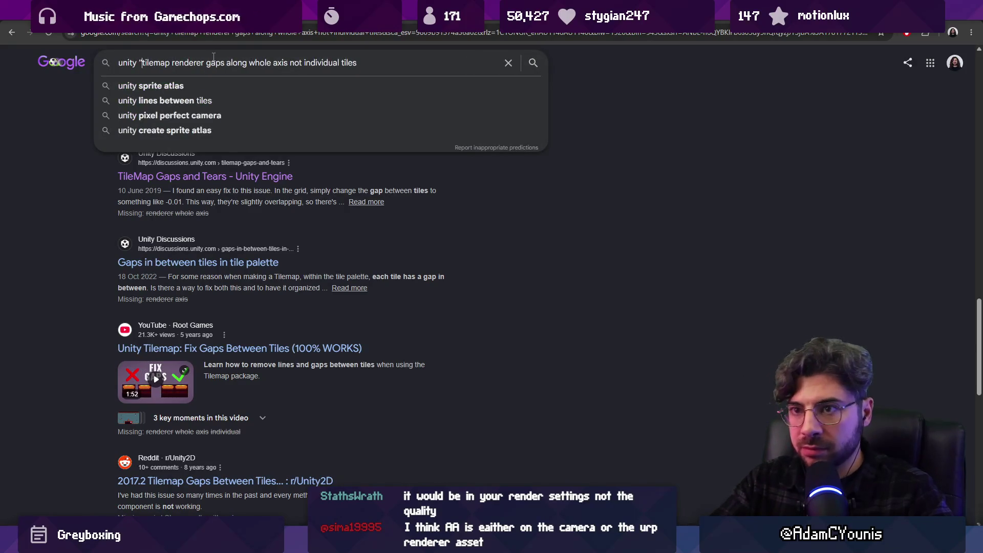
{"action": "key", "text": "ctrl+shift+Left"}
{"action": "key", "text": "ctrl+shift+Left"}
{"action": "key", "text": "ctrl+shift+Left"}
{"action": "key", "text": "ctrl+Right"}
{"action": "key", "text": "ctrl+shift+Left"}
{"action": "key", "text": "Right"}
{"action": "type", "text": "\""}
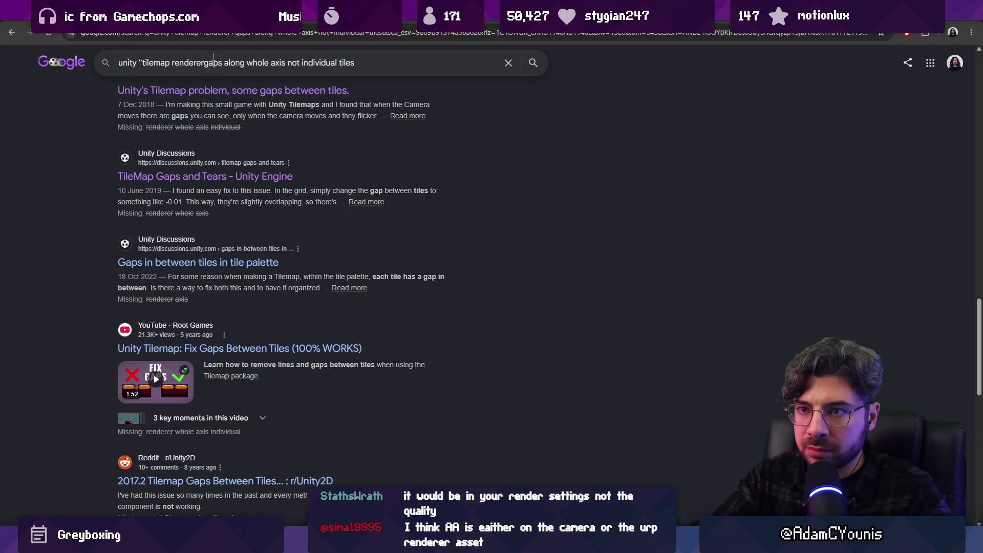
{"action": "key", "text": "Return"}
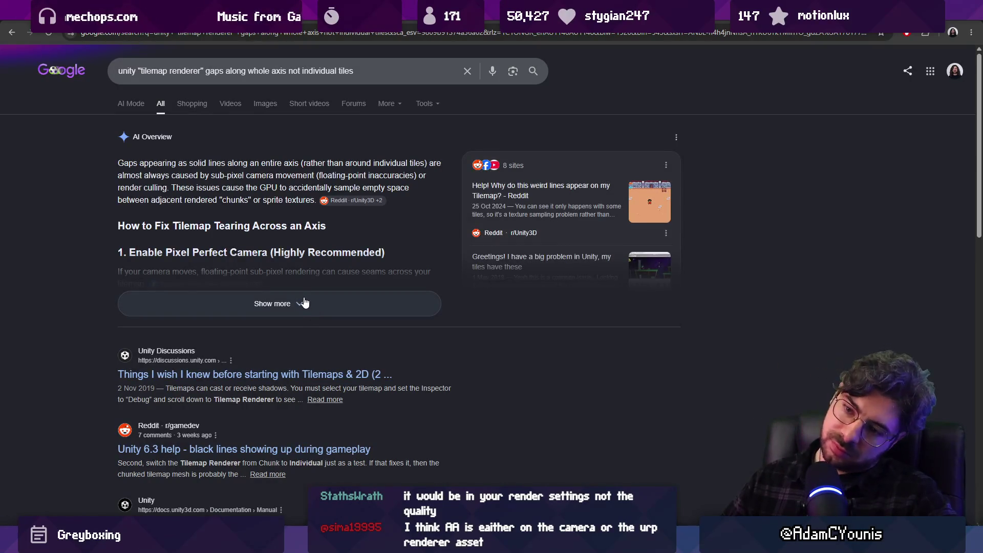
- Replace the query with 'unity gaps in tilemap renderer' and run the search
{"action": "scroll", "coordinate": [300, 298], "scroll_direction": "down", "scroll_amount": 1}
{"action": "scroll", "coordinate": [291, 292], "scroll_direction": "down", "scroll_amount": 5}
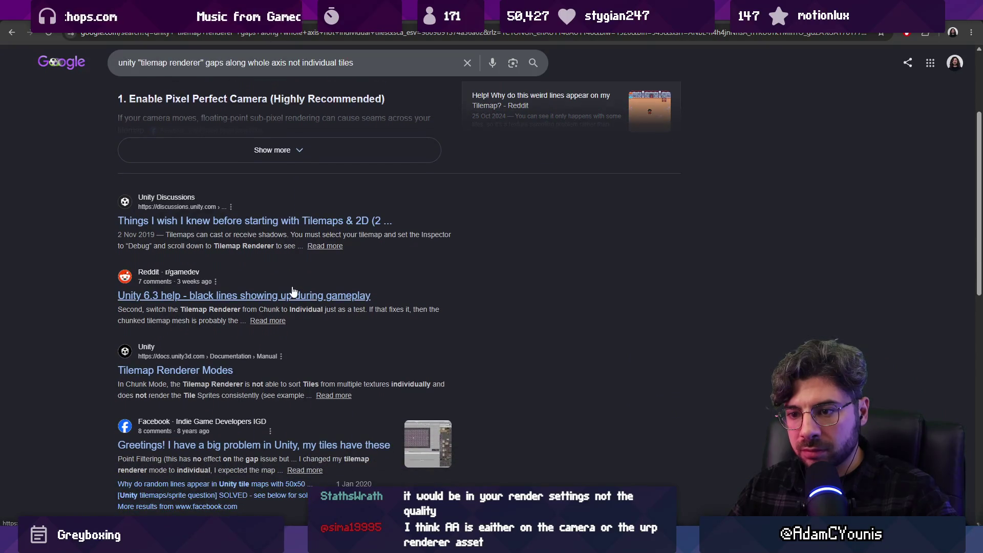
{"action": "scroll", "coordinate": [191, 286], "scroll_direction": "down", "scroll_amount": 1}
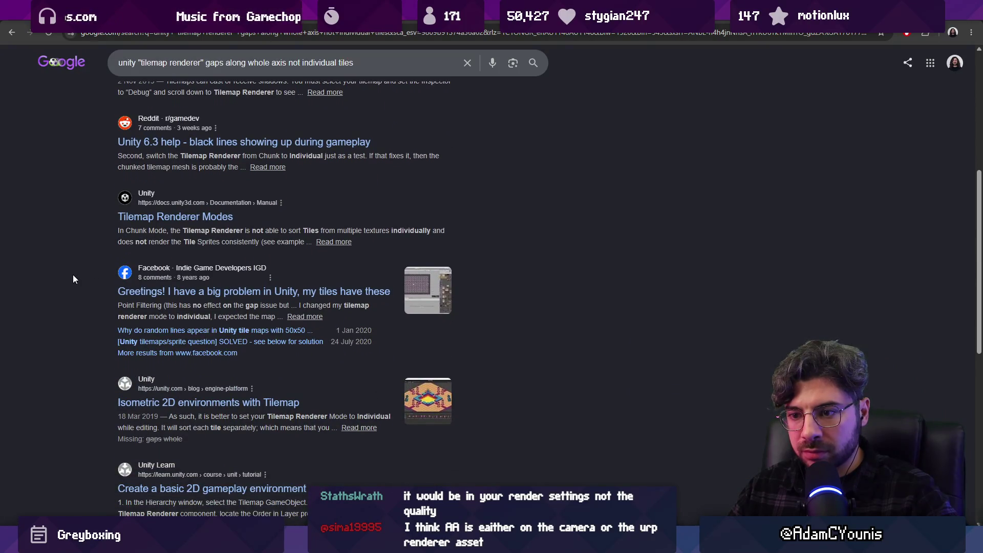
{"action": "scroll", "coordinate": [72, 278], "scroll_direction": "down", "scroll_amount": 1}
{"action": "scroll", "coordinate": [67, 204], "scroll_direction": "up", "scroll_amount": 8}
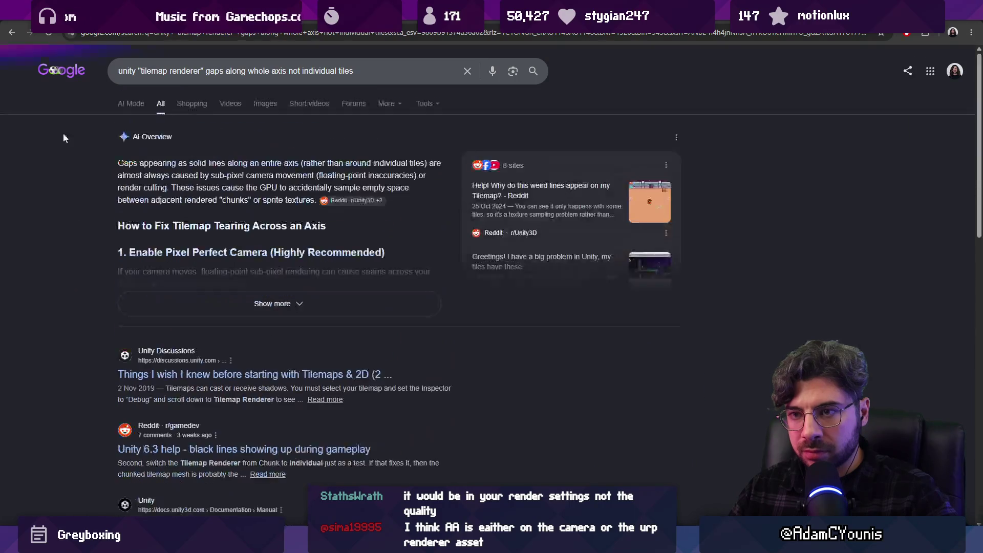
{"action": "left_click", "coordinate": [152, 70]}
{"action": "key", "text": "ctrl+a"}
{"action": "type", "text": "unity gaps in tilemap renderer"}
{"action": "key", "text": "Return"}
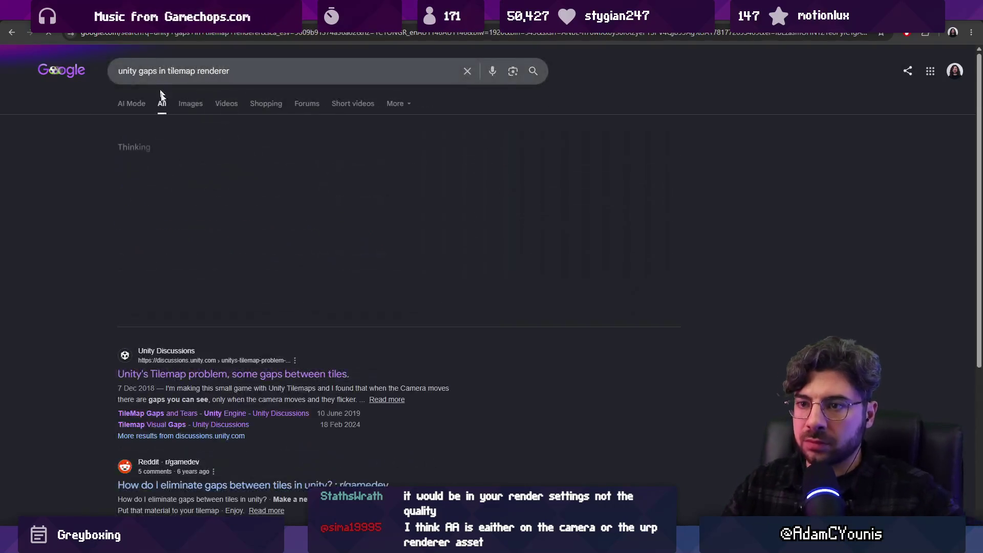
- Expand the AI Overview's fix steps and read the Reddit tile-gaps thread
{"action": "scroll", "coordinate": [240, 233], "scroll_direction": "down", "scroll_amount": 3}
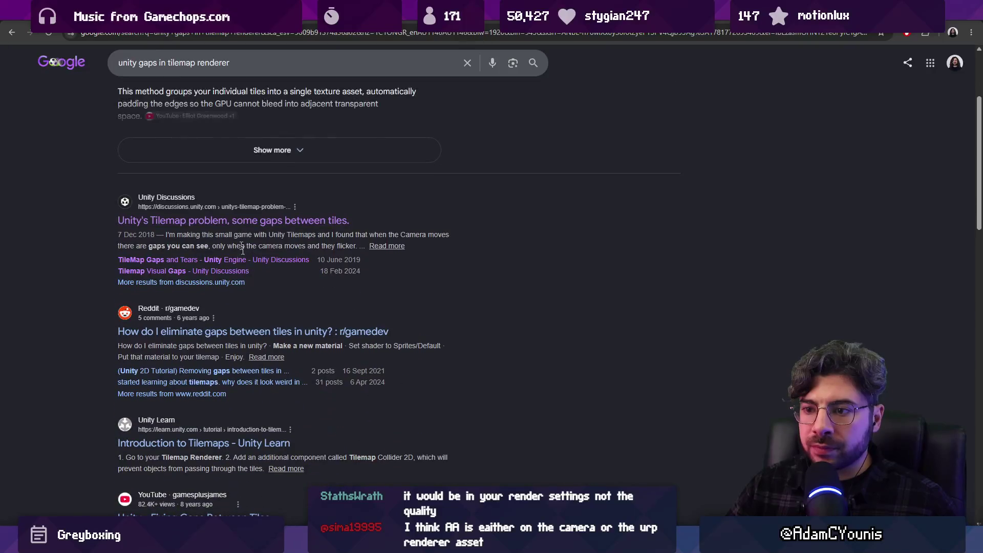
{"action": "right_click", "coordinate": [253, 332]}
{"action": "key", "text": "Escape"}
{"action": "scroll", "coordinate": [198, 237], "scroll_direction": "up", "scroll_amount": 3}
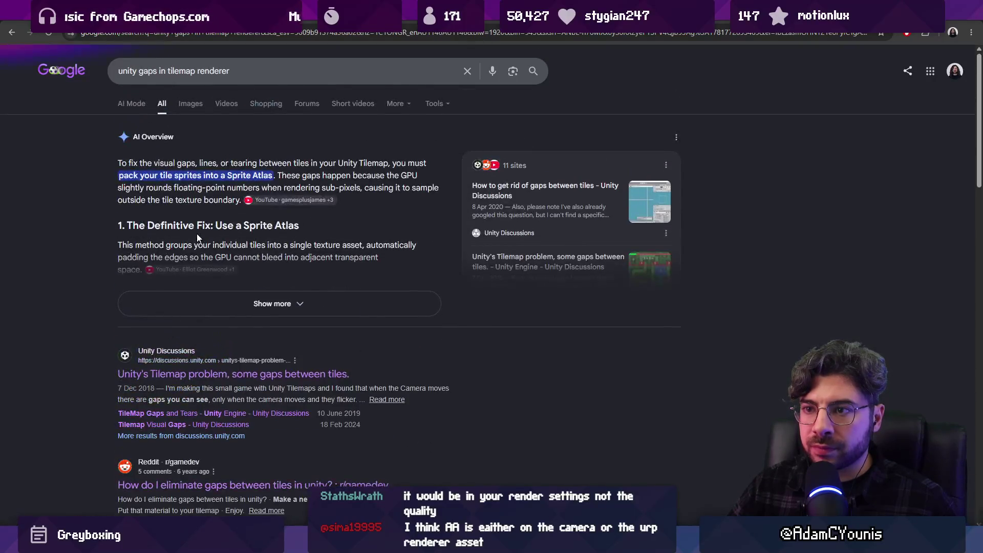
{"action": "left_click", "coordinate": [272, 304]}
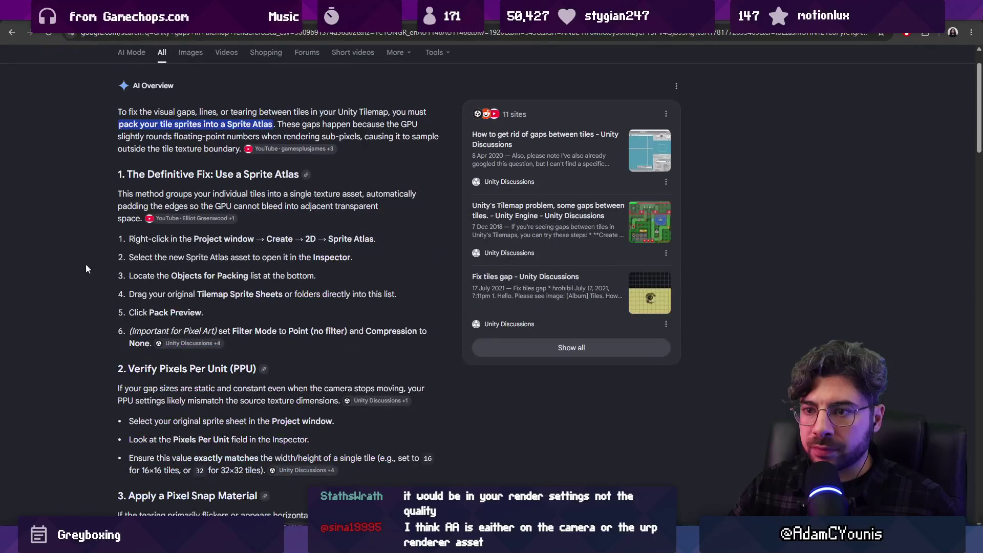
{"action": "key", "text": "ctrl+Tab"}
{"action": "key", "text": "ctrl+Tab"}
{"action": "key", "text": "ctrl+Tab"}
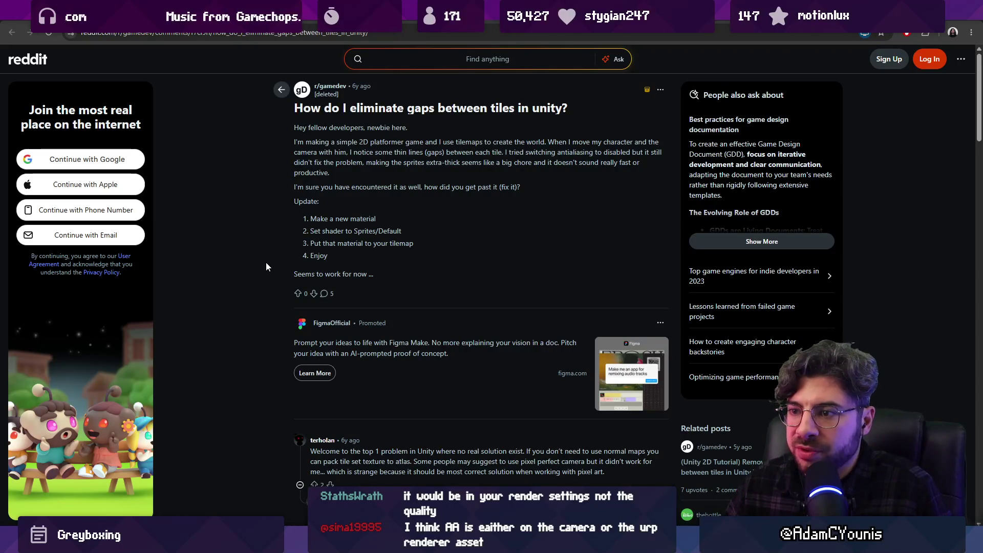
{"action": "key", "text": "alt+Tab"}
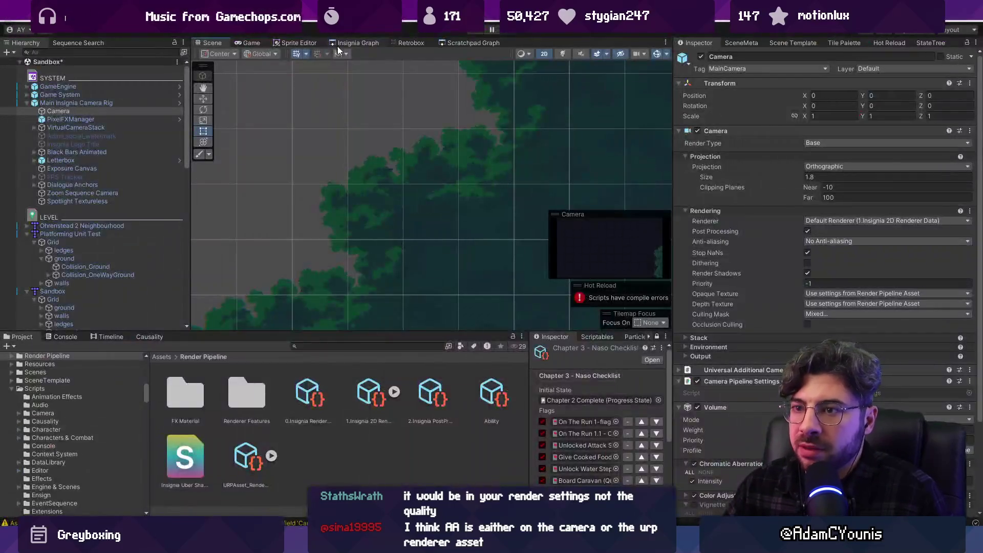
- Check the Layer1 tilemap's Sprite-Lit-Default material inside Near Background Forest
{"action": "left_click", "coordinate": [427, 177]}
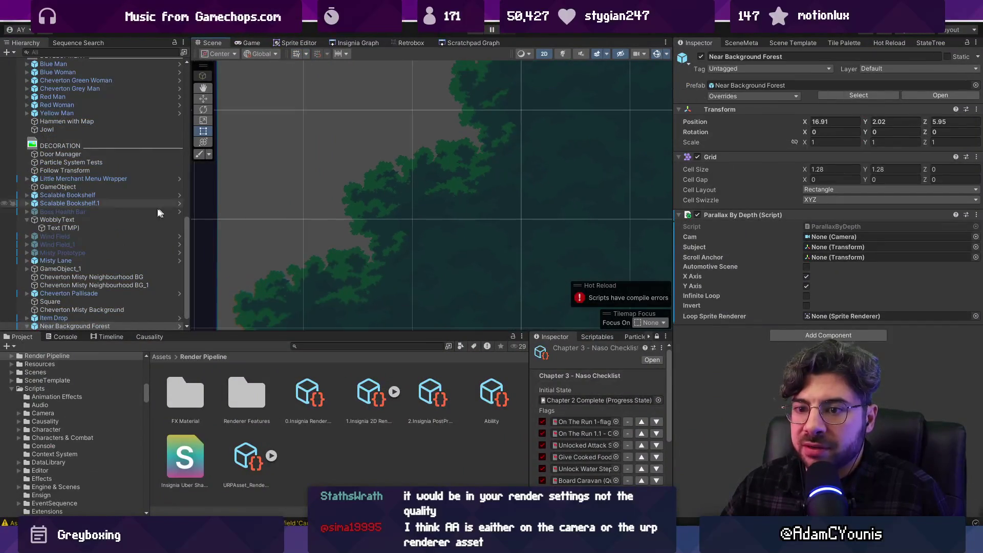
{"action": "left_click", "coordinate": [130, 327]}
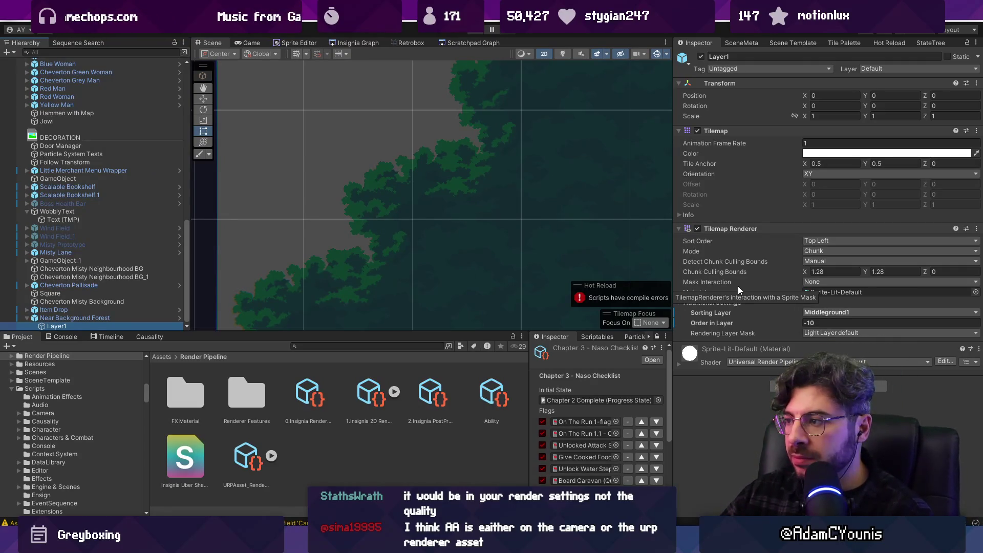
{"action": "left_click", "coordinate": [822, 290]}
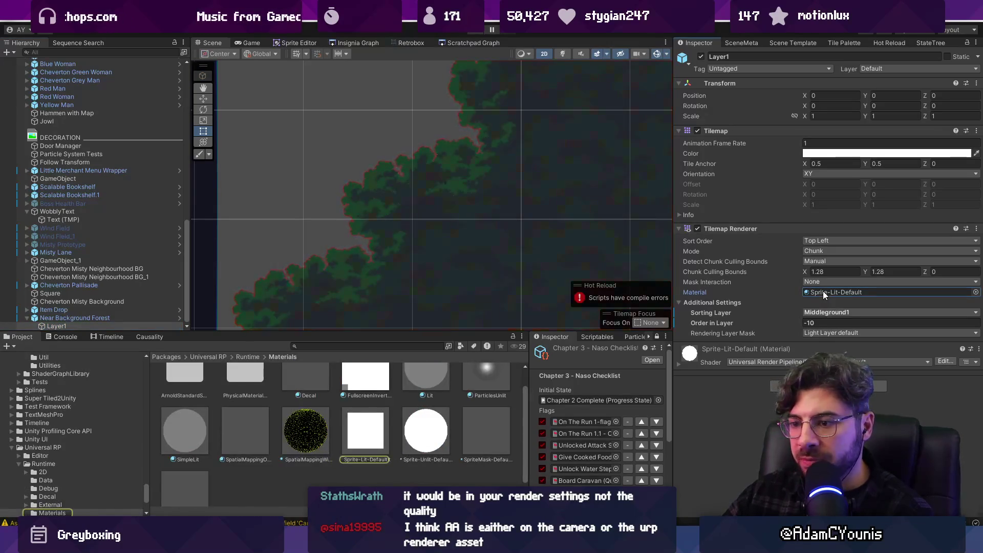
{"action": "left_click", "coordinate": [367, 429]}
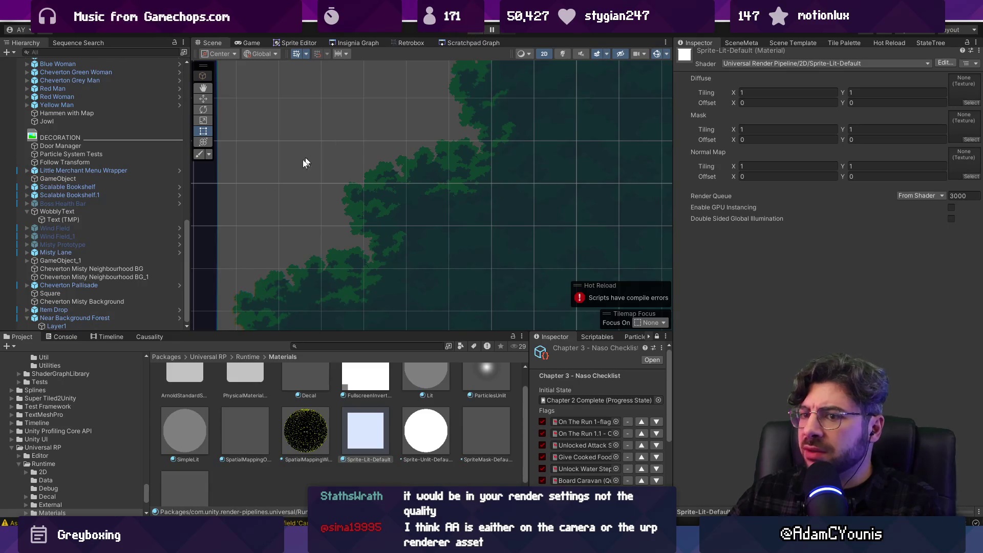
- Enter Prefab Mode for Near Background Forest to show its Grid's 1.28 cell size
{"action": "double_click", "coordinate": [105, 325]}
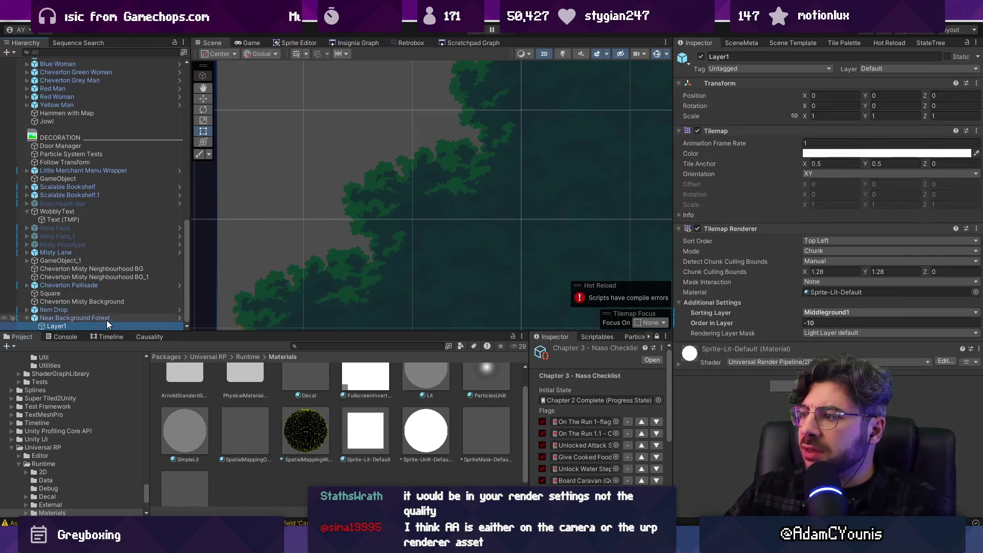
{"action": "left_click", "coordinate": [137, 320]}
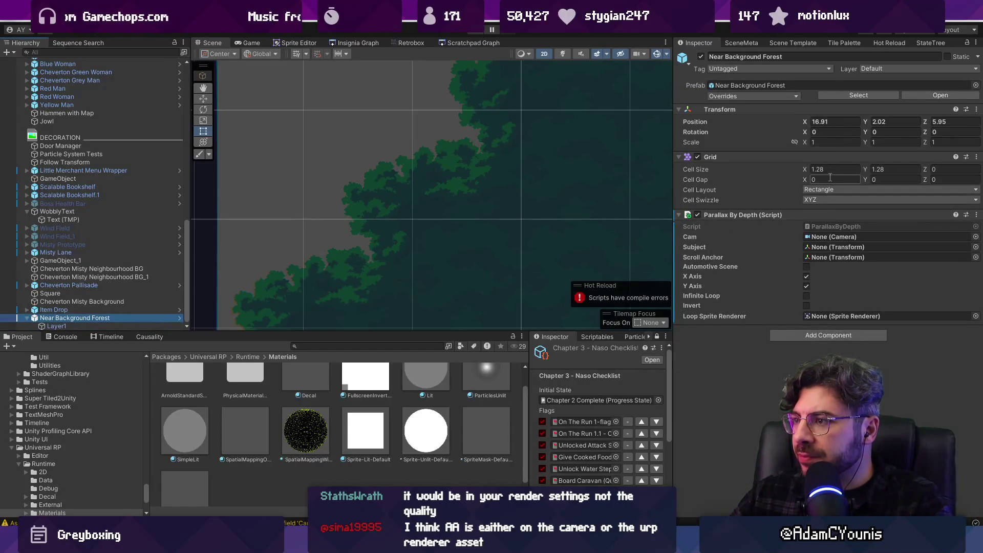
{"action": "left_click", "coordinate": [180, 317]}
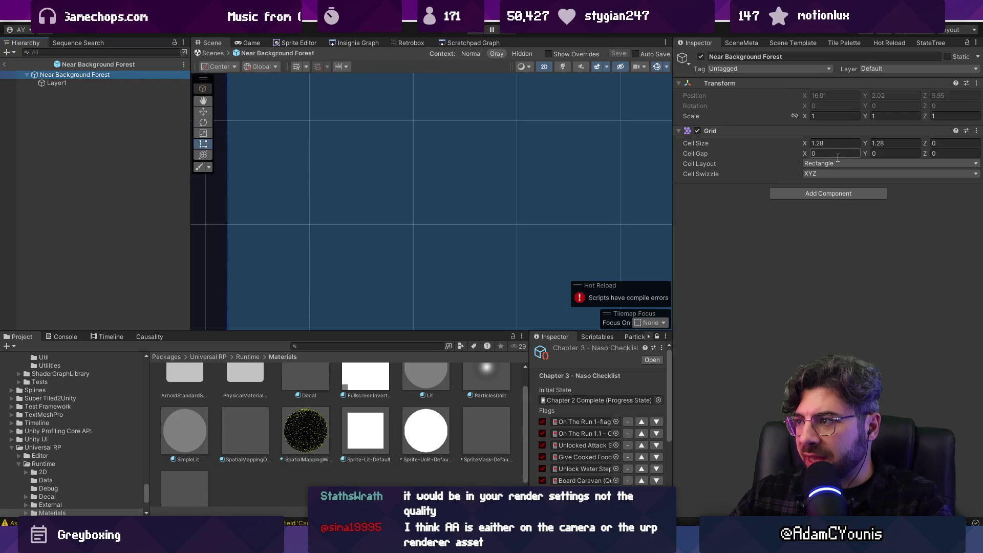
- Set the Grid cell gap to 0.005 on X and Y and save the prefab
{"action": "type", "text": "0.001"}
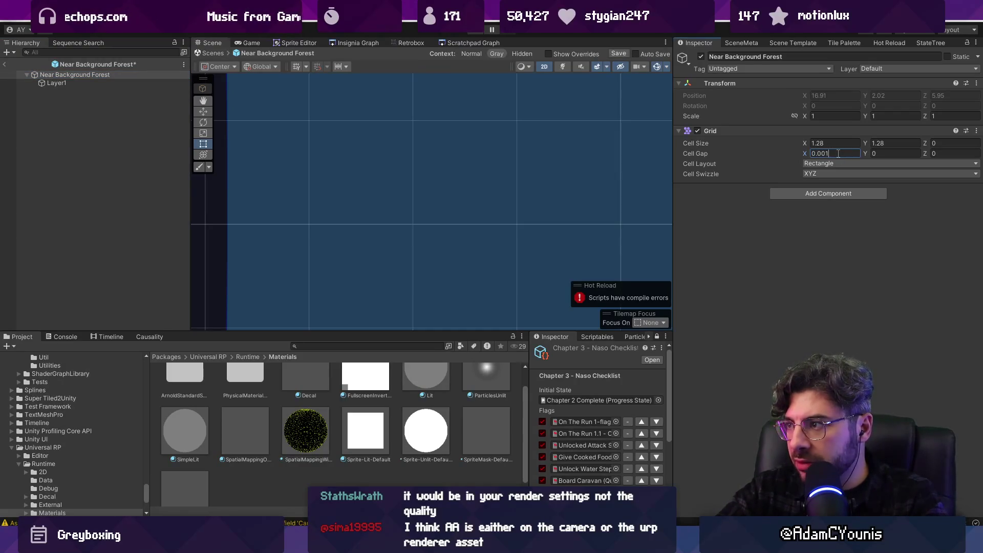
{"action": "type", "text": ".011"}
{"action": "key", "text": "BackSpace"}
{"action": "key", "text": "BackSpace"}
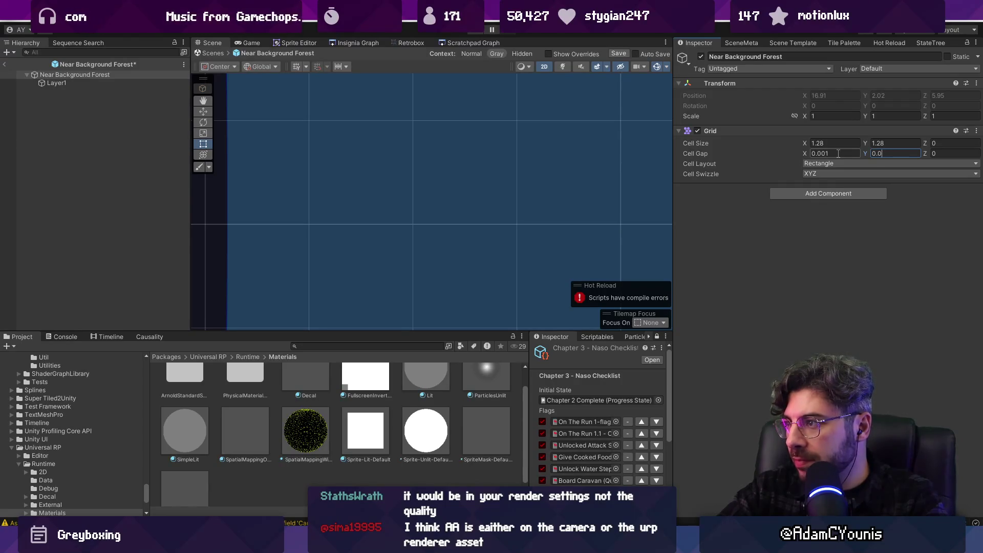
{"action": "left_click", "coordinate": [838, 153]}
{"action": "key", "text": "BackSpace"}
{"action": "type", "text": "5"}
{"action": "key", "text": "Tab"}
{"action": "type", "text": "0.005"}
{"action": "key", "text": "Tab"}
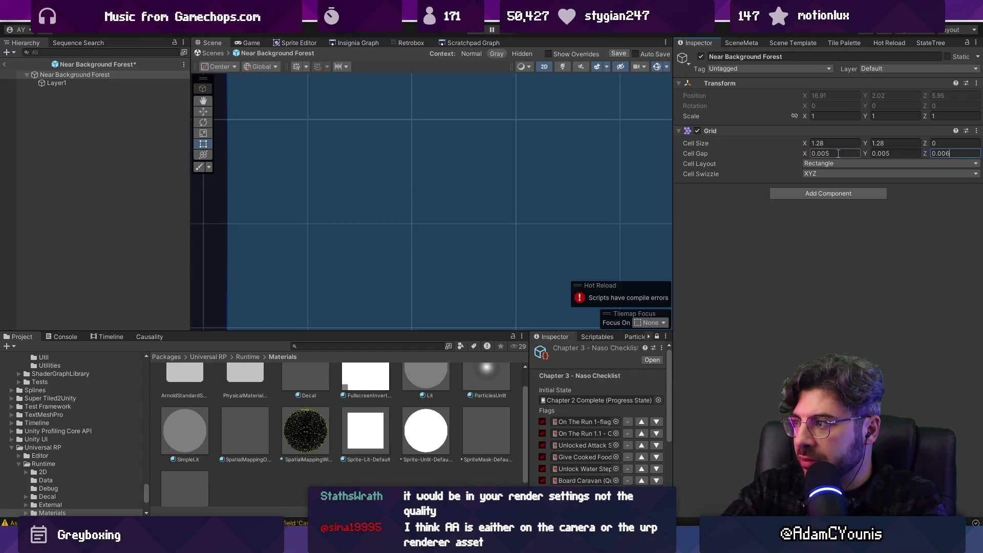
{"action": "key", "text": "Return"}
{"action": "key", "text": "ctrl+s"}
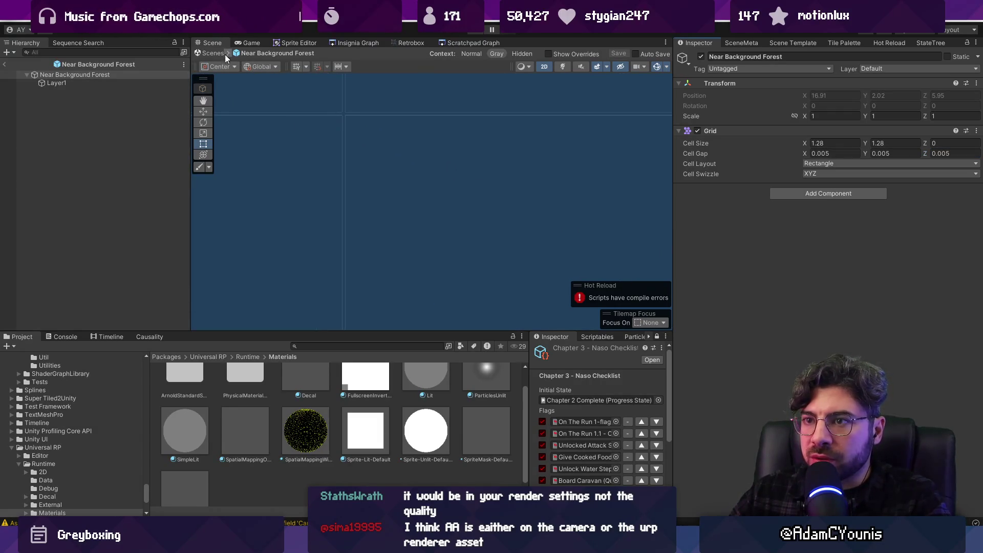
- Make the cell gap -0.005 on X and Y with Z 0, save, and try play mode
{"action": "left_click", "coordinate": [832, 151]}
{"action": "type", "text": "-"}
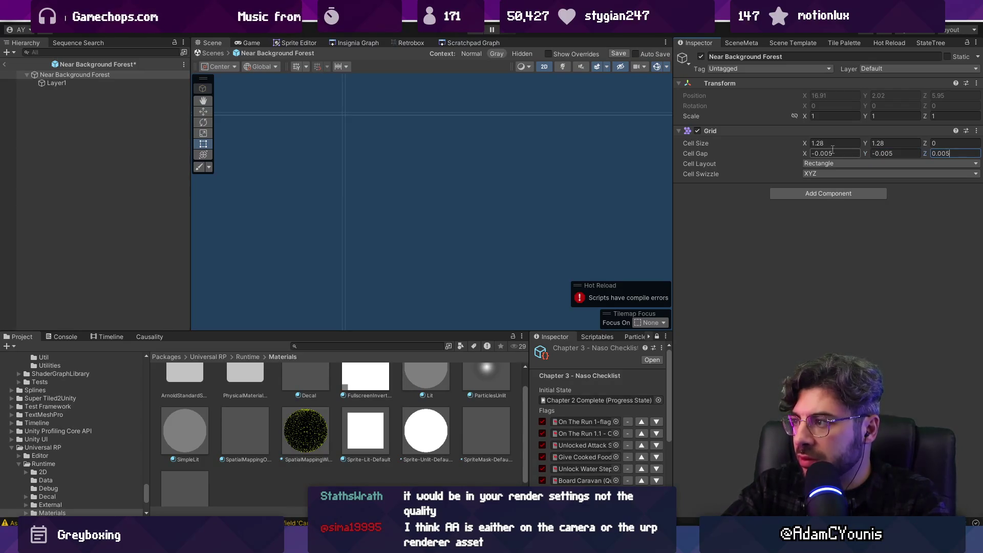
{"action": "key", "text": "ctrl+s"}
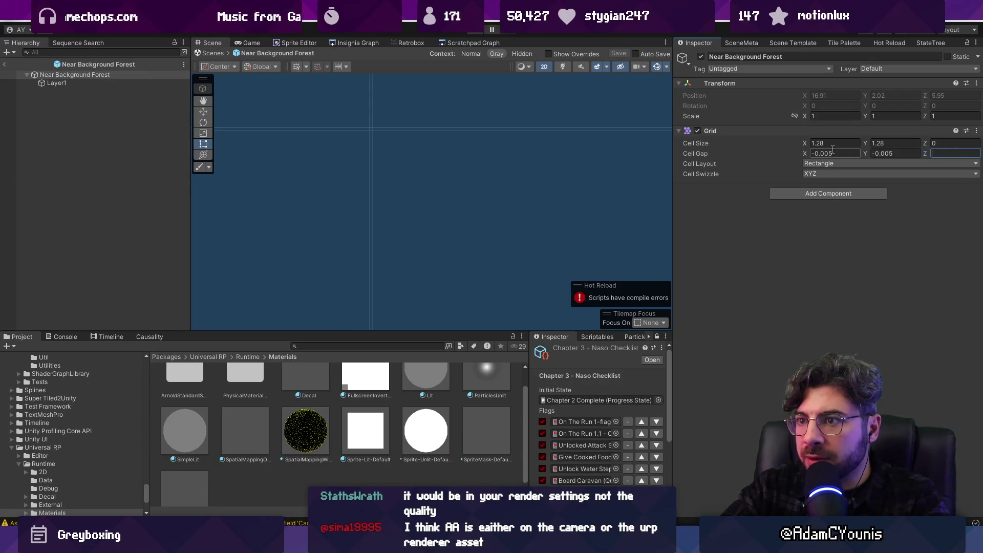
{"action": "key", "text": "ctrl+p"}
{"action": "key", "text": "Return"}
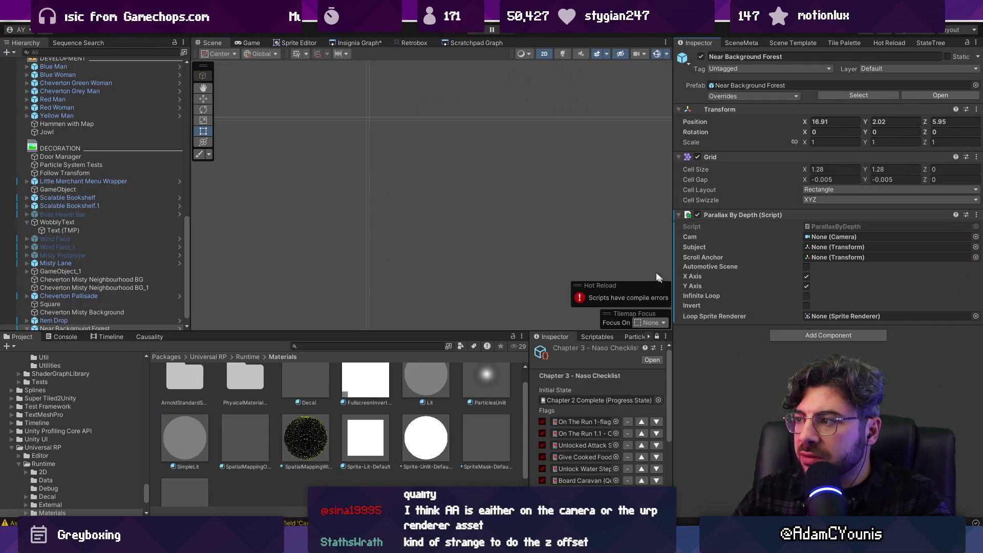
- Clear the Console and open the first ppu compile error in MainCameraBehaviour.cs
{"action": "left_click", "coordinate": [251, 43]}
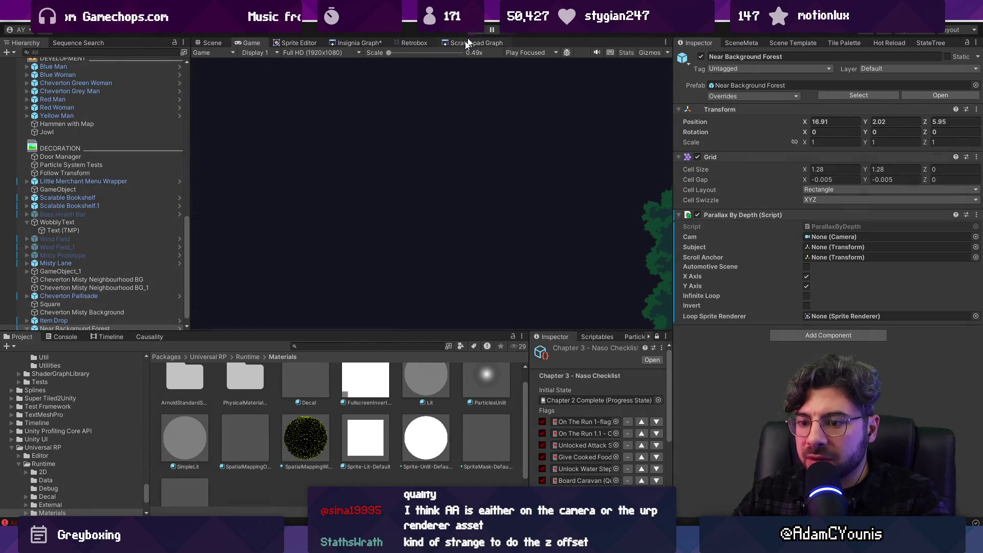
{"action": "left_click", "coordinate": [57, 338]}
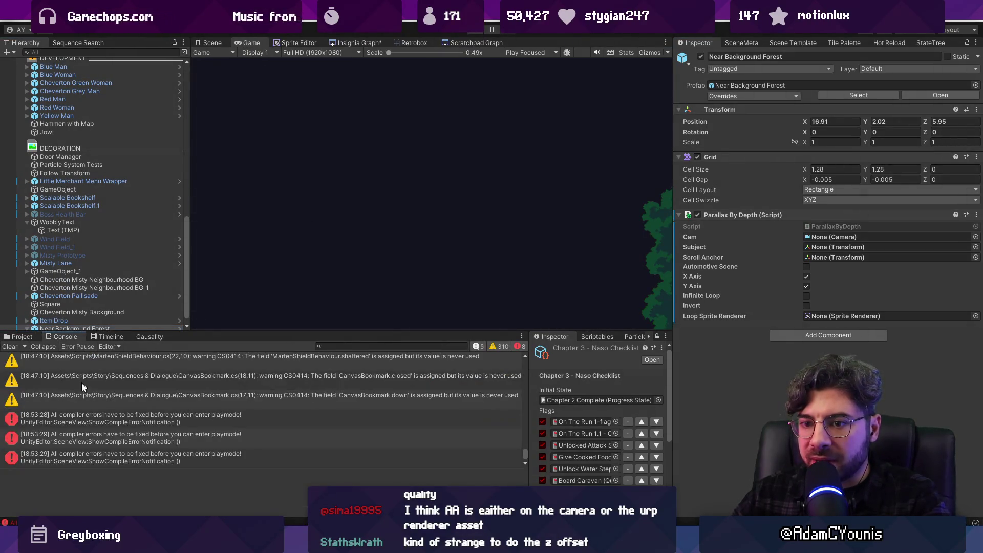
{"action": "left_click", "coordinate": [8, 347]}
{"action": "left_click", "coordinate": [185, 364]}
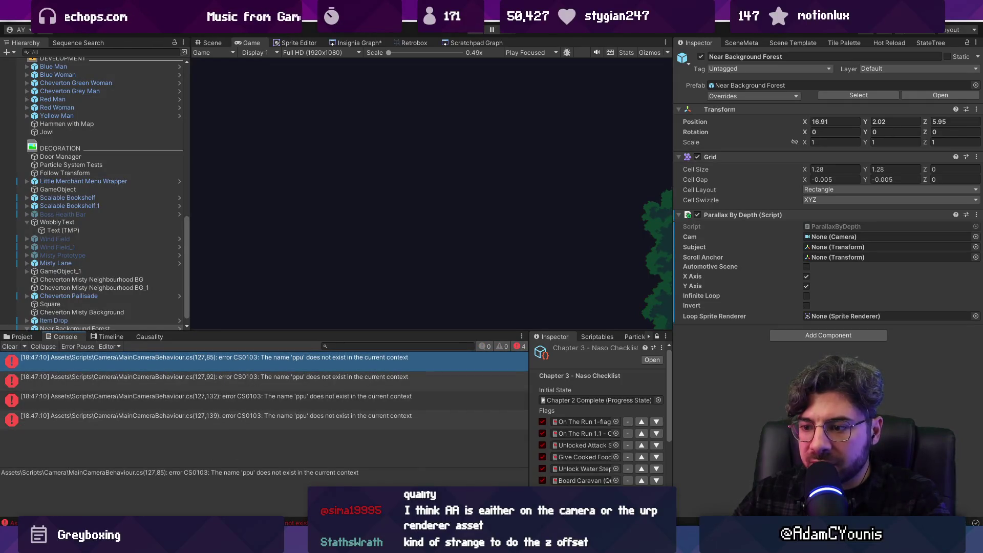
{"action": "key", "text": "alt+Tab"}
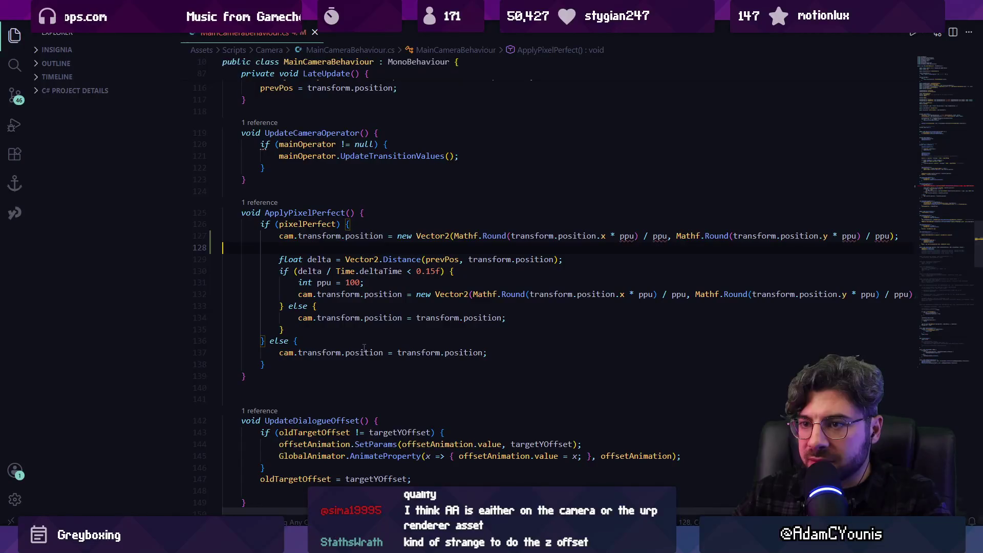
- Delete line 127, which uses ppu before its declaration, and save MainCameraBehaviour.cs
{"action": "key", "text": "ctrl+z"}
{"action": "key", "text": "ctrl+s"}
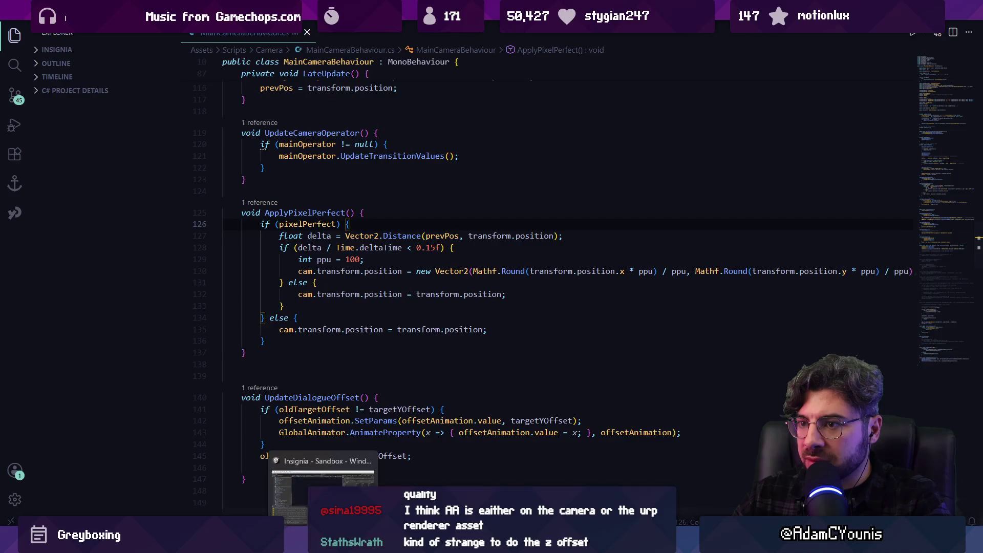
{"action": "key", "text": "alt+Tab"}
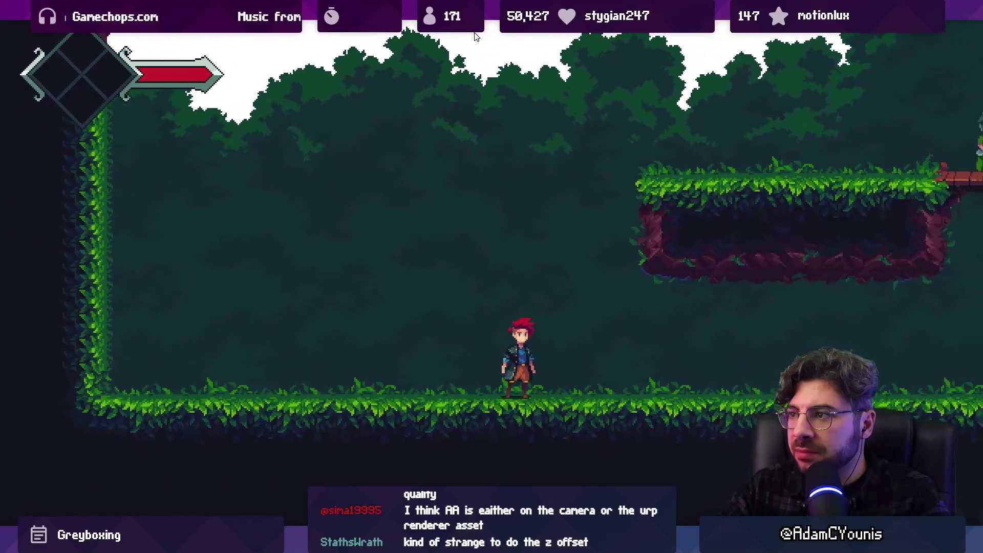
- Walk the character right across the forest floor to check the background tiles for seams
{"action": "key", "text": "Right"}
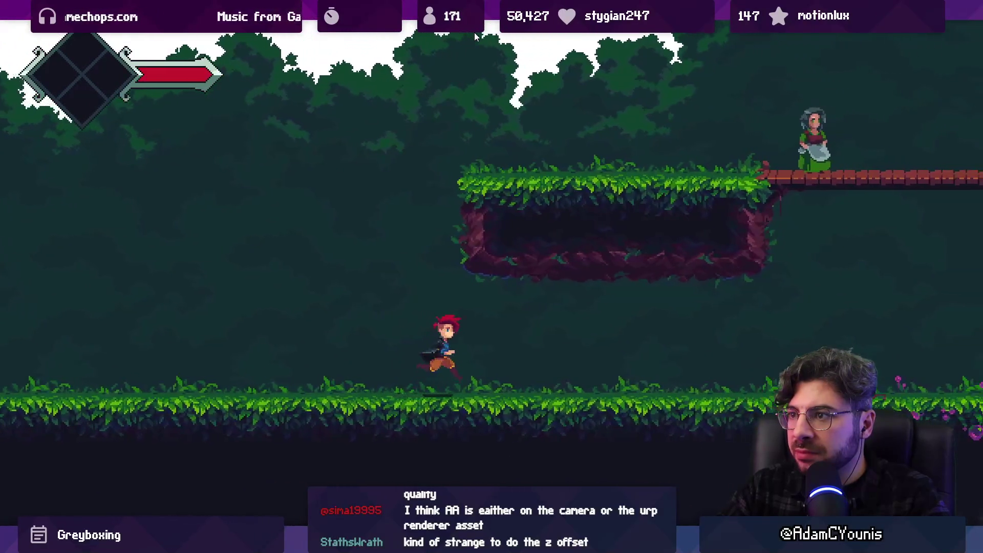
{"action": "key", "text": "Right"}
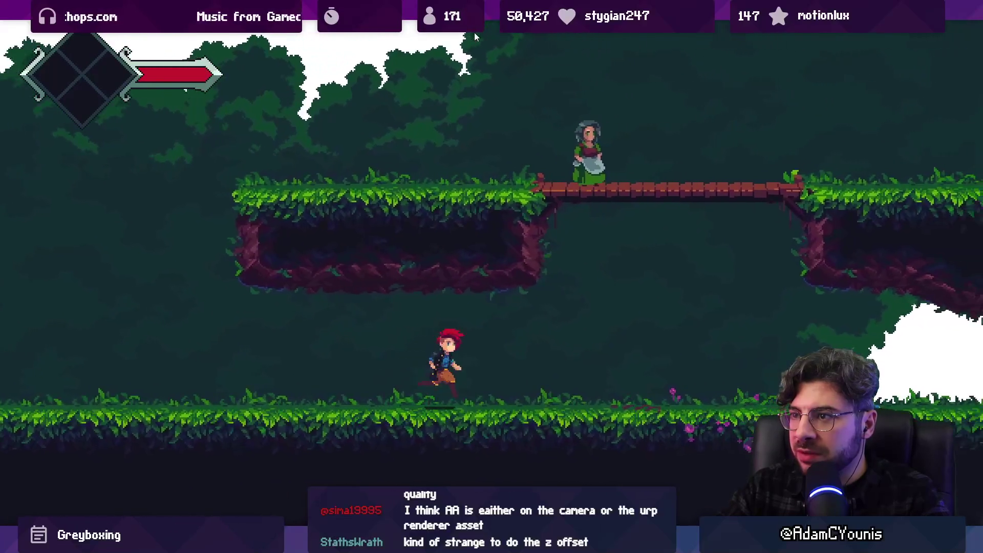
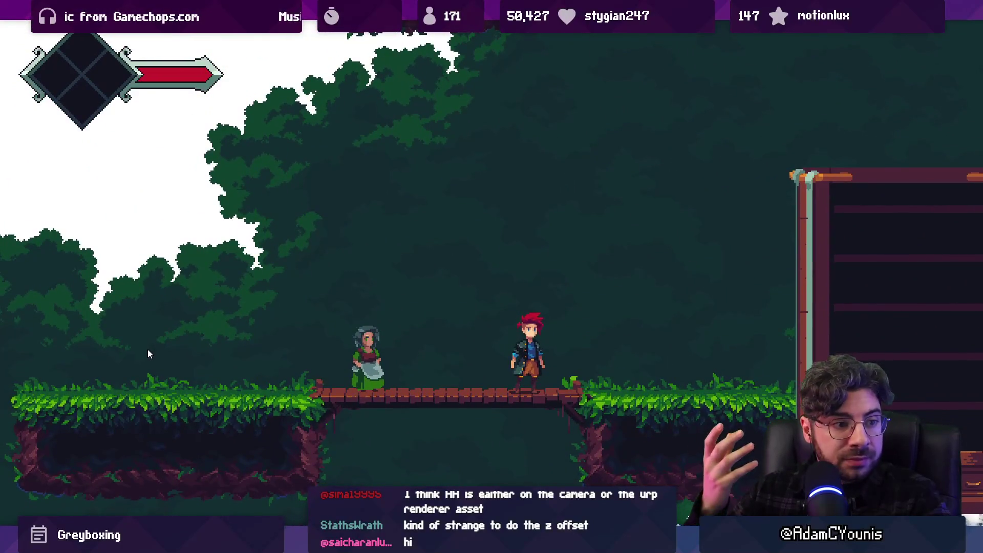
- Exit Play mode, restore the editor layout, and select the Sandbox level object
{"action": "key", "text": "shift+space"}
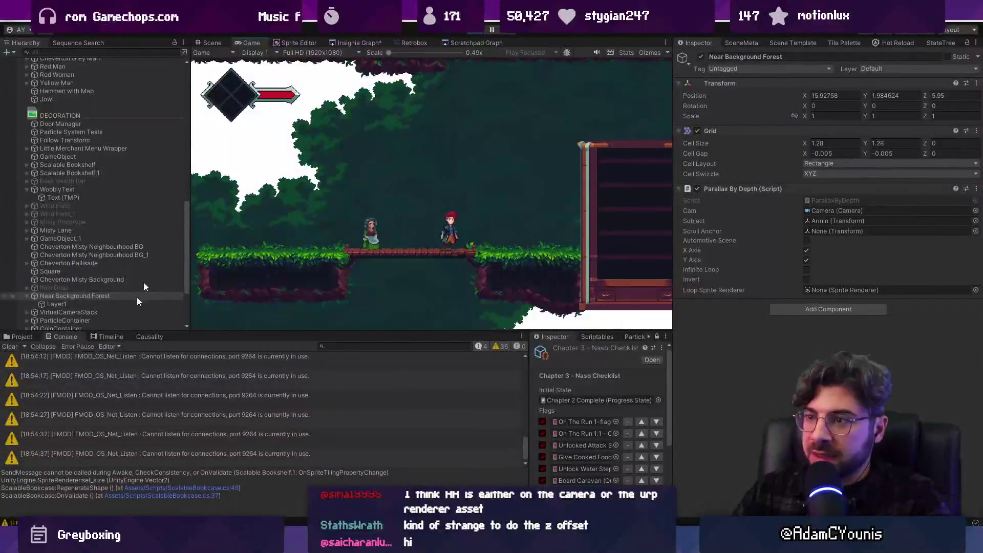
{"action": "key", "text": "ctrl+p"}
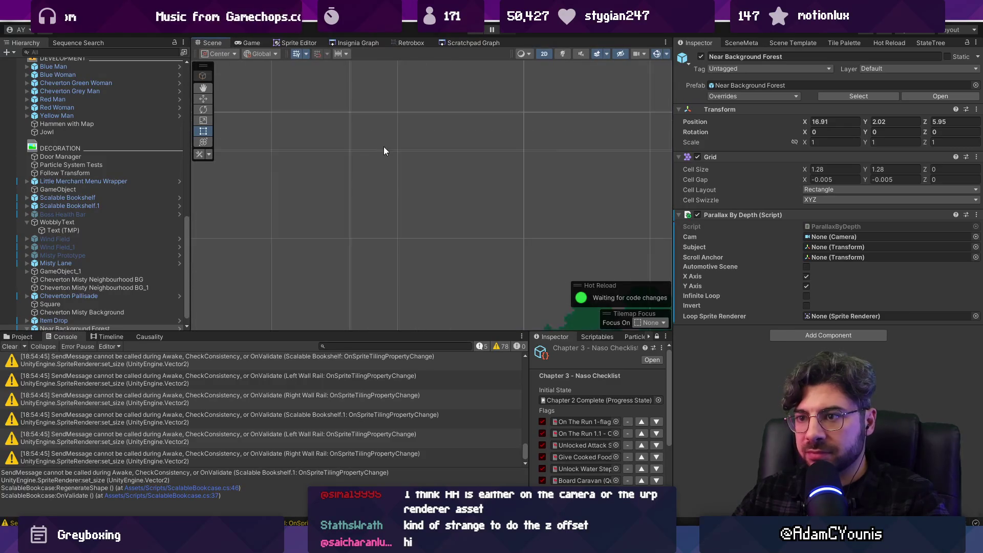
{"action": "scroll", "coordinate": [389, 154], "scroll_direction": "down", "scroll_amount": 10}
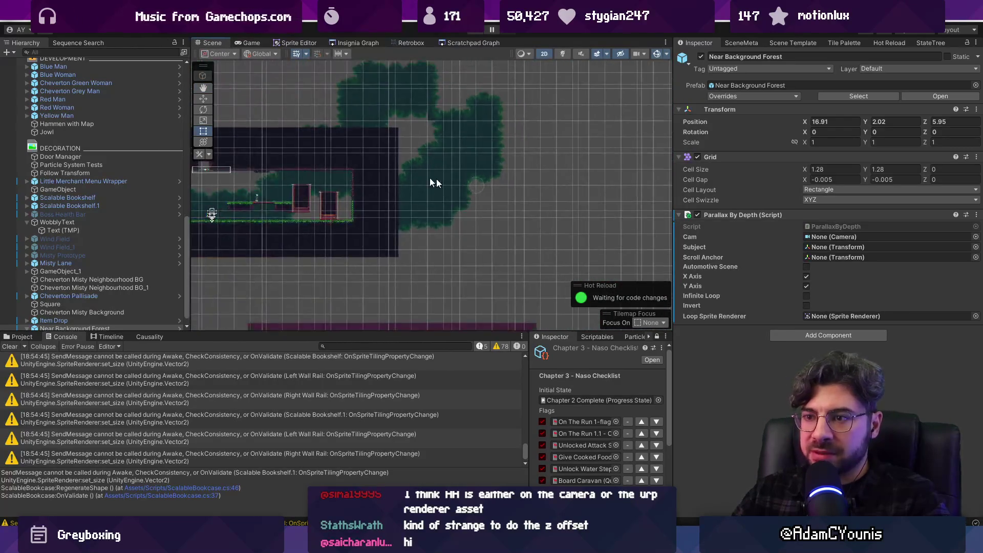
{"action": "scroll", "coordinate": [420, 223], "scroll_direction": "down", "scroll_amount": 3}
{"action": "scroll", "coordinate": [424, 235], "scroll_direction": "up", "scroll_amount": 4}
{"action": "left_click", "coordinate": [424, 235]}
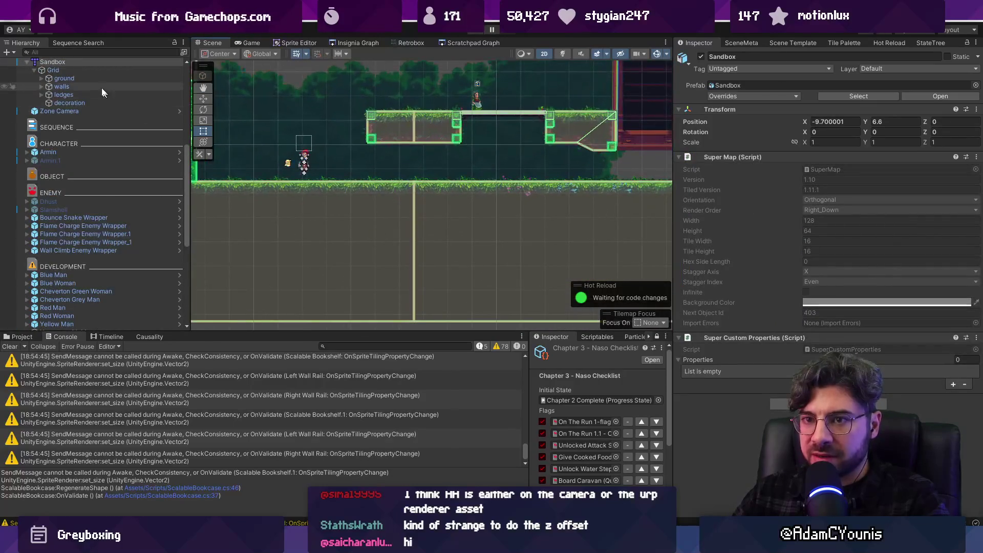
- Give the Sandbox Grid negative Cell Gap values of -0.05 and -0.005
{"action": "scroll", "coordinate": [101, 88], "scroll_direction": "up", "scroll_amount": 1}
{"action": "left_click", "coordinate": [94, 100]}
{"action": "left_click", "coordinate": [837, 153]}
{"action": "type", "text": "-0"}
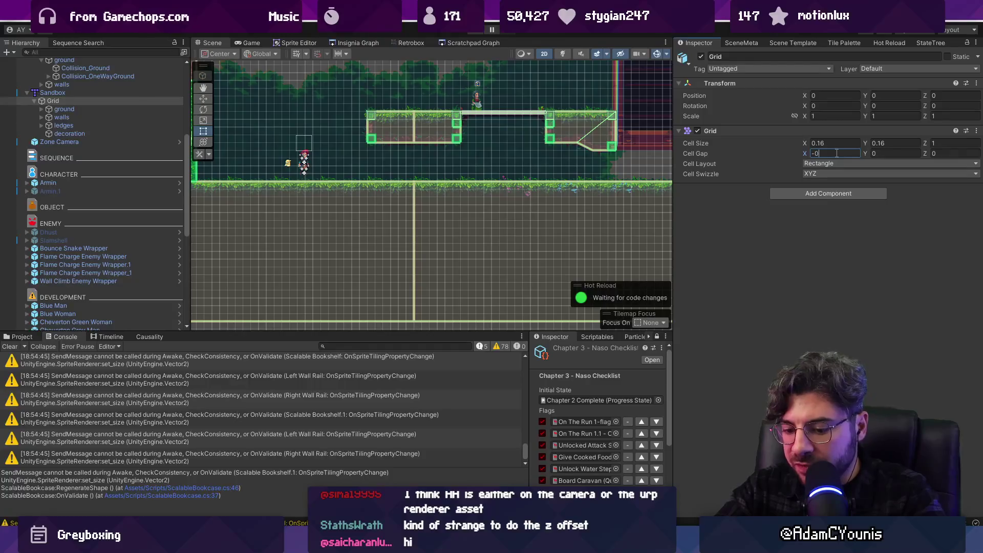
{"action": "type", "text": ".05.05"}
{"action": "left_click", "coordinate": [837, 153]}
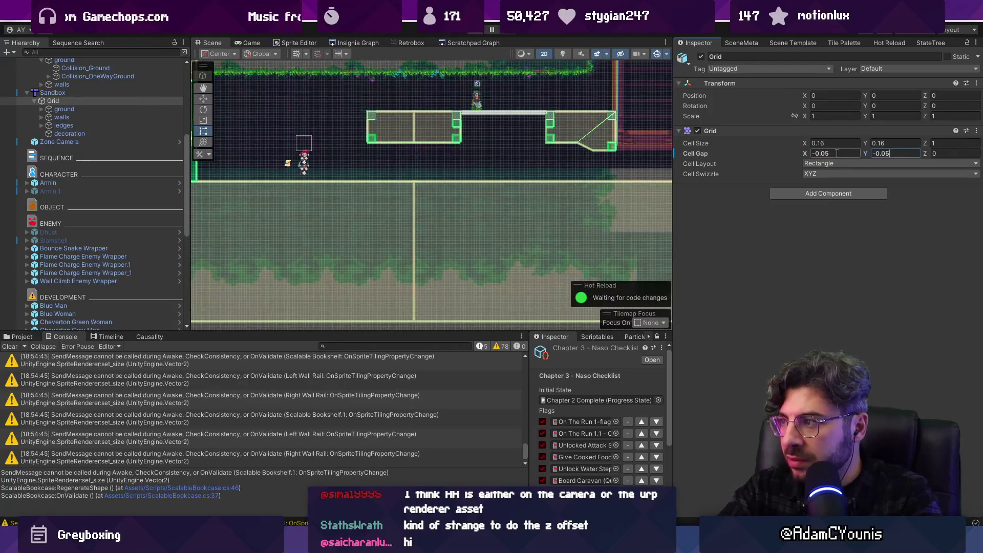
{"action": "type", "text": "0"}
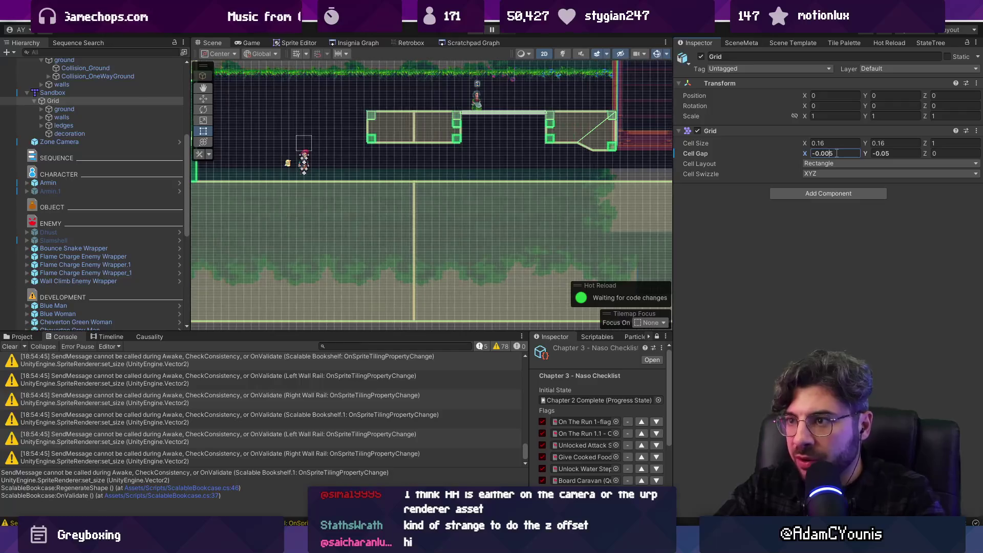
{"action": "type", "text": "0"}
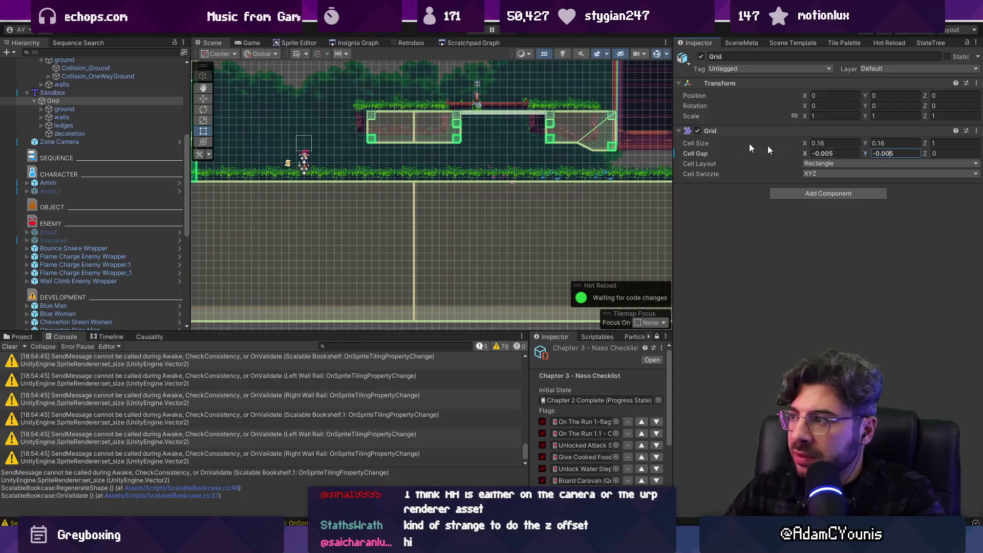
- Try other horizontal cell gap values, then undo the Cell Gap back to 0, 0
{"action": "scroll", "coordinate": [228, 196], "scroll_direction": "up", "scroll_amount": 2}
{"action": "key", "text": "f"}
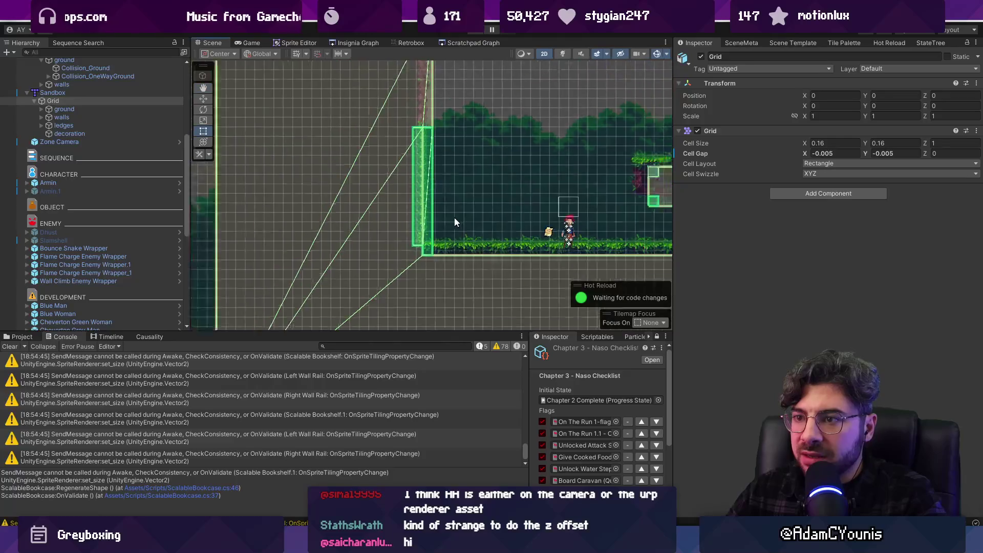
{"action": "mouse_move", "coordinate": [803, 149]}
{"action": "left_mouse_down"}
{"action": "mouse_move", "coordinate": [781, 149]}
{"action": "mouse_move", "coordinate": [794, 153]}
{"action": "mouse_move", "coordinate": [783, 159]}
{"action": "left_mouse_up"}
{"action": "key", "text": "ctrl+z"}
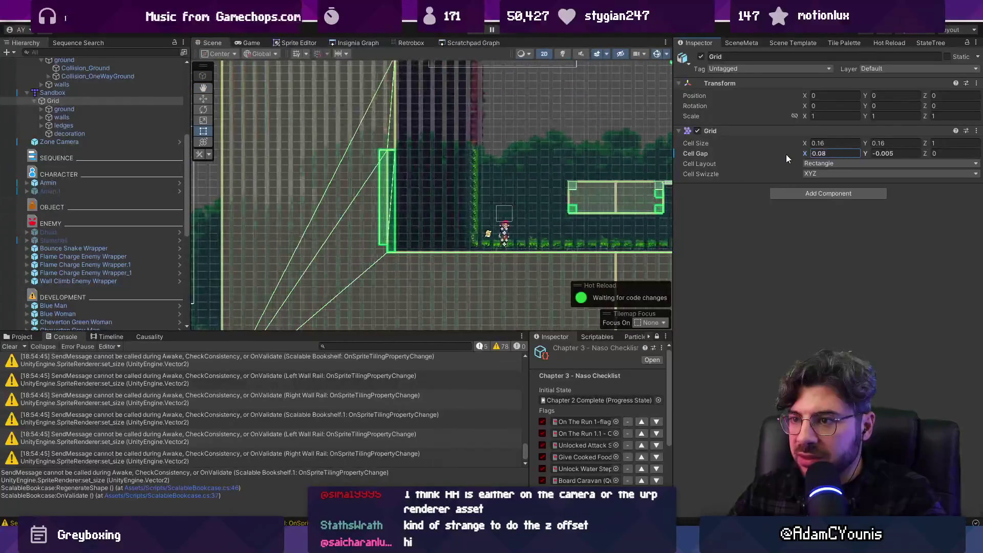
{"action": "scroll", "coordinate": [386, 206], "scroll_direction": "up", "scroll_amount": 2}
{"action": "scroll", "coordinate": [386, 206], "scroll_direction": "up", "scroll_amount": 5}
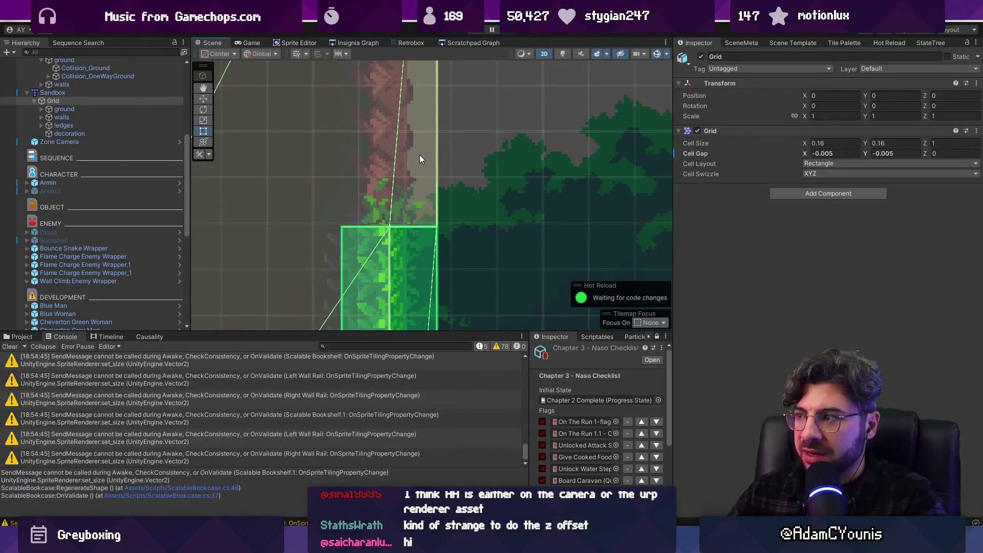
{"action": "key", "text": "ctrl+z"}
{"action": "key", "text": "ctrl+z"}
{"action": "key", "text": "ctrl+z"}
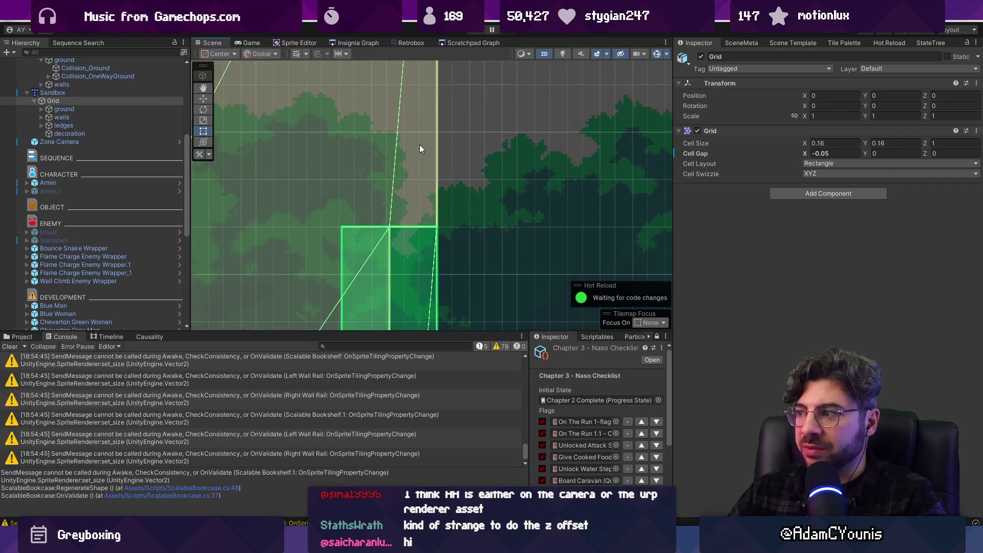
{"action": "scroll", "coordinate": [393, 162], "scroll_direction": "down", "scroll_amount": 3}
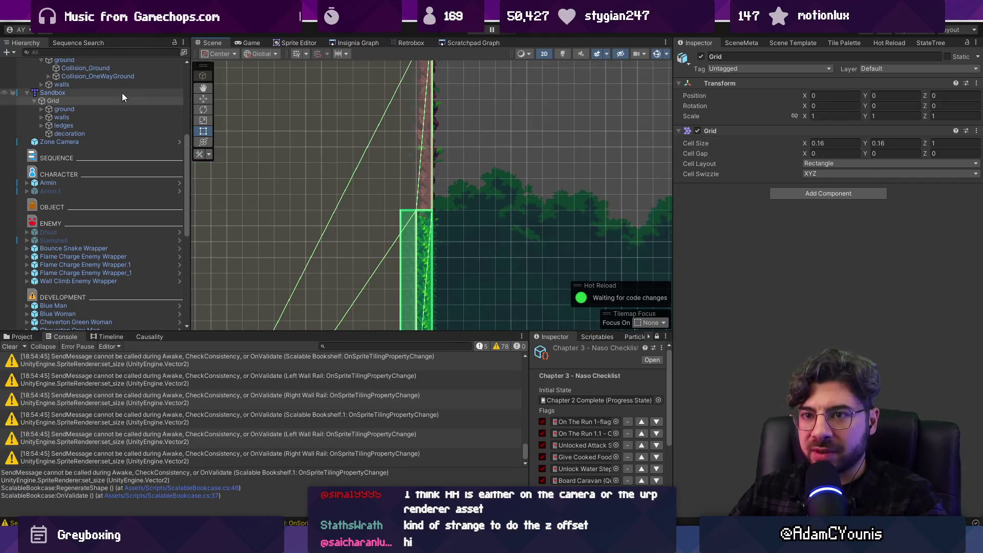
- Expand the ground tilemap and inspect Collision_Ground, Collision_OneWayGround and Collision_Walls
{"action": "left_click", "coordinate": [121, 93]}
{"action": "left_click", "coordinate": [65, 109]}
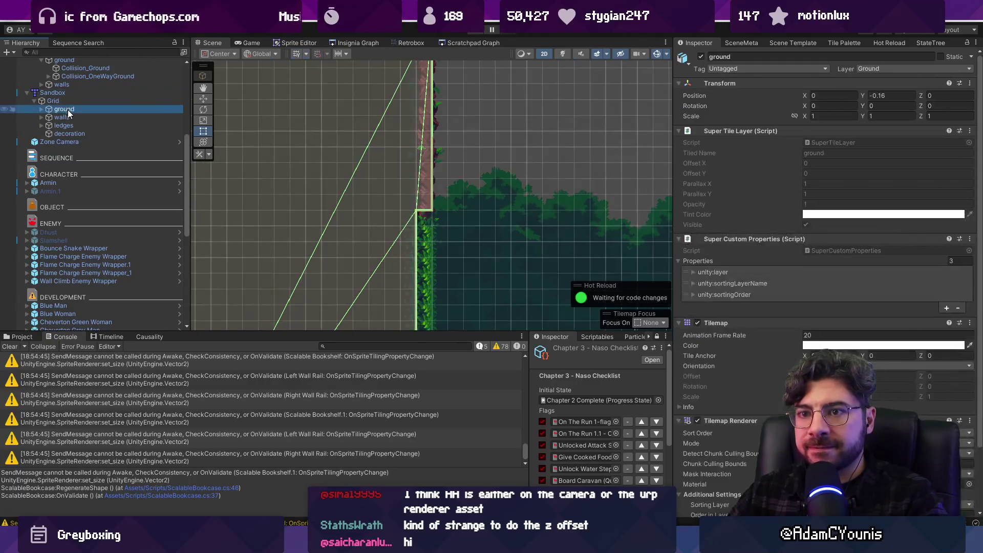
{"action": "left_click", "coordinate": [42, 109]}
{"action": "left_click", "coordinate": [84, 116]}
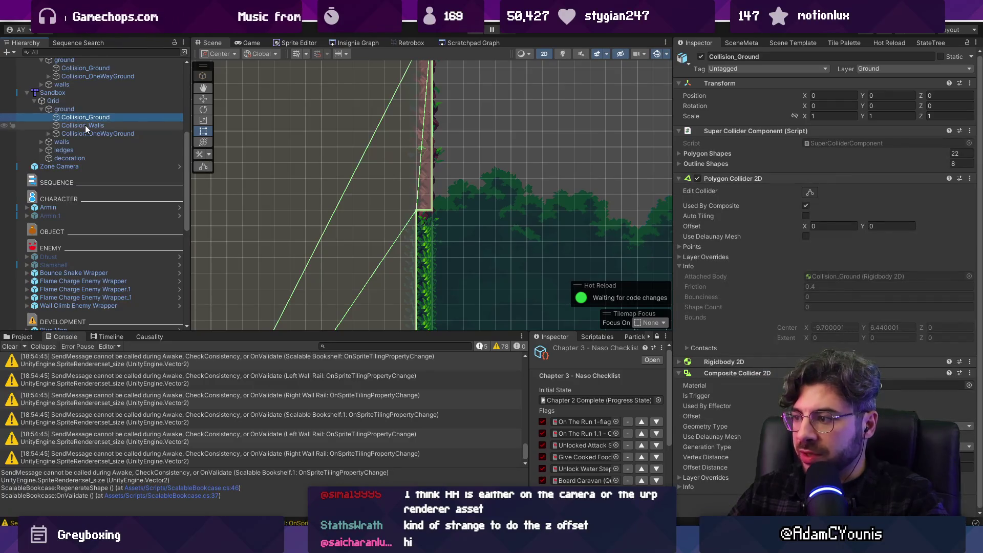
{"action": "left_click", "coordinate": [85, 125]}
{"action": "left_click", "coordinate": [84, 134]}
{"action": "left_click", "coordinate": [88, 125]}
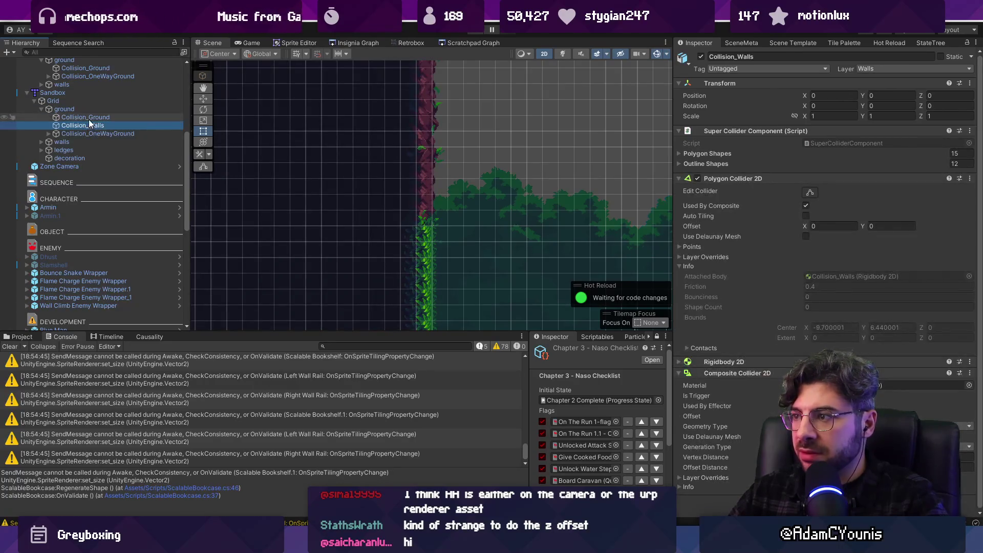
- Expand and collapse the Collision_Walls Polygon Shapes list, then view the Insignia Graph overview
{"action": "scroll", "coordinate": [471, 200], "scroll_direction": "down", "scroll_amount": 4}
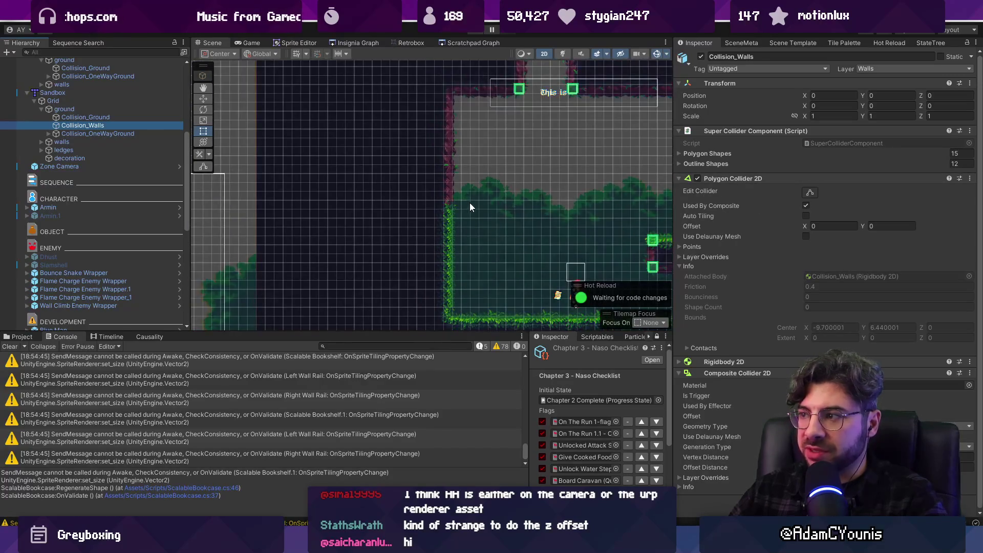
{"action": "left_click", "coordinate": [713, 155]}
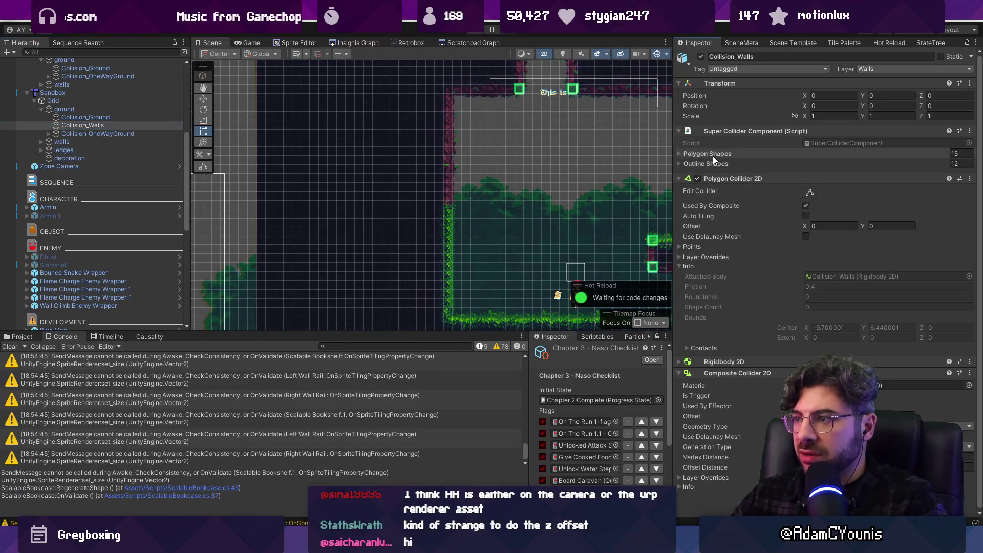
{"action": "left_click", "coordinate": [716, 155]}
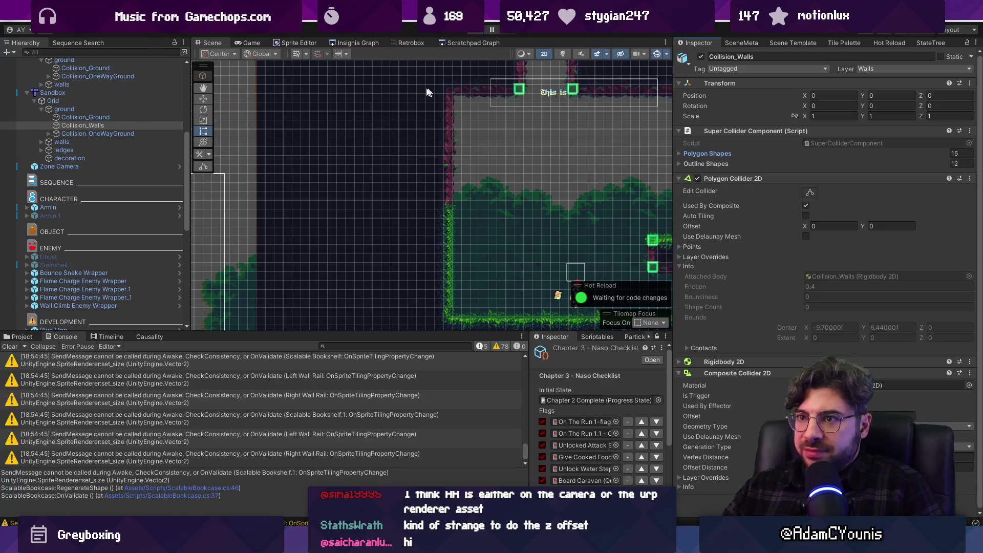
{"action": "left_click", "coordinate": [362, 42]}
{"action": "scroll", "coordinate": [417, 198], "scroll_direction": "up", "scroll_amount": 5}
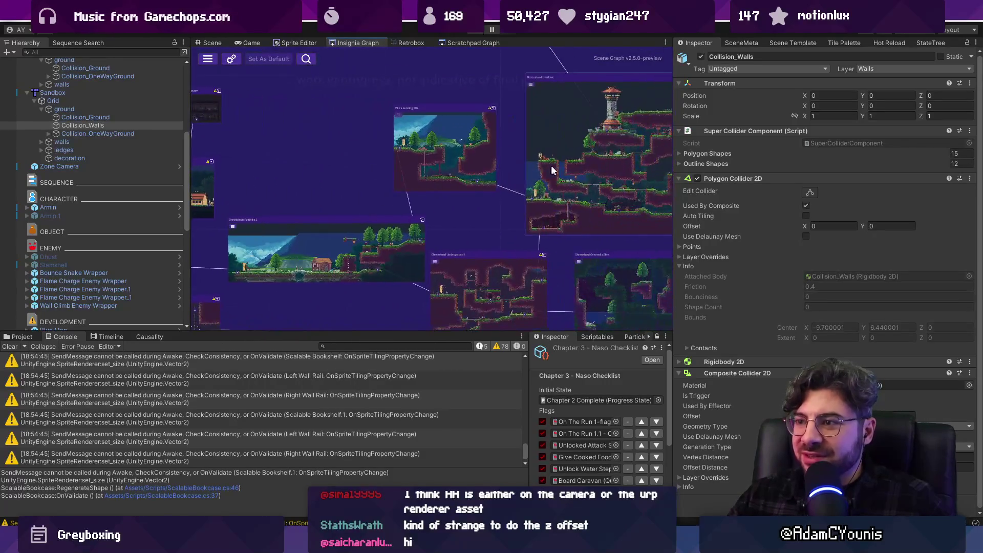
- Load a level from its Insignia Graph node, dismiss the save prompt, and start Play mode
{"action": "double_click", "coordinate": [553, 169]}
{"action": "left_click", "coordinate": [476, 292]}
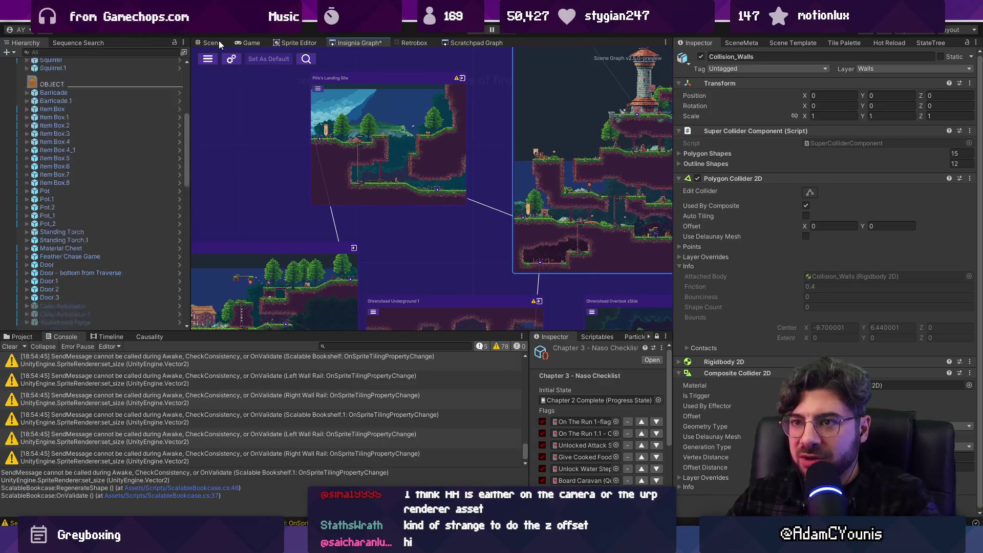
{"action": "left_click", "coordinate": [219, 43]}
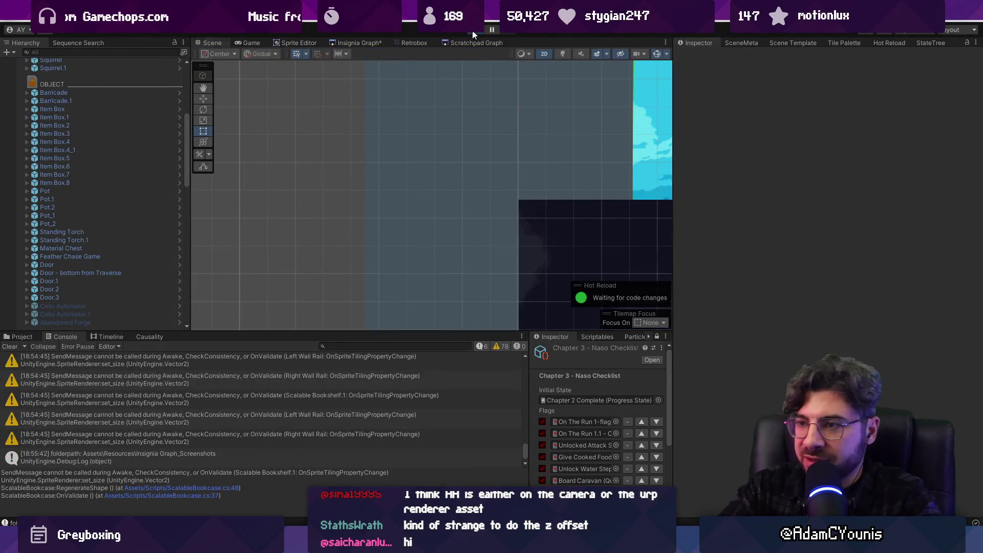
{"action": "left_click", "coordinate": [472, 30]}
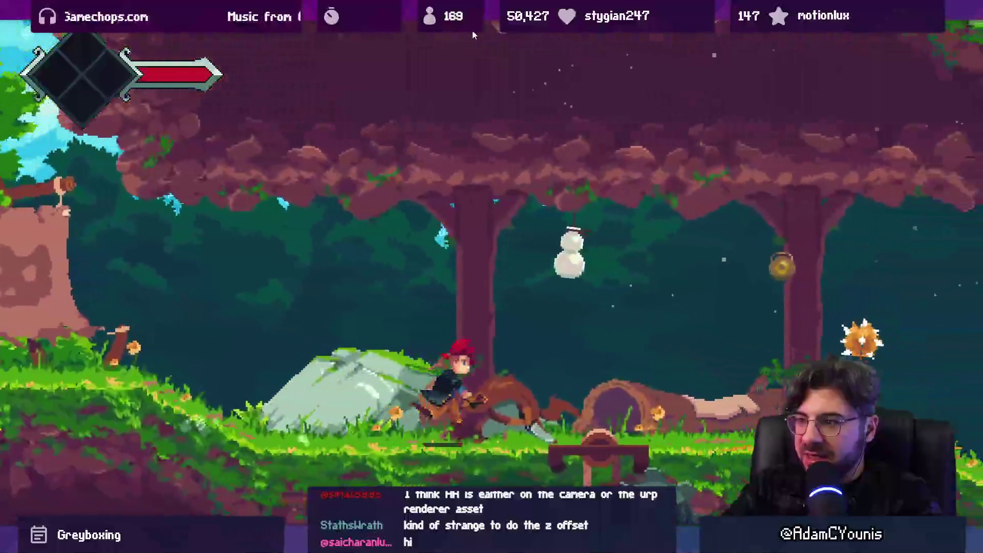
- Run through the forest, ride the rope lift, grab the Honeycomb and wall-jump up the shaft
{"action": "key", "text": "Right"}
{"action": "key", "text": "x"}
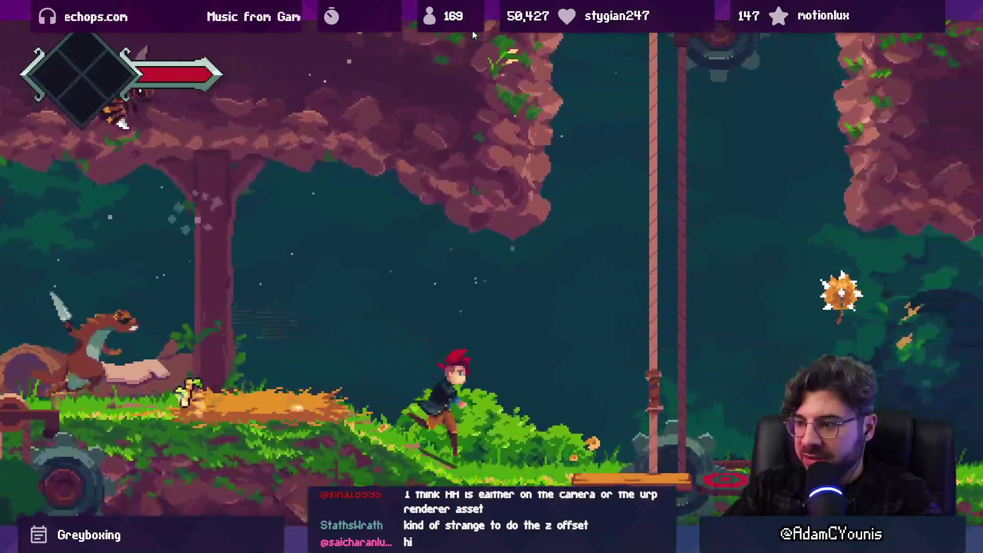
{"action": "key", "text": "space"}
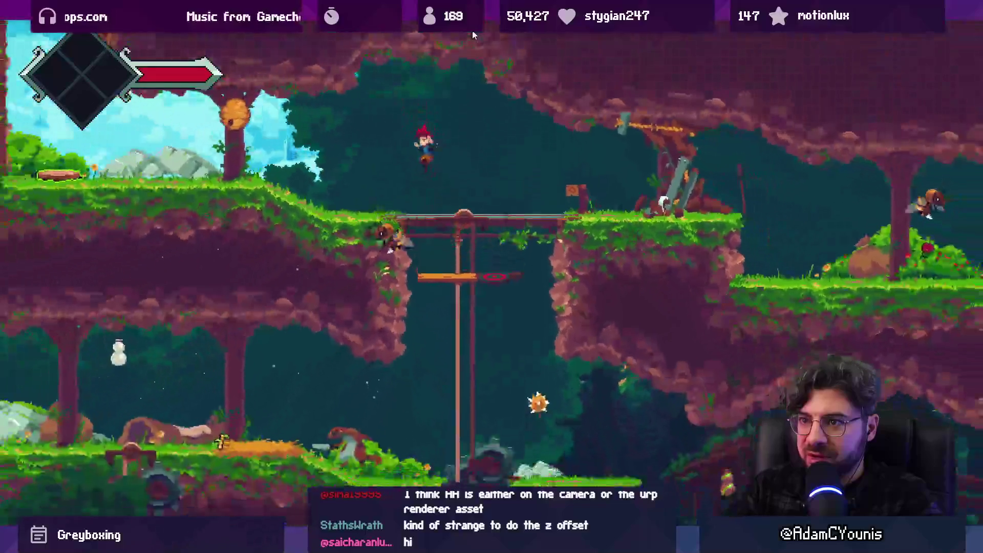
{"action": "key", "text": "Left"}
{"action": "key", "text": "z"}
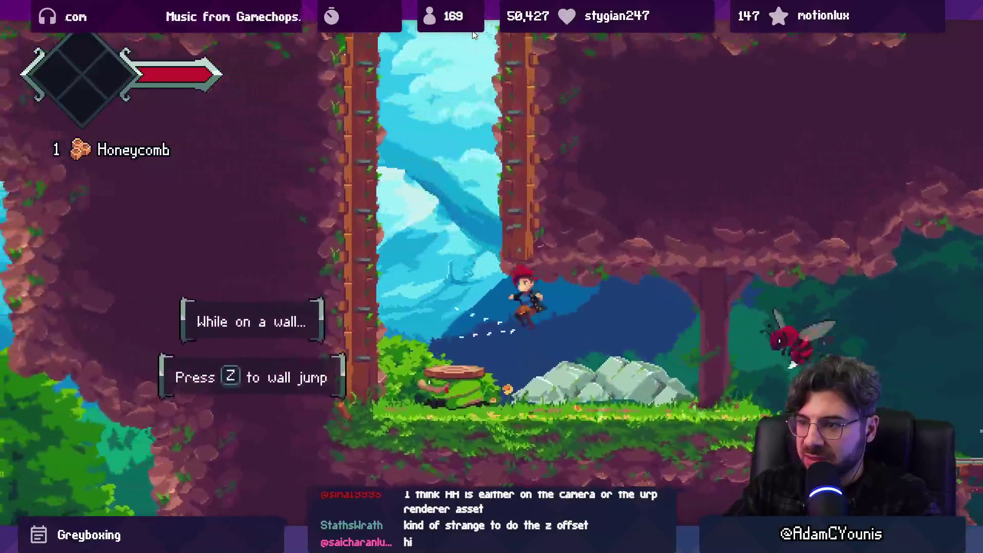
{"action": "key", "text": "z"}
{"action": "key", "text": "z"}
{"action": "key", "text": "z"}
{"action": "key", "text": "Right"}
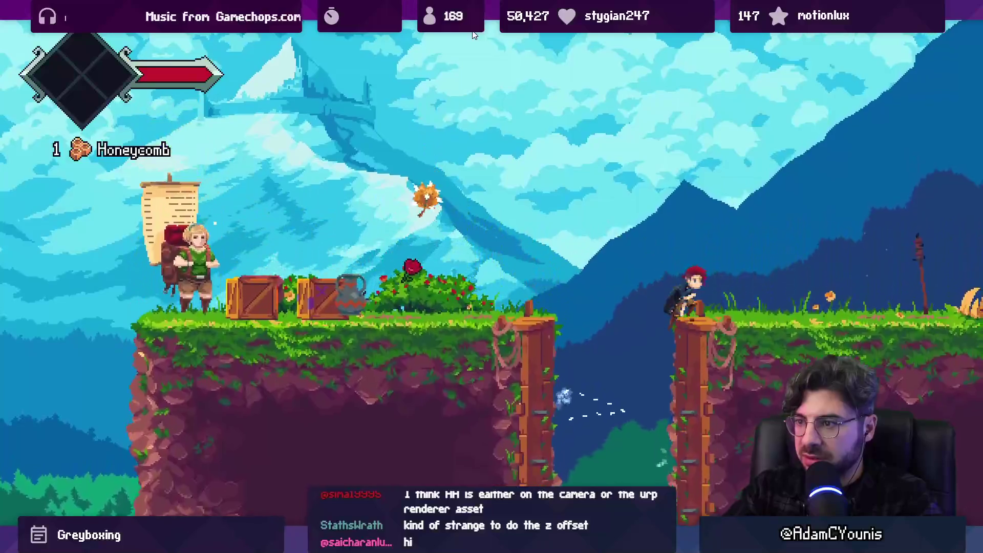
{"action": "key", "text": "Right"}
{"action": "key", "text": "z"}
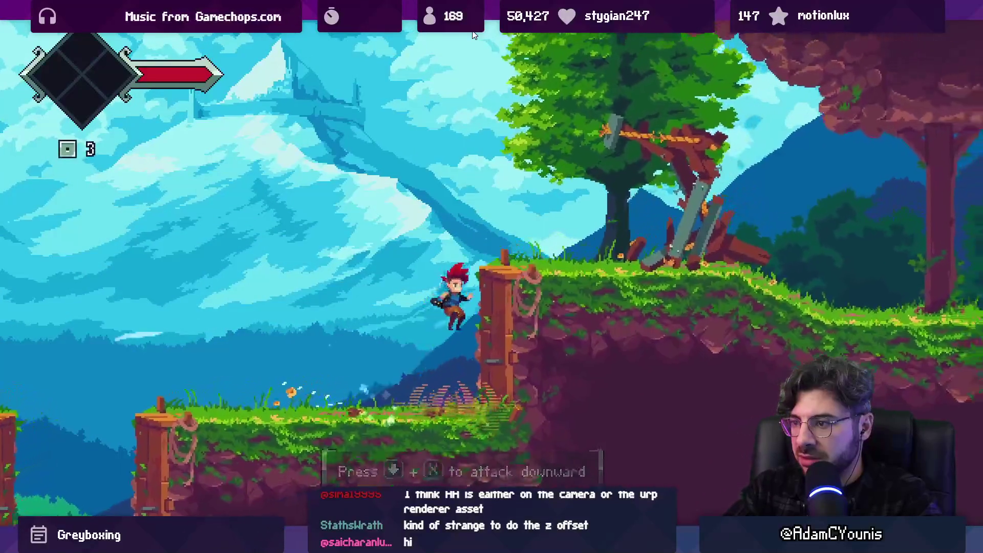
{"action": "key", "text": "z"}
{"action": "key", "text": "Right"}
{"action": "key", "text": "x"}
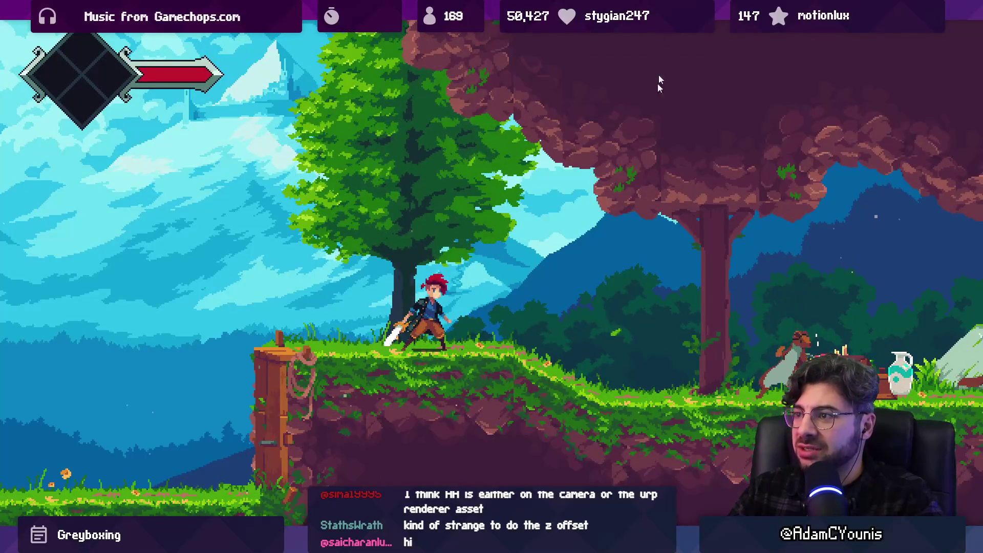
- Fight and defeat the creature past the wooden pillar, then run to the cliff edge
{"action": "key", "text": "Right"}
{"action": "key", "text": "Left"}
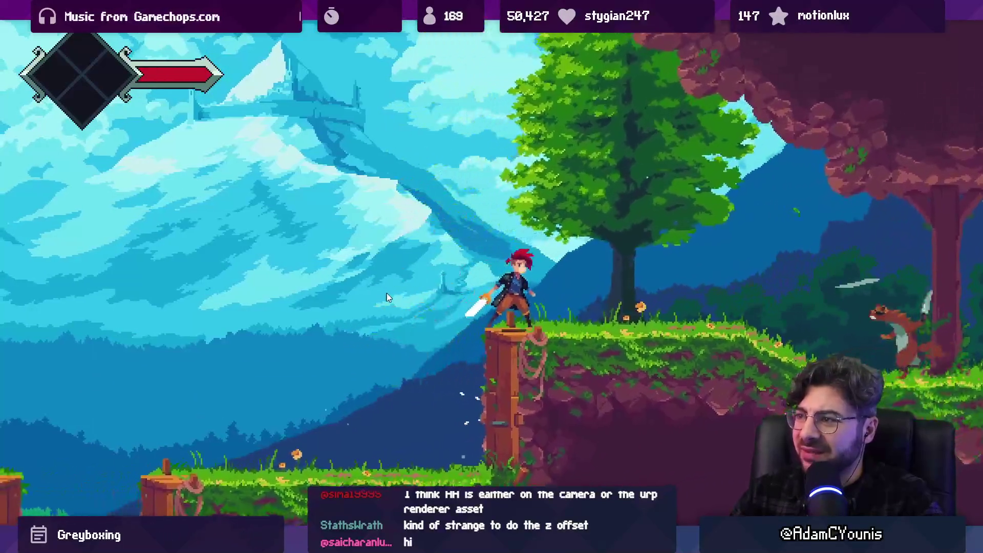
{"action": "key", "text": "Right"}
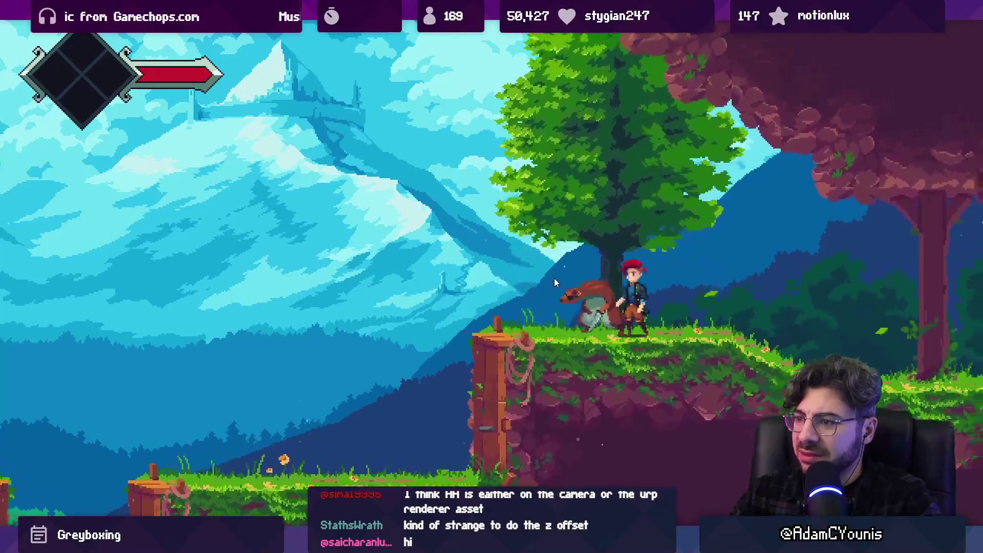
{"action": "key", "text": "x"}
{"action": "key", "text": "x"}
{"action": "key", "text": "space"}
{"action": "key", "text": "Up+x"}
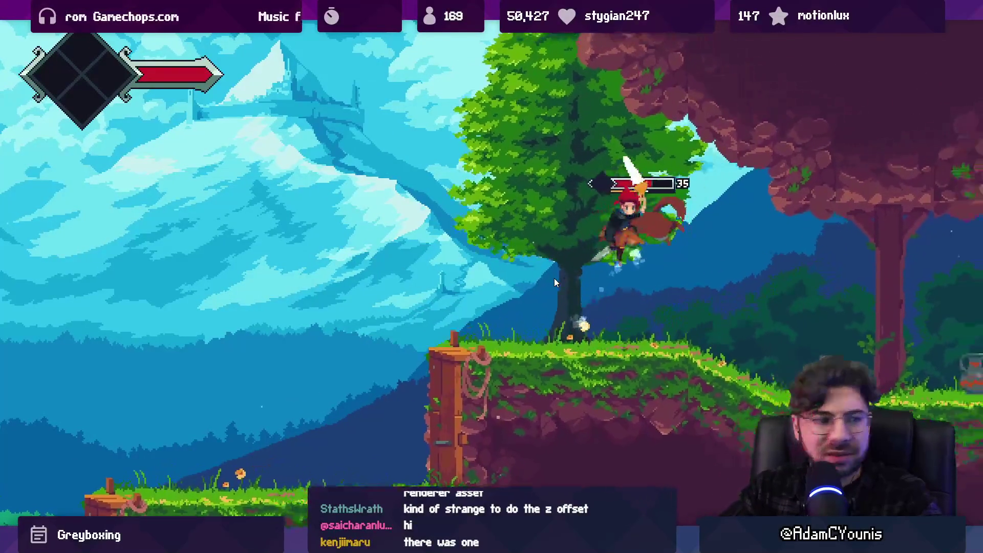
{"action": "key", "text": "Right"}
{"action": "key", "text": "x"}
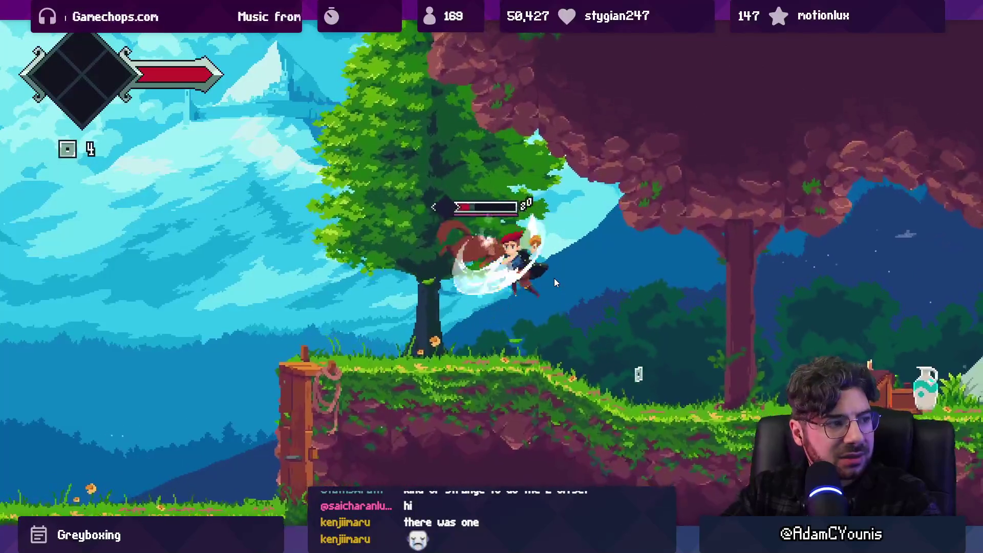
{"action": "key", "text": "x"}
{"action": "key", "text": "Right"}
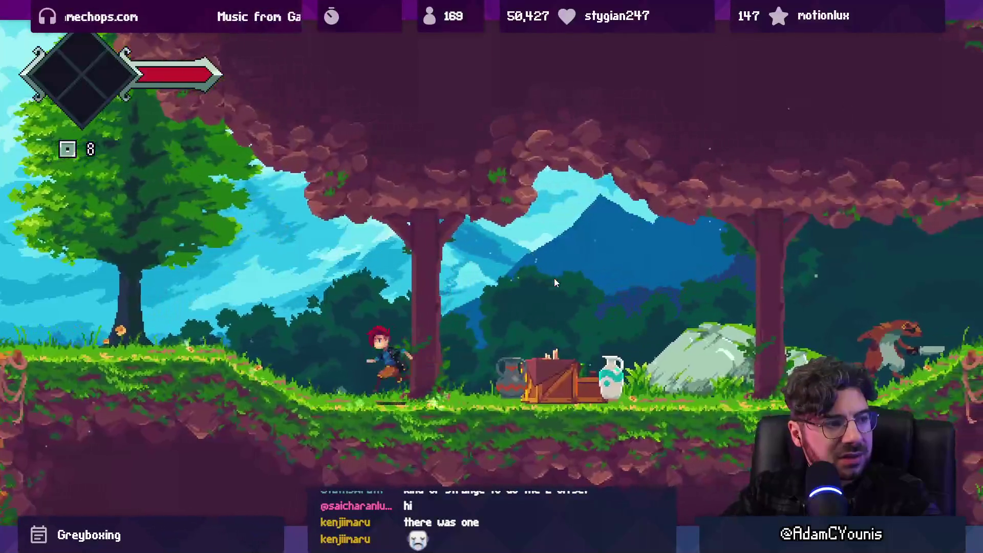
{"action": "key", "text": "Left"}
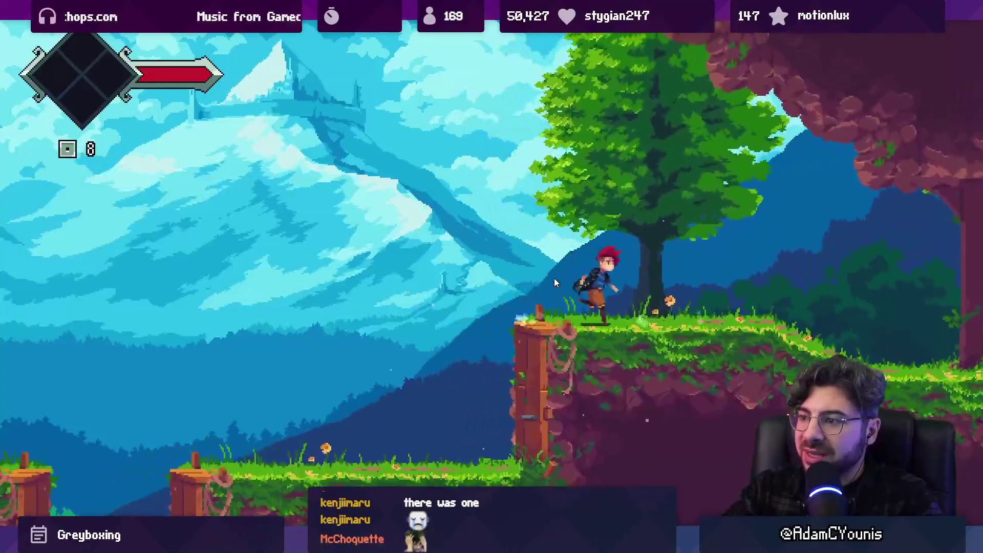
- Defeat the cave creature, break the crate, and collect the dropped Sugar Cane
{"action": "key", "text": "Right"}
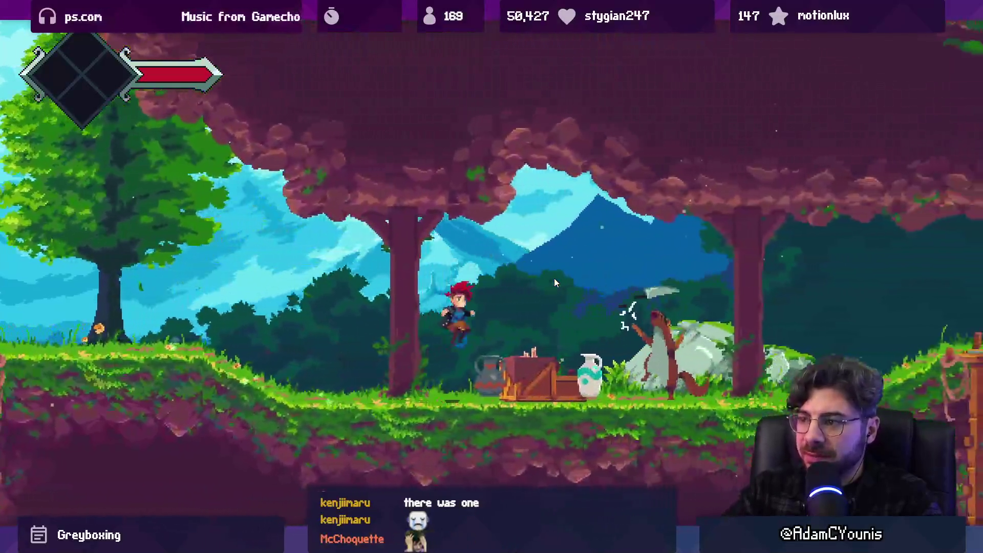
{"action": "key", "text": "x"}
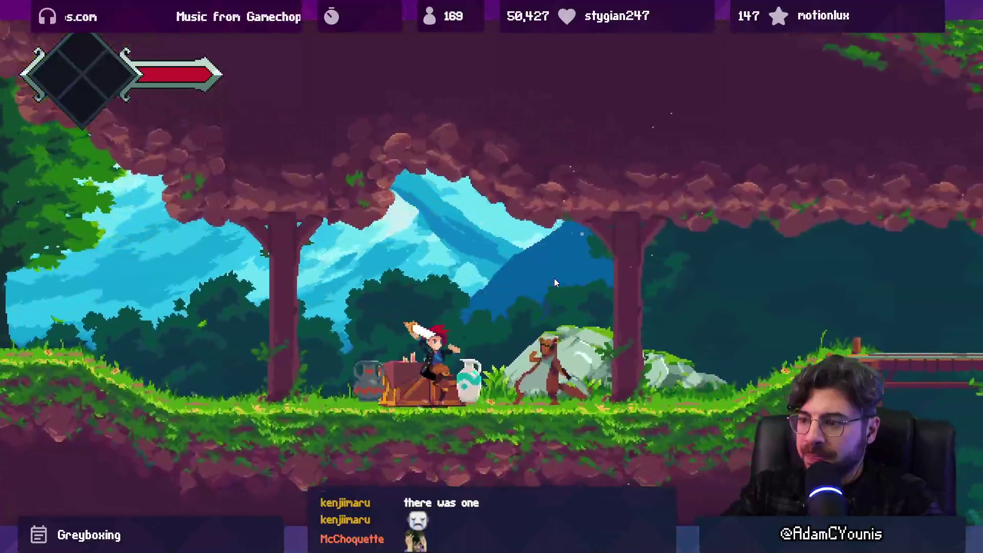
{"action": "key", "text": "Right"}
{"action": "key", "text": "x"}
{"action": "key", "text": "x"}
{"action": "key", "text": "x"}
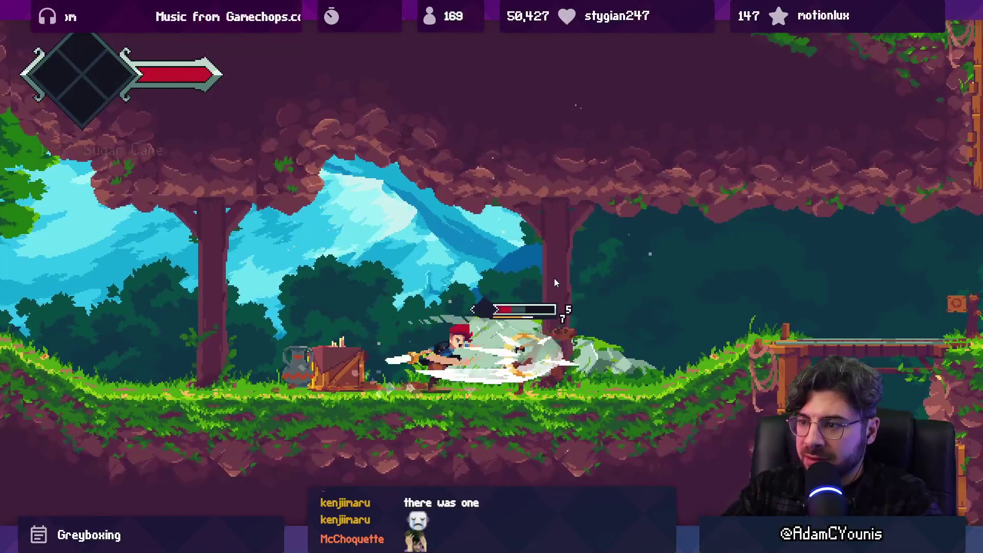
{"action": "key", "text": "Right"}
{"action": "key", "text": "x"}
{"action": "key", "text": "x"}
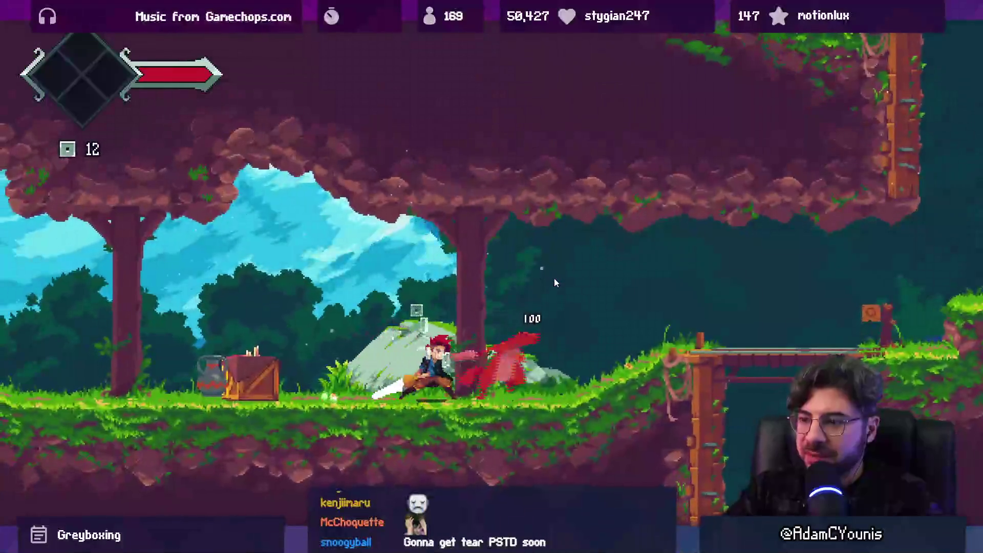
{"action": "key", "text": "Left"}
{"action": "key", "text": "x"}
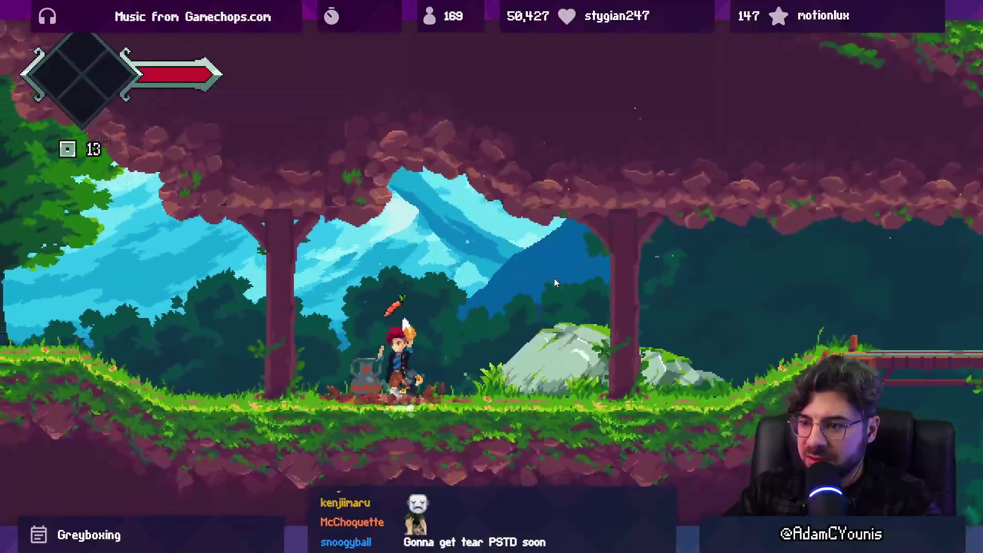
{"action": "key", "text": "Left"}
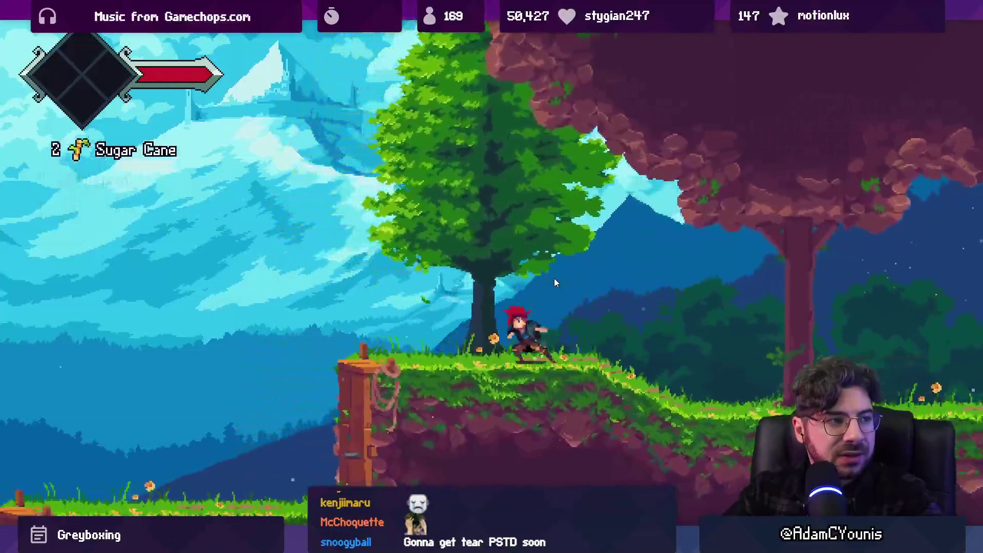
{"action": "key", "text": "Left"}
{"action": "key", "text": "z"}
- Cross the wooden bridge, drop into the pit, and wall-jump back out onto the ledge
{"action": "key", "text": "Right"}
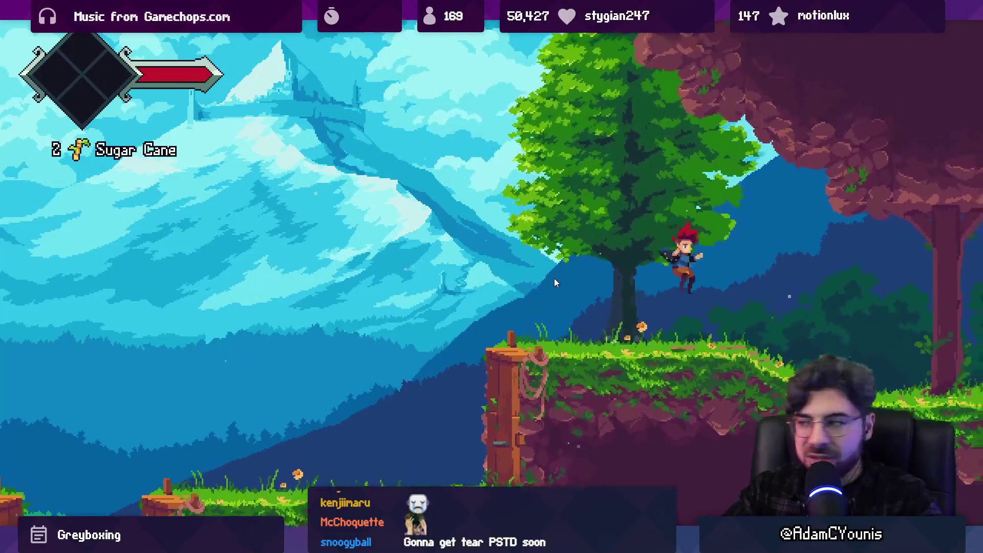
{"action": "key", "text": "Right"}
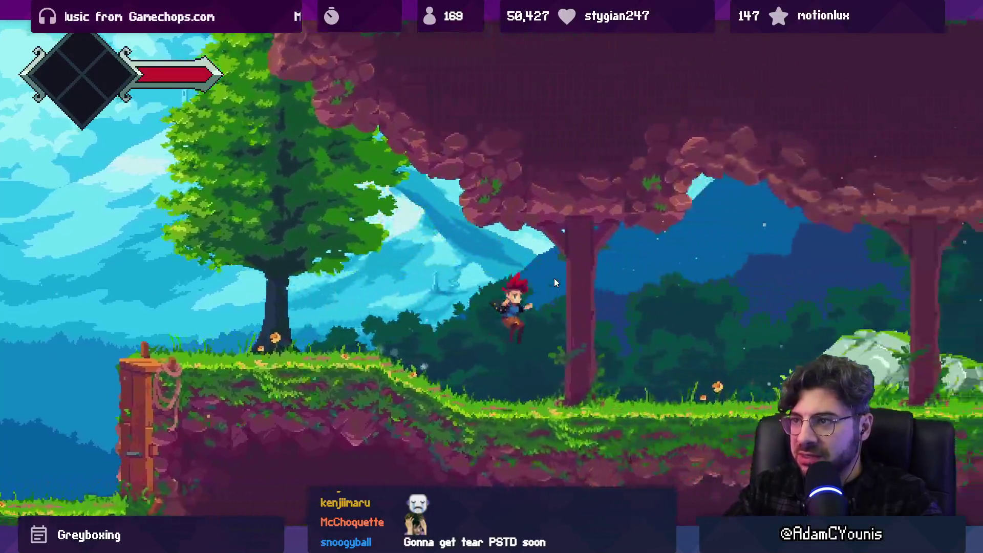
{"action": "key", "text": "z"}
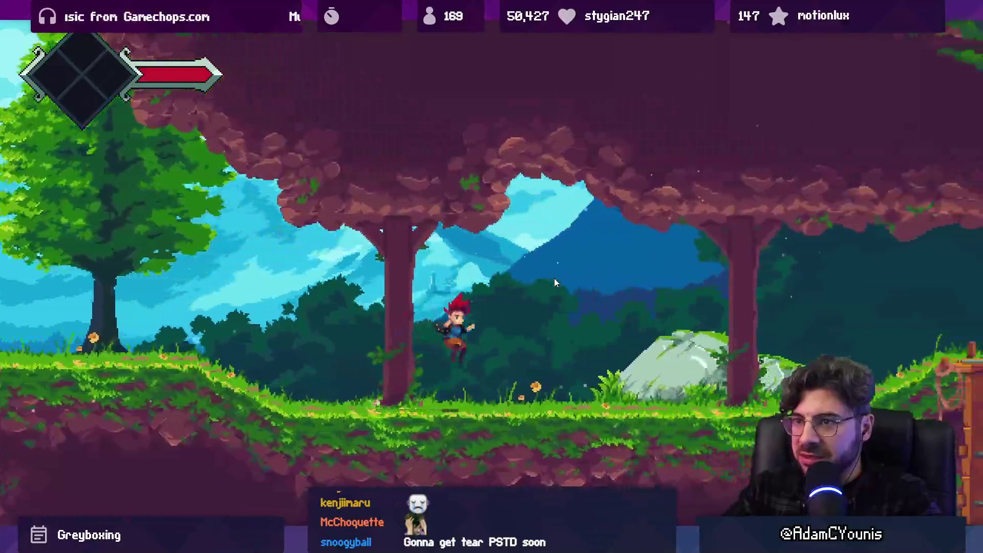
{"action": "key", "text": "Right"}
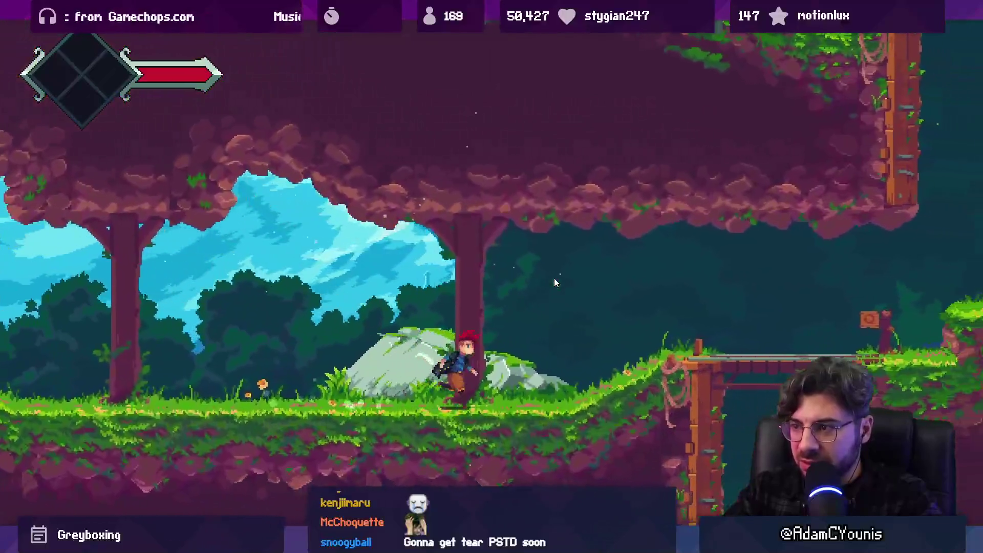
{"action": "key", "text": "z"}
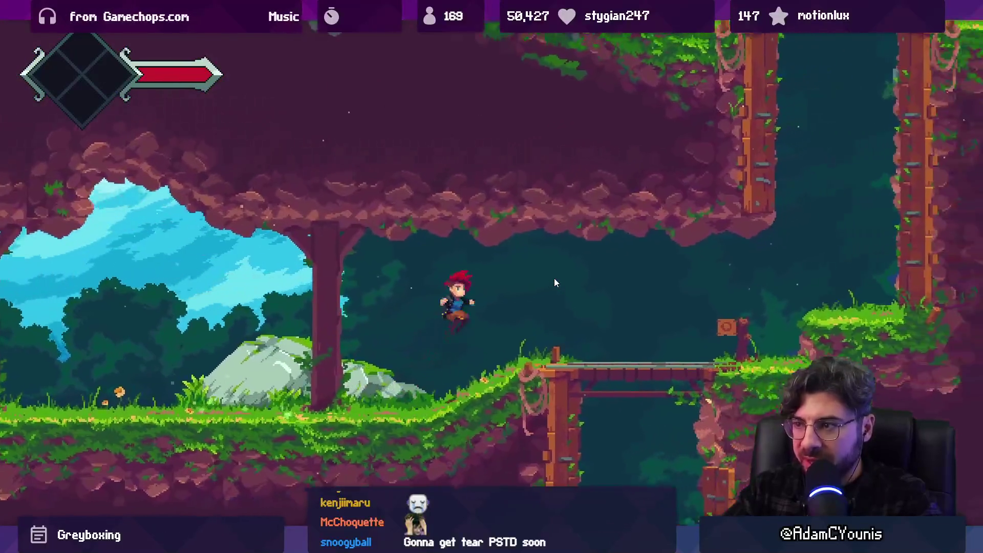
{"action": "key", "text": "Right"}
{"action": "key", "text": "x"}
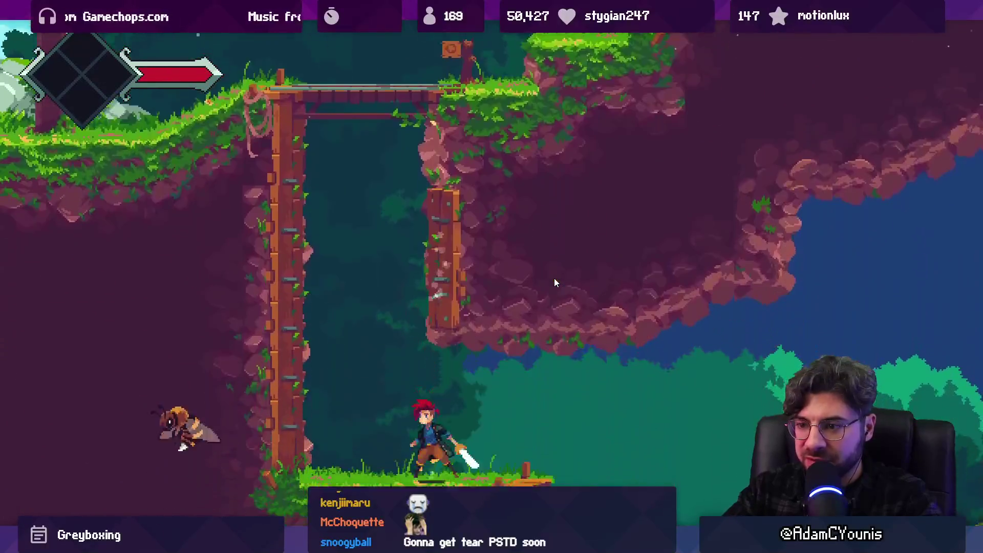
{"action": "key", "text": "z"}
{"action": "key", "text": "Left"}
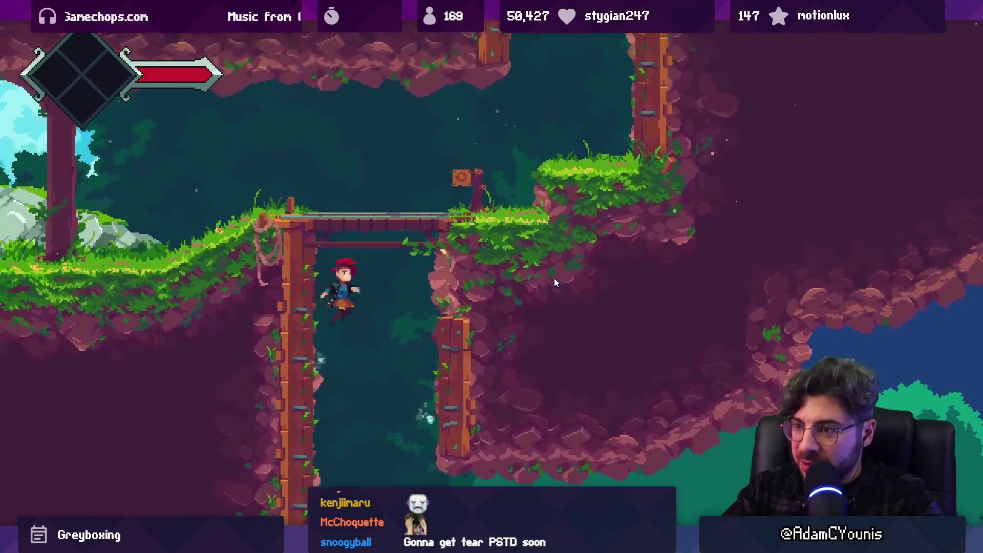
{"action": "key", "text": "z"}
{"action": "key", "text": "Right"}
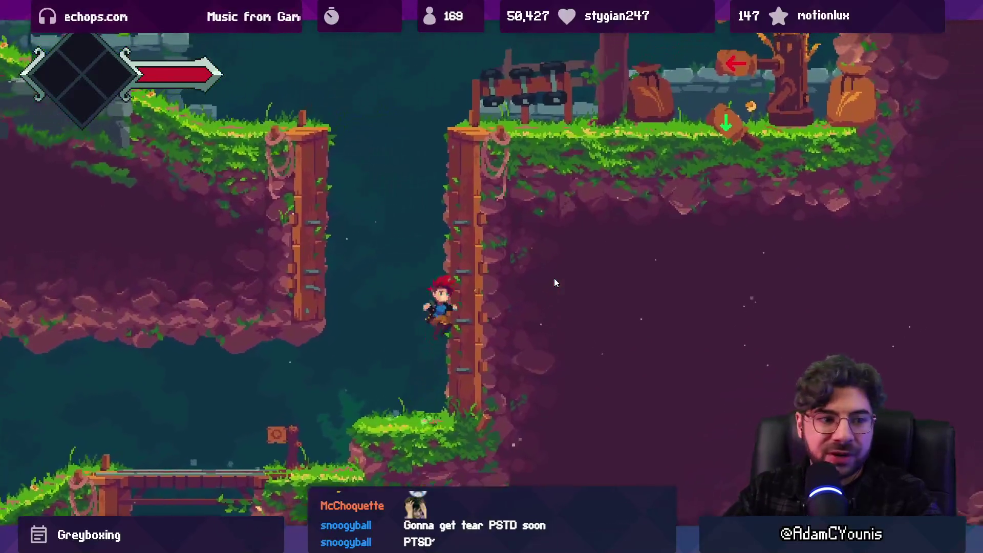
{"action": "key", "text": "z"}
{"action": "key", "text": "Left"}
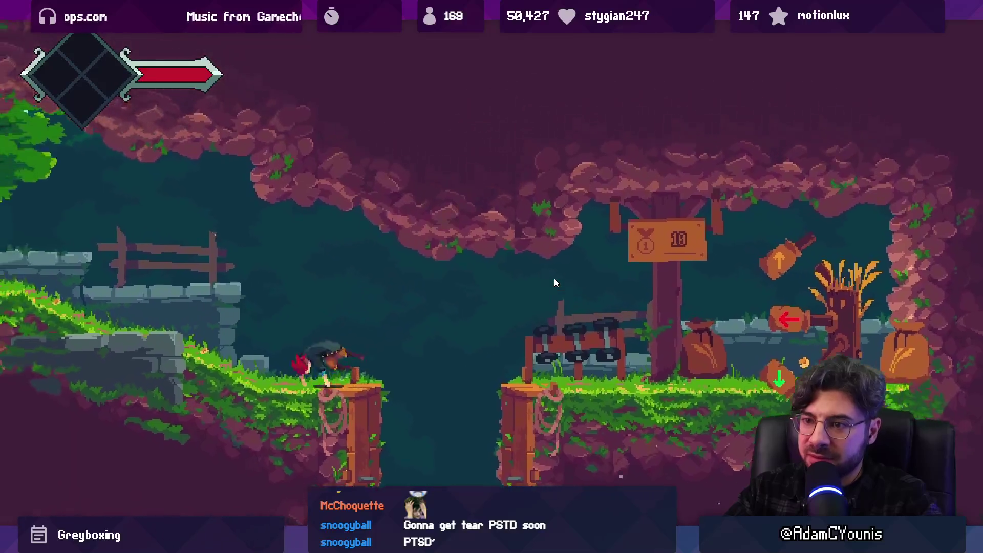
- Run past the stone house and bell post, return to the rope shaft, and pause the game
{"action": "key", "text": "Left"}
{"action": "key", "text": "z"}
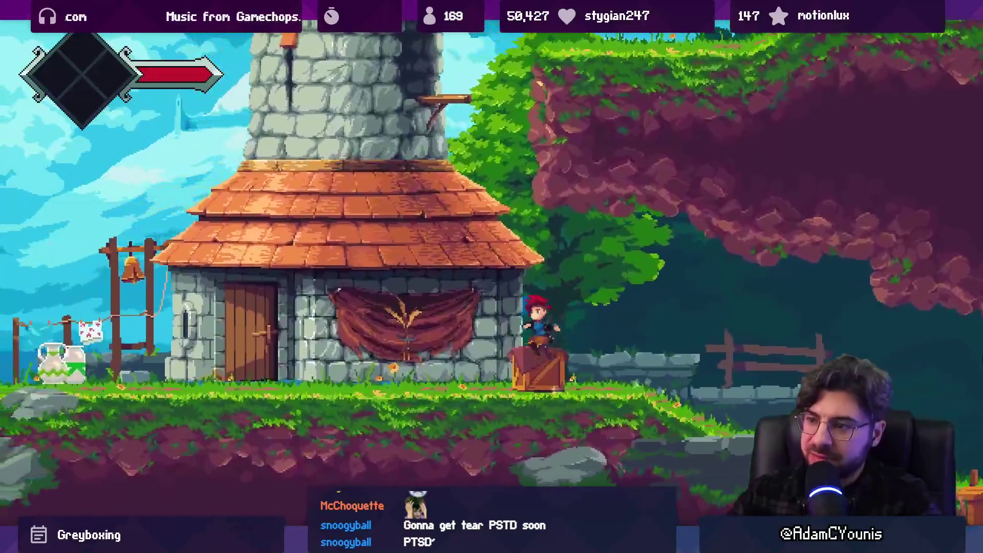
{"action": "key", "text": "Left"}
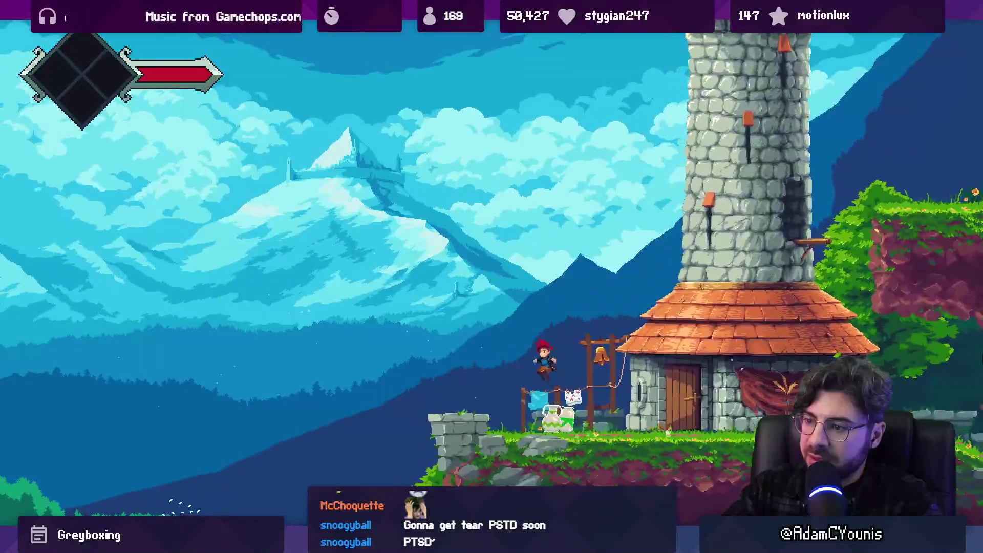
{"action": "key", "text": "Left"}
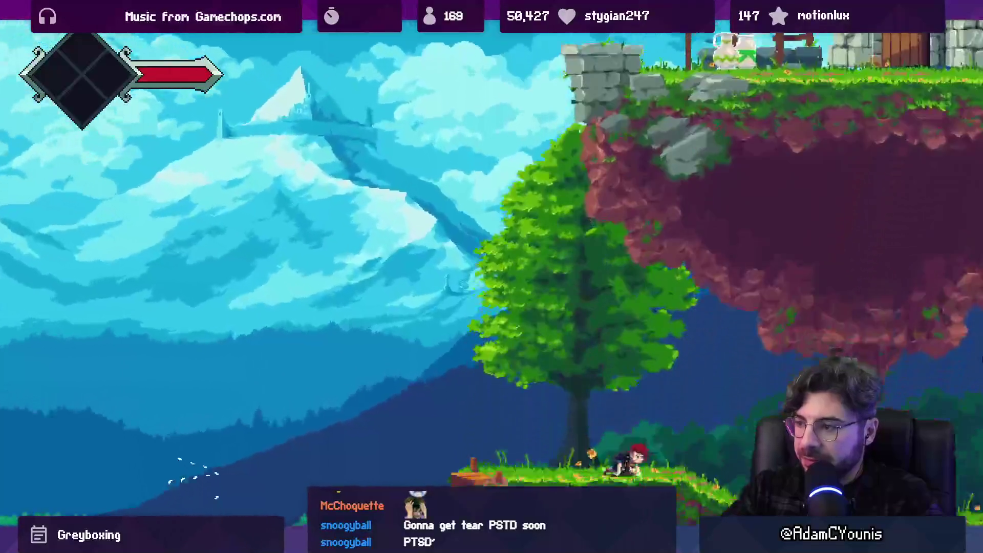
{"action": "key", "text": "z"}
{"action": "key", "text": "Left"}
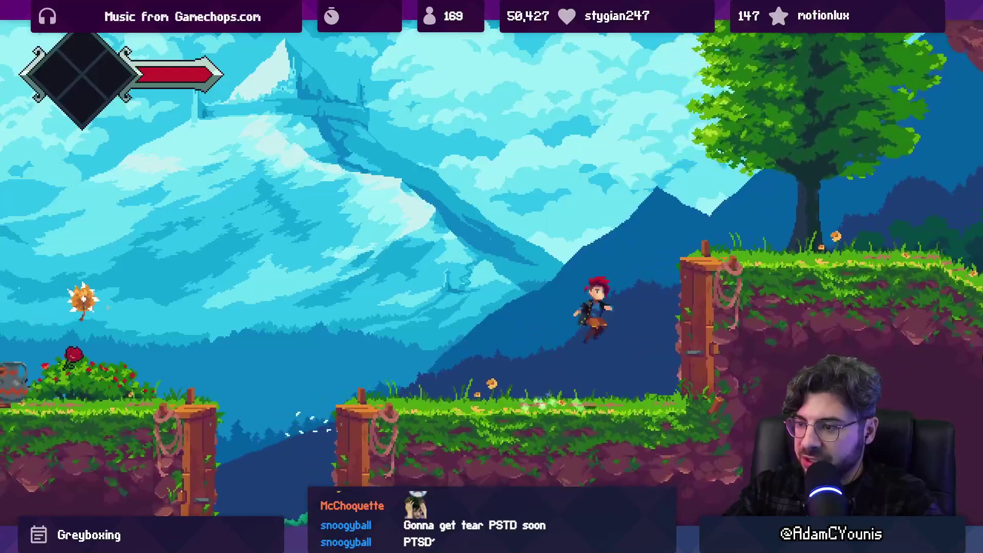
{"action": "key", "text": "Right"}
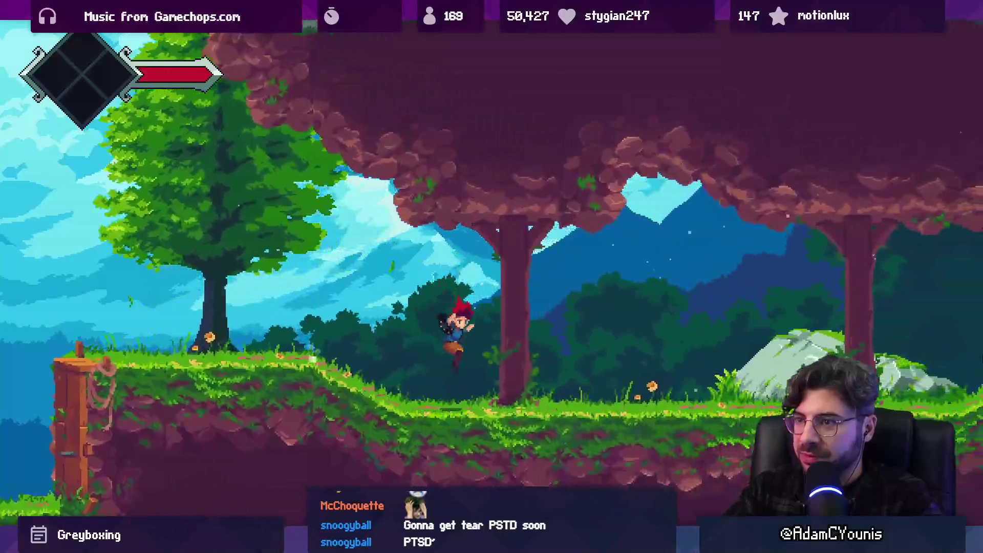
{"action": "key", "text": "Left"}
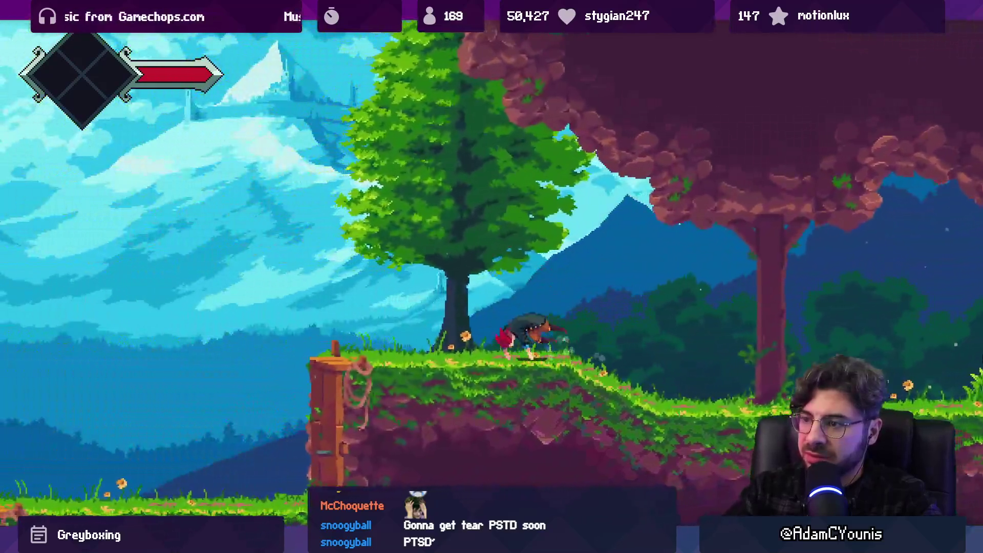
{"action": "key", "text": "space"}
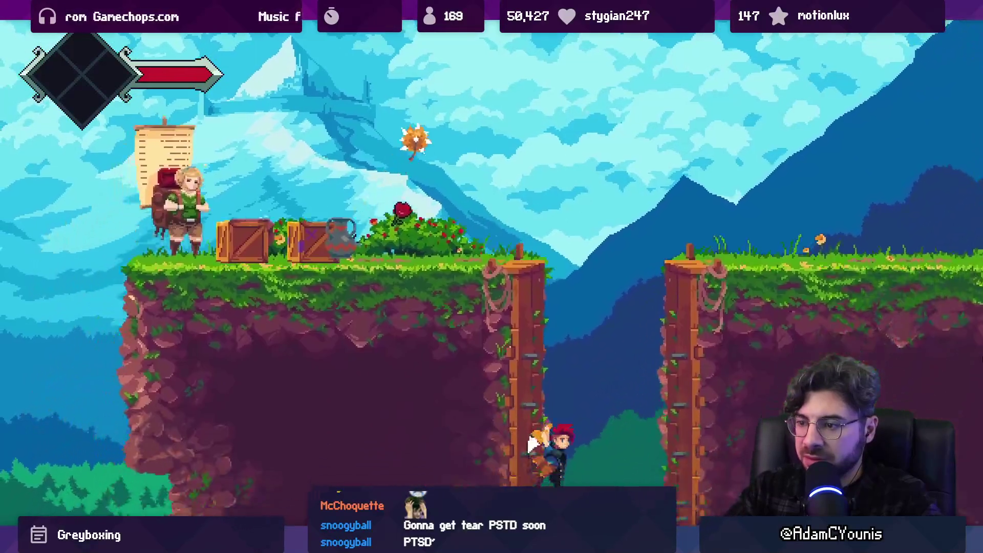
{"action": "key", "text": "Right"}
{"action": "key", "text": "Right"}
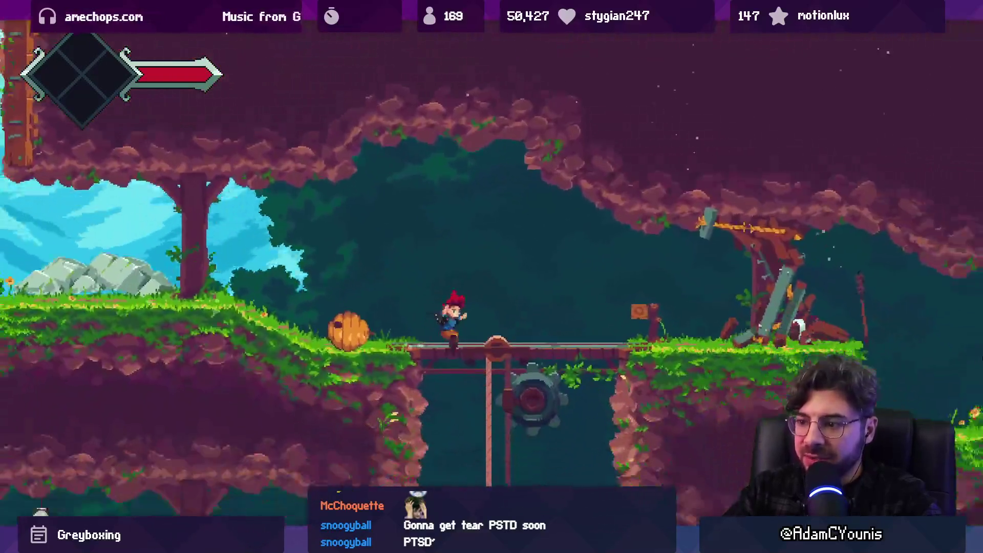
{"action": "key", "text": "Right"}
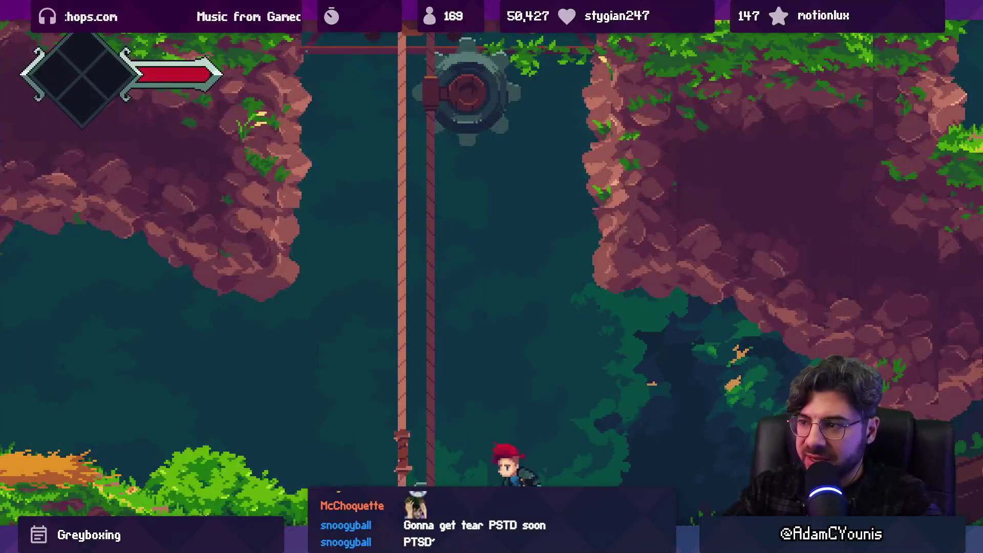
{"action": "key", "text": "Left"}
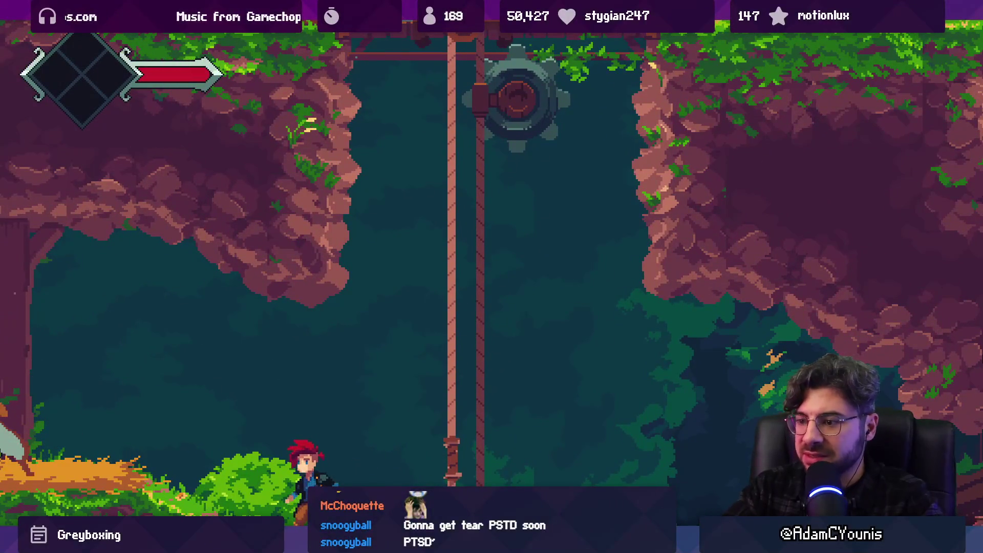
{"action": "key", "text": "Right"}
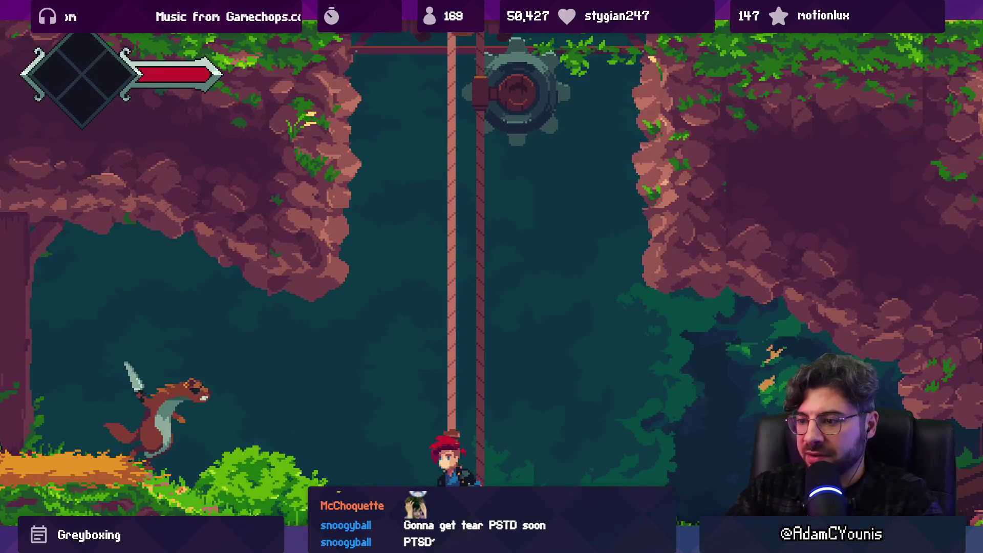
{"action": "key", "text": "Escape"}
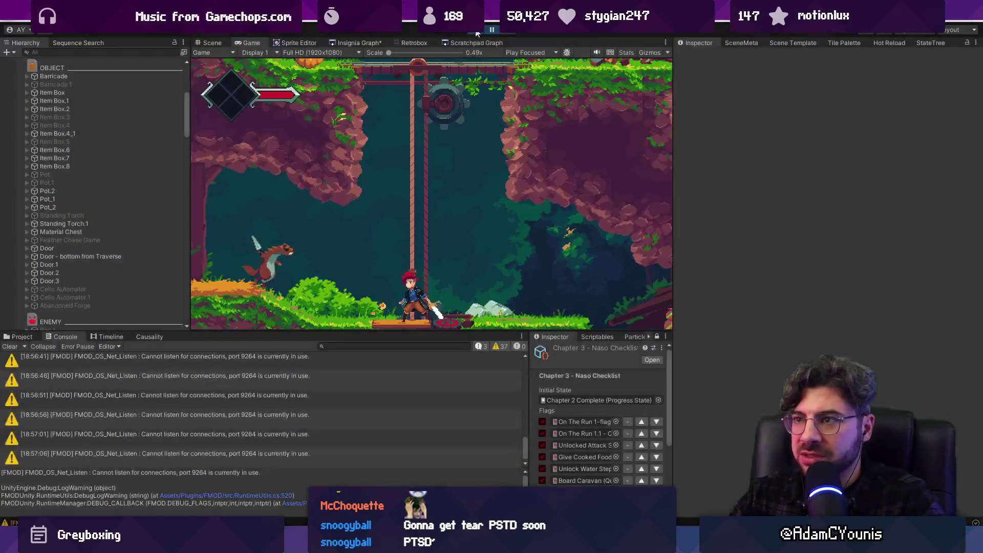
- Filter the Hierarchy by 'z' and frame the Zone Camera in the Scene view
{"action": "left_click", "coordinate": [119, 52]}
{"action": "type", "text": "z"}
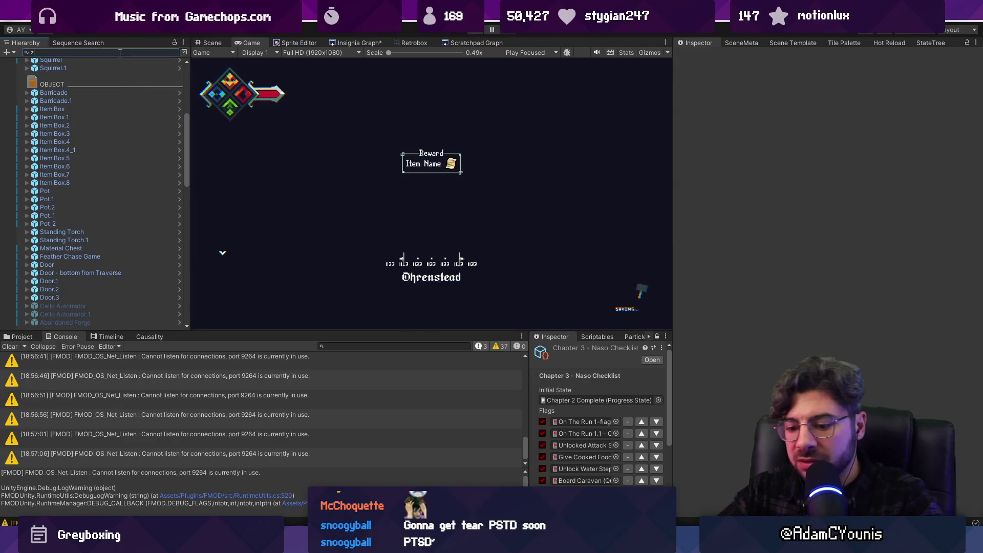
{"action": "left_click", "coordinate": [56, 70]}
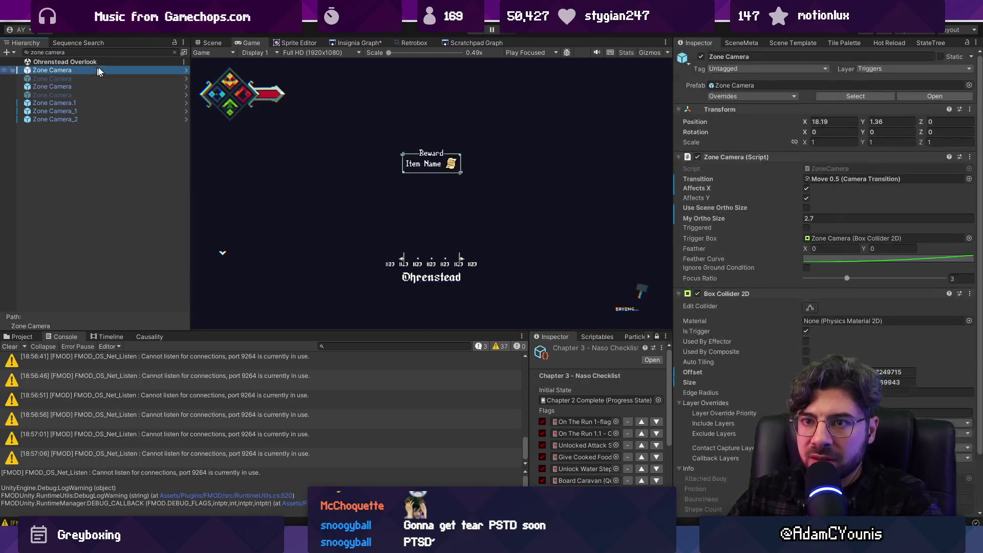
{"action": "left_click", "coordinate": [208, 43]}
{"action": "double_click", "coordinate": [85, 69]}
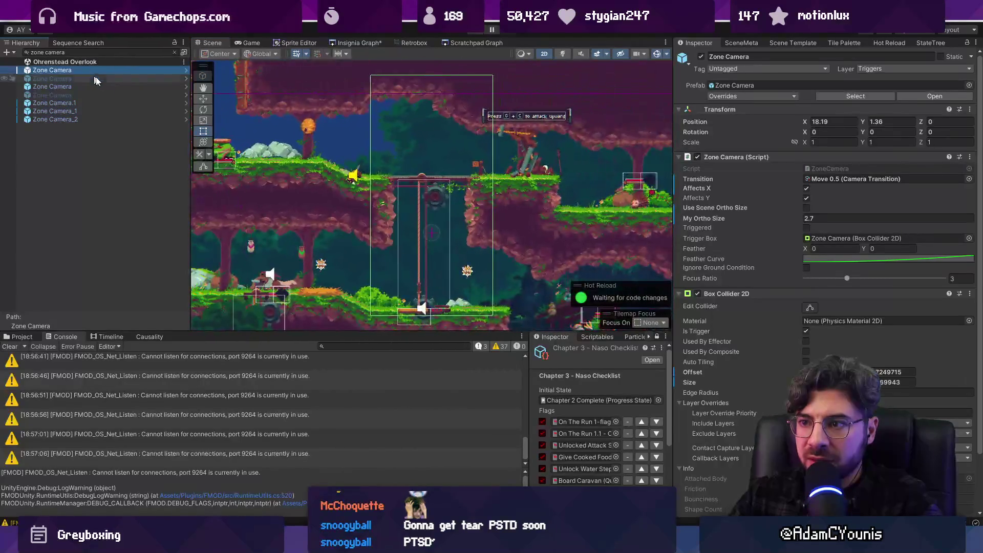
{"action": "key", "text": "w"}
{"action": "scroll", "coordinate": [416, 155], "scroll_direction": "down", "scroll_amount": 3}
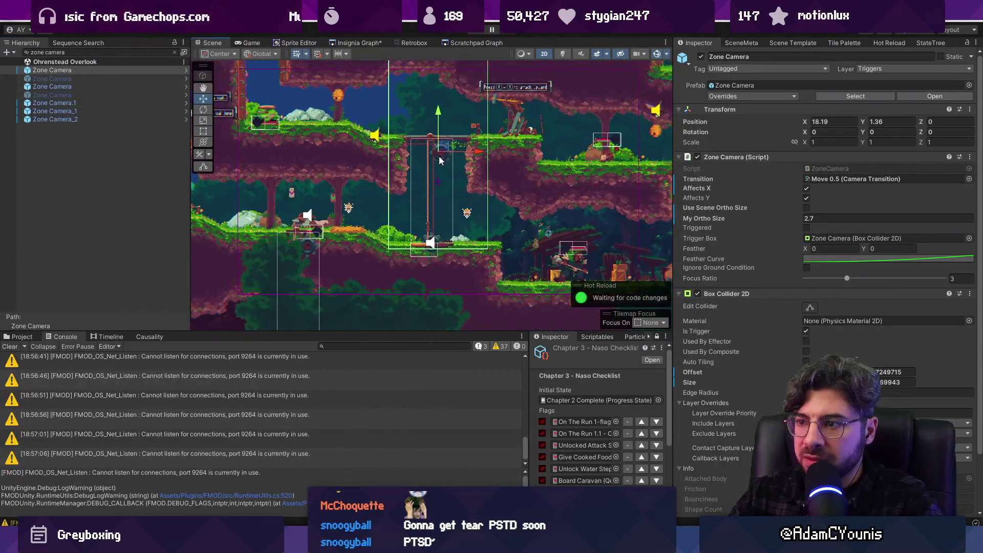
{"action": "scroll", "coordinate": [416, 155], "scroll_direction": "up", "scroll_amount": 1}
- Review Zone Camera.1, Zone Camera_1 and Zone Camera_2 in turn, then launch the game
{"action": "left_click", "coordinate": [78, 86]}
{"action": "left_click", "coordinate": [85, 103]}
{"action": "left_click", "coordinate": [87, 111]}
{"action": "left_click", "coordinate": [89, 119]}
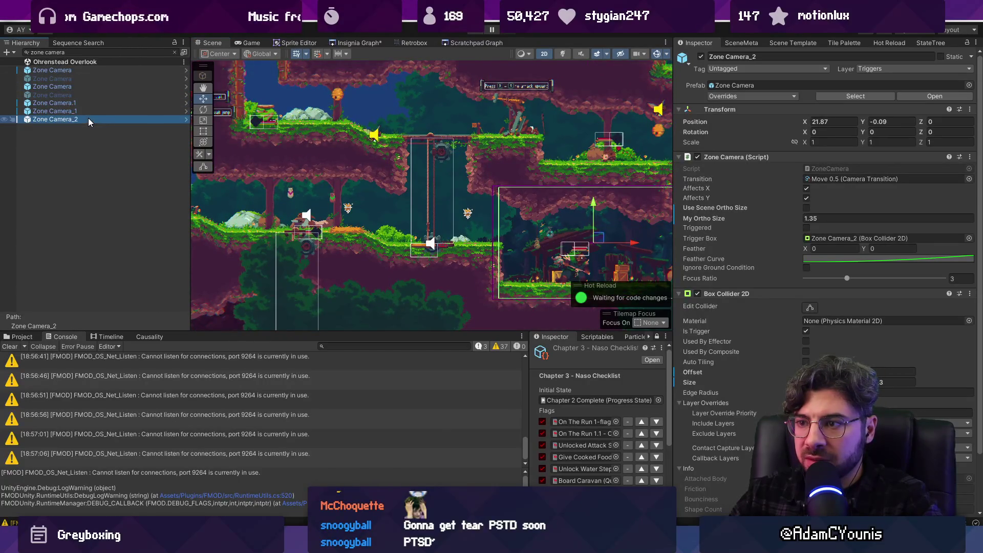
{"action": "left_click", "coordinate": [87, 68]}
{"action": "scroll", "coordinate": [434, 169], "scroll_direction": "down", "scroll_amount": 1}
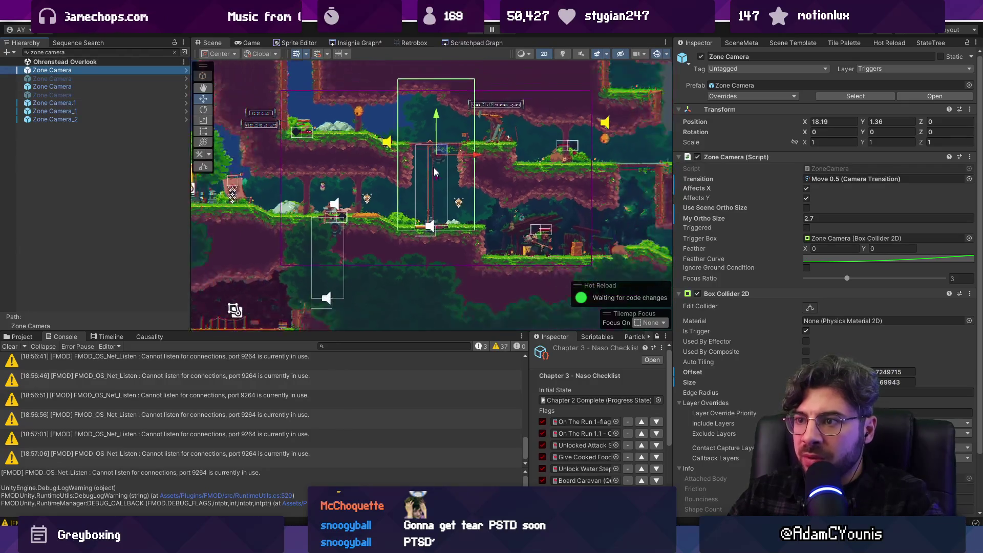
{"action": "left_click", "coordinate": [474, 30]}
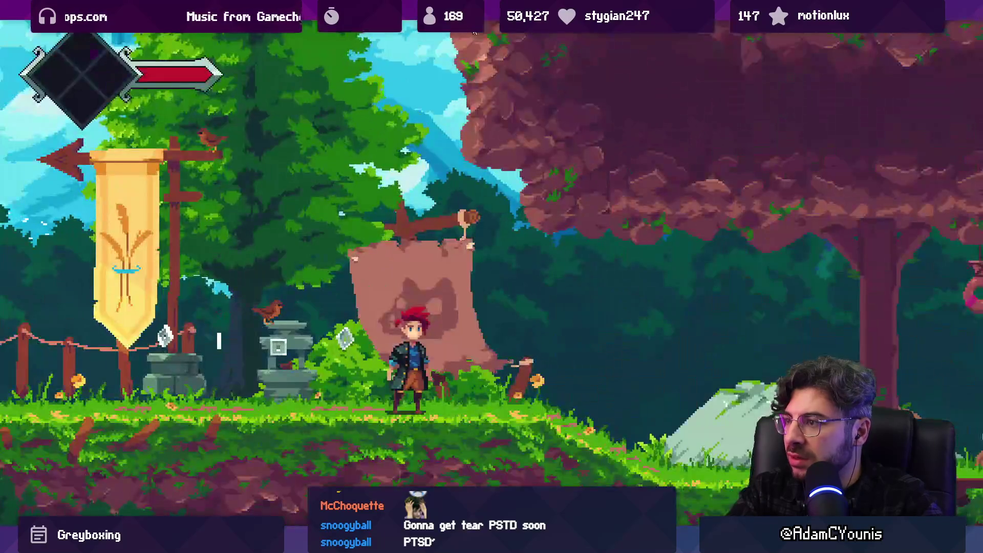
- Restart Play mode and walk the character left and right across the first forest camera zones
{"action": "key", "text": "shift+space"}
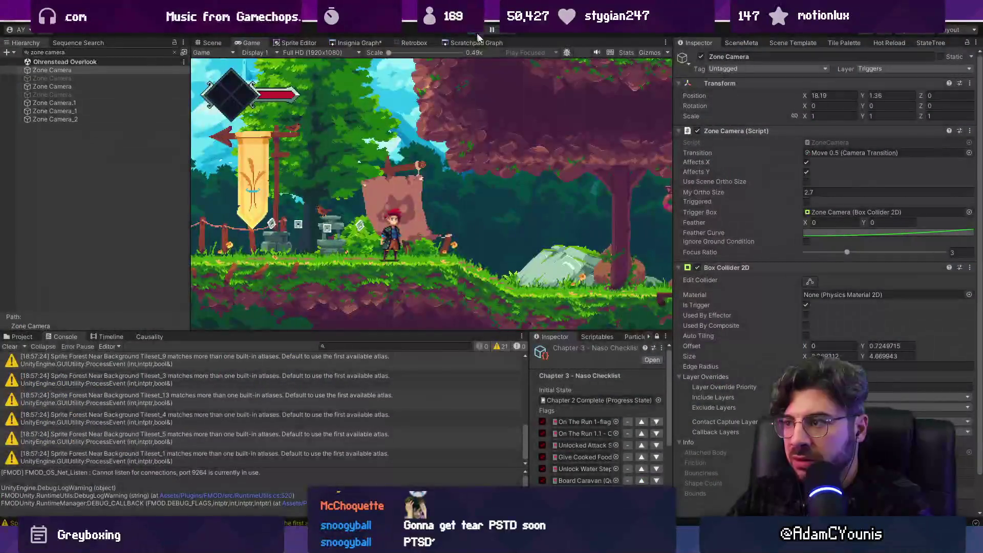
{"action": "key", "text": "ctrl+p"}
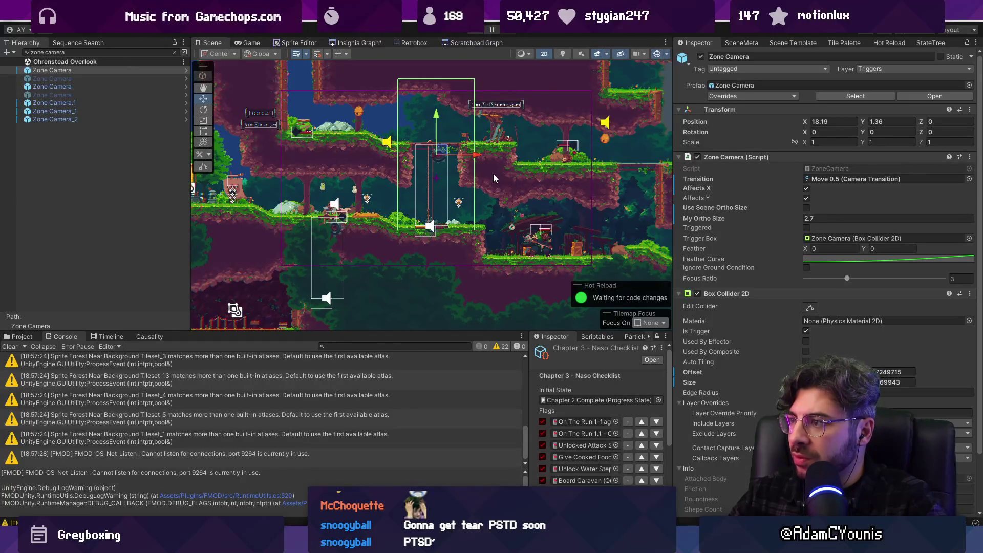
{"action": "left_click", "coordinate": [479, 33]}
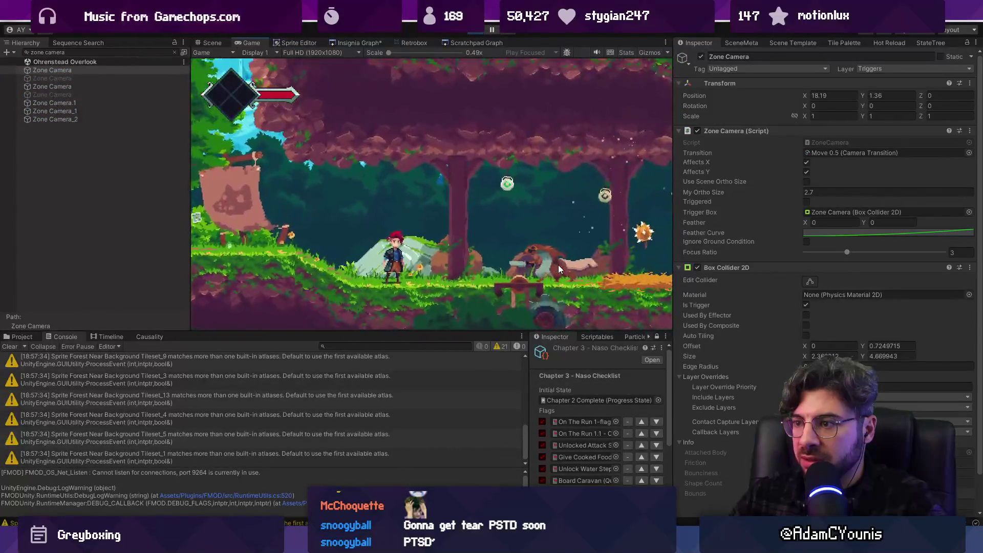
{"action": "key", "text": "Left"}
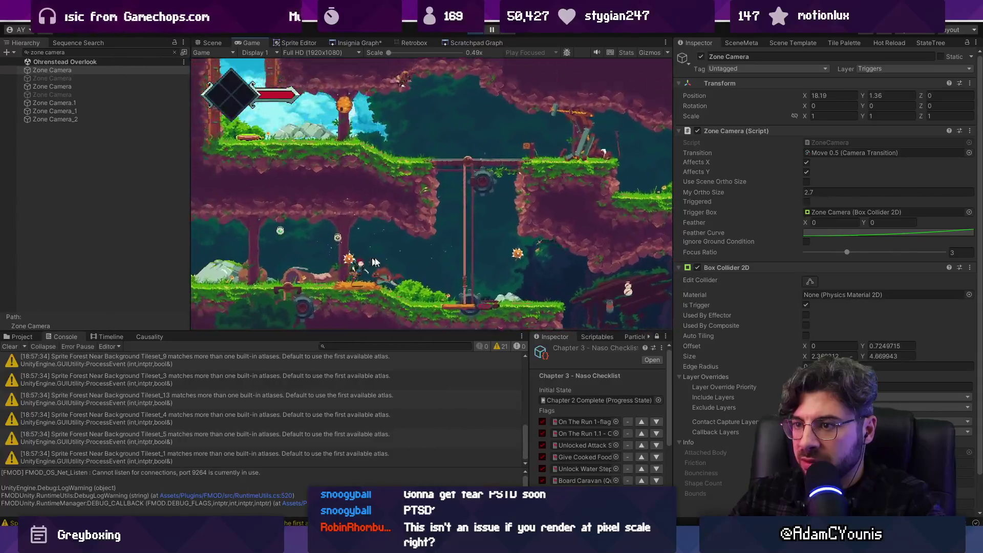
{"action": "key", "text": "Right"}
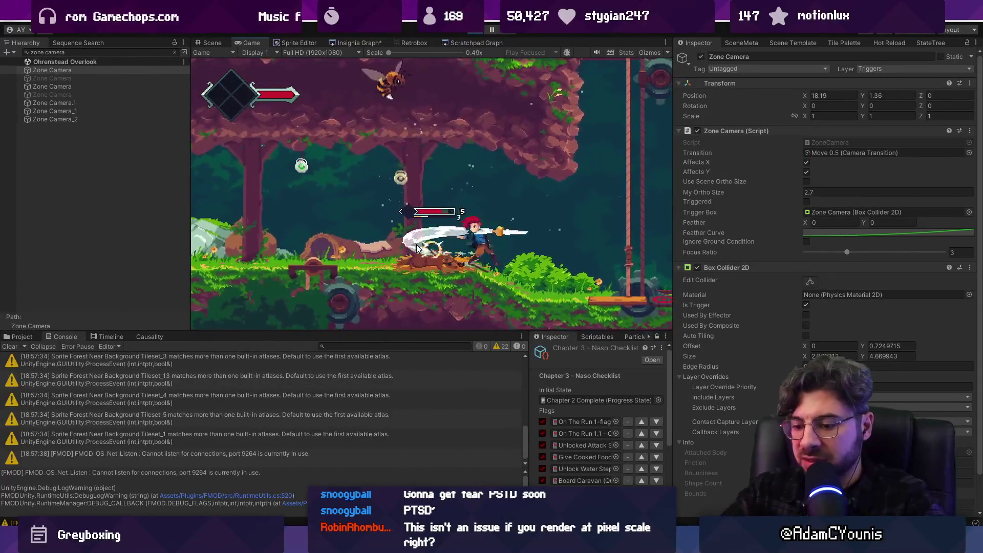
{"action": "key", "text": "shift+space"}
- Attack the enemy, gather items, pause and resume through the cutscene, then slide down the rope
{"action": "key", "text": "Left"}
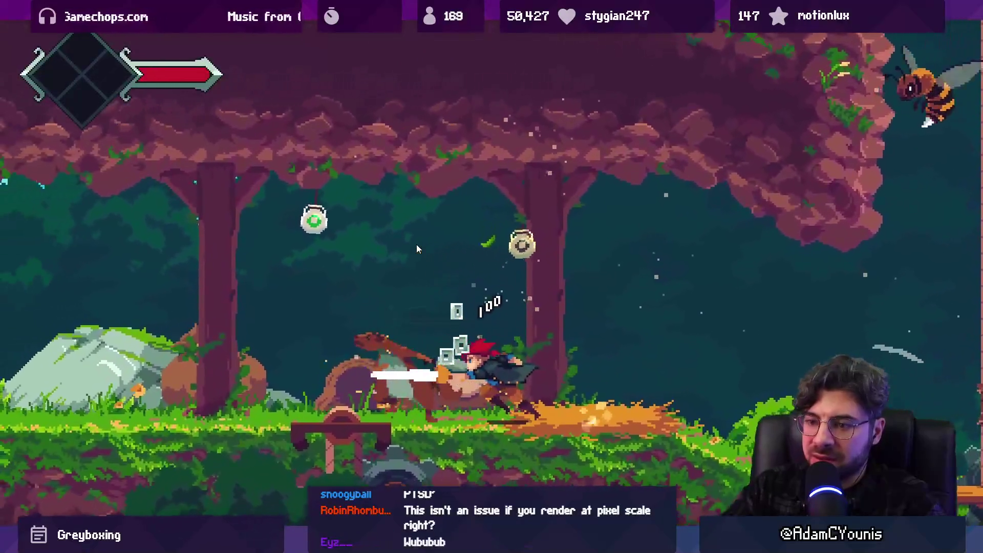
{"action": "key", "text": "Right"}
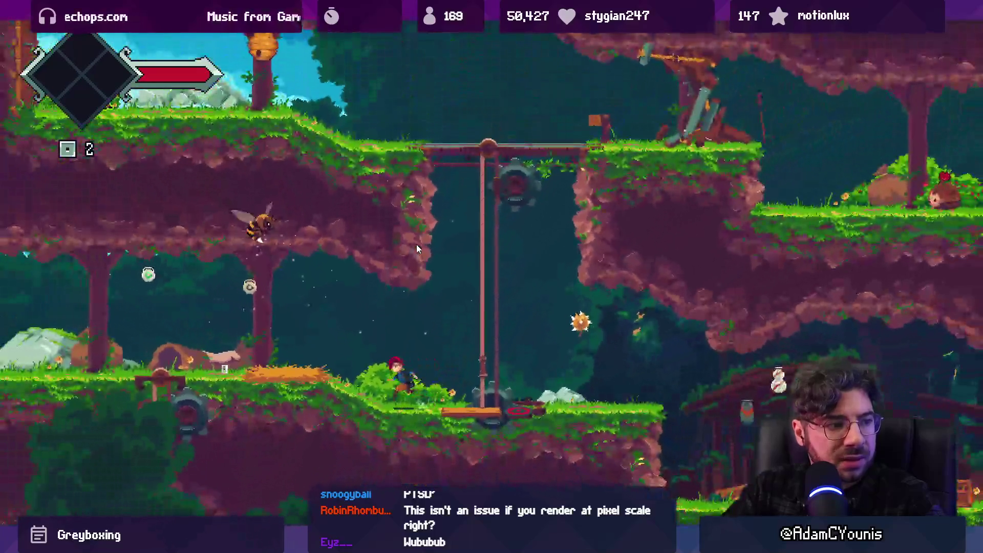
{"action": "key", "text": "Left"}
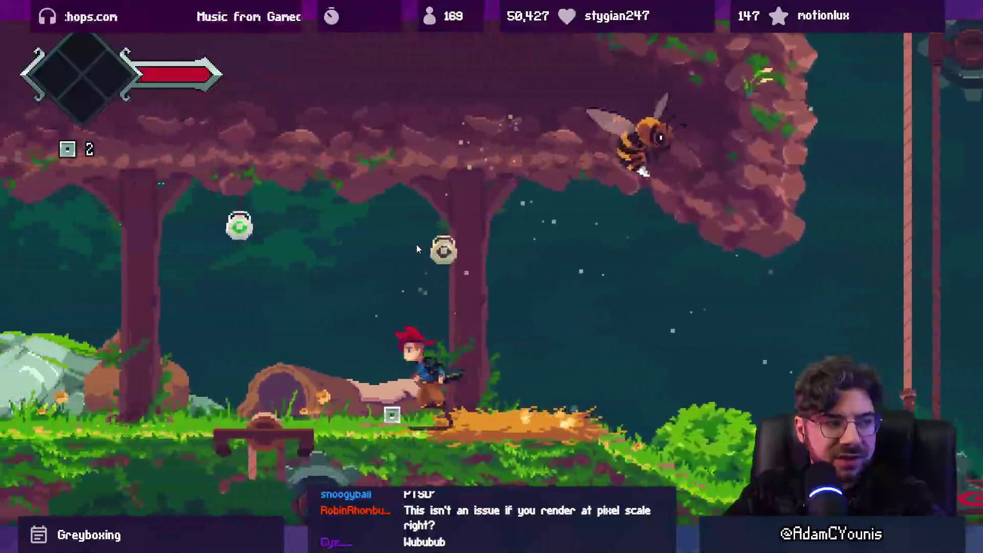
{"action": "key", "text": "Left"}
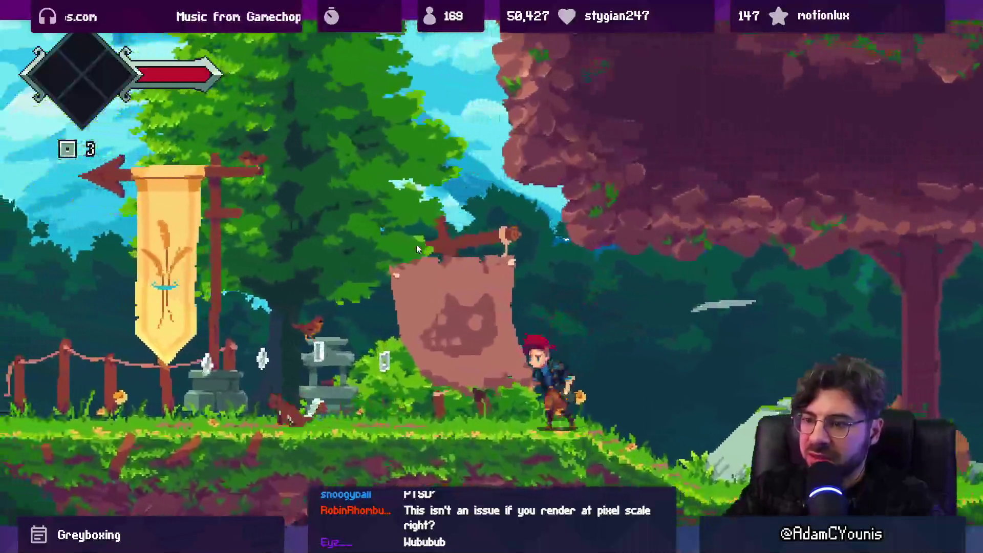
{"action": "key", "text": "Escape"}
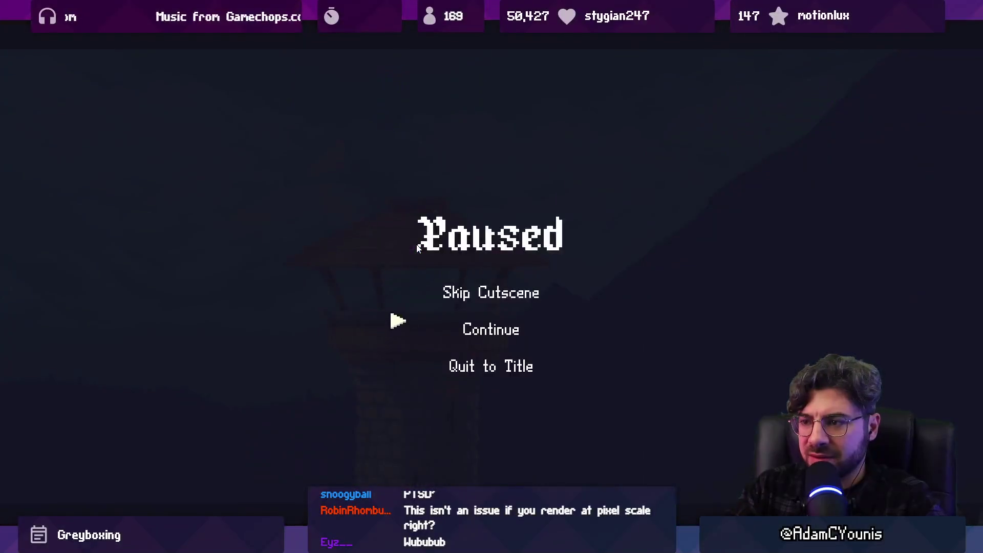
{"action": "key", "text": "Return"}
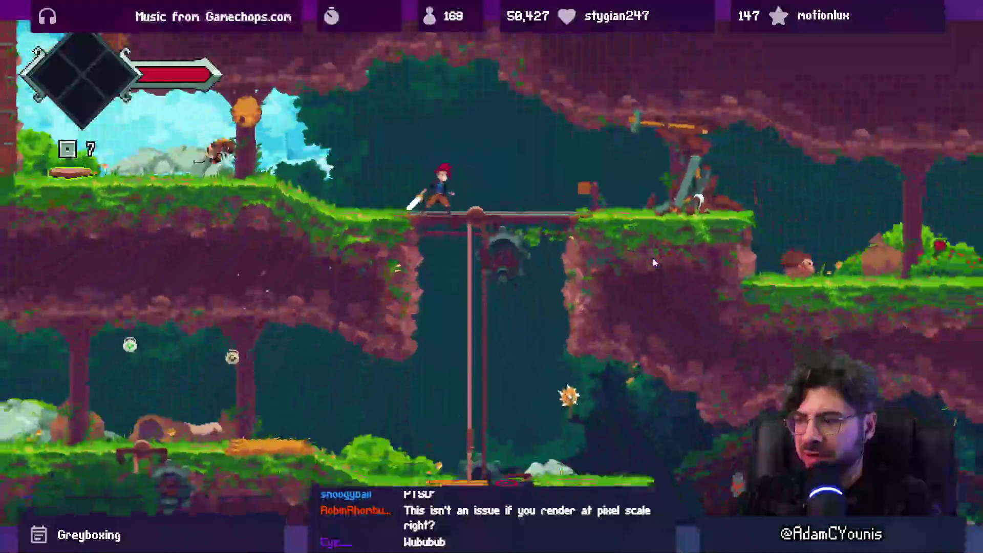
{"action": "key", "text": "Down"}
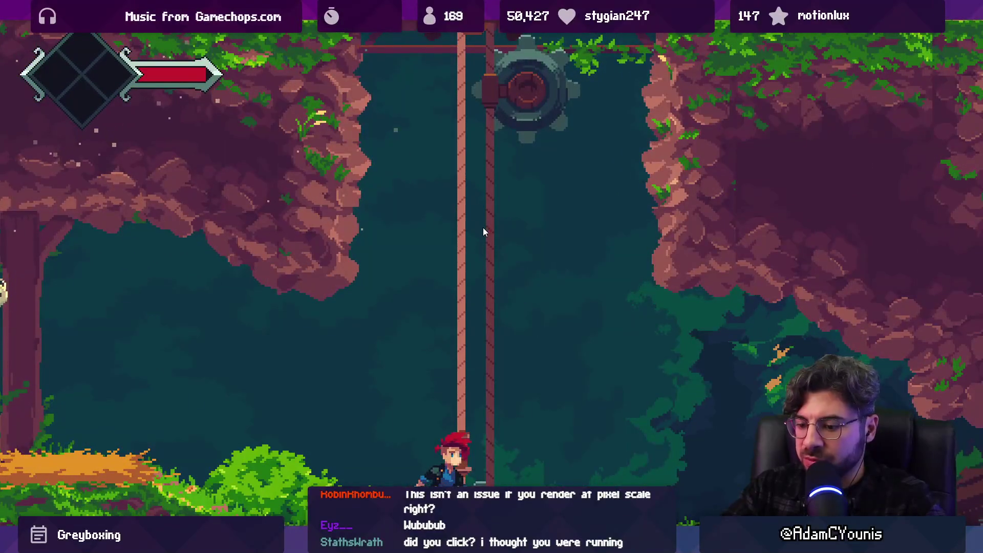
{"action": "key", "text": "Escape"}
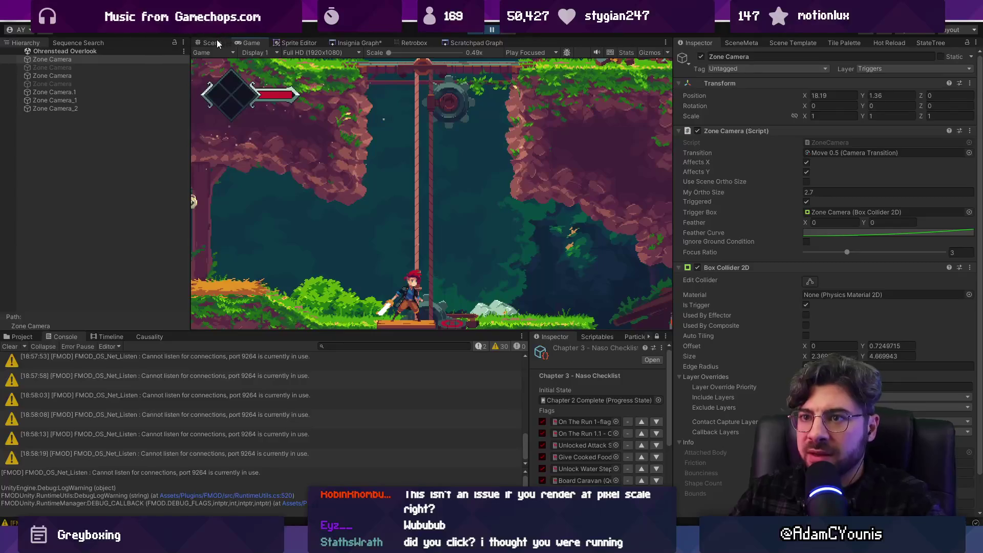
- Clear the Hierarchy search and check that Main Insignia Camera's stack holds Zone Camera and Close Camera
{"action": "left_click", "coordinate": [215, 43]}
{"action": "scroll", "coordinate": [408, 184], "scroll_direction": "up", "scroll_amount": 5}
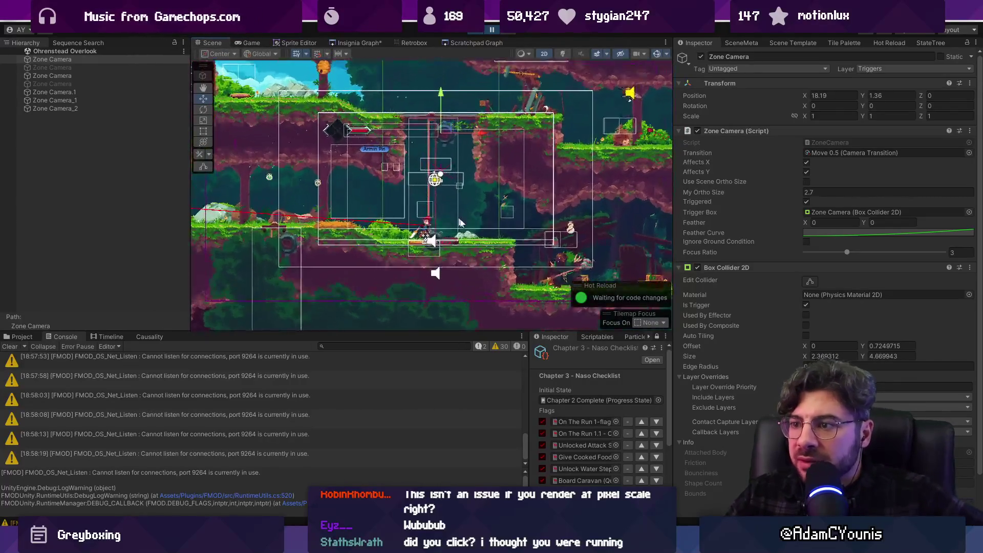
{"action": "scroll", "coordinate": [454, 231], "scroll_direction": "down", "scroll_amount": 3}
{"action": "scroll", "coordinate": [454, 231], "scroll_direction": "down", "scroll_amount": 2}
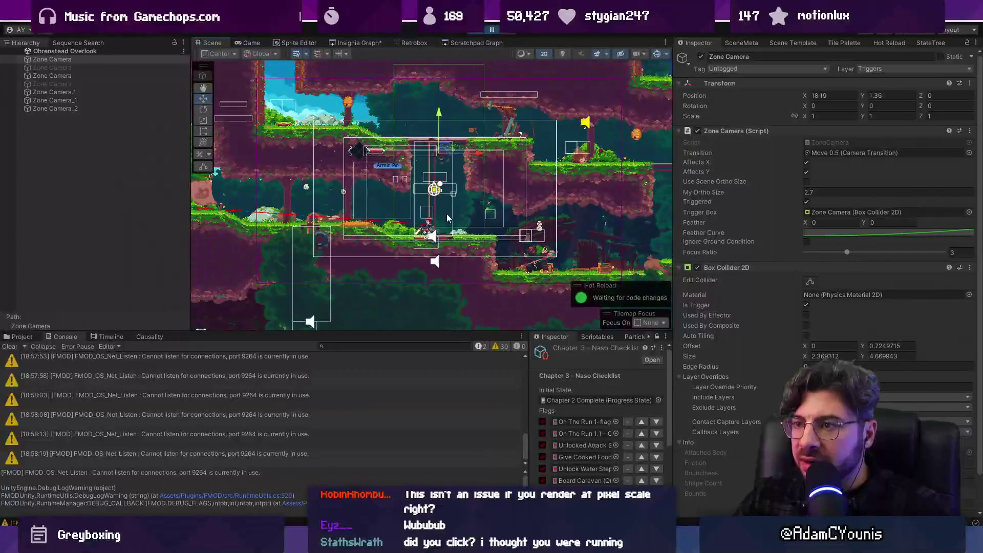
{"action": "left_click", "coordinate": [174, 53]}
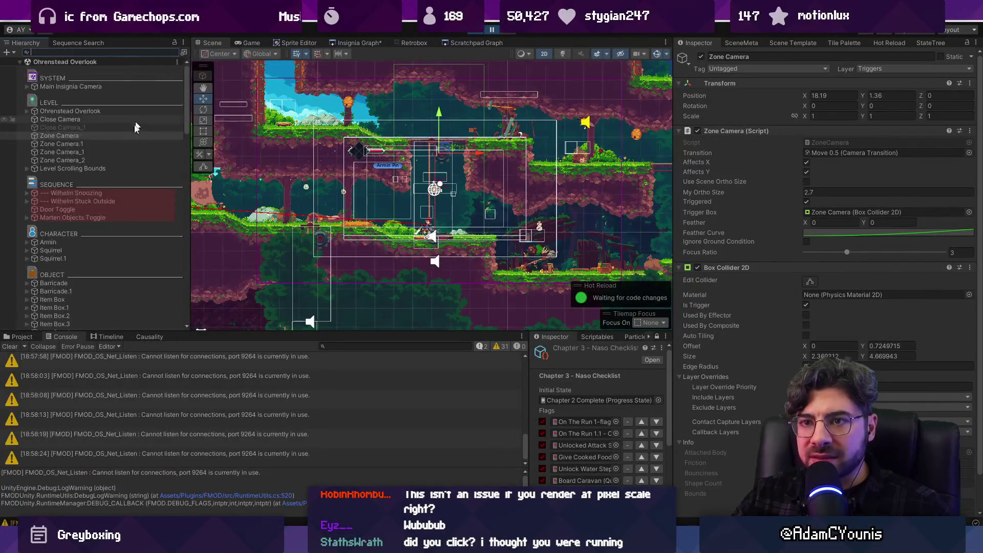
{"action": "left_click", "coordinate": [118, 86]}
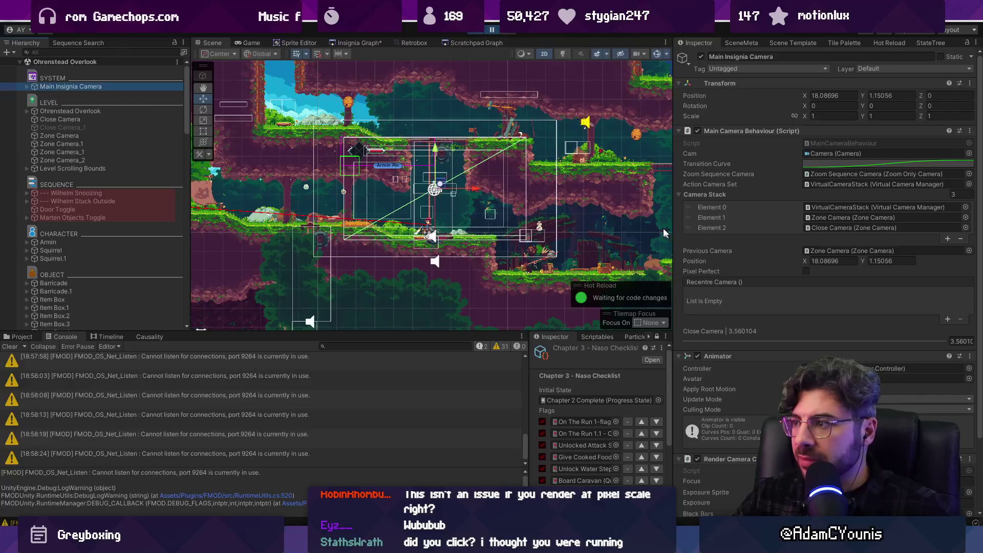
{"action": "left_click", "coordinate": [810, 218]}
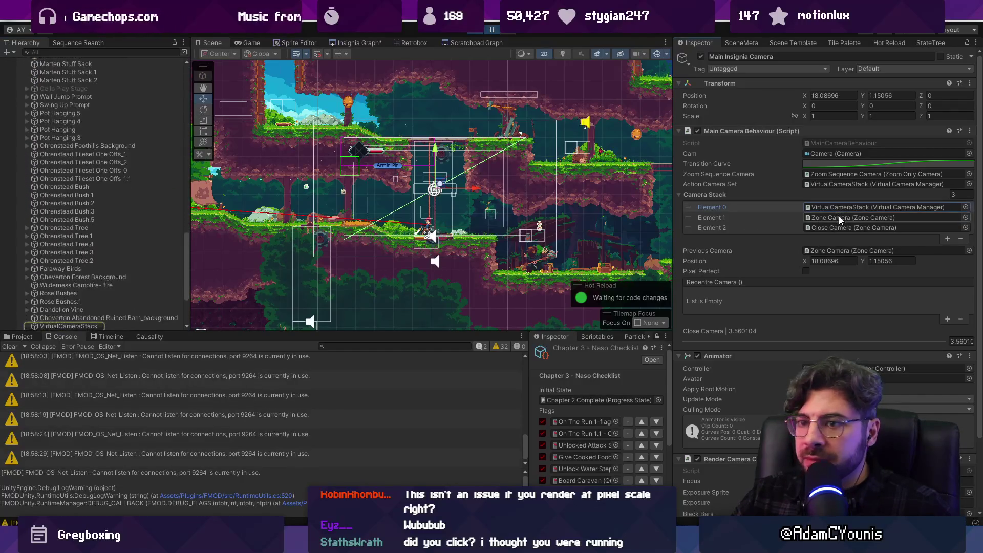
{"action": "scroll", "coordinate": [141, 105], "scroll_direction": "up", "scroll_amount": 2}
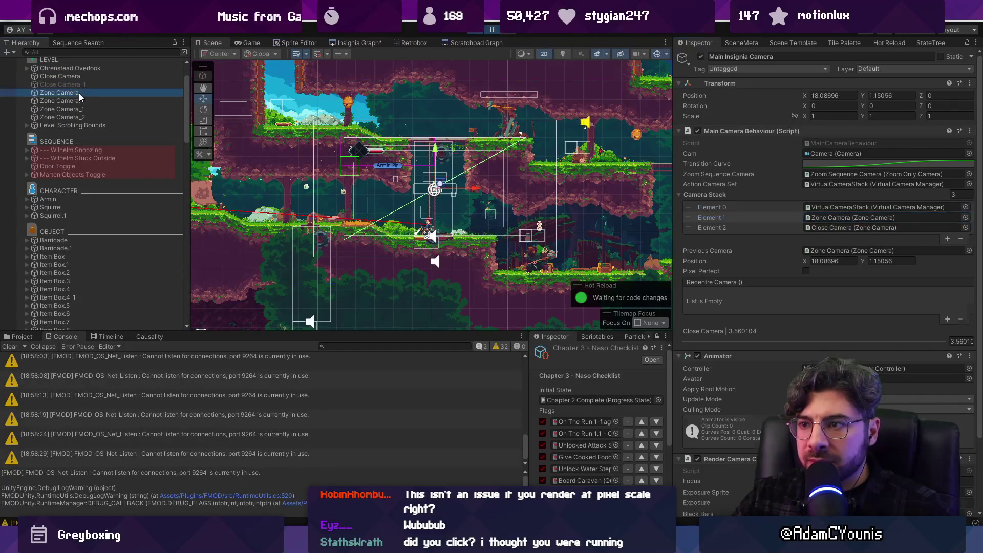
- Select Zone Camera and Main Insignia Camera, then frame the Close Camera's full bounds in view
{"action": "left_click", "coordinate": [79, 93]}
{"action": "scroll", "coordinate": [543, 169], "scroll_direction": "up", "scroll_amount": 2}
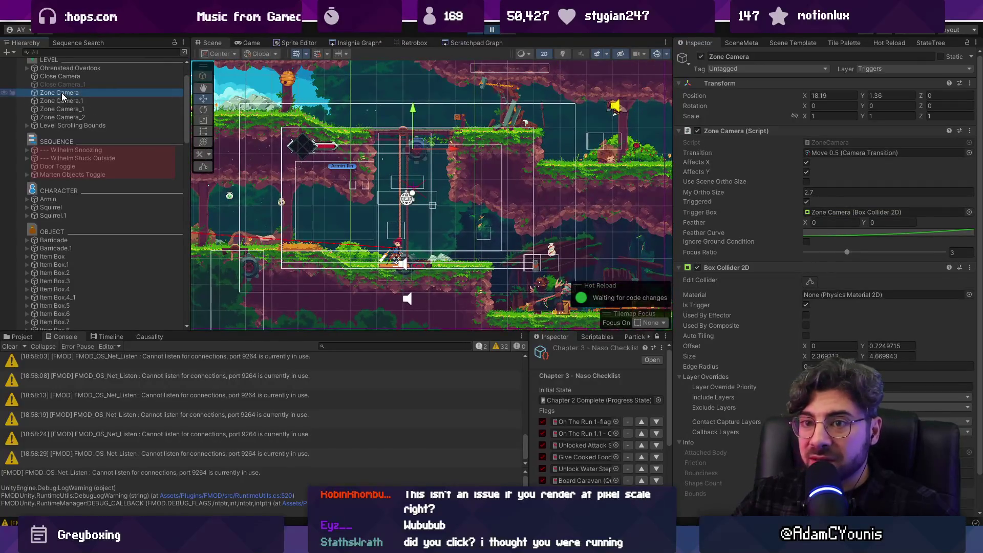
{"action": "scroll", "coordinate": [67, 77], "scroll_direction": "up", "scroll_amount": 3}
{"action": "left_click", "coordinate": [79, 87]}
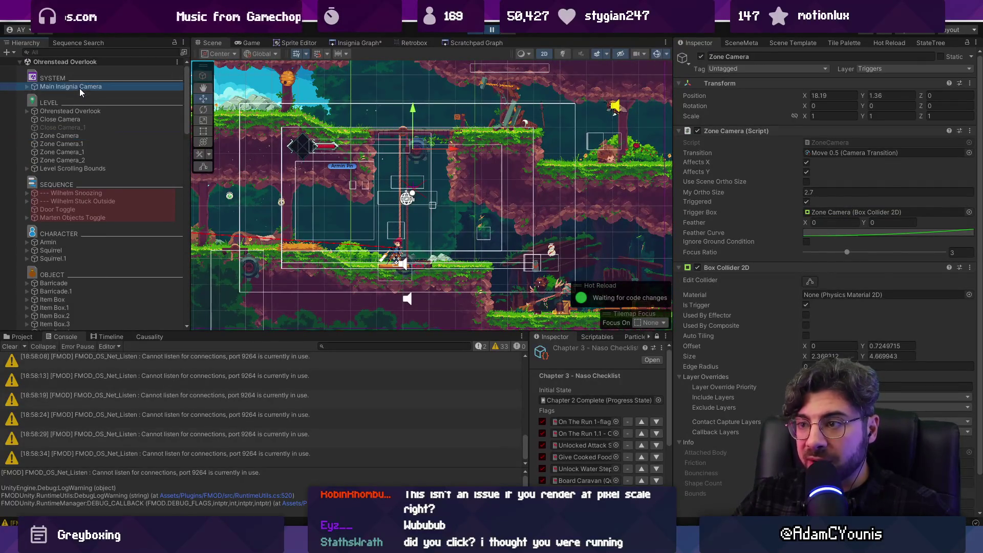
{"action": "left_click", "coordinate": [827, 227]}
{"action": "double_click", "coordinate": [66, 119]}
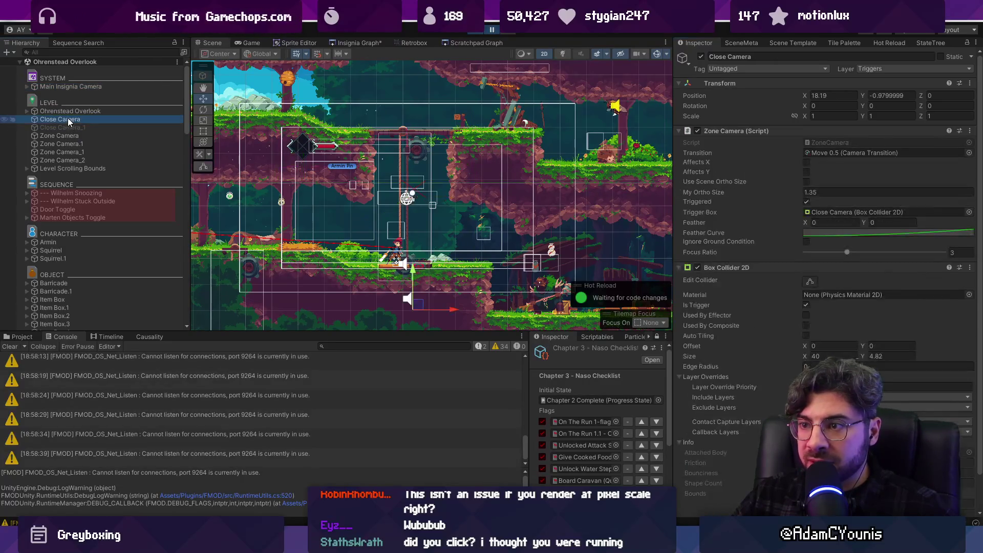
{"action": "scroll", "coordinate": [449, 186], "scroll_direction": "down", "scroll_amount": 10}
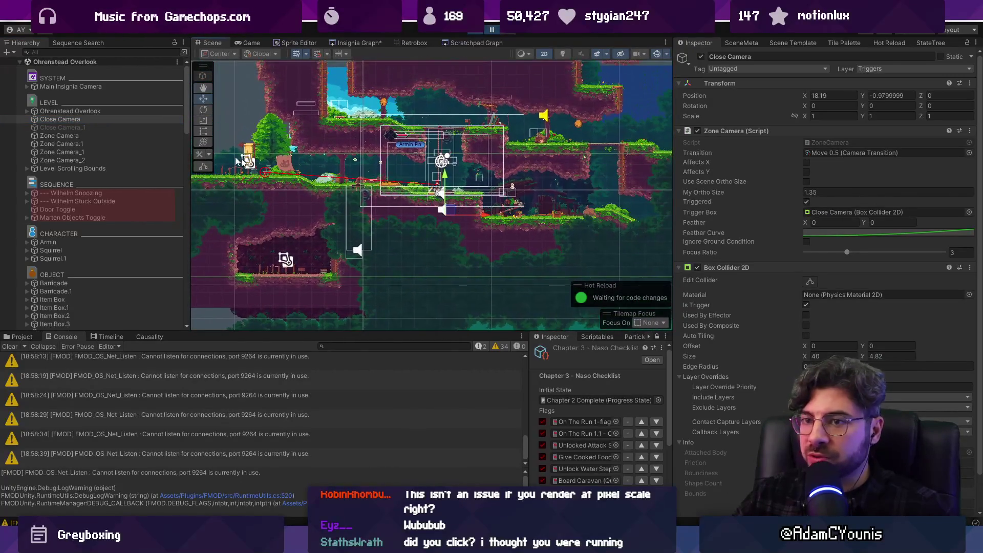
{"action": "double_click", "coordinate": [101, 120]}
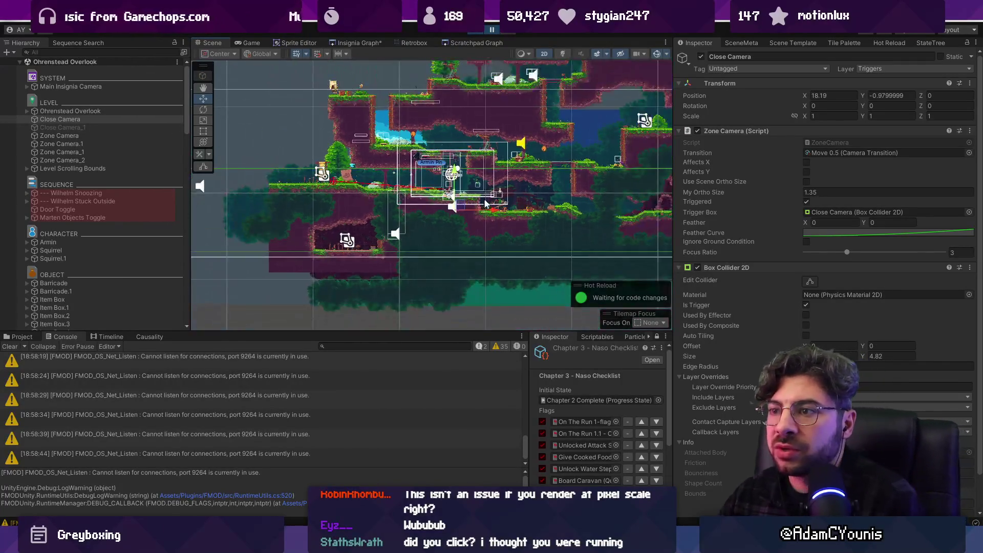
{"action": "scroll", "coordinate": [466, 172], "scroll_direction": "up", "scroll_amount": 5}
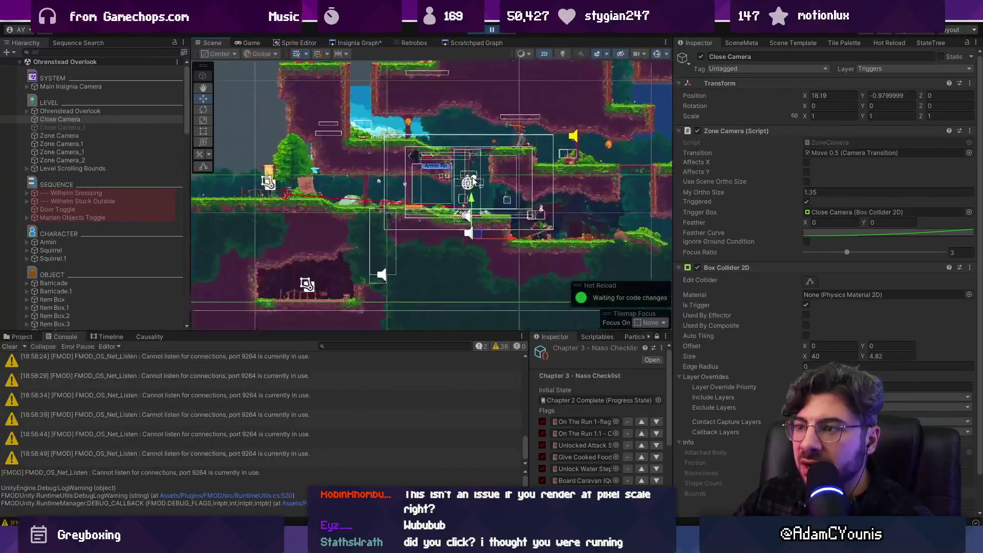
{"action": "scroll", "coordinate": [468, 177], "scroll_direction": "up", "scroll_amount": 2}
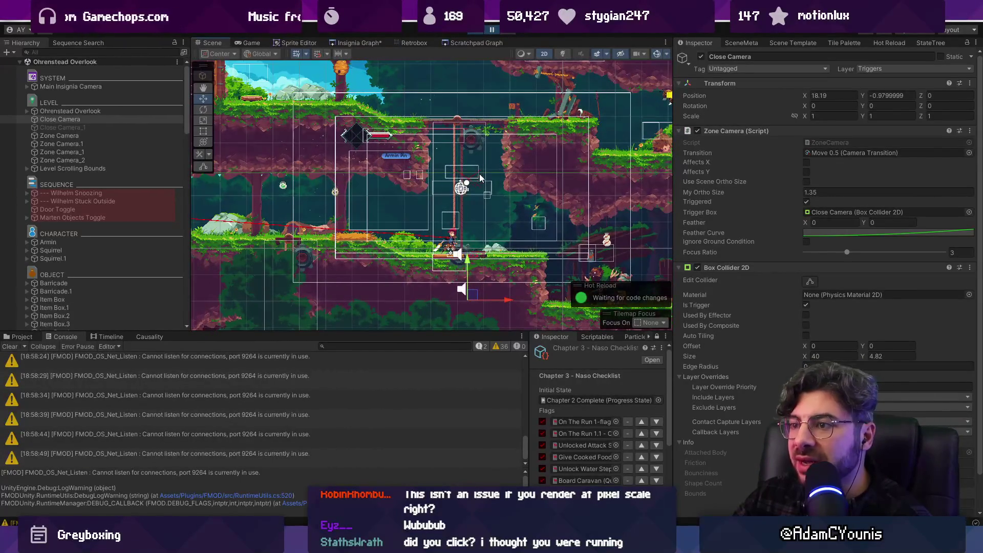
{"action": "scroll", "coordinate": [475, 163], "scroll_direction": "up", "scroll_amount": 2}
{"action": "scroll", "coordinate": [563, 106], "scroll_direction": "down", "scroll_amount": 2}
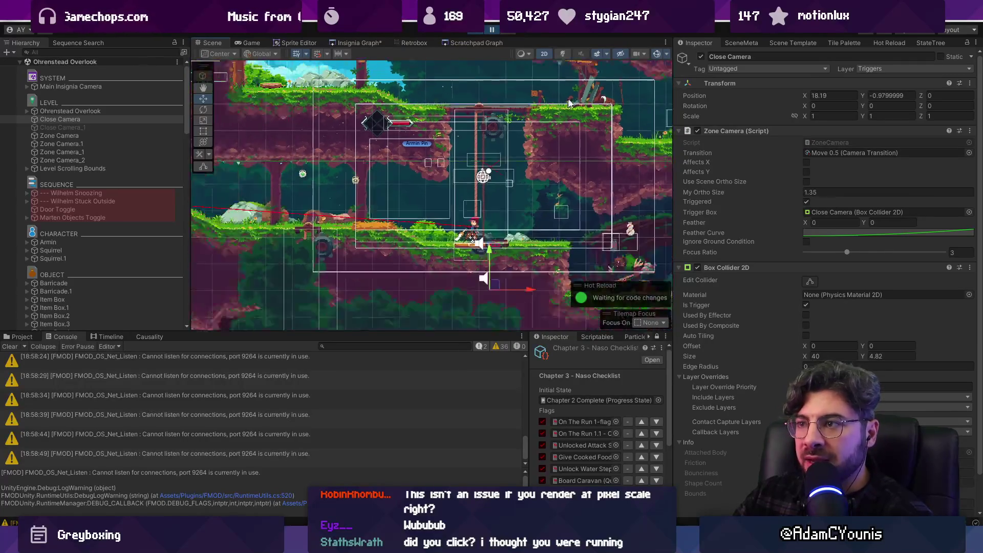
- Hide gizmos to view the level art, reselect Close Camera with gizmos back on, then frame Zone Camera
{"action": "left_click", "coordinate": [659, 56]}
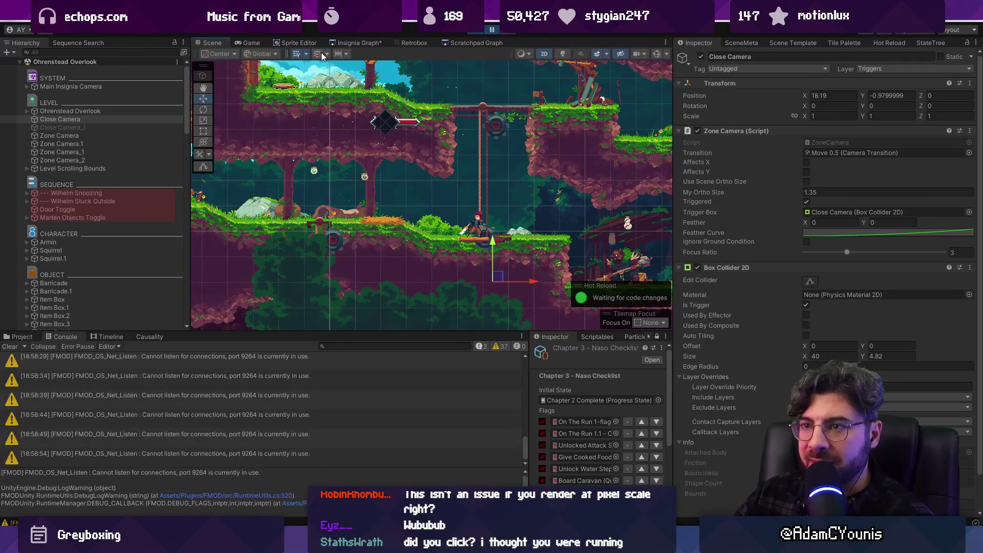
{"action": "left_click_drag", "start_coordinate": [519, 149], "coordinate": [567, 193]}
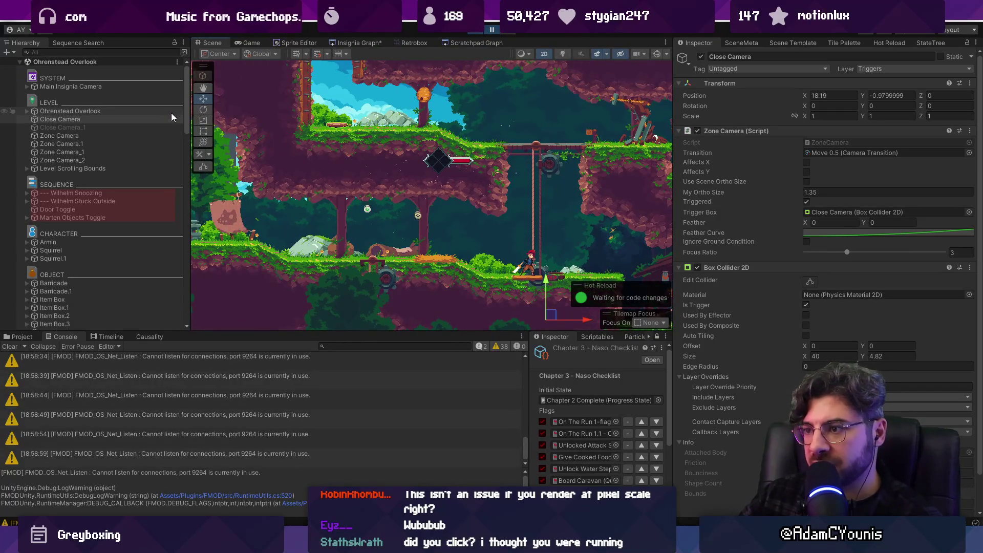
{"action": "left_click", "coordinate": [116, 122]}
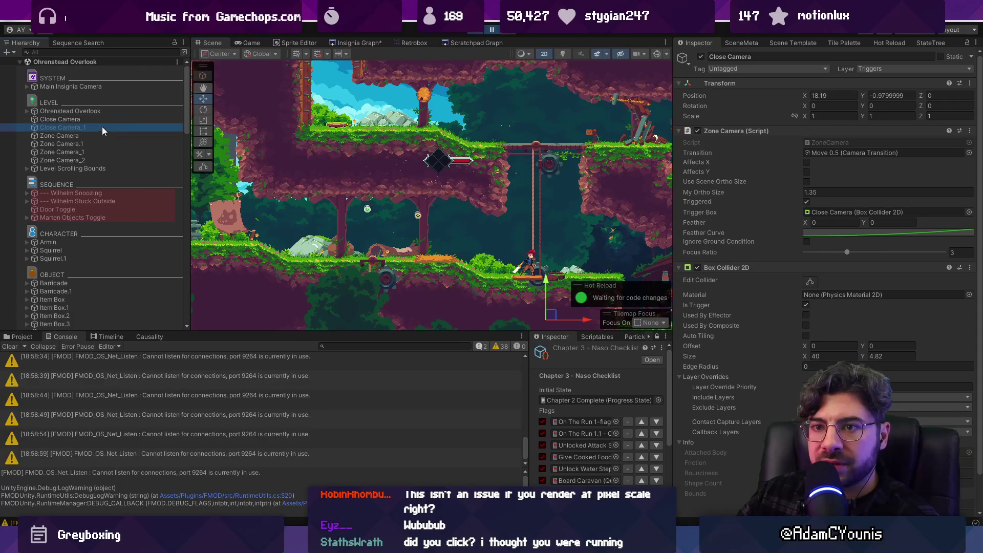
{"action": "left_click", "coordinate": [657, 54]}
{"action": "scroll", "coordinate": [433, 169], "scroll_direction": "down", "scroll_amount": 5}
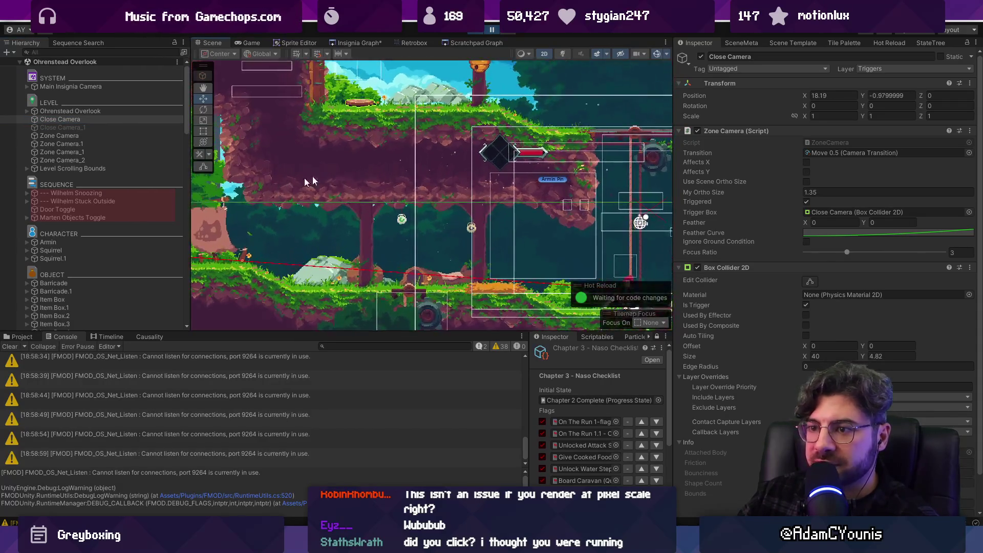
{"action": "scroll", "coordinate": [433, 169], "scroll_direction": "down", "scroll_amount": 5}
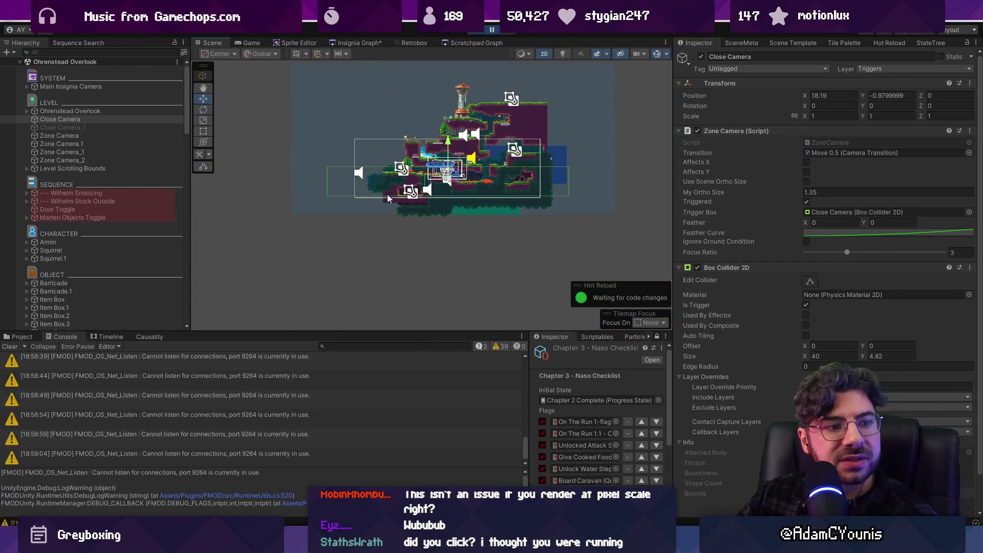
{"action": "scroll", "coordinate": [441, 174], "scroll_direction": "up", "scroll_amount": 5}
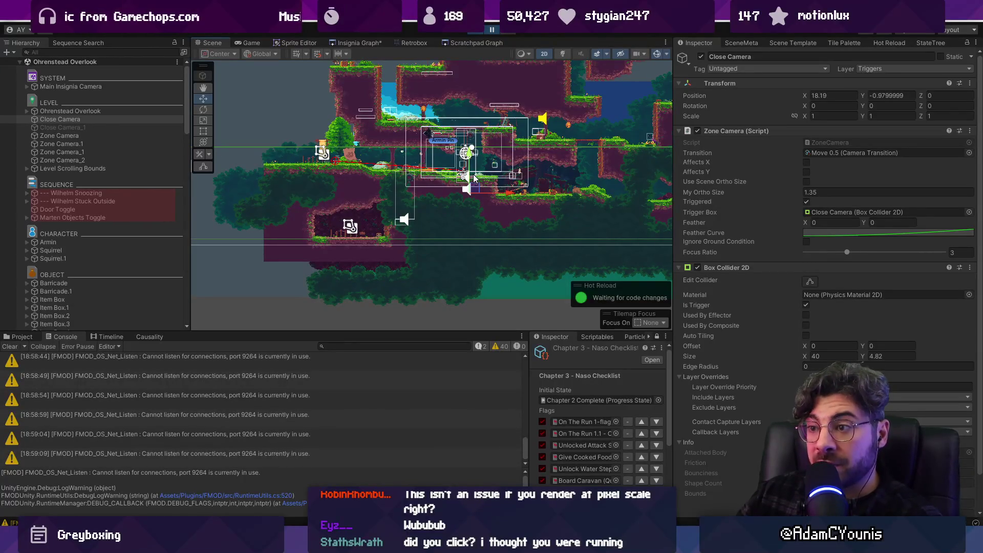
{"action": "scroll", "coordinate": [423, 164], "scroll_direction": "up", "scroll_amount": 2}
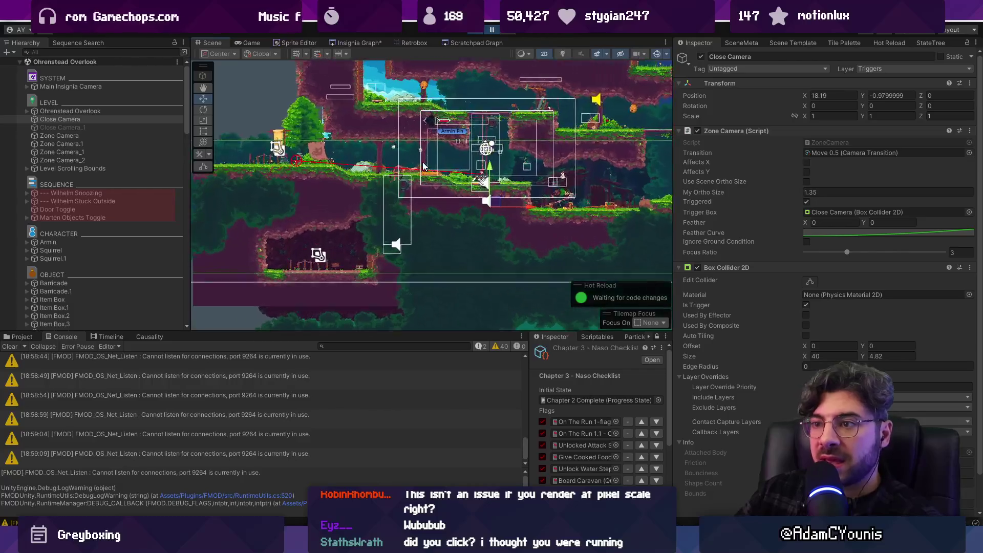
{"action": "scroll", "coordinate": [422, 161], "scroll_direction": "up", "scroll_amount": 1}
{"action": "scroll", "coordinate": [500, 81], "scroll_direction": "up", "scroll_amount": 2}
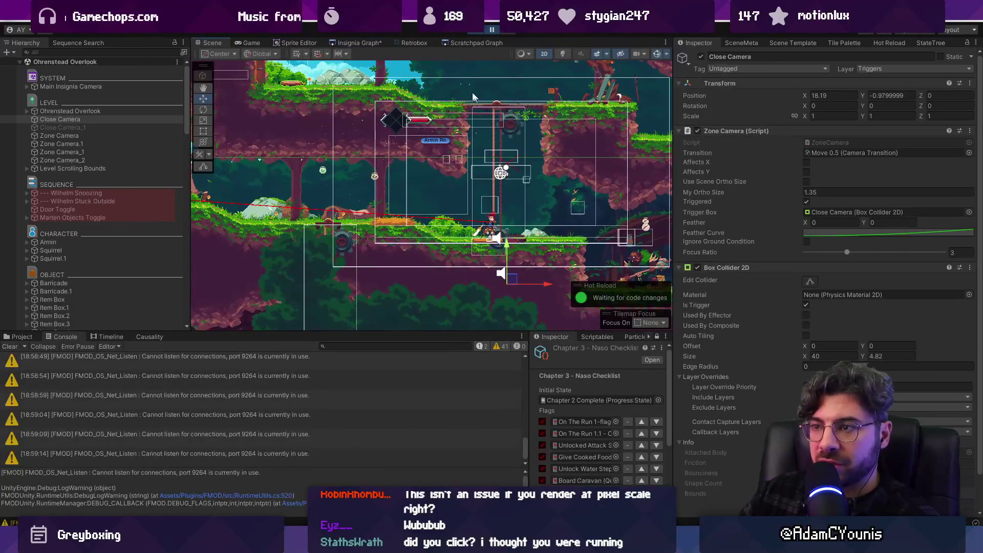
{"action": "scroll", "coordinate": [498, 97], "scroll_direction": "down", "scroll_amount": 1}
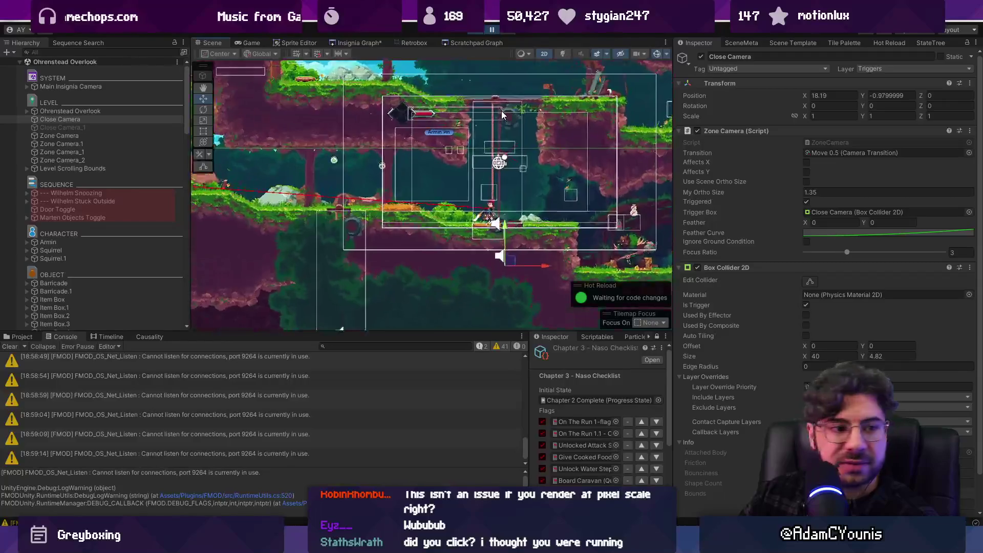
{"action": "scroll", "coordinate": [501, 111], "scroll_direction": "up", "scroll_amount": 1}
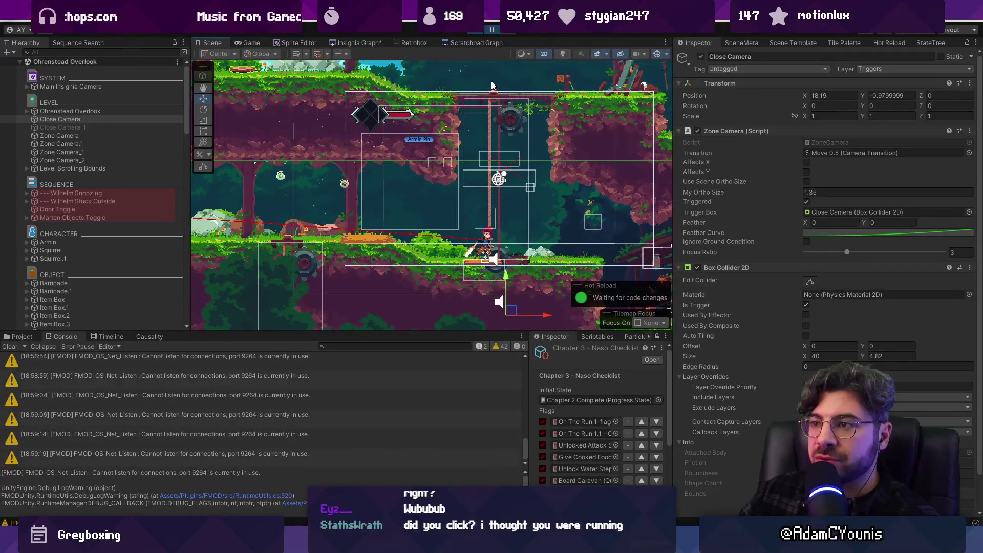
{"action": "scroll", "coordinate": [504, 161], "scroll_direction": "up", "scroll_amount": 1}
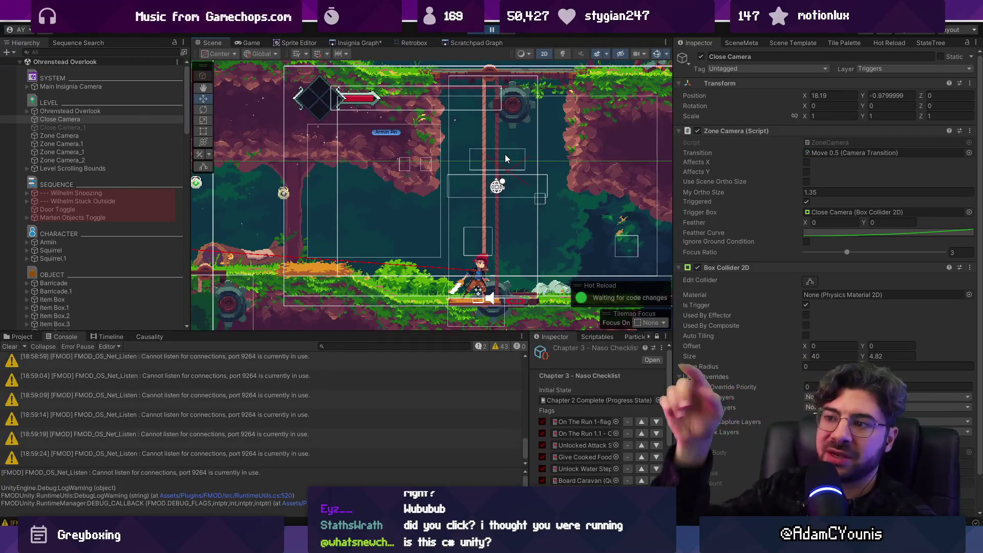
{"action": "double_click", "coordinate": [86, 137]}
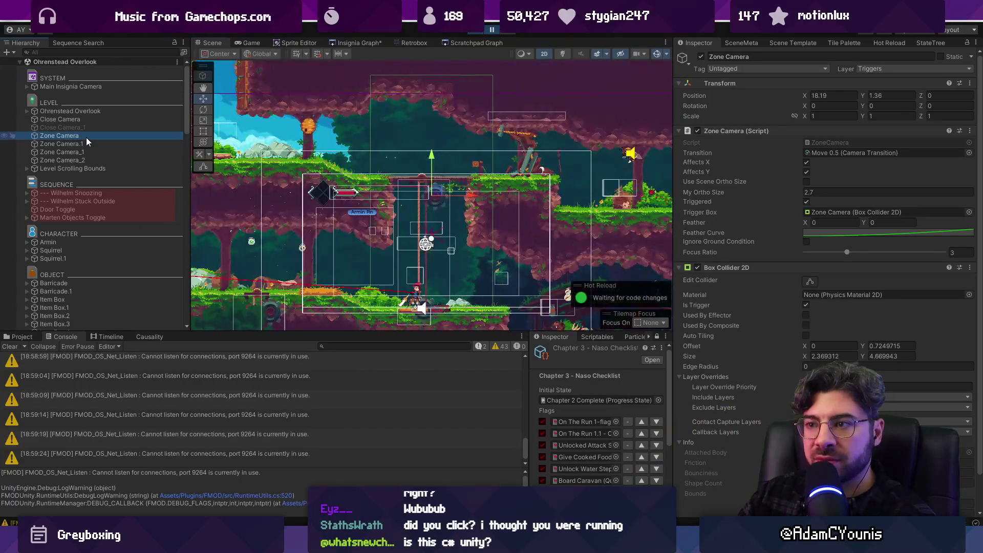
- Frame the Zone Camera's box, check Zone Camera_2, then frame the Close Camera's box
{"action": "scroll", "coordinate": [435, 161], "scroll_direction": "down", "scroll_amount": 2}
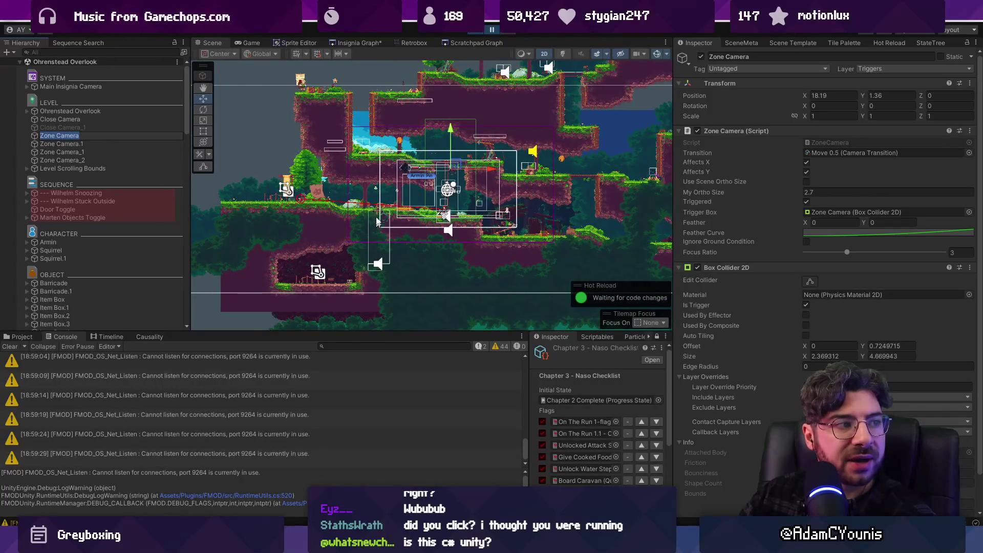
{"action": "key", "text": "f"}
{"action": "left_click", "coordinate": [109, 157]}
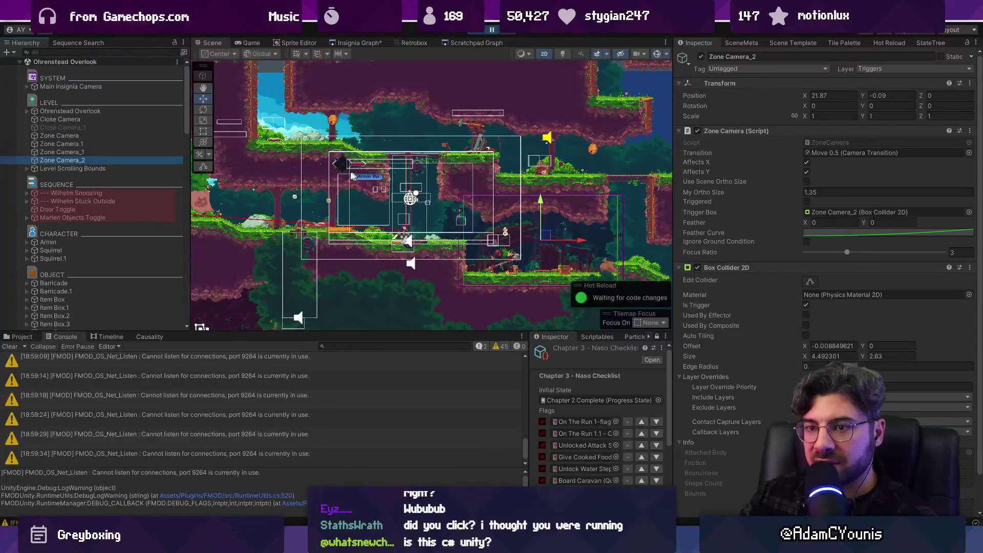
{"action": "left_click", "coordinate": [94, 120]}
{"action": "key", "text": "f"}
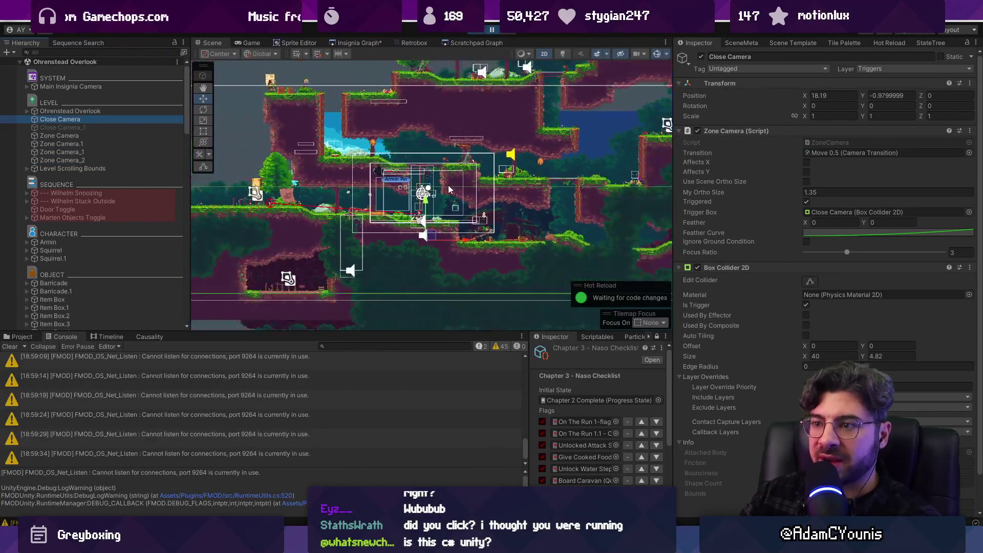
- Inspect the Zone Camera's settings and enlarge the Scene view by lowering the Console splitter
{"action": "scroll", "coordinate": [431, 170], "scroll_direction": "up", "scroll_amount": 5}
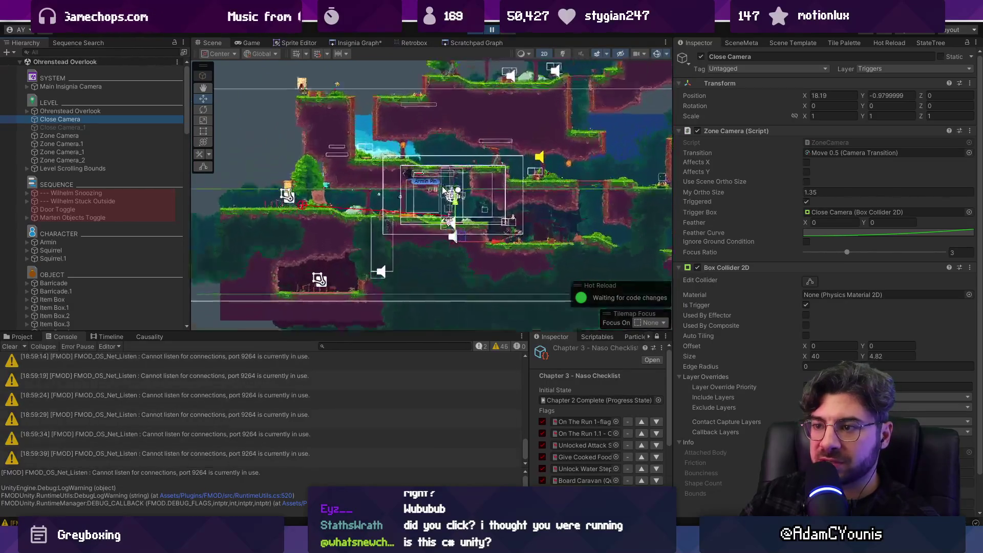
{"action": "scroll", "coordinate": [500, 217], "scroll_direction": "up", "scroll_amount": 4}
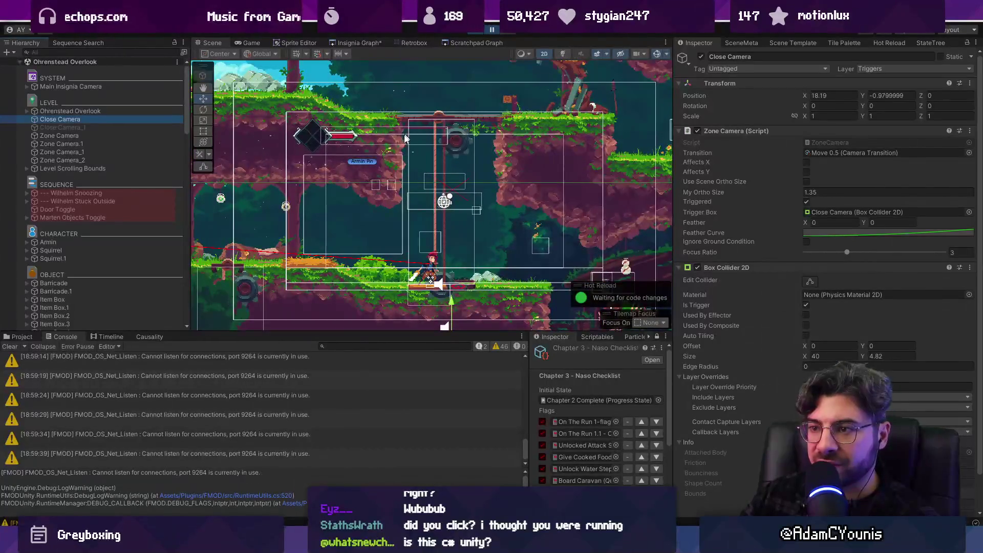
{"action": "left_click", "coordinate": [88, 136]}
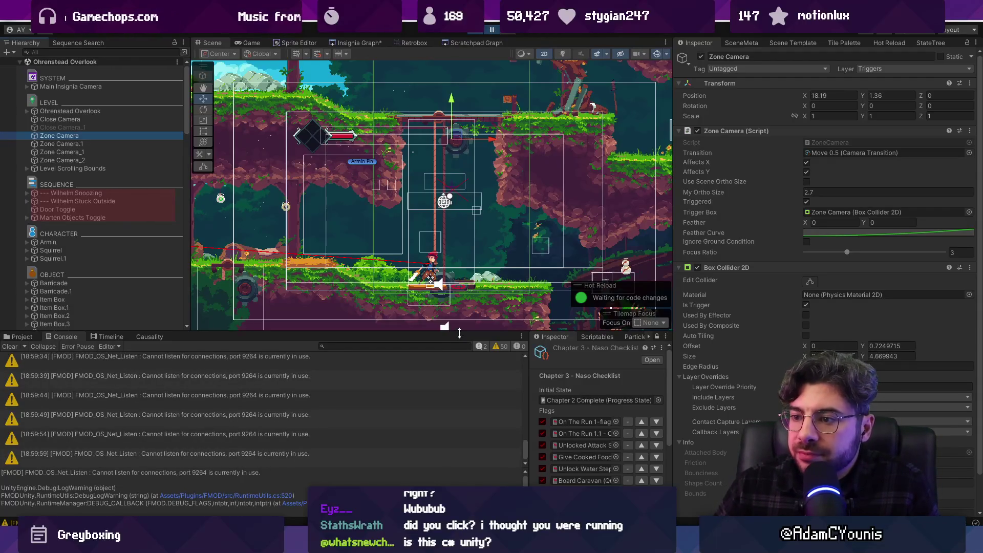
{"action": "left_click_drag", "start_coordinate": [459, 332], "coordinate": [459, 392]}
{"action": "scroll", "coordinate": [445, 220], "scroll_direction": "down", "scroll_amount": 3}
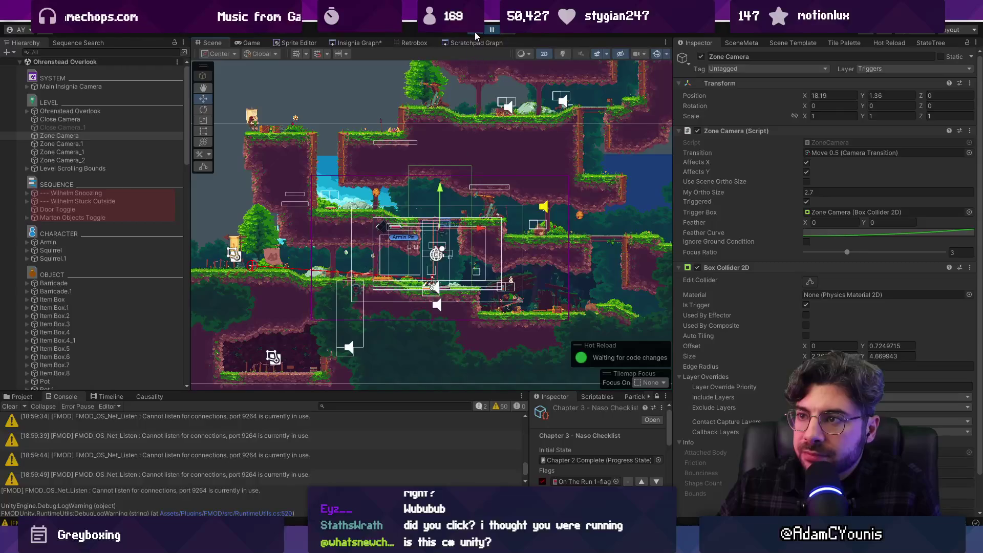
- Stop play mode and click through Zone Camera and Zone Camera.1 to compare their settings
{"action": "left_click", "coordinate": [475, 31]}
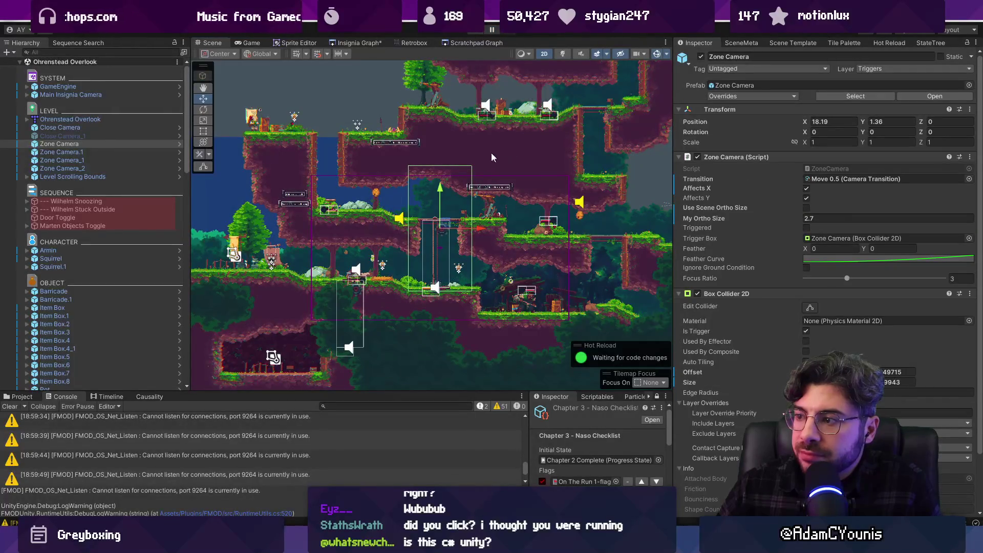
{"action": "left_click", "coordinate": [143, 145]}
{"action": "left_click", "coordinate": [145, 152]}
{"action": "left_click", "coordinate": [145, 145]}
{"action": "left_click", "coordinate": [146, 154]}
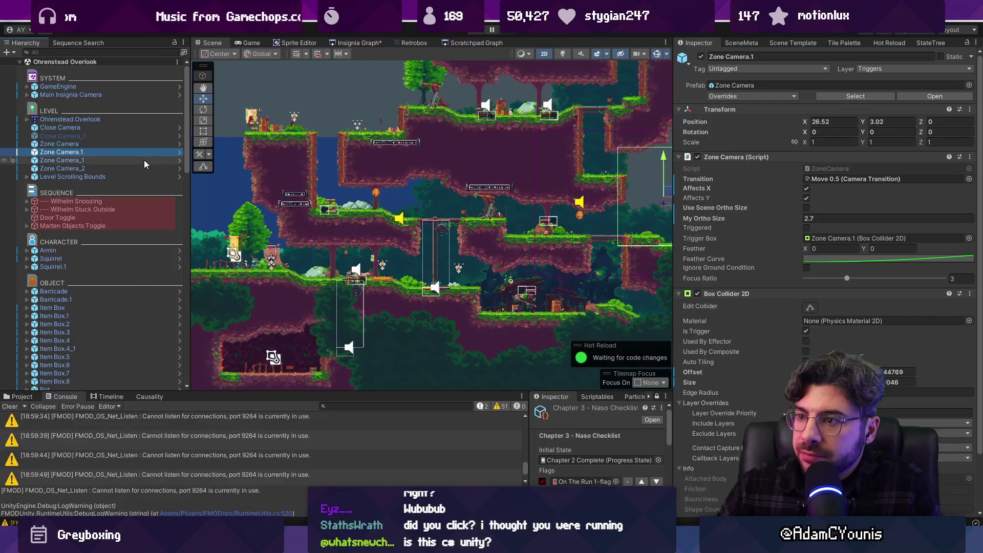
{"action": "left_click", "coordinate": [143, 143]}
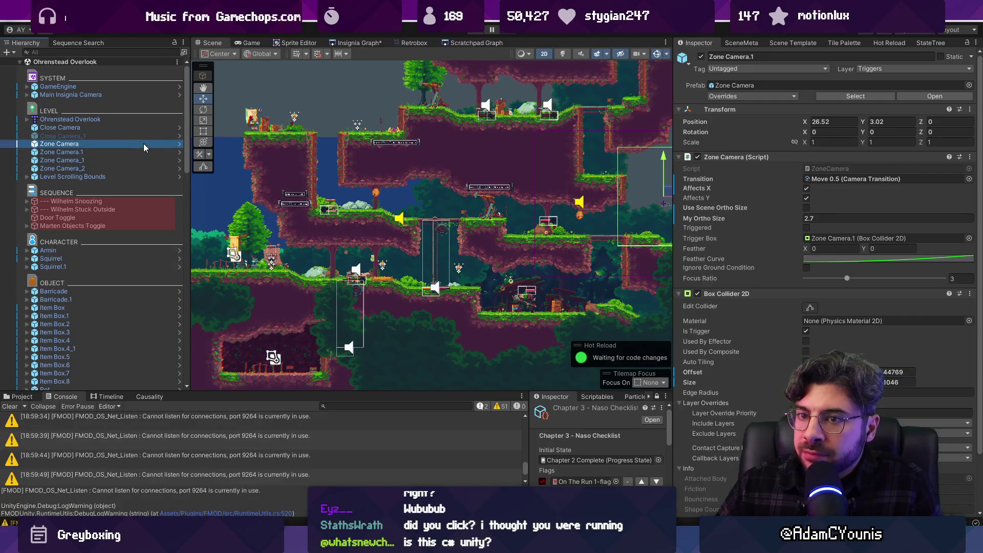
- Frame Close Camera, undo an accidental nudge, and start shrinking its trigger box from the right edge
{"action": "double_click", "coordinate": [119, 128]}
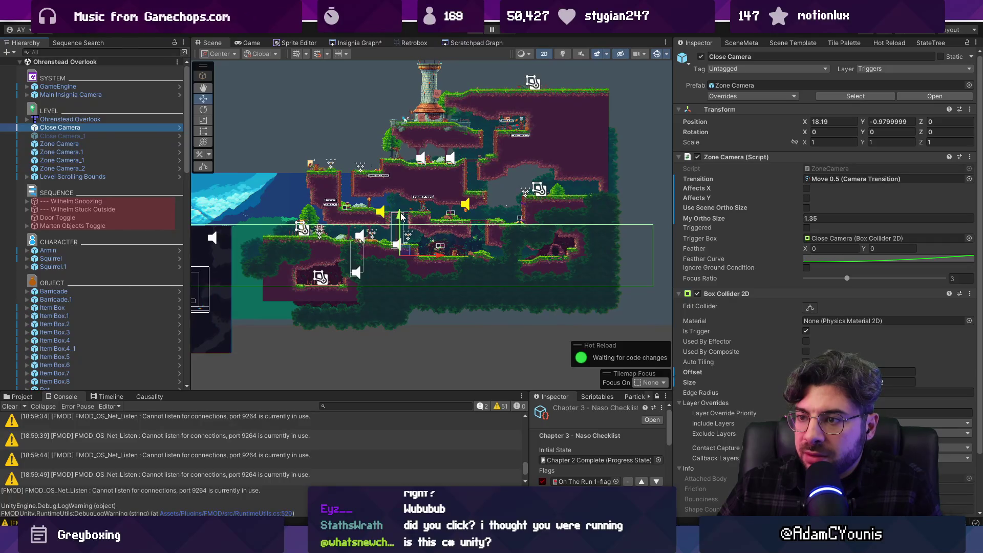
{"action": "left_click_drag", "start_coordinate": [401, 216], "coordinate": [400, 215]}
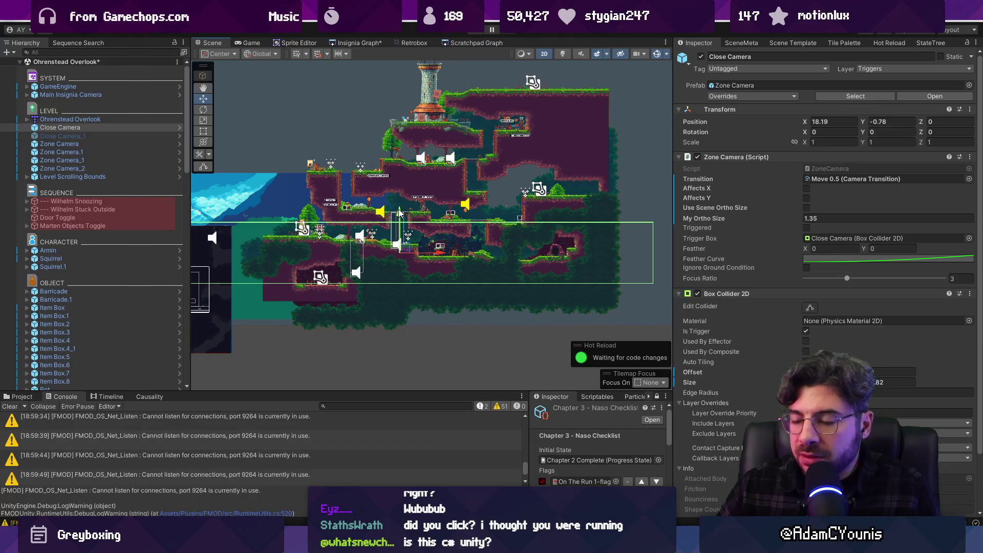
{"action": "key", "text": "ctrl+z"}
{"action": "scroll", "coordinate": [367, 232], "scroll_direction": "up", "scroll_amount": 5}
{"action": "scroll", "coordinate": [366, 231], "scroll_direction": "up", "scroll_amount": 2}
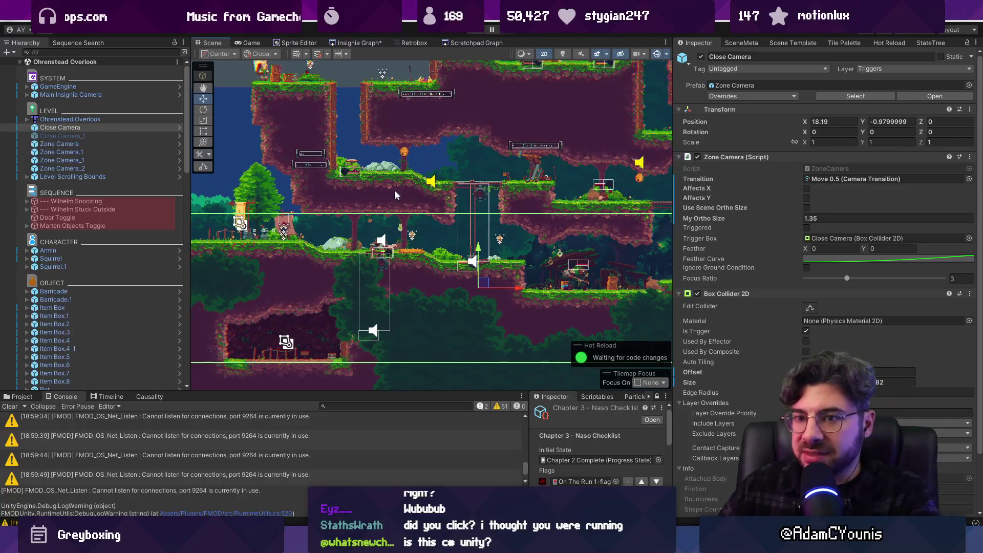
{"action": "scroll", "coordinate": [395, 189], "scroll_direction": "down", "scroll_amount": 4}
{"action": "scroll", "coordinate": [443, 200], "scroll_direction": "down", "scroll_amount": 3}
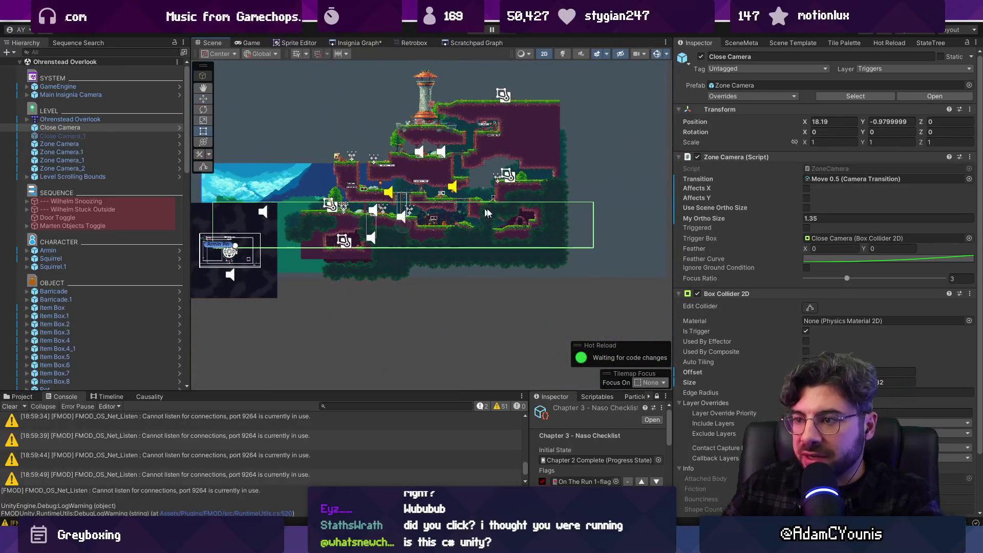
{"action": "left_click", "coordinate": [809, 308]}
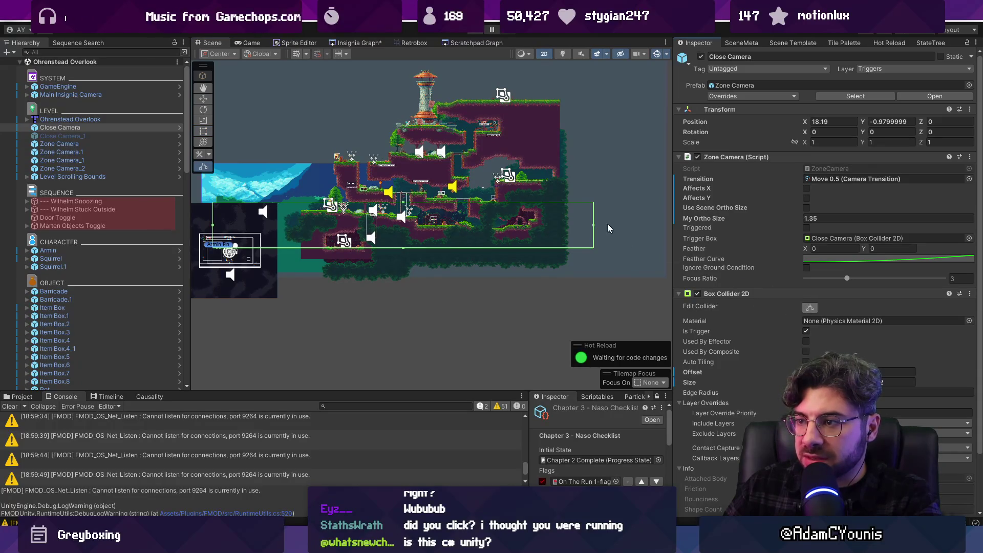
{"action": "left_click_drag", "start_coordinate": [594, 225], "coordinate": [413, 210]}
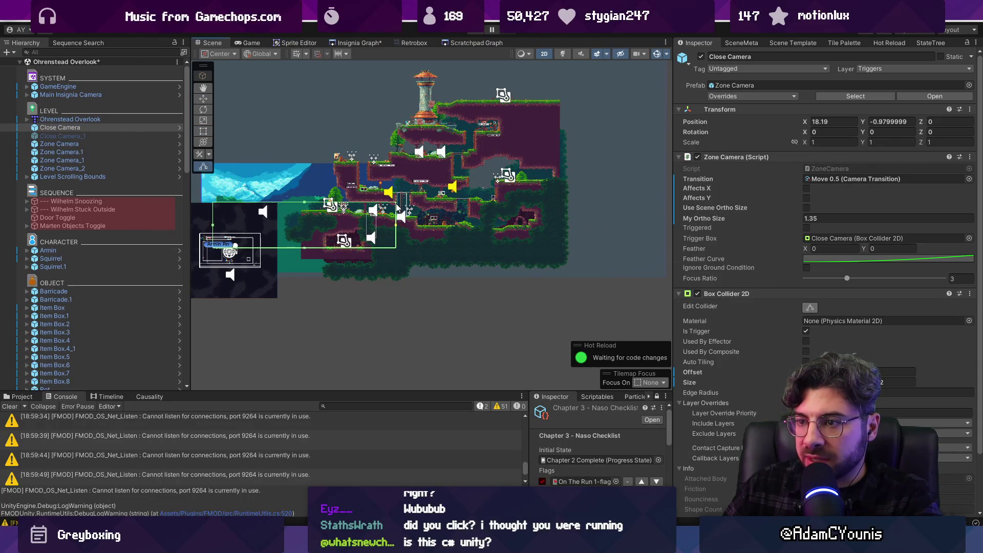
- Undo the first resize and redo it, pulling the Close Camera trigger box's right edge to mid-level
{"action": "scroll", "coordinate": [397, 207], "scroll_direction": "up", "scroll_amount": 3}
{"action": "key", "text": "ctrl+z"}
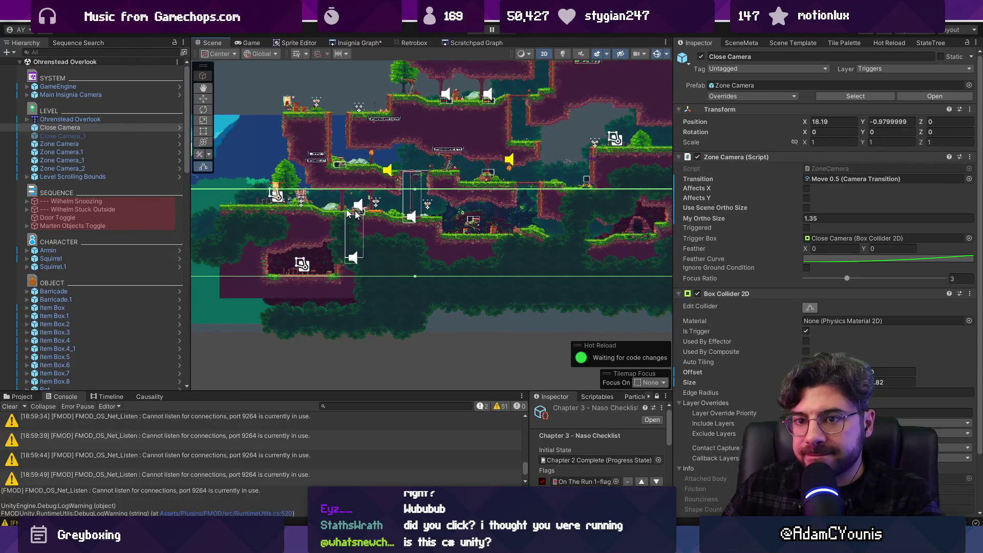
{"action": "scroll", "coordinate": [348, 212], "scroll_direction": "down", "scroll_amount": 5}
{"action": "left_click_drag", "start_coordinate": [352, 211], "coordinate": [358, 211]}
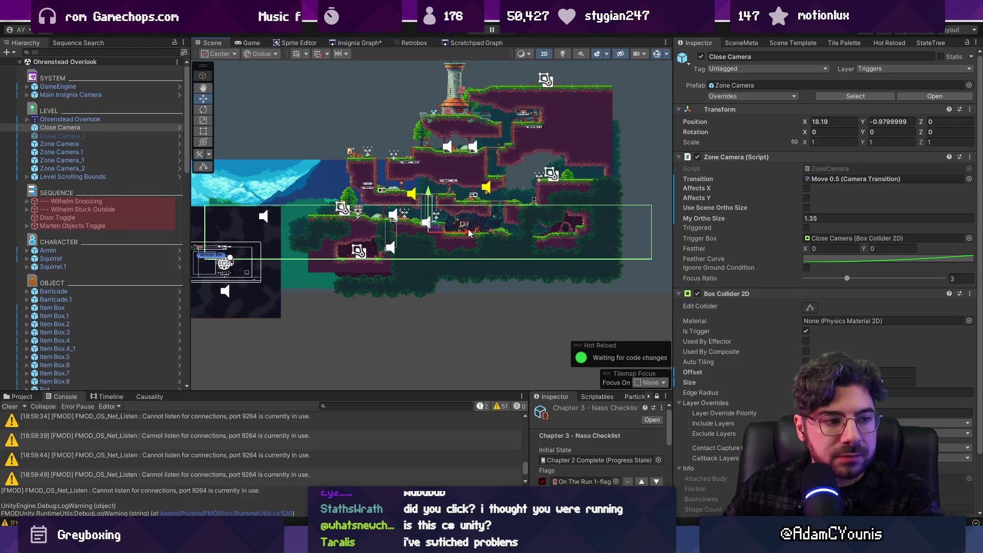
{"action": "left_click", "coordinate": [810, 307]}
{"action": "left_click_drag", "start_coordinate": [645, 233], "coordinate": [420, 209]}
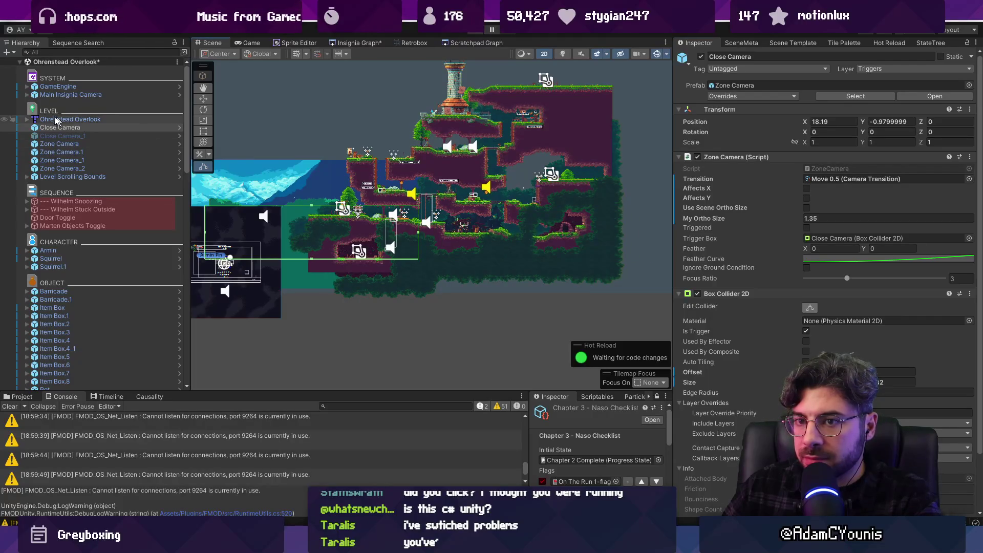
- Duplicate Close Camera, move Close Camera_2 right to X 39.05, and frame it with Close Camera and Zone Camera
{"action": "key", "text": "w"}
{"action": "key", "text": "ctrl+d"}
{"action": "left_click_drag", "start_coordinate": [353, 234], "coordinate": [588, 237]}
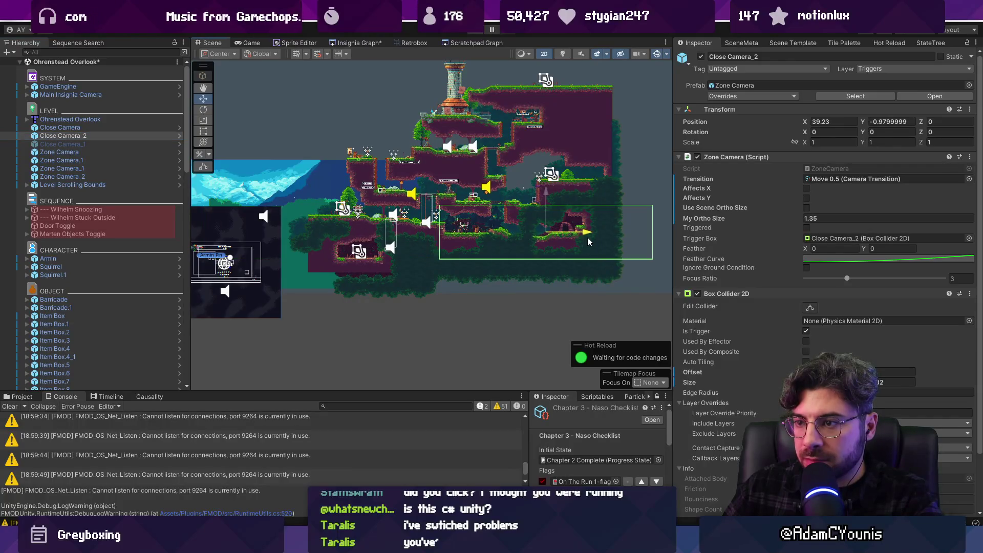
{"action": "left_click", "coordinate": [74, 126], "text": "ctrl"}
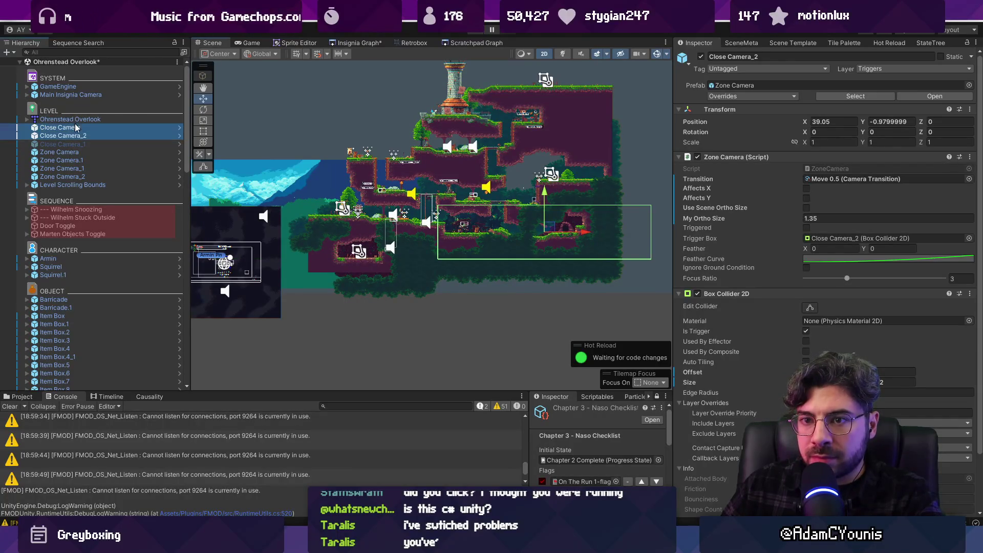
{"action": "left_click", "coordinate": [88, 155], "text": "ctrl"}
{"action": "key", "text": "f"}
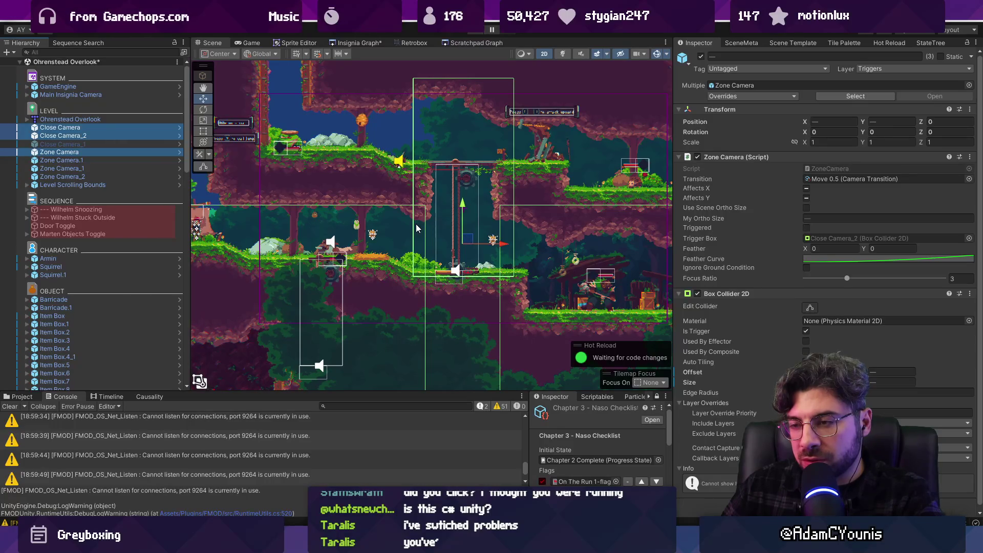
- Play-test by running right to the rope lift, fighting the enemy there, then exiting Play mode with Ctrl+P
{"action": "left_click", "coordinate": [473, 31]}
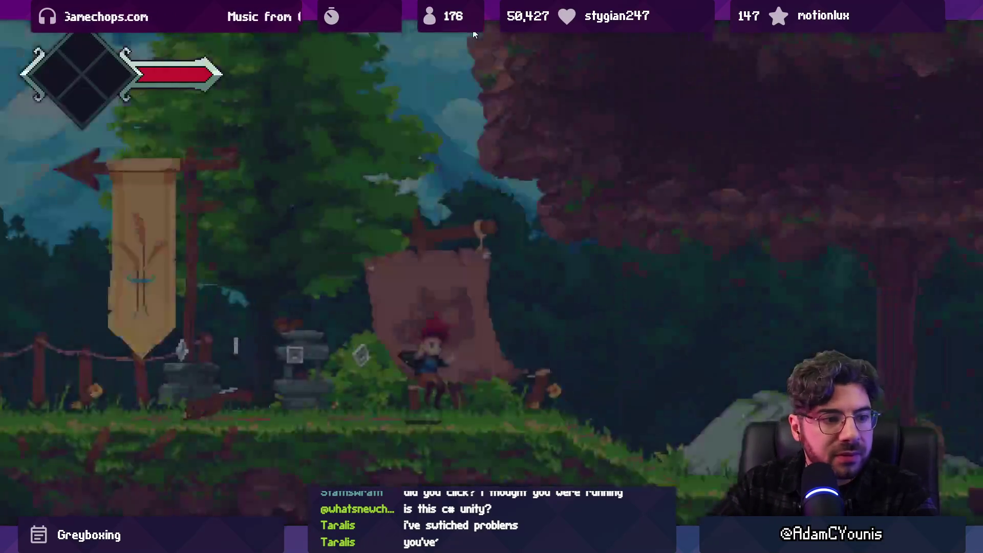
{"action": "key", "text": "Right"}
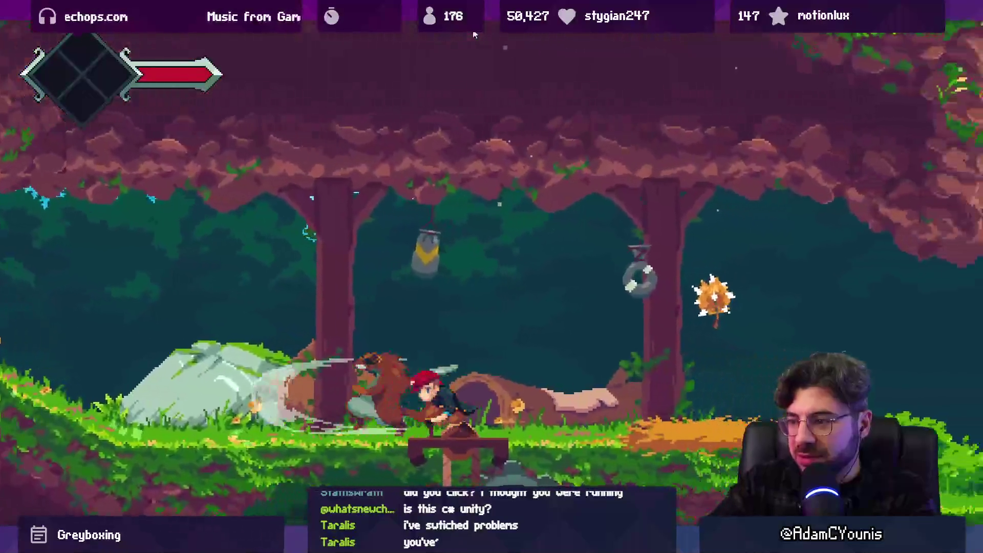
{"action": "key", "text": "Right"}
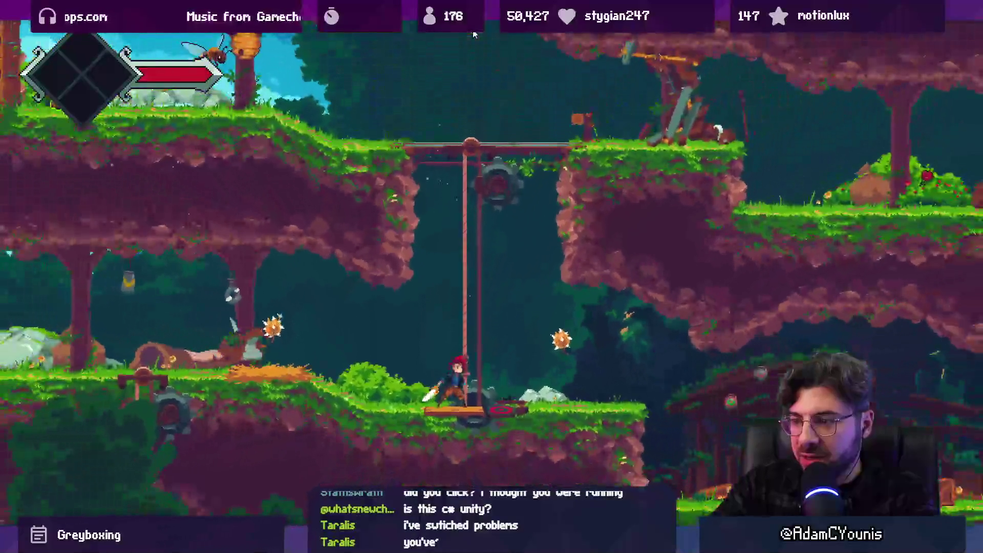
{"action": "key", "text": "Left"}
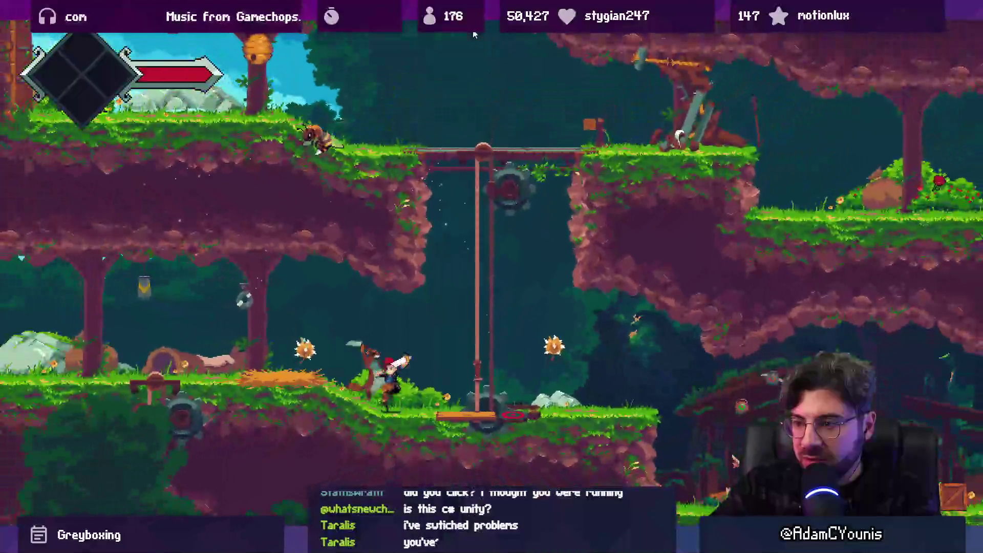
{"action": "key", "text": "Left"}
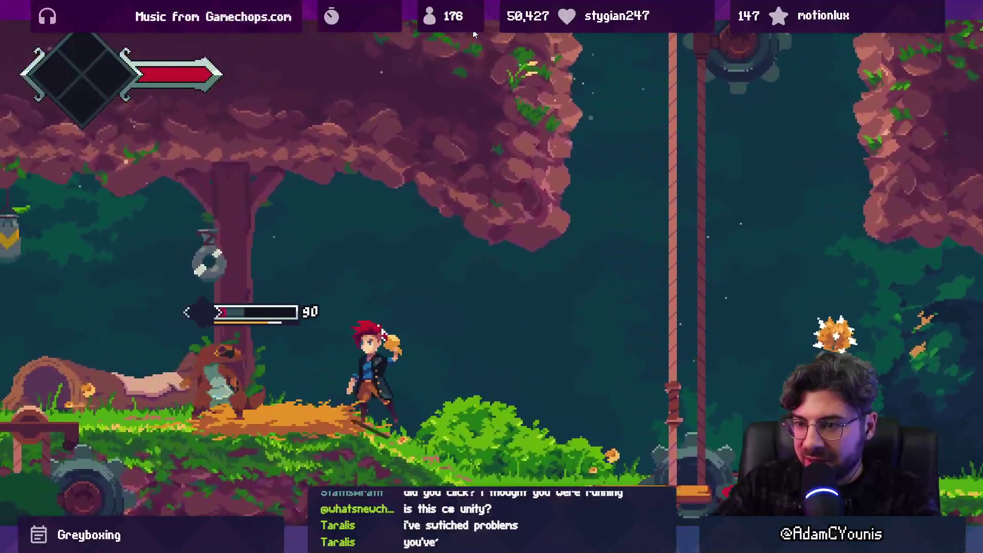
{"action": "key", "text": "Right"}
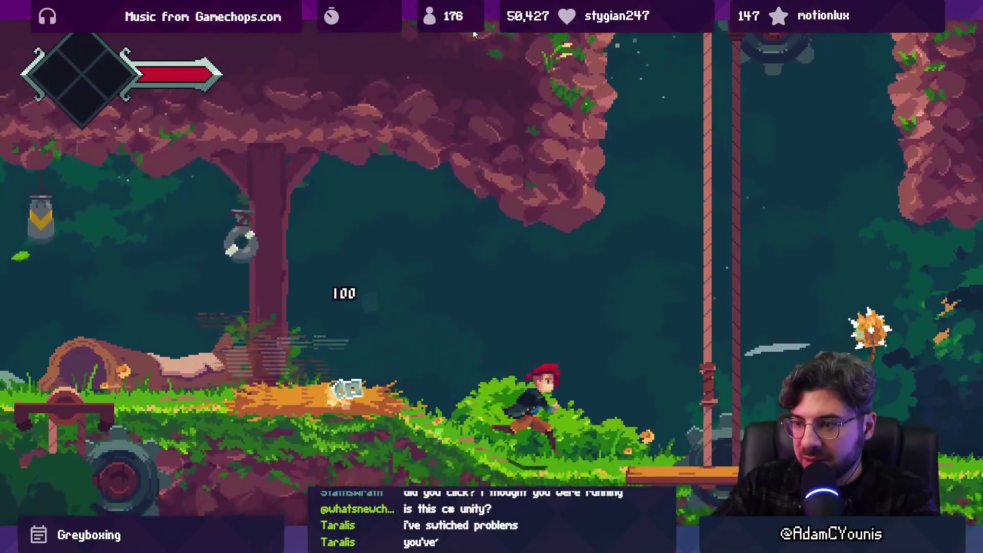
{"action": "key", "text": "Left"}
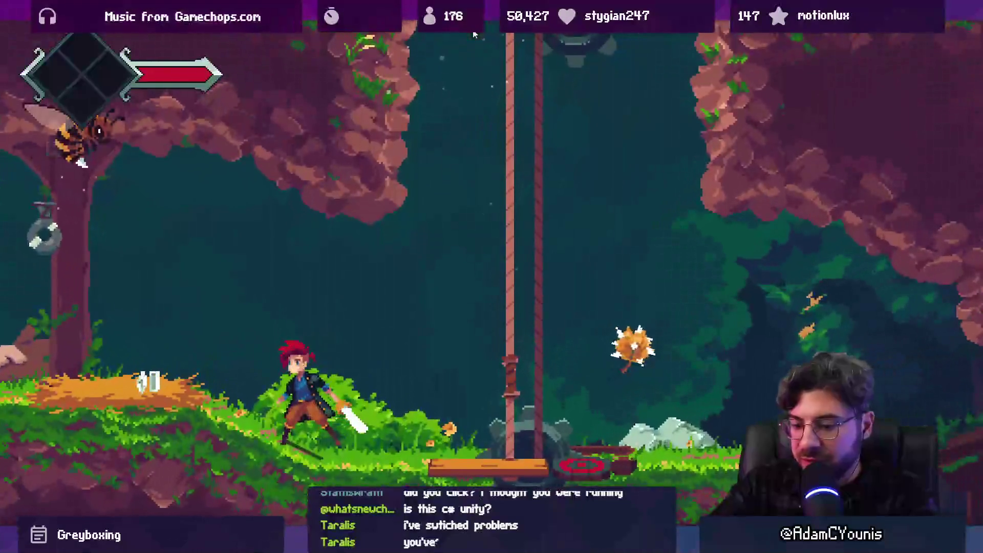
{"action": "key", "text": "ctrl+p"}
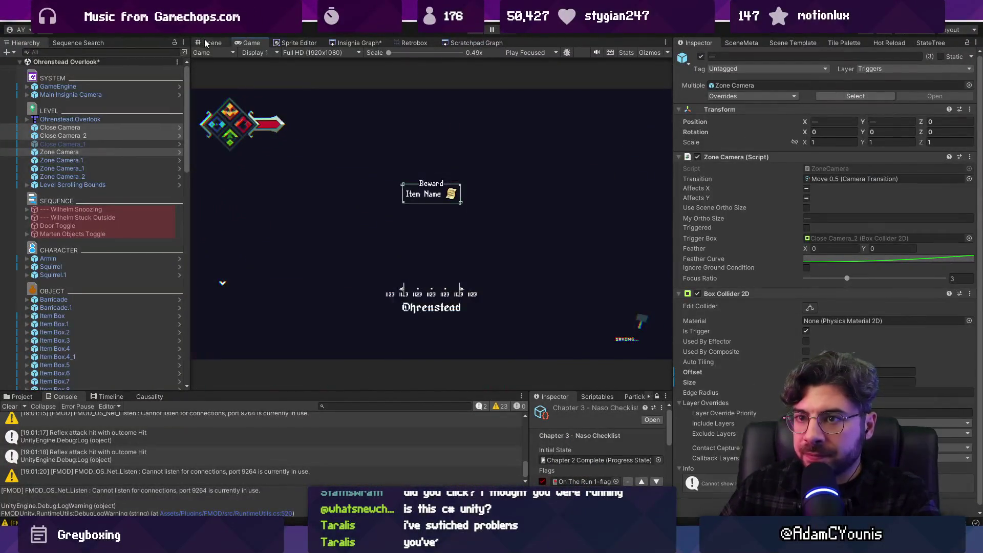
- Back in the Scene view, undo the Close Camera_2 duplicate and collider edit, then check Close Camera_1, Ohrenstead Overlook and Close Camera
{"action": "left_click", "coordinate": [205, 42]}
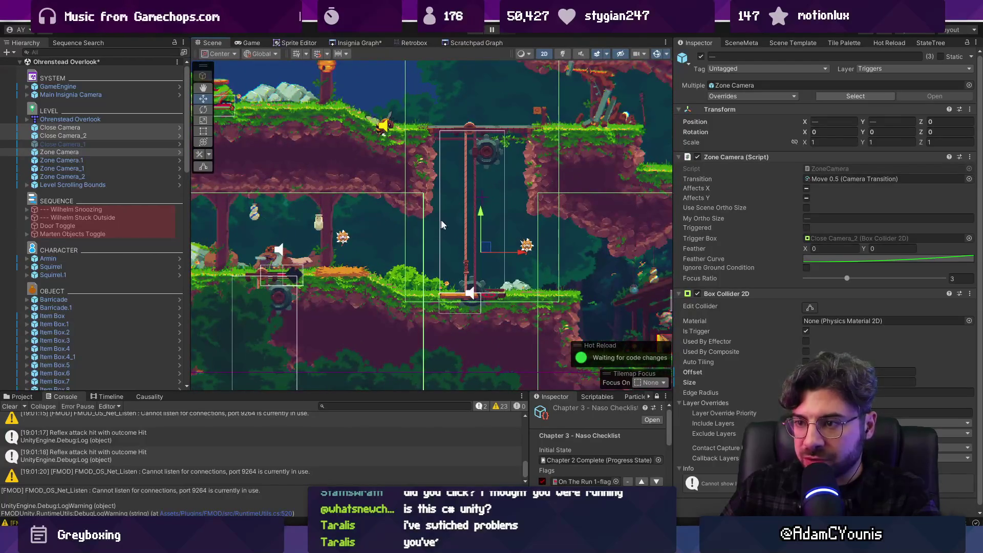
{"action": "scroll", "coordinate": [453, 214], "scroll_direction": "down", "scroll_amount": 2}
{"action": "scroll", "coordinate": [450, 226], "scroll_direction": "up", "scroll_amount": 3}
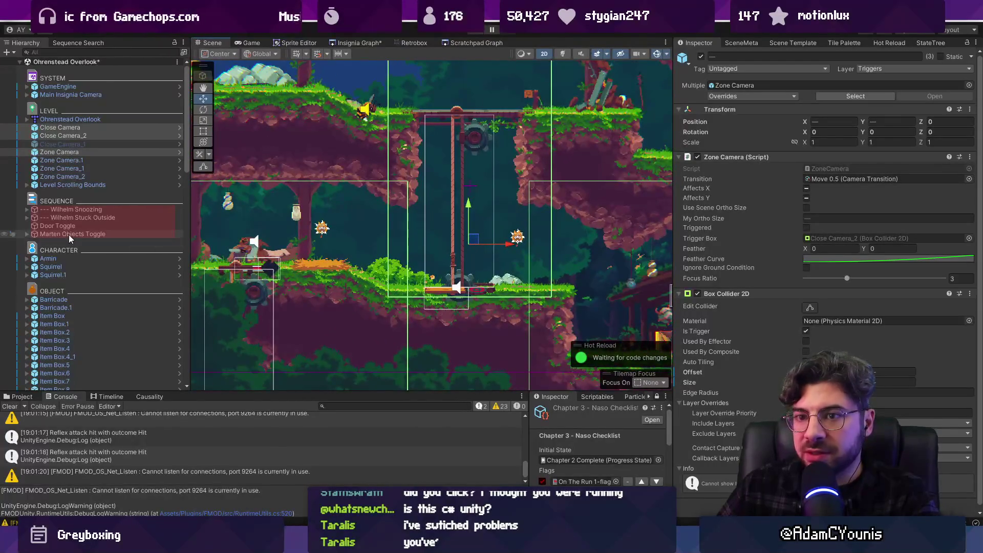
{"action": "key", "text": "f"}
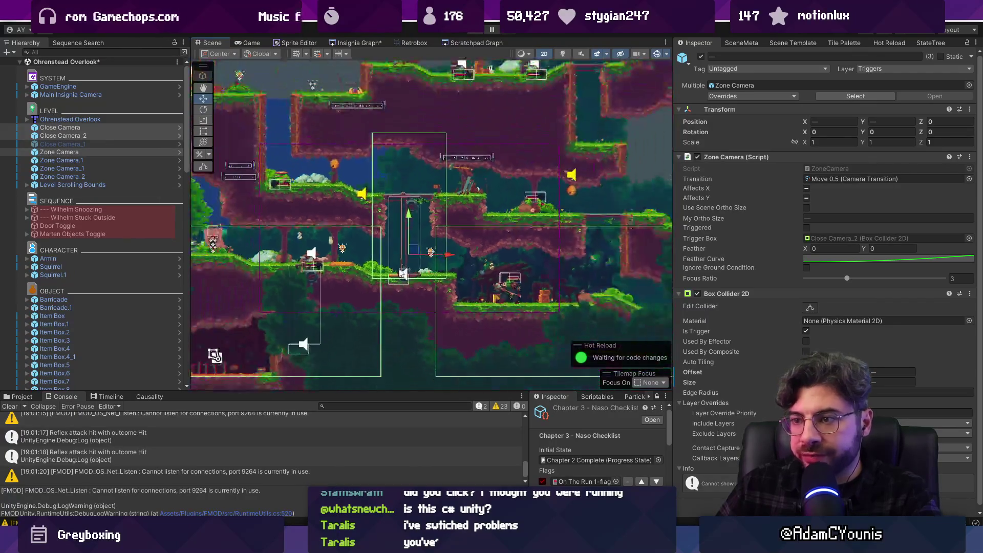
{"action": "key", "text": "ctrl+z"}
{"action": "key", "text": "ctrl+z"}
{"action": "key", "text": "ctrl+z"}
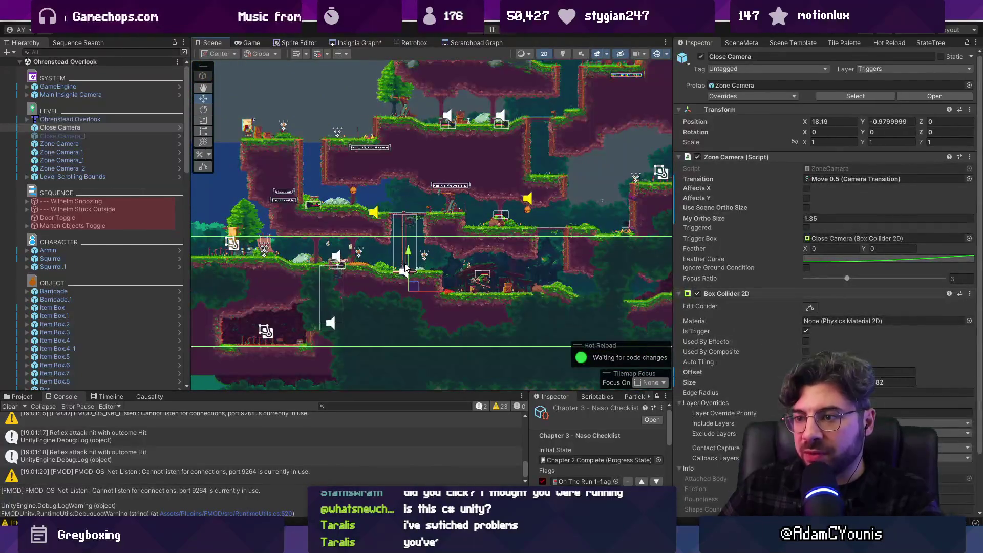
{"action": "left_click", "coordinate": [78, 137]}
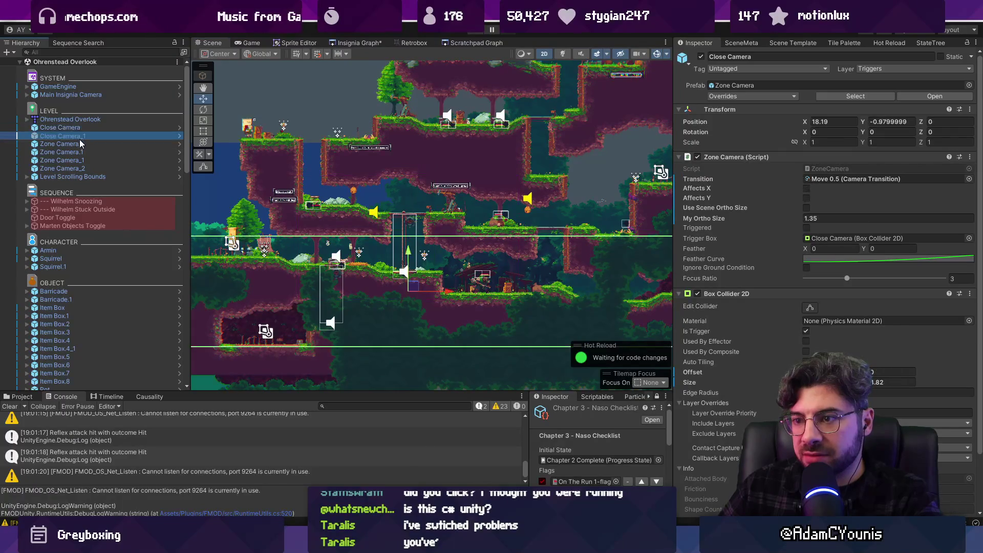
{"action": "left_click", "coordinate": [84, 121]}
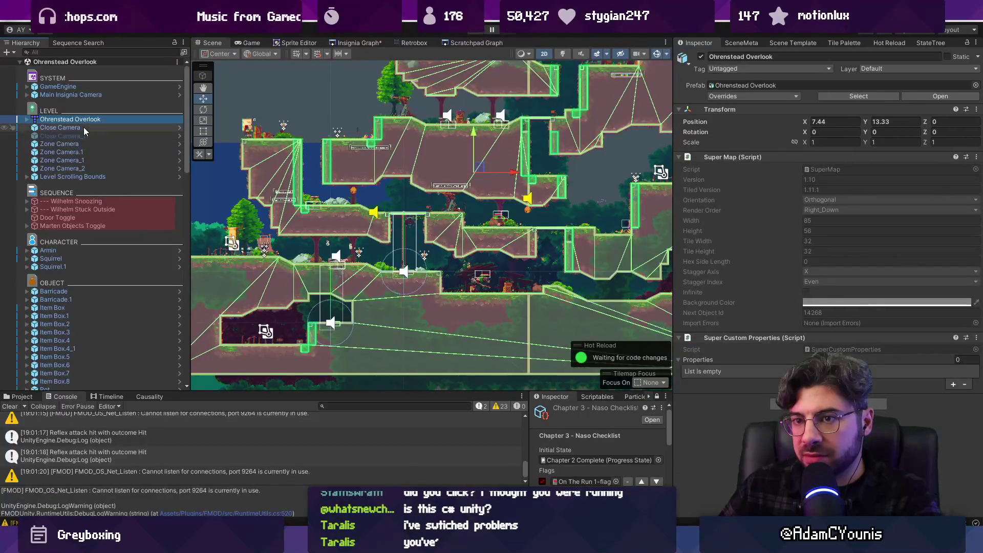
{"action": "left_click", "coordinate": [84, 127]}
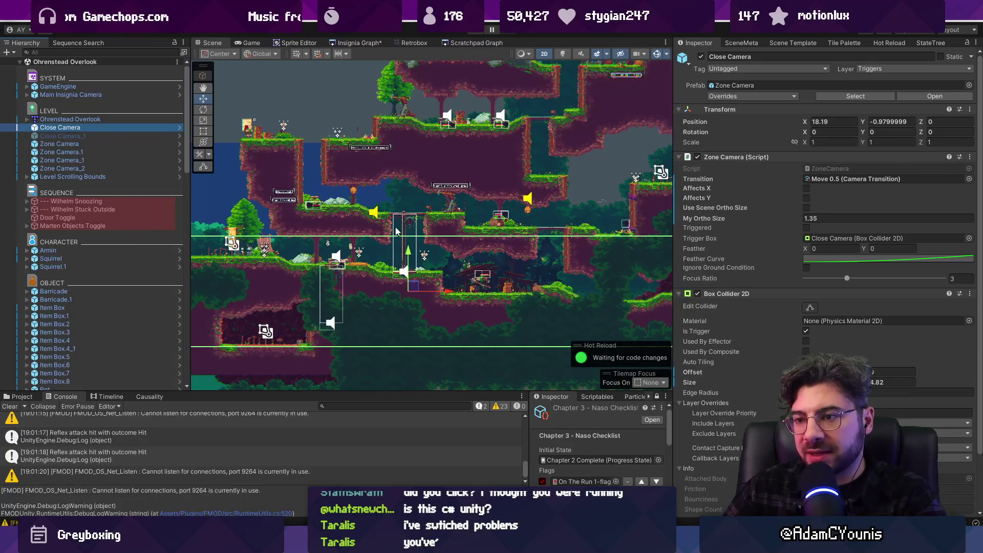
{"action": "scroll", "coordinate": [397, 233], "scroll_direction": "up", "scroll_amount": 3}
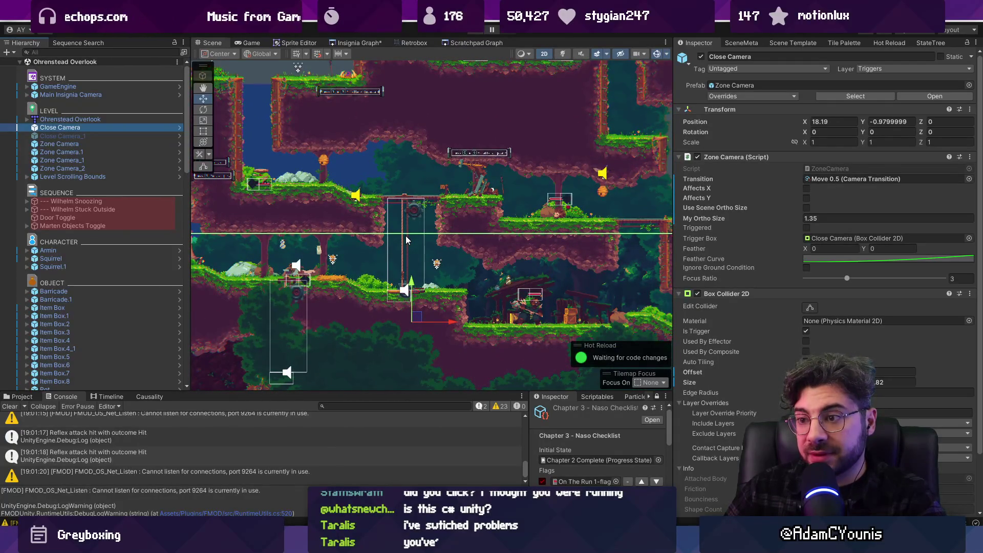
{"action": "scroll", "coordinate": [405, 238], "scroll_direction": "down", "scroll_amount": 2}
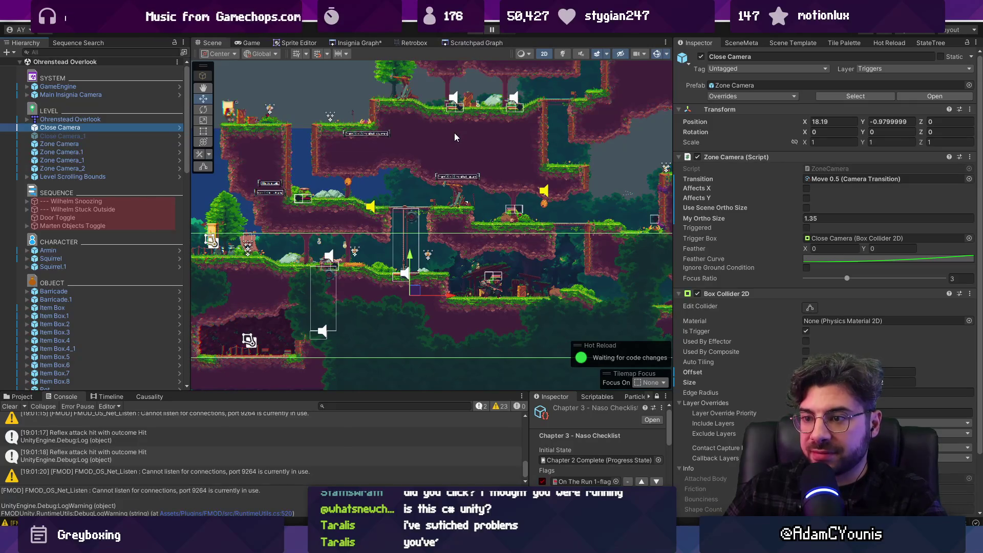
{"action": "scroll", "coordinate": [454, 133], "scroll_direction": "down", "scroll_amount": 1}
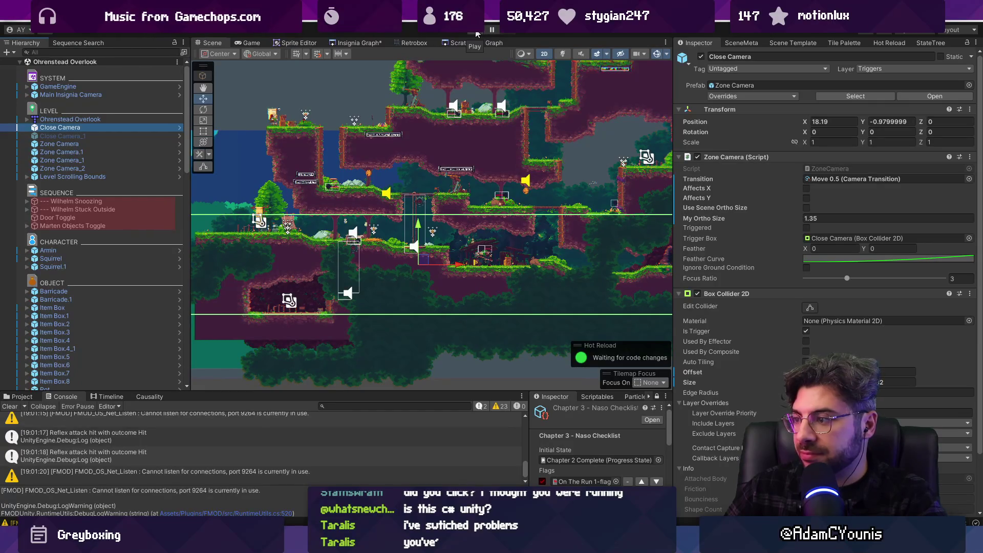
{"action": "left_click", "coordinate": [476, 31]}
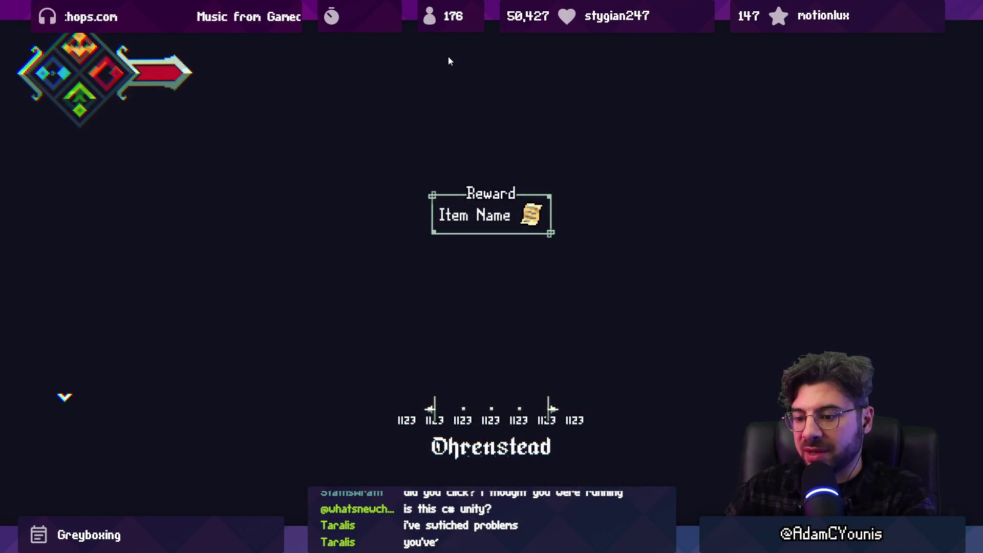
{"action": "key", "text": "shift+space"}
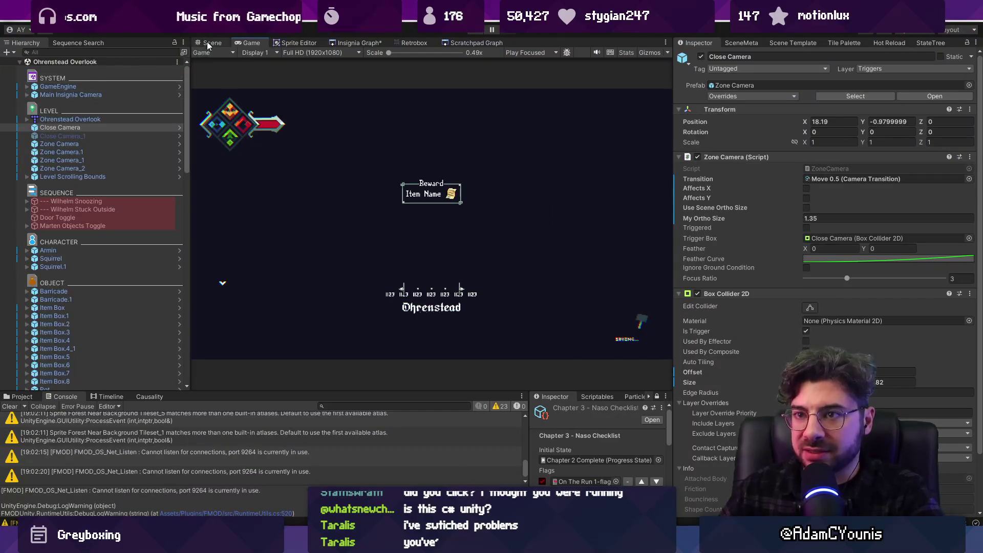
{"action": "left_click", "coordinate": [209, 45]}
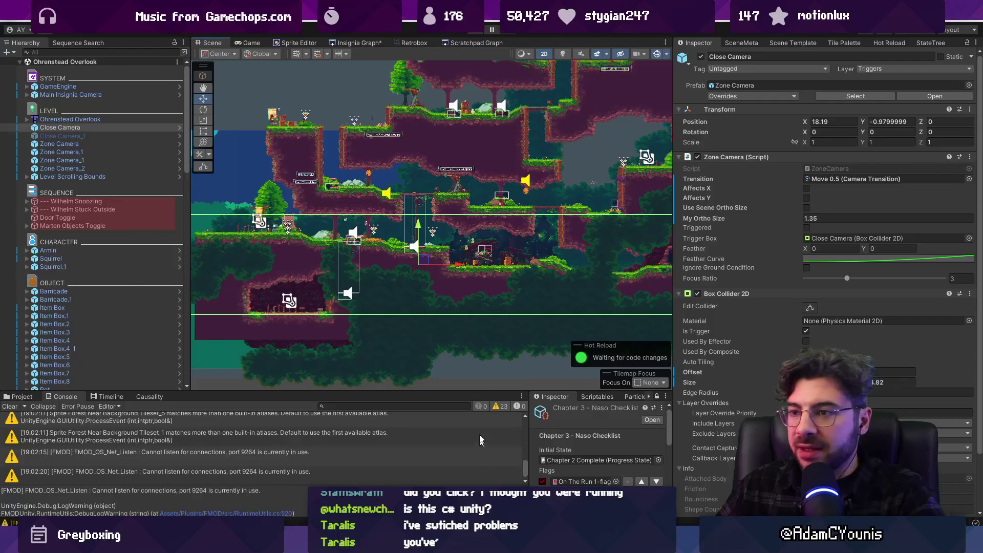
- Frame Ohrenstead Overlook, expand it and its Grid, and select the ground tilemap layer
{"action": "double_click", "coordinate": [70, 119]}
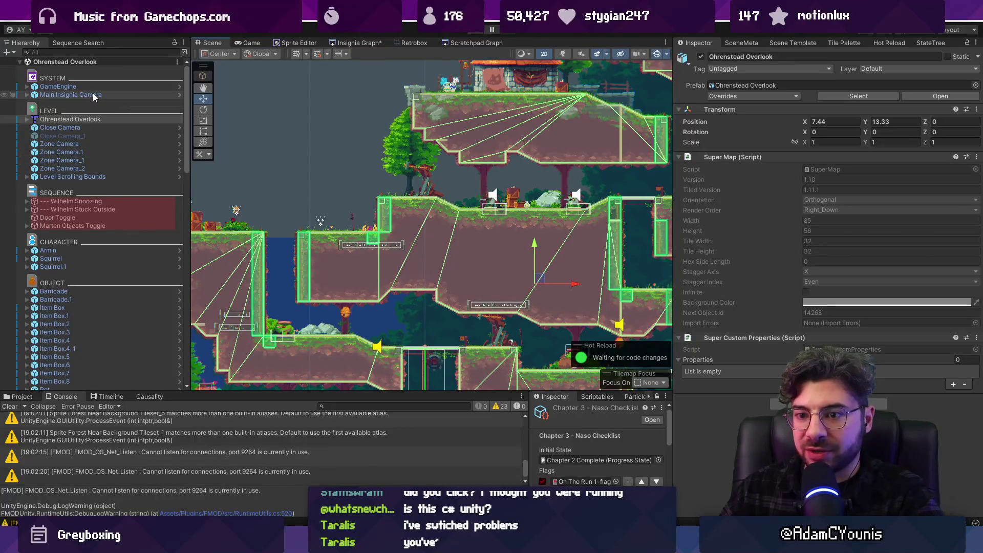
{"action": "left_click_drag", "start_coordinate": [444, 226], "coordinate": [327, 244]}
{"action": "left_click", "coordinate": [27, 120]}
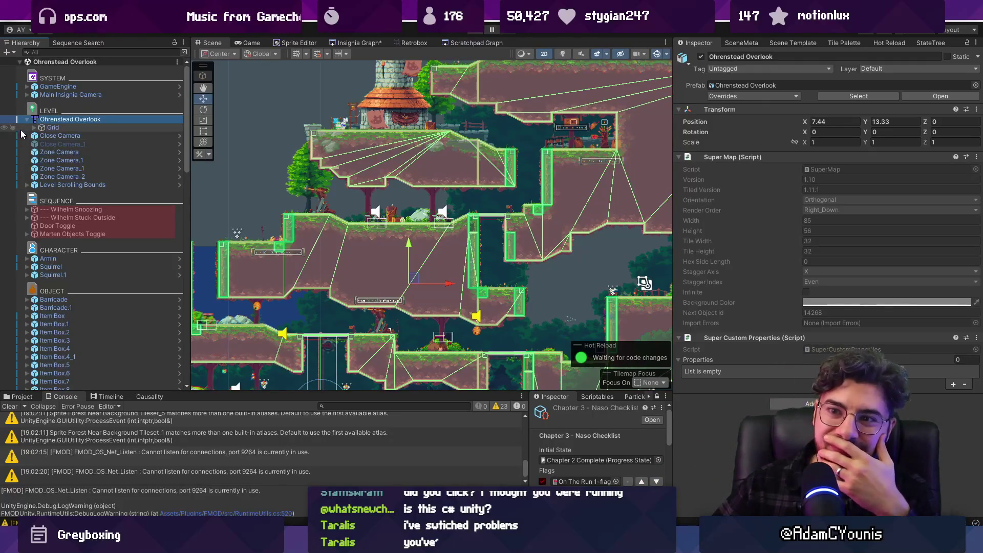
{"action": "left_click", "coordinate": [35, 127]}
{"action": "left_click", "coordinate": [60, 136]}
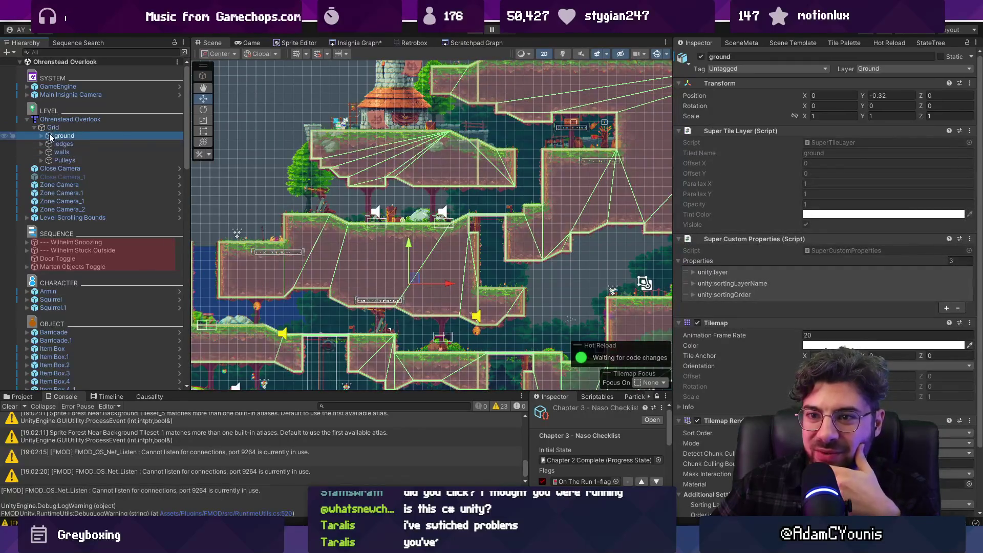
{"action": "scroll", "coordinate": [734, 348], "scroll_direction": "down", "scroll_amount": 3}
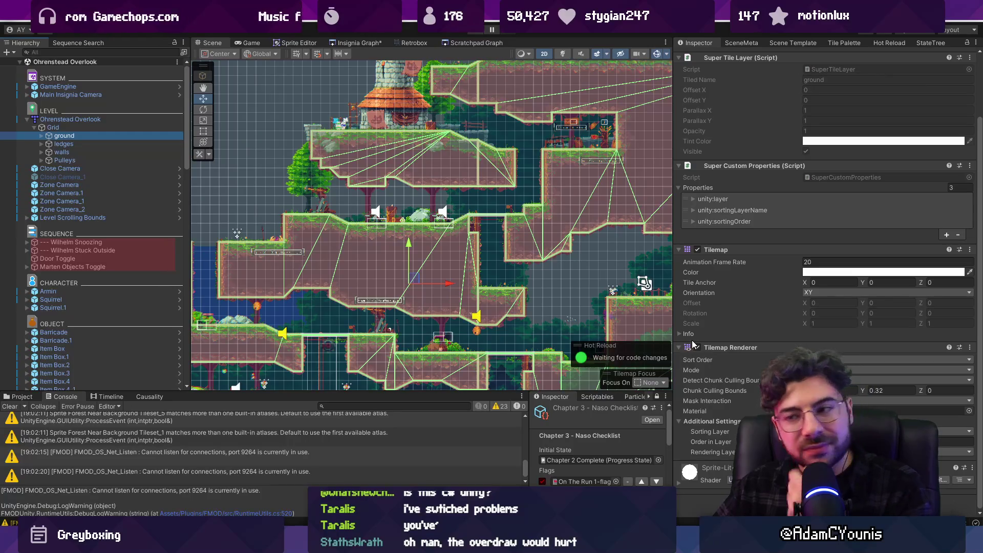
{"action": "scroll", "coordinate": [487, 264], "scroll_direction": "down", "scroll_amount": 2}
{"action": "scroll", "coordinate": [487, 264], "scroll_direction": "down", "scroll_amount": 2}
{"action": "scroll", "coordinate": [489, 211], "scroll_direction": "down", "scroll_amount": 2}
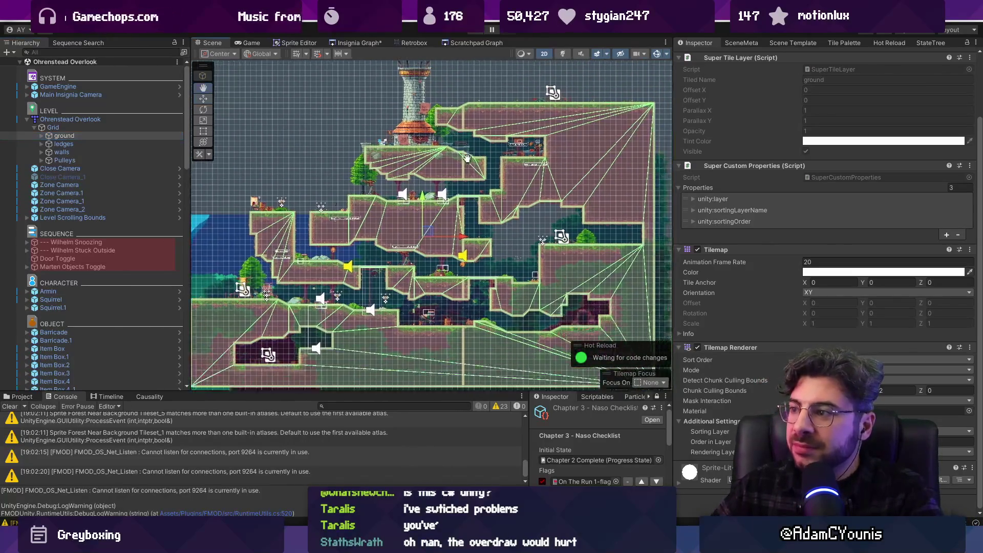
{"action": "scroll", "coordinate": [709, 171], "scroll_direction": "up", "scroll_amount": 3}
- Expand Super Custom Properties to confirm unity:layer Ground and unity:sortingOrder 14, then collapse them
{"action": "left_click", "coordinate": [727, 128]}
{"action": "left_click", "coordinate": [727, 144]}
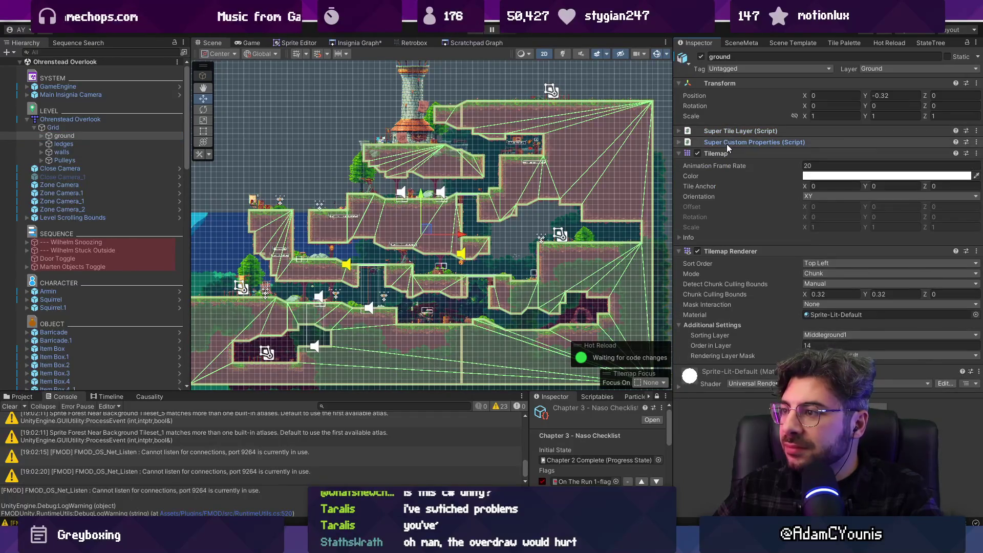
{"action": "left_click", "coordinate": [726, 143]}
{"action": "left_click", "coordinate": [694, 176]}
{"action": "left_click", "coordinate": [694, 176]}
{"action": "left_click", "coordinate": [695, 198]}
{"action": "left_click", "coordinate": [695, 197]}
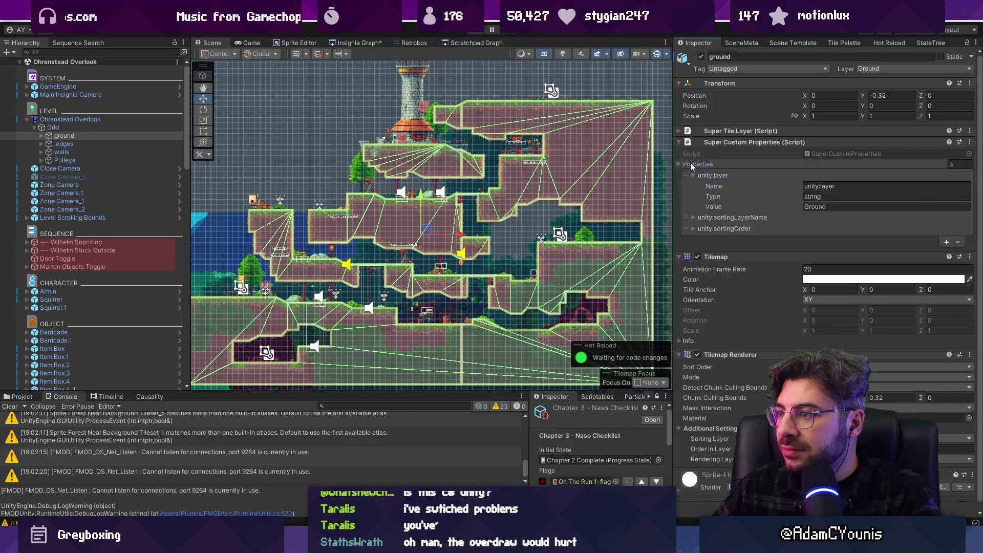
{"action": "left_click", "coordinate": [690, 161]}
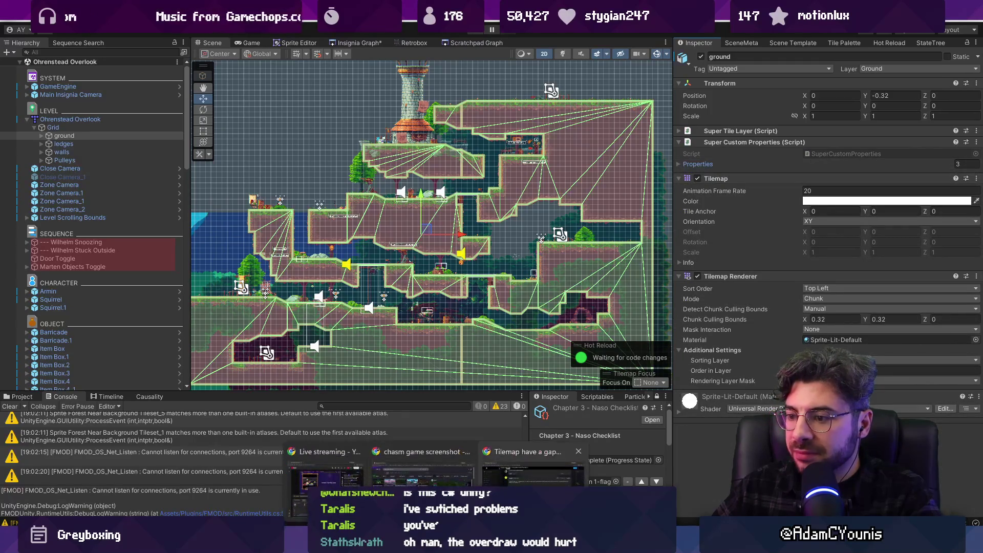
{"action": "left_click", "coordinate": [533, 463]}
- Google 'tilemap renderer gaps with smooth camera' and scroll down the results
{"action": "left_click", "coordinate": [346, 36]}
{"action": "type", "text": "ti"}
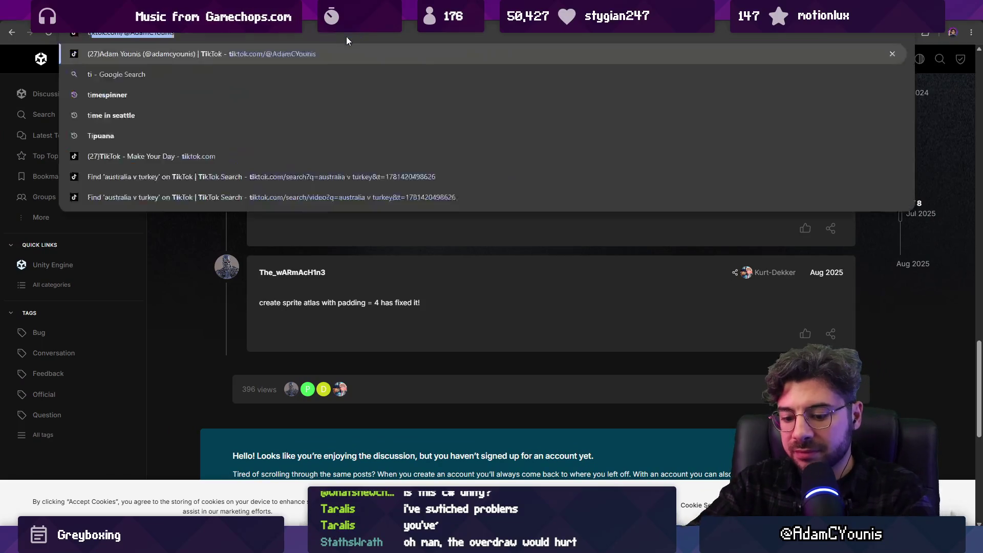
{"action": "type", "text": "lemap renderer gaps wi"}
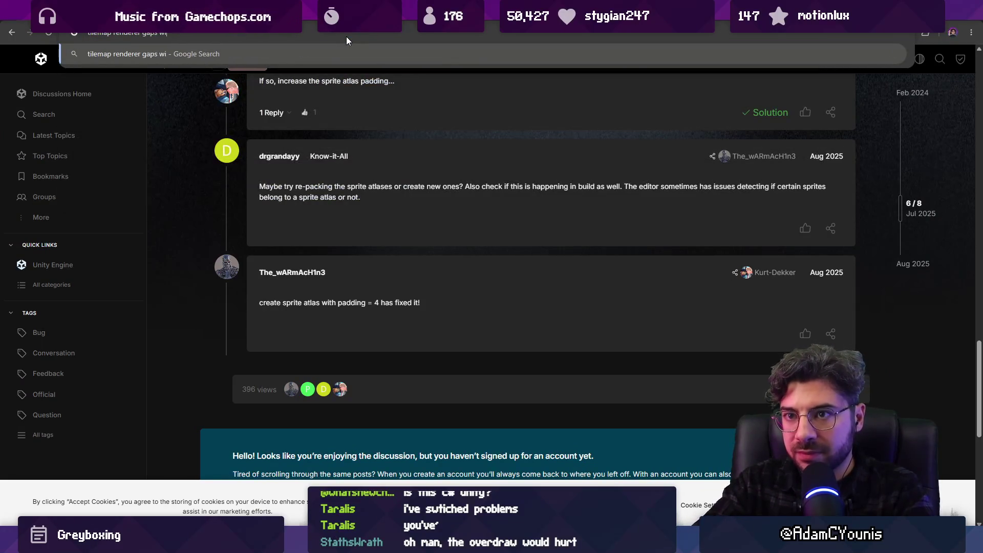
{"action": "type", "text": "th smooth cam"}
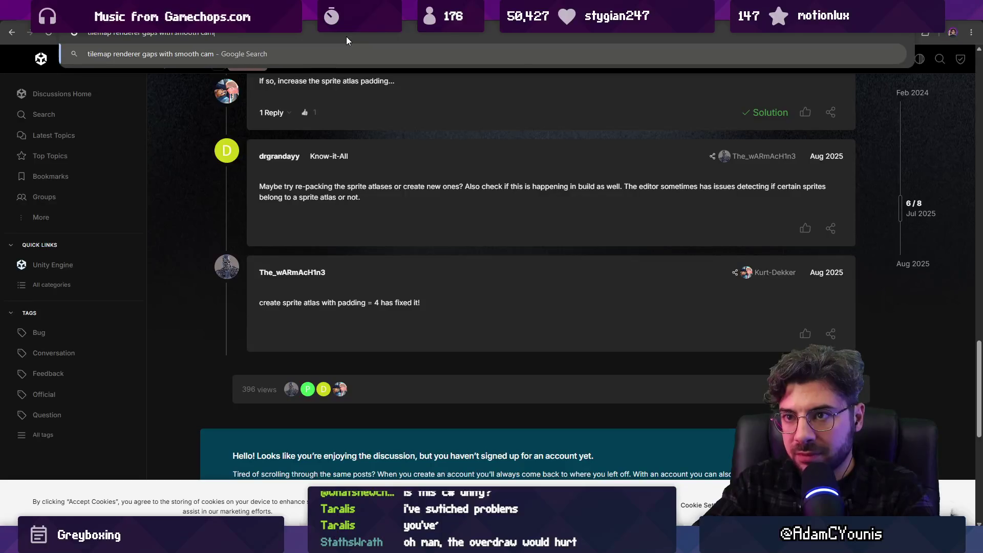
{"action": "type", "text": "era"}
{"action": "key", "text": "Return"}
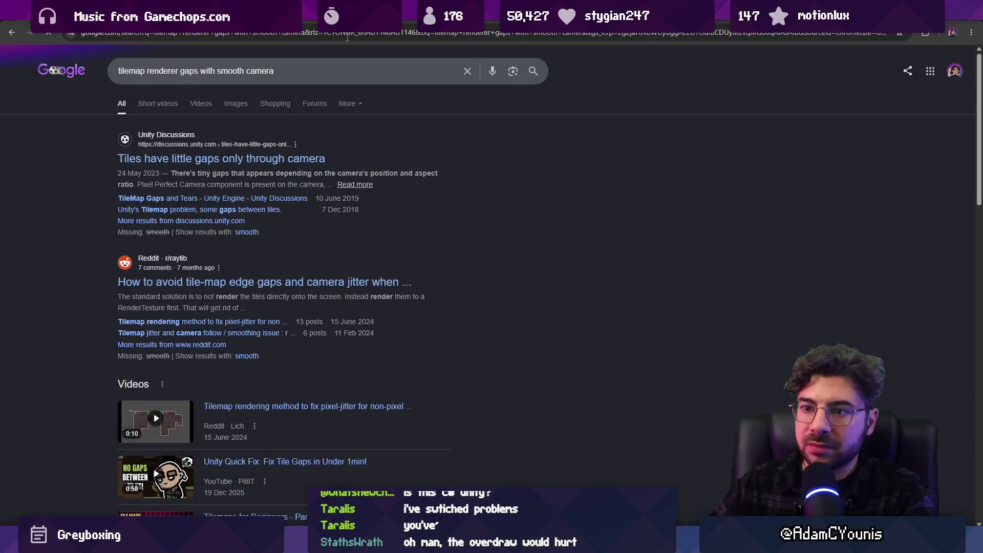
{"action": "right_click", "coordinate": [243, 162]}
{"action": "left_click", "coordinate": [277, 176]}
{"action": "scroll", "coordinate": [93, 213], "scroll_direction": "down", "scroll_amount": 9}
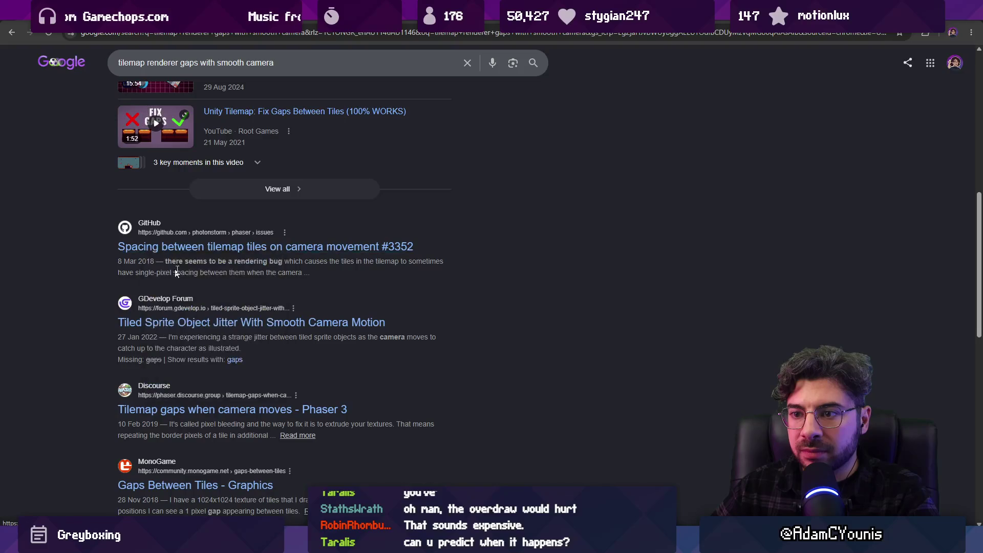
- Read Phaser GitHub issue #3352 on tile spacing, then go back to the Unity camera-only gaps thread
{"action": "left_click", "coordinate": [225, 249]}
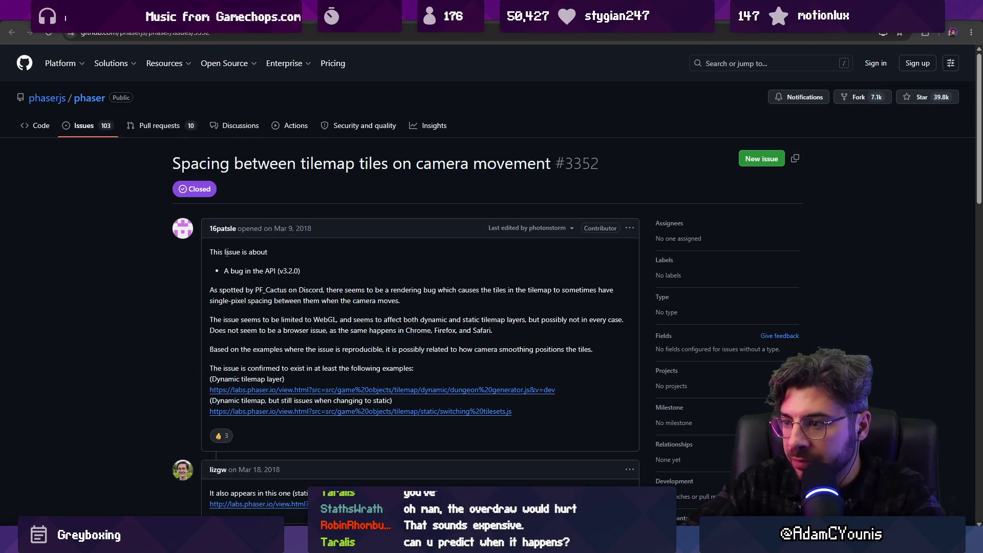
{"action": "scroll", "coordinate": [217, 293], "scroll_direction": "down", "scroll_amount": 1}
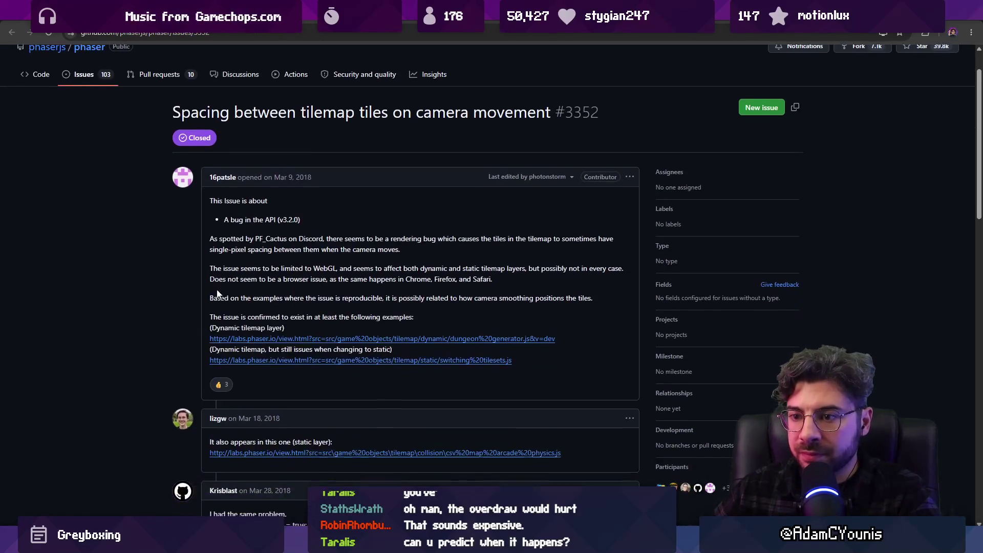
{"action": "scroll", "coordinate": [221, 264], "scroll_direction": "down", "scroll_amount": 4}
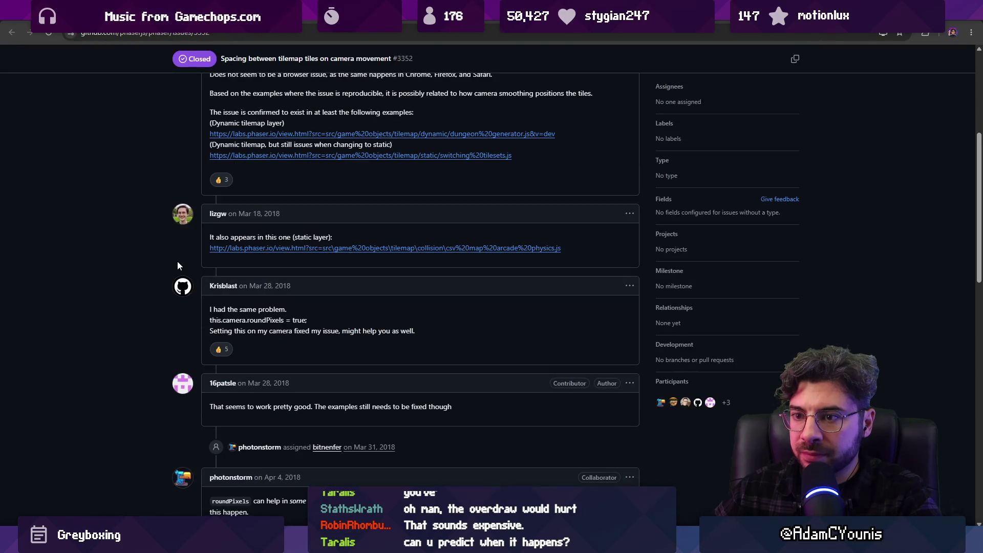
{"action": "scroll", "coordinate": [183, 263], "scroll_direction": "down", "scroll_amount": 15}
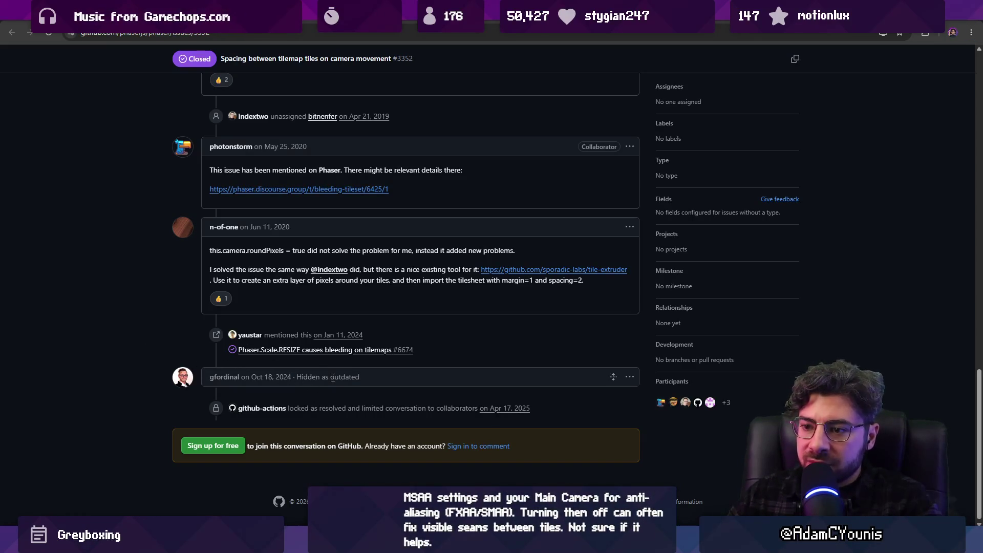
{"action": "key", "text": "alt+Left"}
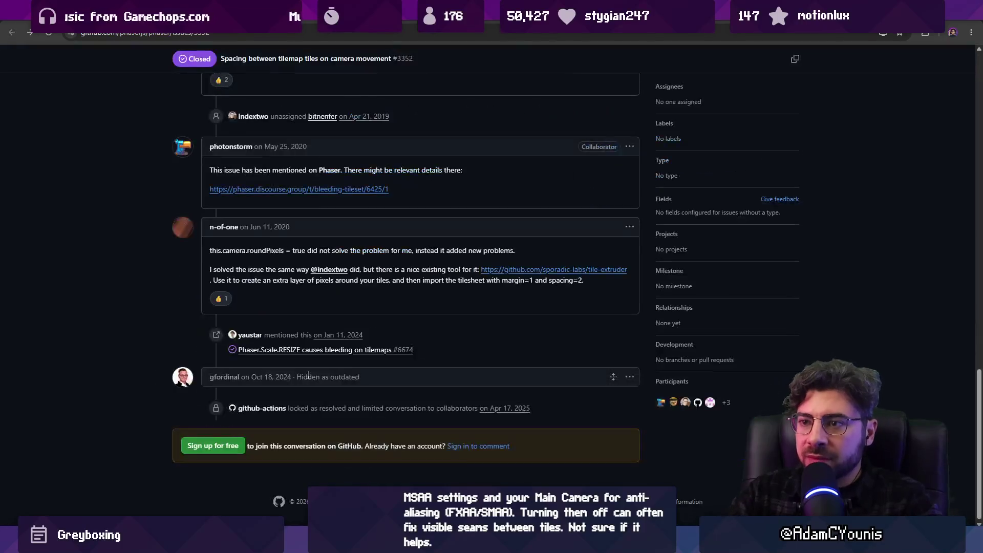
{"action": "key", "text": "alt+Left"}
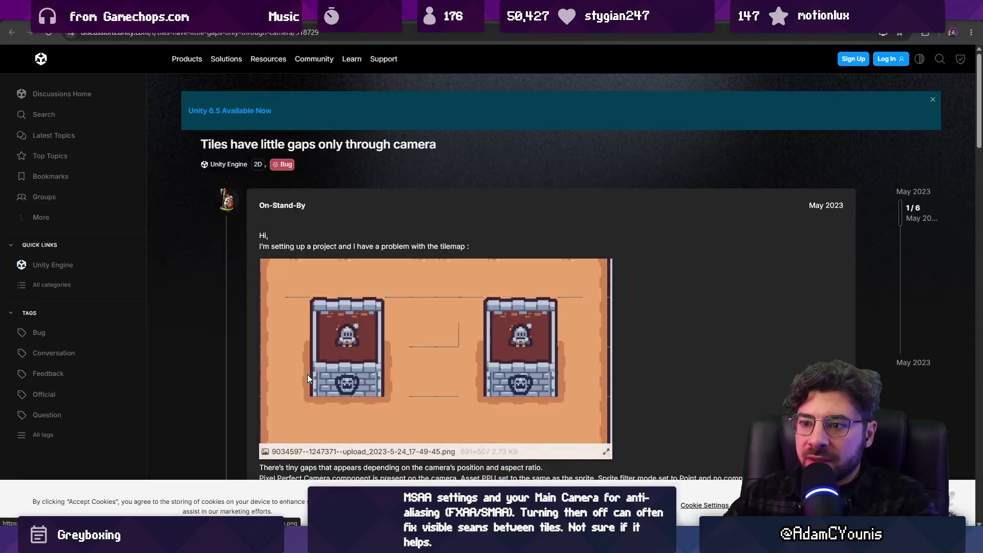
- Return to the results, glance at the GDevelop thread on tiled sprite jitter, and go back
{"action": "scroll", "coordinate": [203, 332], "scroll_direction": "down", "scroll_amount": 5}
{"action": "scroll", "coordinate": [201, 331], "scroll_direction": "down", "scroll_amount": 4}
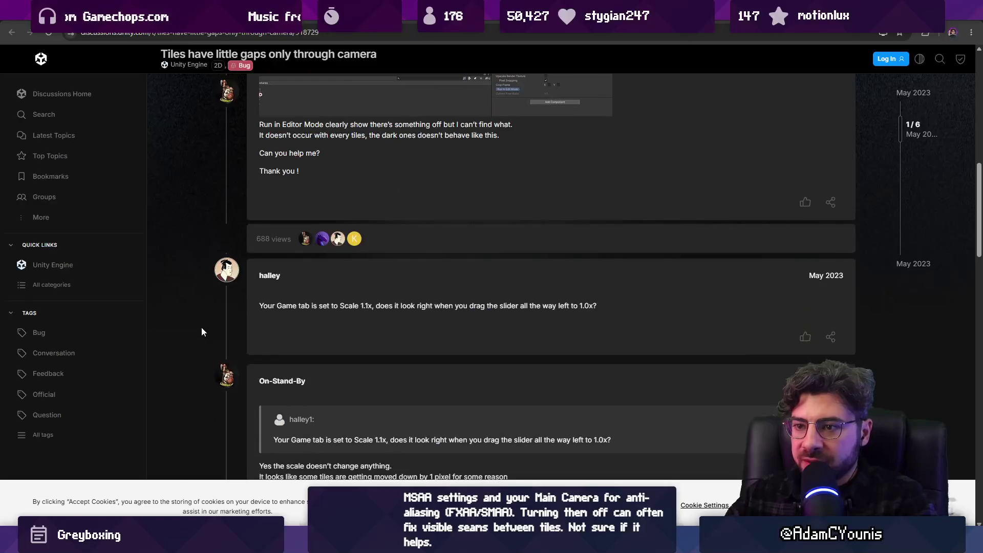
{"action": "key", "text": "alt+Left"}
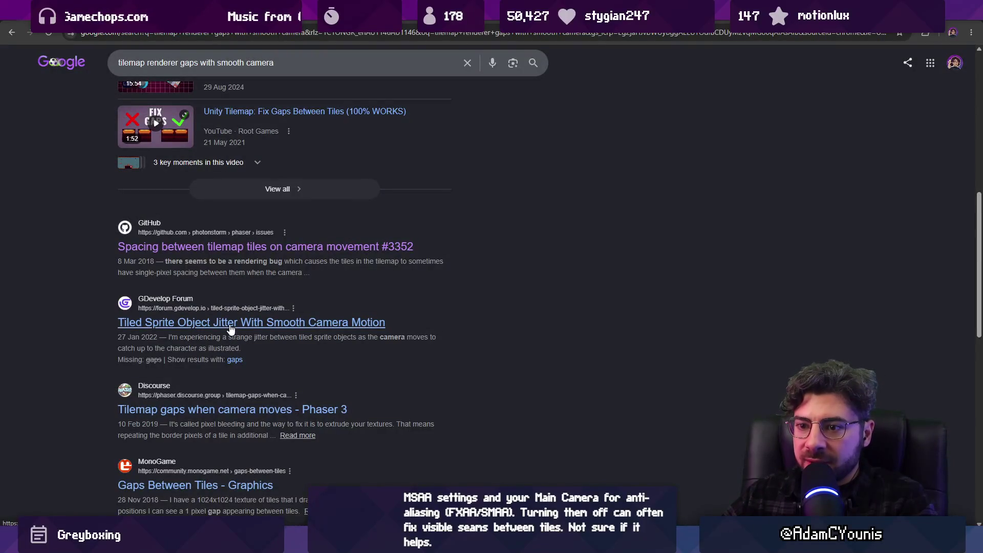
{"action": "left_click", "coordinate": [228, 324]}
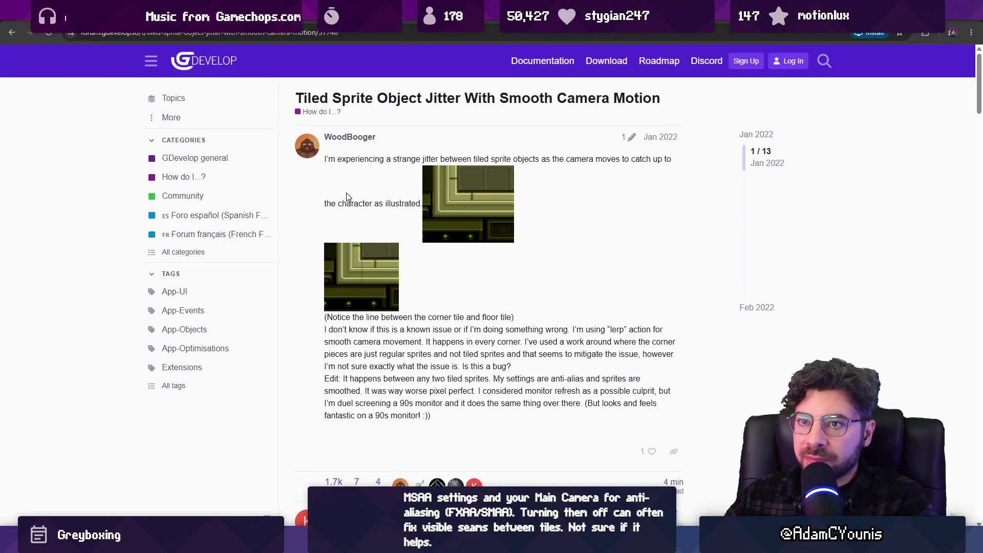
{"action": "key", "text": "alt+Left"}
{"action": "scroll", "coordinate": [259, 266], "scroll_direction": "down", "scroll_amount": 5}
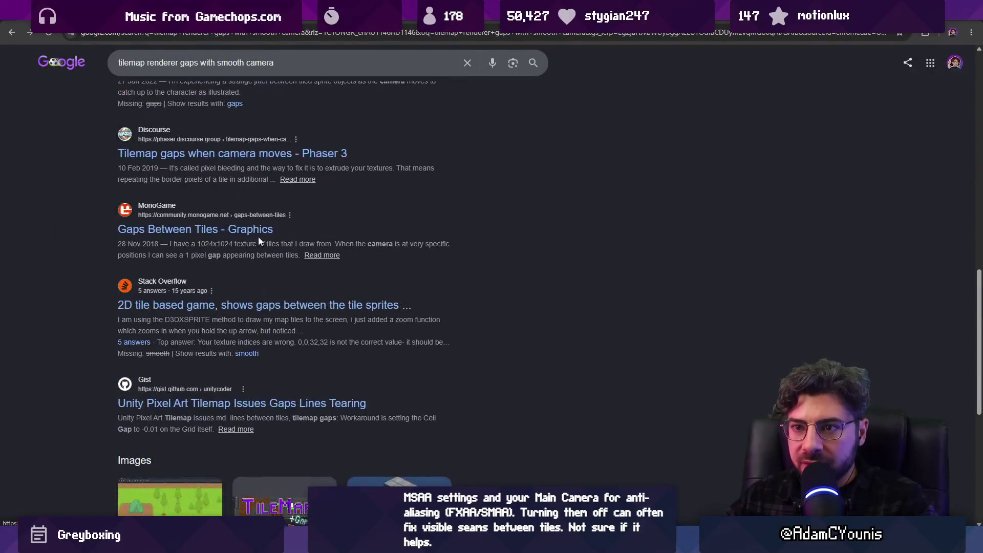
- Prepend 'unity' to the search query, then skim the TileMap Gaps and Tears thread
{"action": "left_click", "coordinate": [133, 62]}
{"action": "key", "text": "Home"}
{"action": "type", "text": "unity"}
{"action": "key", "text": "Return"}
{"action": "left_click", "coordinate": [180, 246]}
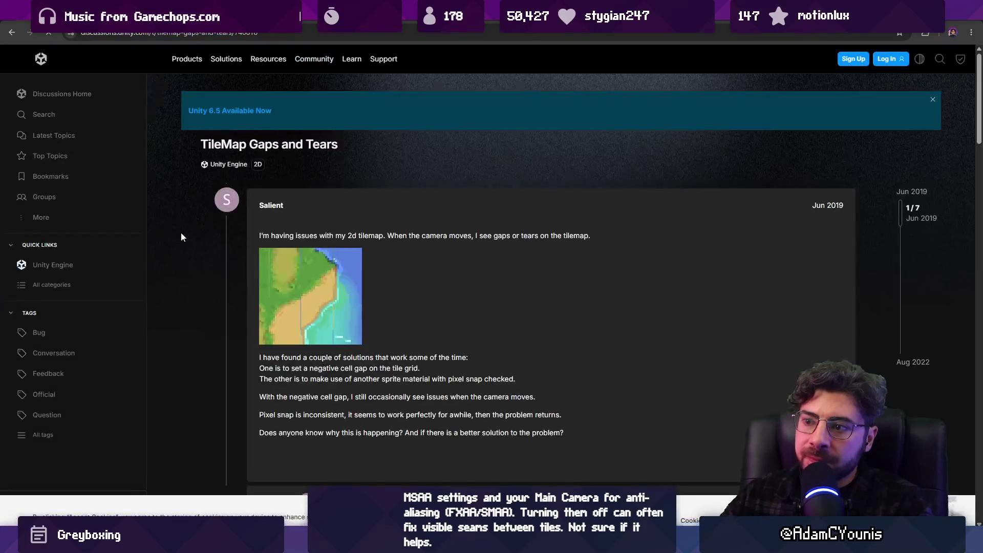
{"action": "scroll", "coordinate": [189, 226], "scroll_direction": "down", "scroll_amount": 5}
{"action": "scroll", "coordinate": [195, 219], "scroll_direction": "down", "scroll_amount": 4}
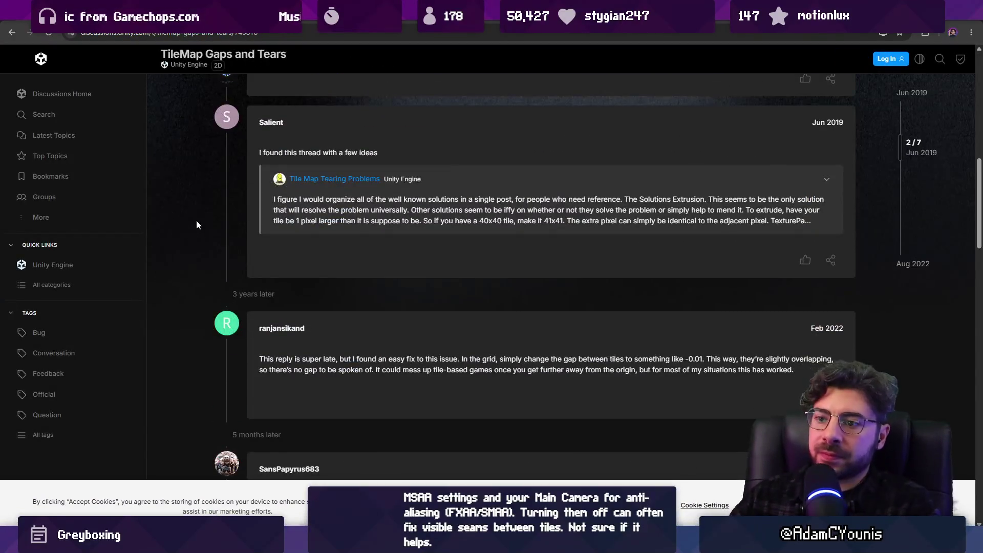
{"action": "key", "text": "alt+Left"}
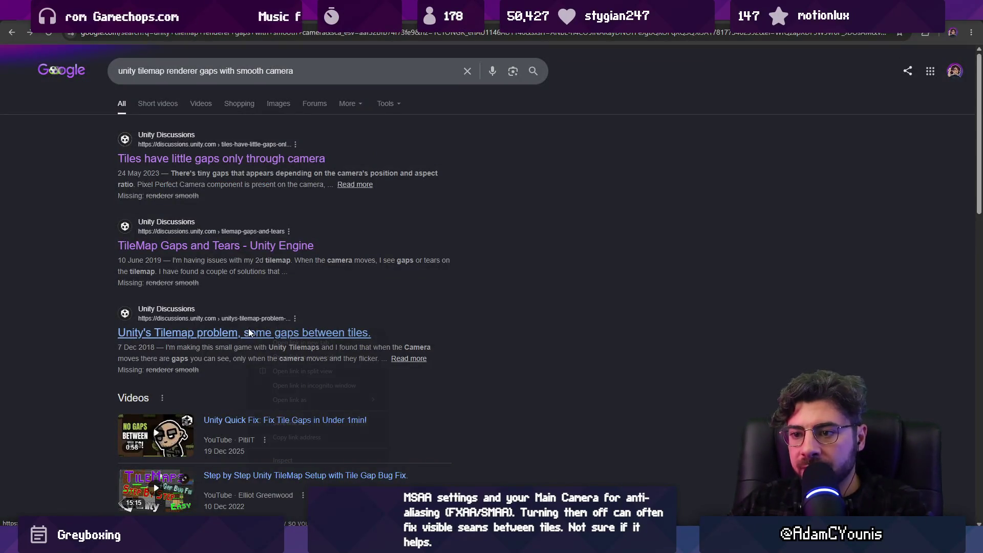
- Open the Tilemap seams and tearing thread and the Reddit result in new tabs, then view the Unity tilemap-gaps thread
{"action": "scroll", "coordinate": [73, 277], "scroll_direction": "down", "scroll_amount": 7}
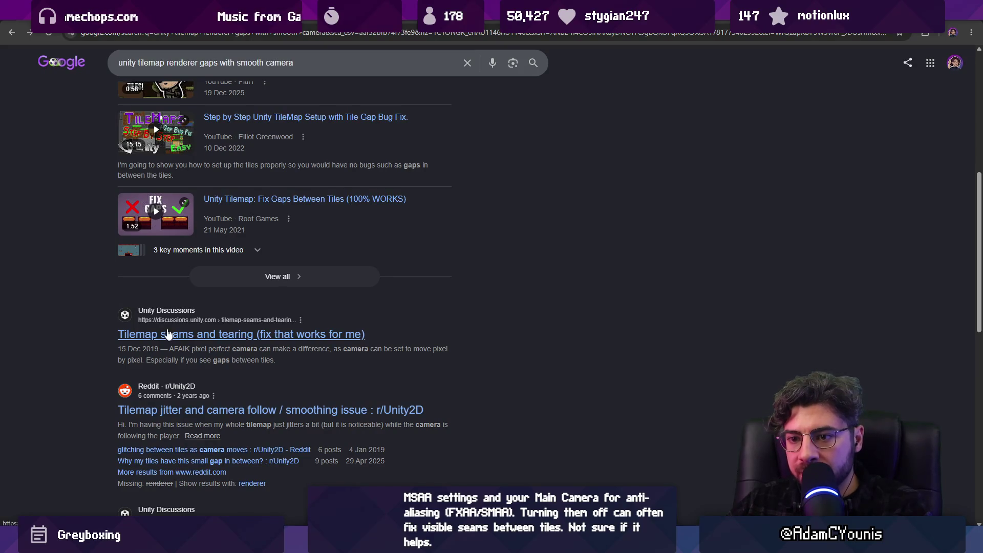
{"action": "right_click", "coordinate": [187, 336]}
{"action": "left_click", "coordinate": [205, 345]}
{"action": "scroll", "coordinate": [87, 307], "scroll_direction": "down", "scroll_amount": 4}
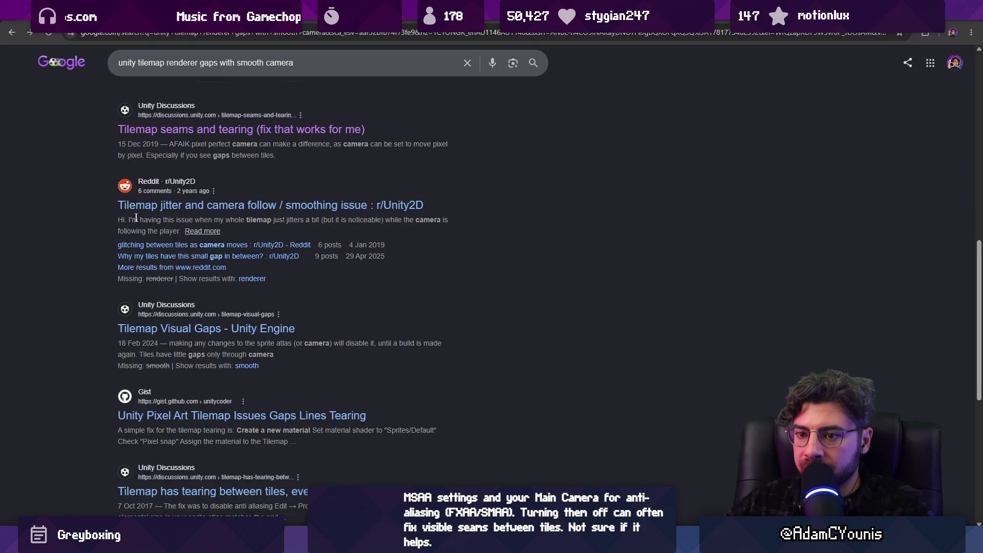
{"action": "right_click", "coordinate": [164, 206]}
{"action": "left_click", "coordinate": [195, 213]}
{"action": "key", "text": "ctrl+Tab"}
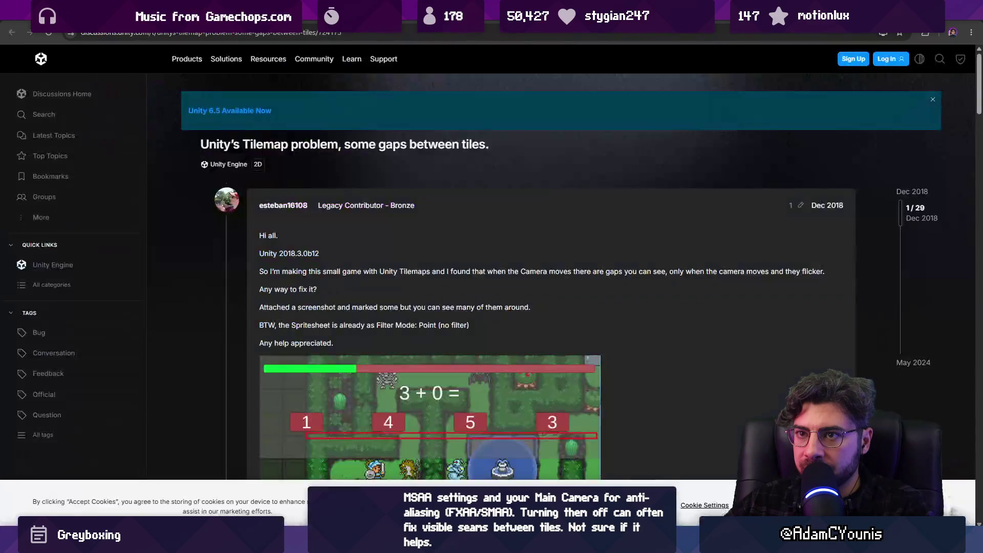
{"action": "scroll", "coordinate": [263, 165], "scroll_direction": "down", "scroll_amount": 2}
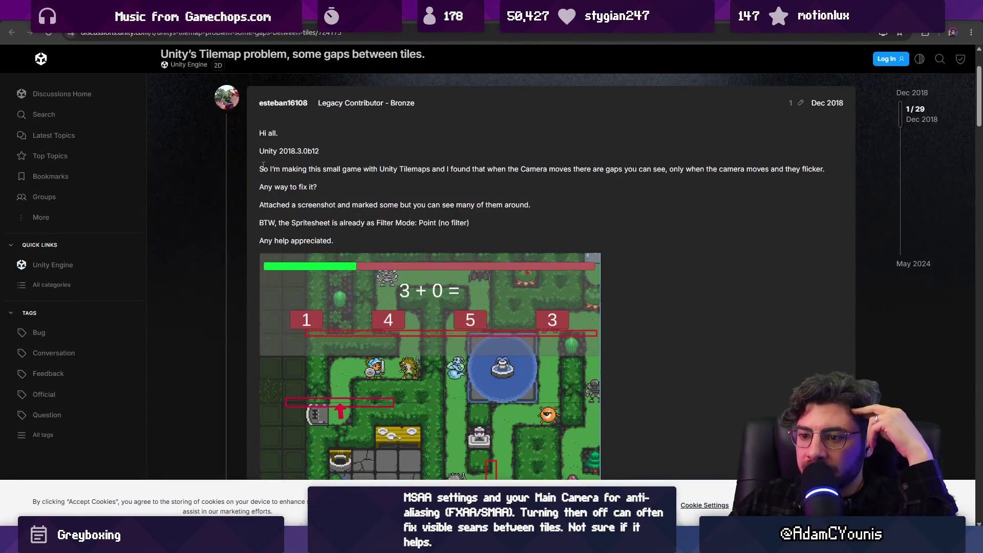
{"action": "scroll", "coordinate": [237, 165], "scroll_direction": "down", "scroll_amount": 6}
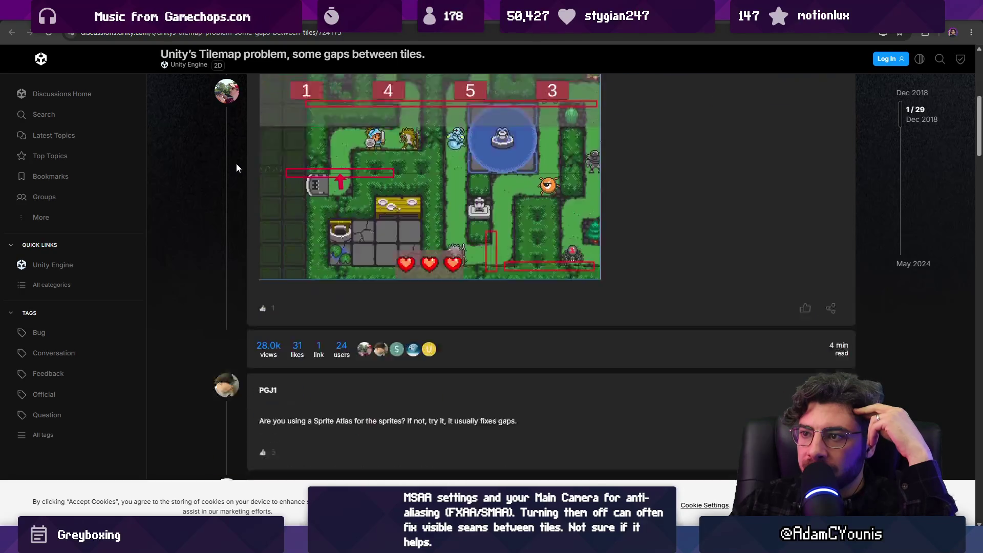
{"action": "scroll", "coordinate": [237, 168], "scroll_direction": "down", "scroll_amount": 5}
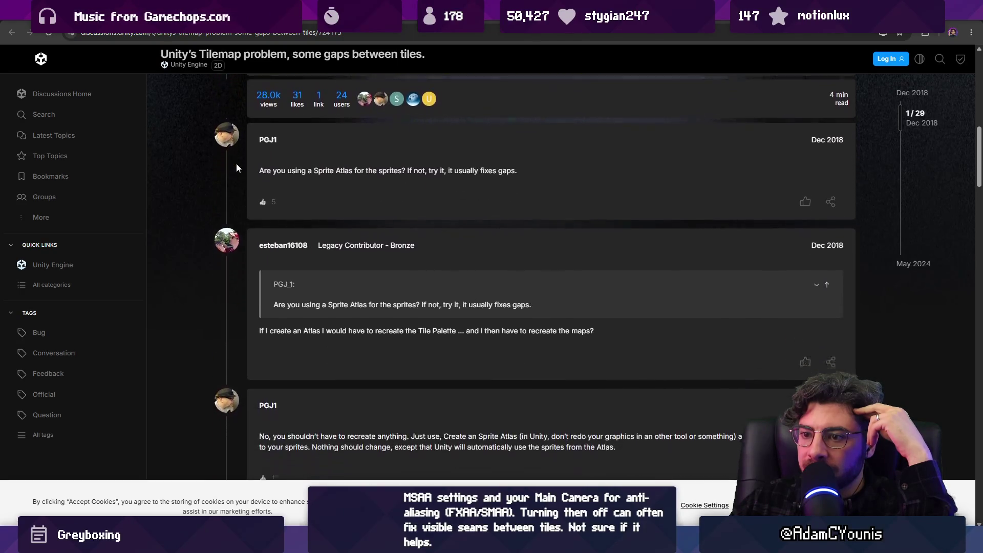
{"action": "scroll", "coordinate": [236, 168], "scroll_direction": "down", "scroll_amount": 1}
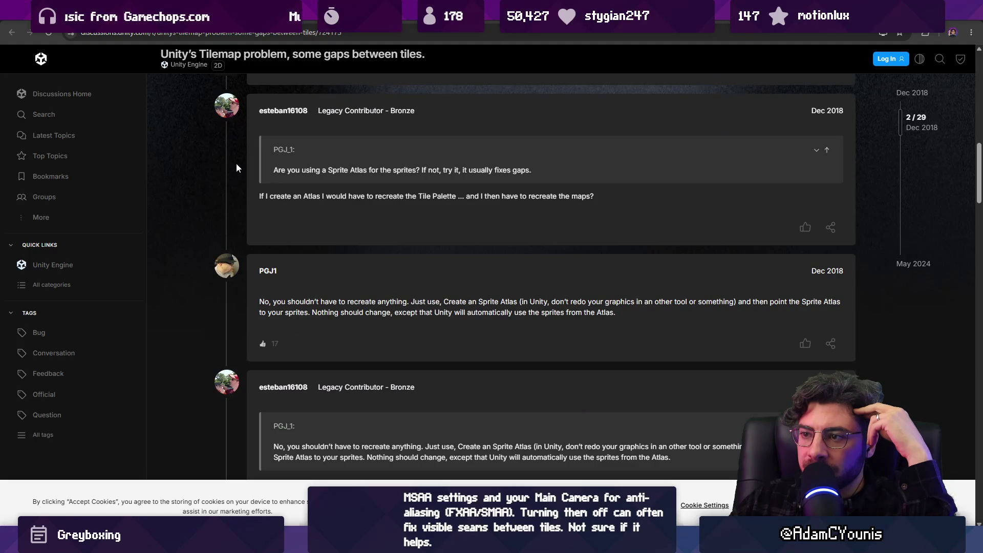
{"action": "scroll", "coordinate": [237, 168], "scroll_direction": "down", "scroll_amount": 1}
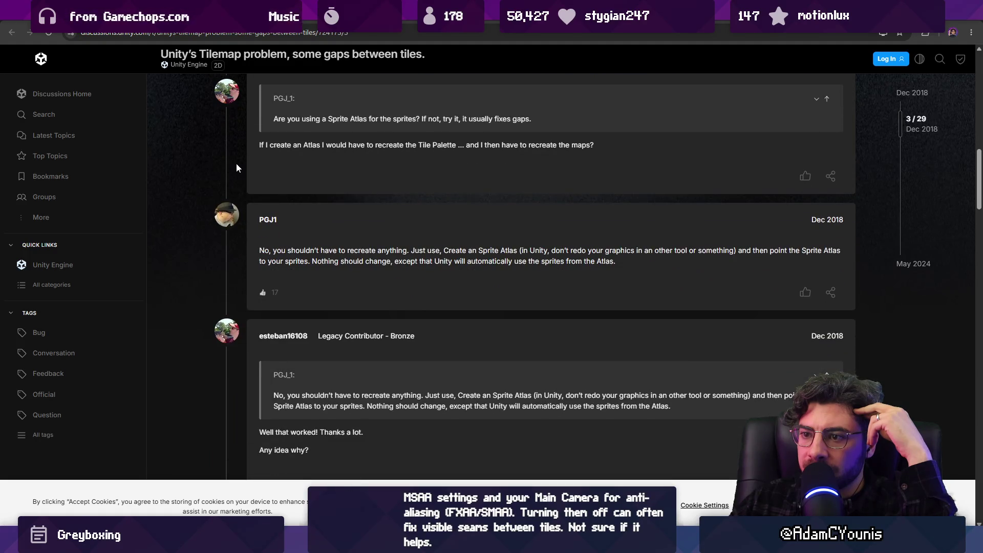
{"action": "scroll", "coordinate": [236, 168], "scroll_direction": "down", "scroll_amount": 2}
{"action": "scroll", "coordinate": [236, 168], "scroll_direction": "down", "scroll_amount": 3}
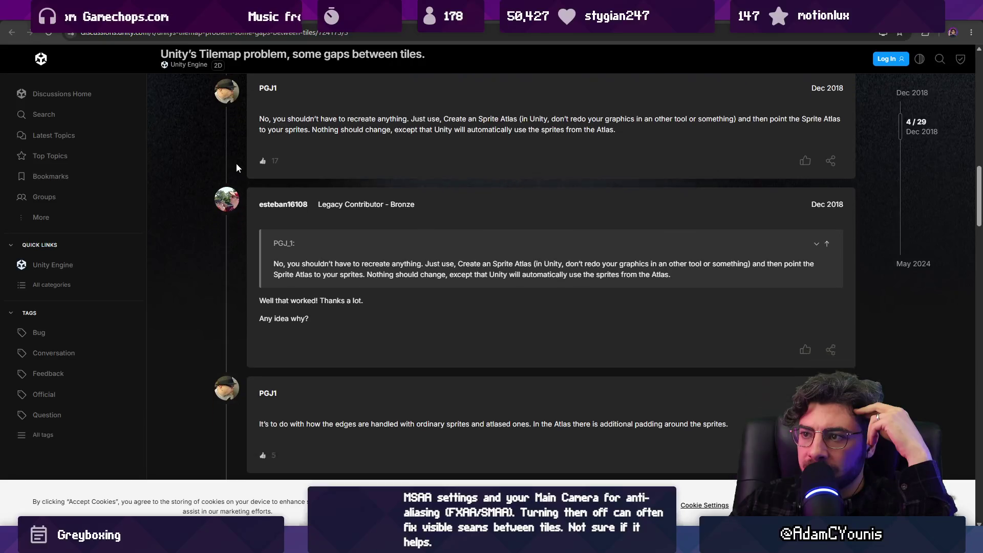
{"action": "scroll", "coordinate": [237, 167], "scroll_direction": "down", "scroll_amount": 2}
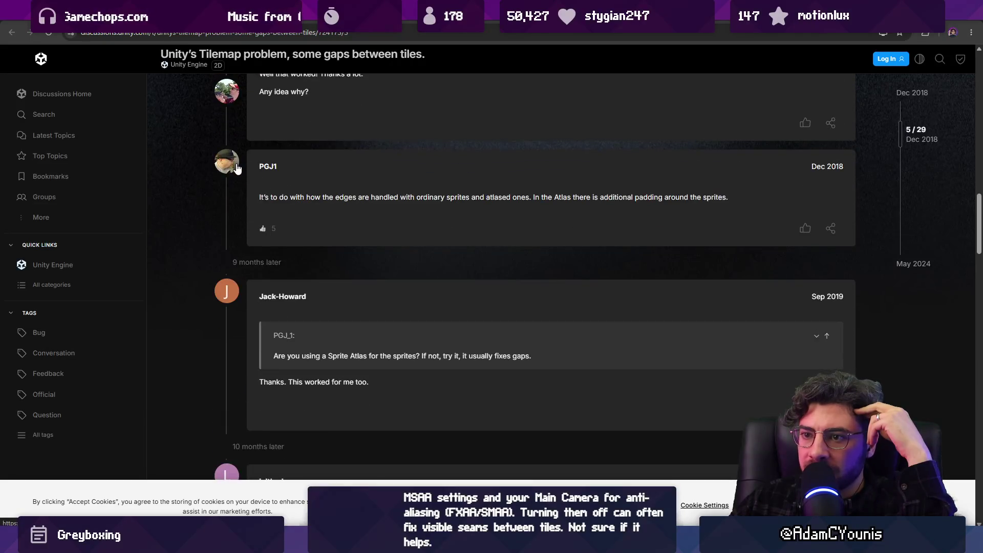
{"action": "scroll", "coordinate": [234, 164], "scroll_direction": "down", "scroll_amount": 3}
{"action": "scroll", "coordinate": [235, 163], "scroll_direction": "down", "scroll_amount": 2}
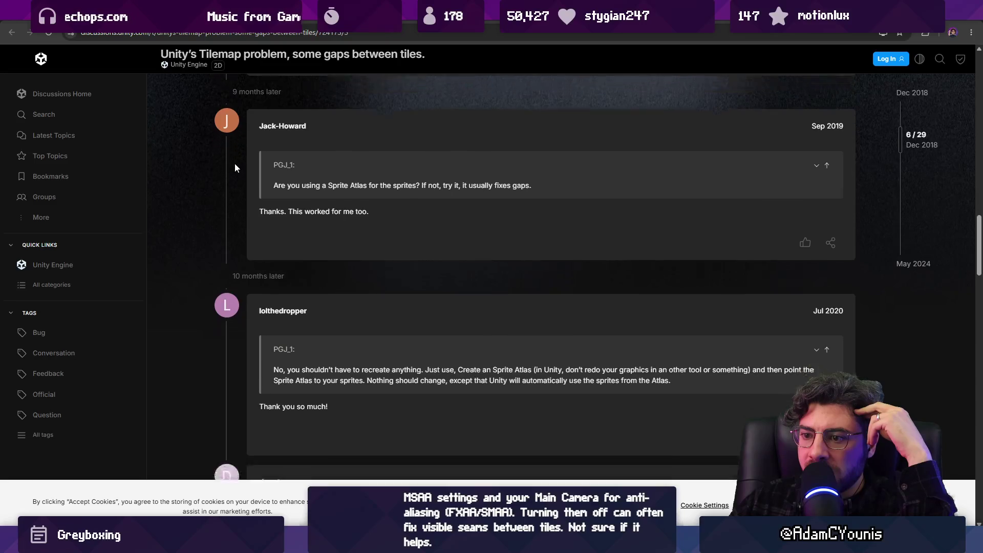
{"action": "scroll", "coordinate": [234, 162], "scroll_direction": "down", "scroll_amount": 5}
{"action": "scroll", "coordinate": [234, 165], "scroll_direction": "down", "scroll_amount": 10}
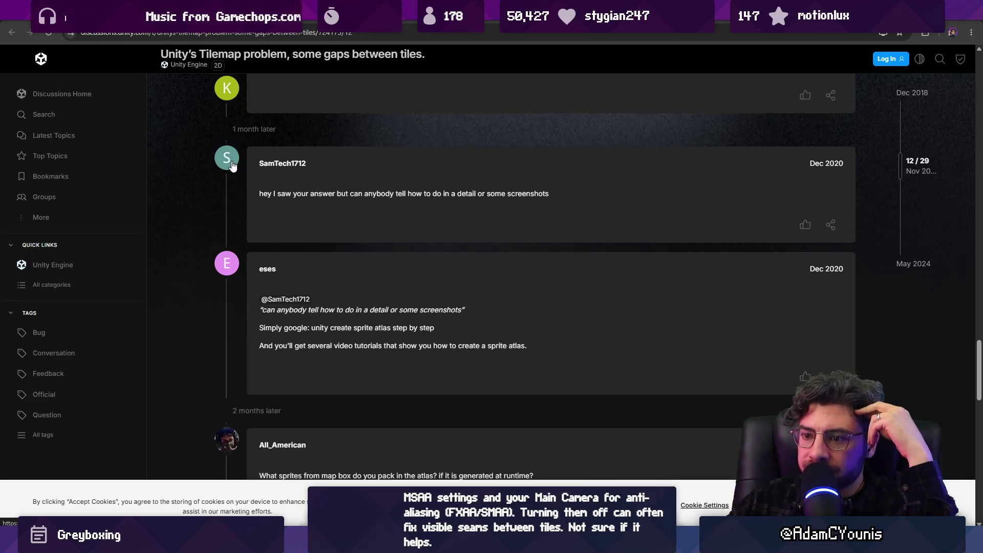
{"action": "scroll", "coordinate": [232, 163], "scroll_direction": "down", "scroll_amount": 5}
{"action": "scroll", "coordinate": [228, 160], "scroll_direction": "down", "scroll_amount": 7}
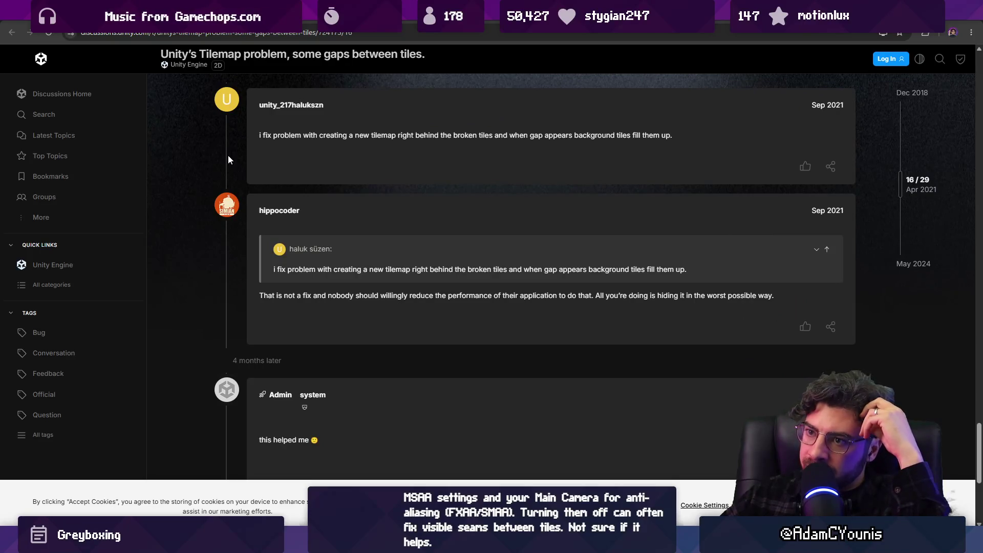
{"action": "triple_click", "coordinate": [281, 136]}
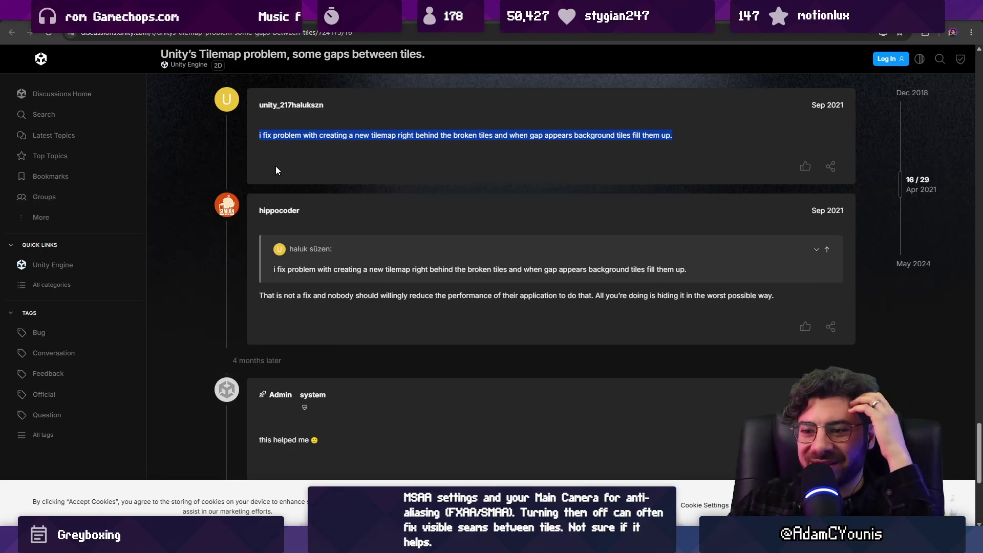
{"action": "scroll", "coordinate": [276, 170], "scroll_direction": "down", "scroll_amount": 8}
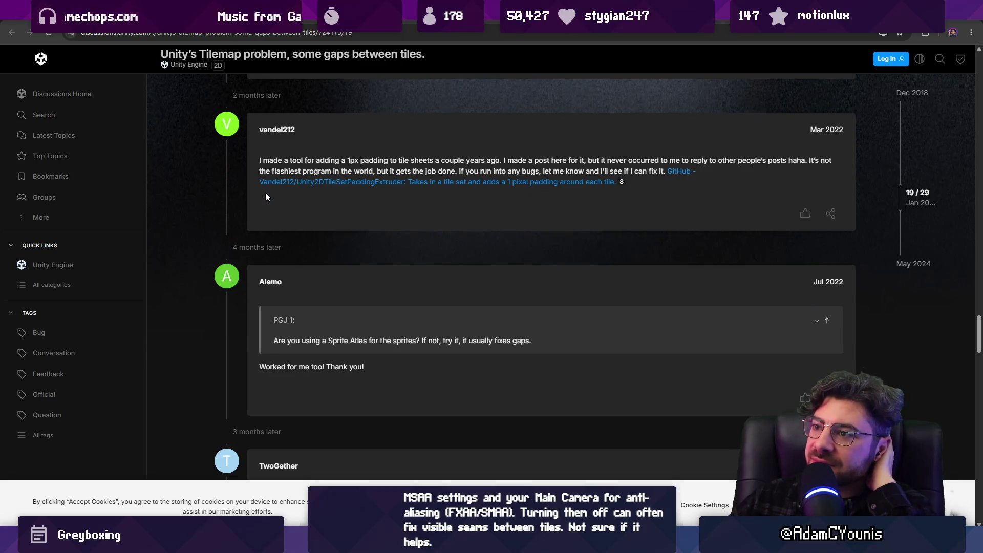
{"action": "scroll", "coordinate": [265, 194], "scroll_direction": "down", "scroll_amount": 7}
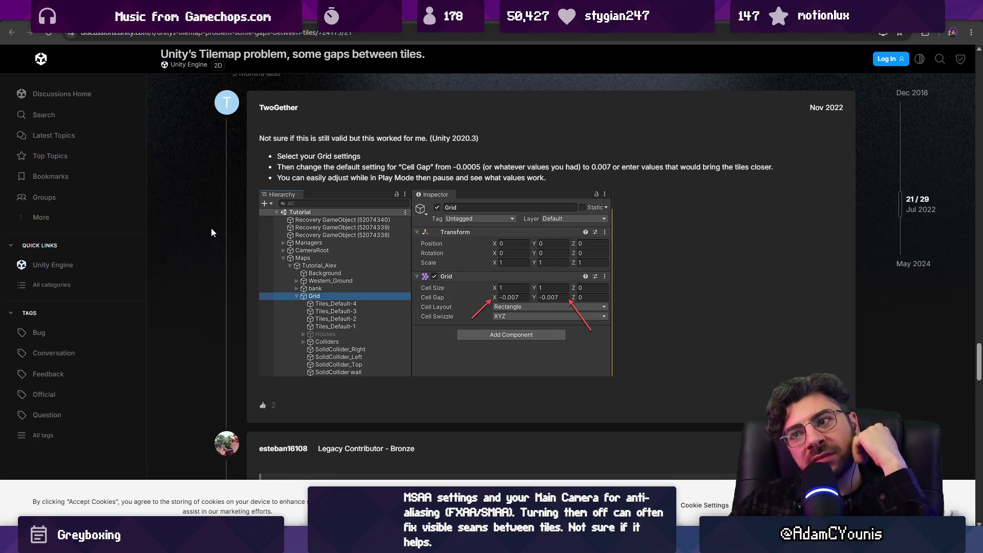
- Scroll down the gaps thread to Related topics and open the 'Tilemap Visual Gaps' topic
{"action": "scroll", "coordinate": [212, 229], "scroll_direction": "down", "scroll_amount": 7}
{"action": "scroll", "coordinate": [209, 232], "scroll_direction": "down", "scroll_amount": 2}
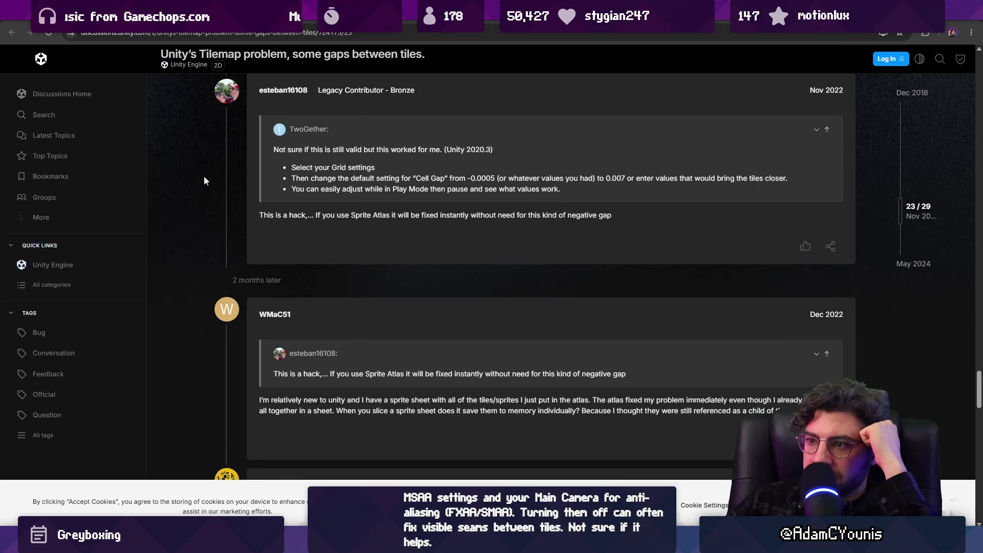
{"action": "scroll", "coordinate": [205, 179], "scroll_direction": "down", "scroll_amount": 3}
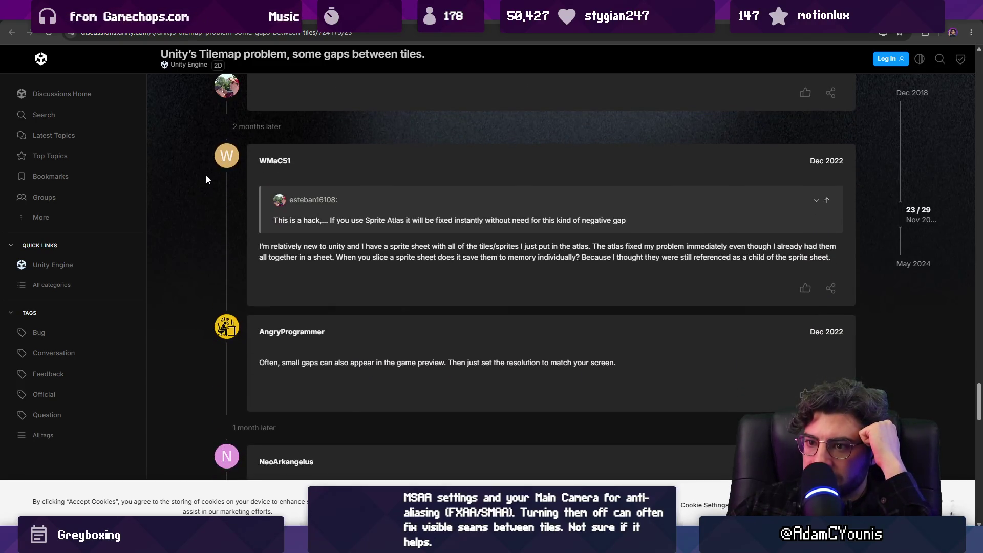
{"action": "scroll", "coordinate": [206, 174], "scroll_direction": "down", "scroll_amount": 3}
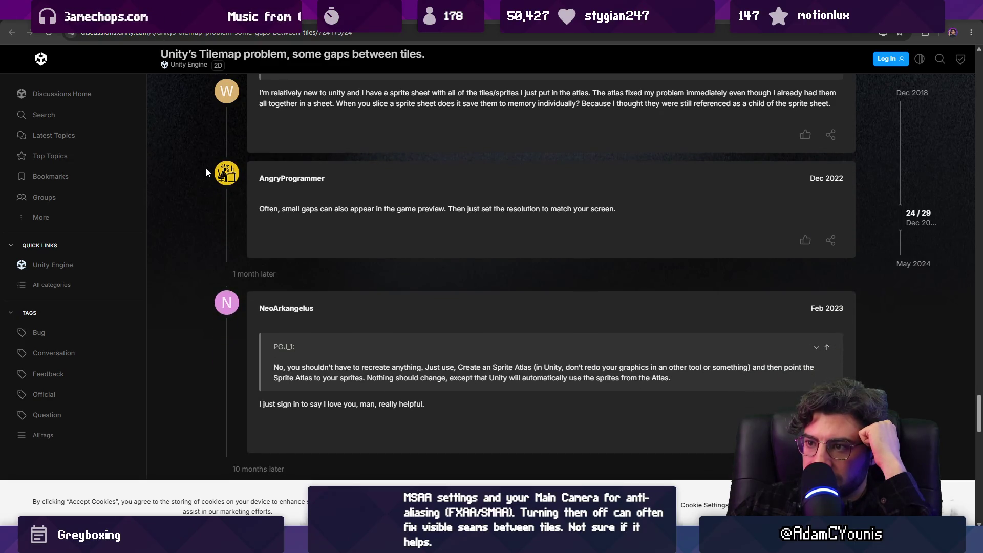
{"action": "scroll", "coordinate": [206, 169], "scroll_direction": "down", "scroll_amount": 2}
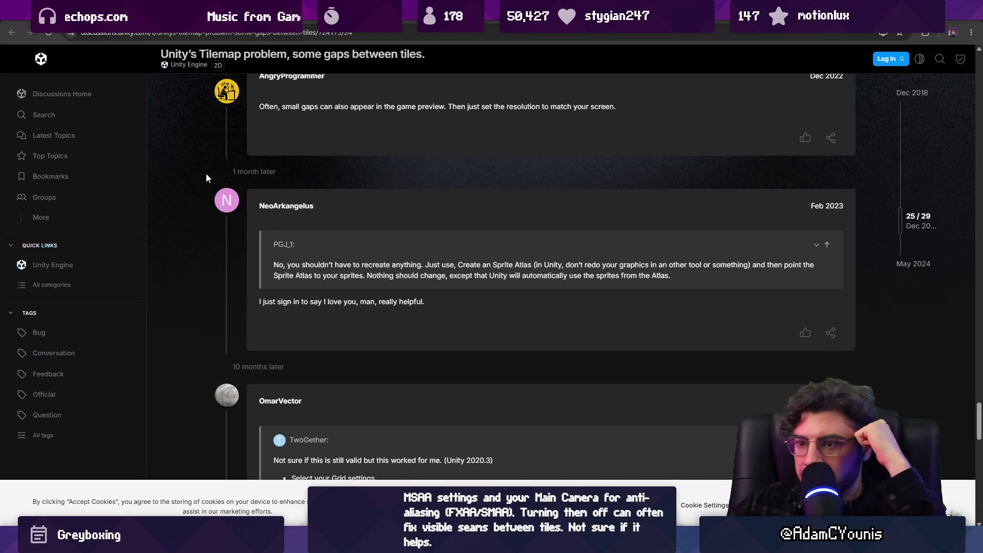
{"action": "scroll", "coordinate": [205, 176], "scroll_direction": "down", "scroll_amount": 1}
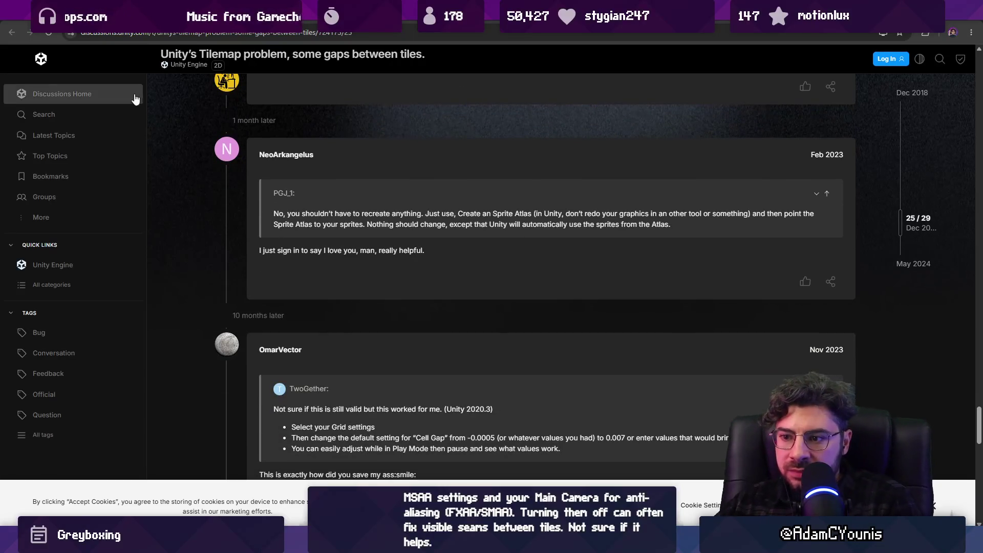
{"action": "scroll", "coordinate": [242, 210], "scroll_direction": "down", "scroll_amount": 2}
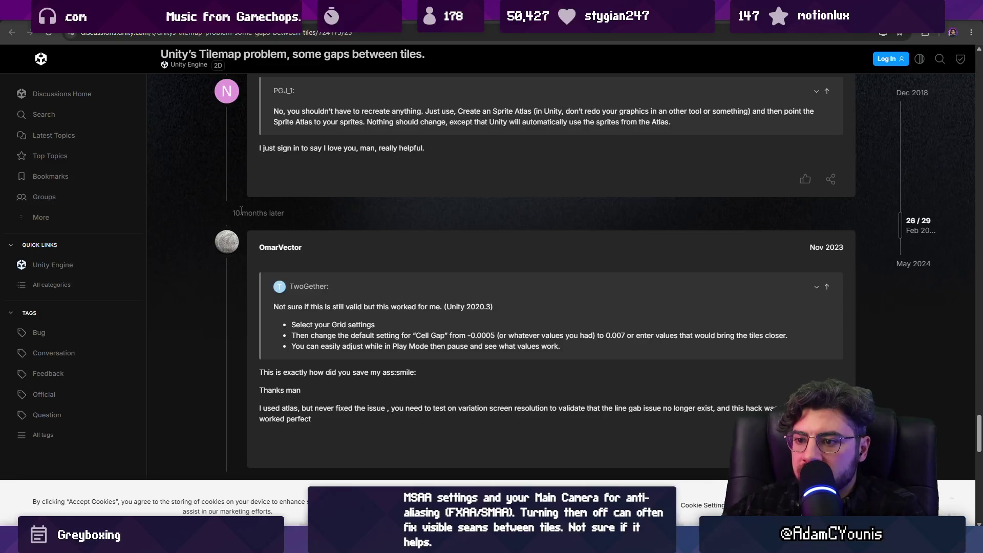
{"action": "scroll", "coordinate": [240, 209], "scroll_direction": "down", "scroll_amount": 1}
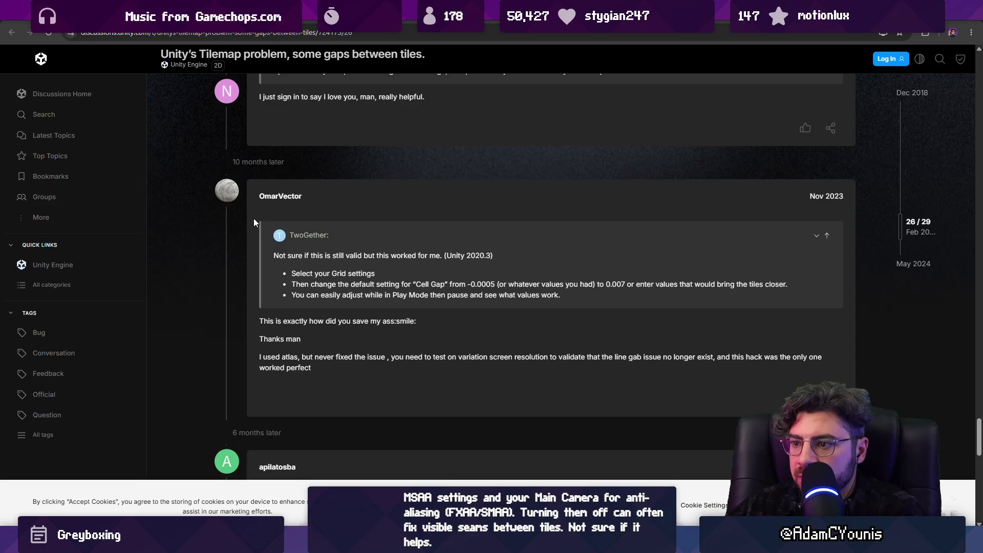
{"action": "scroll", "coordinate": [246, 205], "scroll_direction": "down", "scroll_amount": 3}
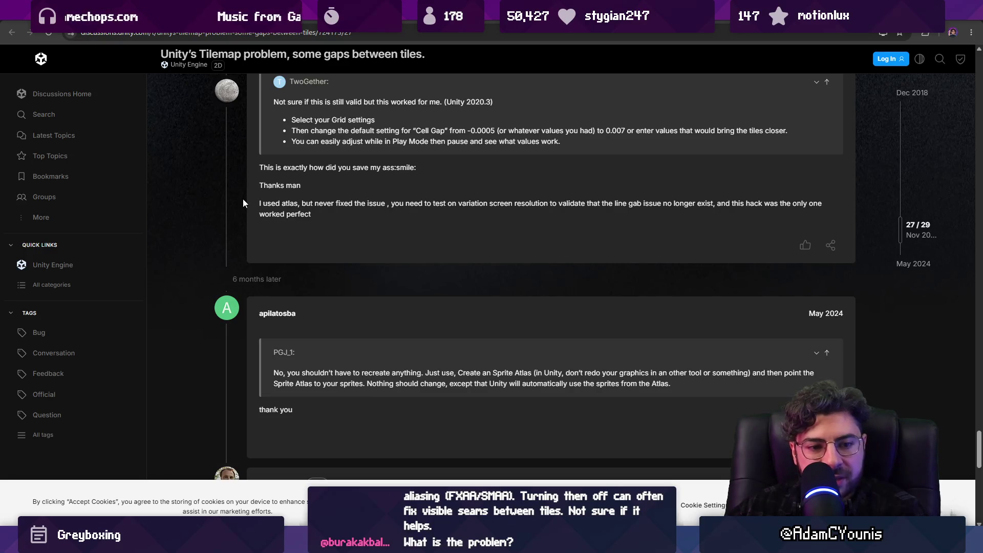
{"action": "scroll", "coordinate": [242, 200], "scroll_direction": "down", "scroll_amount": 4}
{"action": "scroll", "coordinate": [234, 201], "scroll_direction": "down", "scroll_amount": 1}
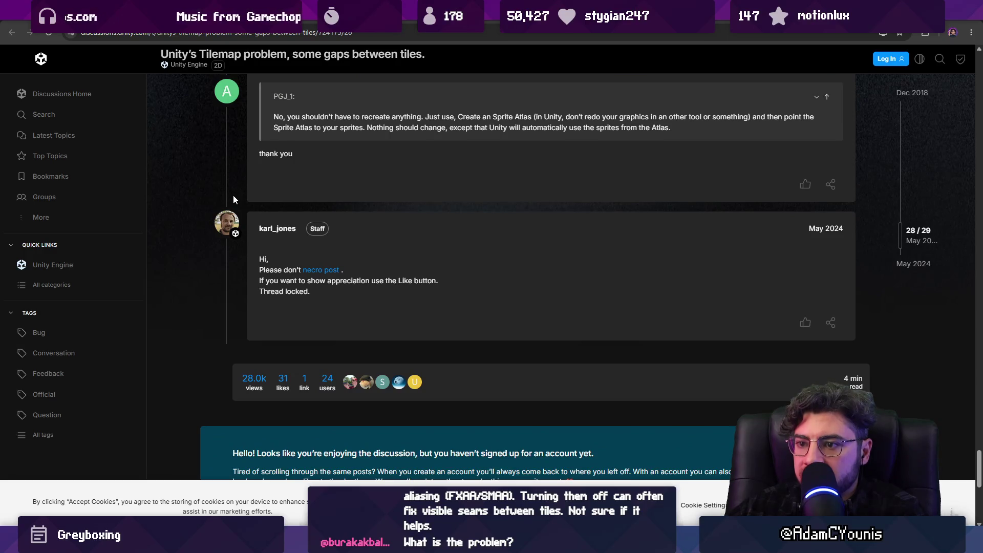
{"action": "scroll", "coordinate": [233, 199], "scroll_direction": "up", "scroll_amount": 2}
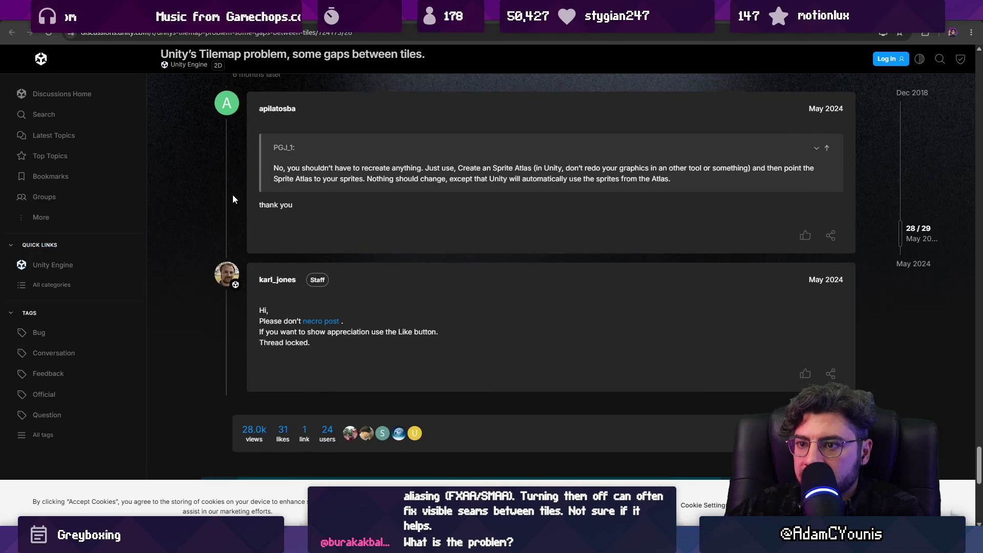
{"action": "scroll", "coordinate": [233, 199], "scroll_direction": "down", "scroll_amount": 10}
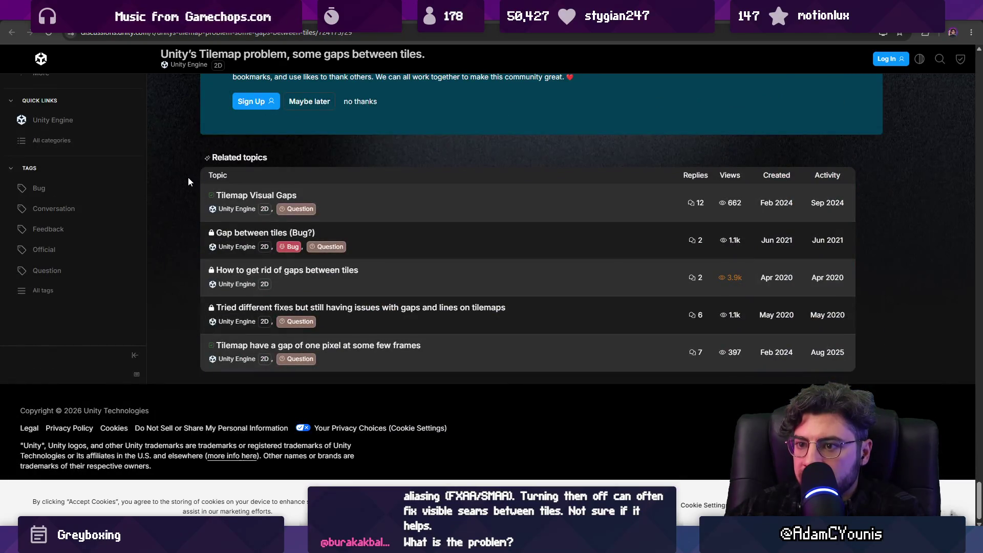
{"action": "right_click", "coordinate": [231, 228]}
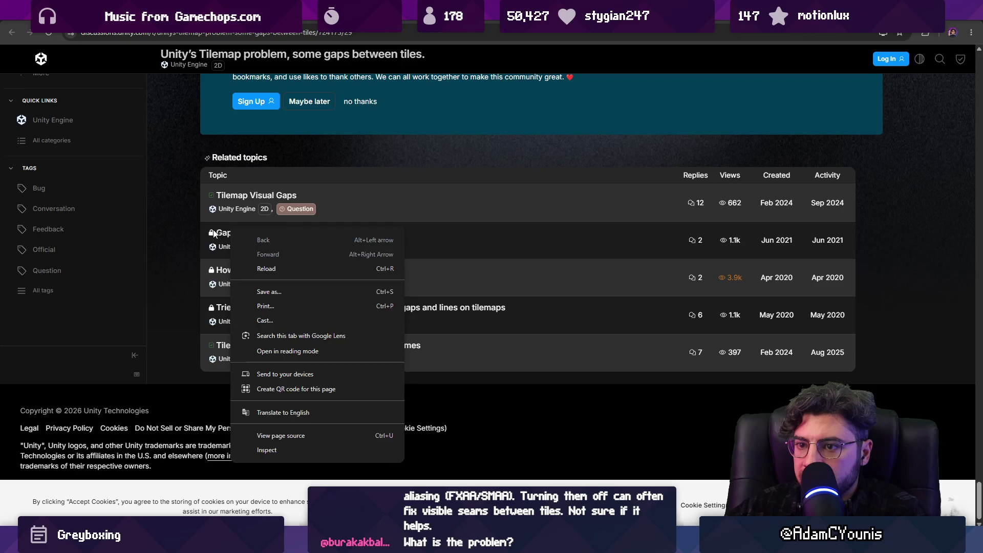
{"action": "left_click", "coordinate": [413, 225]}
{"action": "right_click", "coordinate": [261, 198]}
{"action": "left_click", "coordinate": [273, 200]}
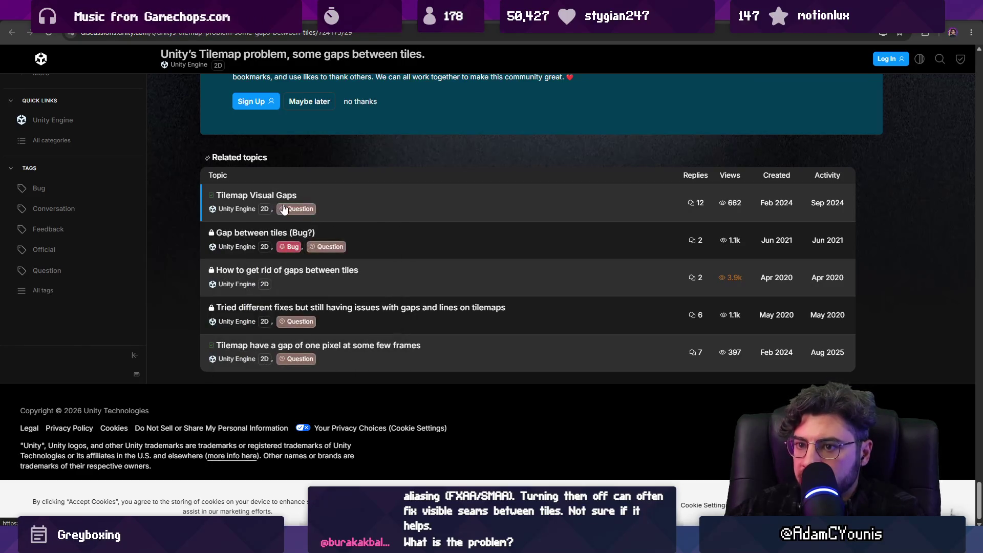
{"action": "left_click", "coordinate": [282, 200]}
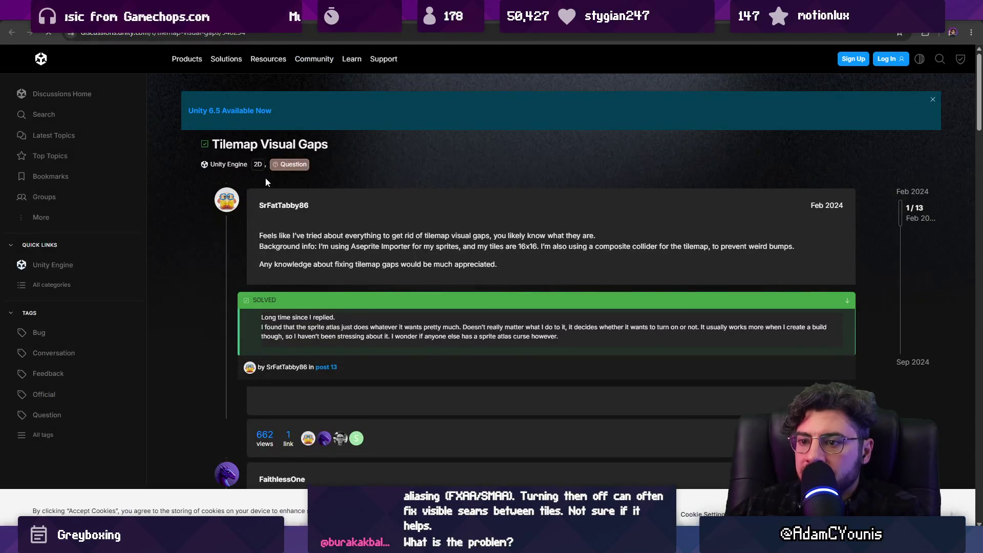
- Skim that topic, return to the gaps thread, and switch back to the Unity Editor
{"action": "scroll", "coordinate": [266, 177], "scroll_direction": "down", "scroll_amount": 15}
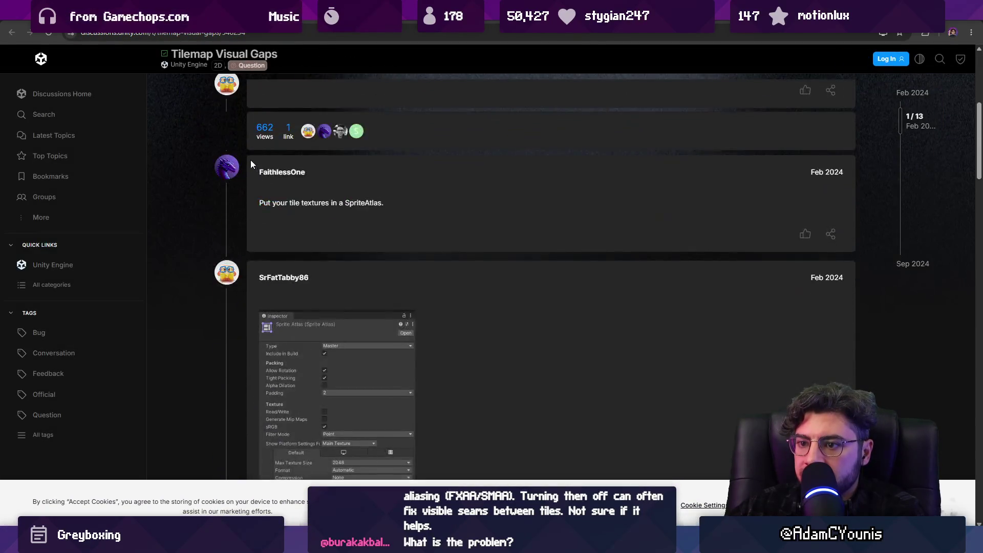
{"action": "scroll", "coordinate": [223, 250], "scroll_direction": "up", "scroll_amount": 15}
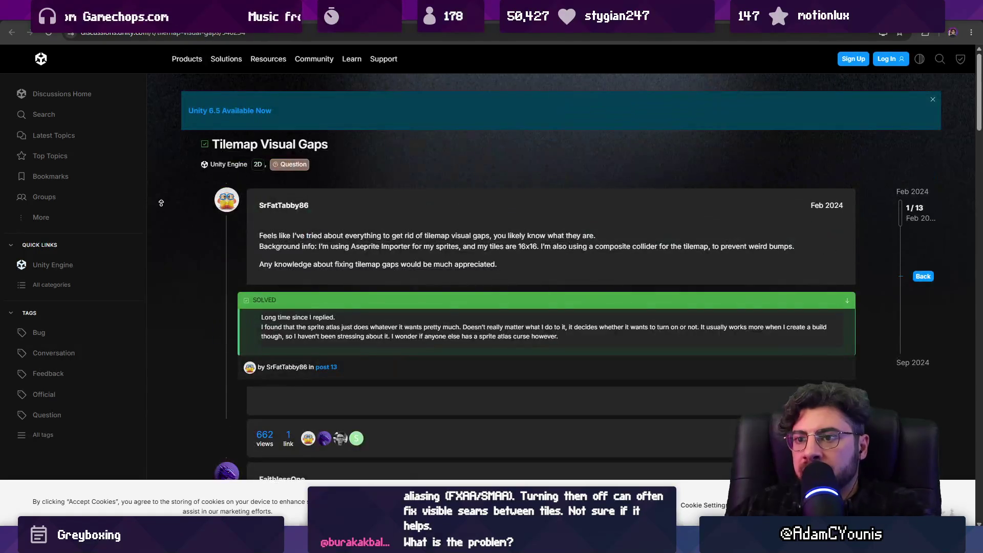
{"action": "key", "text": "alt+Left"}
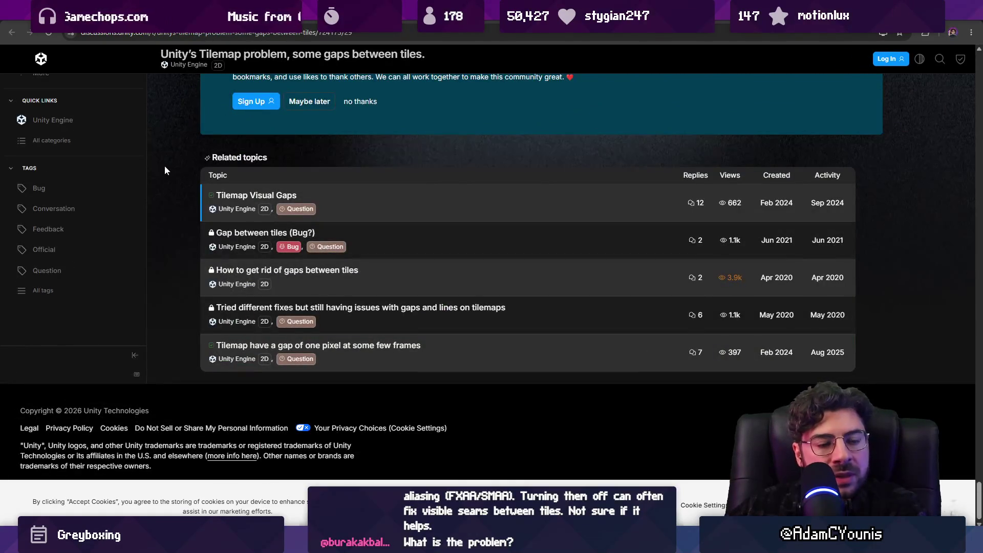
{"action": "key", "text": "alt+Tab"}
{"action": "scroll", "coordinate": [426, 257], "scroll_direction": "up", "scroll_amount": 6}
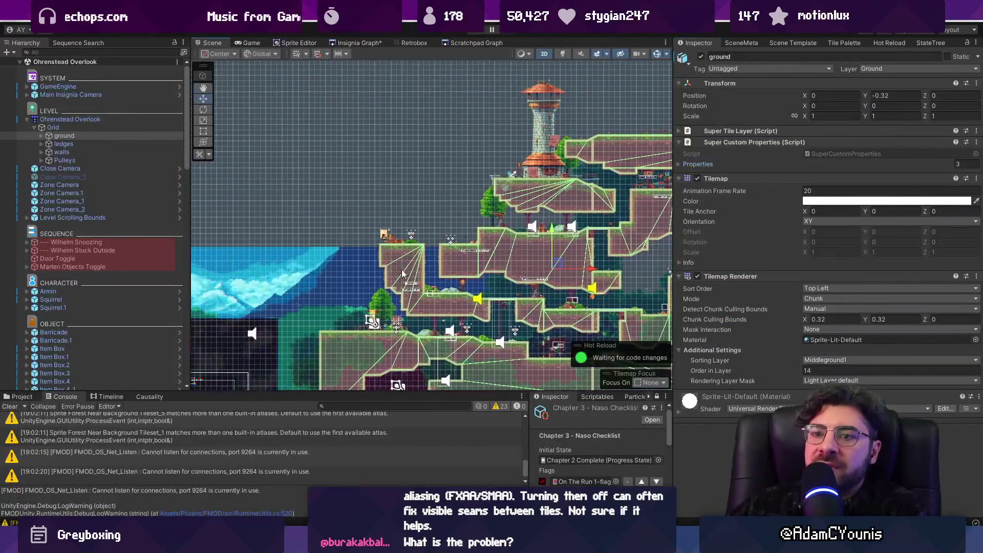
- Inspect the Ohrenstead Overlook map, ledges layer, Grid cell gap and ground tilemap settings
{"action": "left_click", "coordinate": [72, 120]}
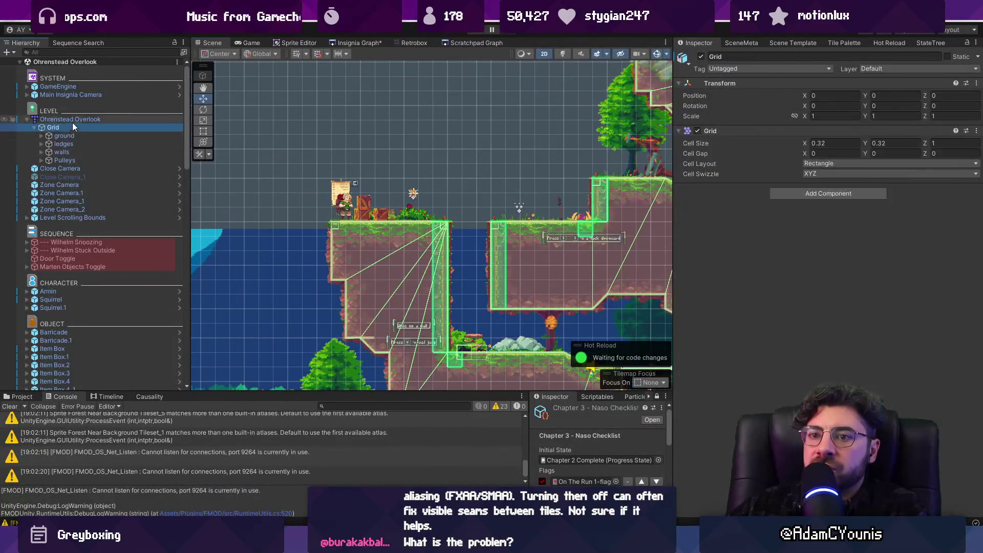
{"action": "scroll", "coordinate": [274, 257], "scroll_direction": "down", "scroll_amount": 3}
{"action": "scroll", "coordinate": [275, 256], "scroll_direction": "down", "scroll_amount": 3}
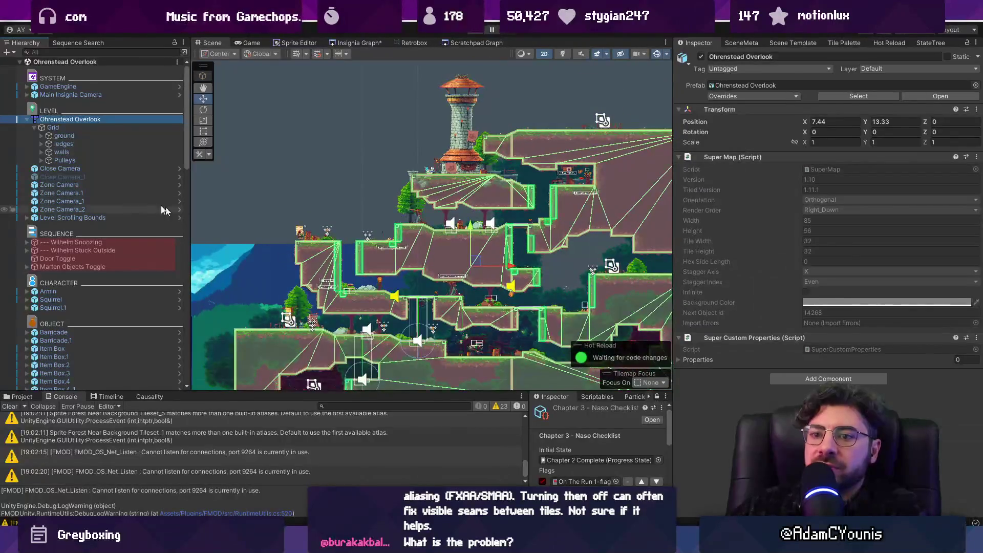
{"action": "left_click", "coordinate": [99, 144]}
{"action": "scroll", "coordinate": [374, 284], "scroll_direction": "down", "scroll_amount": 4}
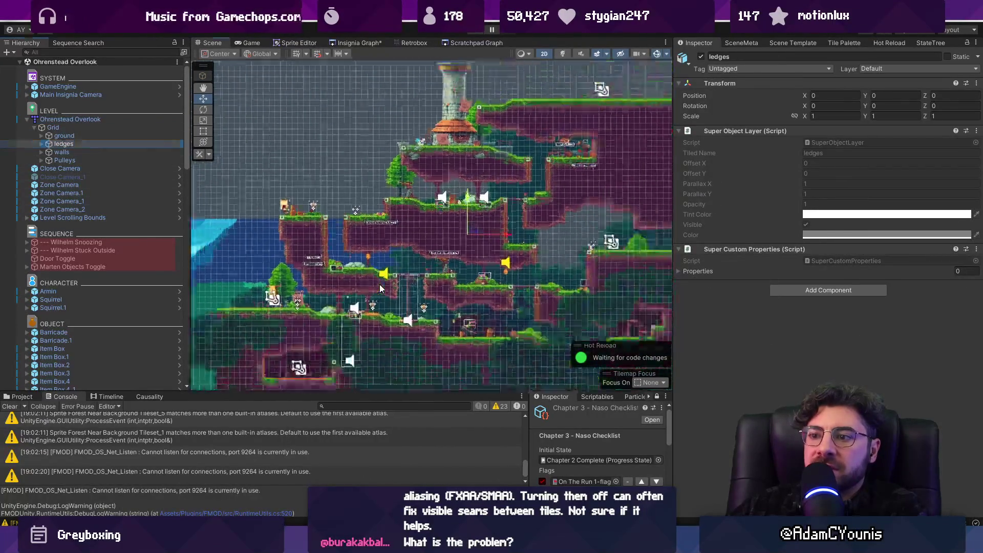
{"action": "scroll", "coordinate": [379, 269], "scroll_direction": "up", "scroll_amount": 4}
{"action": "scroll", "coordinate": [379, 263], "scroll_direction": "up", "scroll_amount": 2}
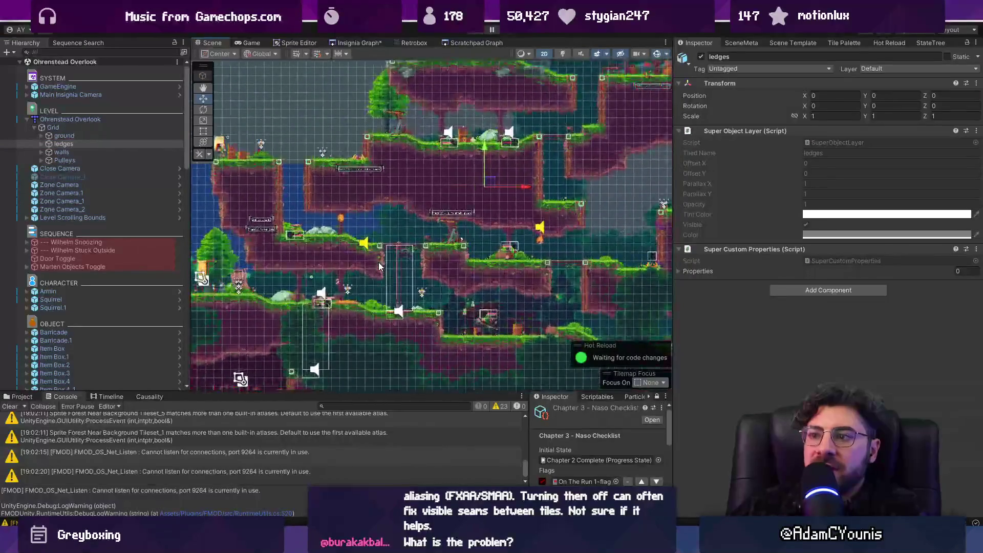
{"action": "left_click", "coordinate": [53, 127]}
{"action": "left_click", "coordinate": [67, 144]}
{"action": "left_click", "coordinate": [72, 136]}
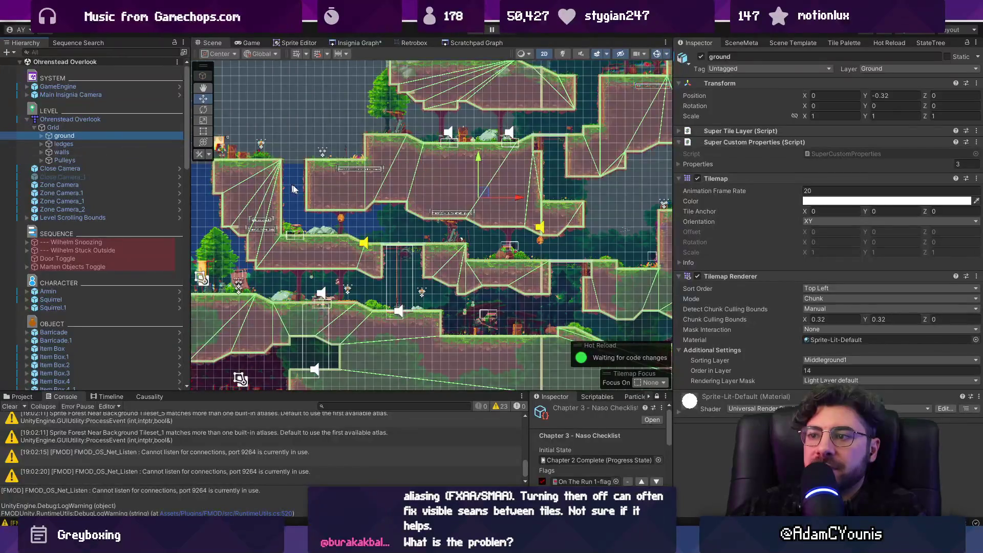
{"action": "scroll", "coordinate": [318, 193], "scroll_direction": "up", "scroll_amount": 3}
{"action": "scroll", "coordinate": [348, 197], "scroll_direction": "up", "scroll_amount": 3}
{"action": "mouse_move", "coordinate": [351, 199]}
{"action": "left_mouse_down"}
{"action": "mouse_move", "coordinate": [535, 356]}
{"action": "mouse_move", "coordinate": [470, 344]}
{"action": "left_mouse_up"}
{"action": "scroll", "coordinate": [417, 159], "scroll_direction": "up", "scroll_amount": 2}
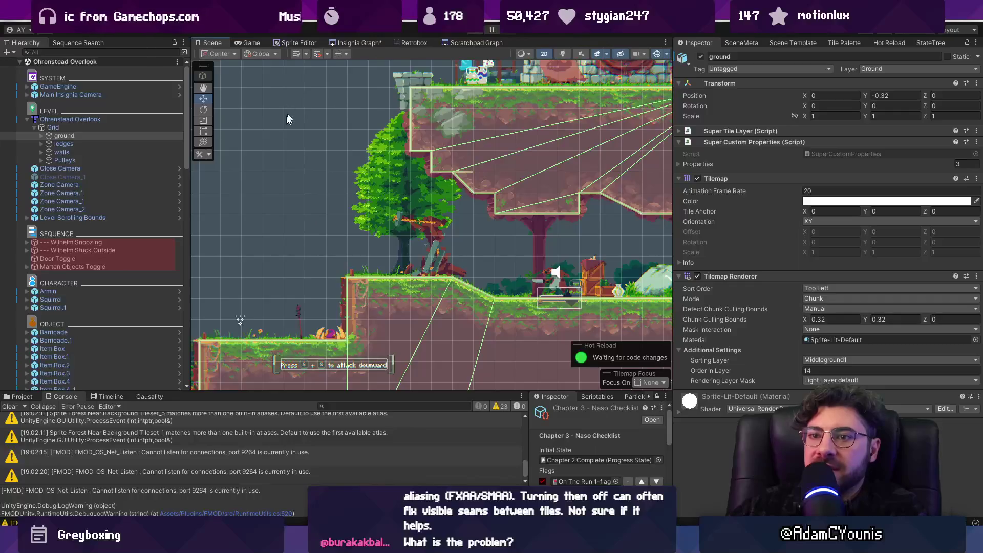
- Review the map root's Super Map settings and turn on the Scene view grid overlay
{"action": "left_click", "coordinate": [88, 128]}
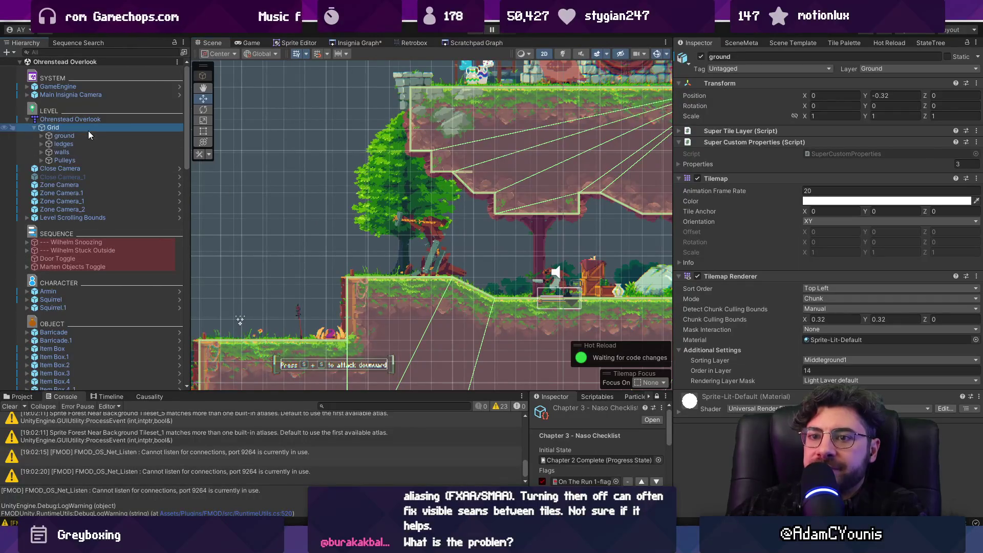
{"action": "left_click", "coordinate": [88, 120]}
{"action": "scroll", "coordinate": [554, 183], "scroll_direction": "down", "scroll_amount": 5}
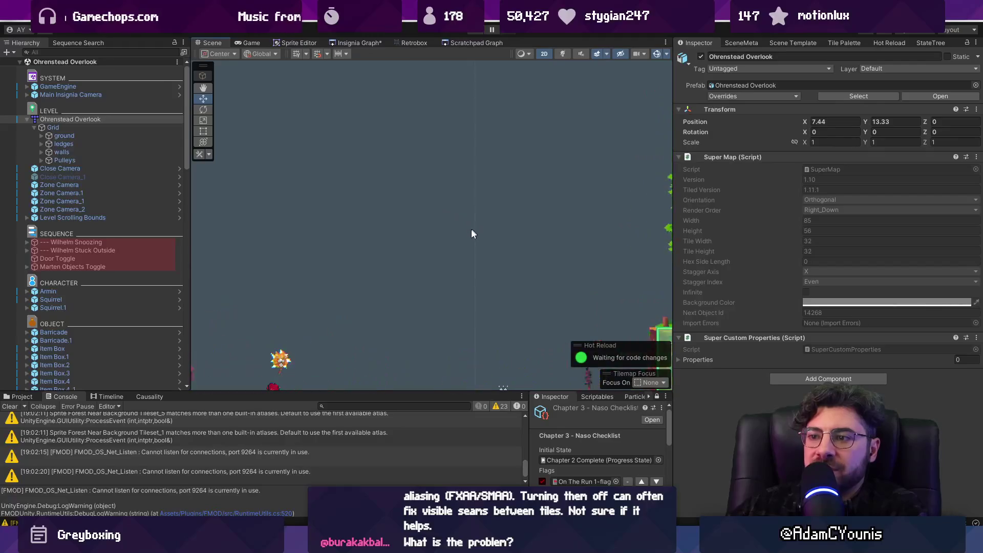
{"action": "scroll", "coordinate": [471, 228], "scroll_direction": "up", "scroll_amount": 4}
{"action": "left_click", "coordinate": [295, 54]}
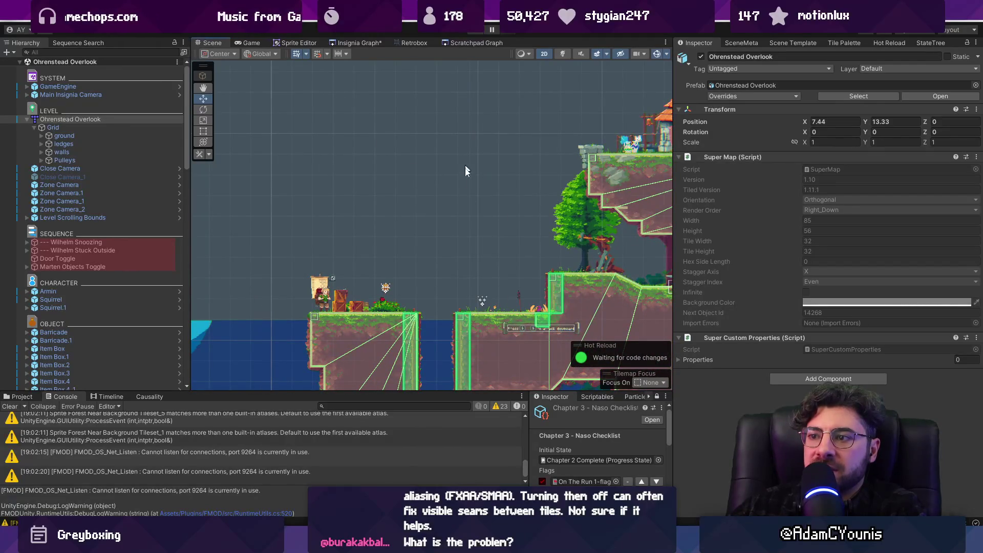
{"action": "key", "text": "Right"}
{"action": "key", "text": "Right"}
{"action": "key", "text": "Right"}
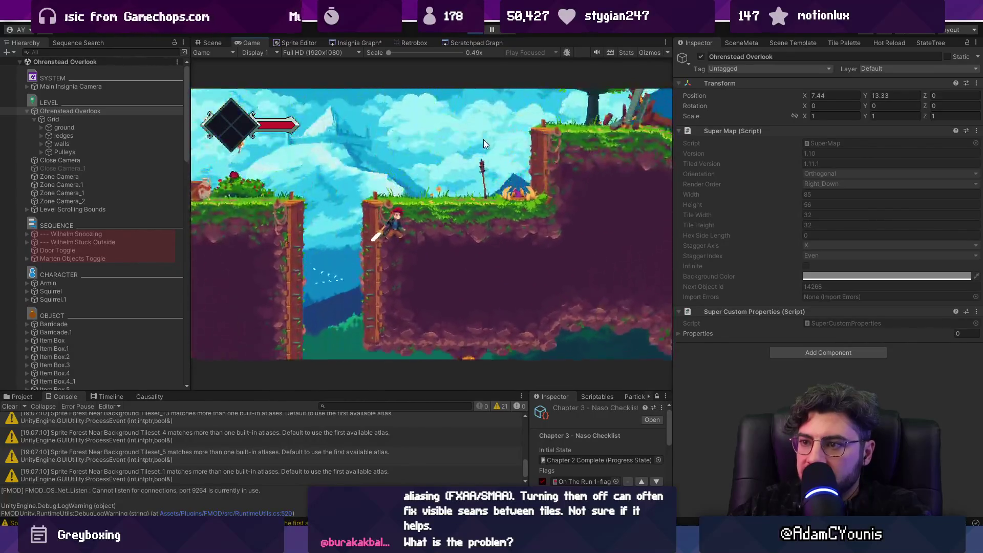
- Run and jump the character up the ledges into the forest and attack the first enemy
{"action": "key", "text": "Left"}
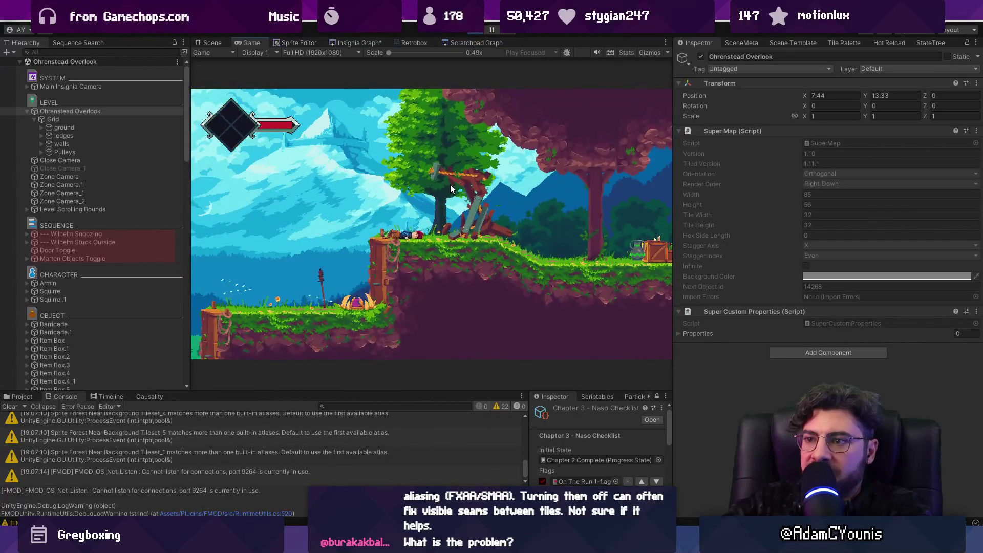
{"action": "key", "text": "x"}
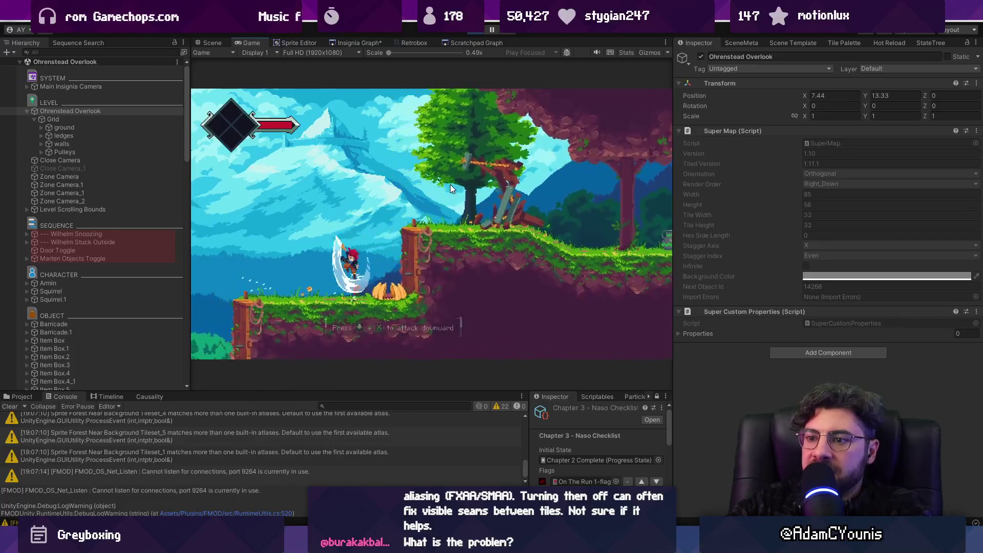
{"action": "key", "text": "Right"}
{"action": "key", "text": "space"}
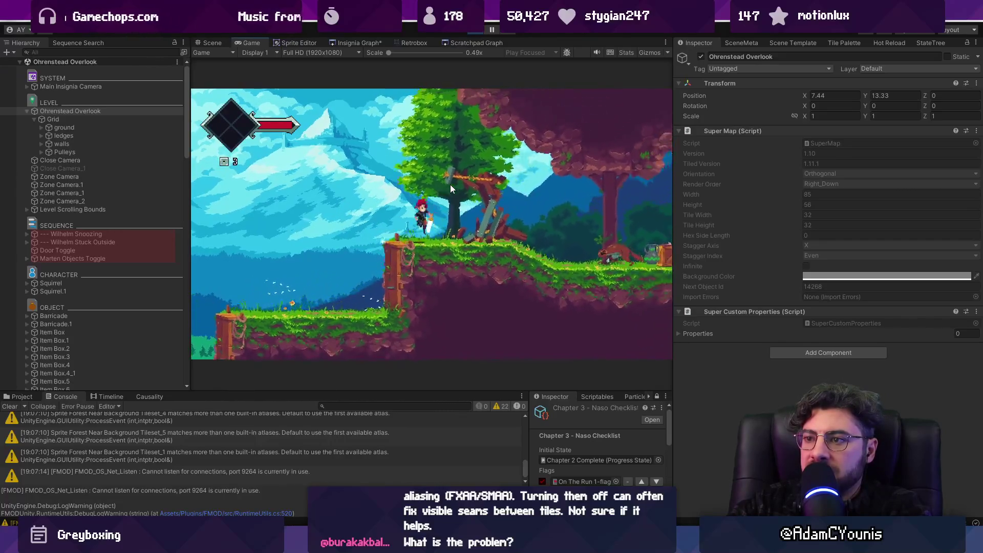
{"action": "key", "text": "Right"}
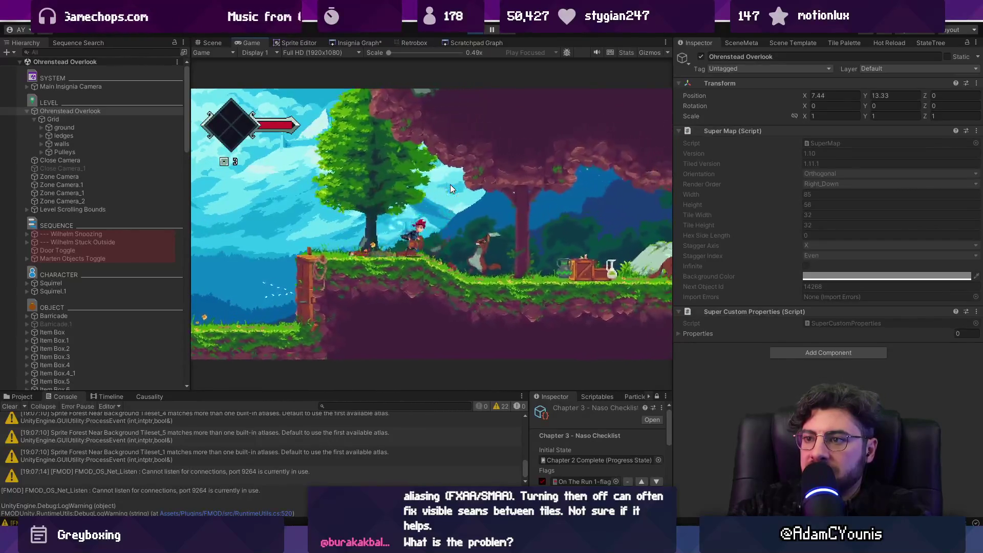
{"action": "key", "text": "x"}
{"action": "key", "text": "x"}
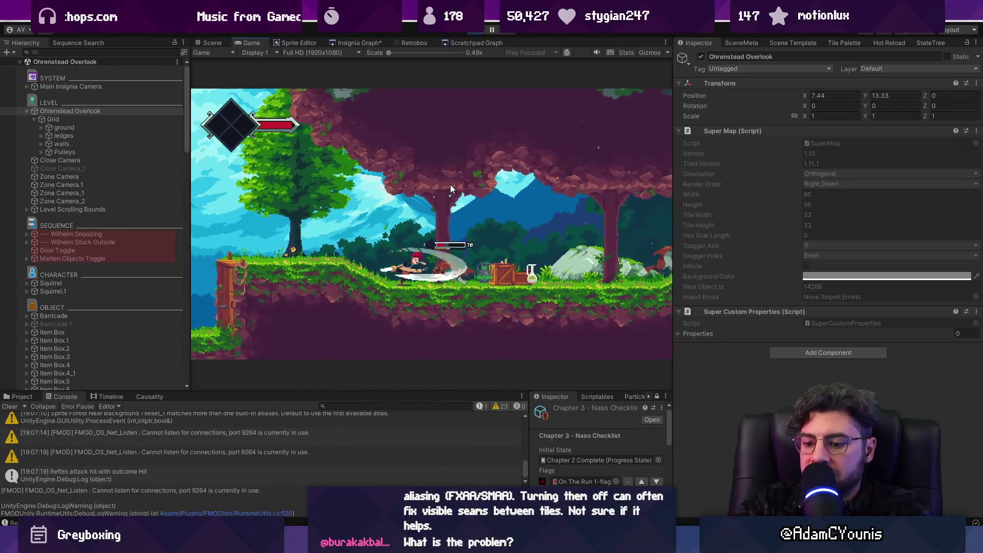
- Maximize the Game view and defeat the enemy with leaping sword slashes
{"action": "key", "text": "shift+space"}
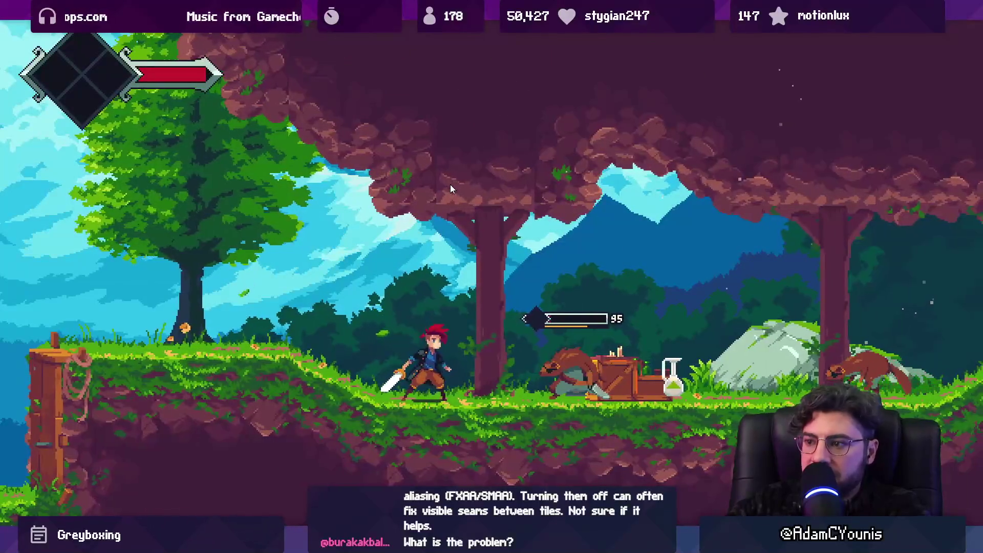
{"action": "key", "text": "Left"}
{"action": "key", "text": "Right"}
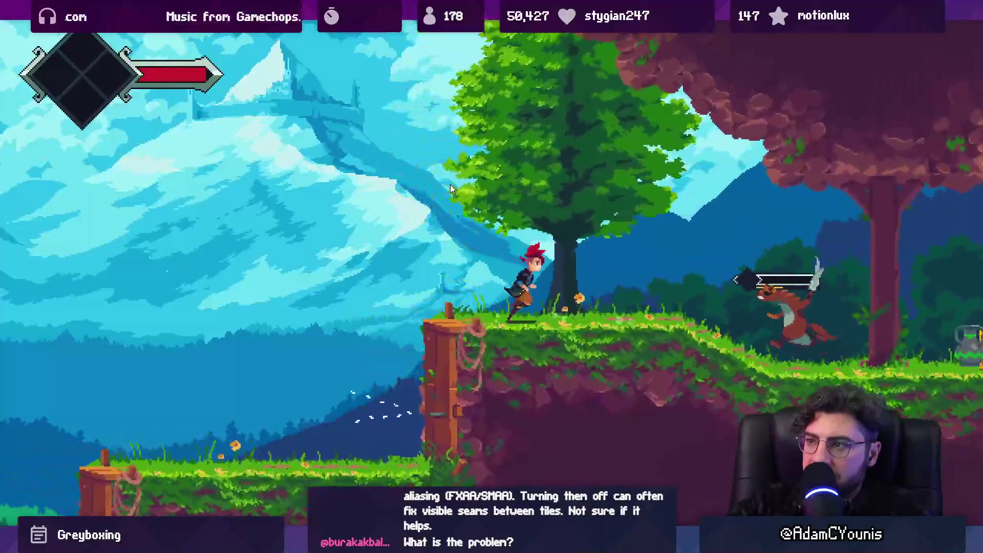
{"action": "key", "text": "x"}
{"action": "key", "text": "Right"}
{"action": "key", "text": "x"}
{"action": "key", "text": "Right"}
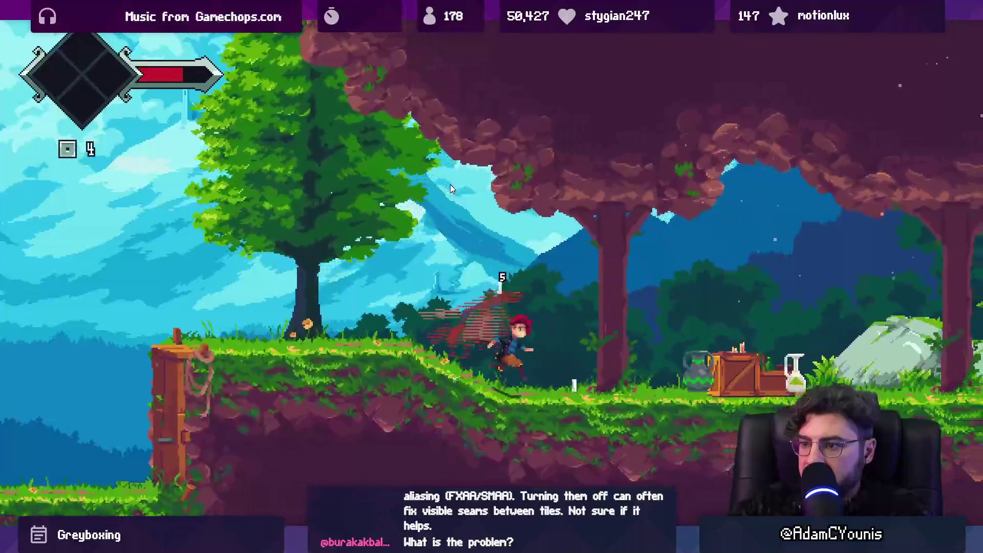
- Run the character back and forth along the ground, swinging the sword to look for seams
{"action": "key", "text": "Left"}
{"action": "key", "text": "Right"}
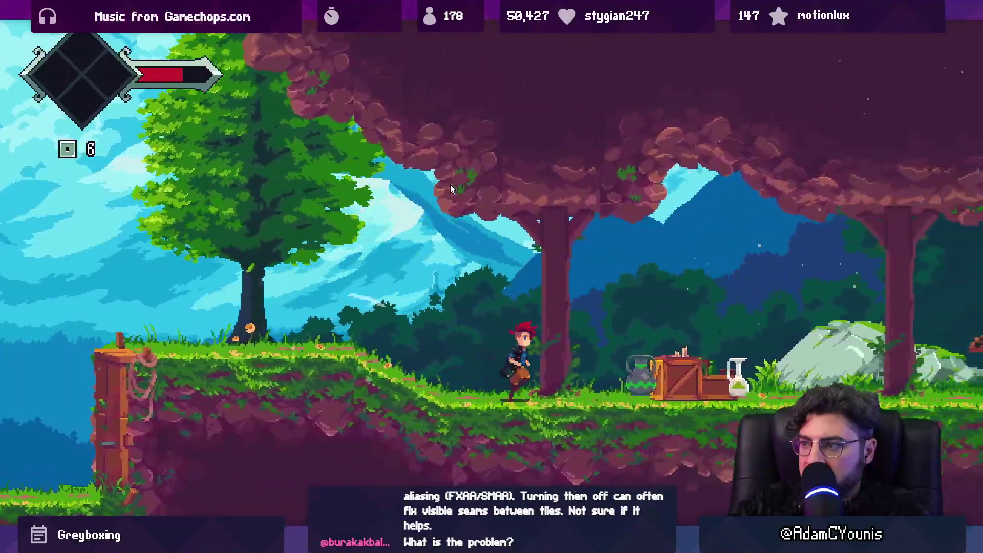
{"action": "key", "text": "Left"}
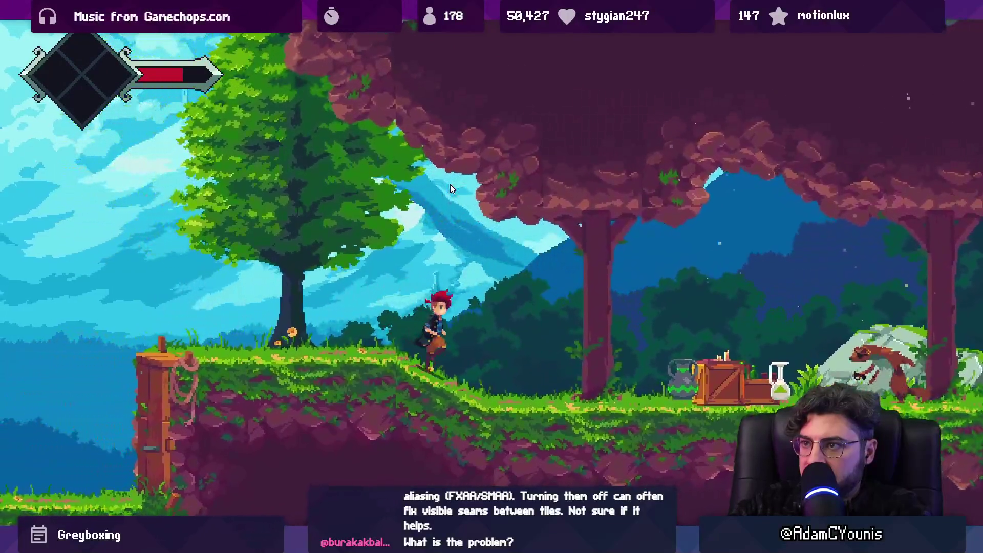
{"action": "key", "text": "Right"}
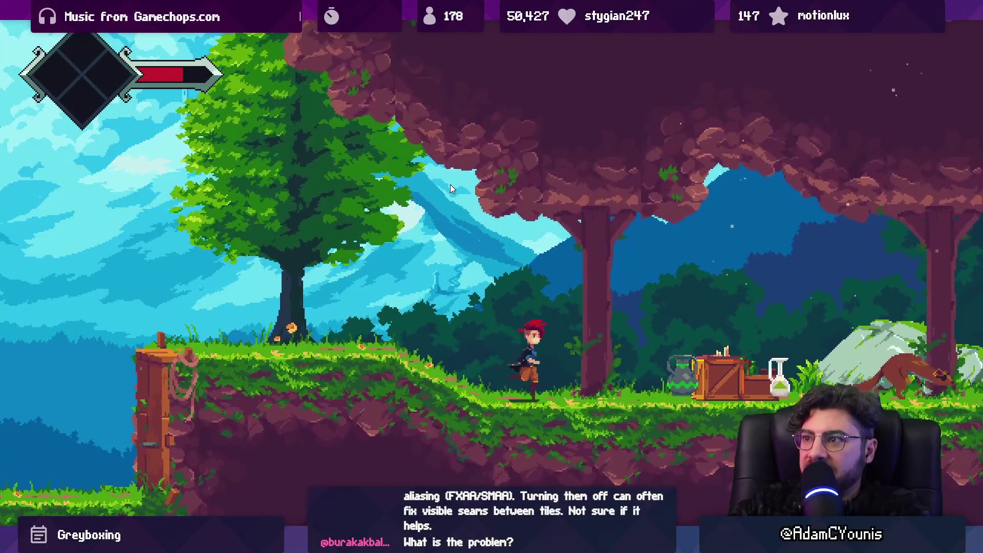
{"action": "key", "text": "x"}
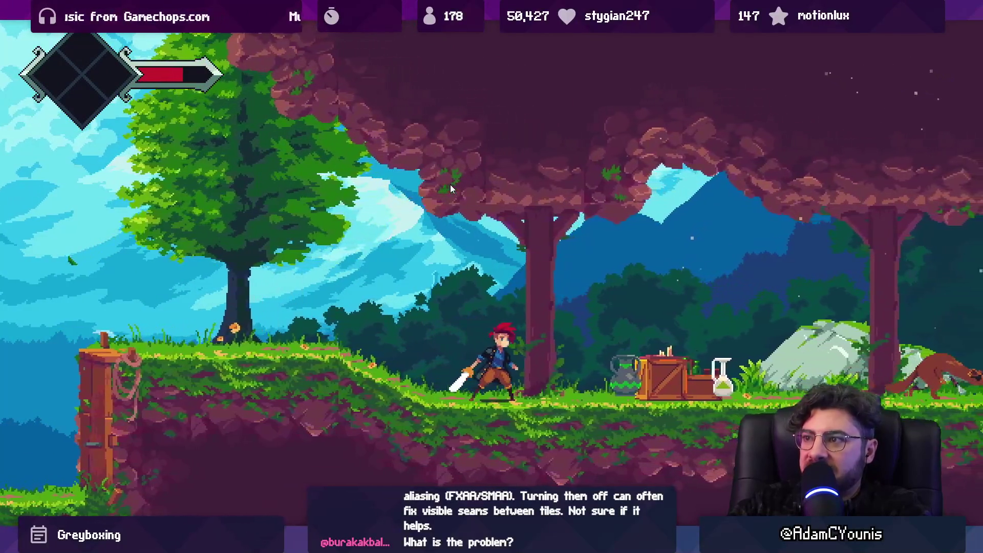
{"action": "key", "text": "Left"}
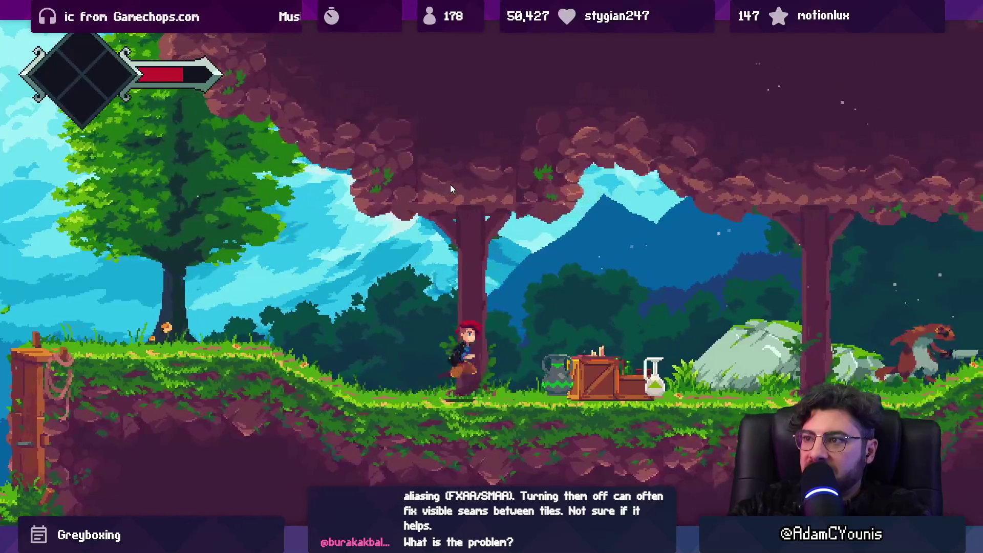
{"action": "key", "text": "Left"}
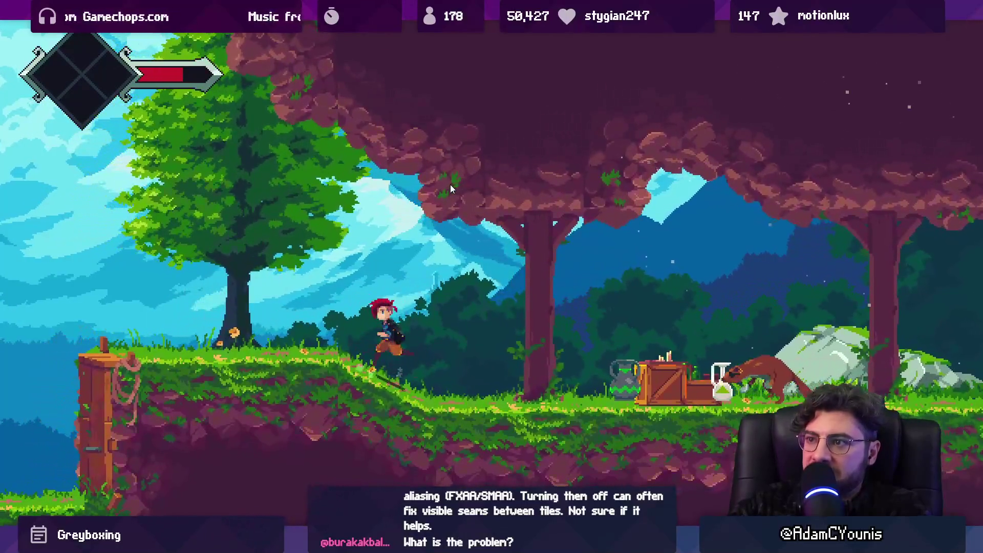
{"action": "key", "text": "x"}
{"action": "key", "text": "Right"}
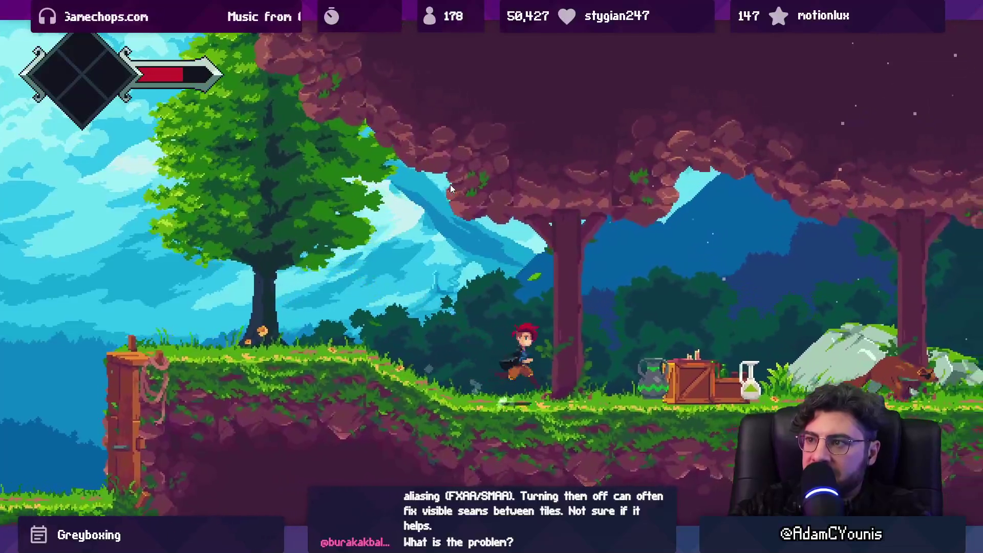
{"action": "key", "text": "Left"}
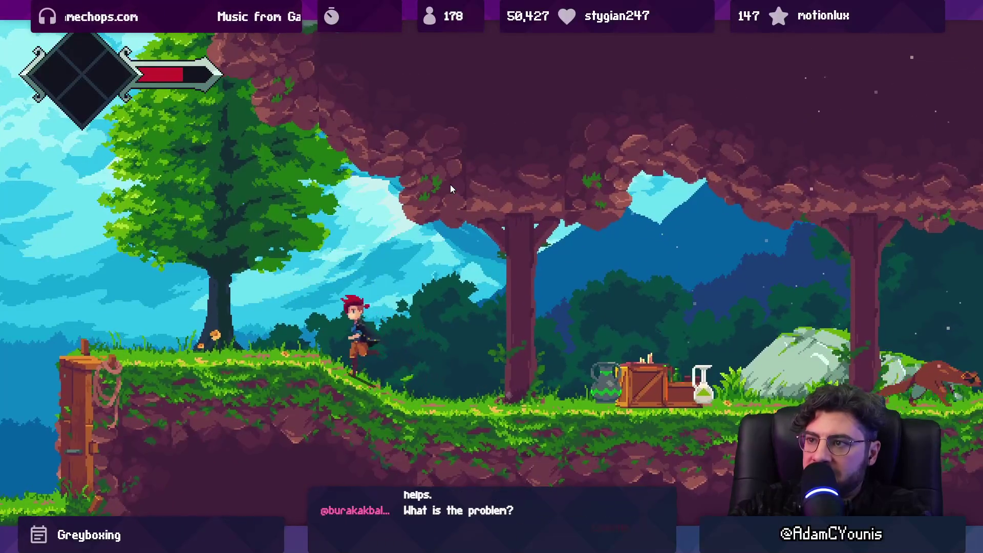
{"action": "key", "text": "Right"}
{"action": "key", "text": "x"}
- Jump and slash at the next forest enemy until it is defeated
{"action": "key", "text": "space"}
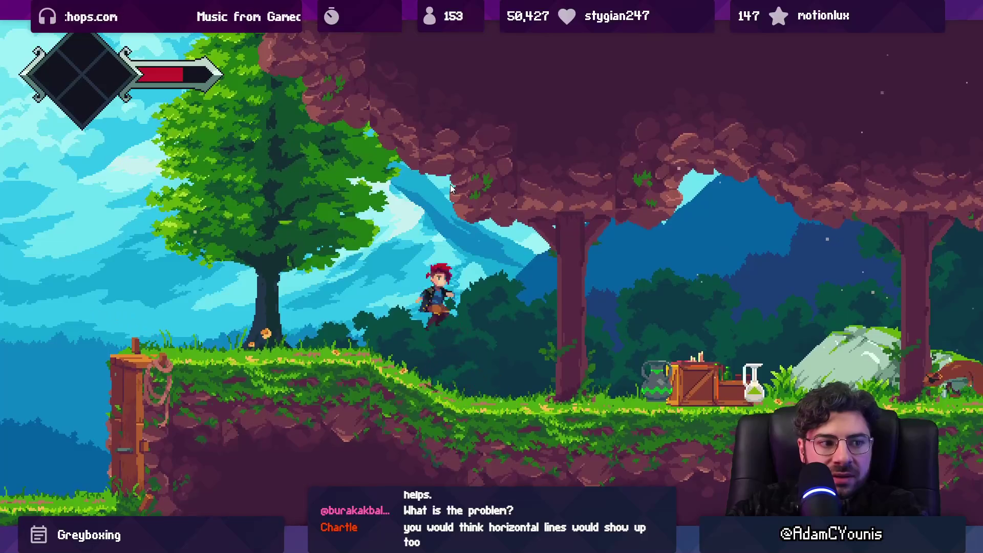
{"action": "key", "text": "space"}
{"action": "key", "text": "Right"}
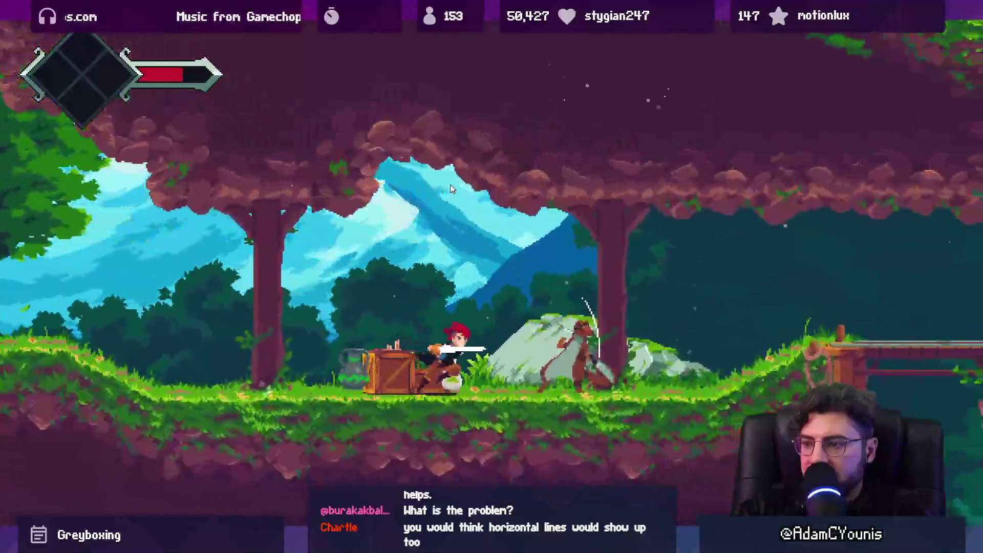
{"action": "key", "text": "x"}
{"action": "key", "text": "Left"}
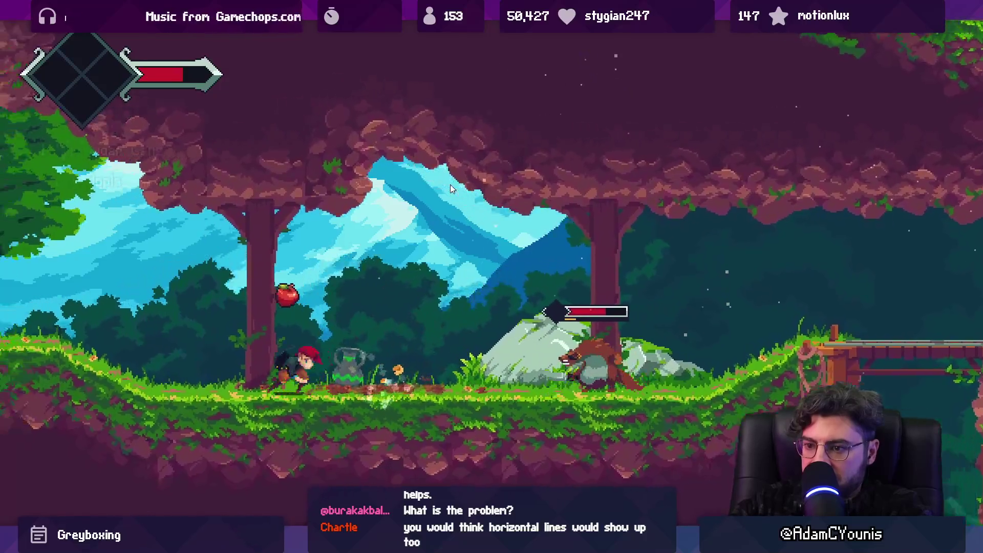
{"action": "key", "text": "Left"}
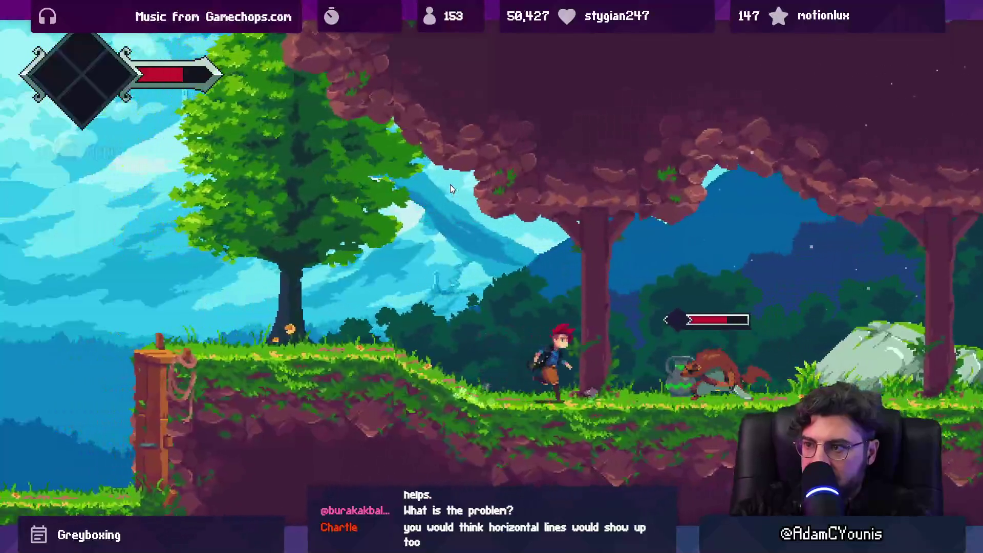
{"action": "key", "text": "x"}
{"action": "key", "text": "x"}
{"action": "key", "text": "Right"}
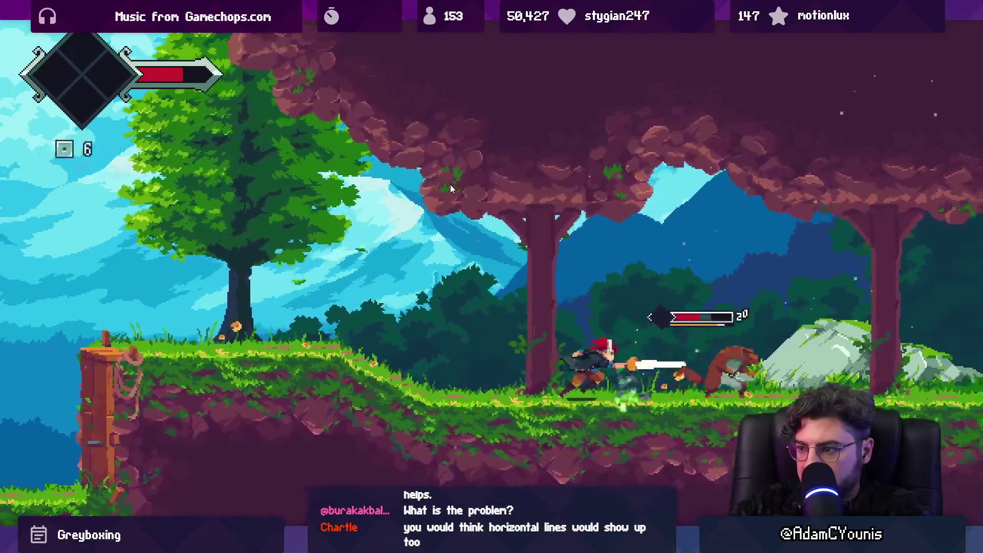
{"action": "key", "text": "x"}
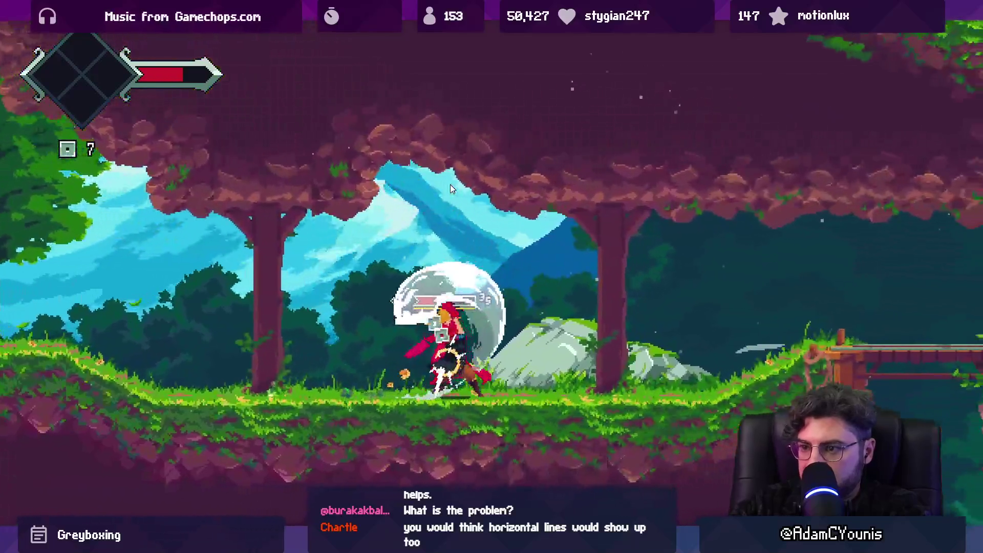
{"action": "key", "text": "Left"}
{"action": "key", "text": "Right"}
{"action": "key", "text": "x"}
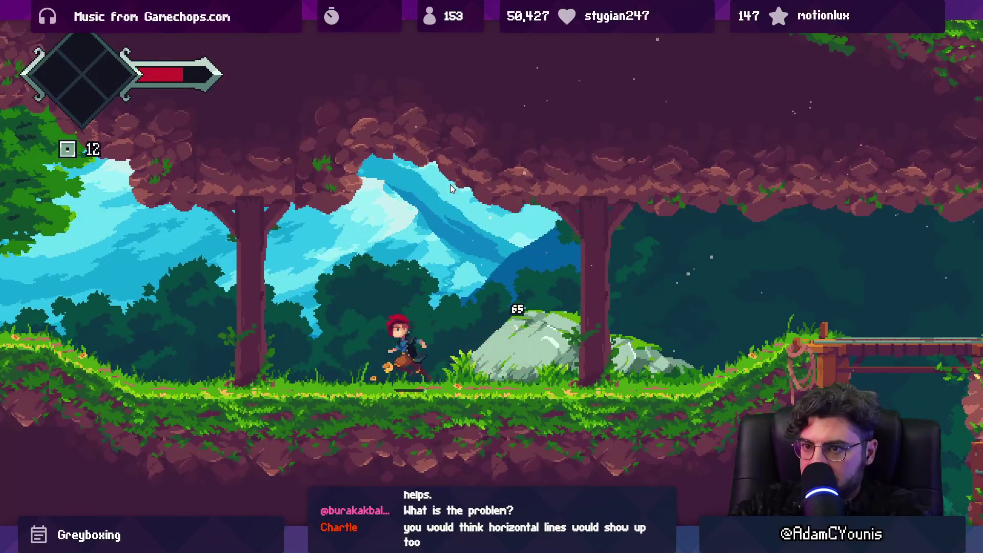
- Run the character past the tree and back, then restore the Game view to the editor layout
{"action": "key", "text": "Left"}
{"action": "key", "text": "Right"}
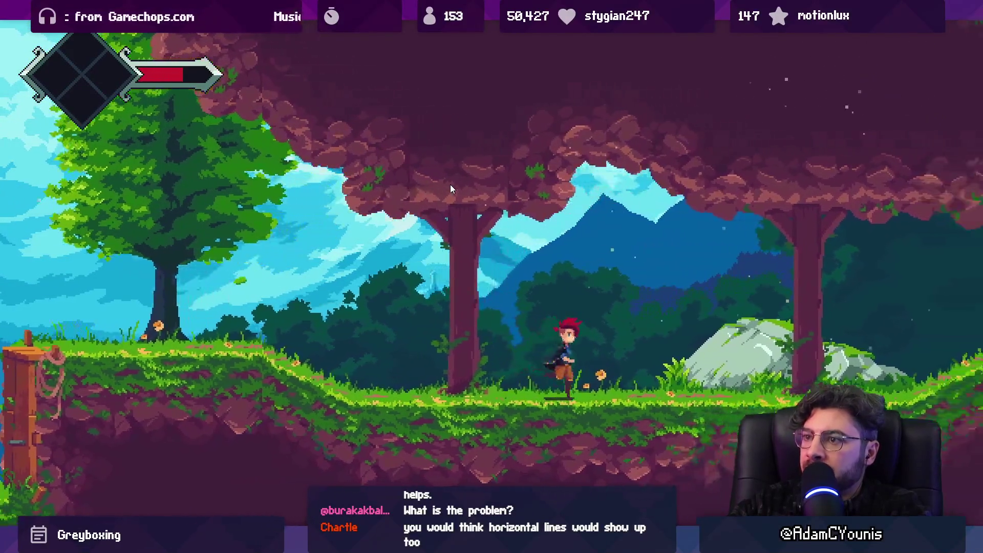
{"action": "key", "text": "Left"}
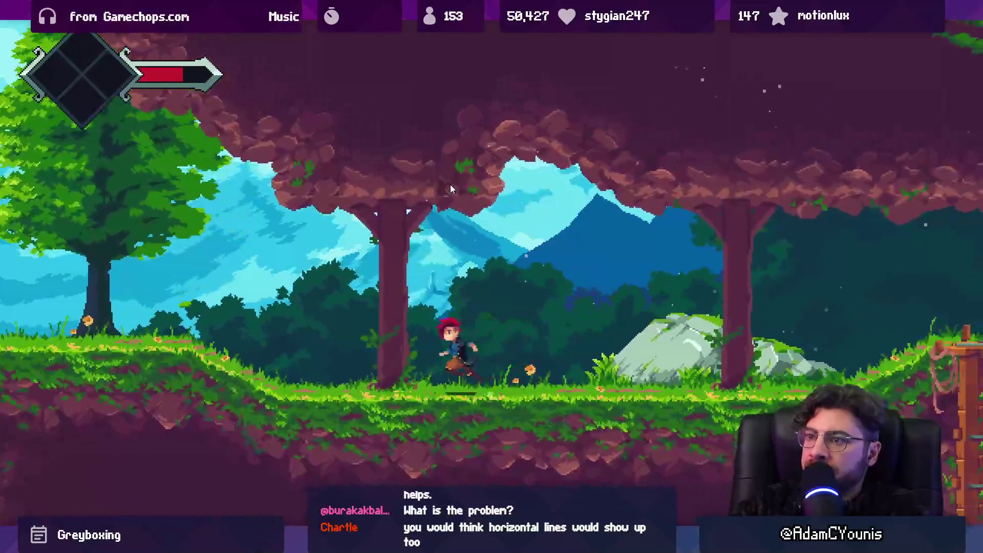
{"action": "key", "text": "Right"}
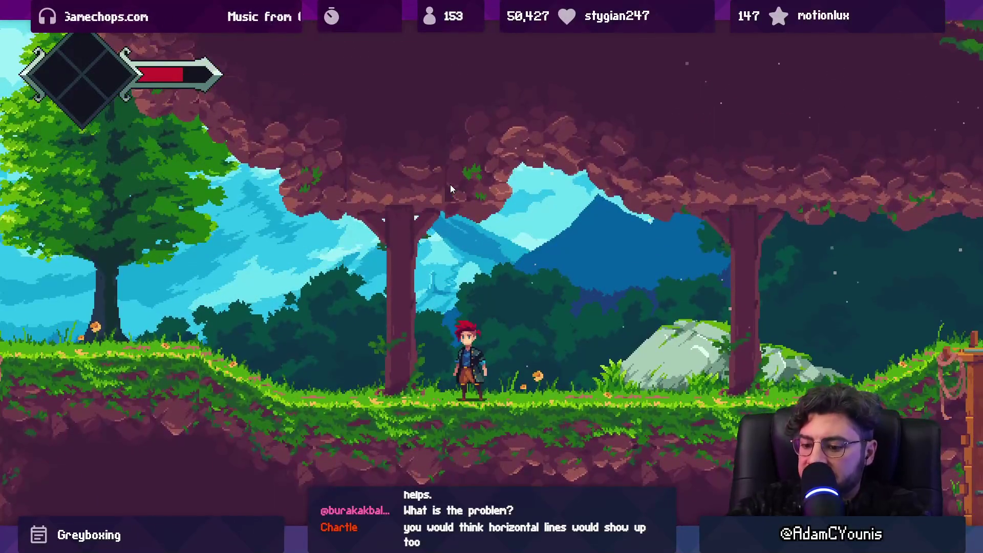
{"action": "key", "text": "shift+space"}
{"action": "key", "text": "alt+Tab"}
{"action": "scroll", "coordinate": [621, 425], "scroll_direction": "down", "scroll_amount": 3}
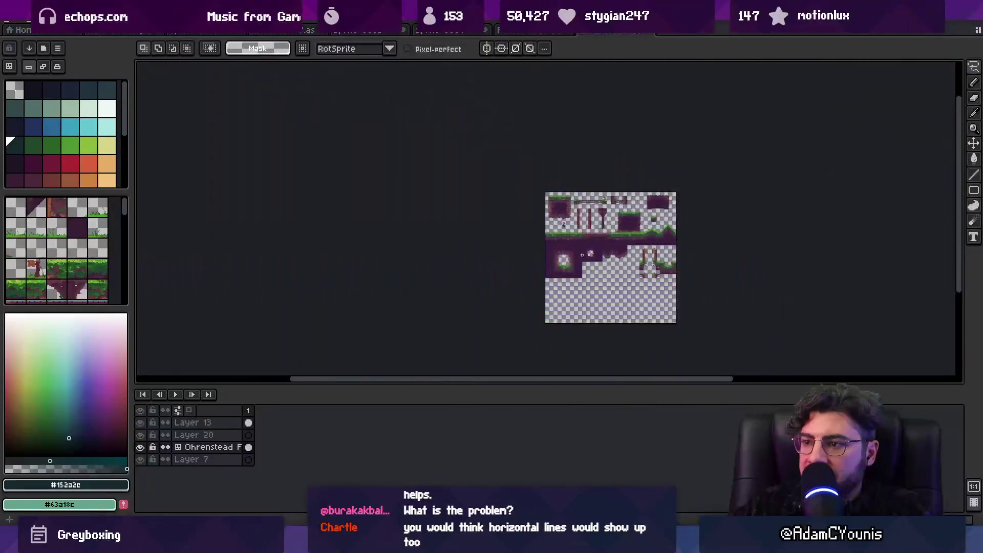
{"action": "scroll", "coordinate": [643, 223], "scroll_direction": "up", "scroll_amount": 1}
{"action": "scroll", "coordinate": [594, 169], "scroll_direction": "up", "scroll_amount": 5}
{"action": "scroll", "coordinate": [609, 195], "scroll_direction": "down", "scroll_amount": 5}
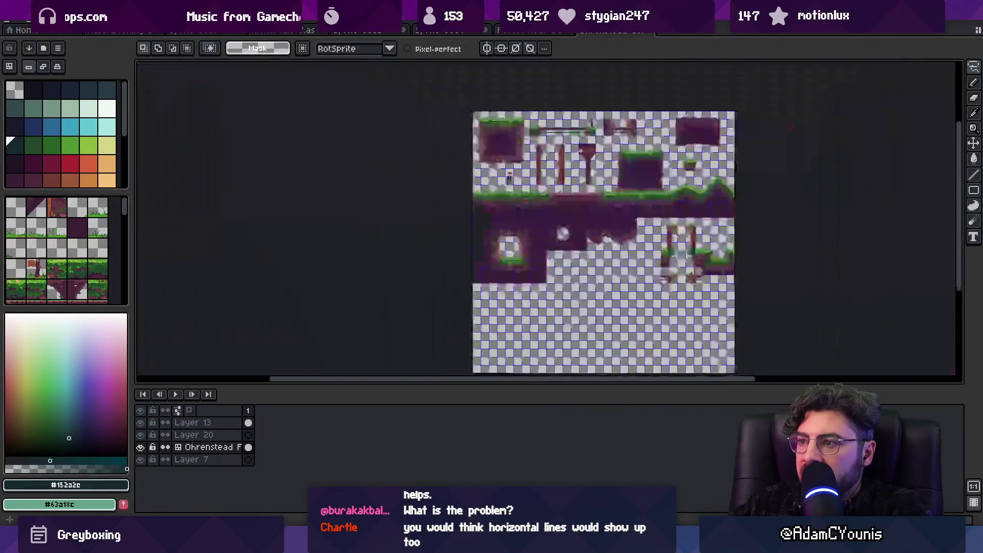
{"action": "scroll", "coordinate": [620, 215], "scroll_direction": "up", "scroll_amount": 3}
{"action": "scroll", "coordinate": [619, 215], "scroll_direction": "up", "scroll_amount": 6}
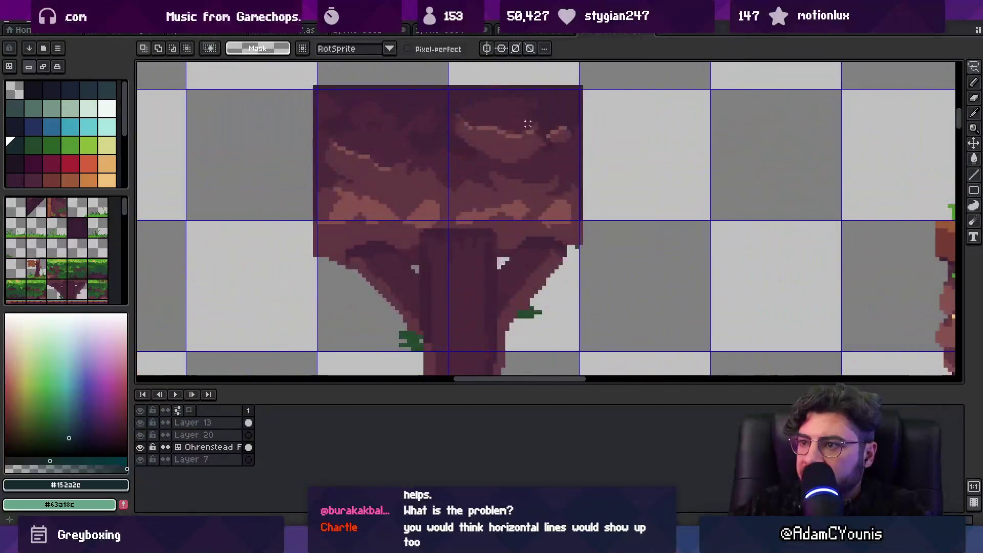
{"action": "scroll", "coordinate": [356, 119], "scroll_direction": "down", "scroll_amount": 6}
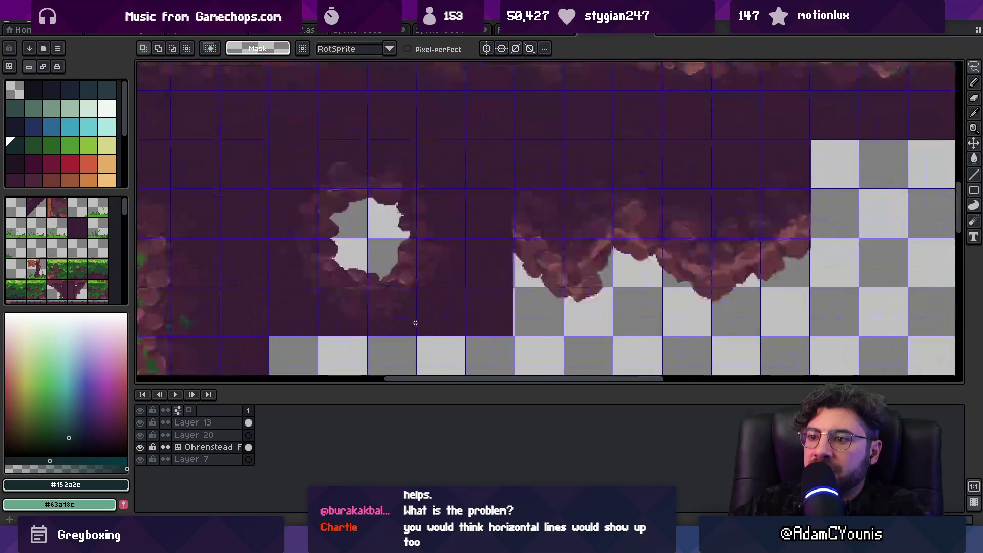
{"action": "scroll", "coordinate": [440, 317], "scroll_direction": "up", "scroll_amount": 3}
{"action": "scroll", "coordinate": [440, 325], "scroll_direction": "down", "scroll_amount": 3}
{"action": "left_click_drag", "start_coordinate": [408, 313], "coordinate": [416, 336]}
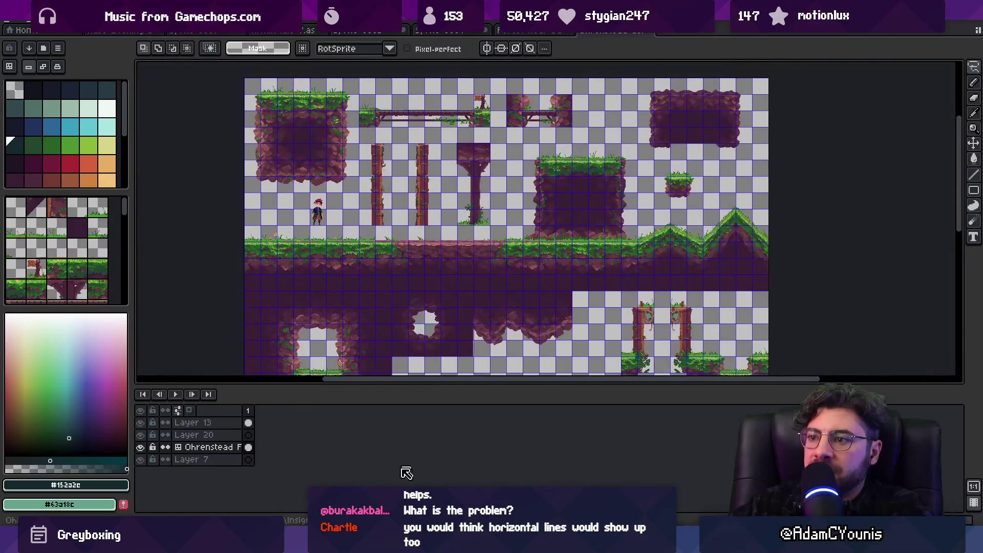
{"action": "key", "text": "alt+Tab"}
- Switch to the Scene view and click through the overlapping objects in the level
{"action": "left_click", "coordinate": [210, 43]}
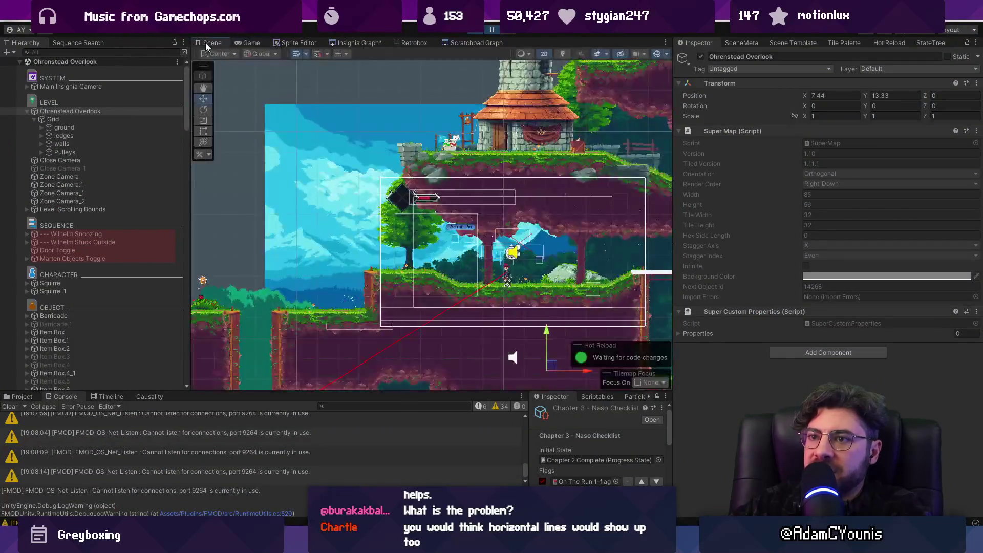
{"action": "scroll", "coordinate": [532, 202], "scroll_direction": "up", "scroll_amount": 5}
{"action": "left_click", "coordinate": [450, 249]}
{"action": "left_click", "coordinate": [393, 203]}
{"action": "left_click", "coordinate": [392, 189]}
{"action": "left_click", "coordinate": [388, 195]}
{"action": "left_click", "coordinate": [385, 220]}
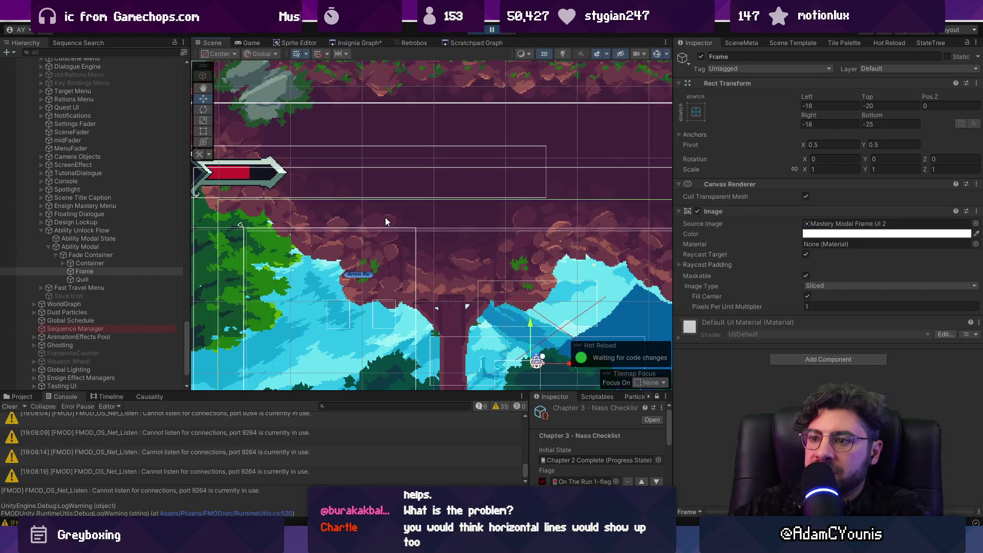
{"action": "left_click", "coordinate": [392, 159]}
{"action": "scroll", "coordinate": [52, 178], "scroll_direction": "up", "scroll_amount": 1}
{"action": "scroll", "coordinate": [61, 182], "scroll_direction": "up", "scroll_amount": 10}
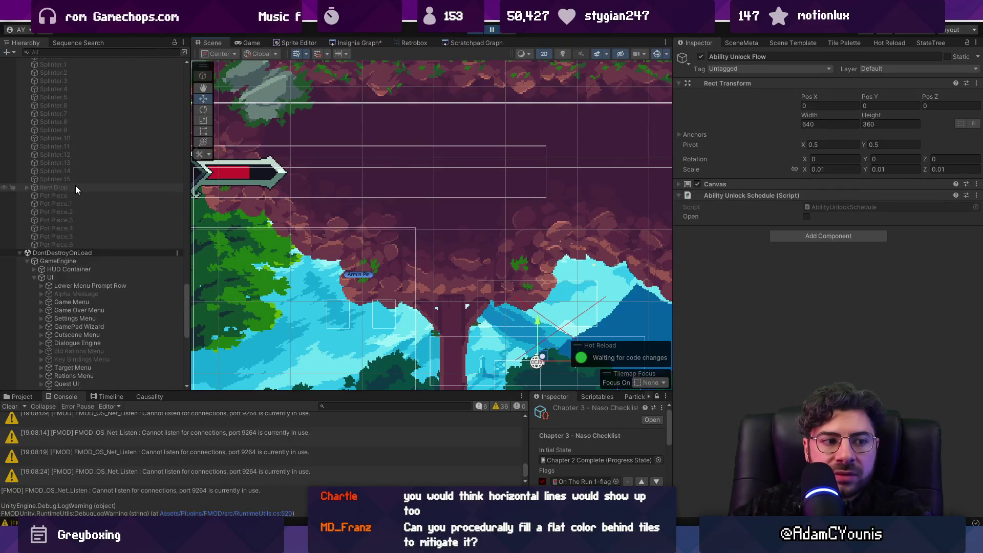
{"action": "scroll", "coordinate": [87, 194], "scroll_direction": "up", "scroll_amount": 15}
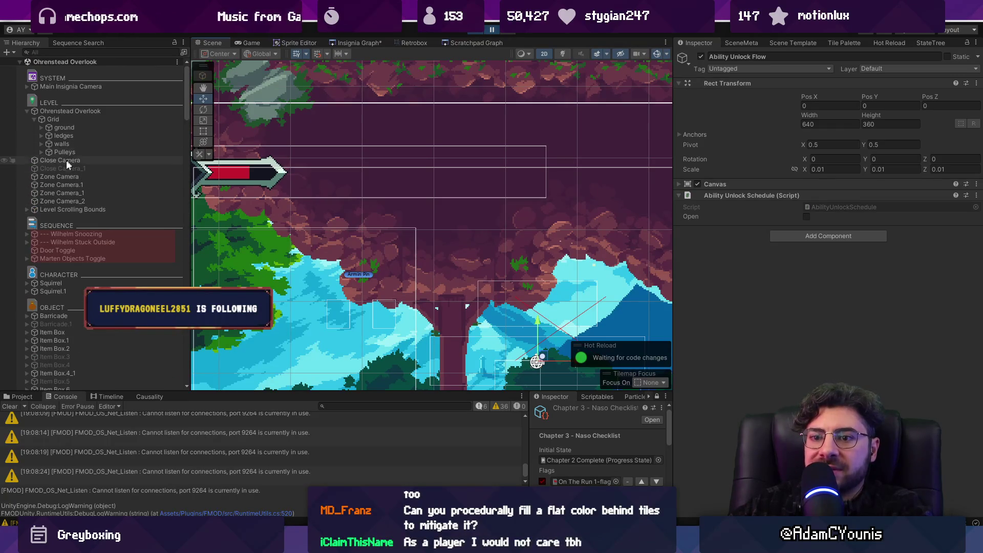
- Select the ground tilemap and expand it to reveal Collision_Ground and Collision_OneWayGround
{"action": "left_click", "coordinate": [51, 159]}
{"action": "left_click", "coordinate": [49, 112]}
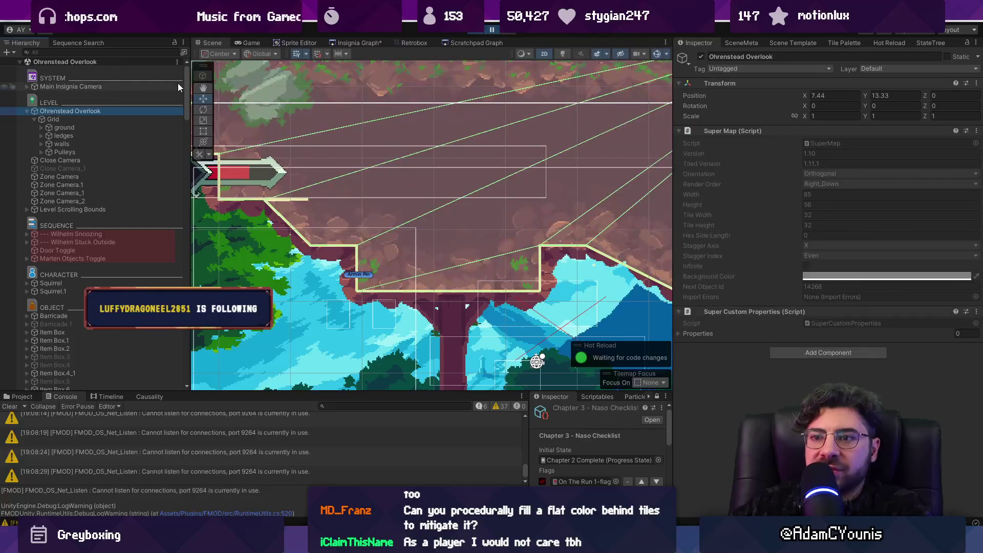
{"action": "left_click", "coordinate": [54, 129]}
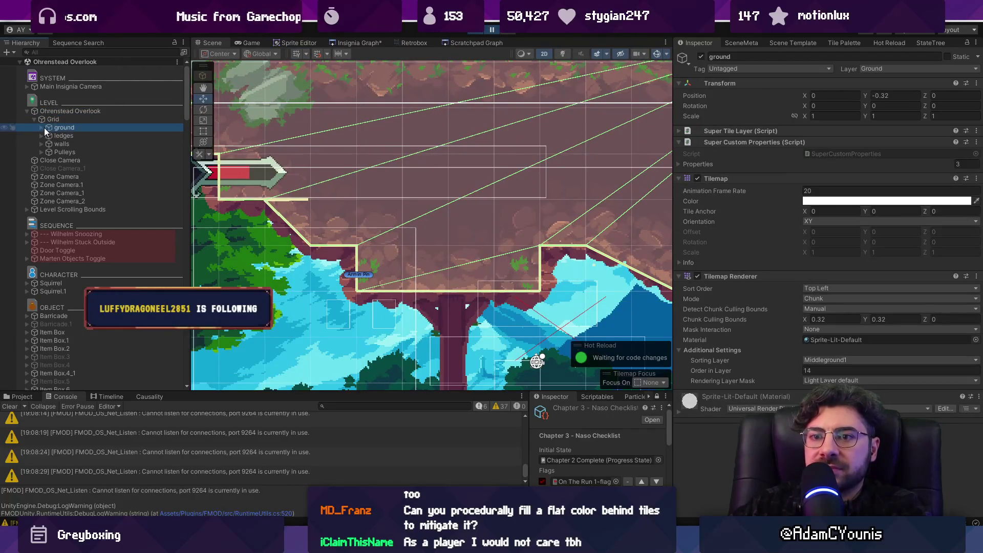
{"action": "left_click", "coordinate": [43, 128]}
{"action": "left_click", "coordinate": [76, 136]}
{"action": "left_click", "coordinate": [76, 128]}
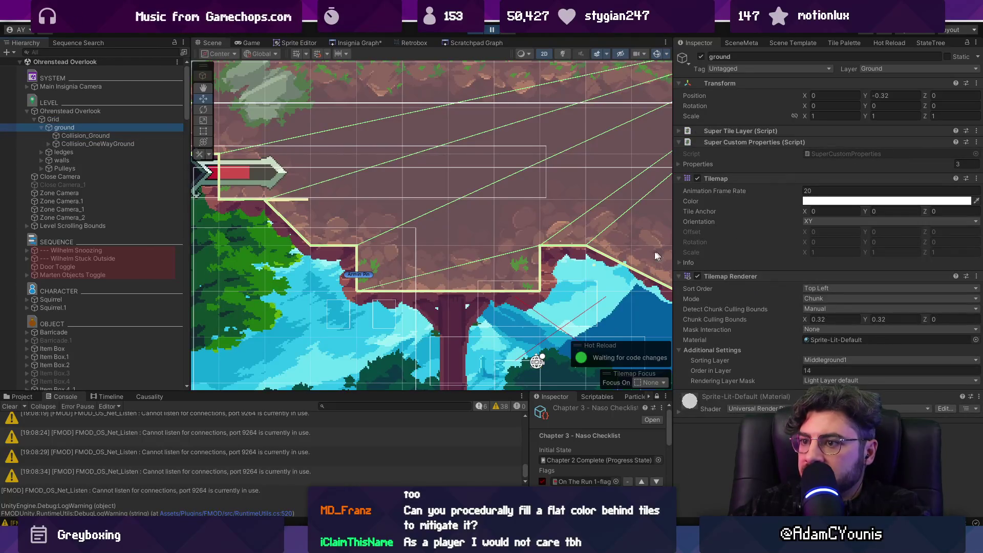
- Frame the whole ground tilemap in the Scene view
{"action": "key", "text": "f"}
{"action": "scroll", "coordinate": [452, 201], "scroll_direction": "up", "scroll_amount": 8}
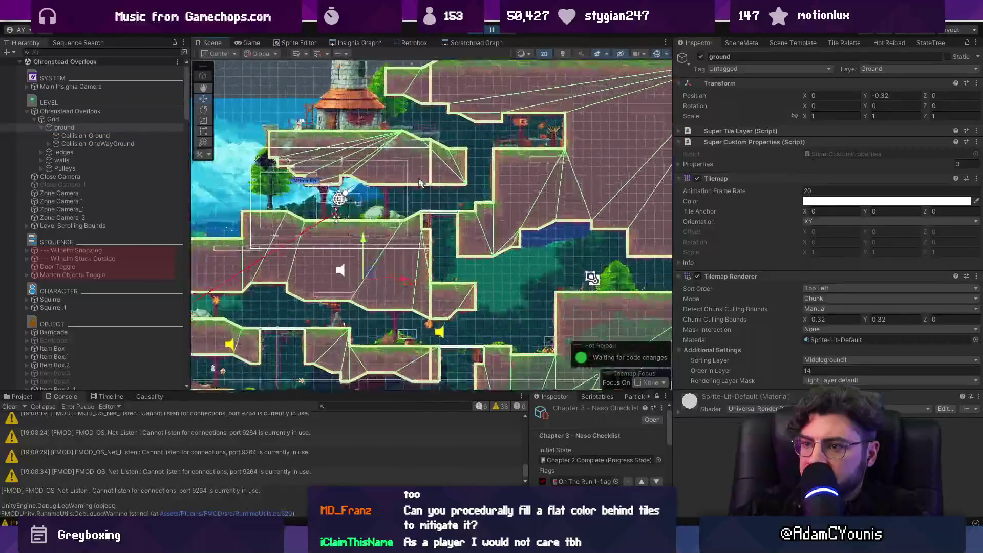
{"action": "double_click", "coordinate": [124, 127]}
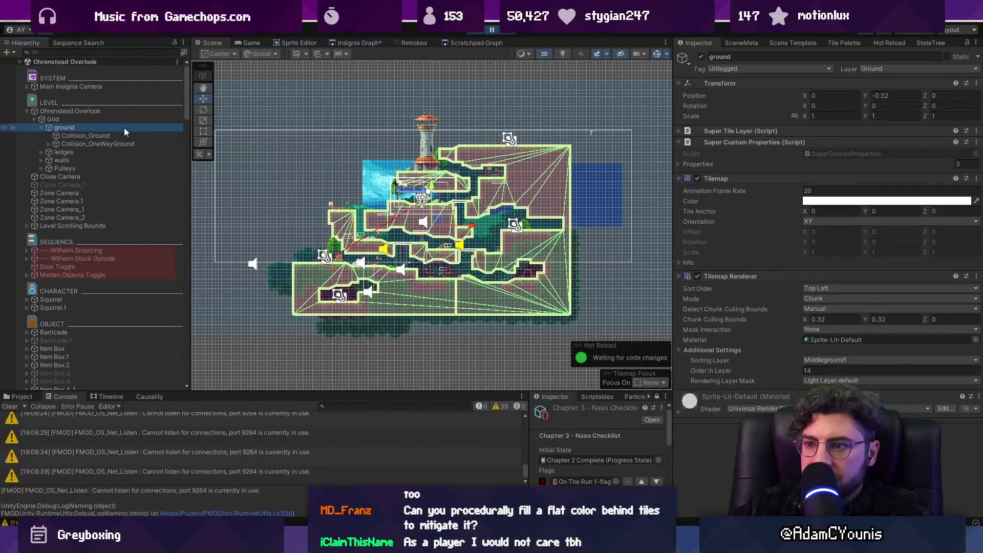
{"action": "scroll", "coordinate": [377, 165], "scroll_direction": "up", "scroll_amount": 2}
{"action": "scroll", "coordinate": [377, 166], "scroll_direction": "up", "scroll_amount": 10}
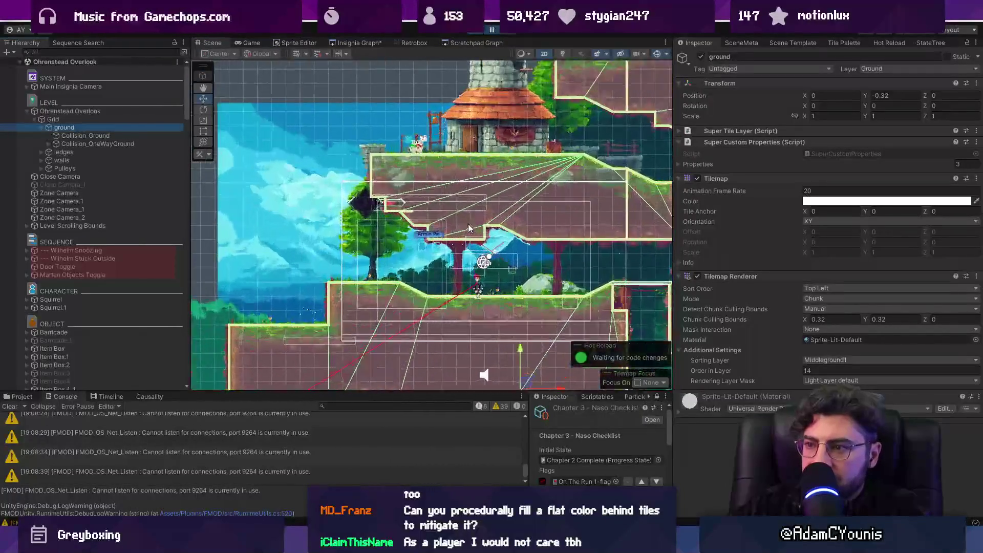
{"action": "scroll", "coordinate": [428, 226], "scroll_direction": "up", "scroll_amount": 1}
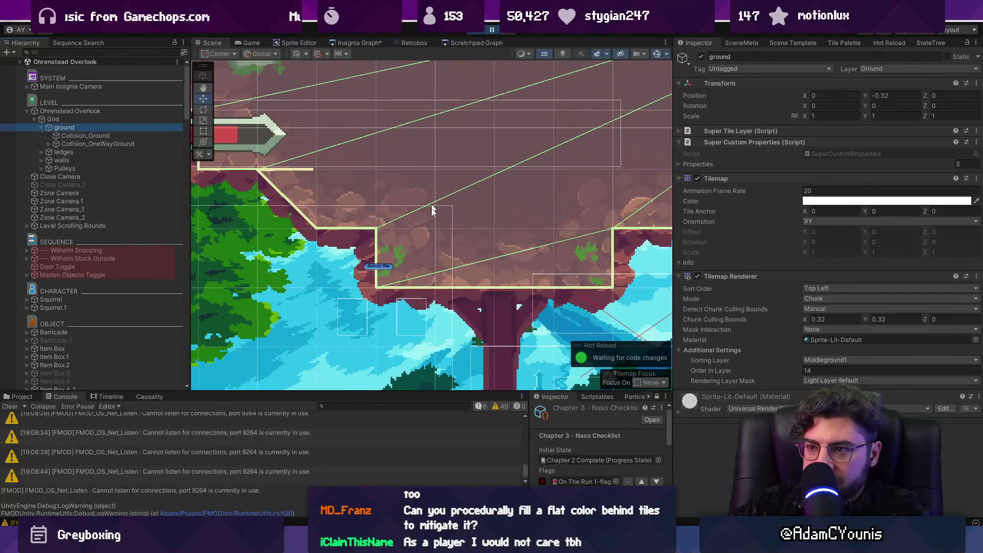
{"action": "key", "text": "Up"}
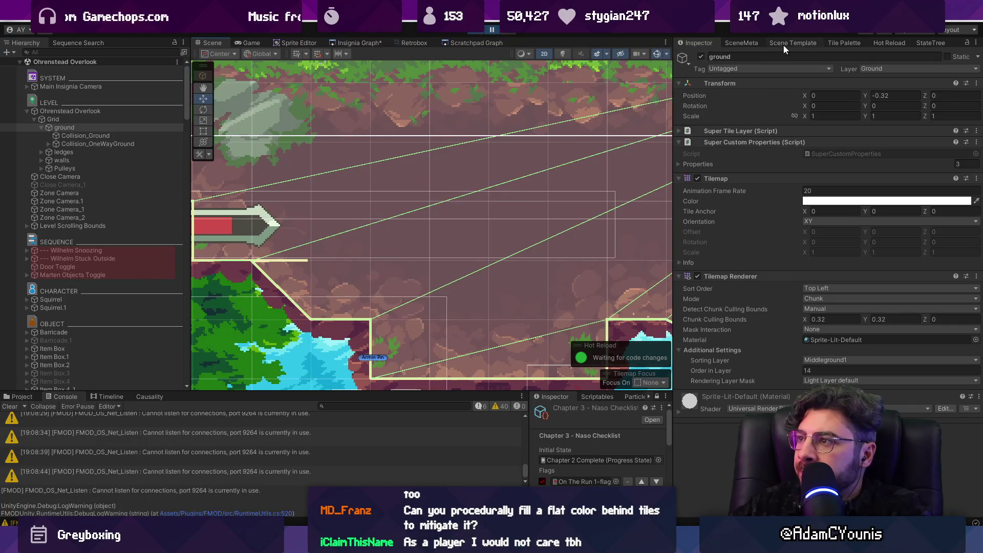
- Open the Tile Palette and check its palette list and target tilemap
{"action": "left_click", "coordinate": [842, 43]}
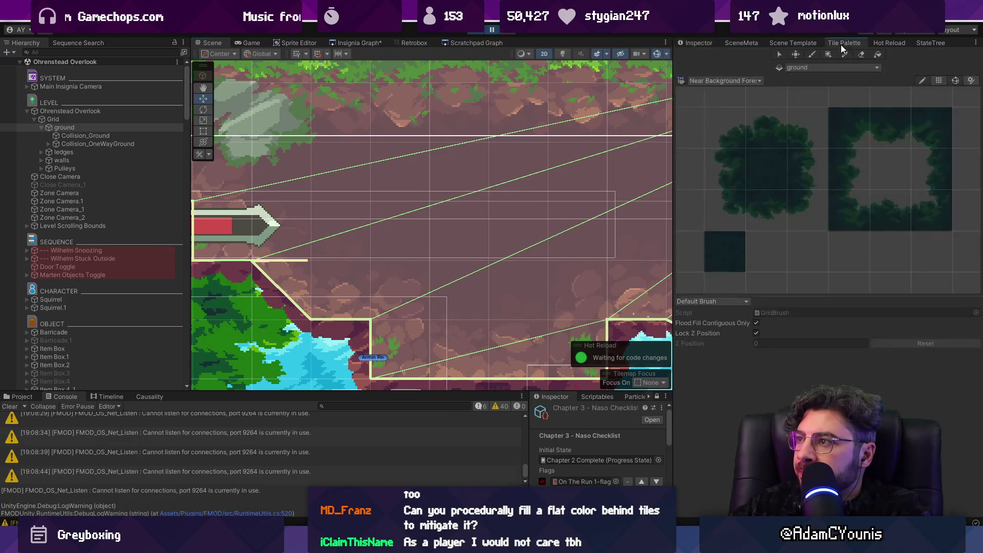
{"action": "left_click", "coordinate": [731, 80]}
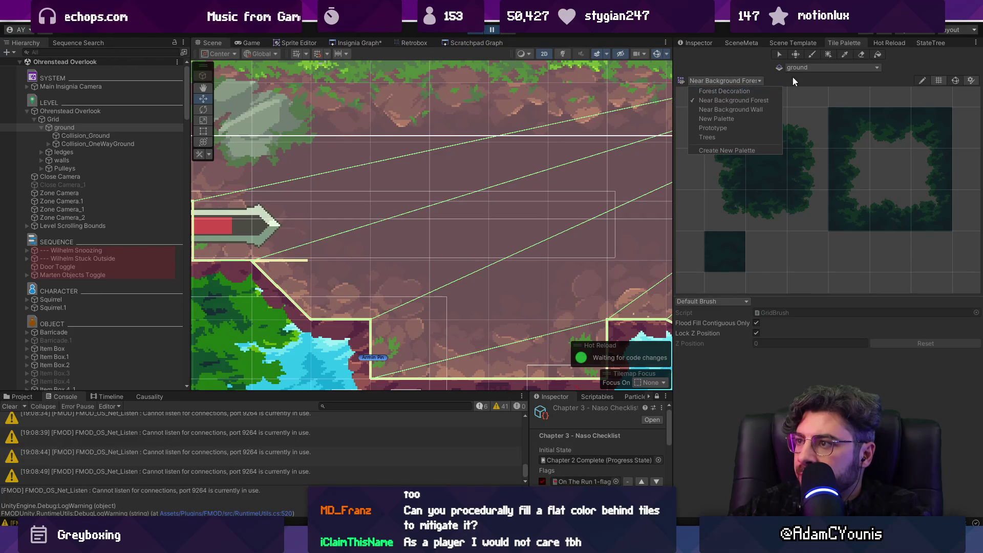
{"action": "left_click", "coordinate": [812, 67]}
{"action": "left_click", "coordinate": [813, 67]}
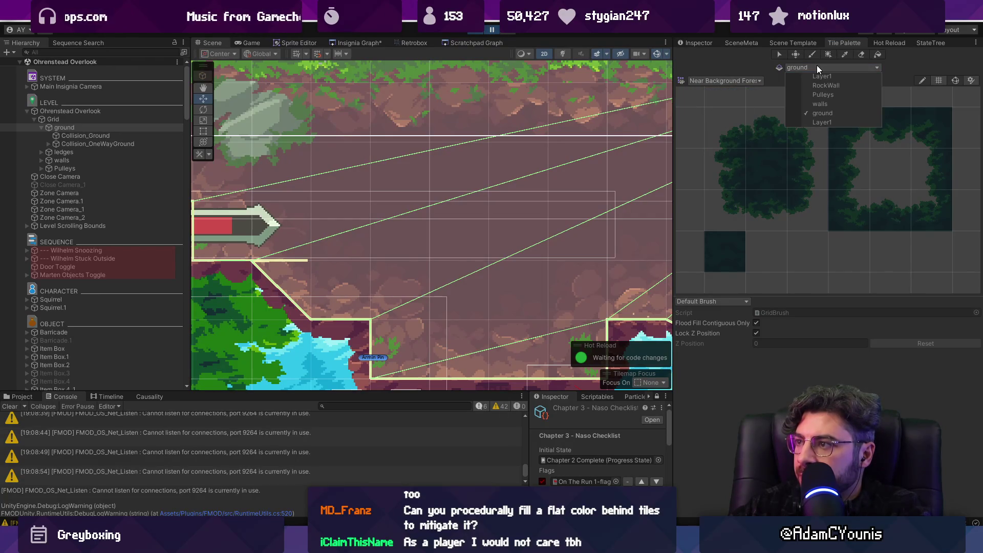
{"action": "left_click", "coordinate": [729, 76]}
{"action": "left_click", "coordinate": [729, 78]}
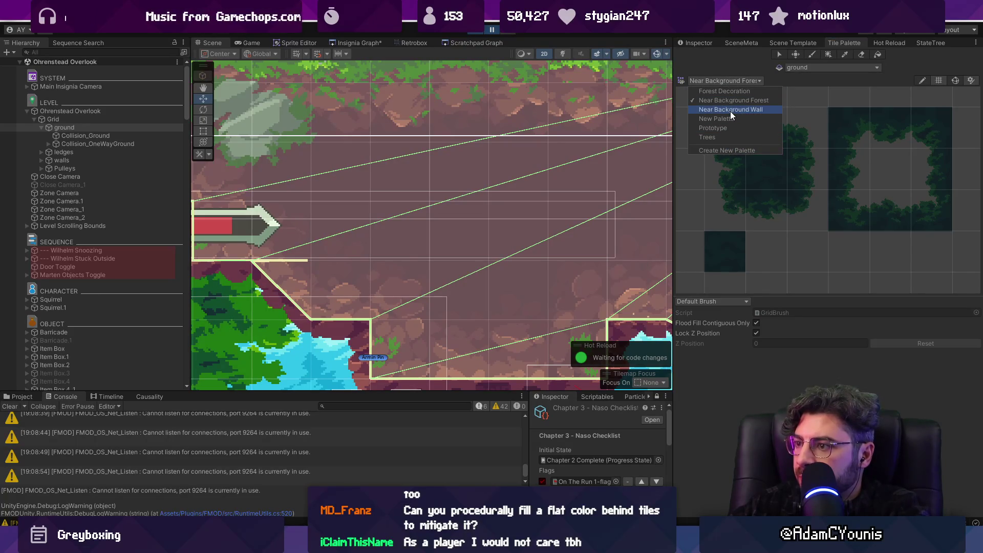
{"action": "left_click", "coordinate": [721, 68]}
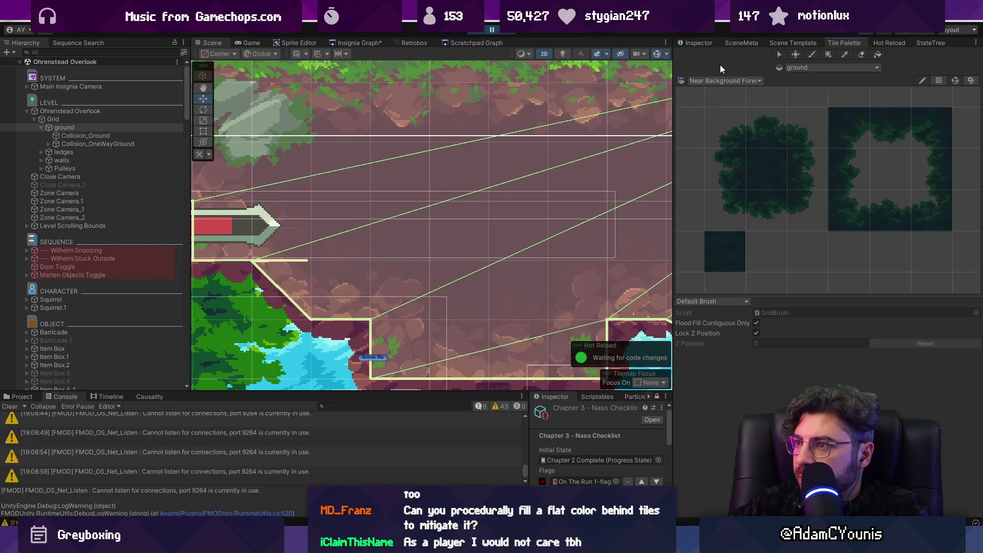
- Return to the ground tilemap's Inspector and collapse its Super Custom Properties section
{"action": "left_click", "coordinate": [692, 42]}
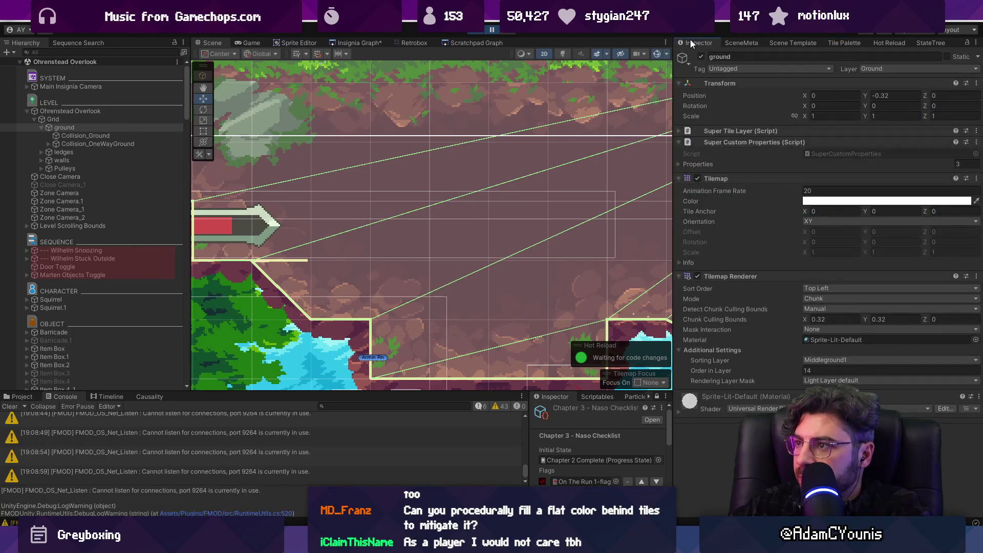
{"action": "mouse_move", "coordinate": [552, 174]}
{"action": "left_mouse_down"}
{"action": "mouse_move", "coordinate": [533, 129]}
{"action": "mouse_move", "coordinate": [469, 155]}
{"action": "mouse_move", "coordinate": [494, 140]}
{"action": "left_mouse_up"}
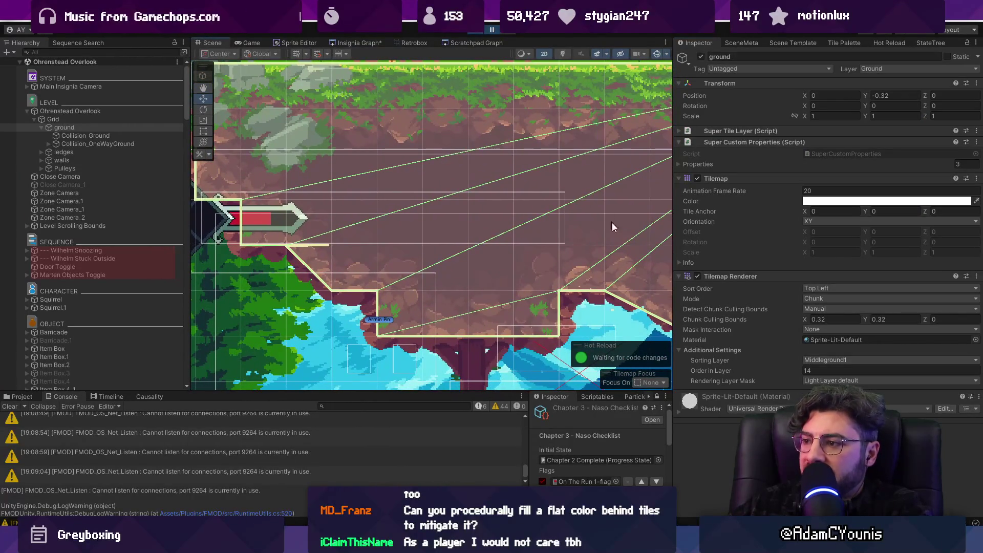
{"action": "left_click", "coordinate": [747, 137]}
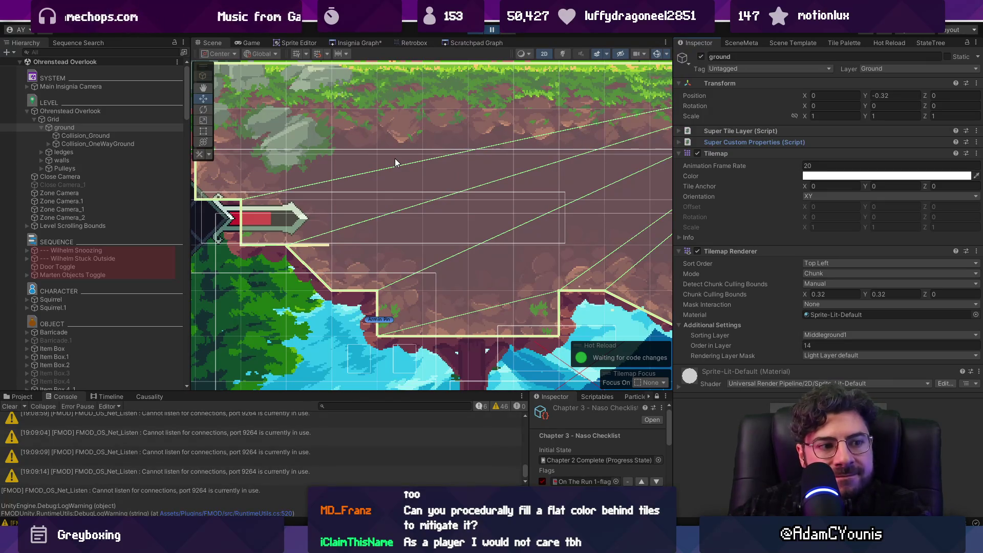
{"action": "left_click", "coordinate": [880, 42]}
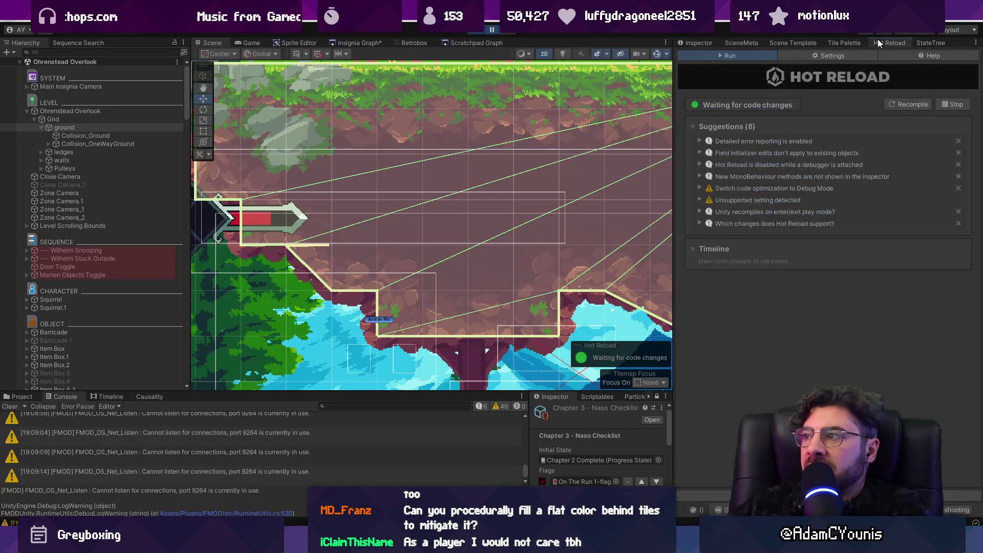
- Reopen the Tile Palette, try the Prototype palette, then settle on Near Background Forest
{"action": "left_click", "coordinate": [853, 42]}
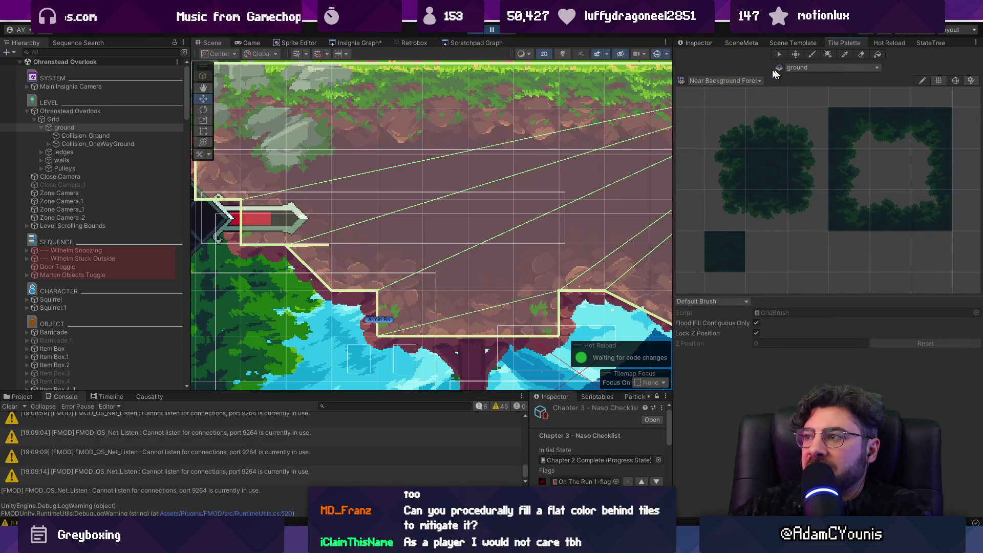
{"action": "left_click", "coordinate": [741, 79]}
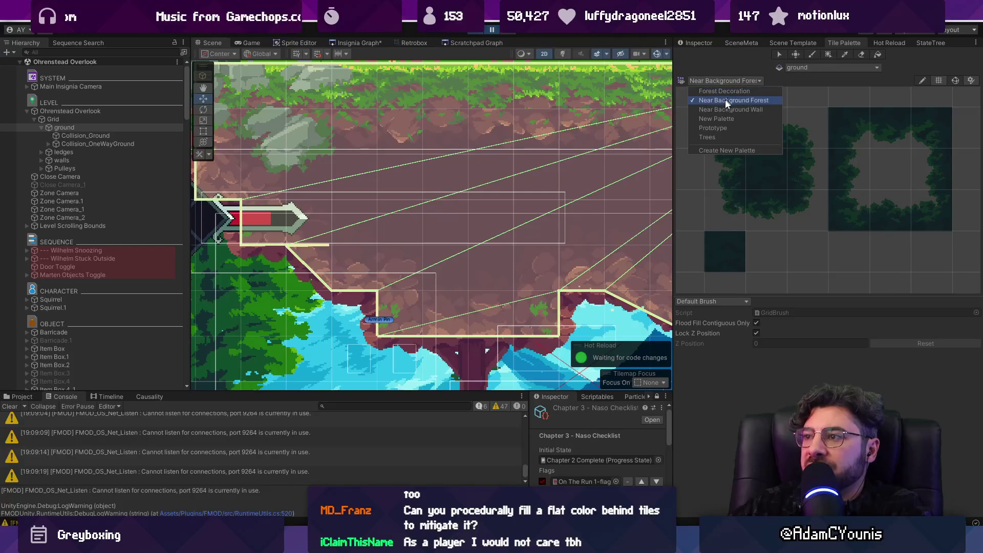
{"action": "left_click", "coordinate": [727, 129]}
{"action": "left_click", "coordinate": [725, 81]}
{"action": "left_click", "coordinate": [725, 91]}
{"action": "left_click", "coordinate": [726, 81]}
{"action": "left_click", "coordinate": [735, 100]}
{"action": "left_click", "coordinate": [730, 82]}
{"action": "left_click", "coordinate": [706, 60]}
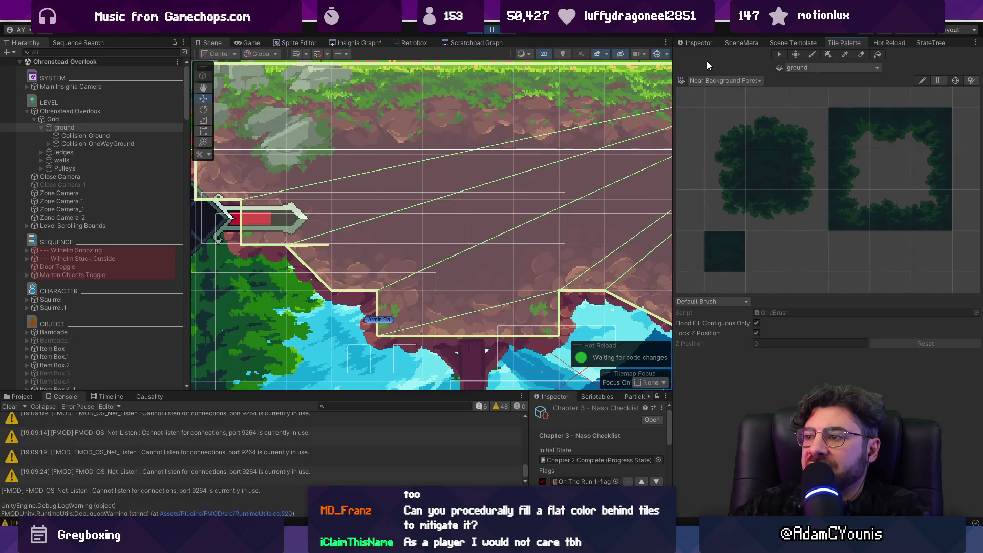
- Pick the paint brush and show the Project files in the bottom panel
{"action": "key", "text": "b"}
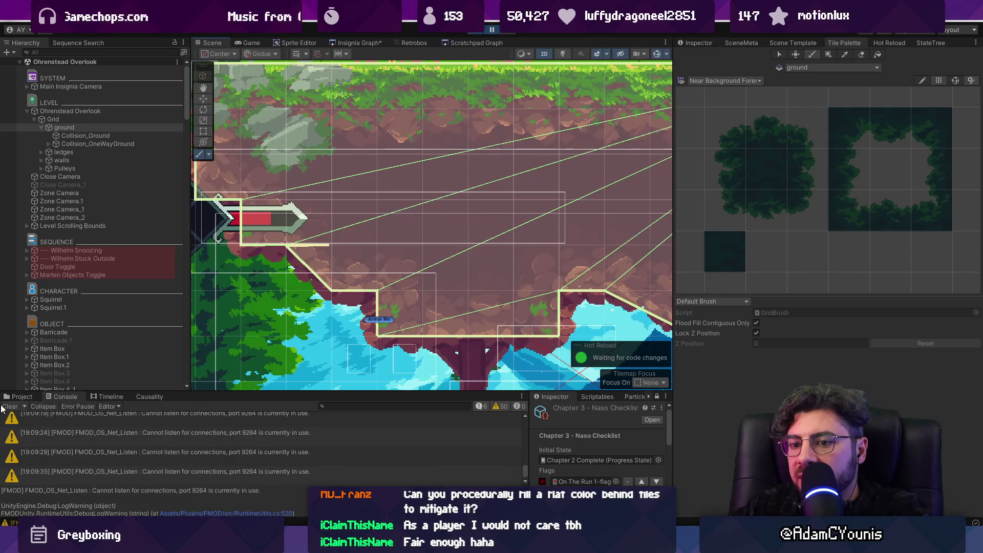
{"action": "left_click", "coordinate": [21, 397]}
{"action": "left_click_drag", "start_coordinate": [296, 330], "coordinate": [401, 332]}
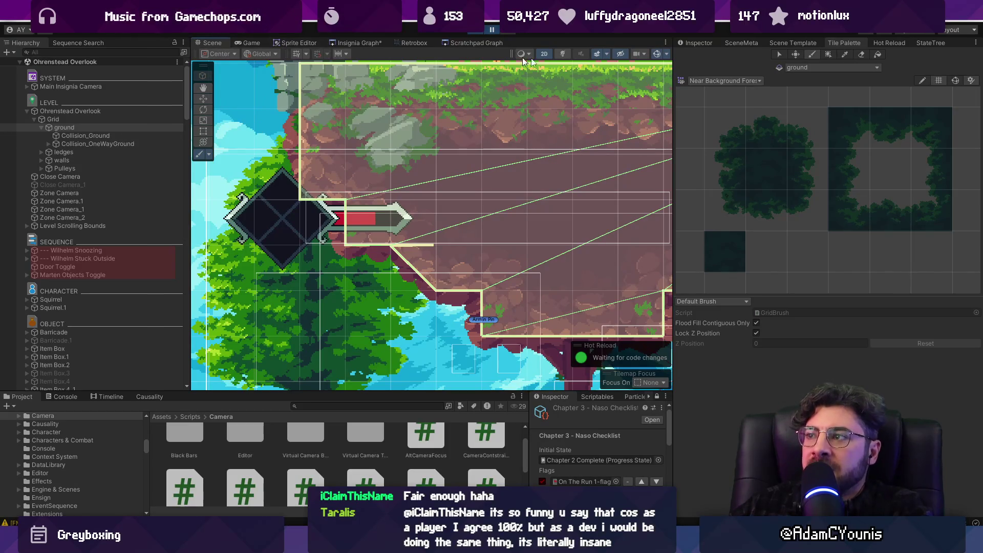
- Leave the maximized Game view and walk the character left and right along the grass
{"action": "left_click", "coordinate": [686, 43]}
{"action": "left_click", "coordinate": [248, 40]}
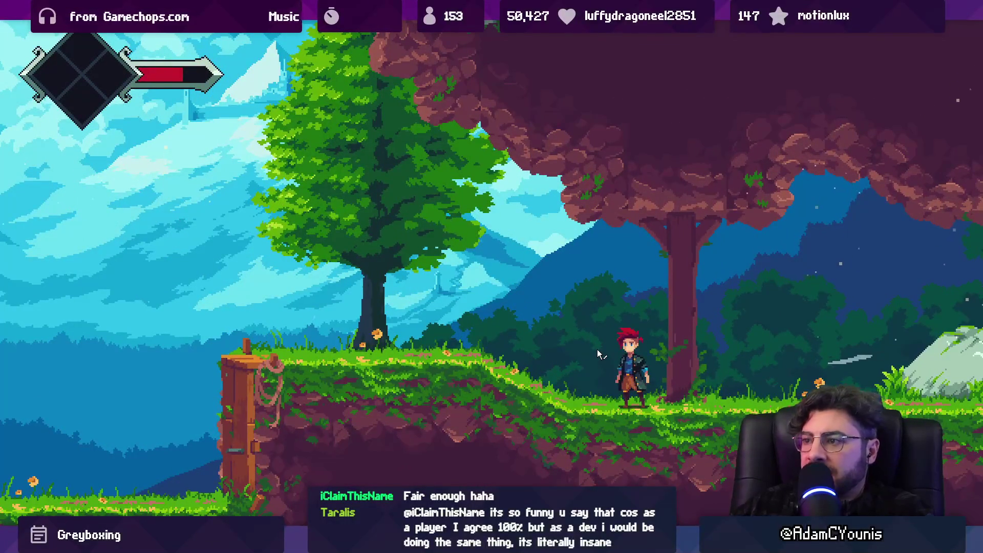
{"action": "key", "text": "shift+space"}
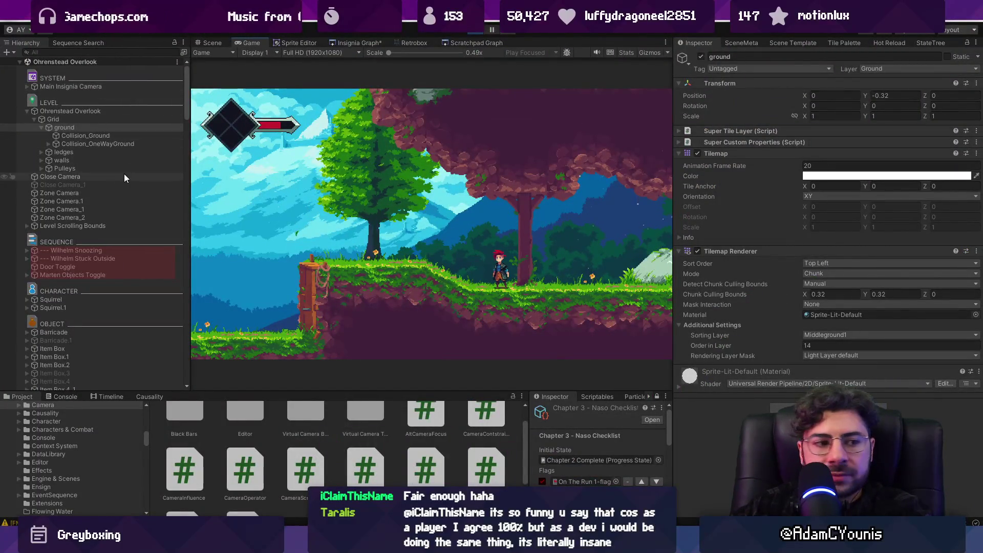
{"action": "key", "text": "Left"}
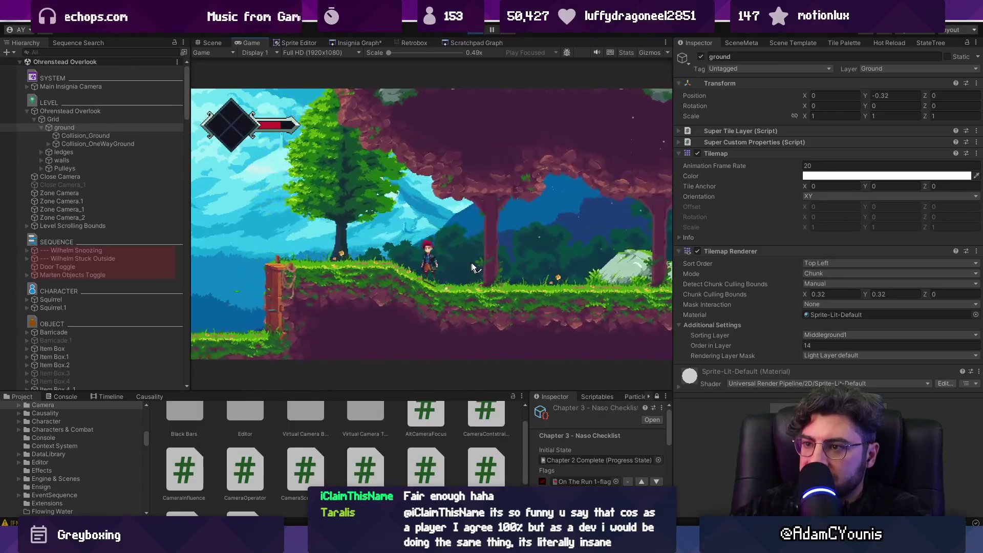
{"action": "key", "text": "Right"}
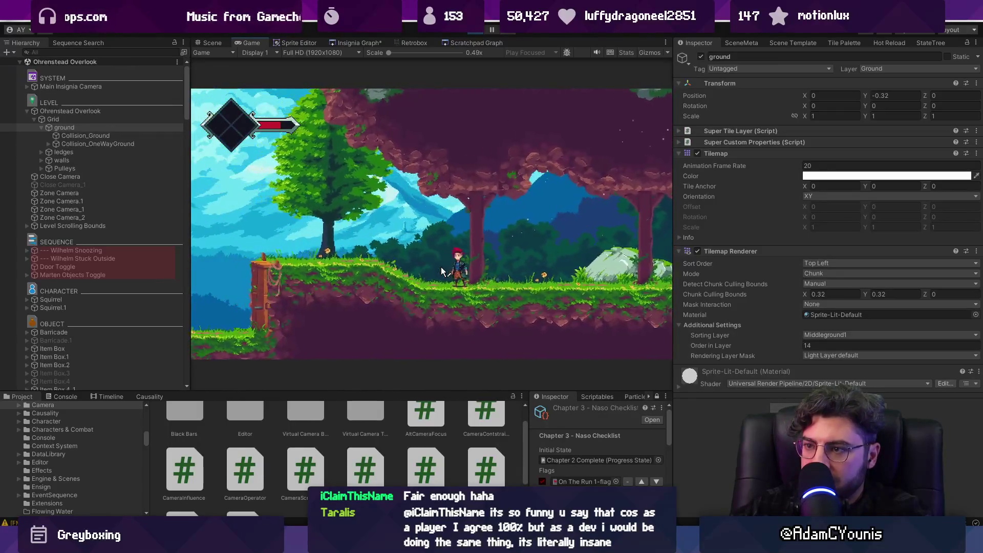
{"action": "key", "text": "Right"}
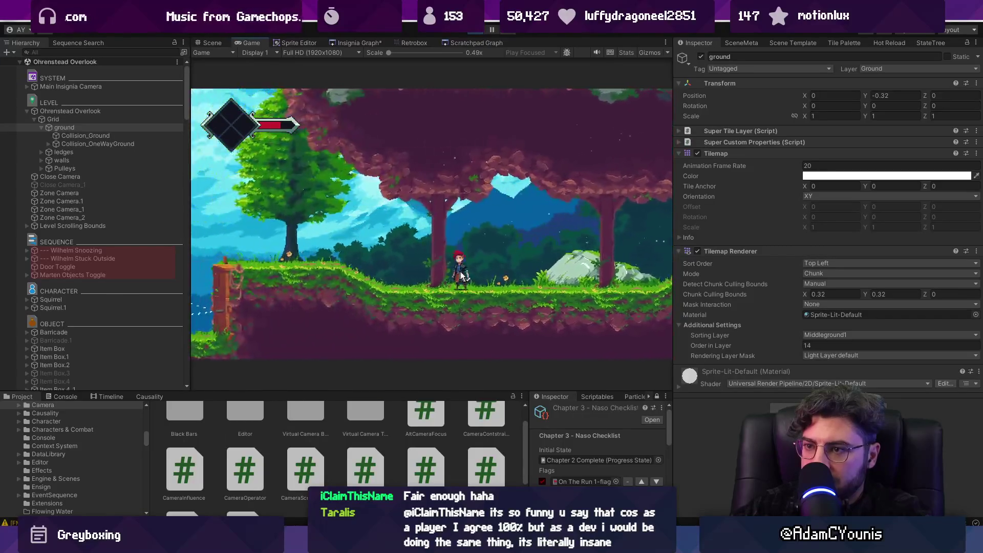
- Enlarge the lower panels, then check the tilemap-gaps thread in the browser and come back
{"action": "left_click_drag", "start_coordinate": [444, 392], "coordinate": [425, 299]}
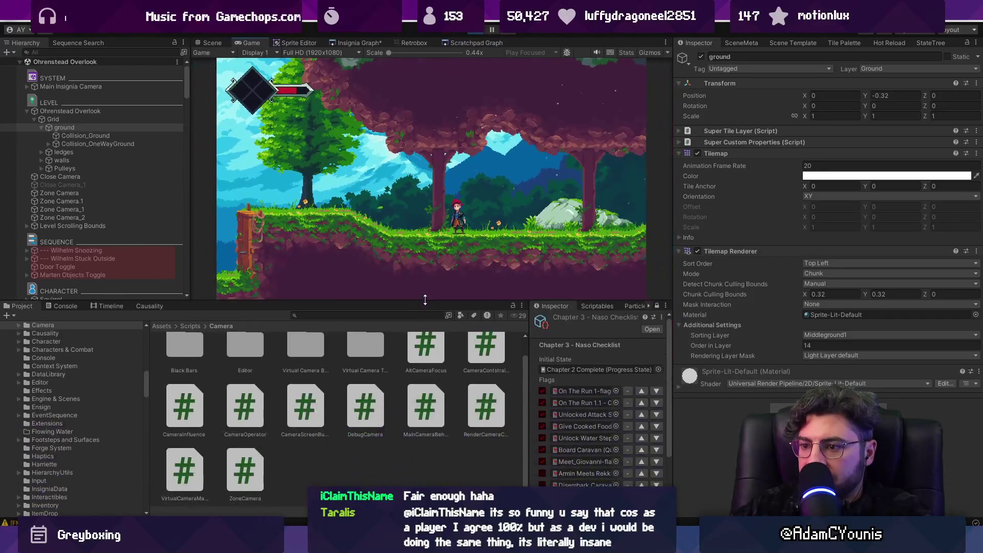
{"action": "mouse_move", "coordinate": [435, 543]}
{"action": "left_click", "coordinate": [533, 476]}
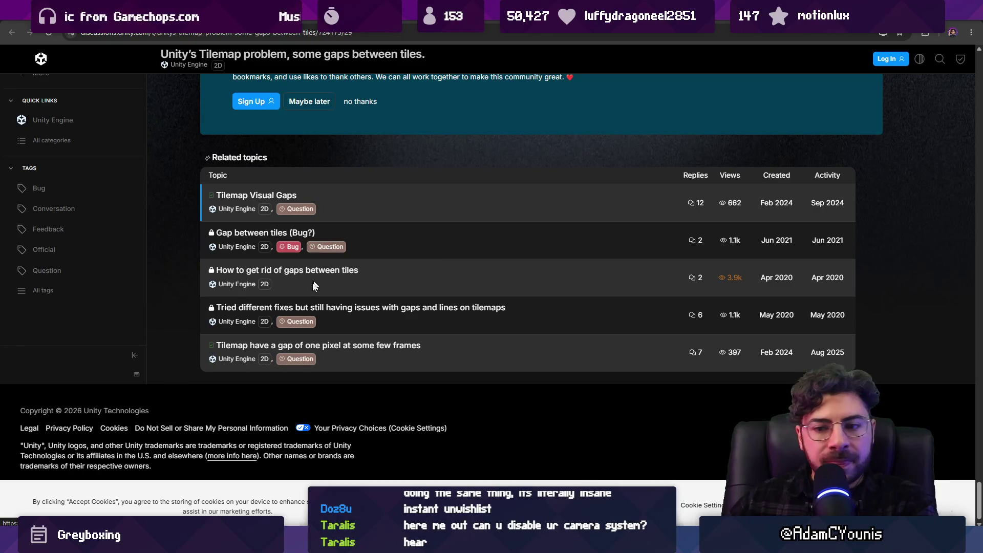
{"action": "key", "text": "alt+Tab"}
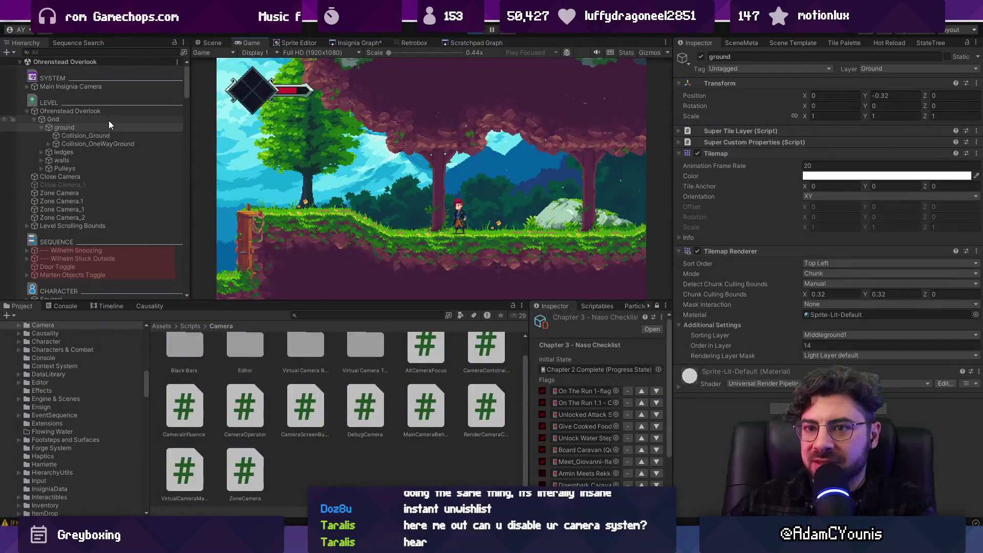
- Move the Camera child out of Main Insignia Camera to the top level of the Hierarchy
{"action": "left_click", "coordinate": [95, 86]}
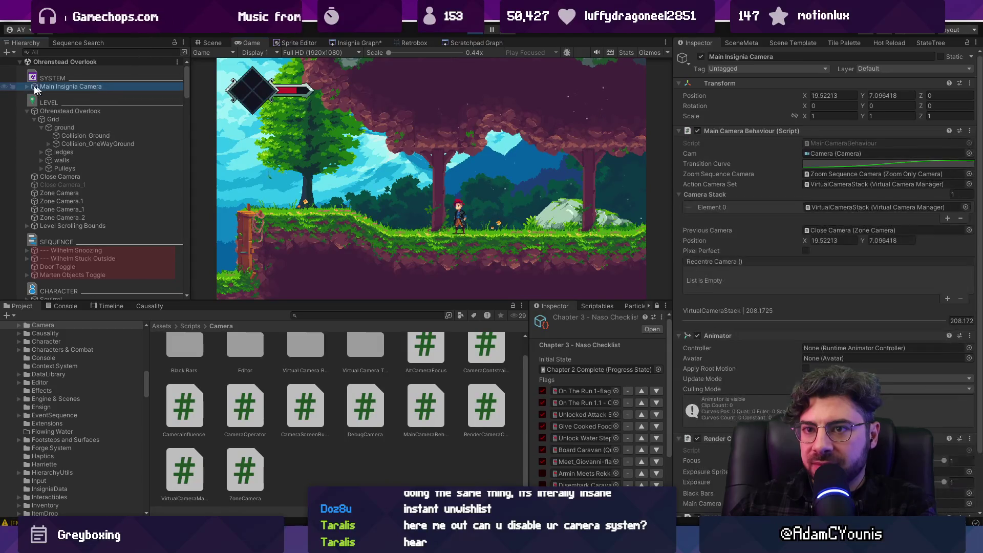
{"action": "left_click", "coordinate": [27, 86]}
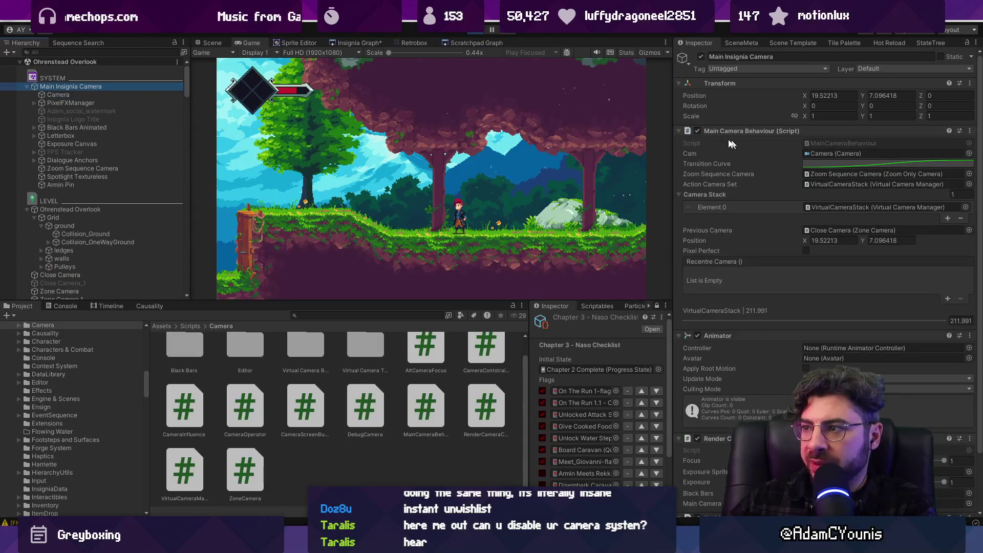
{"action": "left_click", "coordinate": [76, 94]}
{"action": "left_click_drag", "start_coordinate": [75, 92], "coordinate": [78, 84]}
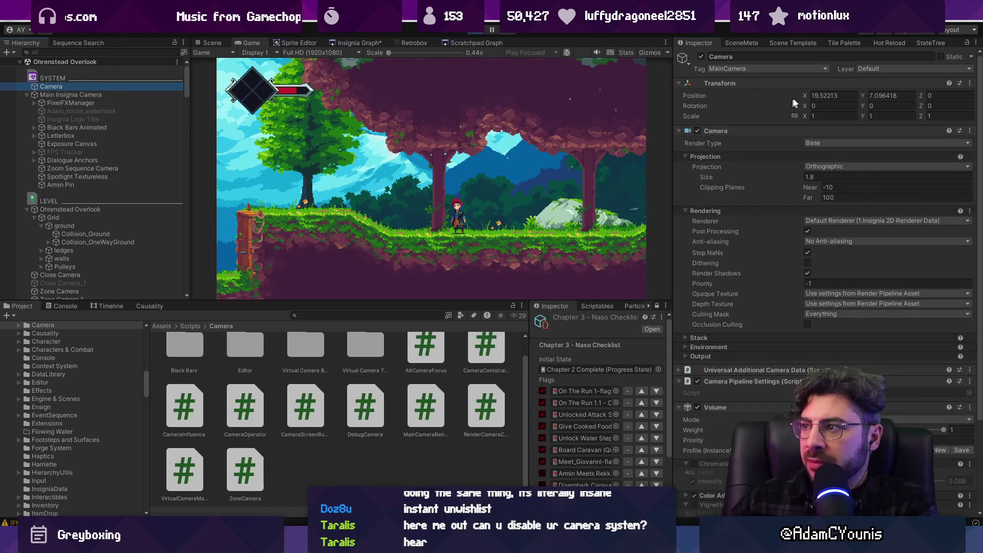
- Set the Camera's position to X 19.5, Y 7.09 and collapse its Inspector sections
{"action": "key", "text": "BackSpace"}
{"action": "left_click", "coordinate": [891, 95]}
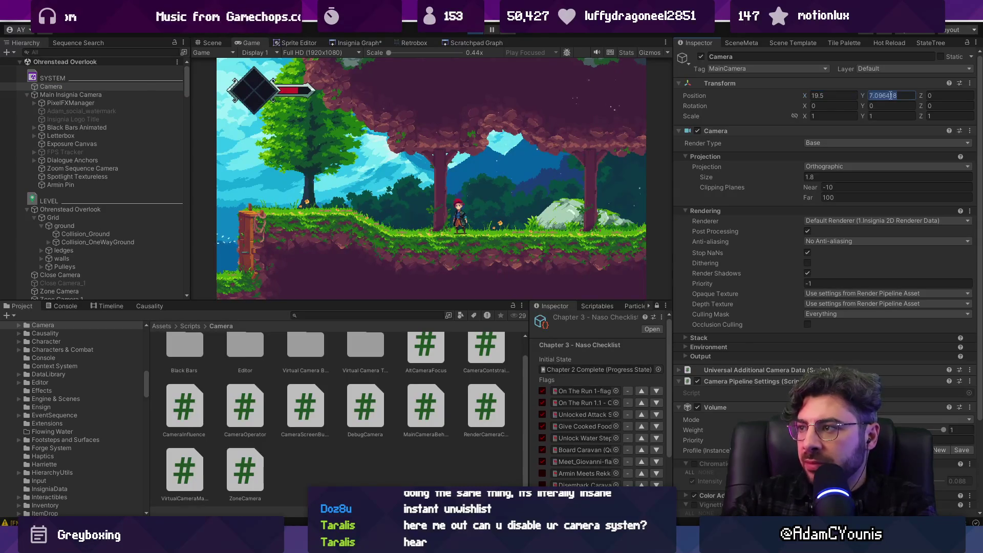
{"action": "type", "text": "7.0"}
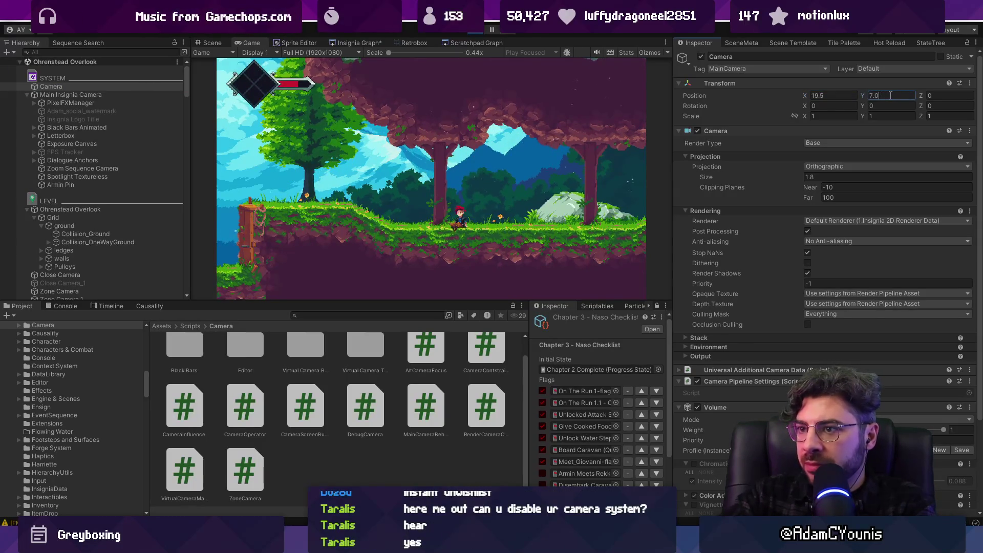
{"action": "type", "text": "9"}
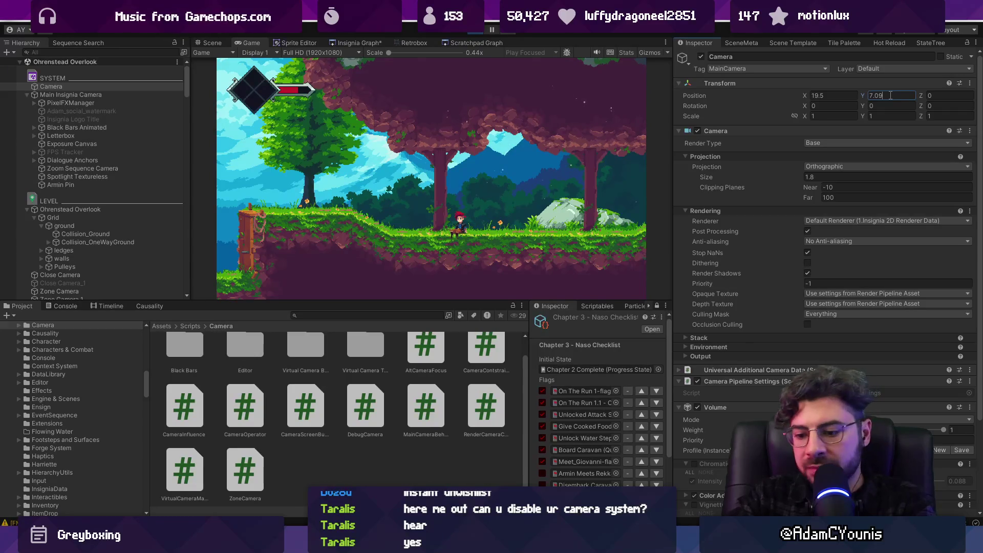
{"action": "left_click", "coordinate": [733, 85]}
{"action": "left_click", "coordinate": [732, 96]}
{"action": "left_click", "coordinate": [734, 117]}
{"action": "left_click", "coordinate": [735, 128]}
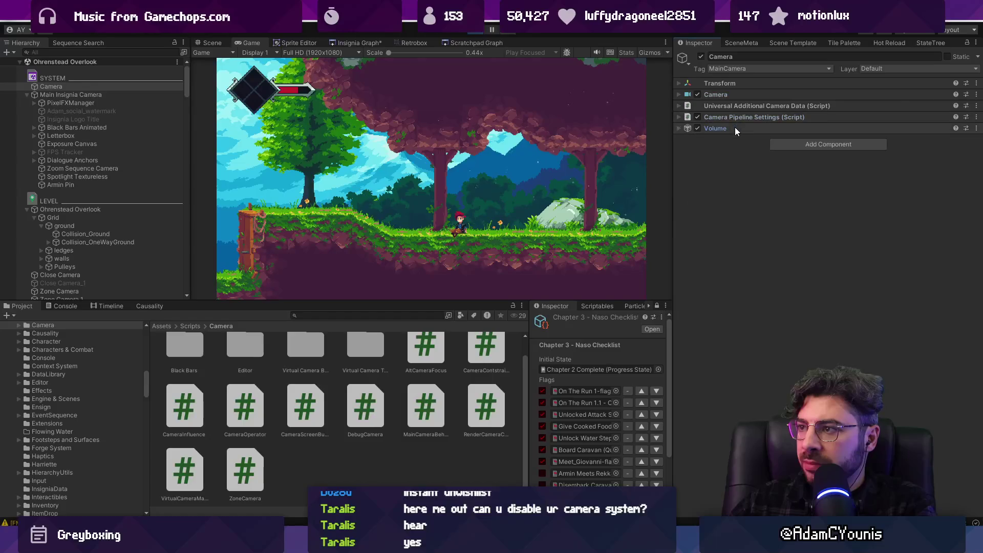
- Add the Smooth Mc Move script to the Camera, remove it, and add it again
{"action": "left_click", "coordinate": [802, 147]}
{"action": "key", "text": "Return"}
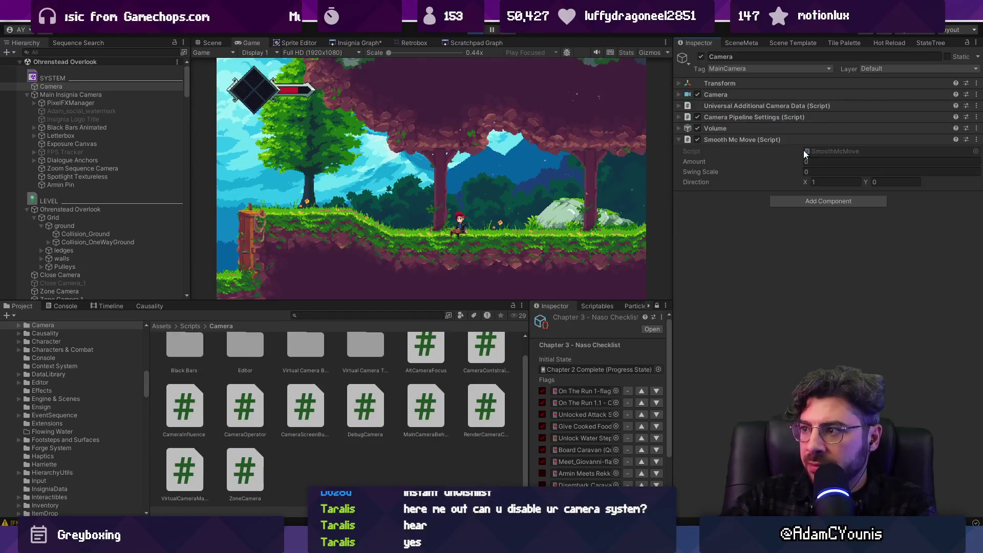
{"action": "left_click", "coordinate": [826, 172]}
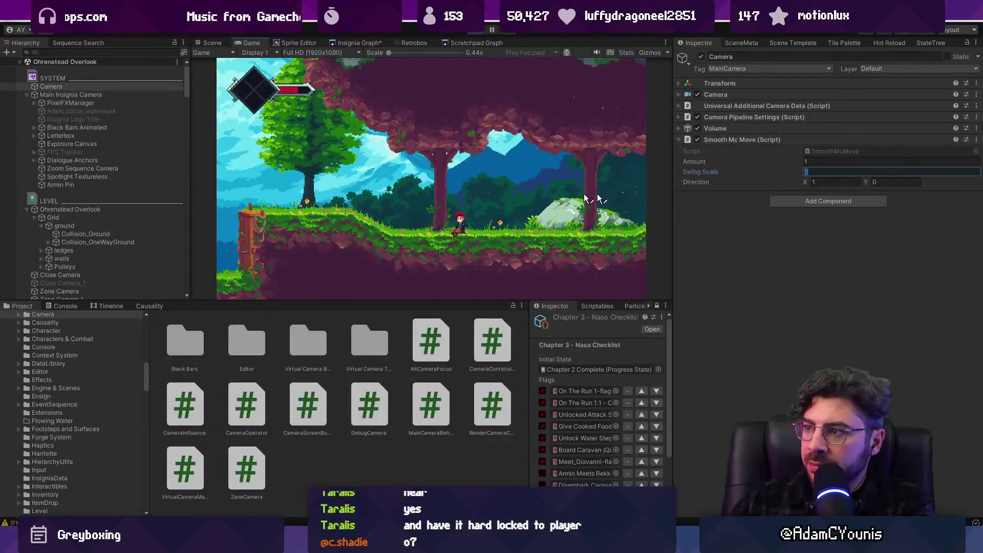
{"action": "right_click", "coordinate": [739, 141]}
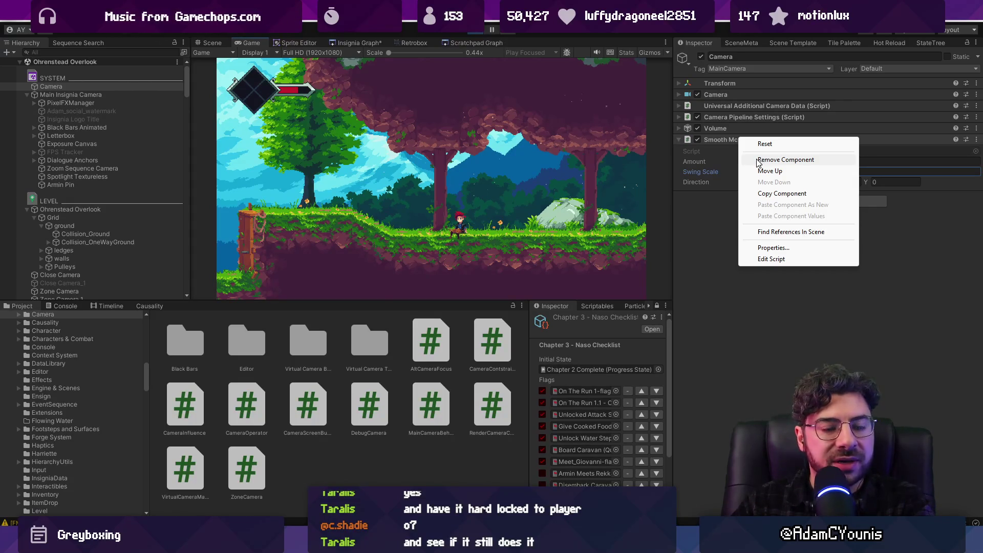
{"action": "left_click", "coordinate": [758, 160]}
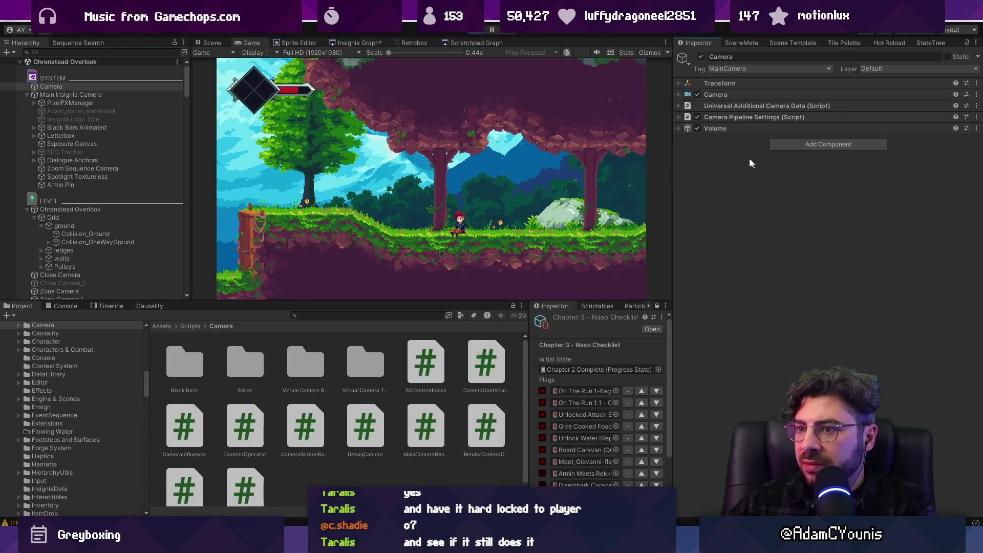
{"action": "left_click", "coordinate": [784, 144]}
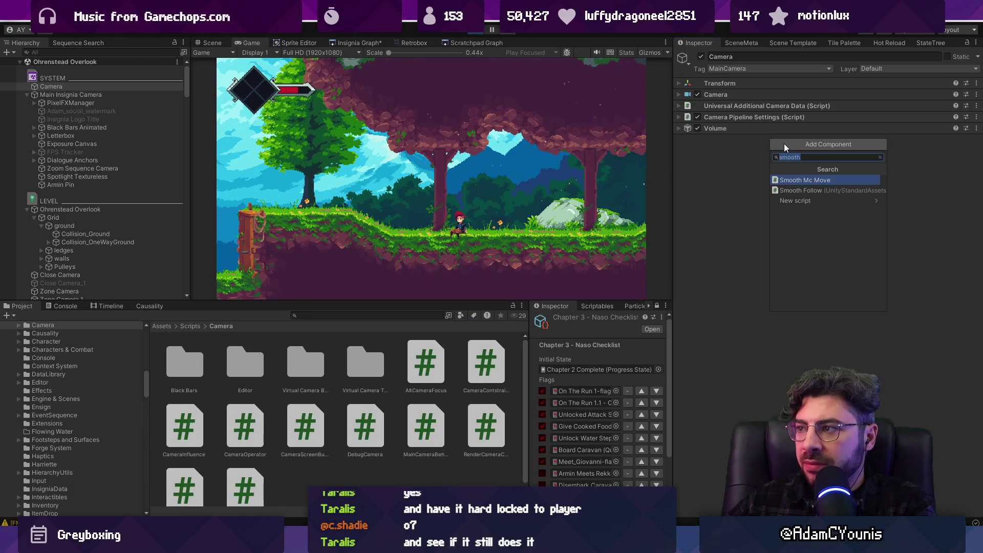
{"action": "left_click", "coordinate": [800, 181]}
- Set Smooth Mc Move Amount and Swing Scale to 1 and play-test in the maximized Game view
{"action": "left_click", "coordinate": [822, 162]}
{"action": "type", "text": "1"}
{"action": "left_click", "coordinate": [824, 173]}
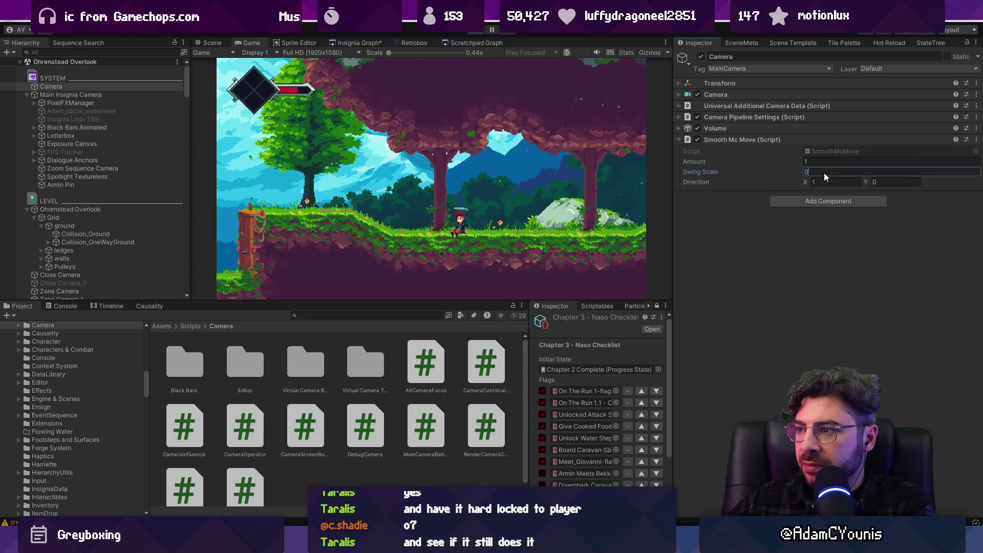
{"action": "type", "text": "1"}
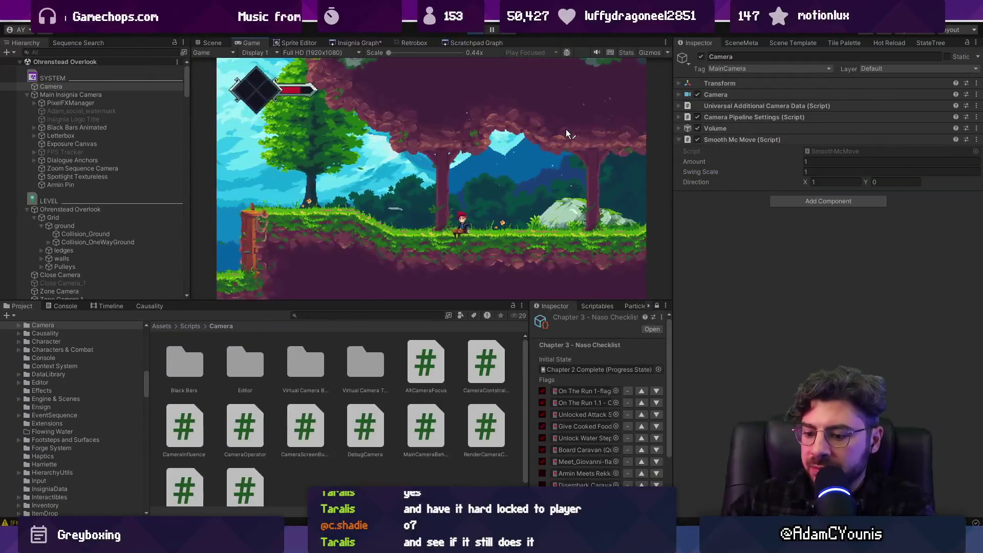
{"action": "key", "text": "shift+space"}
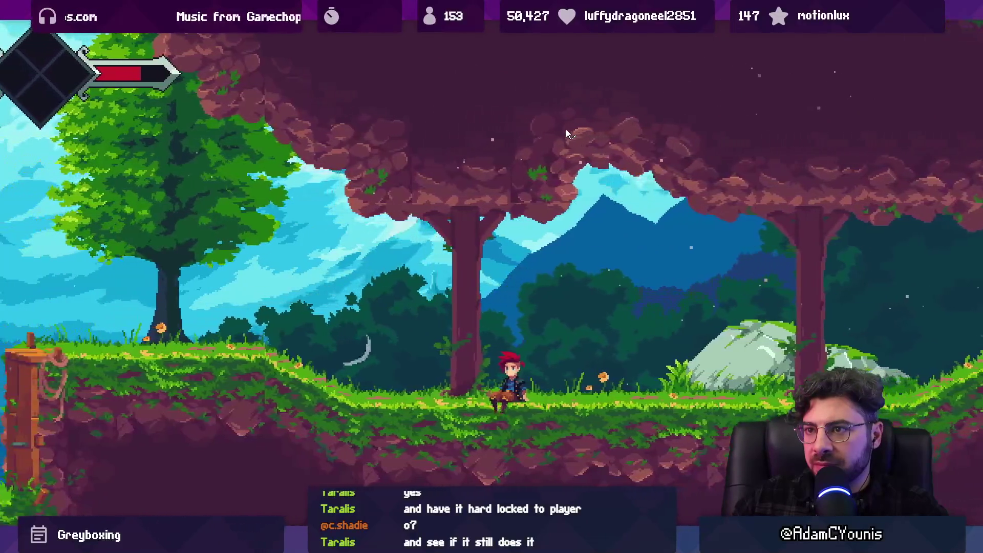
{"action": "key", "text": "shift+space"}
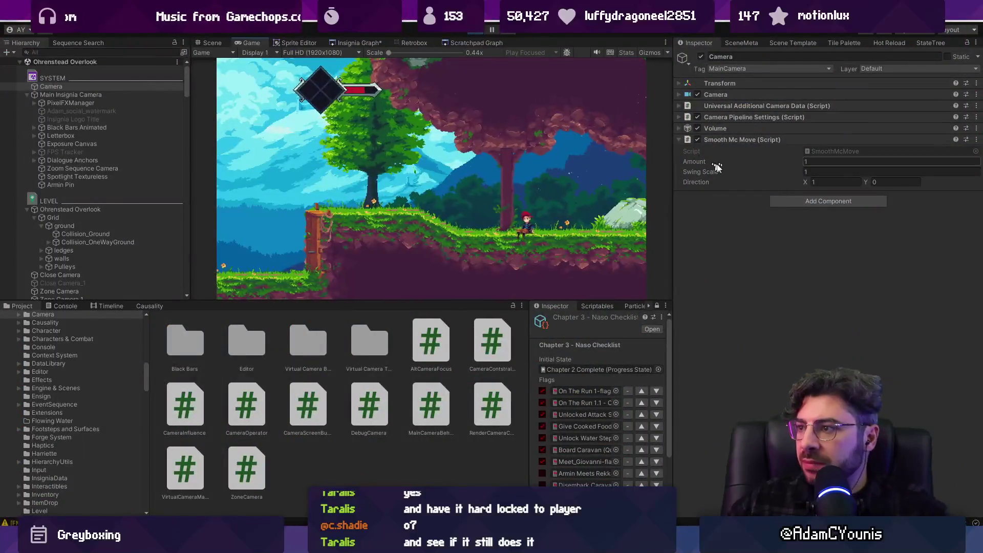